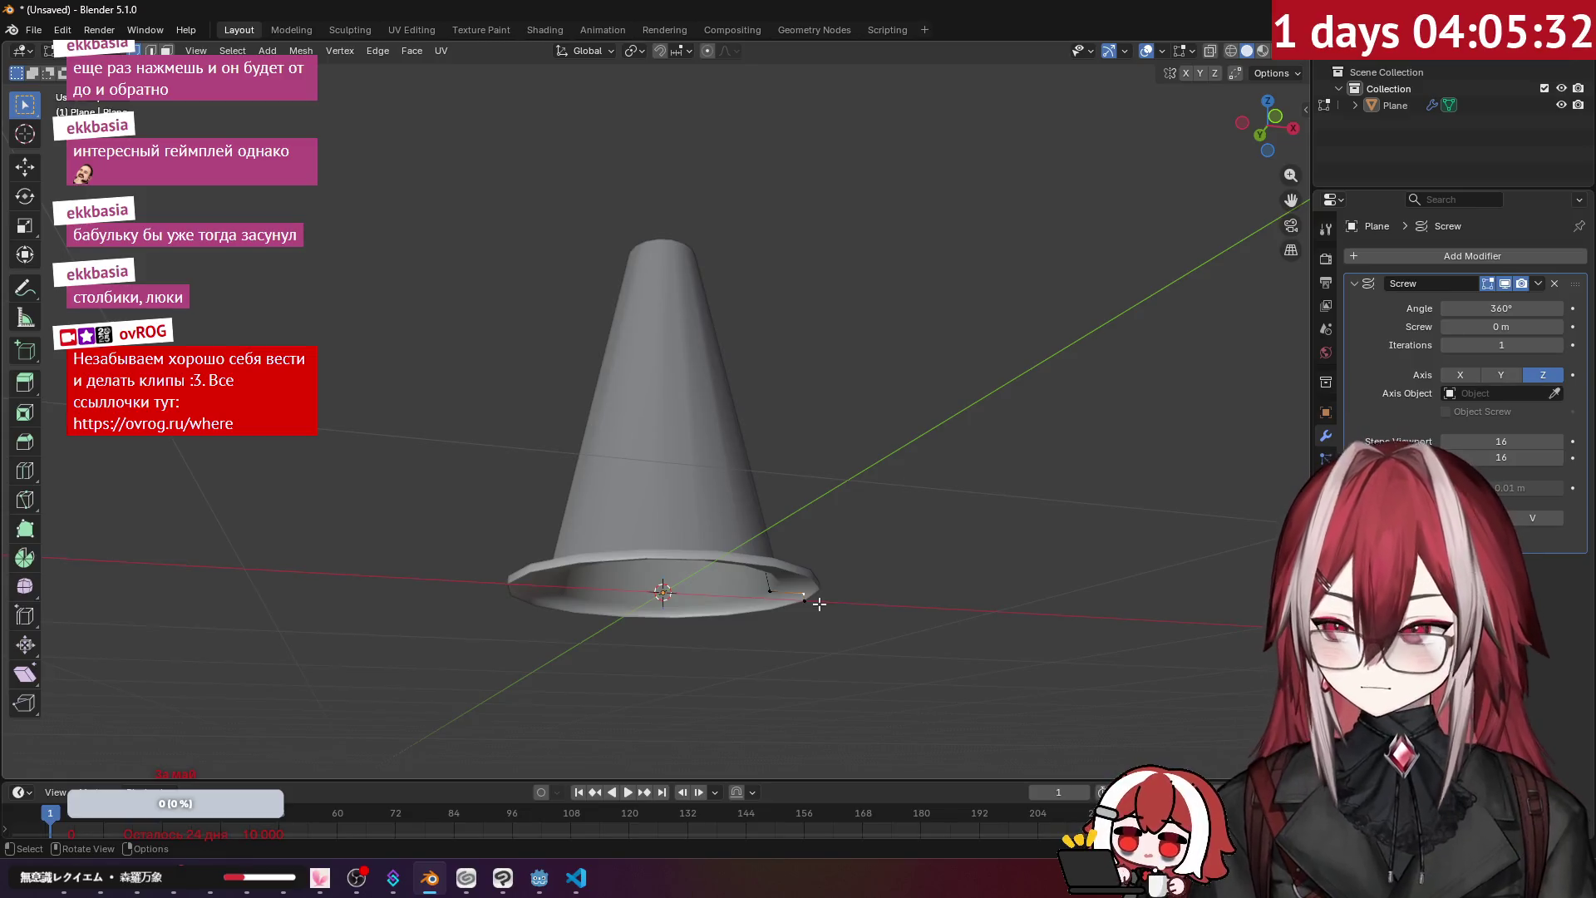
- Extrude the cone's outer base vertex outward in Edit Mode to form a wide brim
key("KP_1")
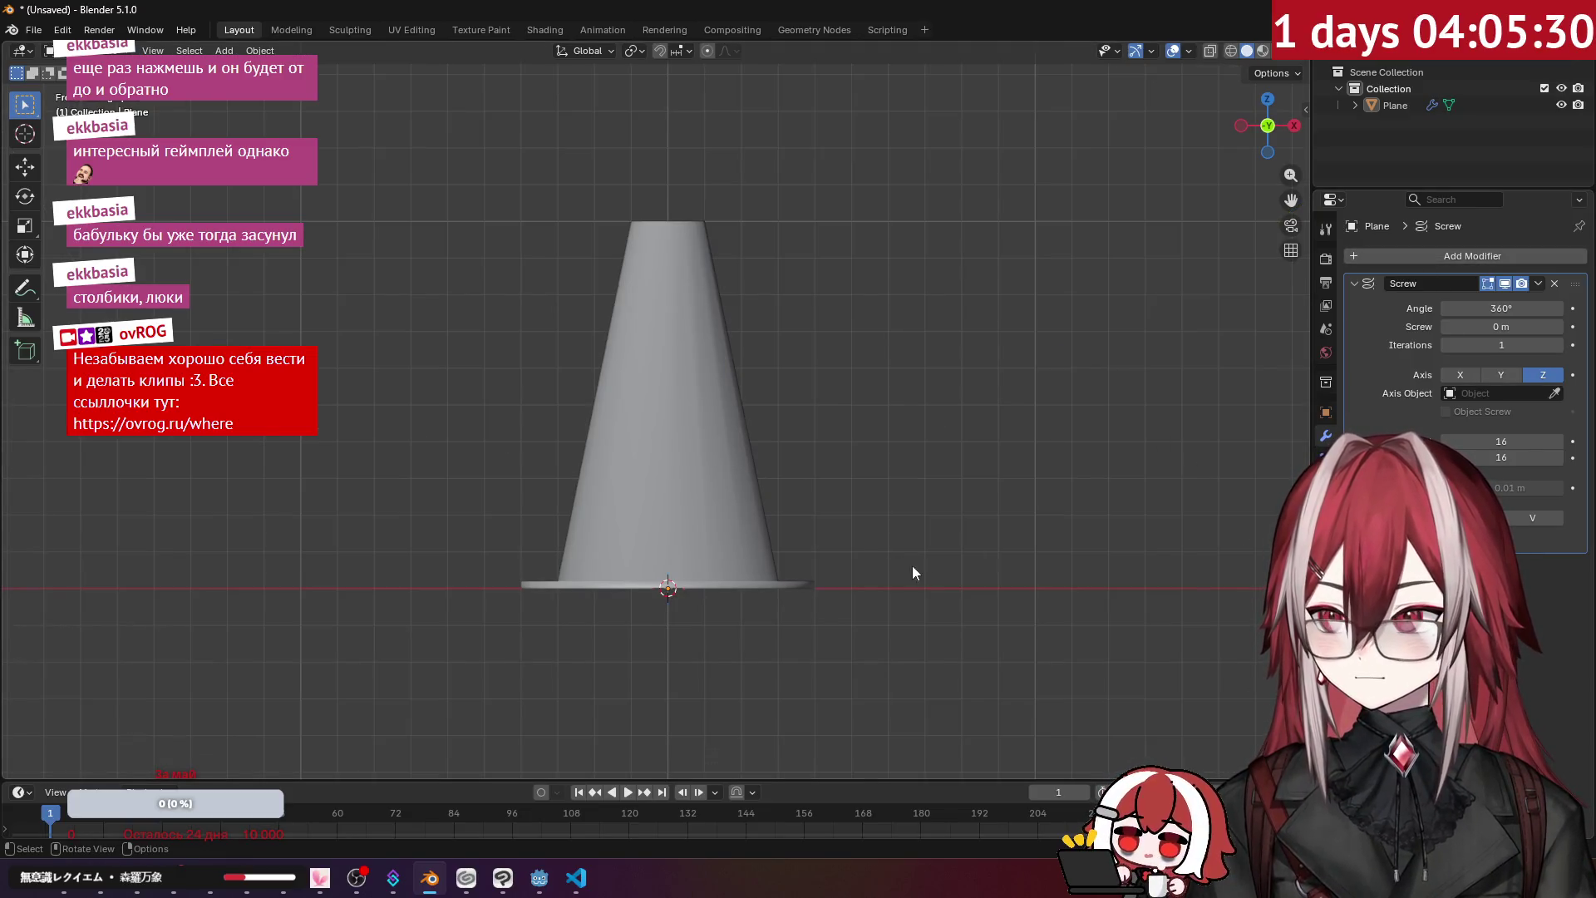
key("Tab")
scroll(814, 498, "up", 3)
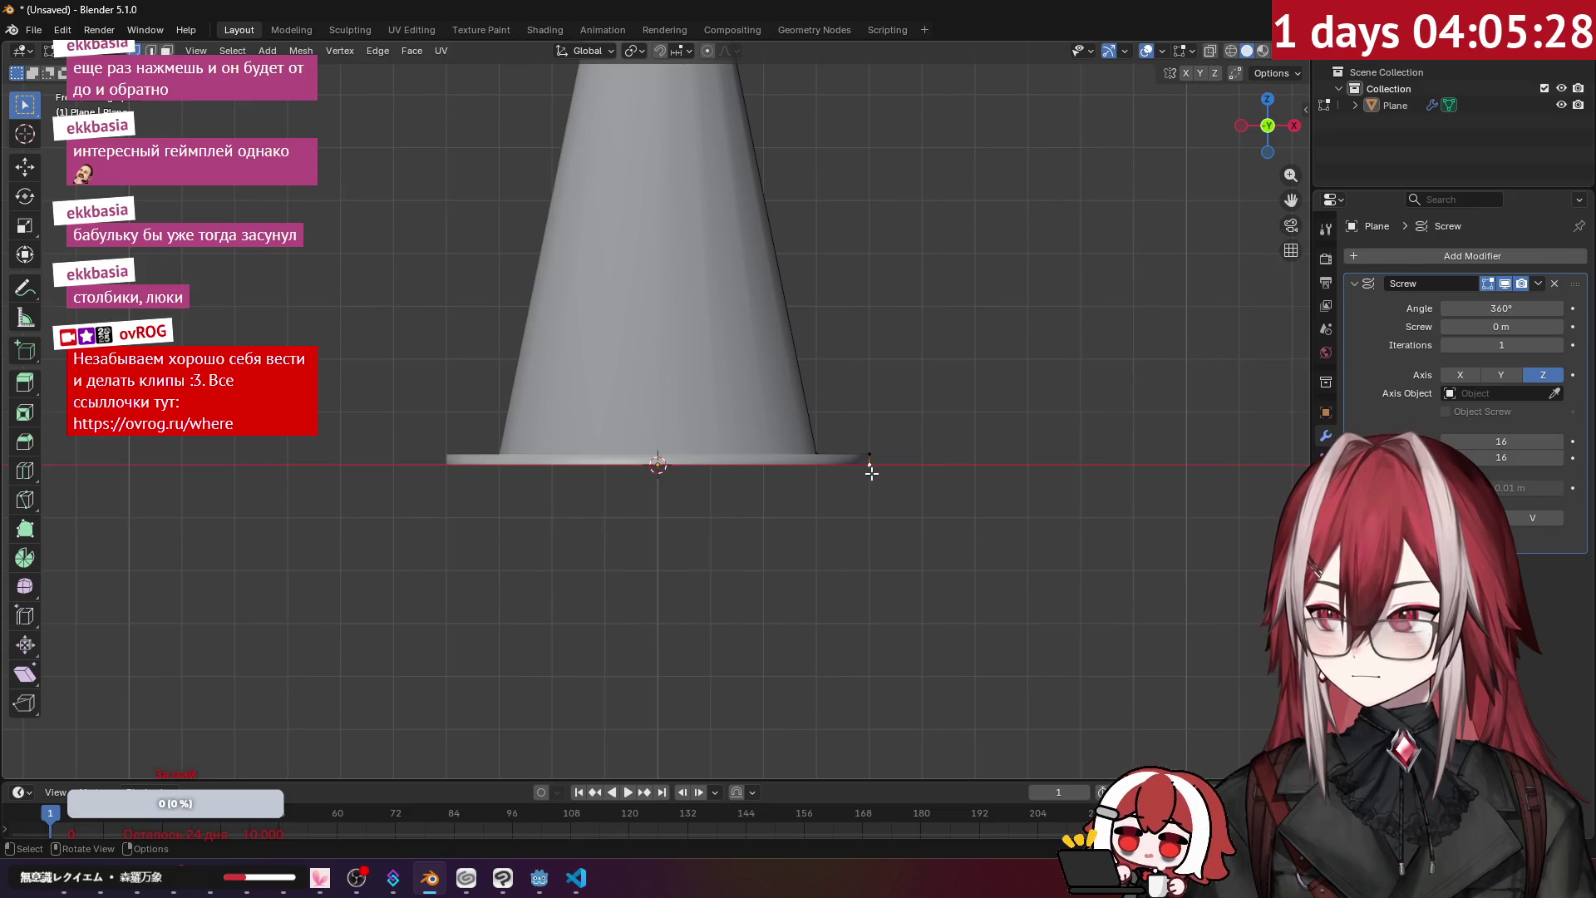
left_click(868, 460)
key("g")
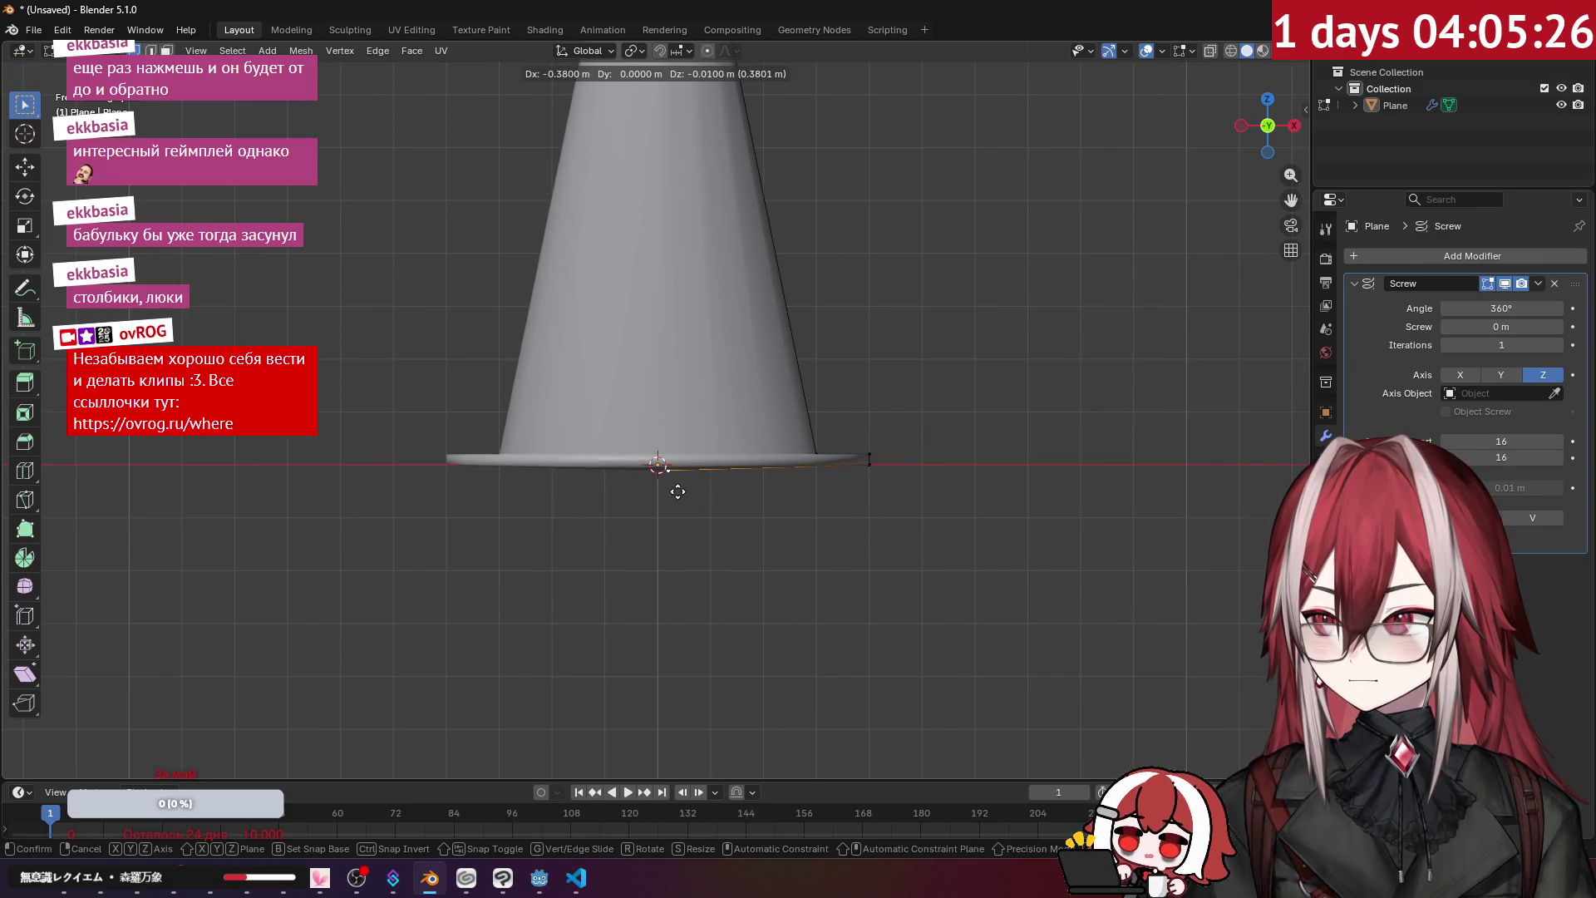
left_click(668, 489)
scroll(668, 489, "up", 3)
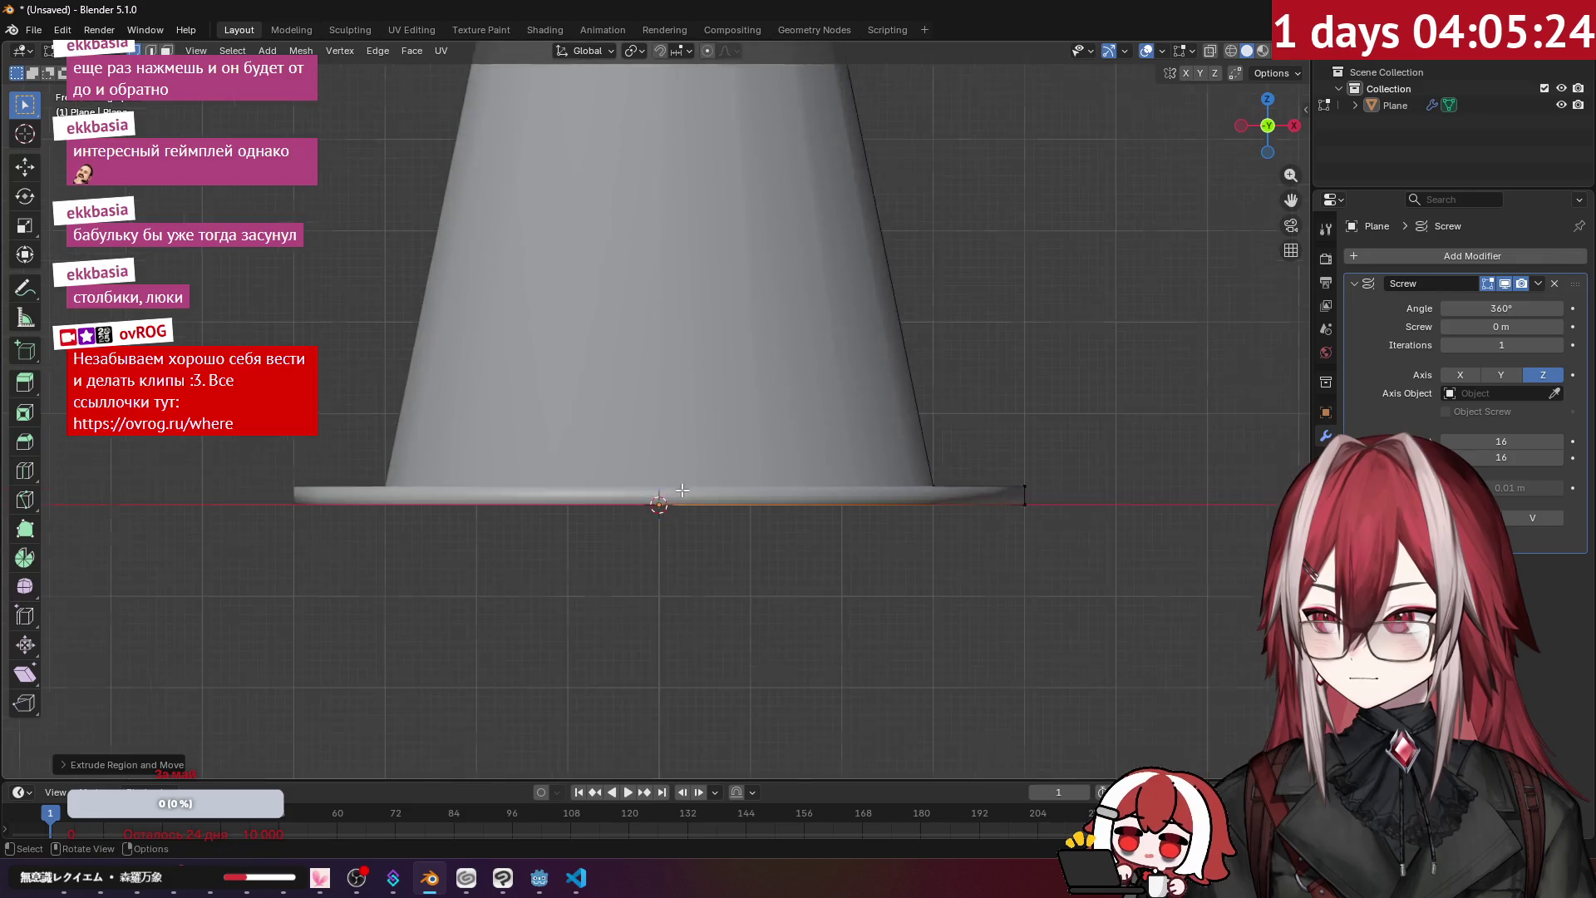
- Apply the Screw modifier so the cone becomes real mesh
key("Tab")
mouse_move(890, 346)
left_mouse_down()
mouse_move(886, 486)
mouse_move(823, 557)
left_mouse_up()
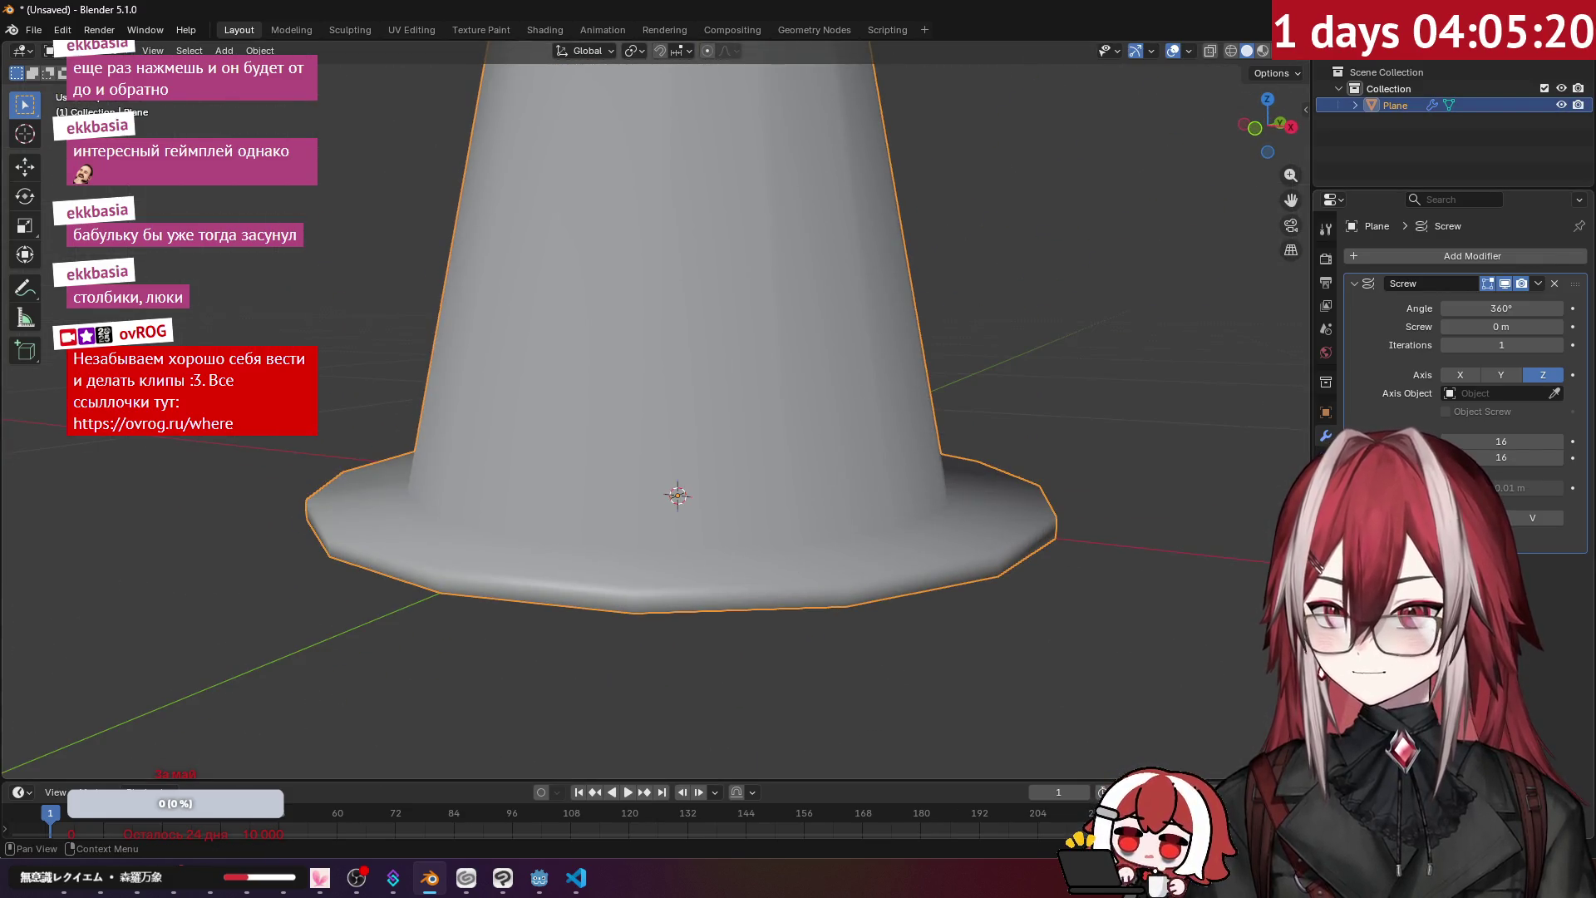
scroll(1055, 449, "down", 3)
left_click(899, 445)
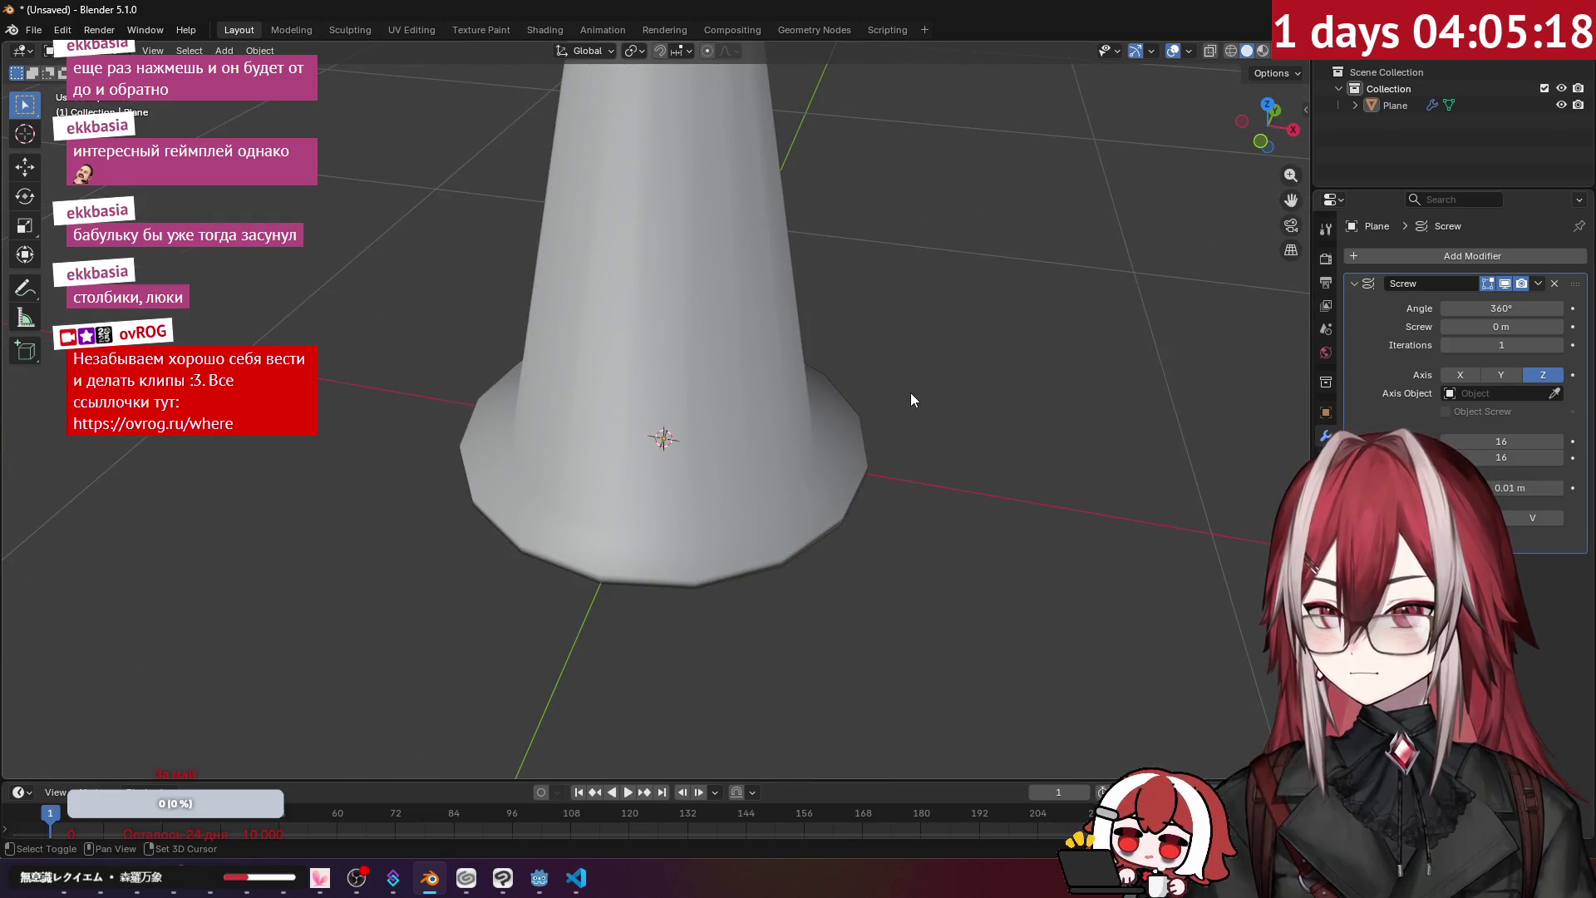
scroll(910, 392, "down", 1)
scroll(853, 322, "down", 2)
mouse_move(853, 323)
left_mouse_down()
mouse_move(867, 491)
mouse_move(863, 378)
mouse_move(1011, 378)
mouse_move(835, 391)
mouse_move(812, 519)
mouse_move(831, 389)
left_mouse_up()
scroll(831, 389, "up", 2)
left_click(1538, 283)
left_click(1488, 299)
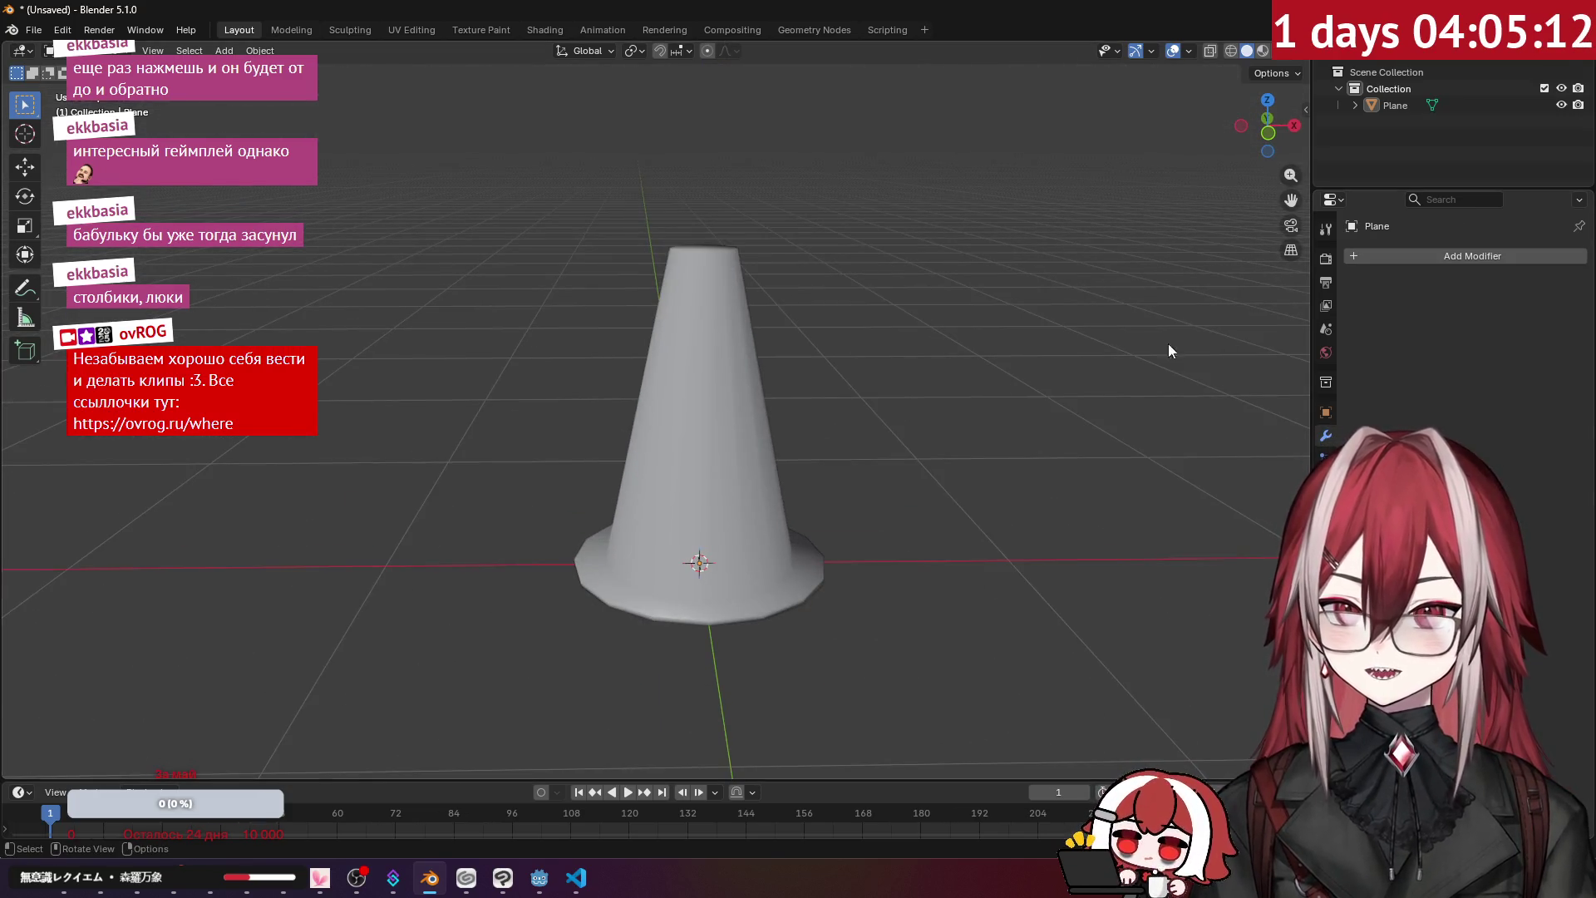
- Enter Edit Mode and show the cone's UV layout in the UV Editing workspace
key("Tab")
mouse_move(695, 388)
left_mouse_down()
mouse_move(724, 465)
mouse_move(764, 382)
mouse_move(834, 410)
left_mouse_up()
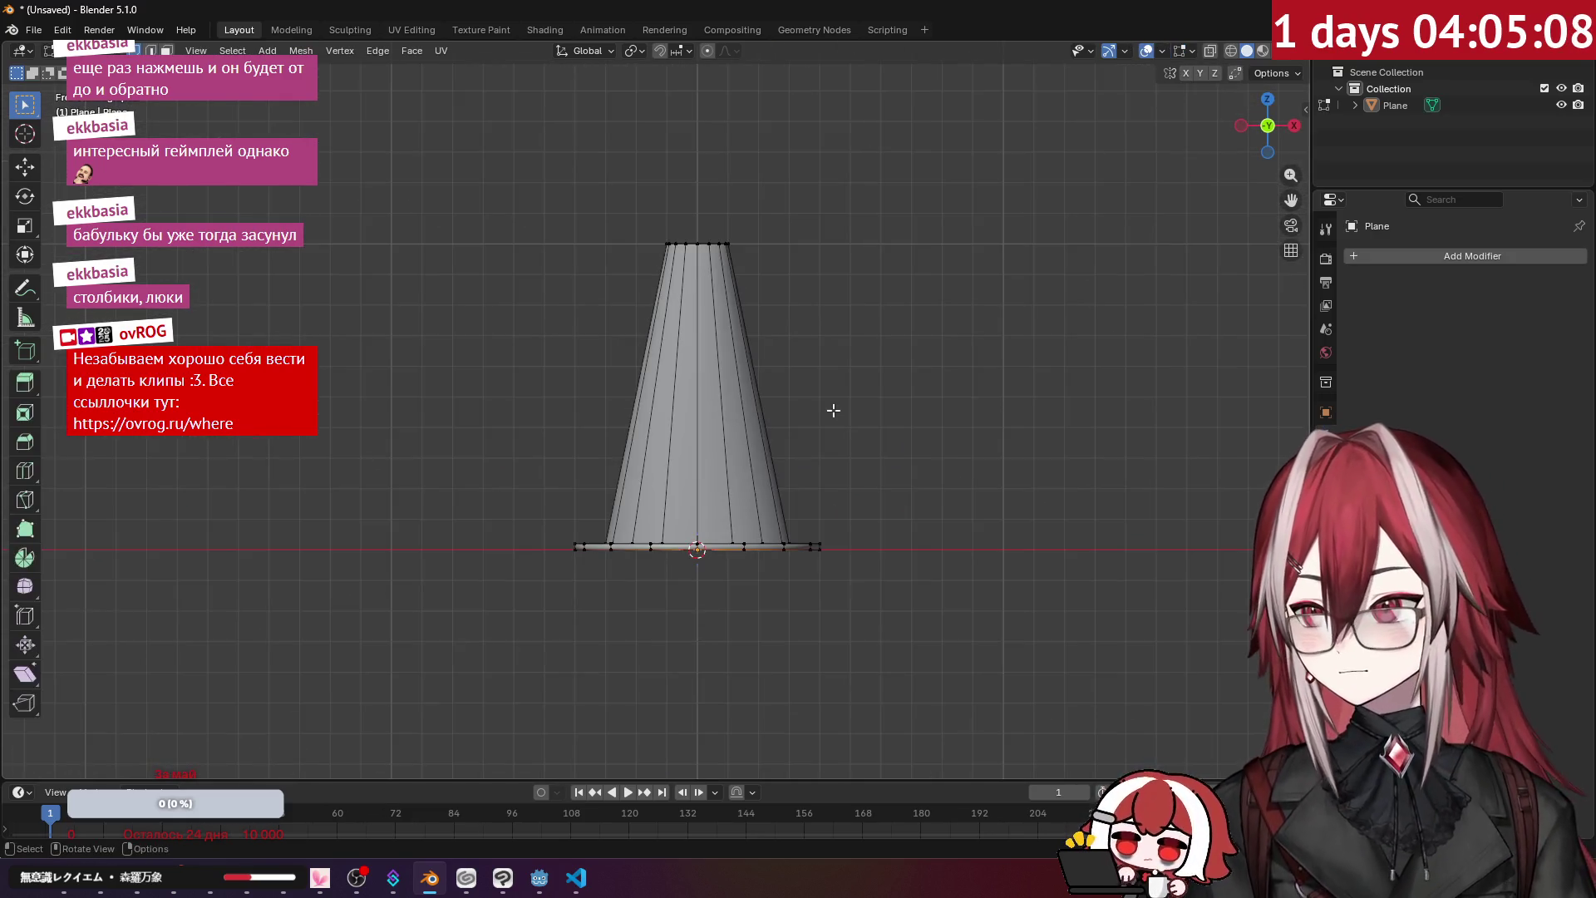
left_click(399, 29)
key("Home")
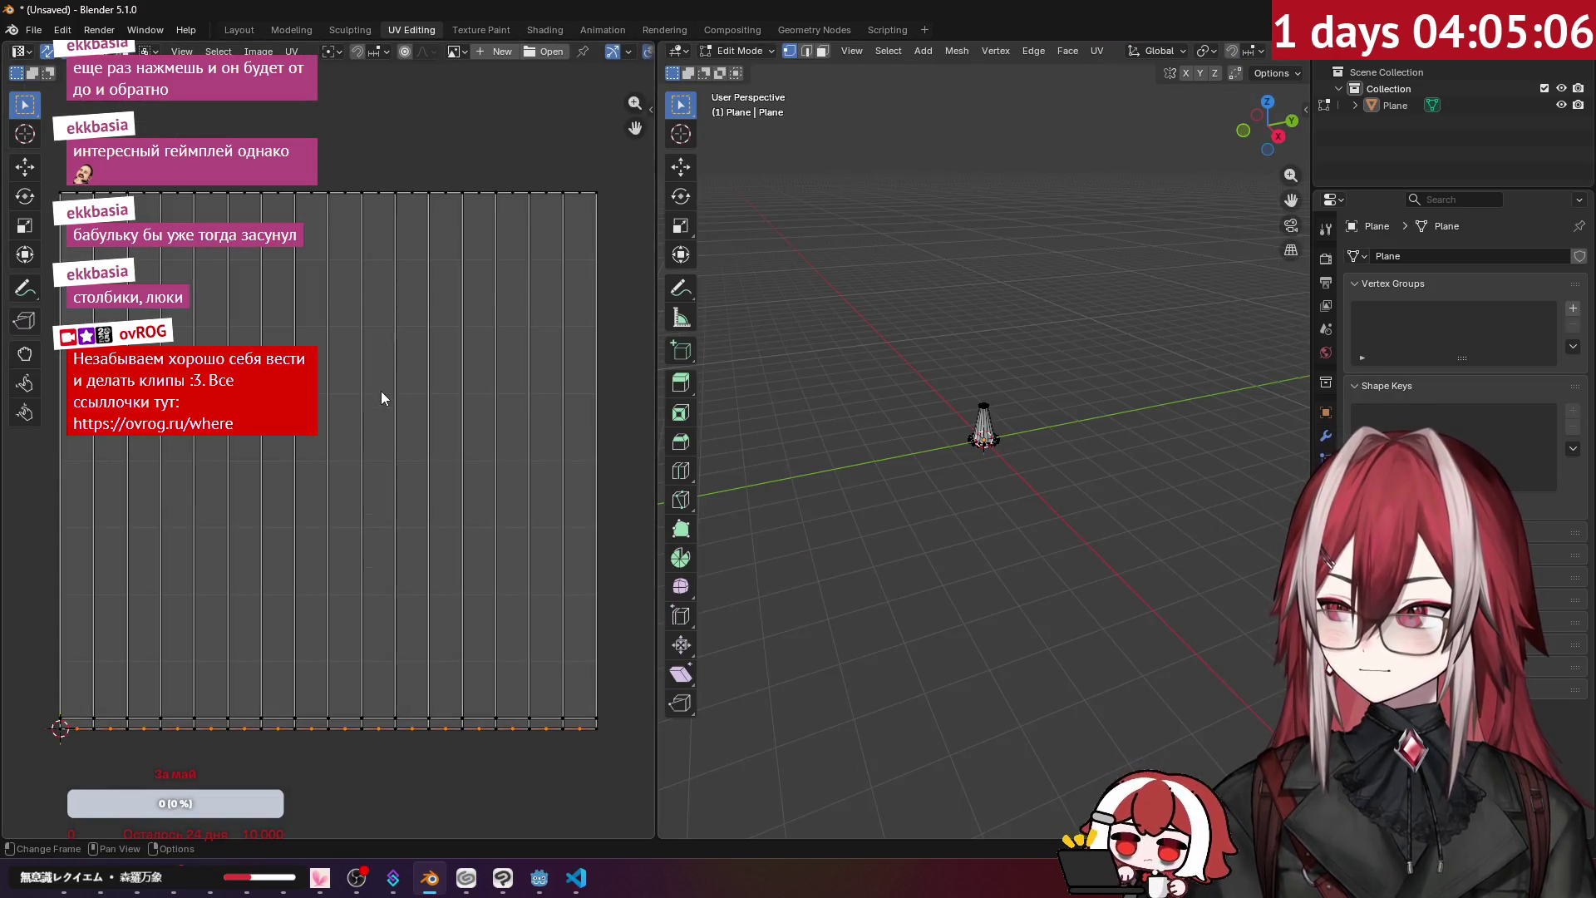
- Select the cone's geometry and create a new material for it
key("a")
scroll(381, 397, "down", 3)
left_click(493, 367)
scroll(1021, 361, "up", 10)
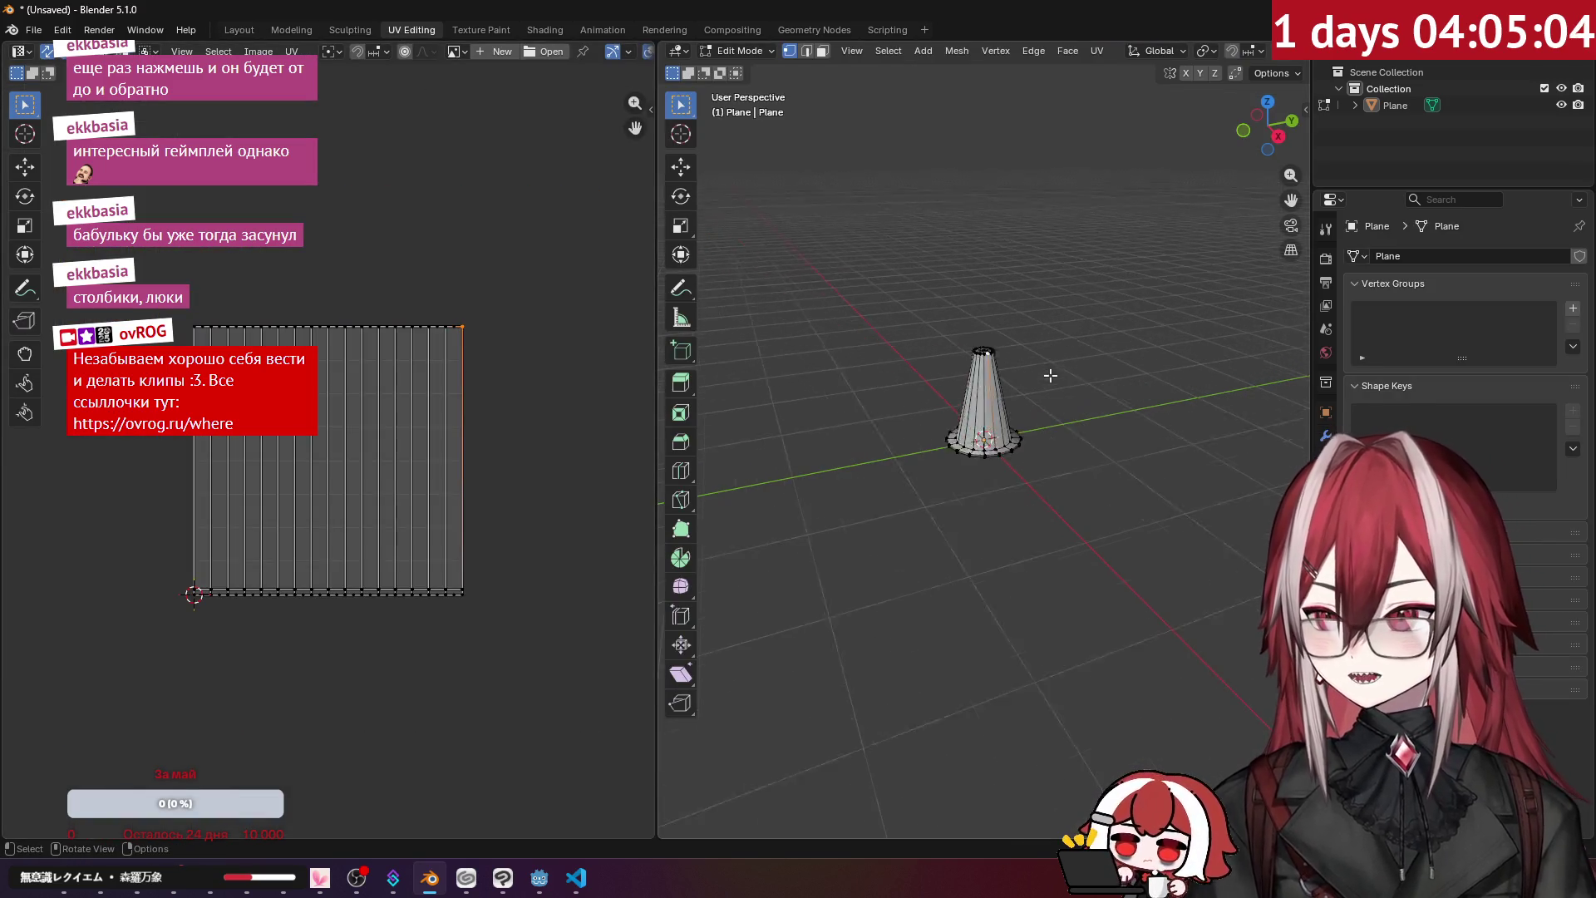
left_click(1021, 362, "alt")
left_click_drag(1021, 361, 1056, 416)
left_click(1328, 409)
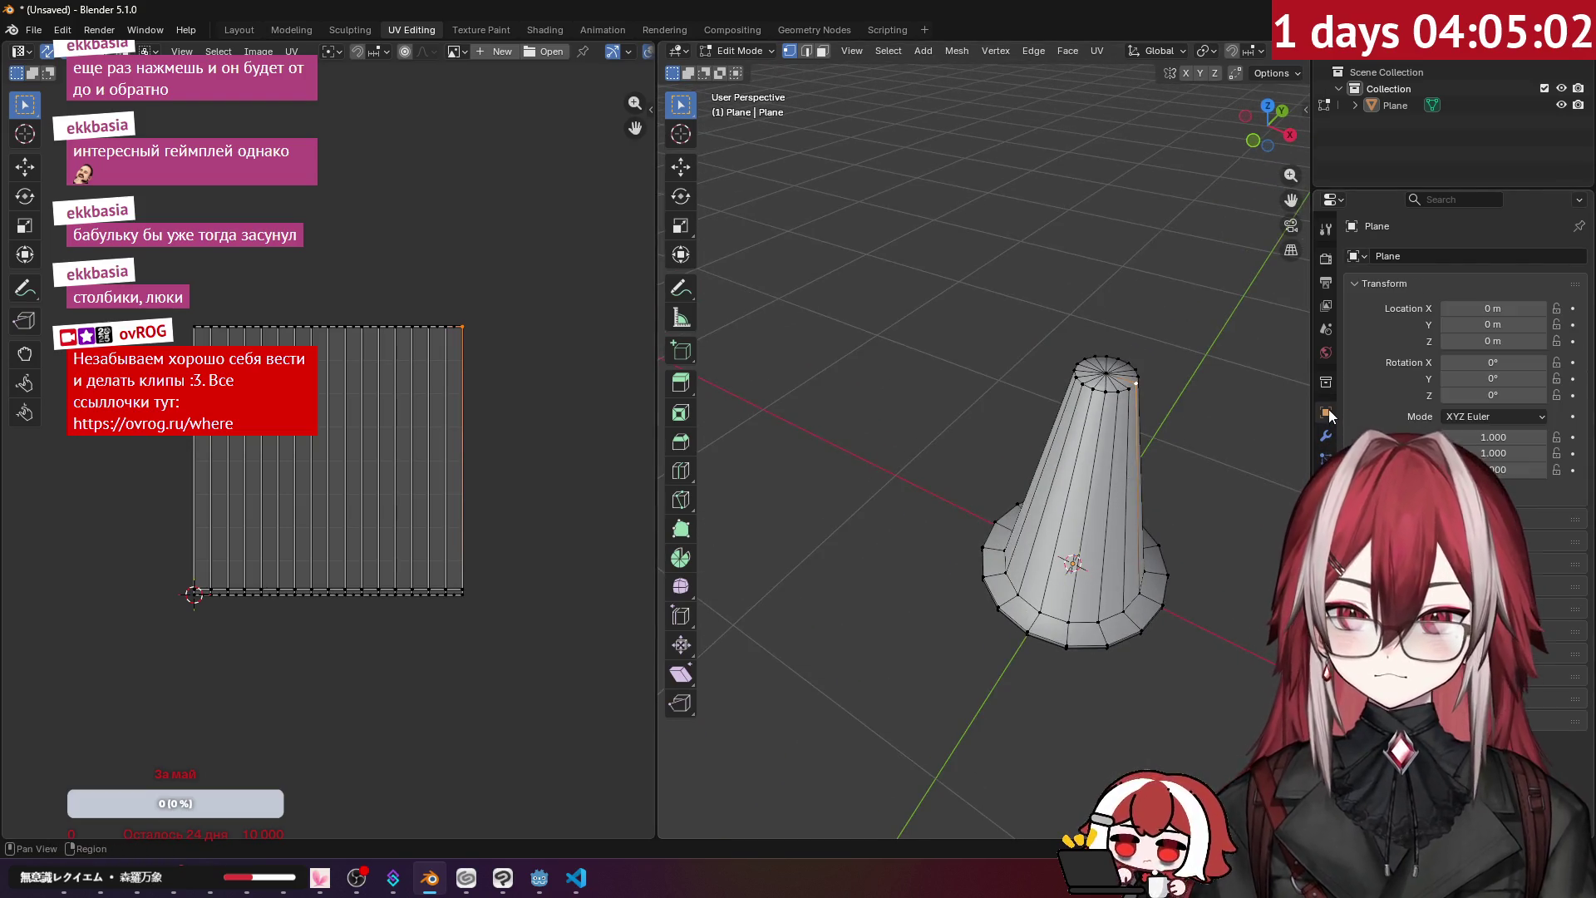
left_click(1325, 549)
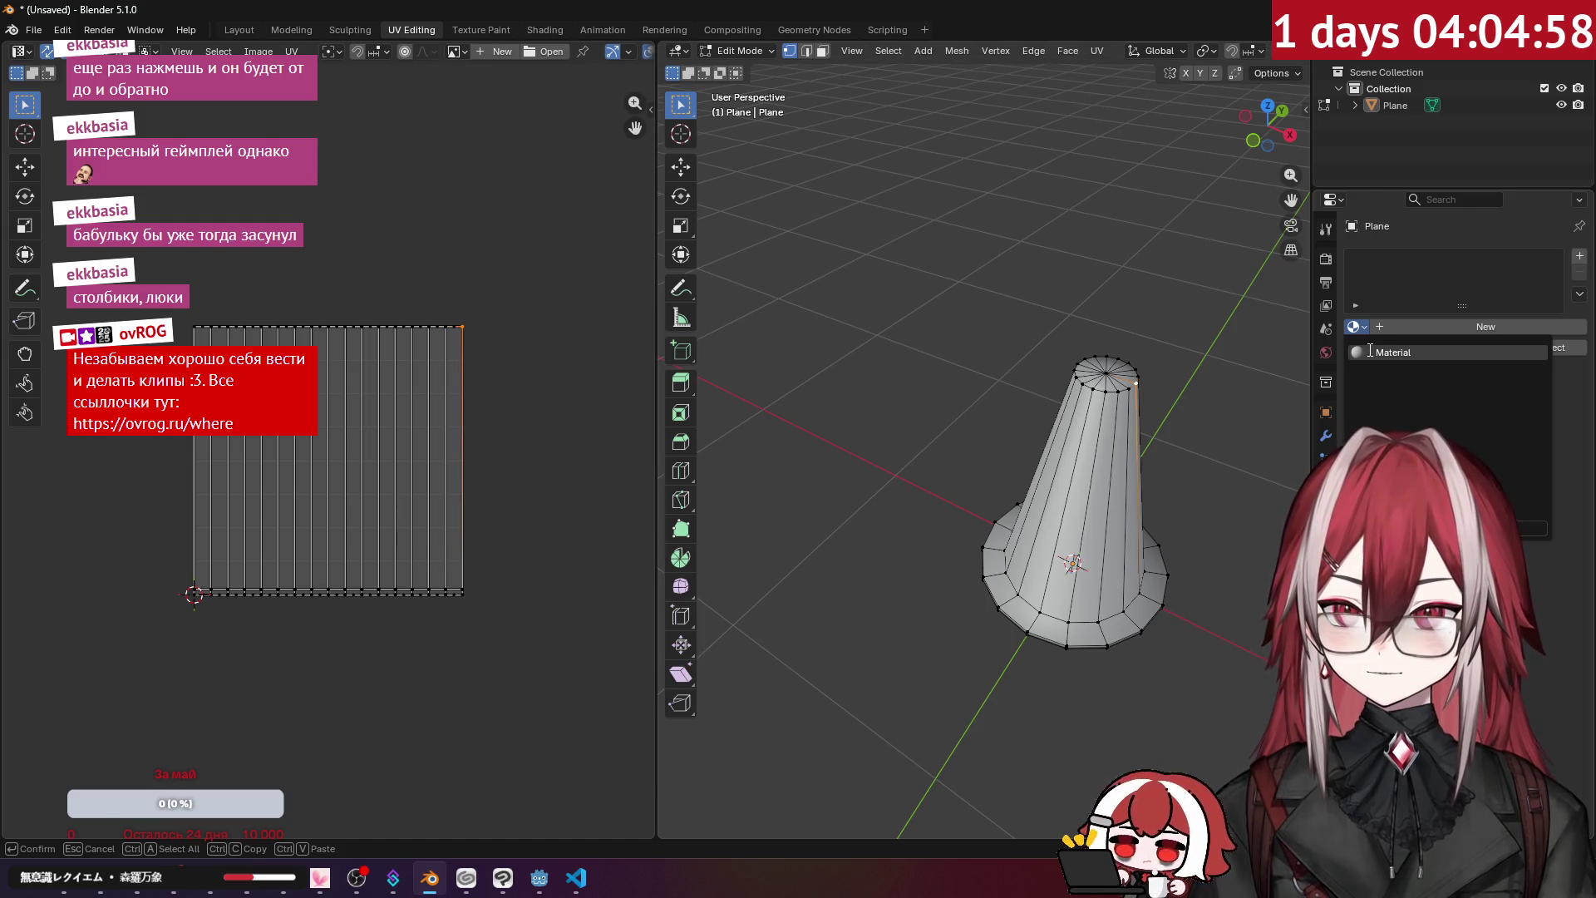
left_click(1399, 326)
- Set the material's Base Color to an Image Texture using block_a.png from the truck-ed folder
left_click(1422, 452)
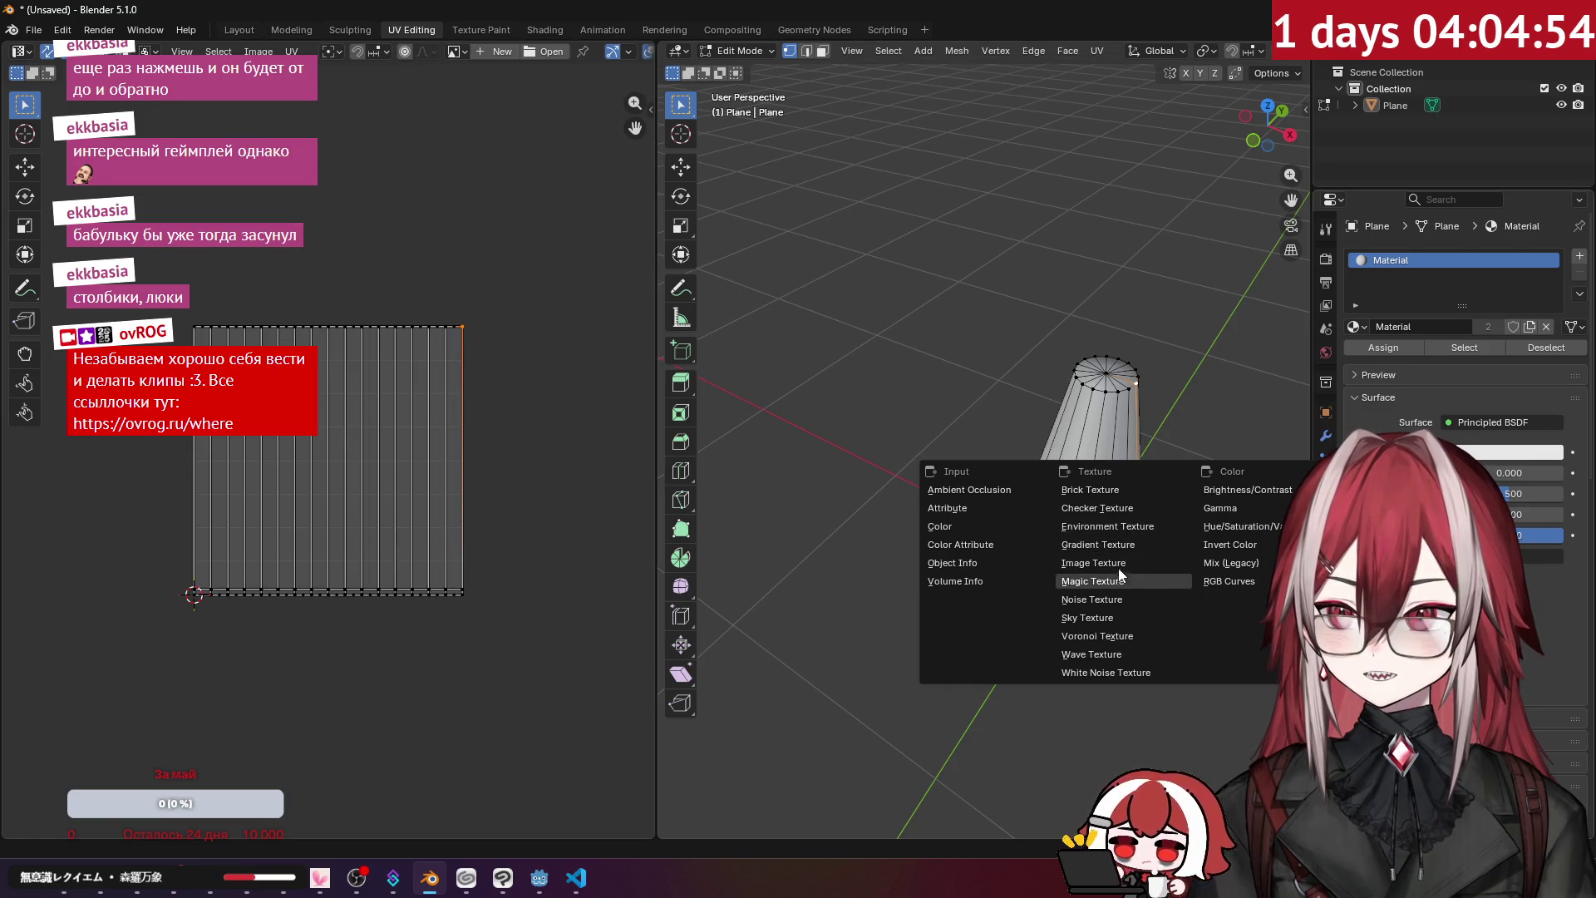
left_click(1118, 564)
left_click(1529, 473)
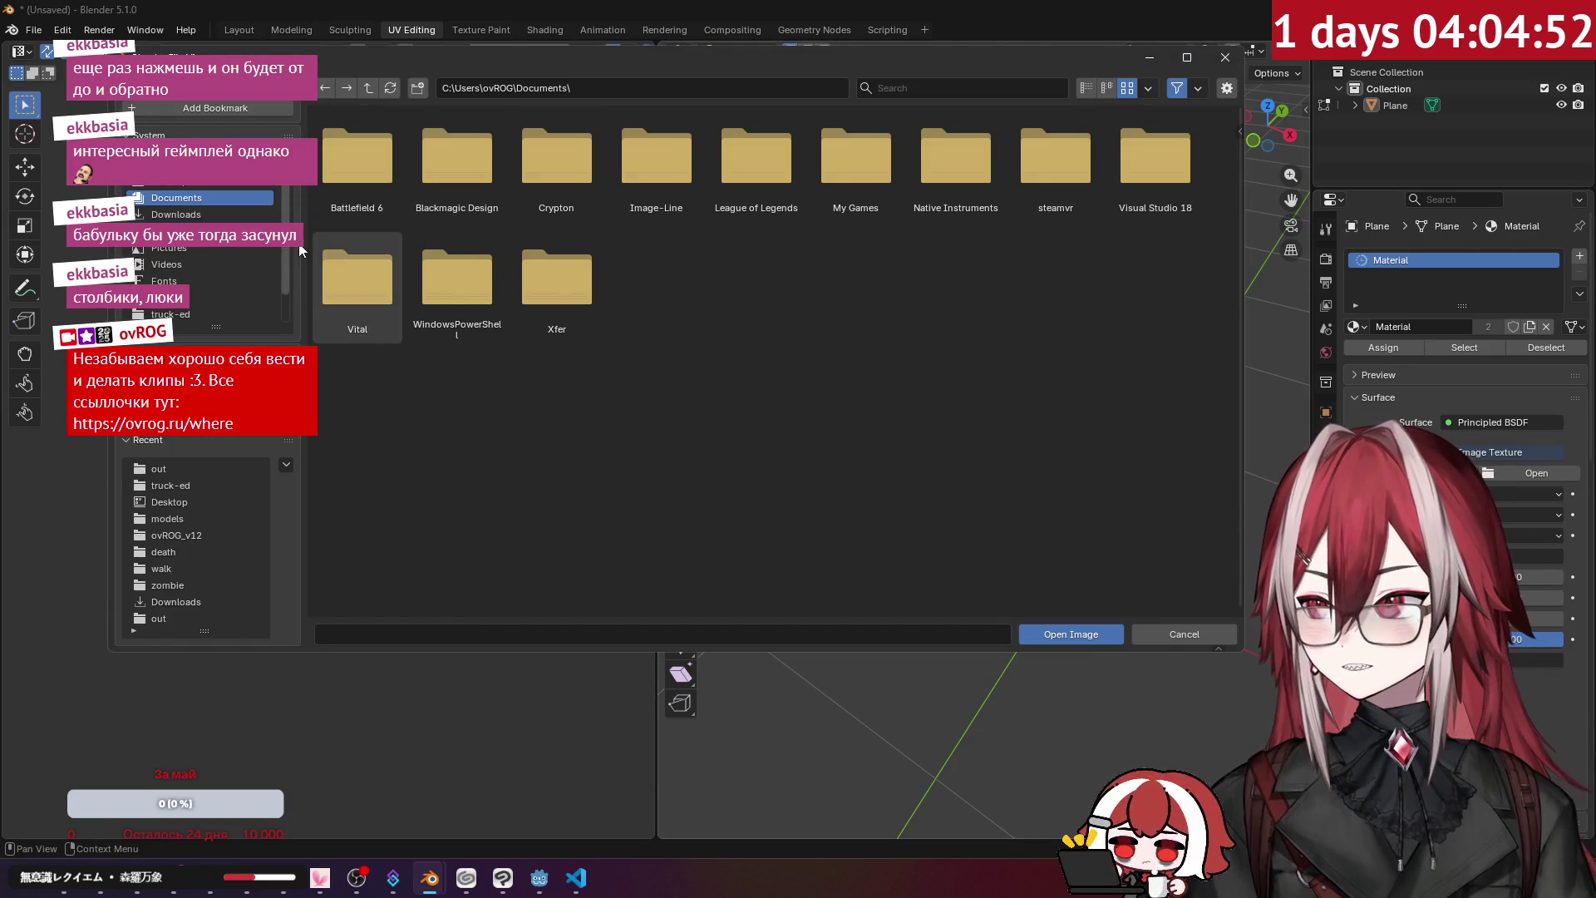
left_click(202, 487)
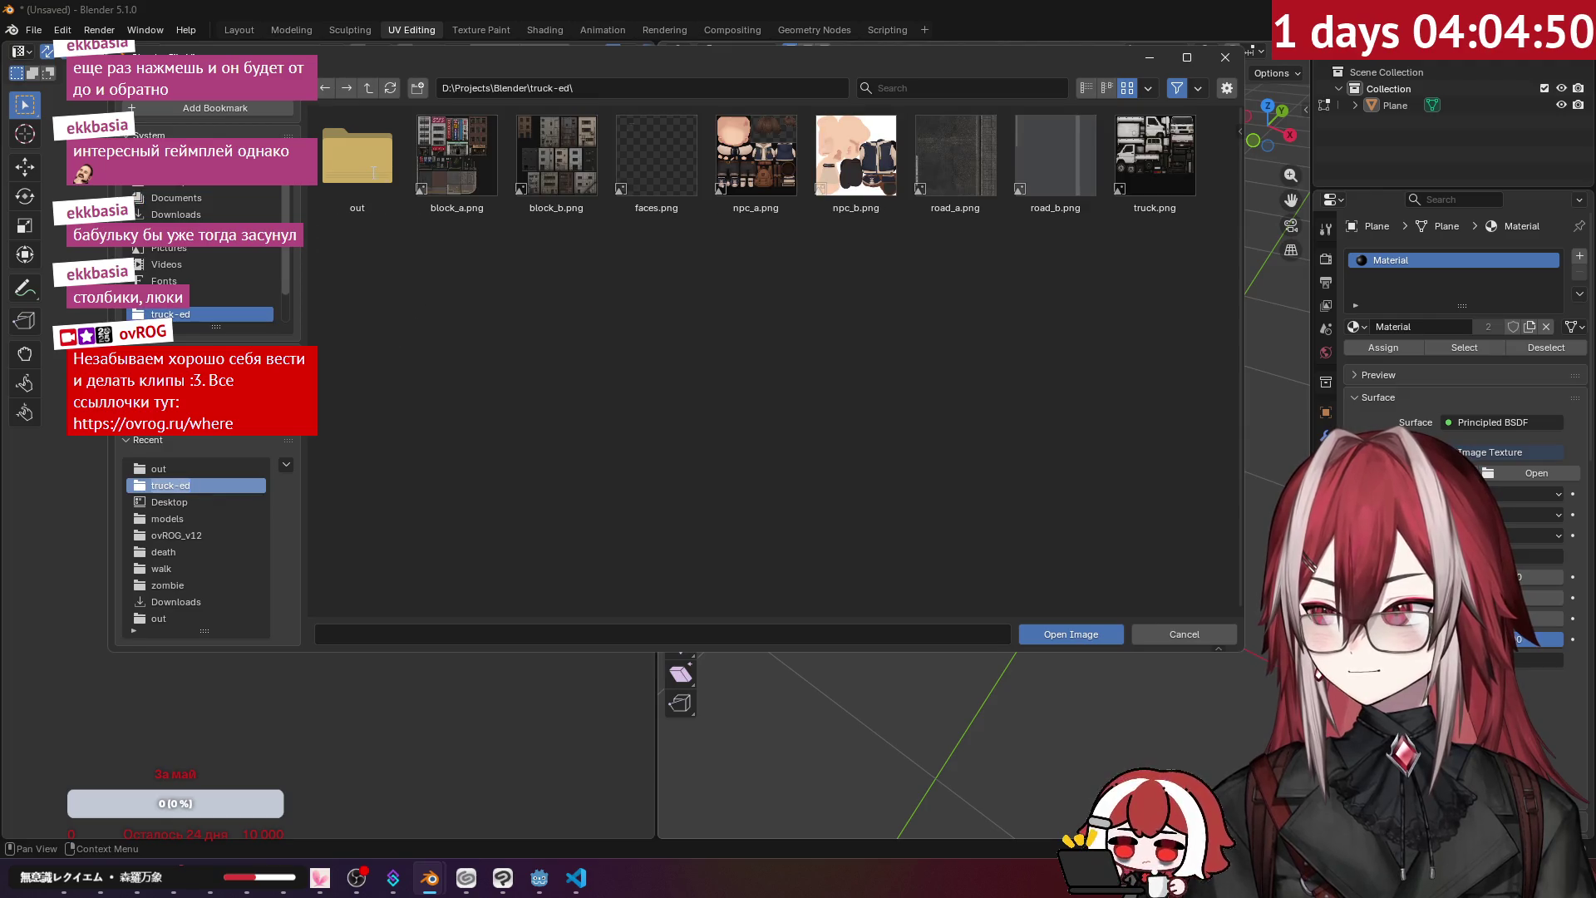
left_click(448, 165)
left_click(1070, 634)
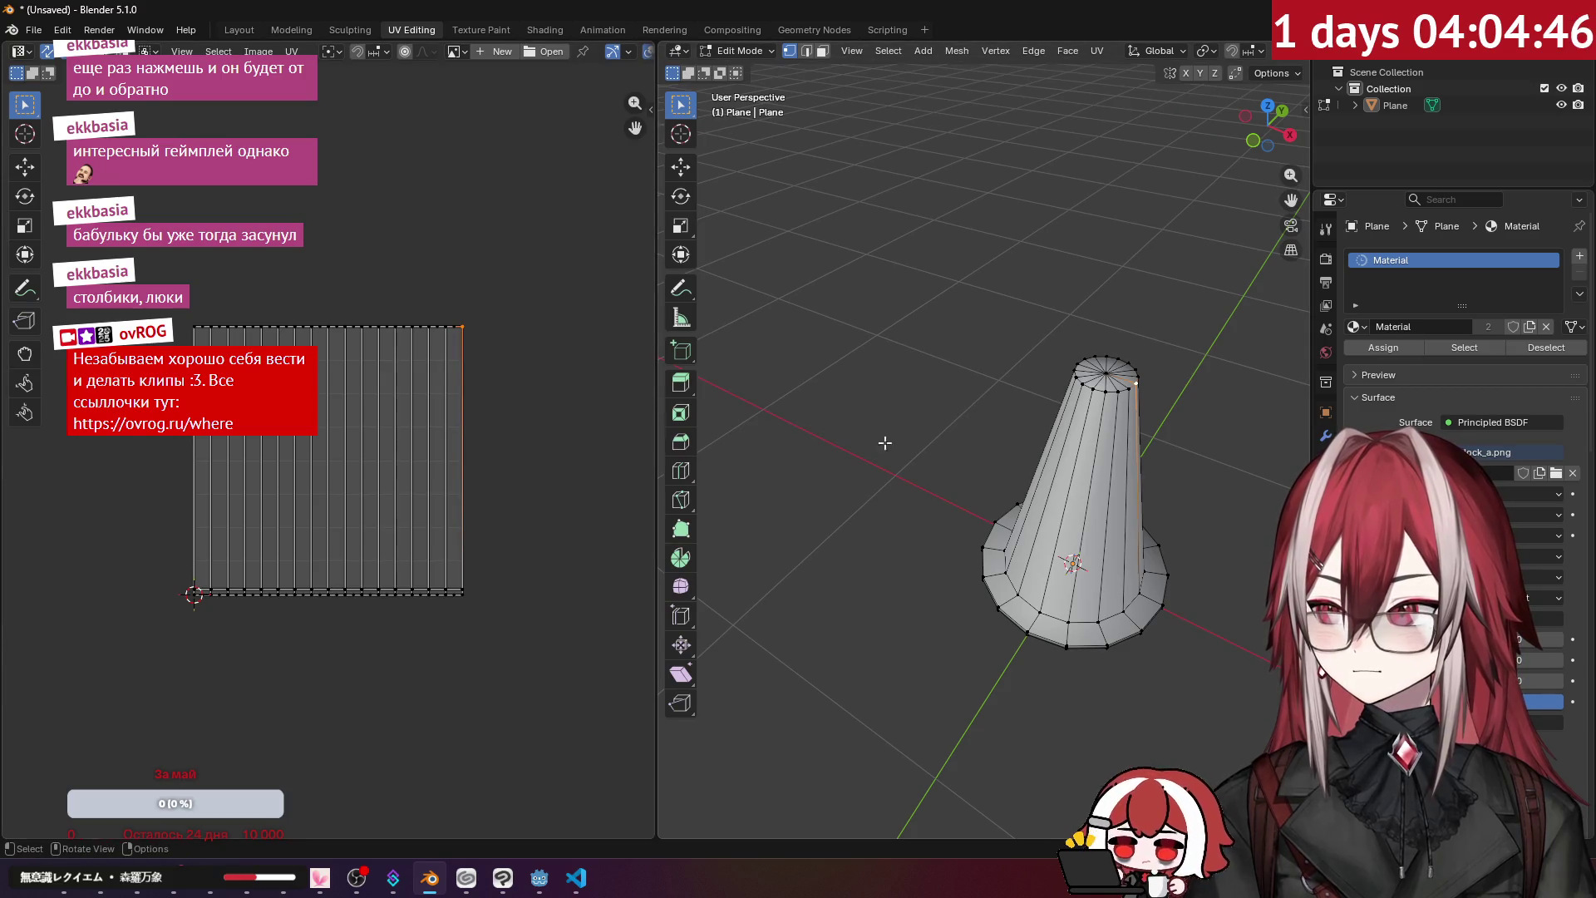
- Show block_a.png behind the UVs and set viewport shading to Flat lighting with Texture colour
left_click(455, 51)
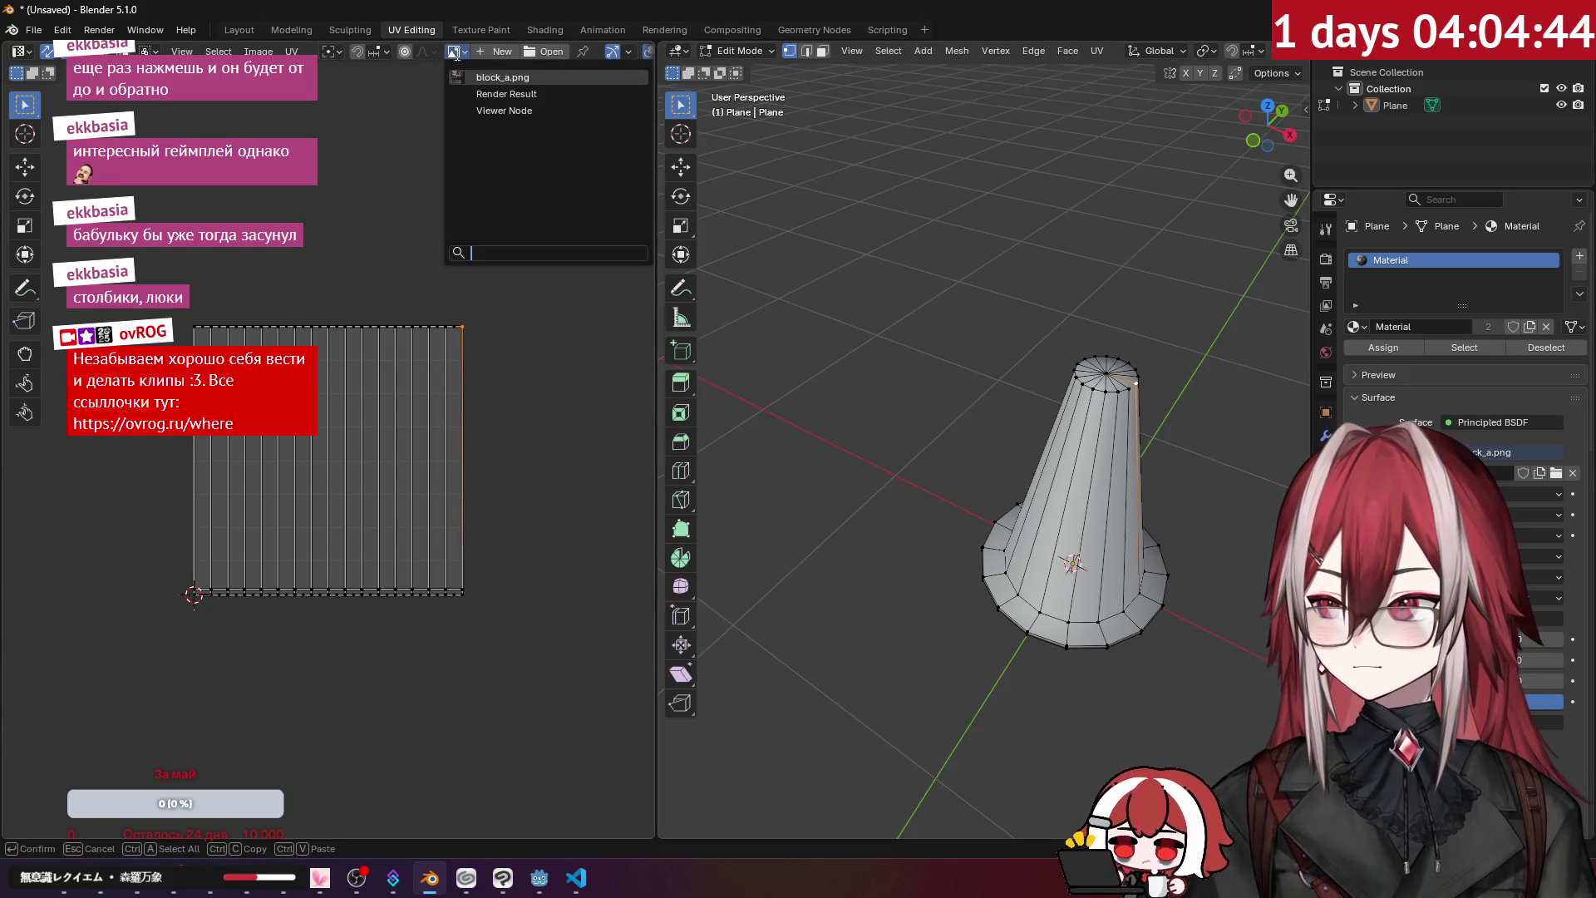
left_click(490, 77)
key("Home")
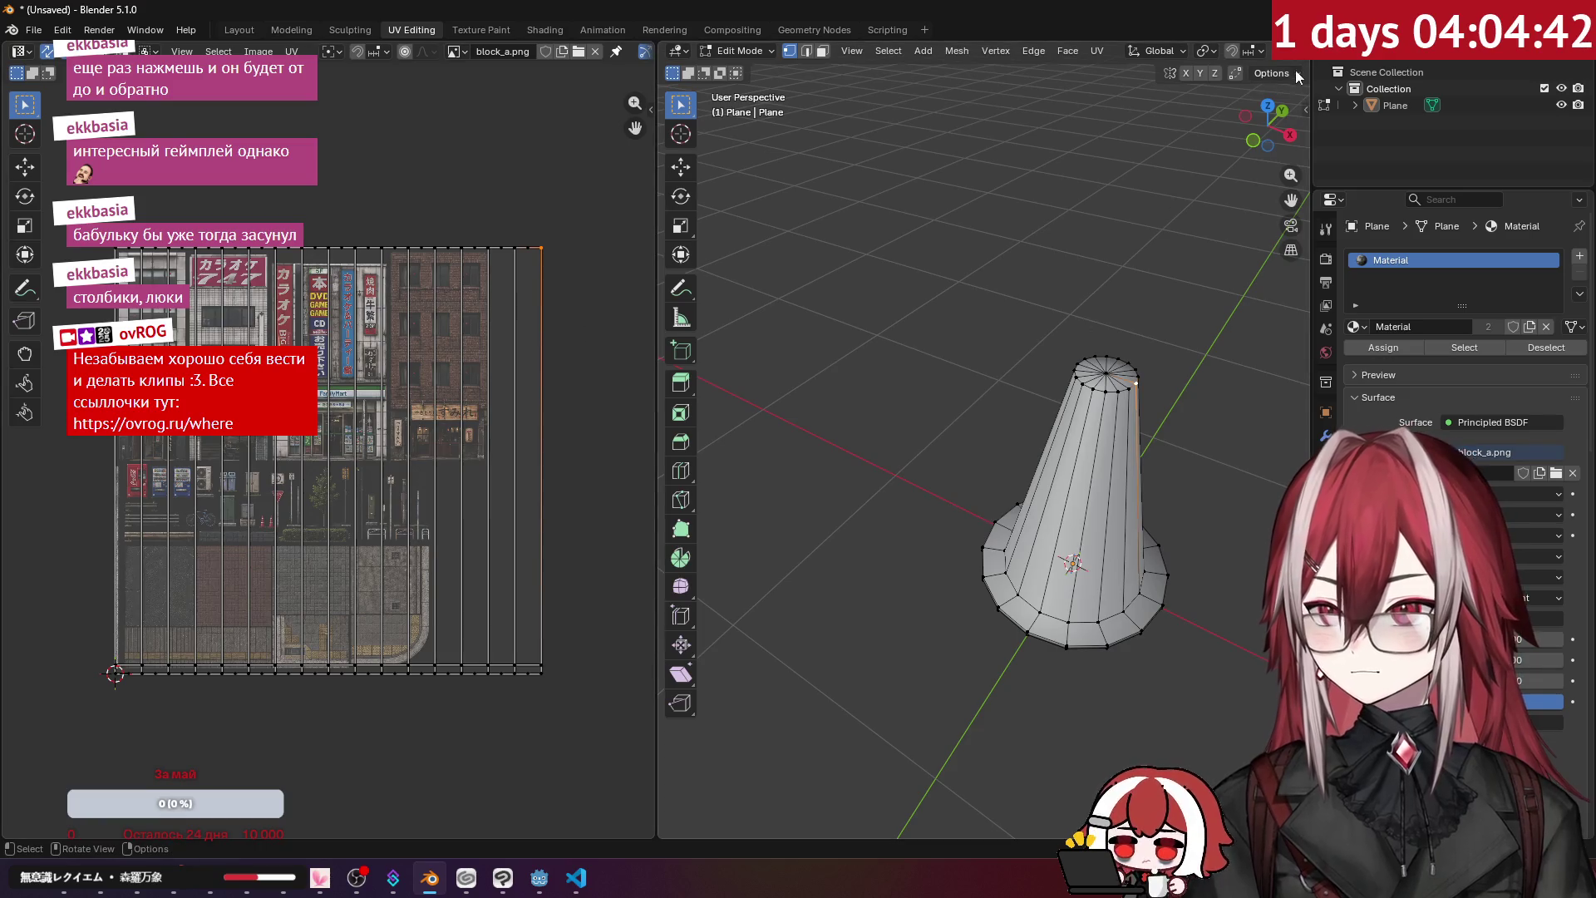
scroll(1278, 52, "right", 6)
left_click(1277, 51)
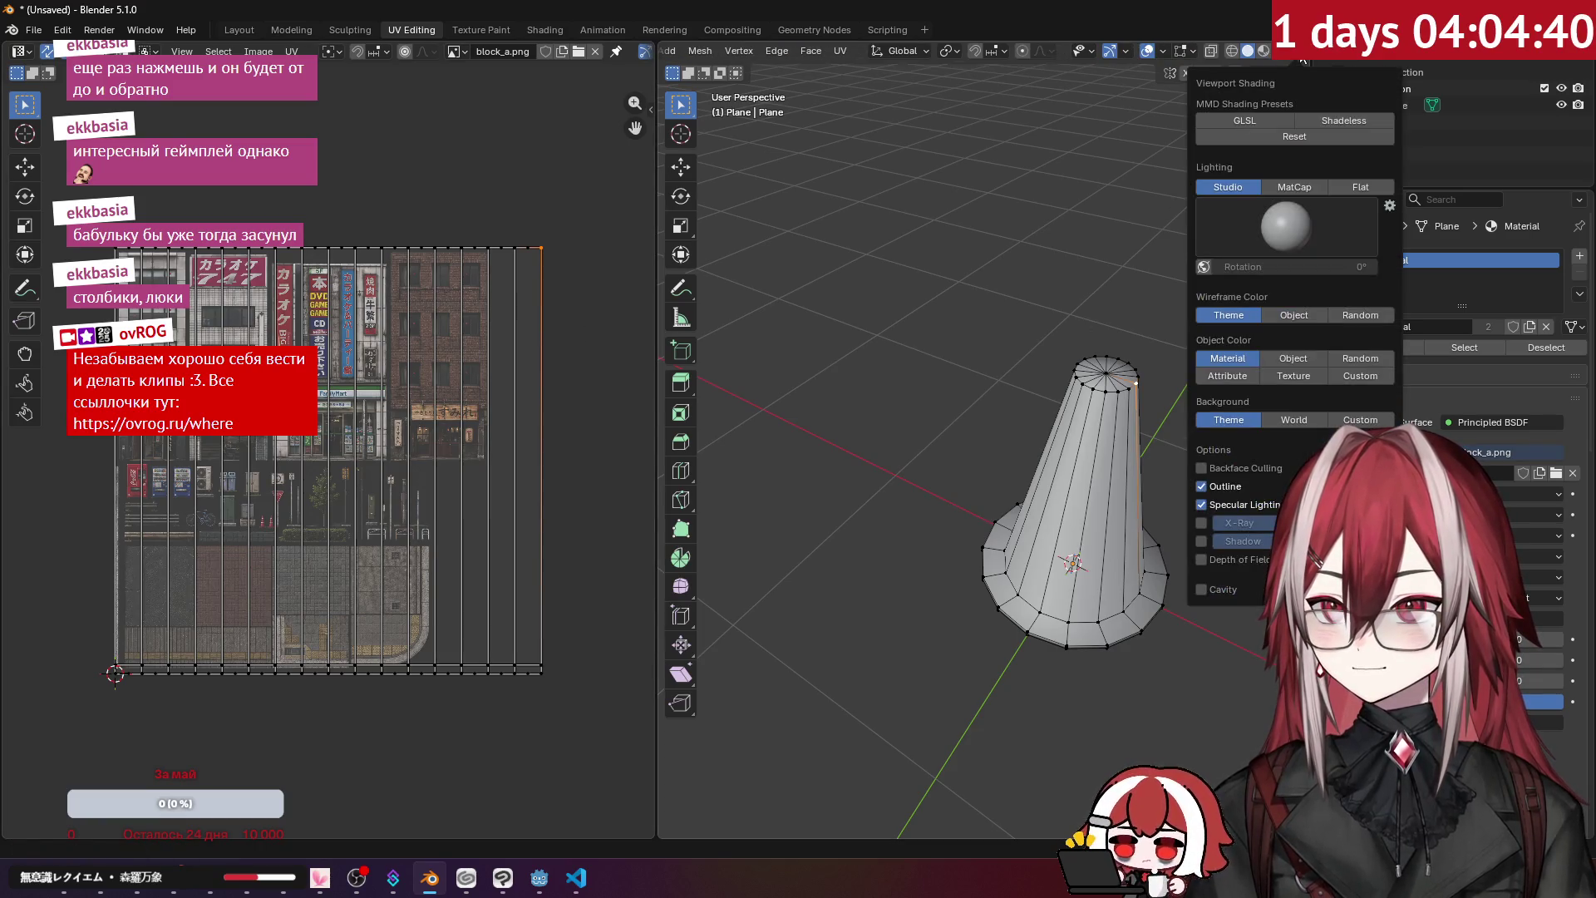
left_click(1336, 186)
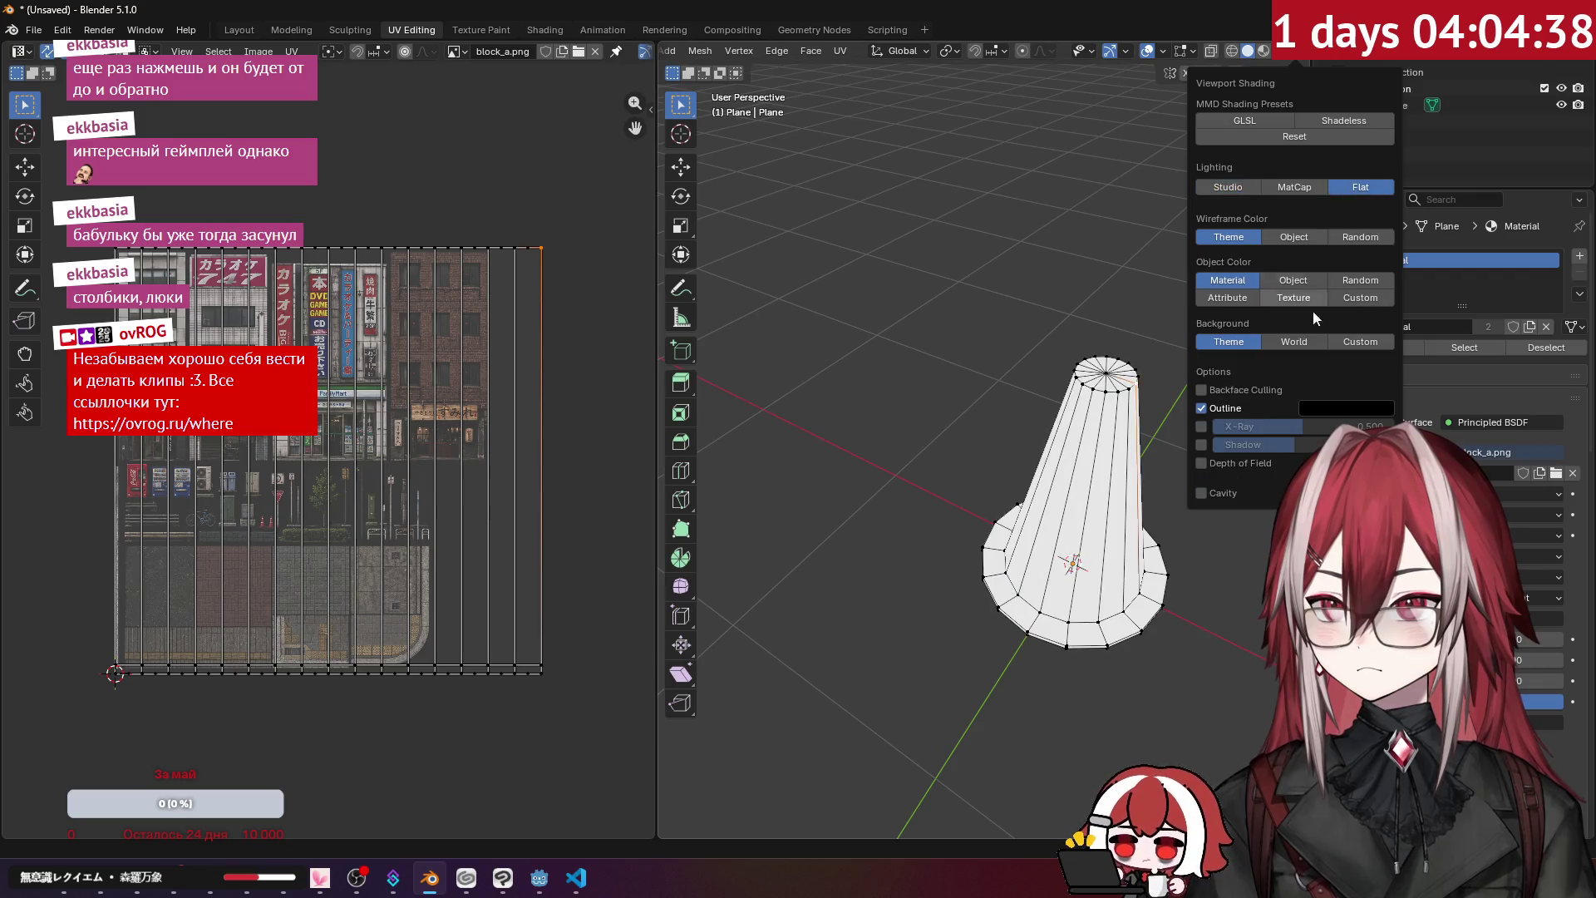
left_click(1300, 299)
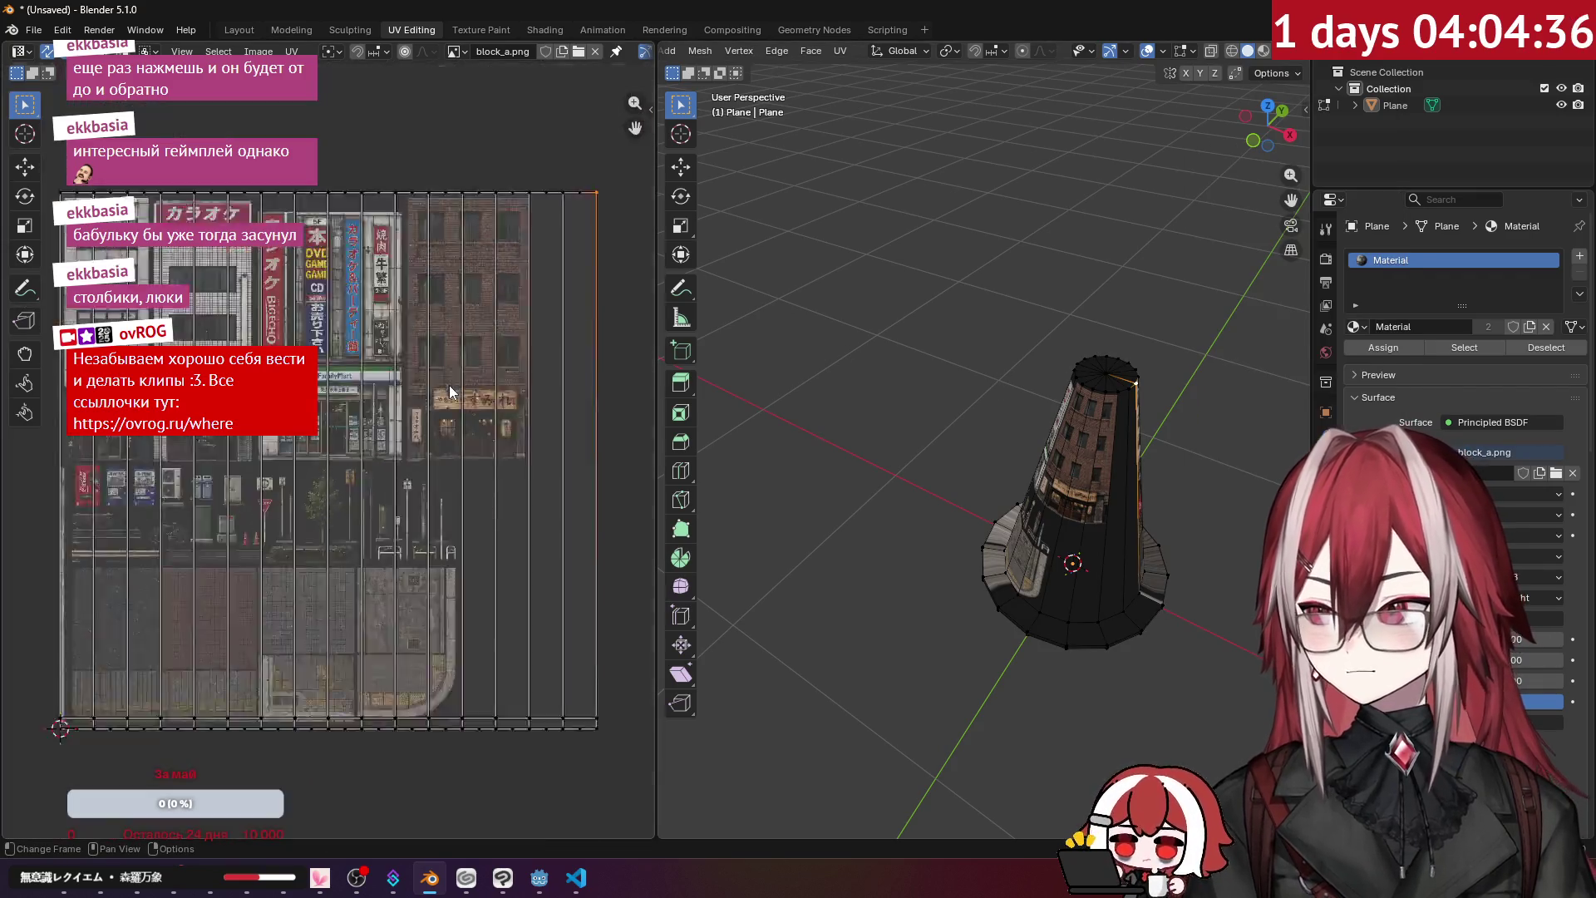
- Shrink the whole UV island and move it over the traffic cone pictures
key("a")
key("s")
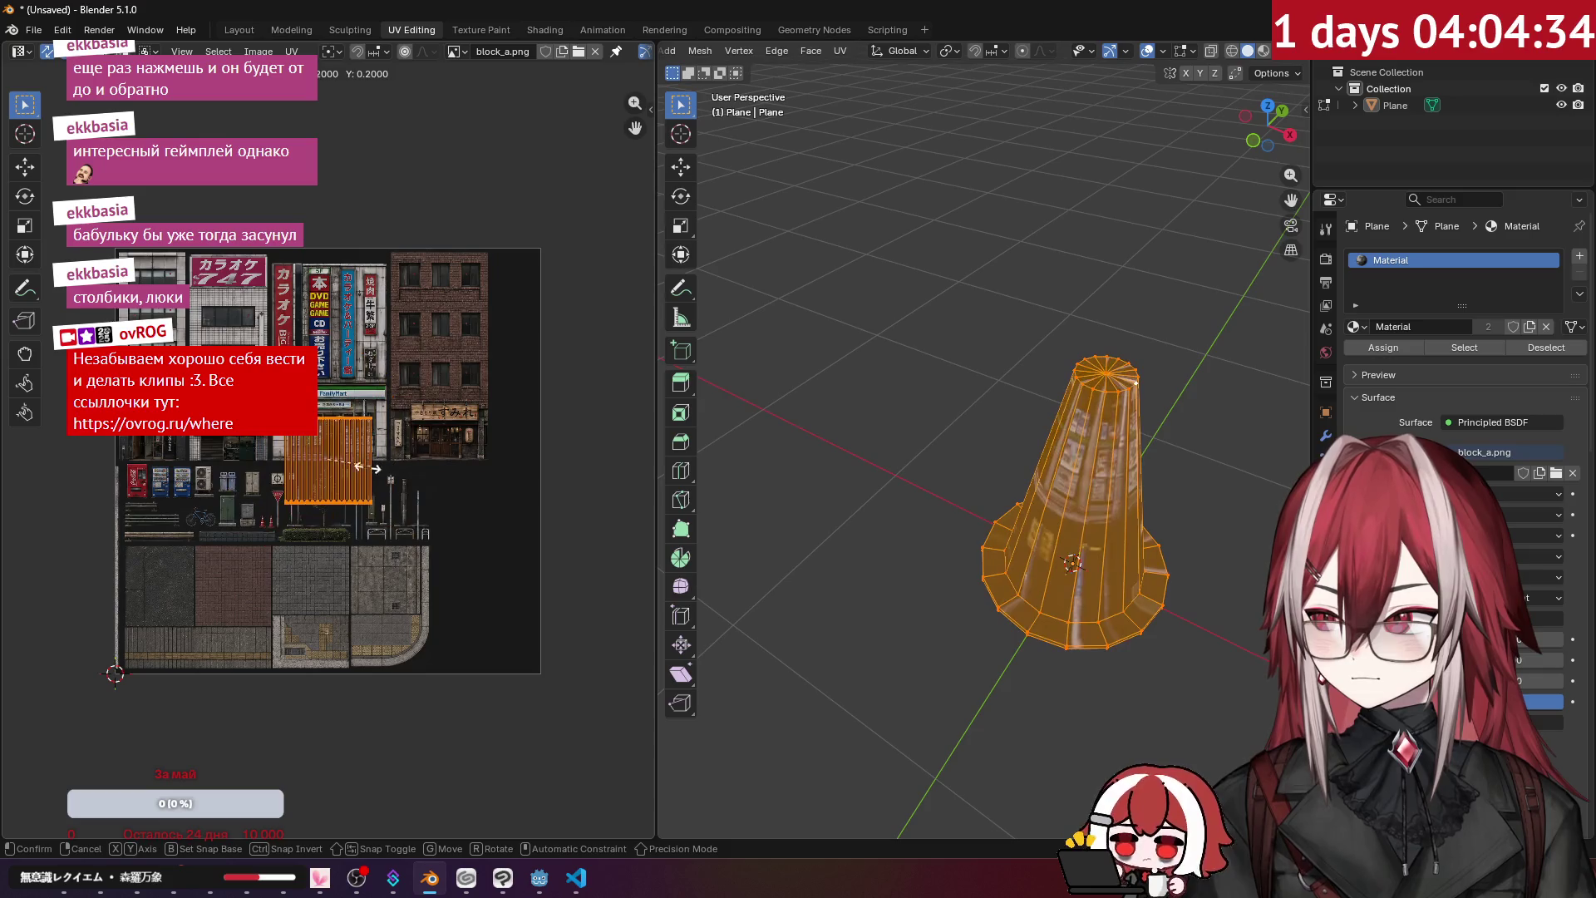
left_click(321, 478)
scroll(419, 432, "up", 5)
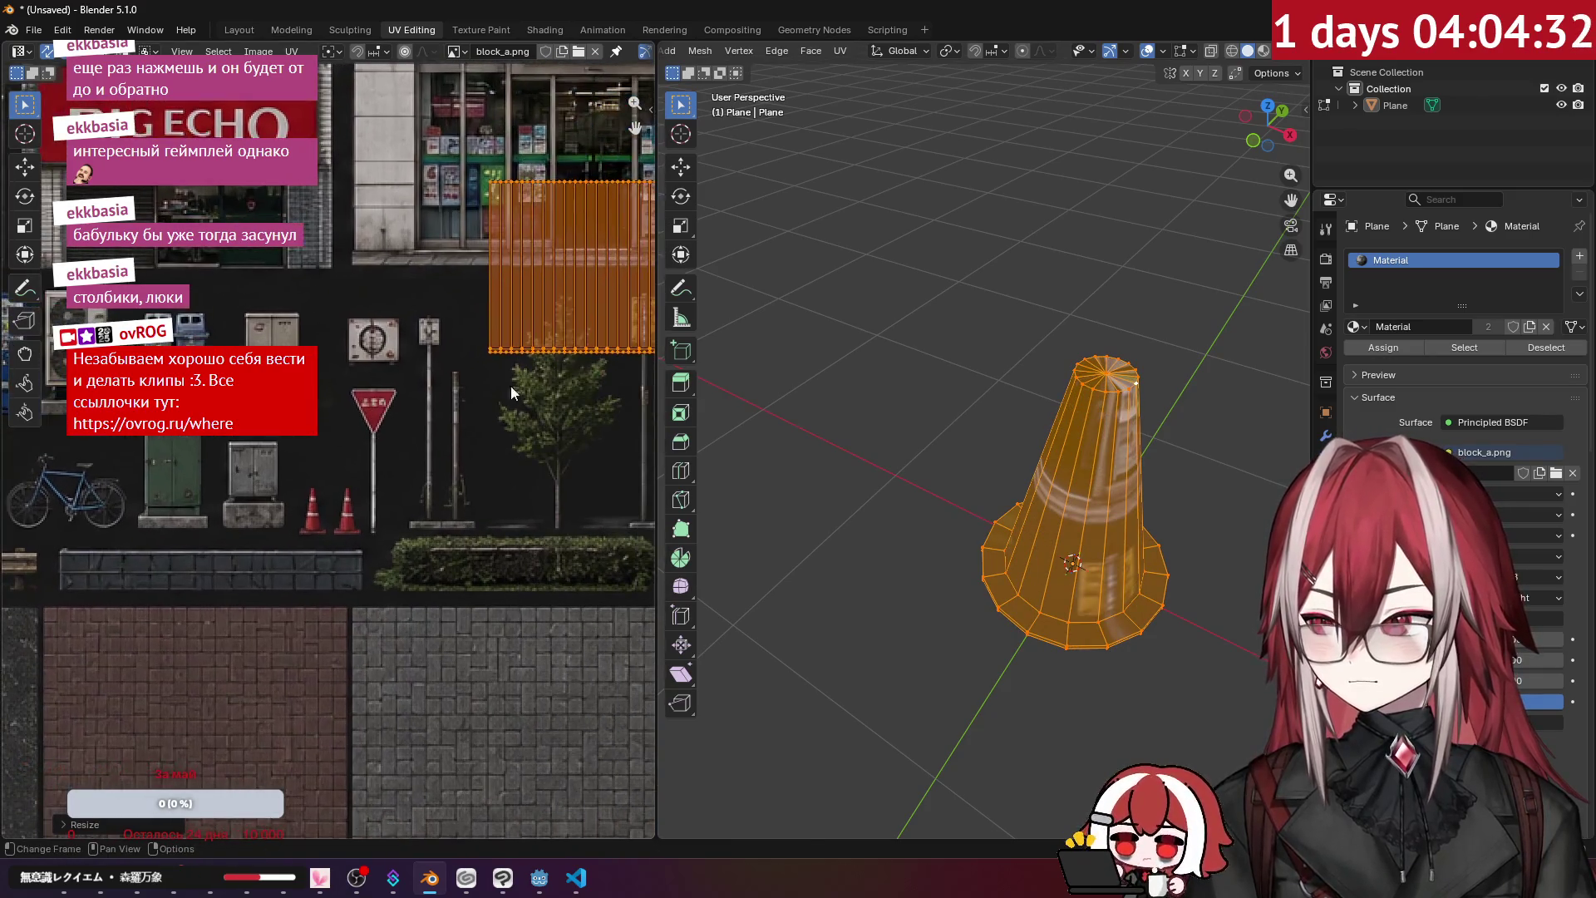
key("g")
left_click(419, 574)
scroll(419, 573, "up", 3)
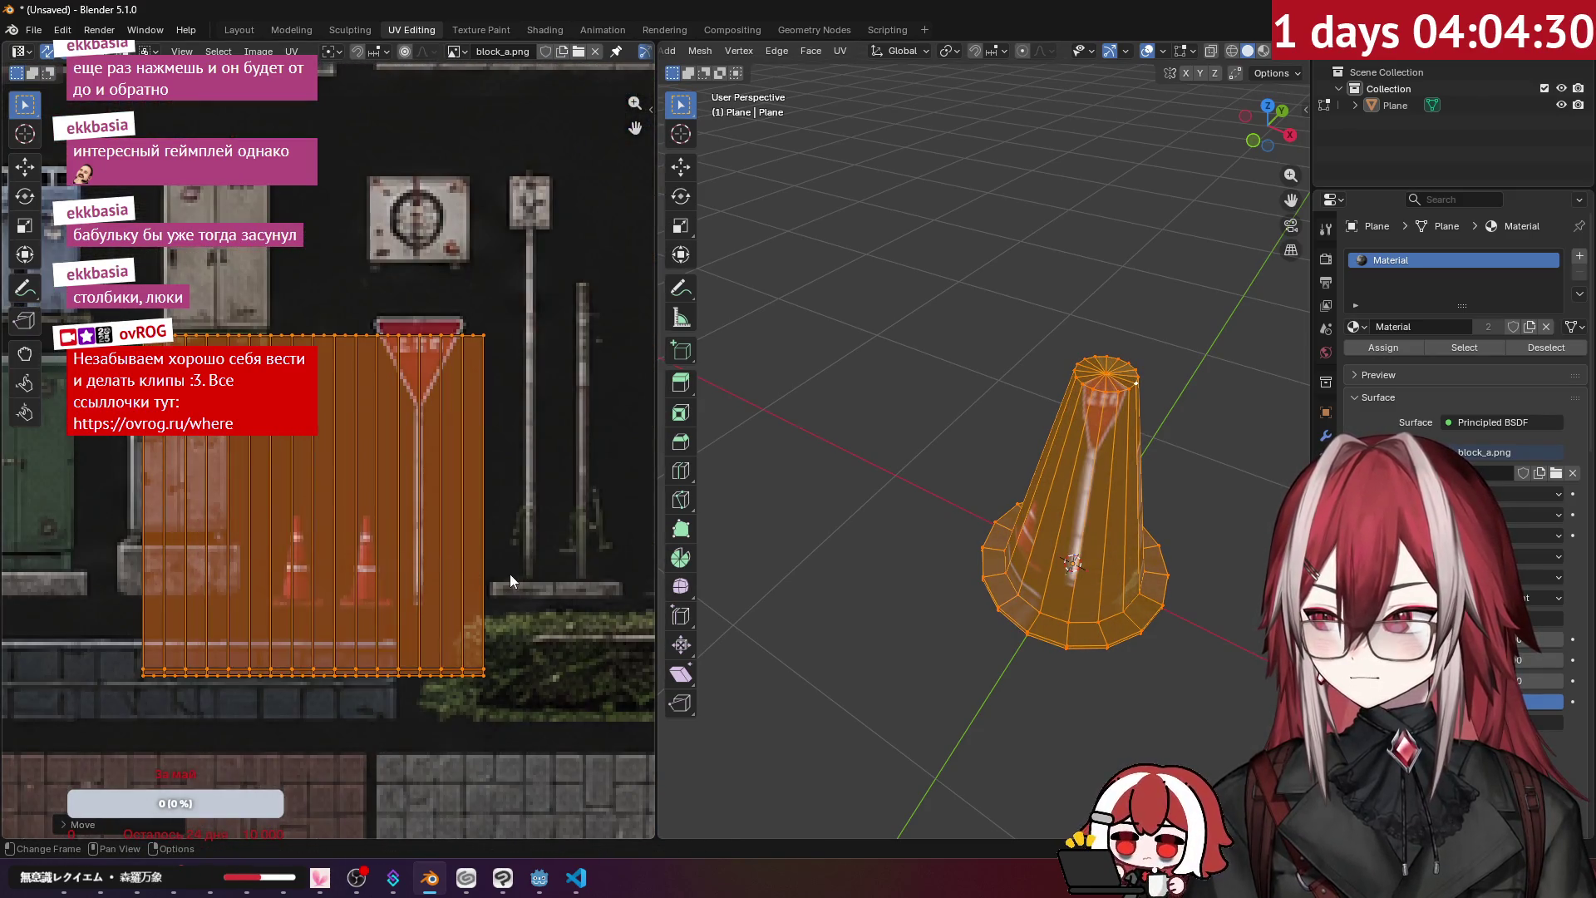
key("s")
left_click(349, 524)
- Fit the UV island onto the left cone picture, resizing it and nudging it down
scroll(349, 524, "up", 2)
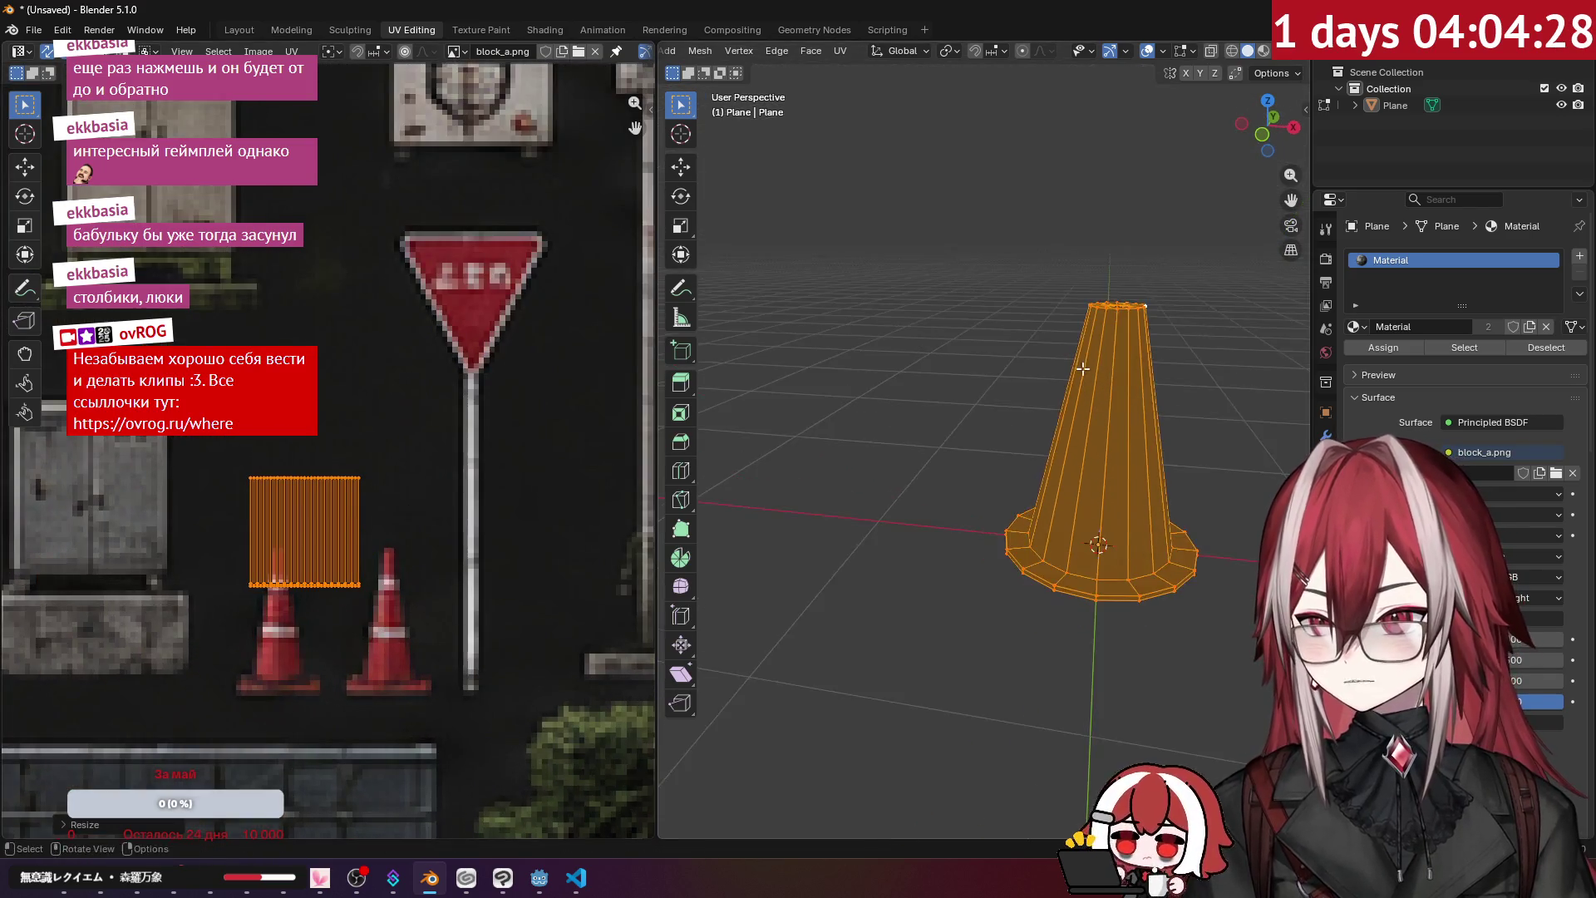
scroll(470, 221, "up", 5)
key("g")
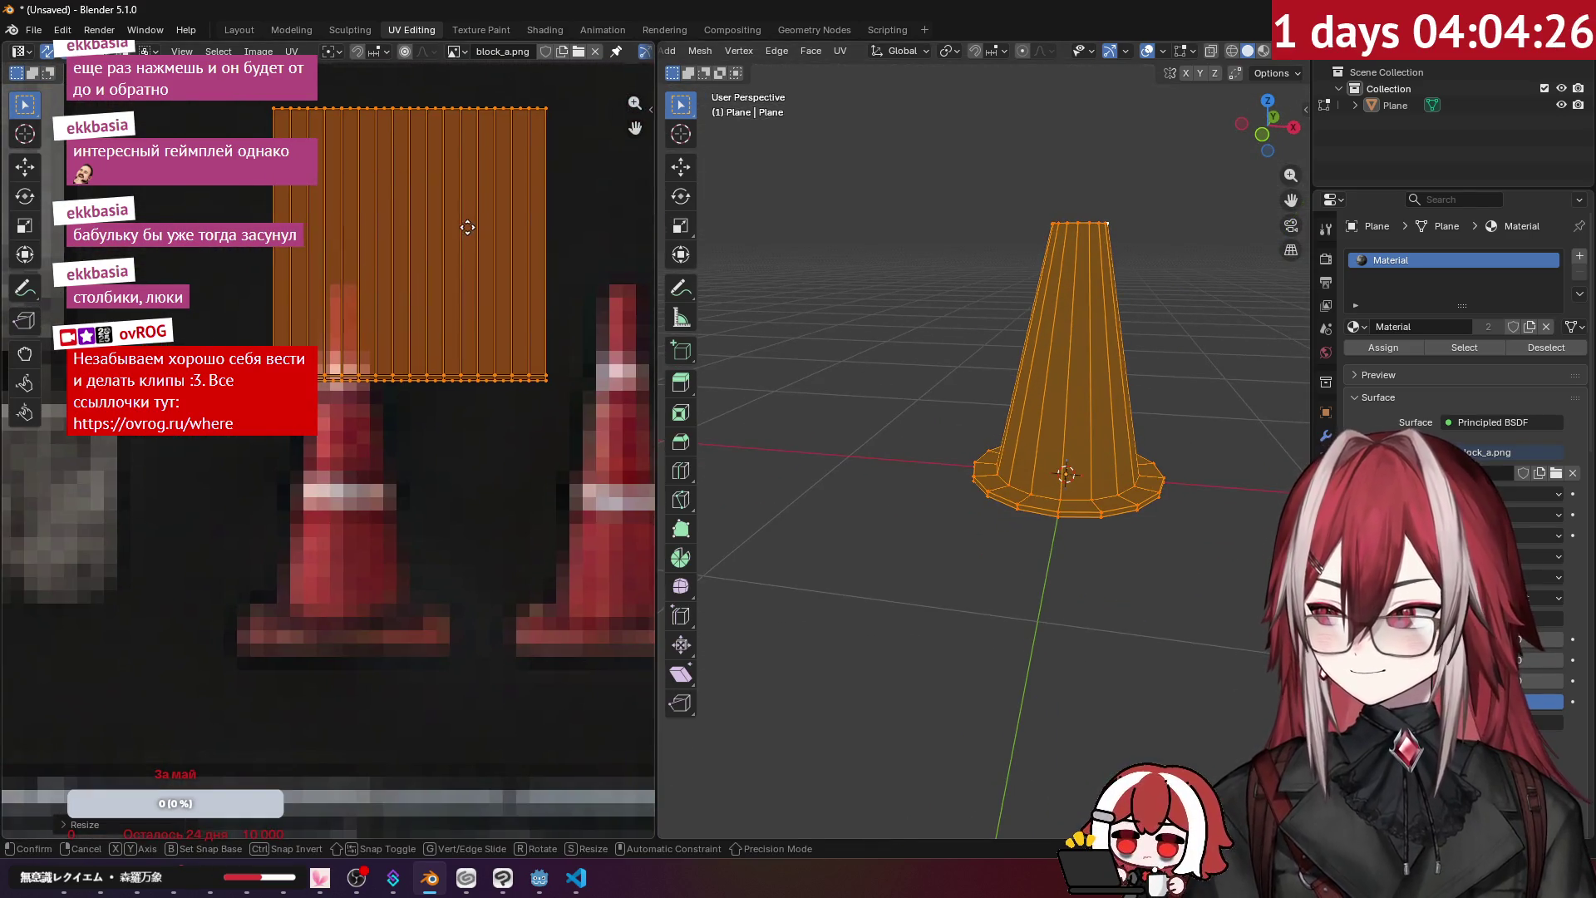
left_click(408, 407)
key("s")
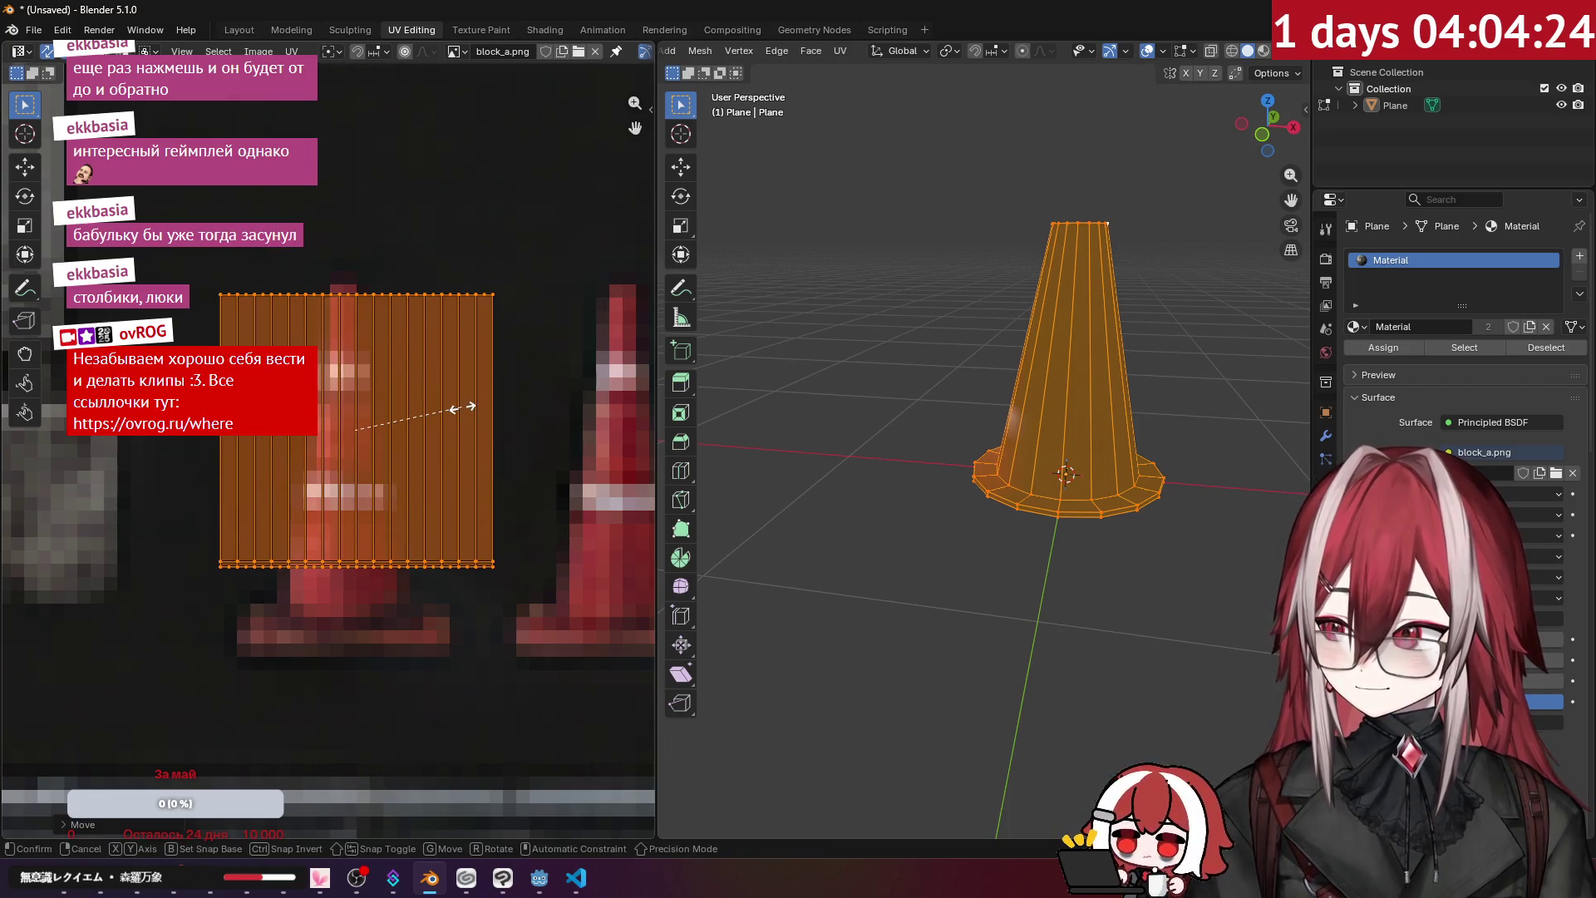
left_click(512, 437)
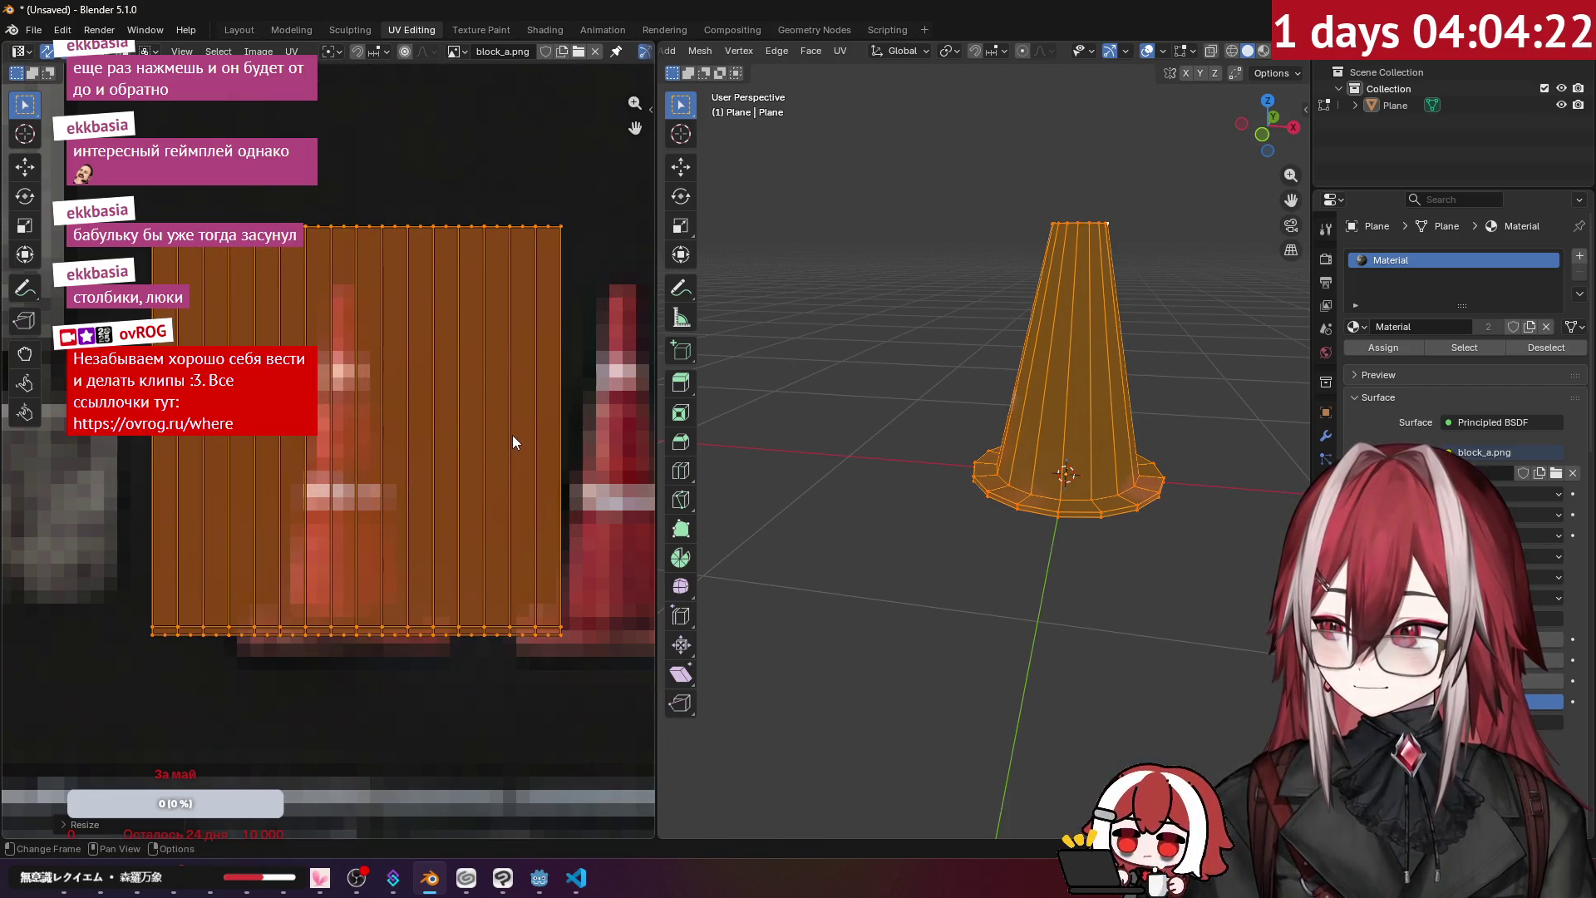
key("g")
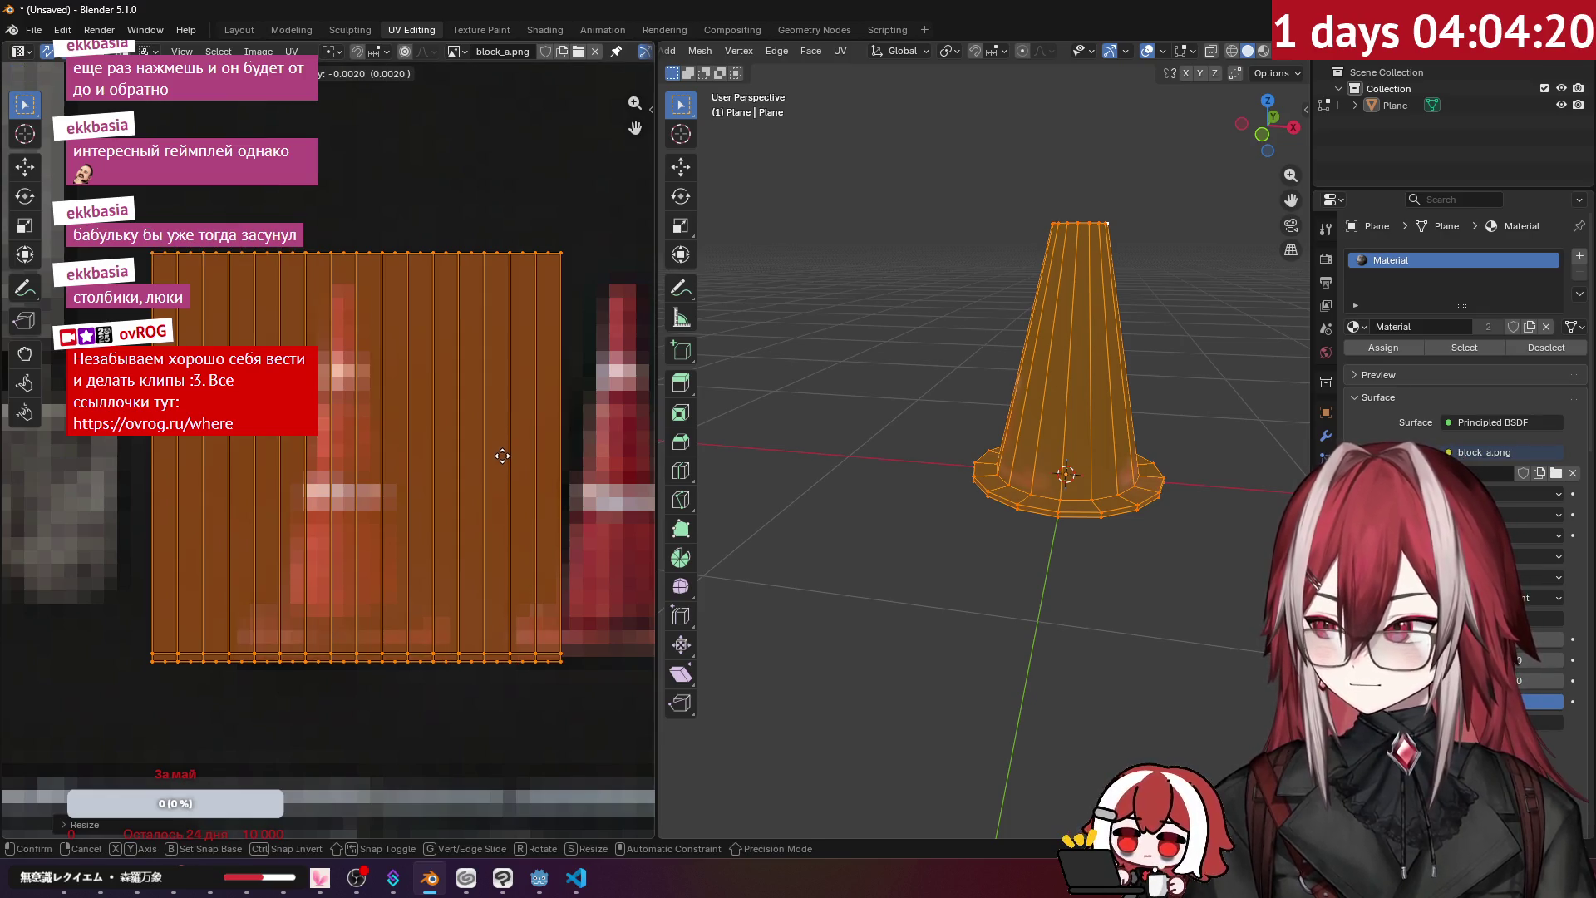
left_click(504, 463)
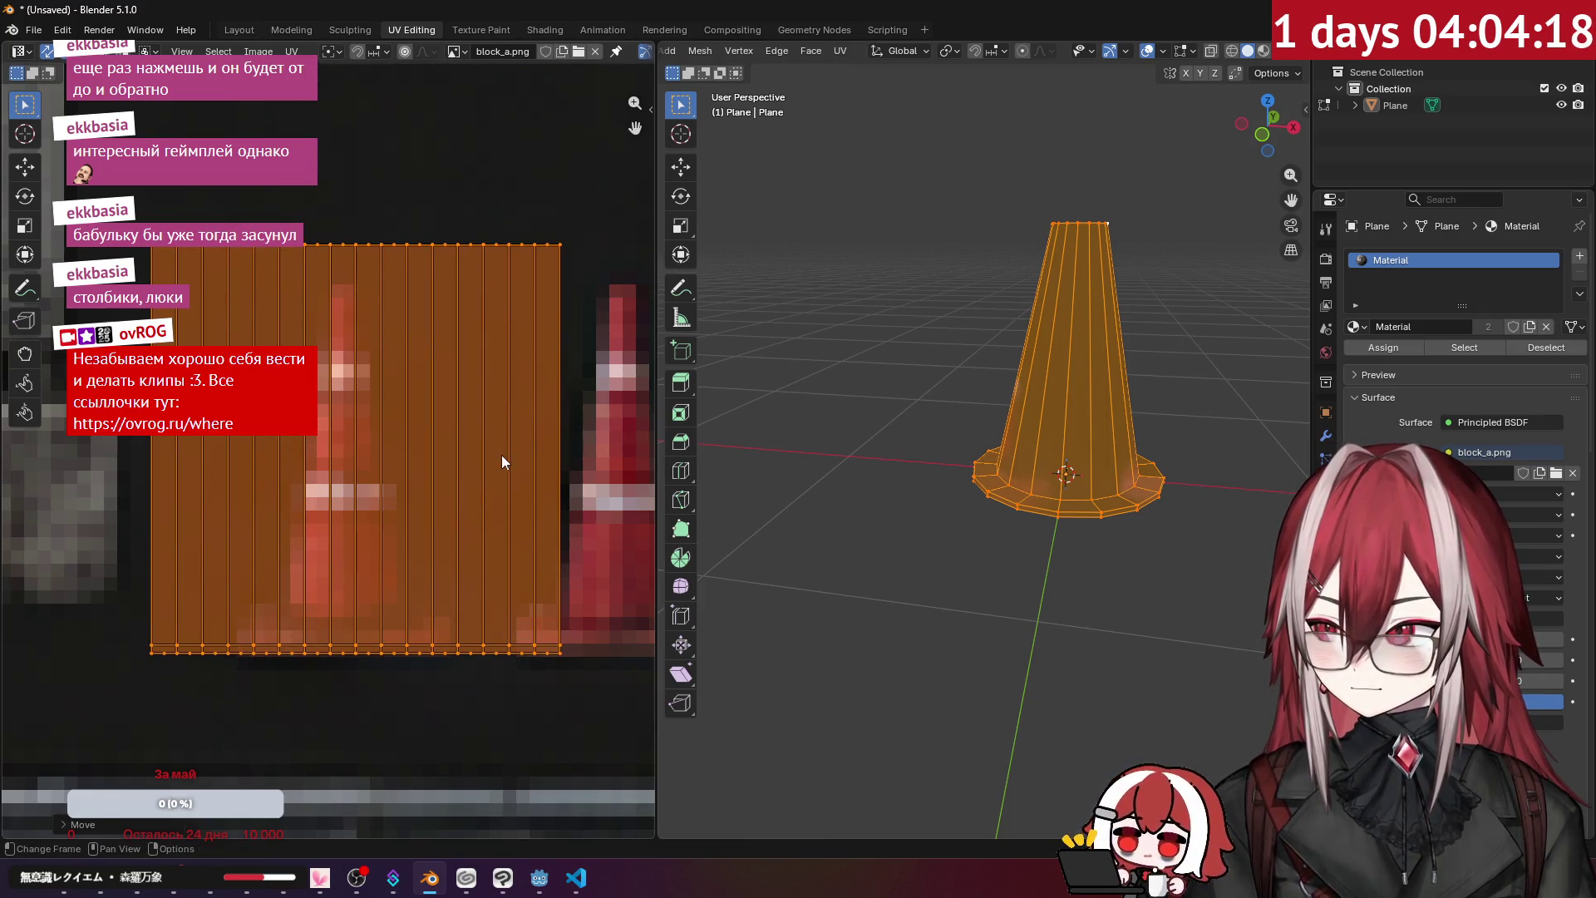
- Mirror the UV strip, cancel a trial resize, and deselect the mesh
left_click(290, 52)
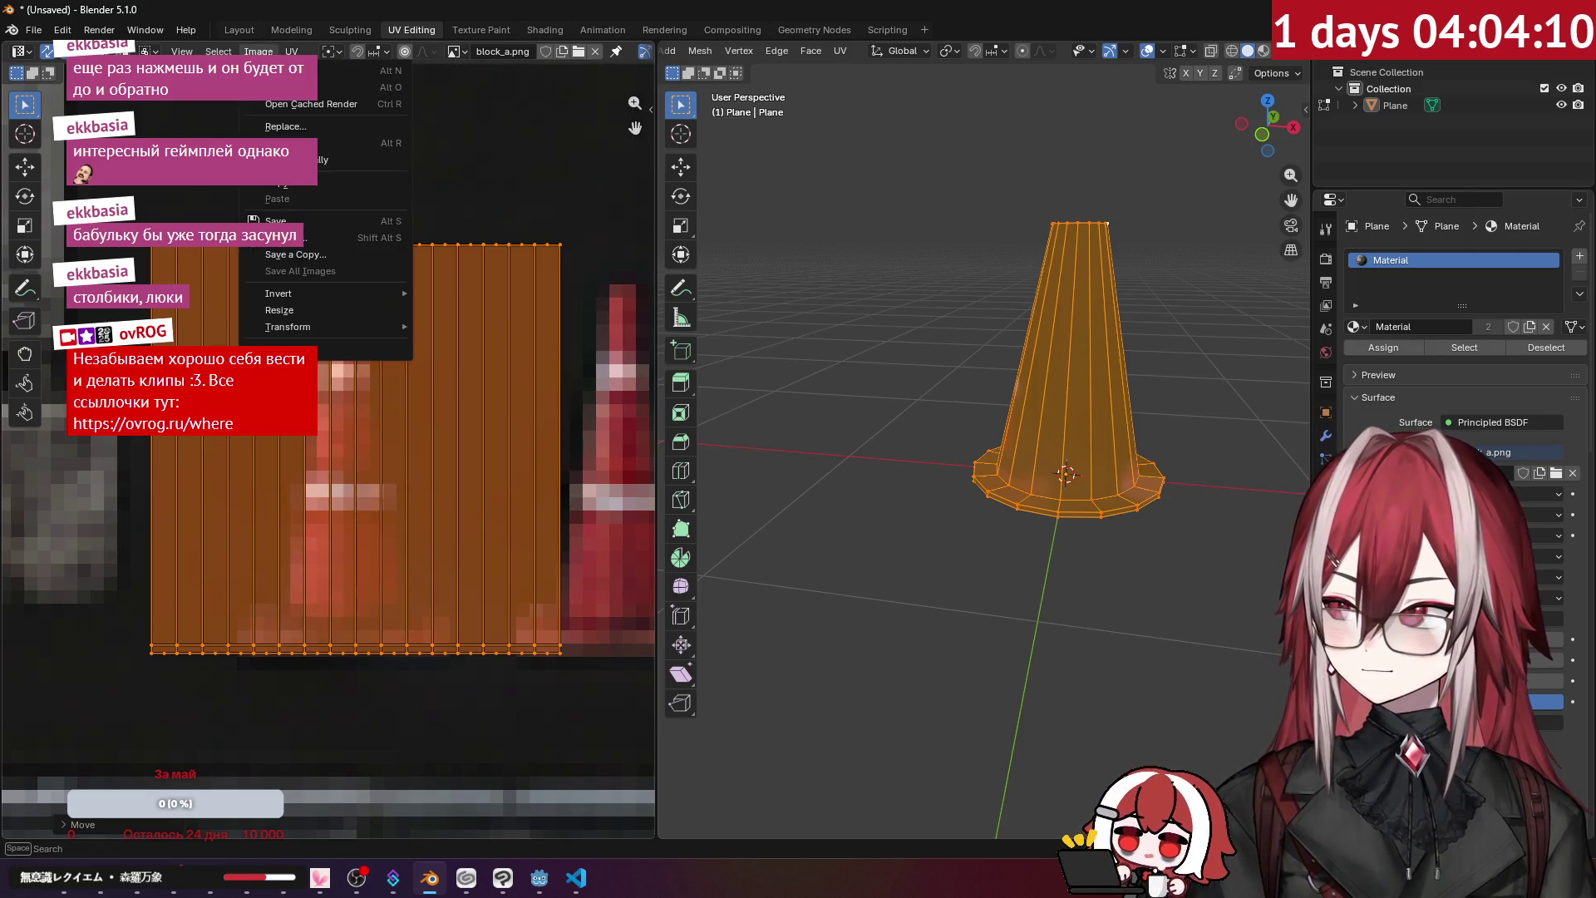
mouse_move(326, 96)
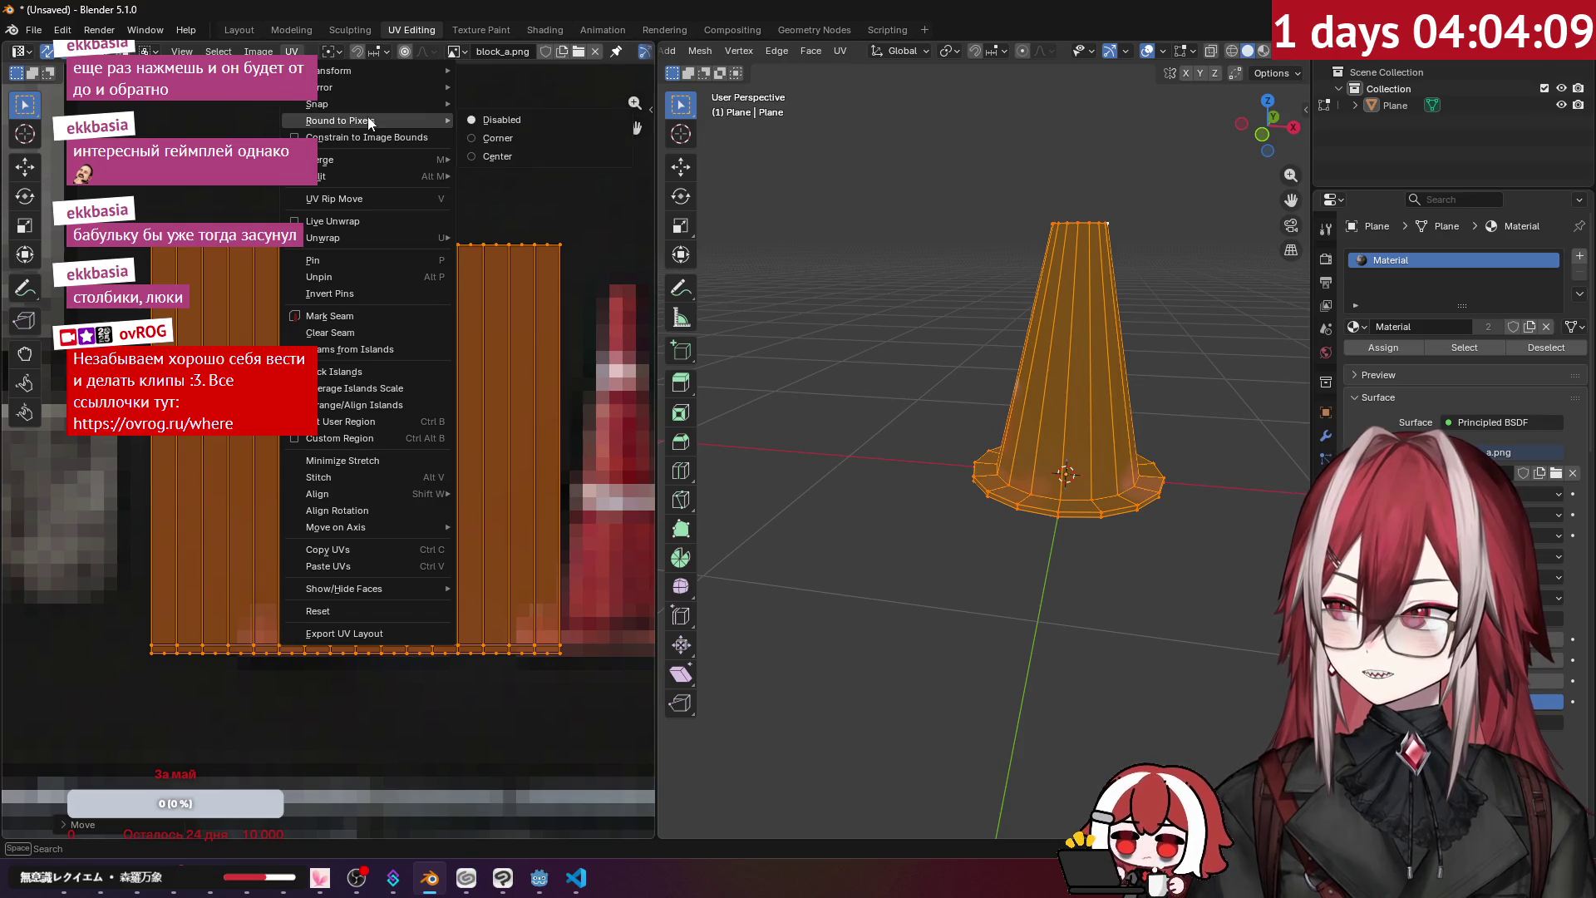
left_click(489, 135)
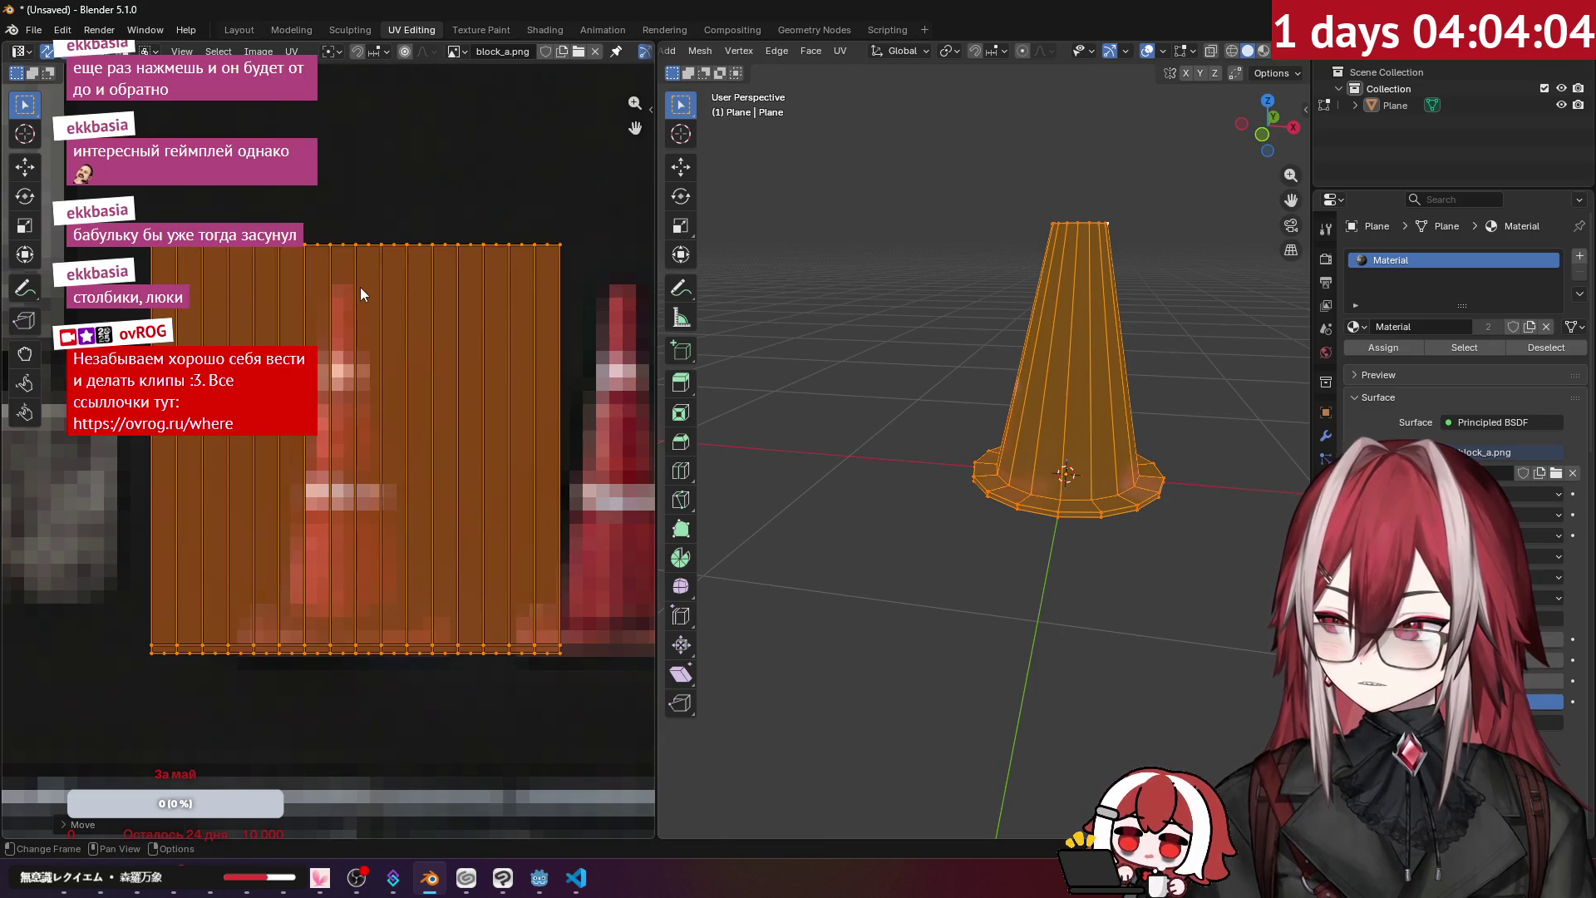
key("s")
scroll(495, 353, "down", 10)
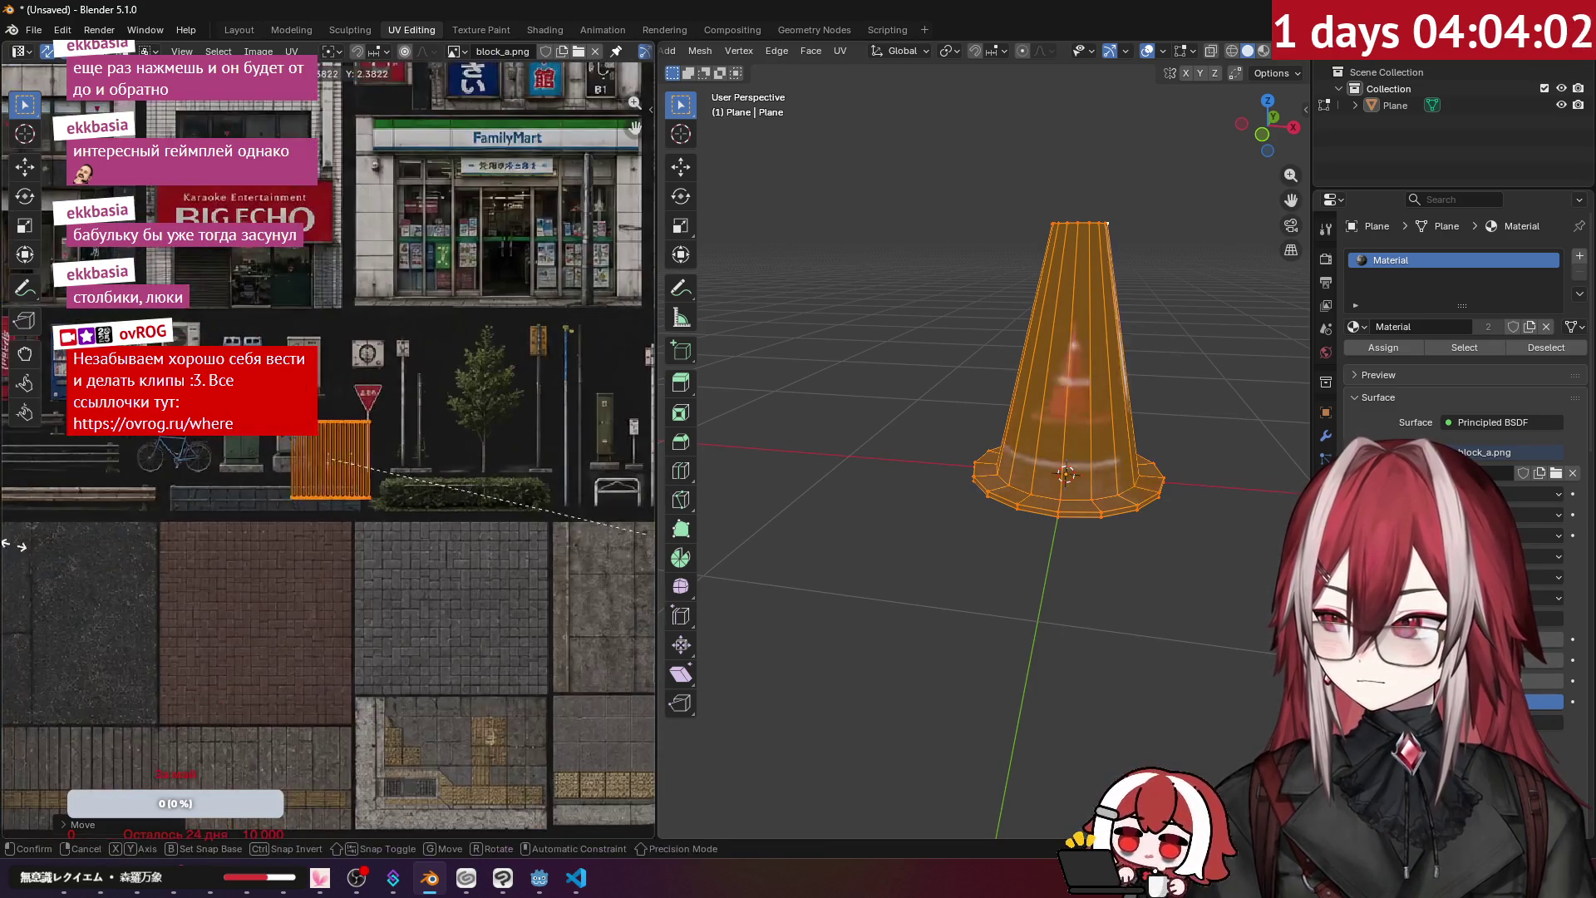
right_click(205, 551)
scroll(326, 462, "up", 10)
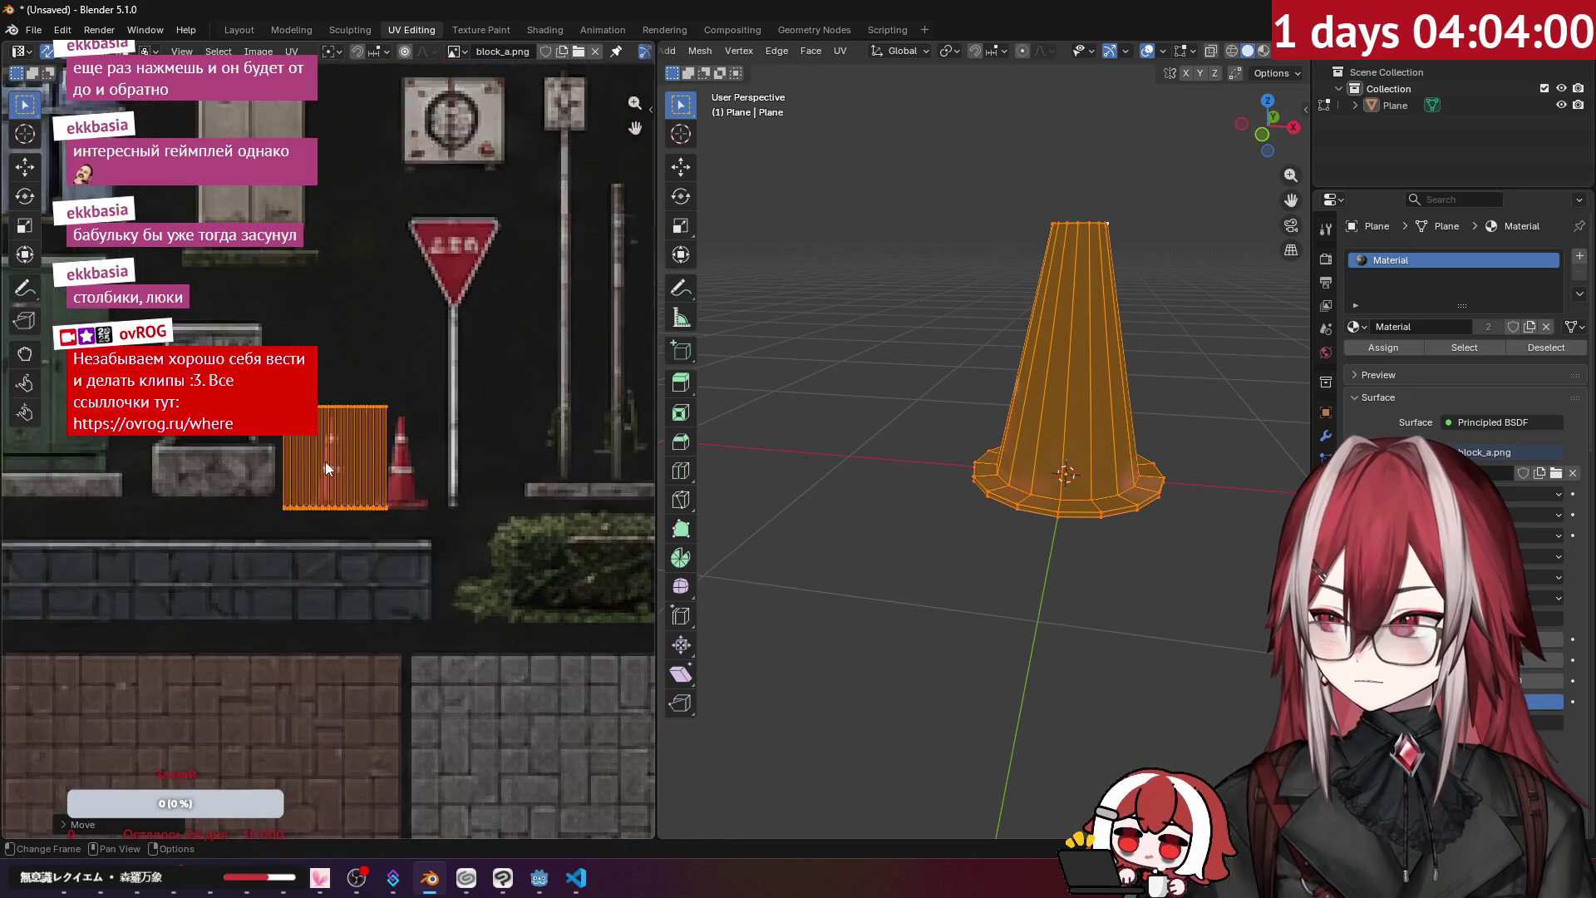
key("alt+a")
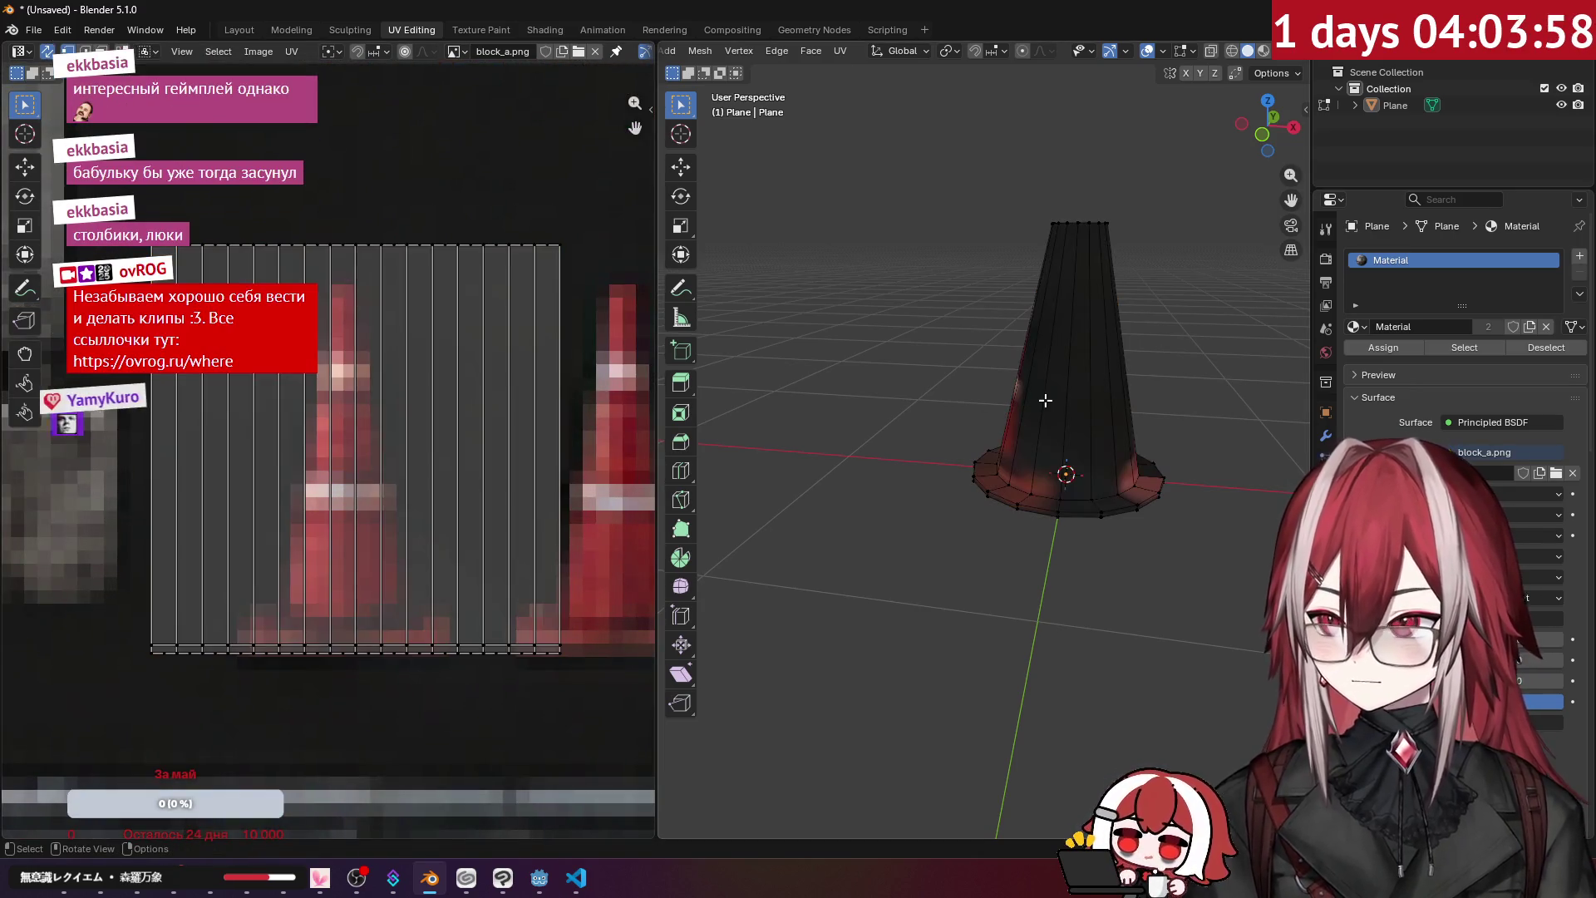
- Project the cone's UVs from the front view with Project from View
key("a")
key("KP_1")
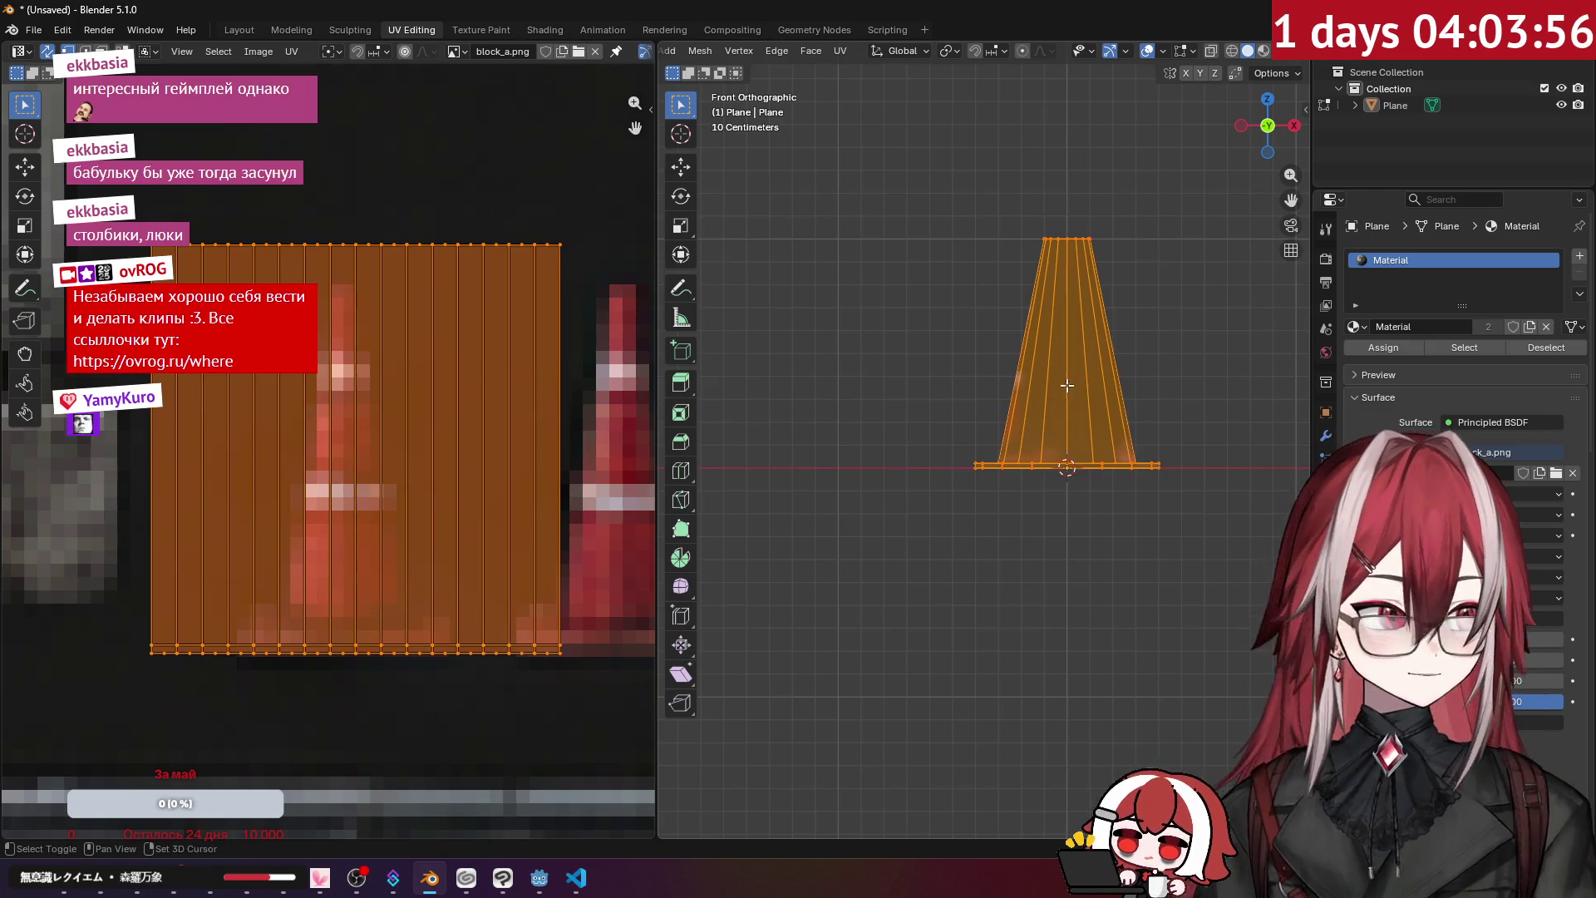
left_click_drag(1067, 387, 993, 408)
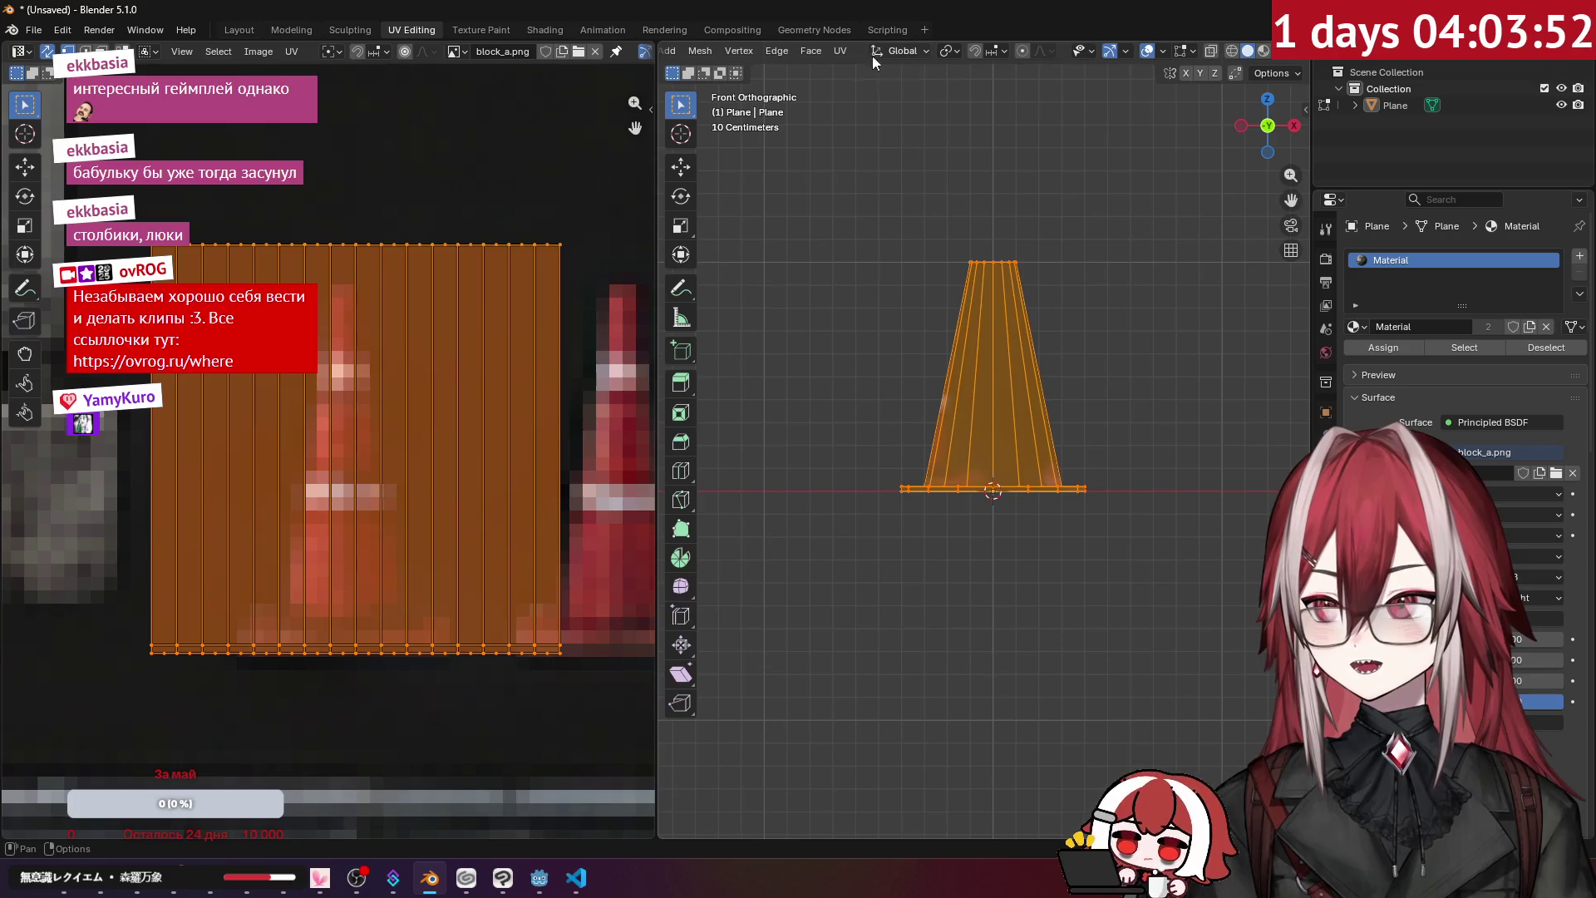
left_click(849, 53)
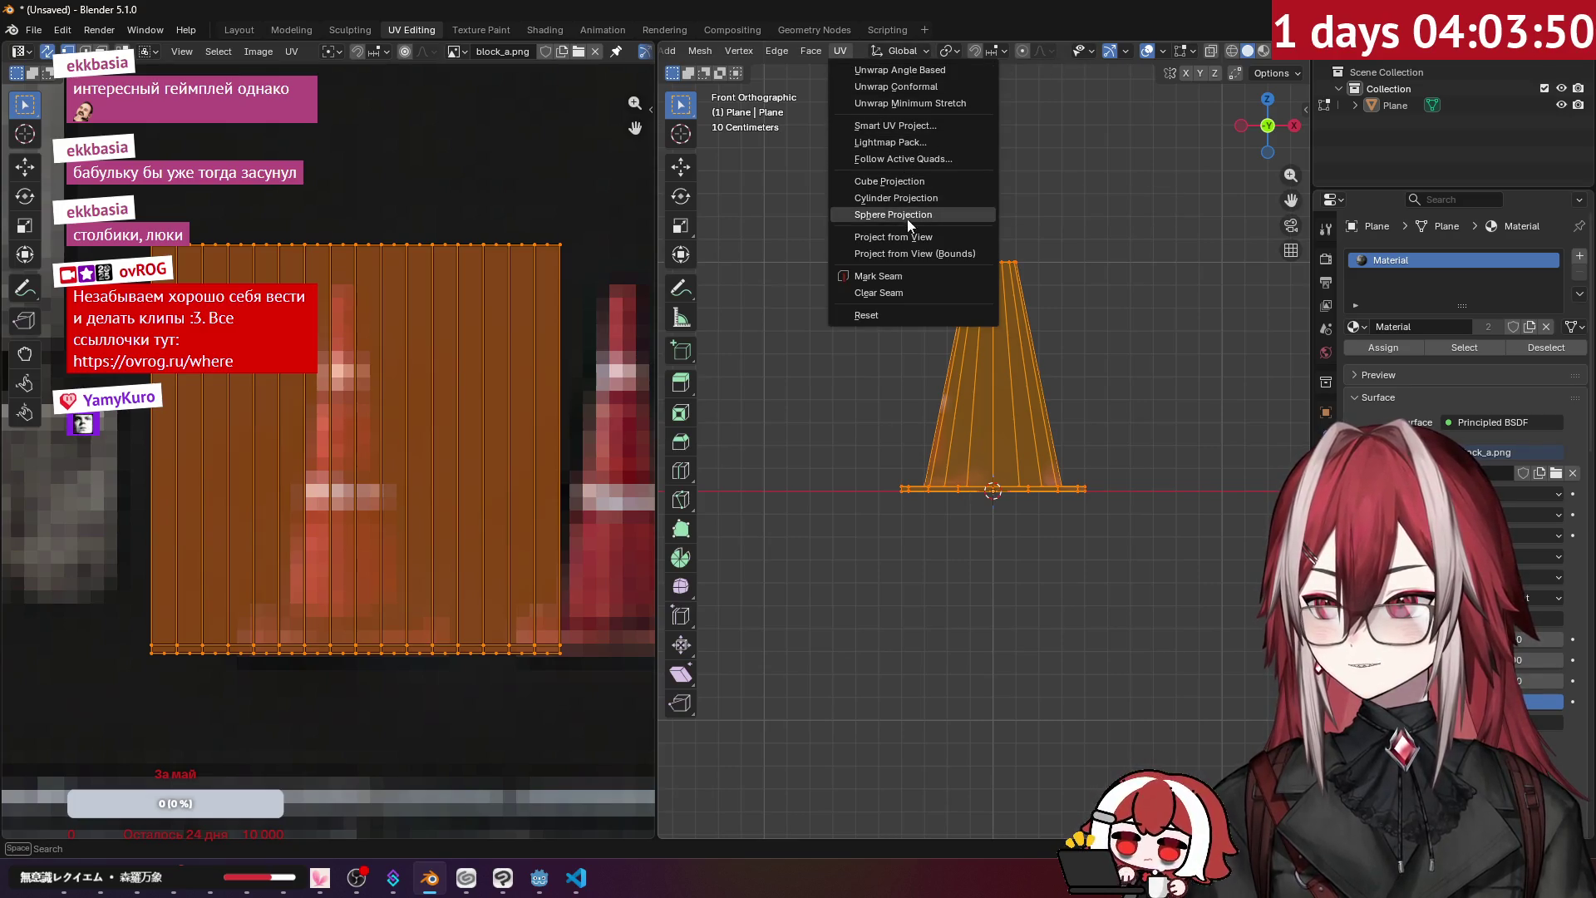
left_click(893, 236)
scroll(427, 360, "down", 4)
- Scale the projected UVs down and move them onto the left cone picture
key("s")
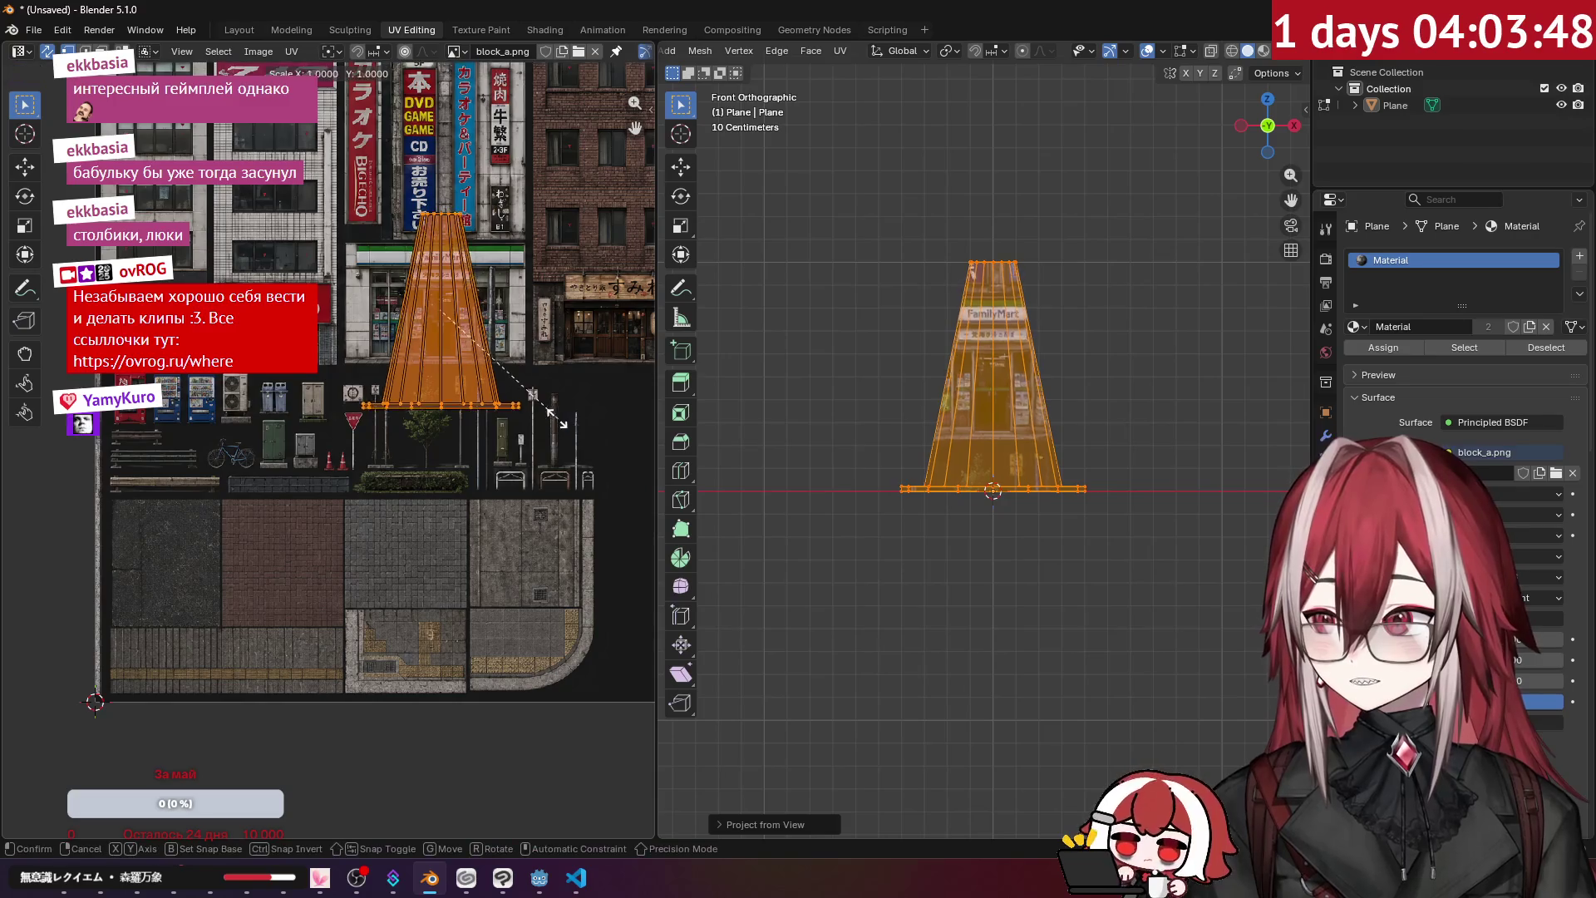
left_click(498, 356)
key("g")
left_click(374, 446)
scroll(416, 494, "up", 5)
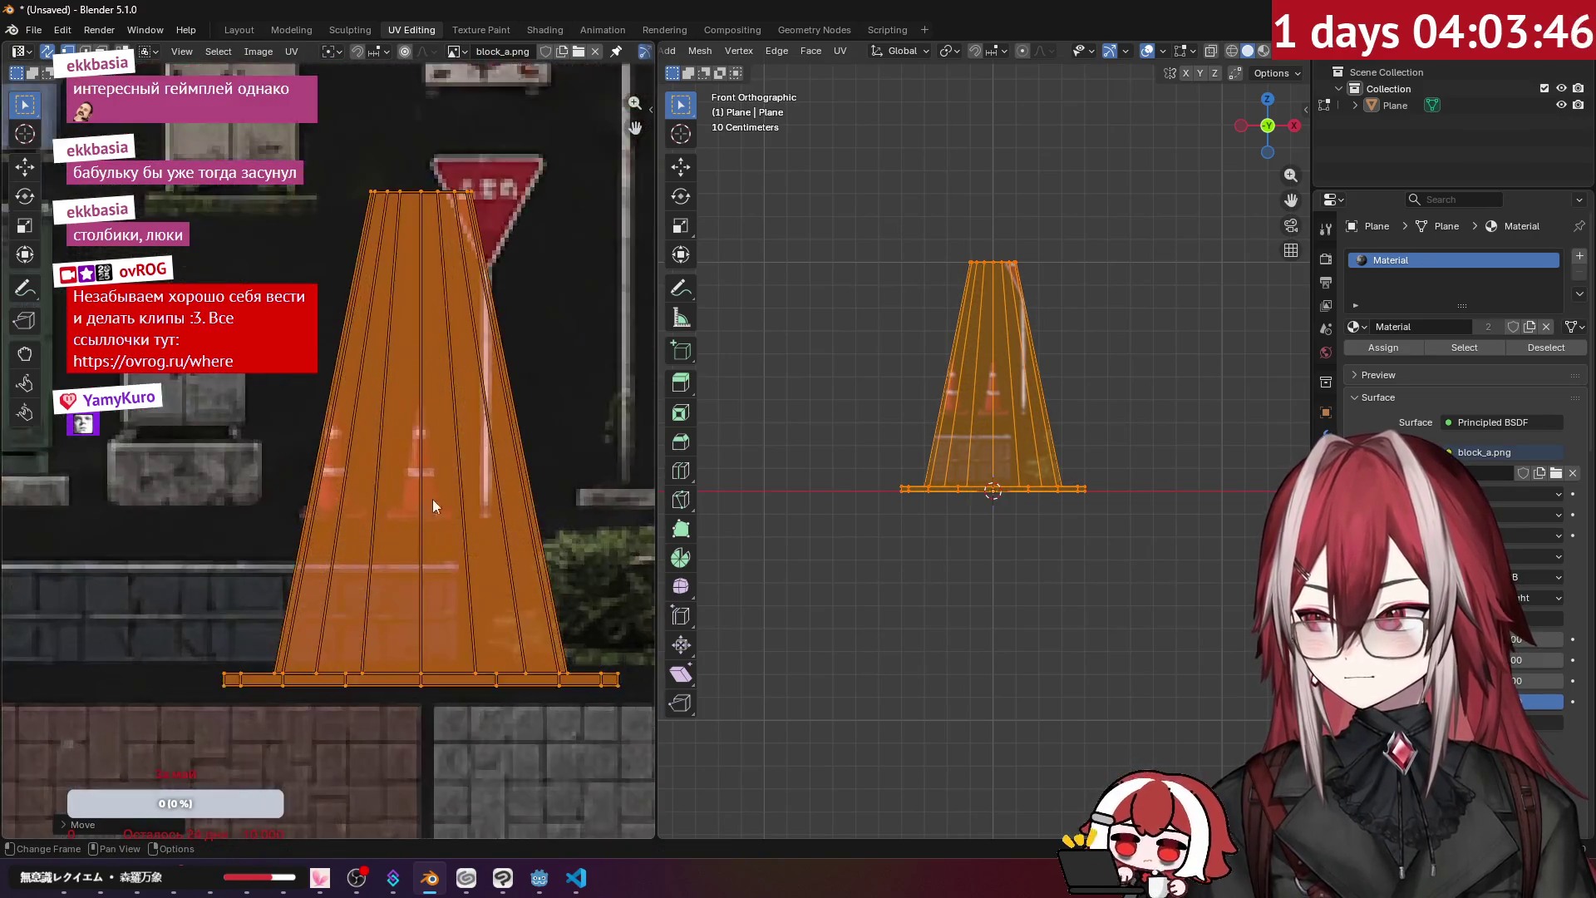
scroll(415, 494, "up", 2)
scroll(370, 443, "up", 1)
key("s")
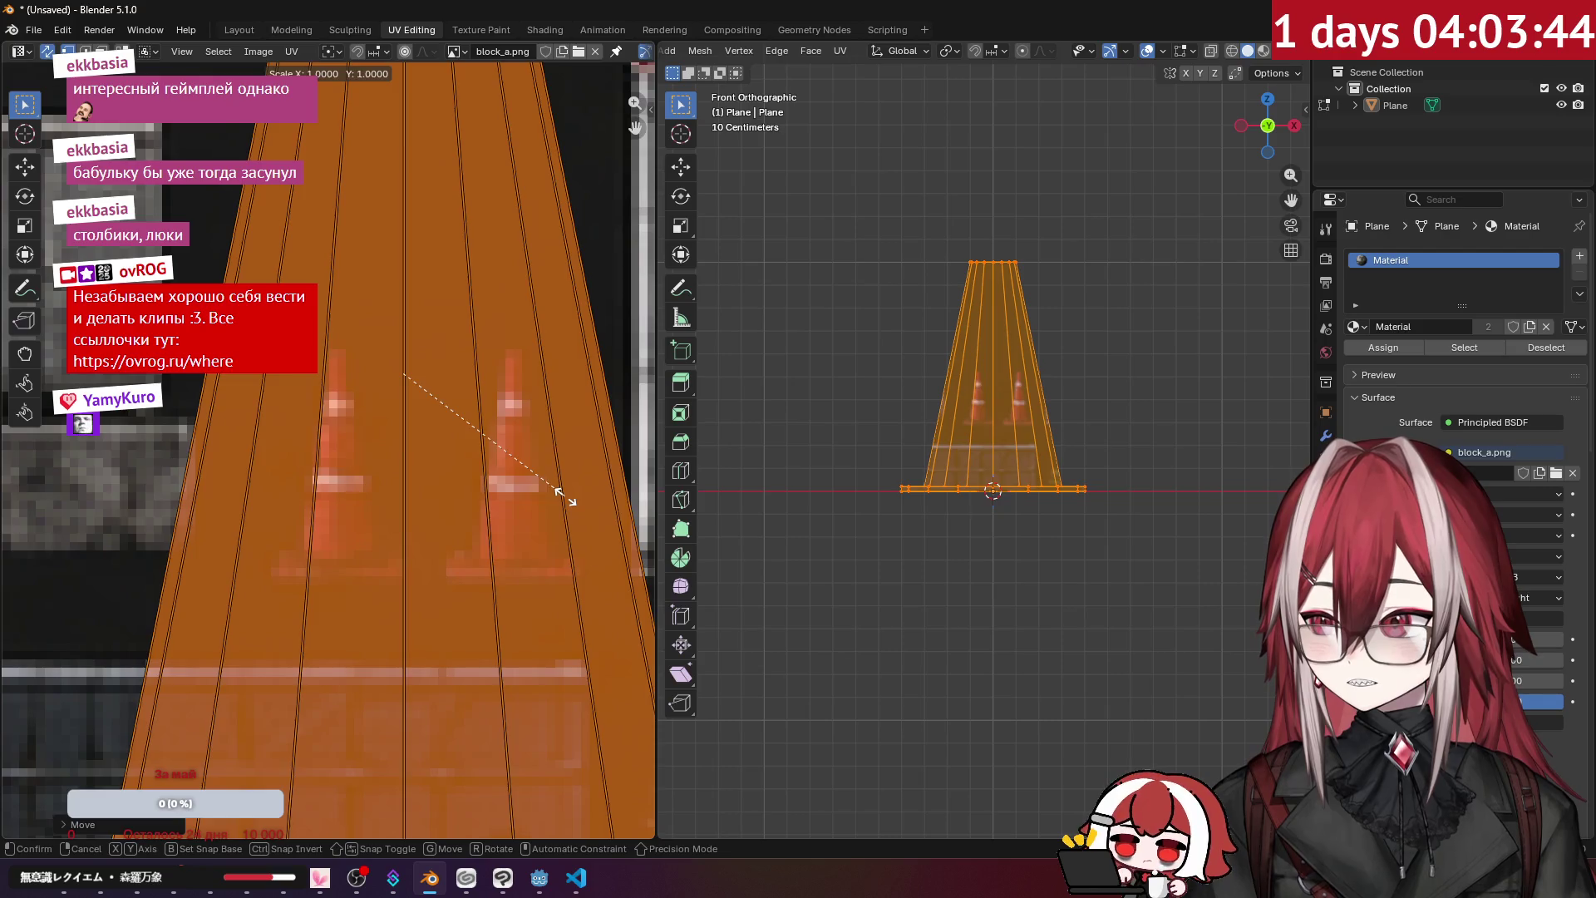
left_click(374, 463)
key("g")
left_click(446, 454)
- Refine the UVs to 0.9 then 0.7 scale and lower them over the pictured cone
key("s")
left_click(457, 401)
key("g")
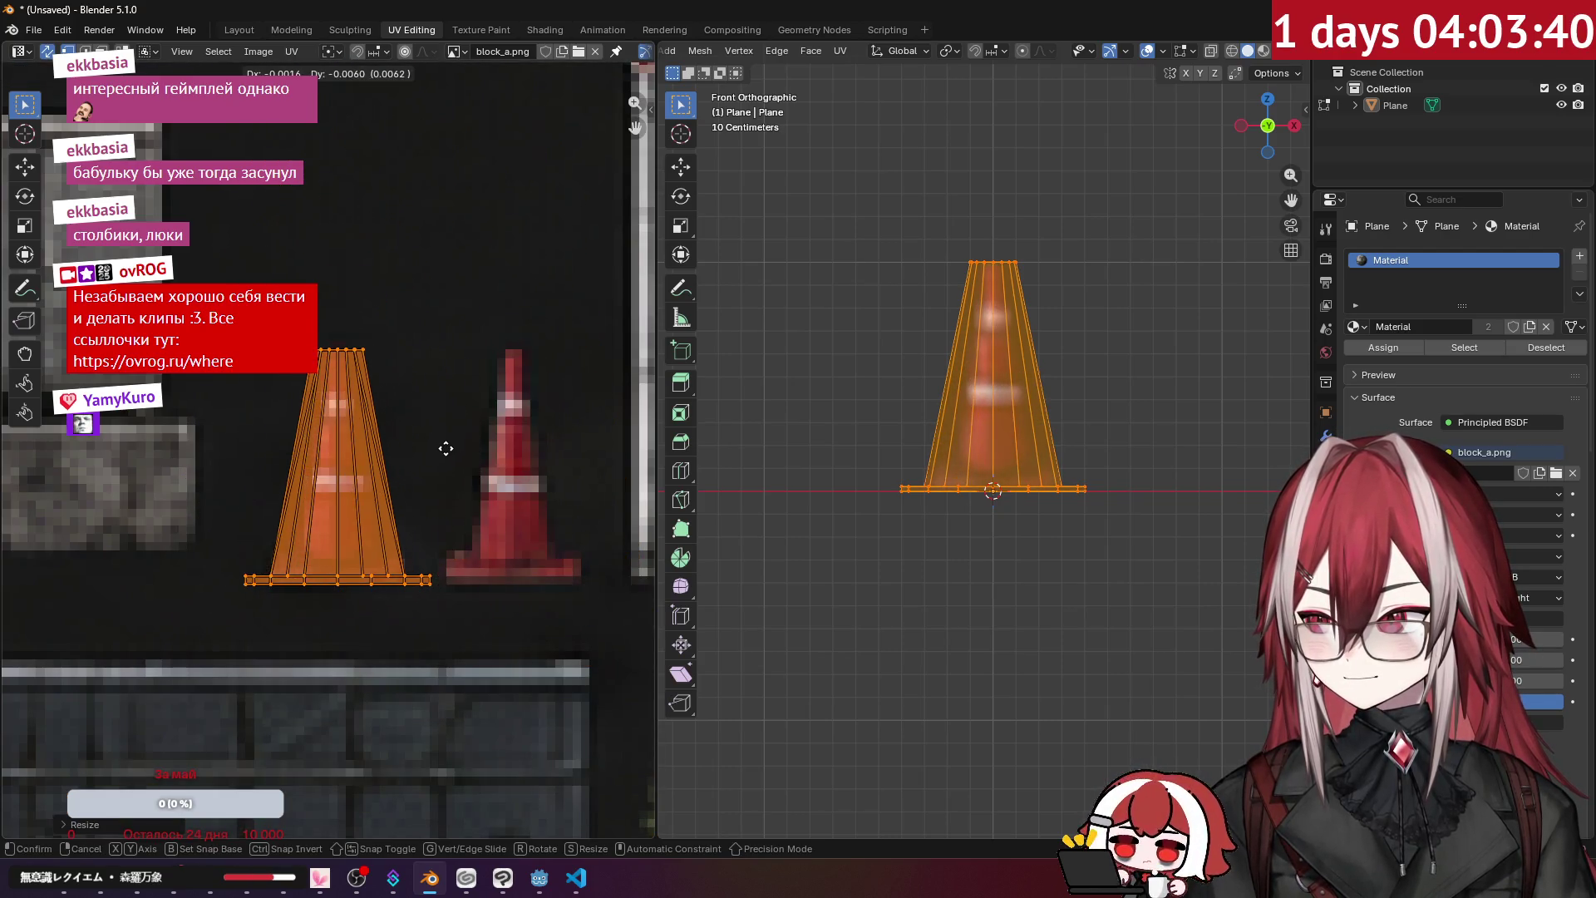
left_click(448, 449)
scroll(466, 453, "up", 2)
key("s")
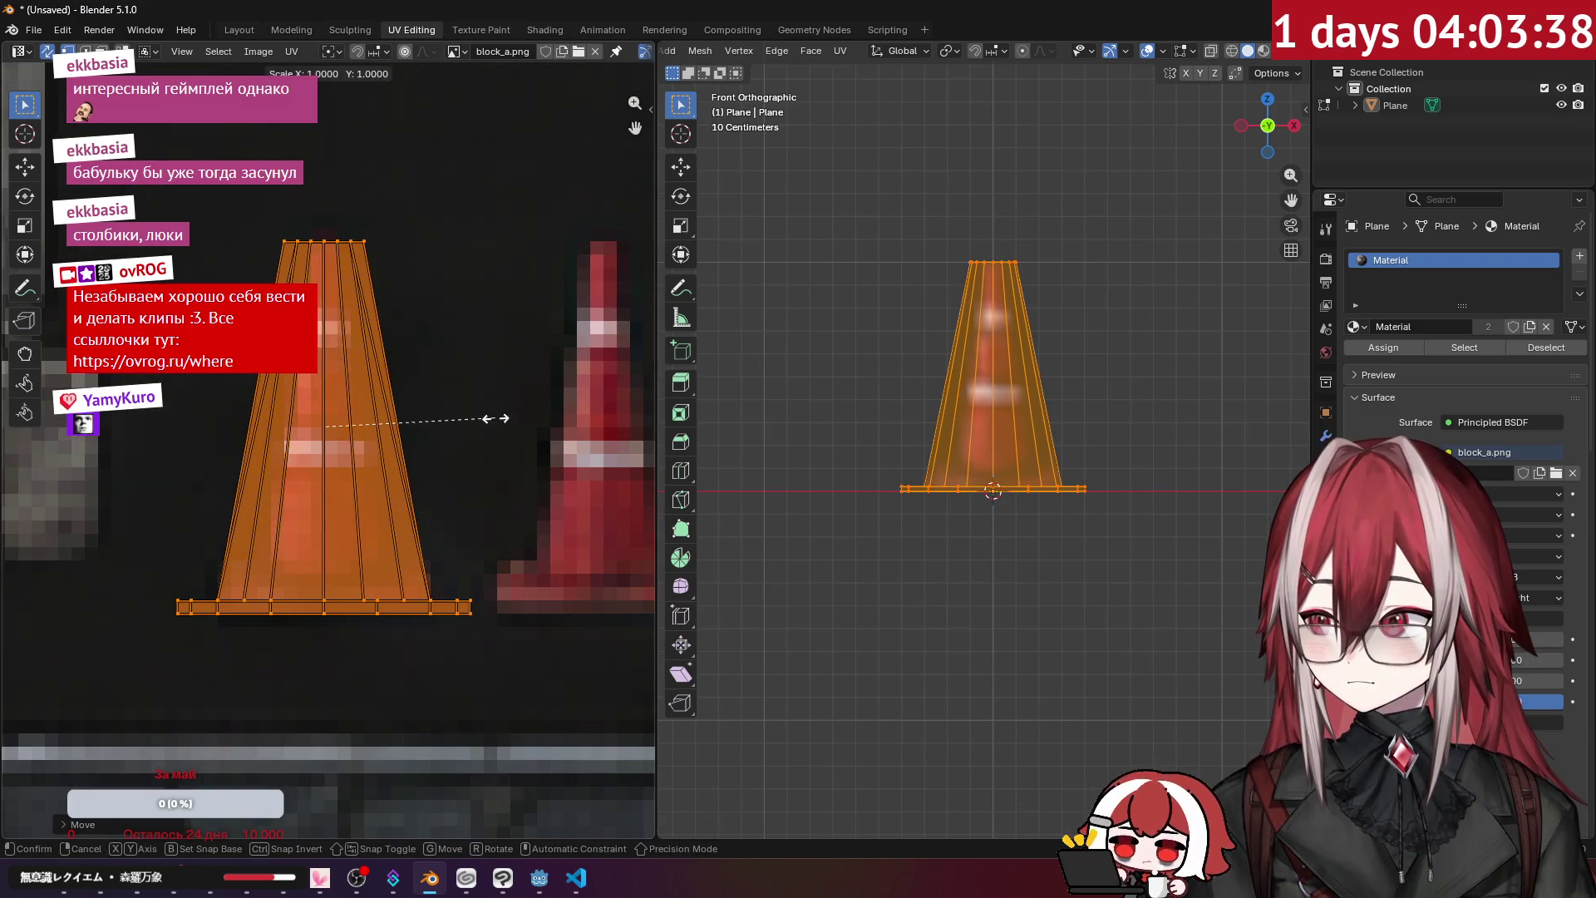
left_click(480, 419)
key("s")
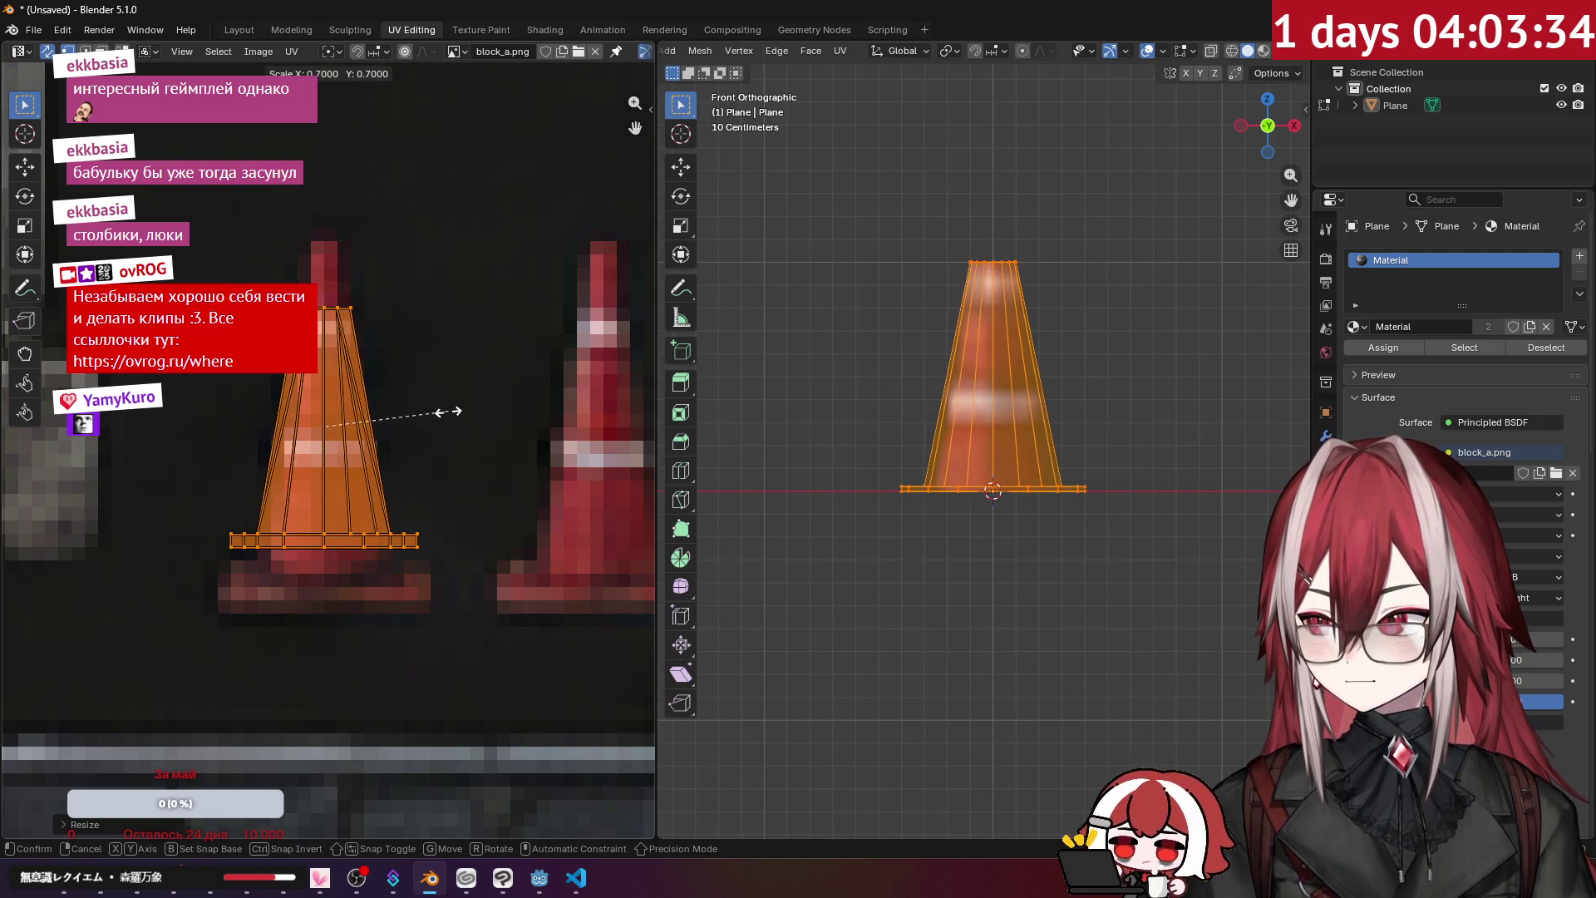
left_click(449, 411)
key("g")
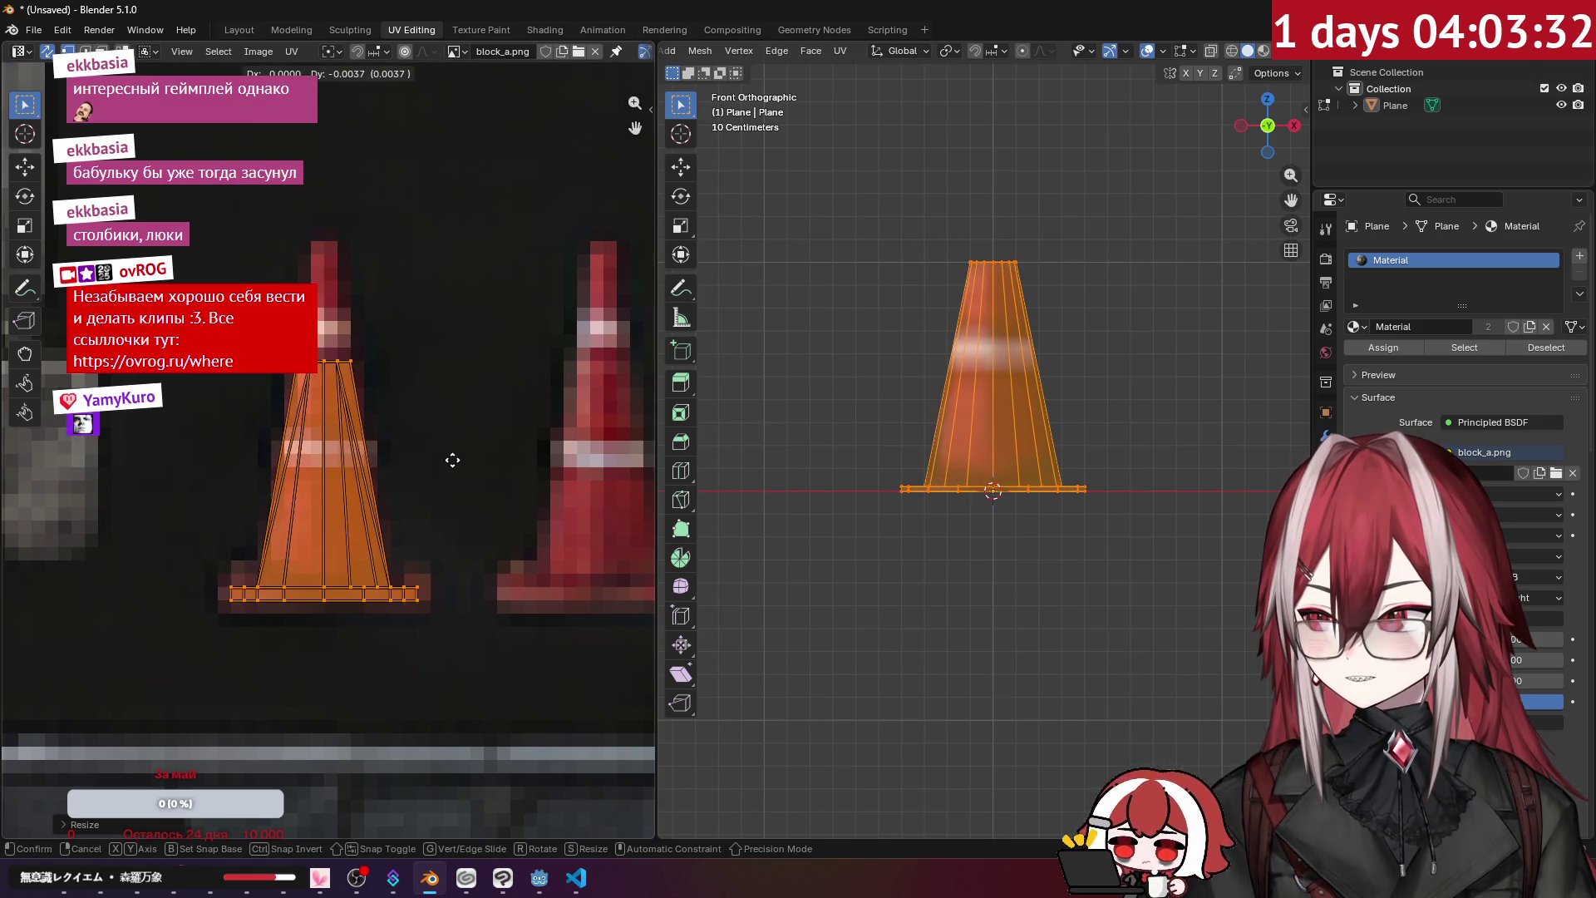
left_click(452, 460)
- Check the textured cone, then narrow the top row of UV points to taper the strip
key("Tab")
mouse_move(831, 316)
left_mouse_down()
mouse_move(981, 424)
mouse_move(1056, 421)
mouse_move(1219, 292)
mouse_move(1029, 386)
mouse_move(822, 367)
left_mouse_up()
scroll(1056, 421, "down", 5)
key("Tab")
left_click_drag(314, 332, 394, 384)
key("g")
key("y")
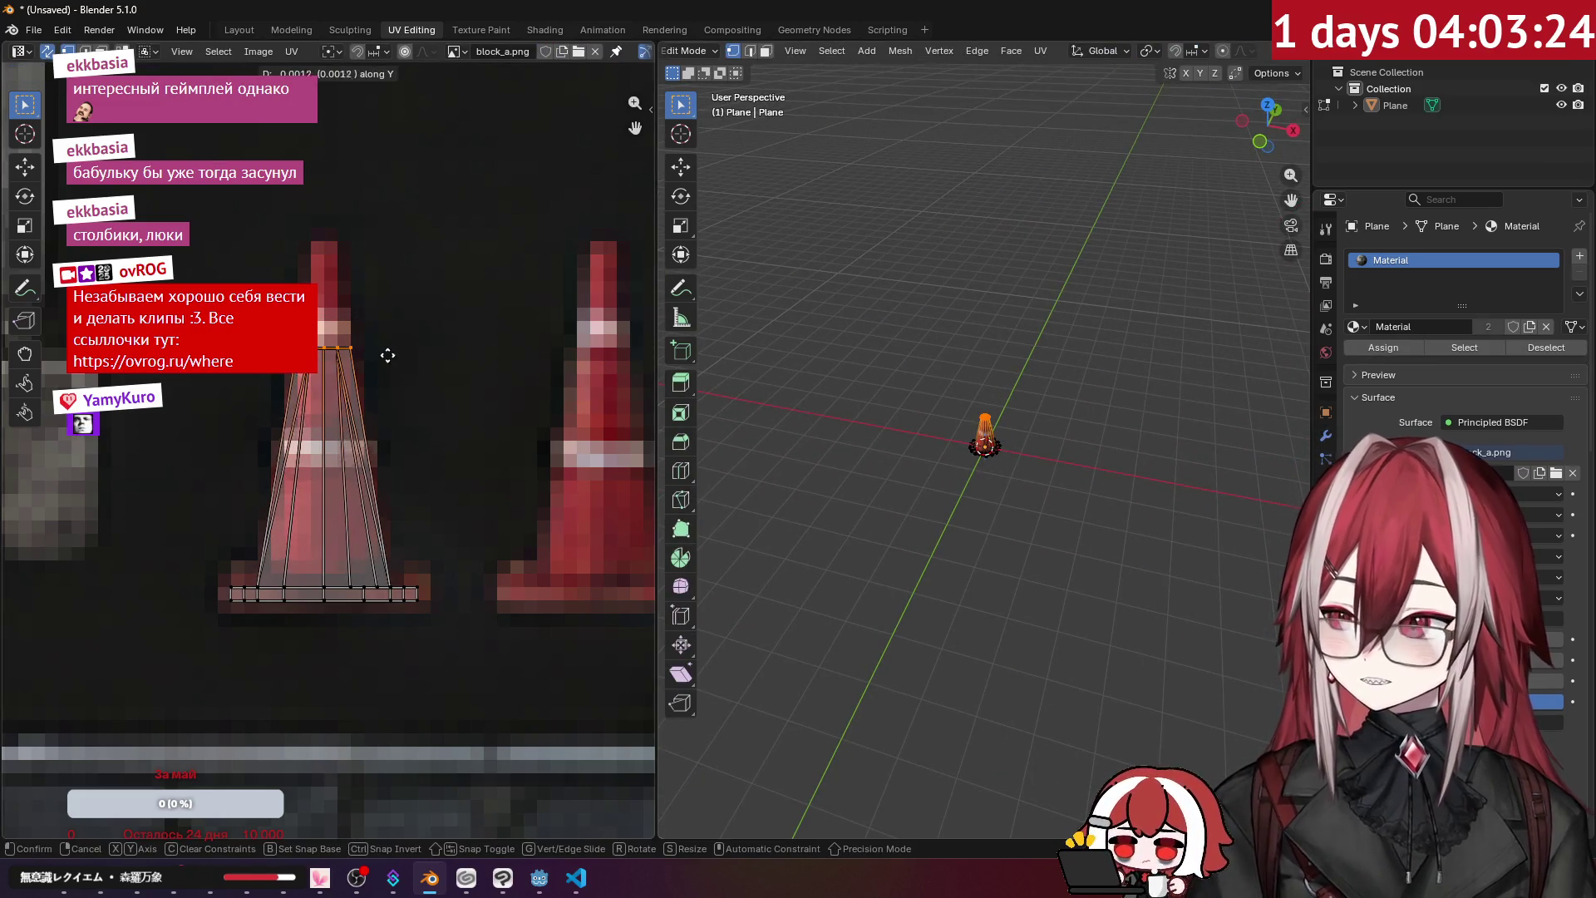
key("s")
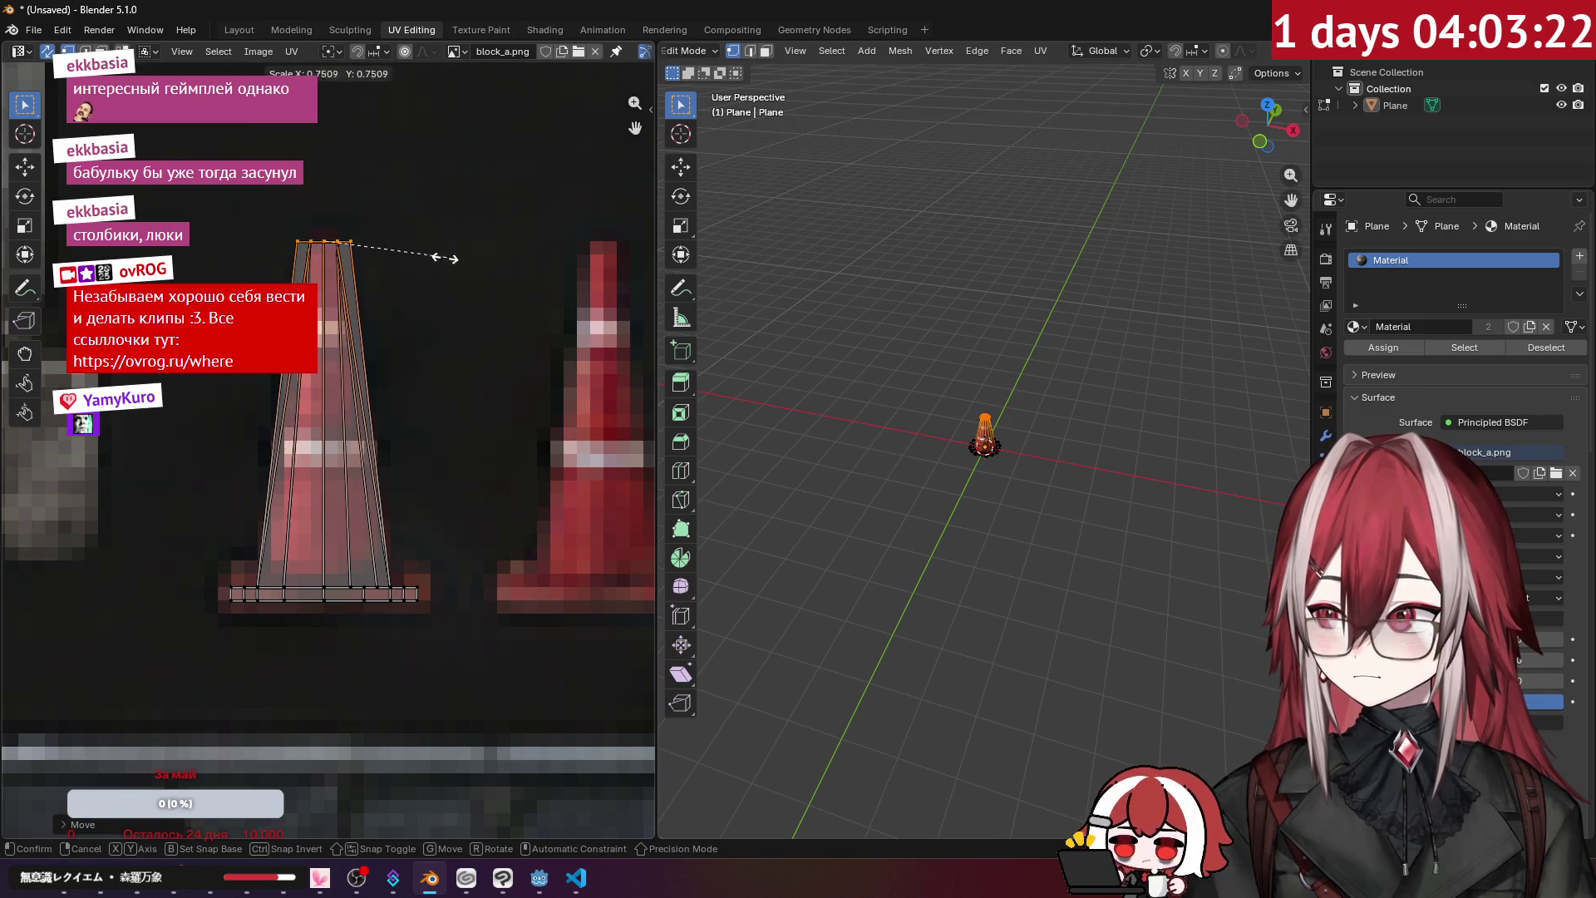
left_click(457, 253)
key("Tab")
scroll(921, 391, "up", 6)
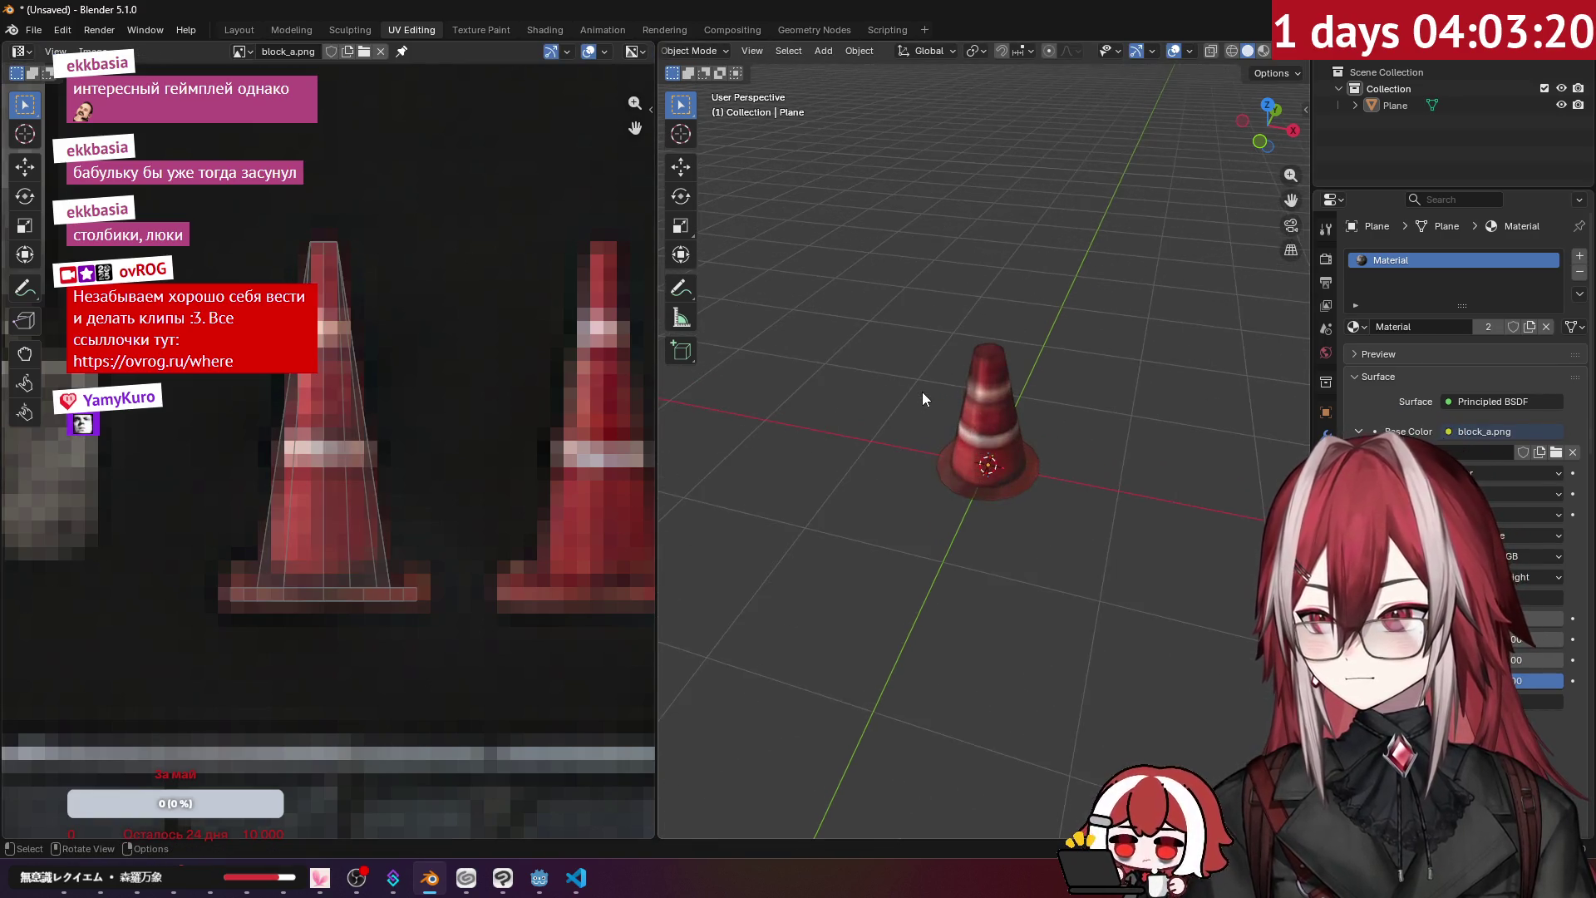
- Rename the Plane object in the Outliner to cone-col and start saving the file
mouse_move(940, 394)
left_mouse_down()
mouse_move(1196, 377)
mouse_move(1091, 300)
mouse_move(1016, 422)
mouse_move(903, 374)
left_mouse_up()
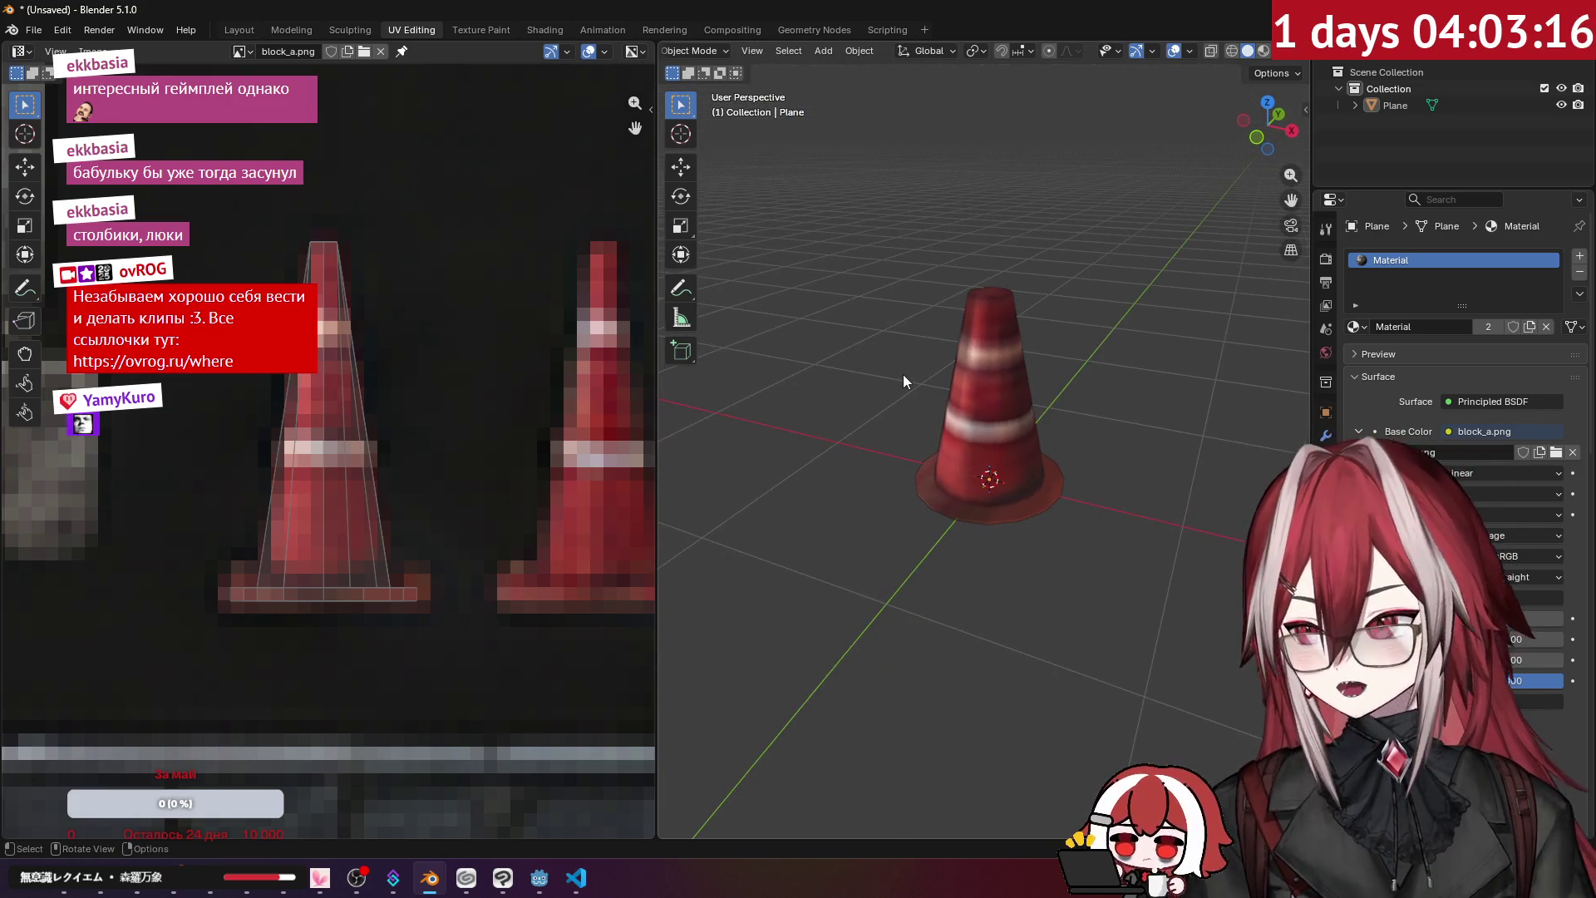
scroll(902, 374, "up", 2)
mouse_move(906, 436)
left_mouse_down()
mouse_move(942, 283)
mouse_move(1010, 335)
mouse_move(1059, 449)
mouse_move(971, 417)
mouse_move(900, 351)
left_mouse_up()
scroll(1057, 447, "down", 2)
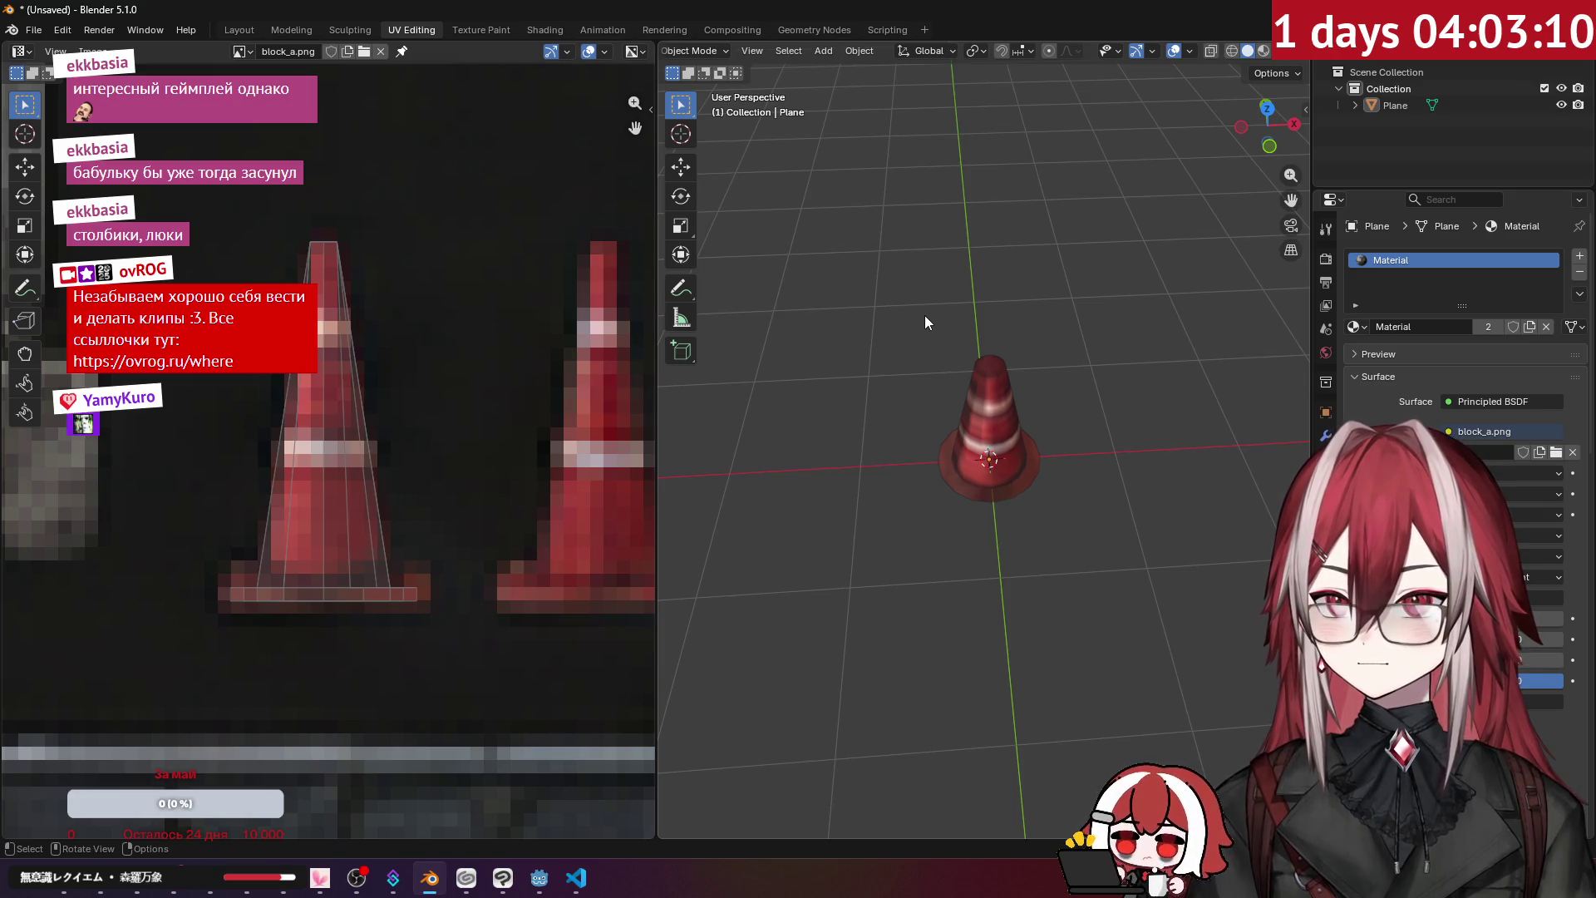
double_click(1400, 106)
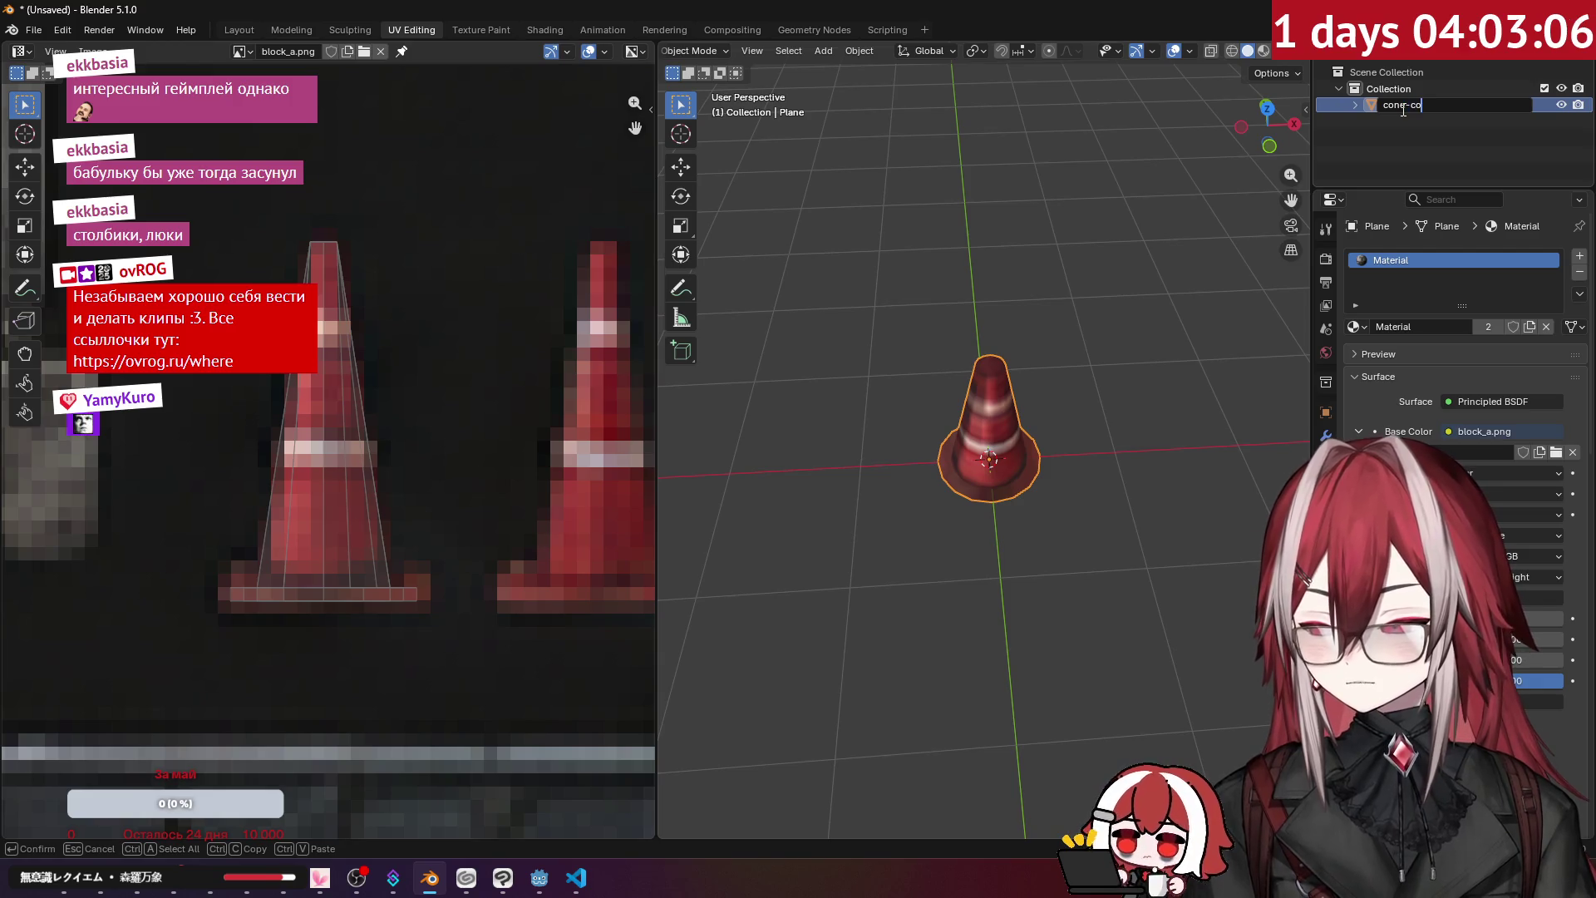
type("l")
key("Return")
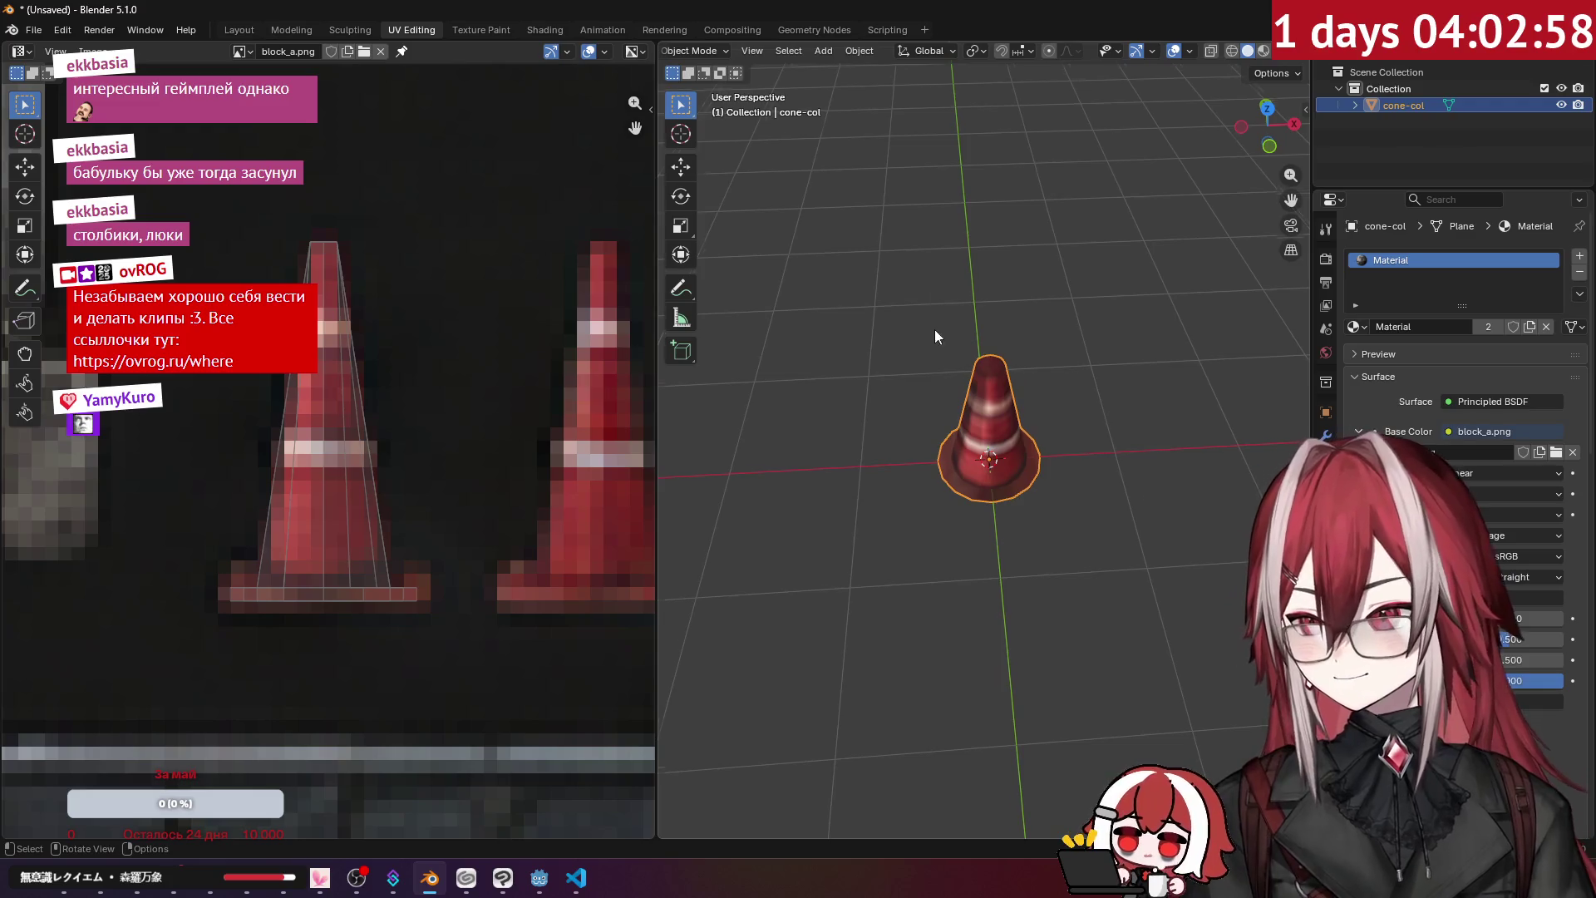
left_click_drag(938, 329, 906, 271)
key("ctrl+s")
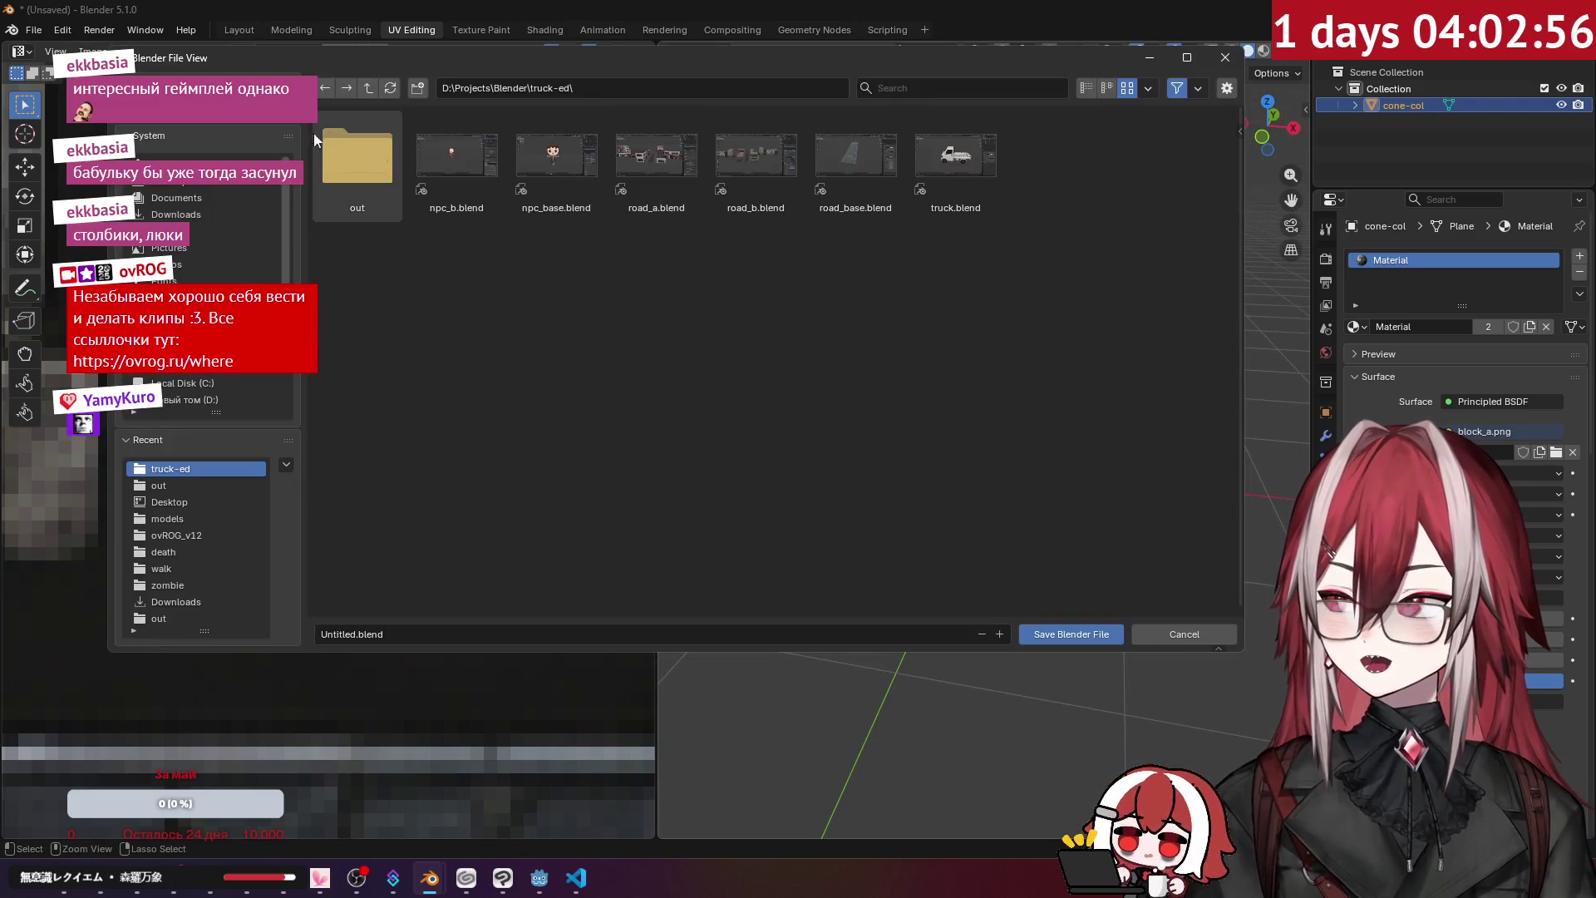
- Save the scene as cone.blend and start a glTF 2.0 export into the out folder
left_click(403, 634)
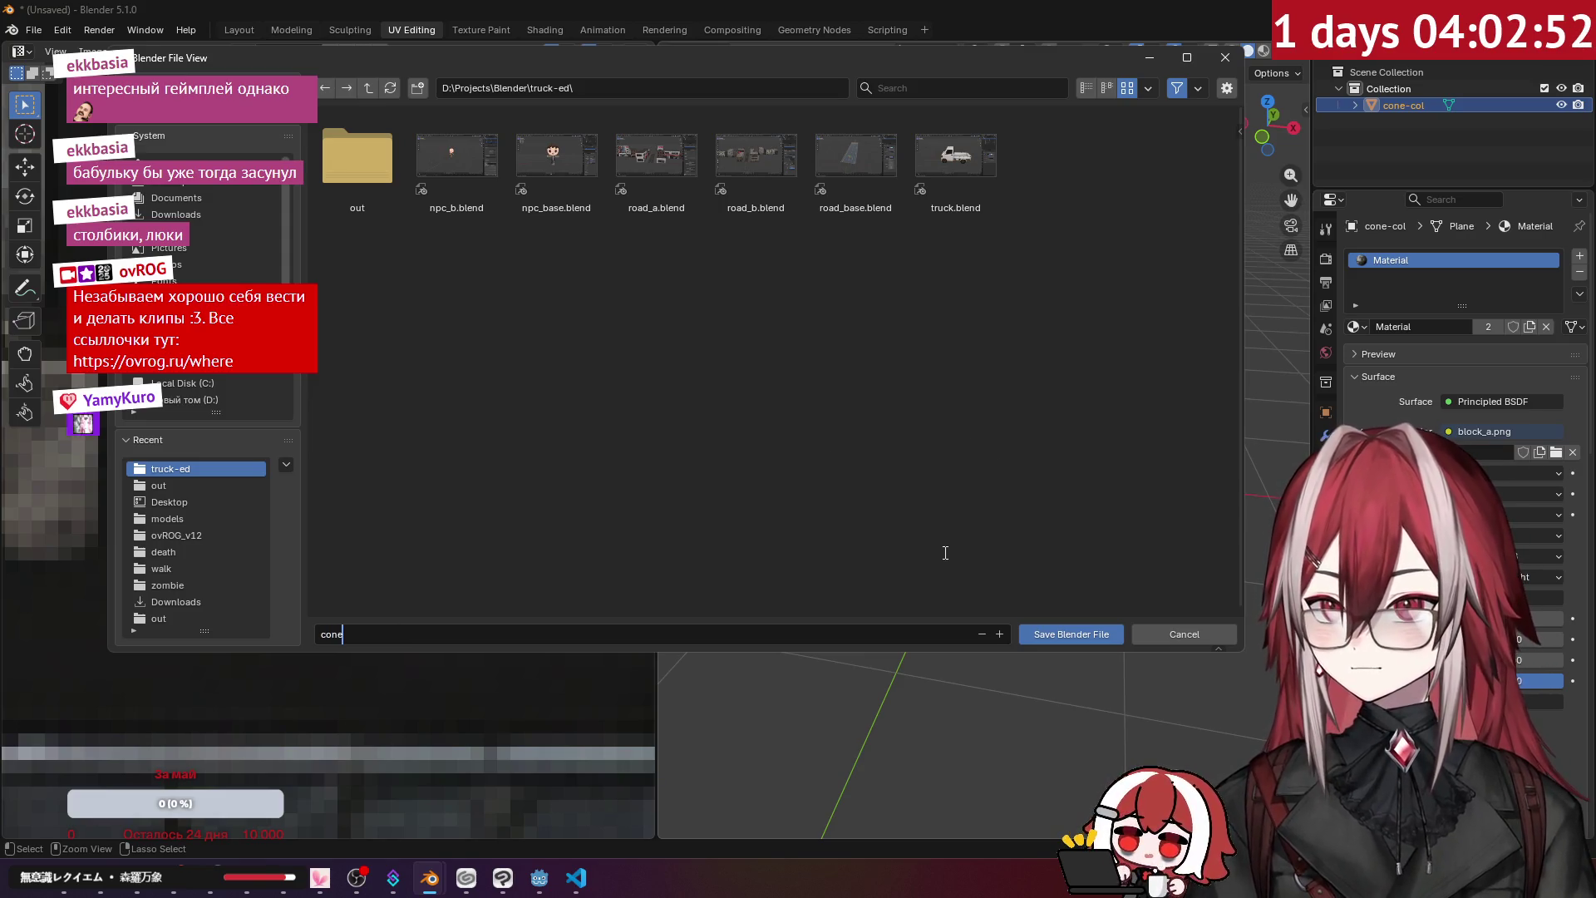
left_click(1055, 634)
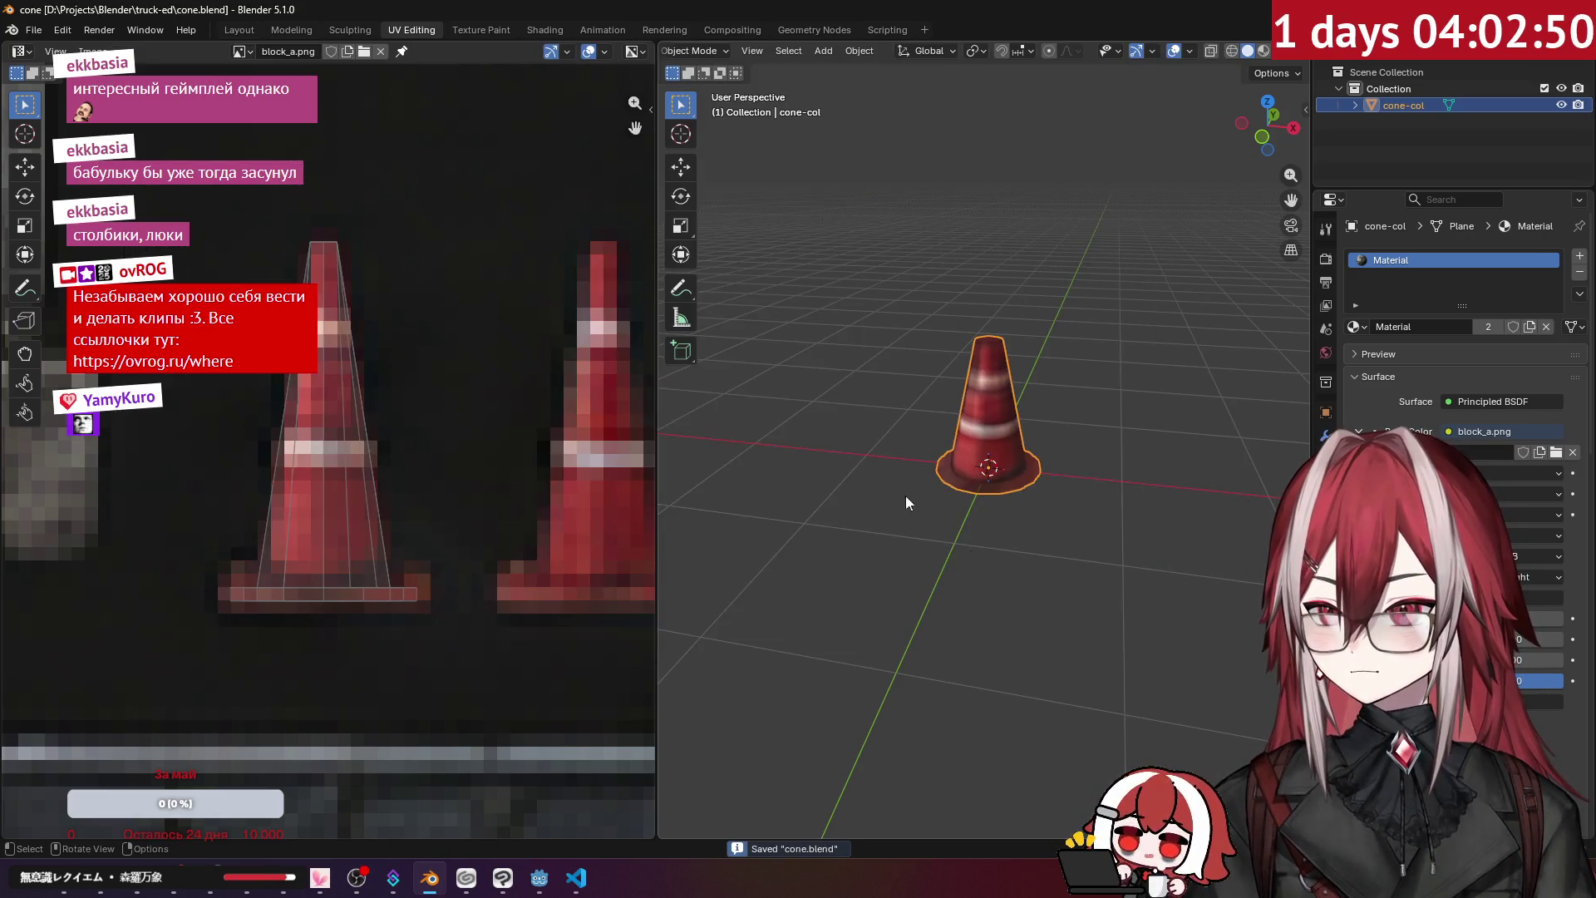
left_click(33, 30)
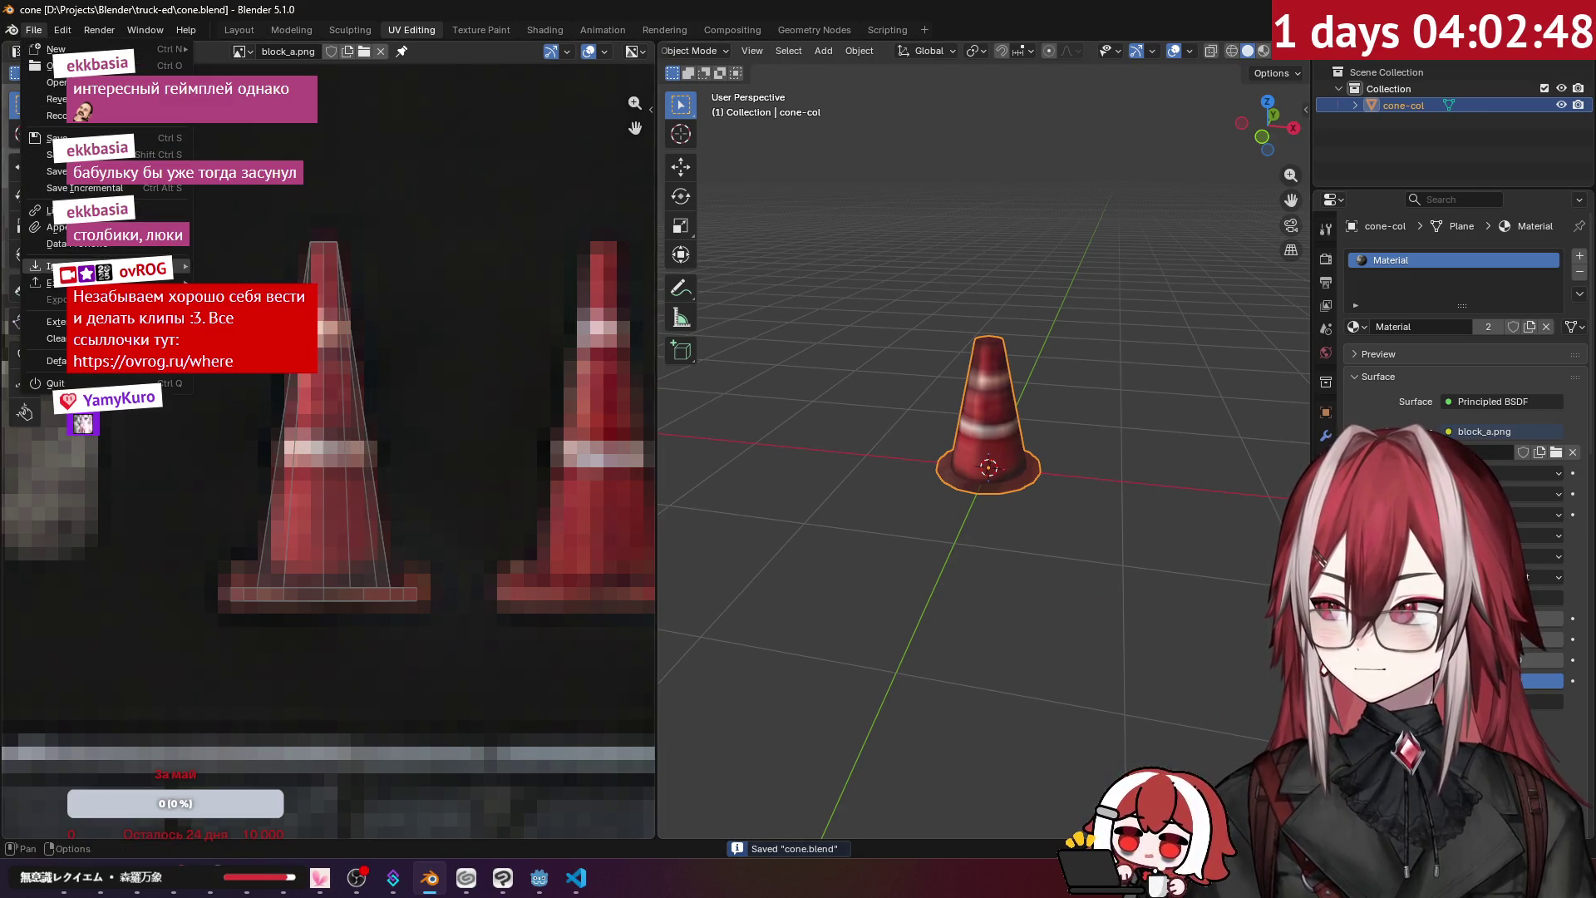
mouse_move(50, 283)
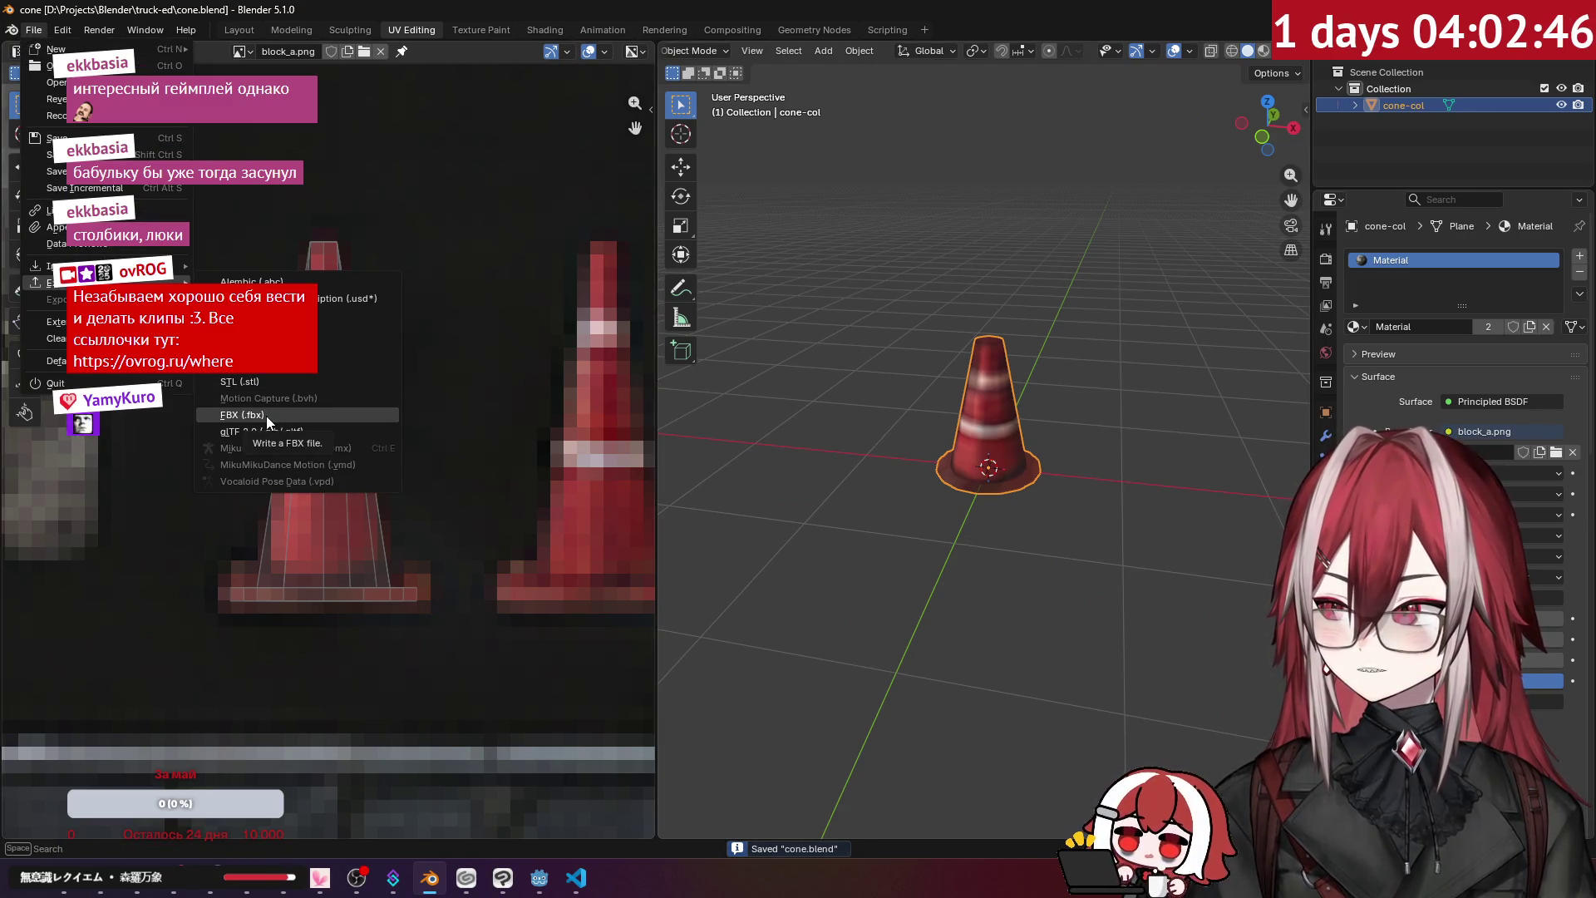
left_click(266, 431)
double_click(362, 153)
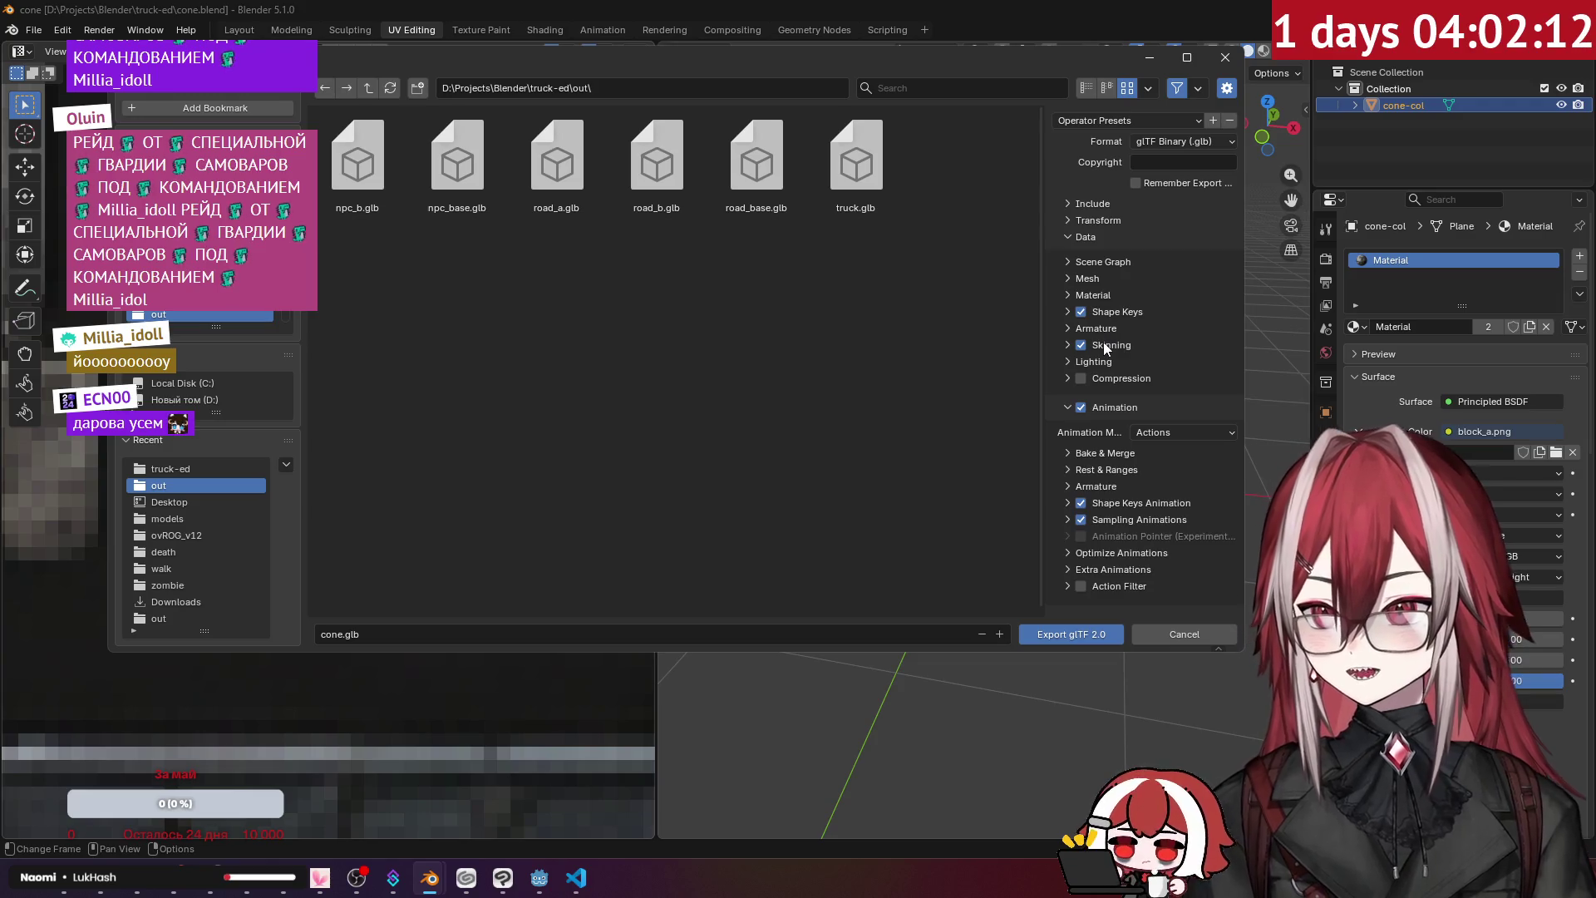
- Review the animation, material and mesh export options and export the cone as cone.glb
left_click(1088, 408)
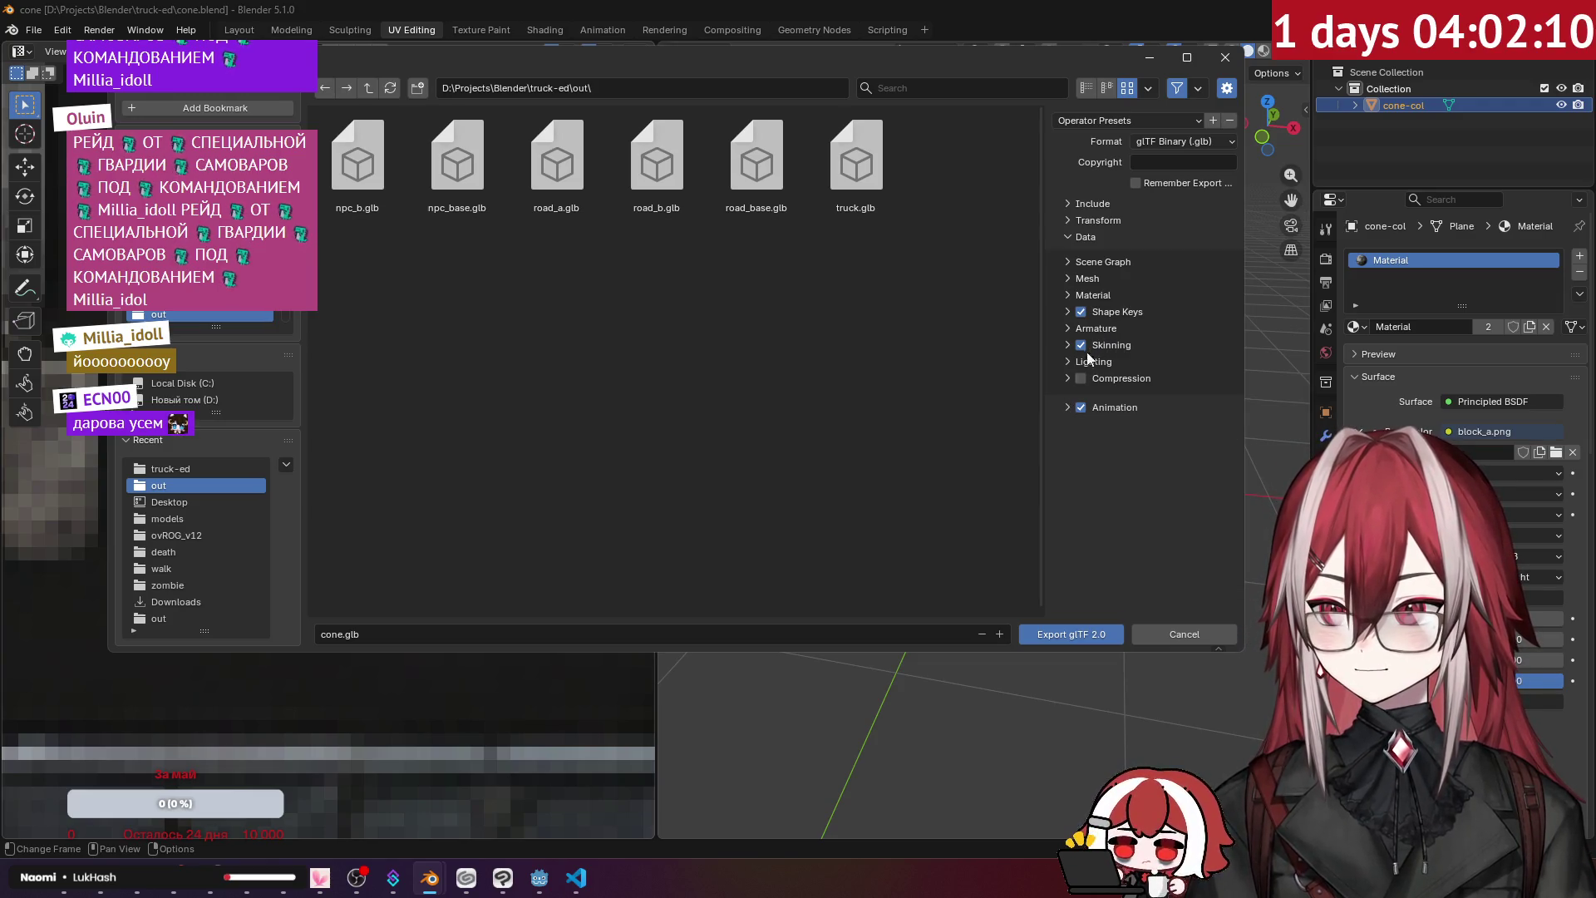
left_click(1098, 299)
left_click(1205, 321)
left_click(1207, 323)
left_click(1096, 295)
left_click(1089, 276)
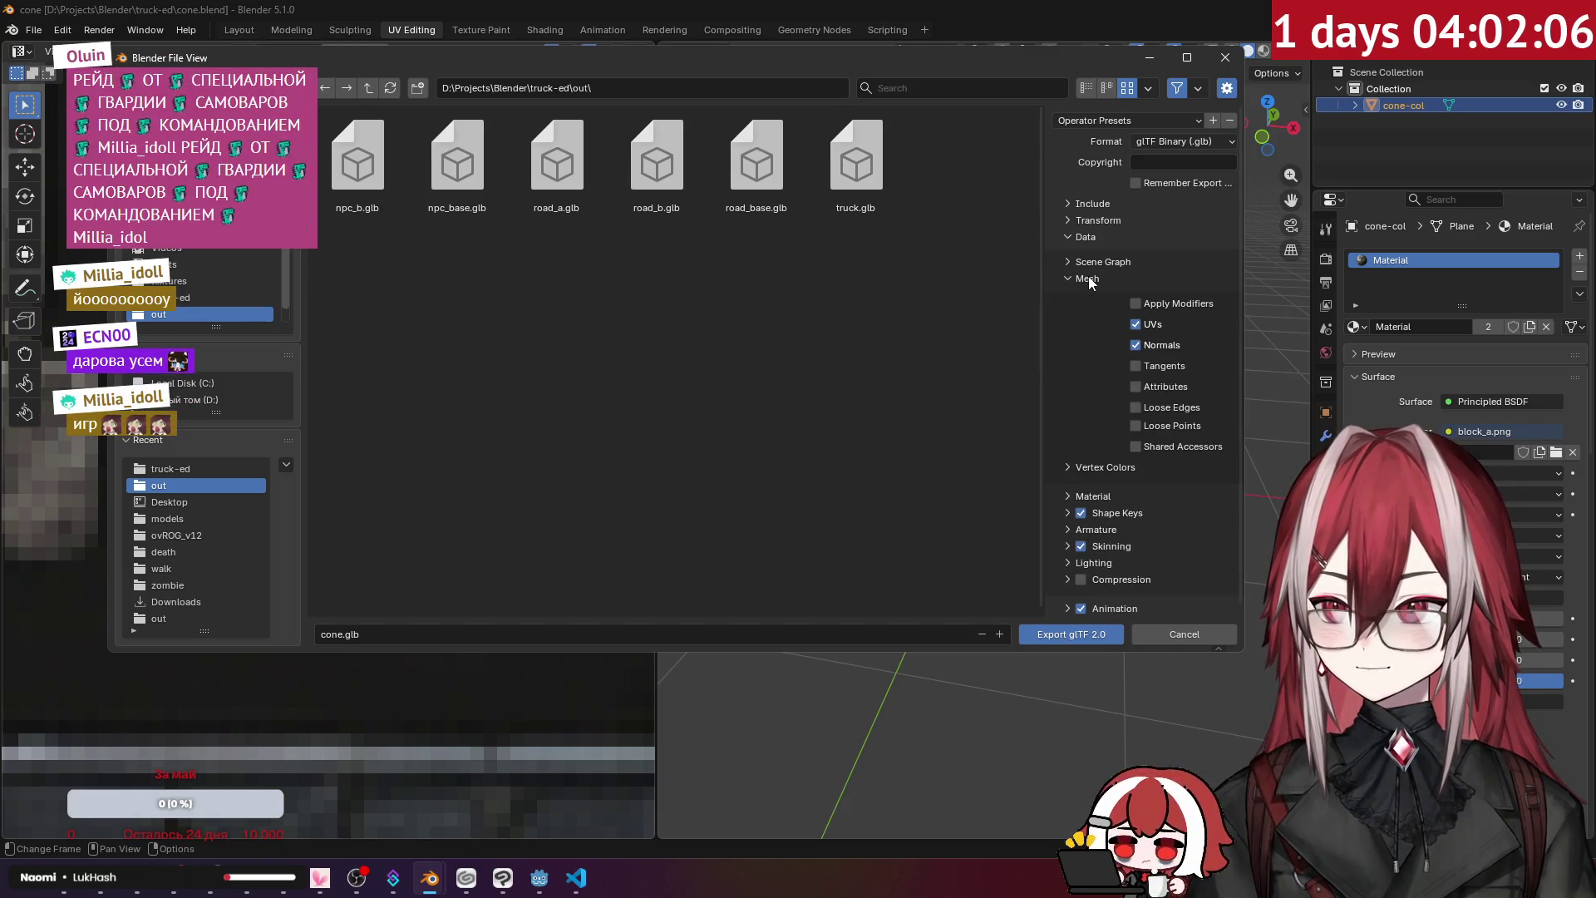
left_click(1094, 280)
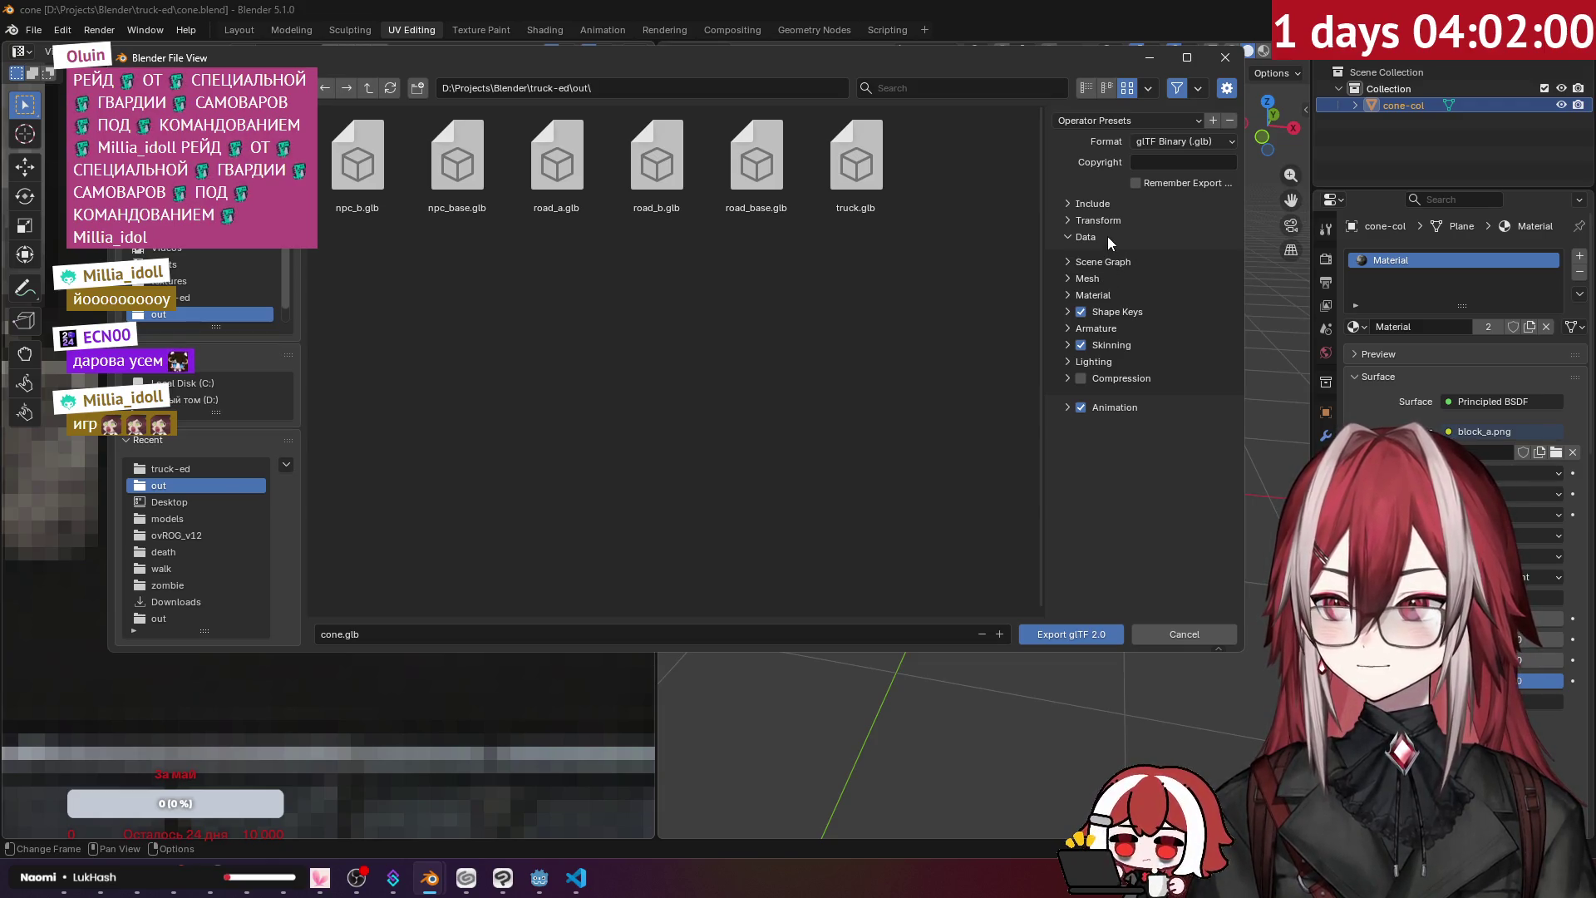
left_click(1079, 630)
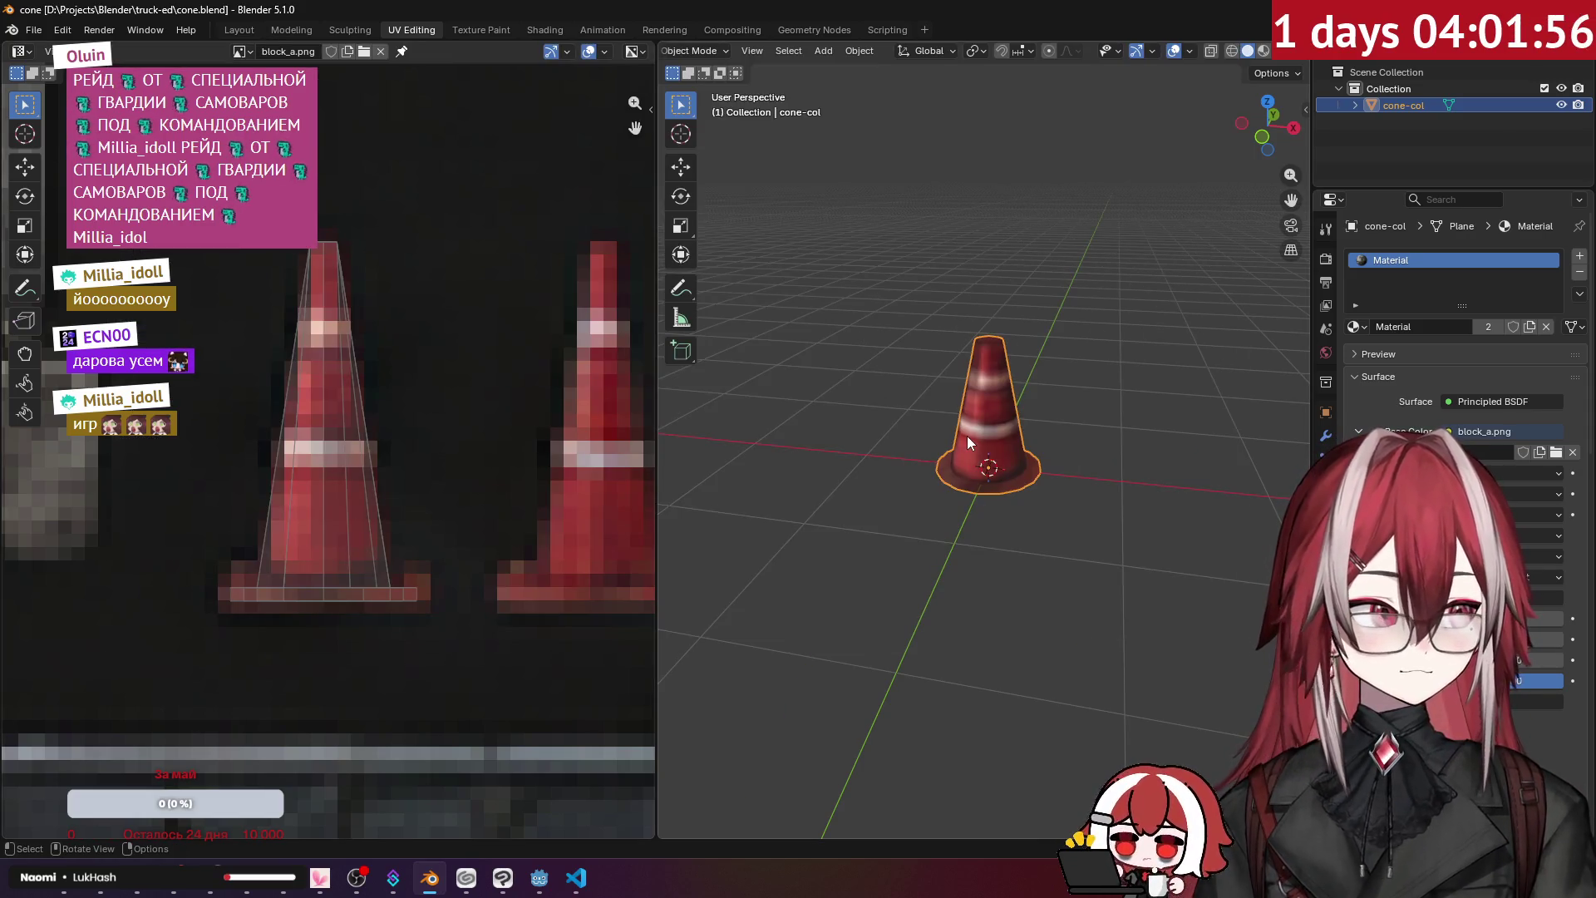
left_click(538, 883)
- Bring up the Blender out folder and the Godot models folder Explorer windows
mouse_move(948, 441)
left_mouse_down()
mouse_move(535, 438)
mouse_move(421, 534)
mouse_move(790, 391)
left_mouse_up()
scroll(843, 378, "down", 5)
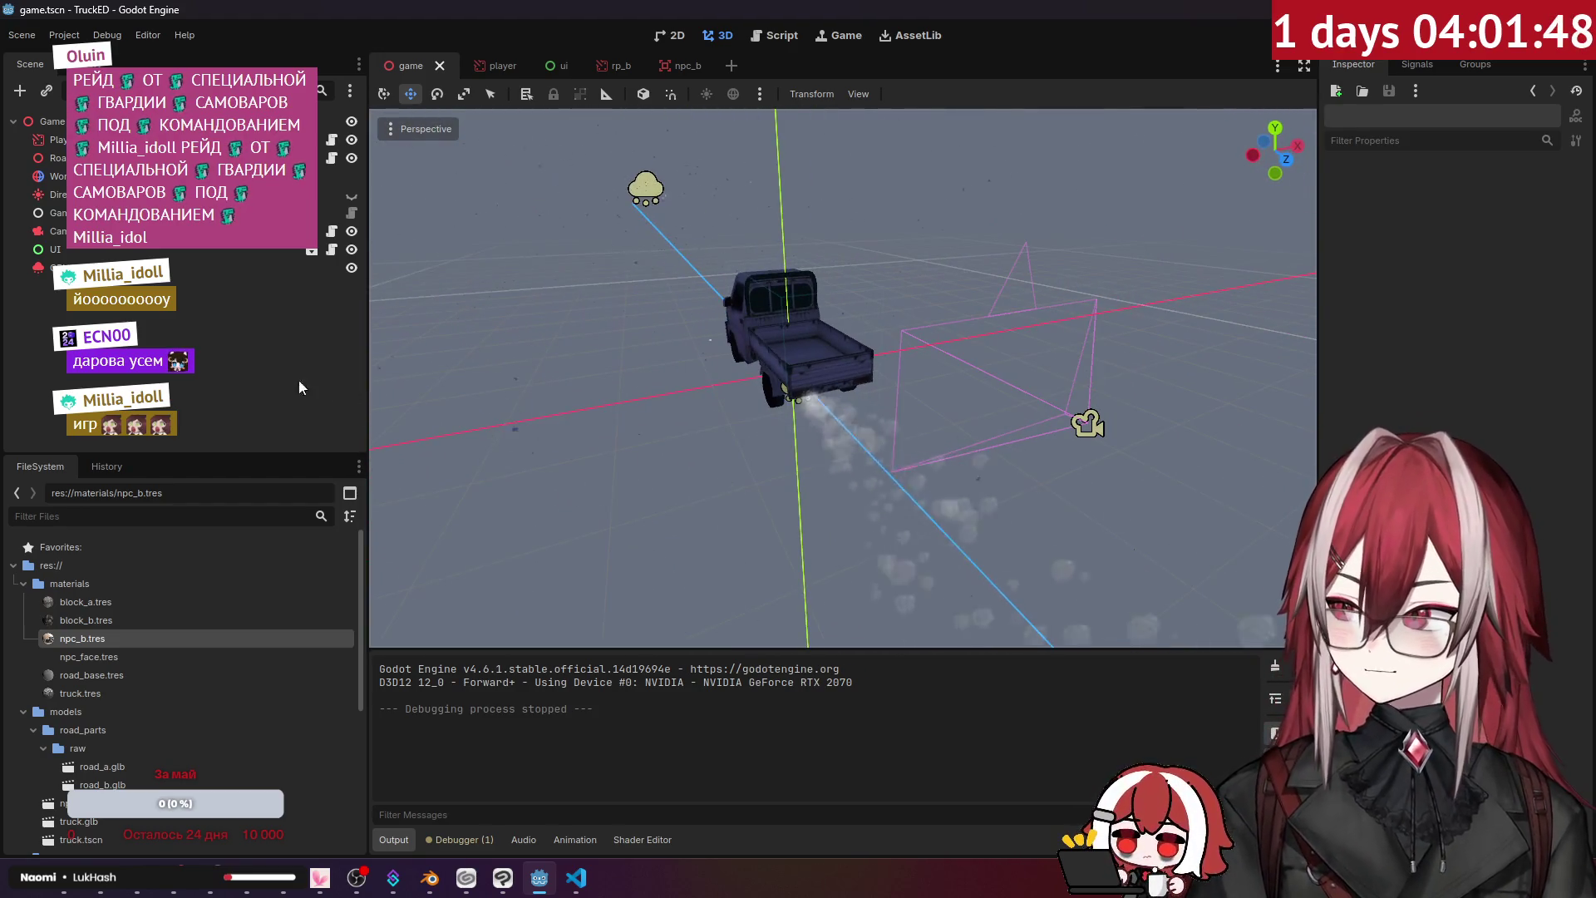
mouse_move(173, 879)
left_click(87, 790)
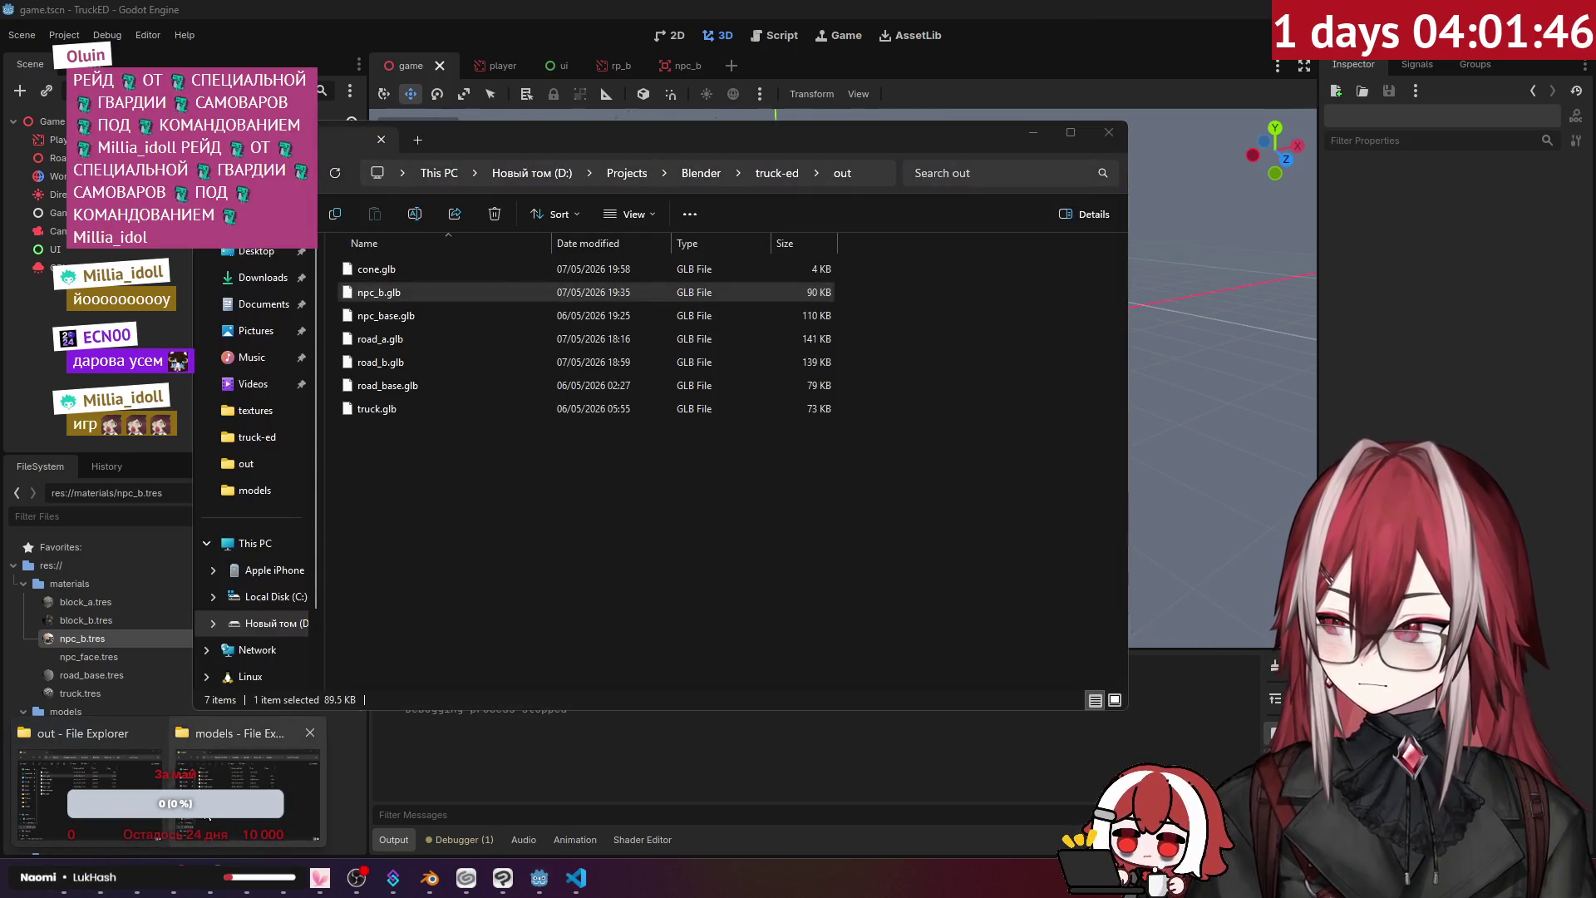
left_click(207, 818)
left_click(466, 535)
left_click(1214, 541)
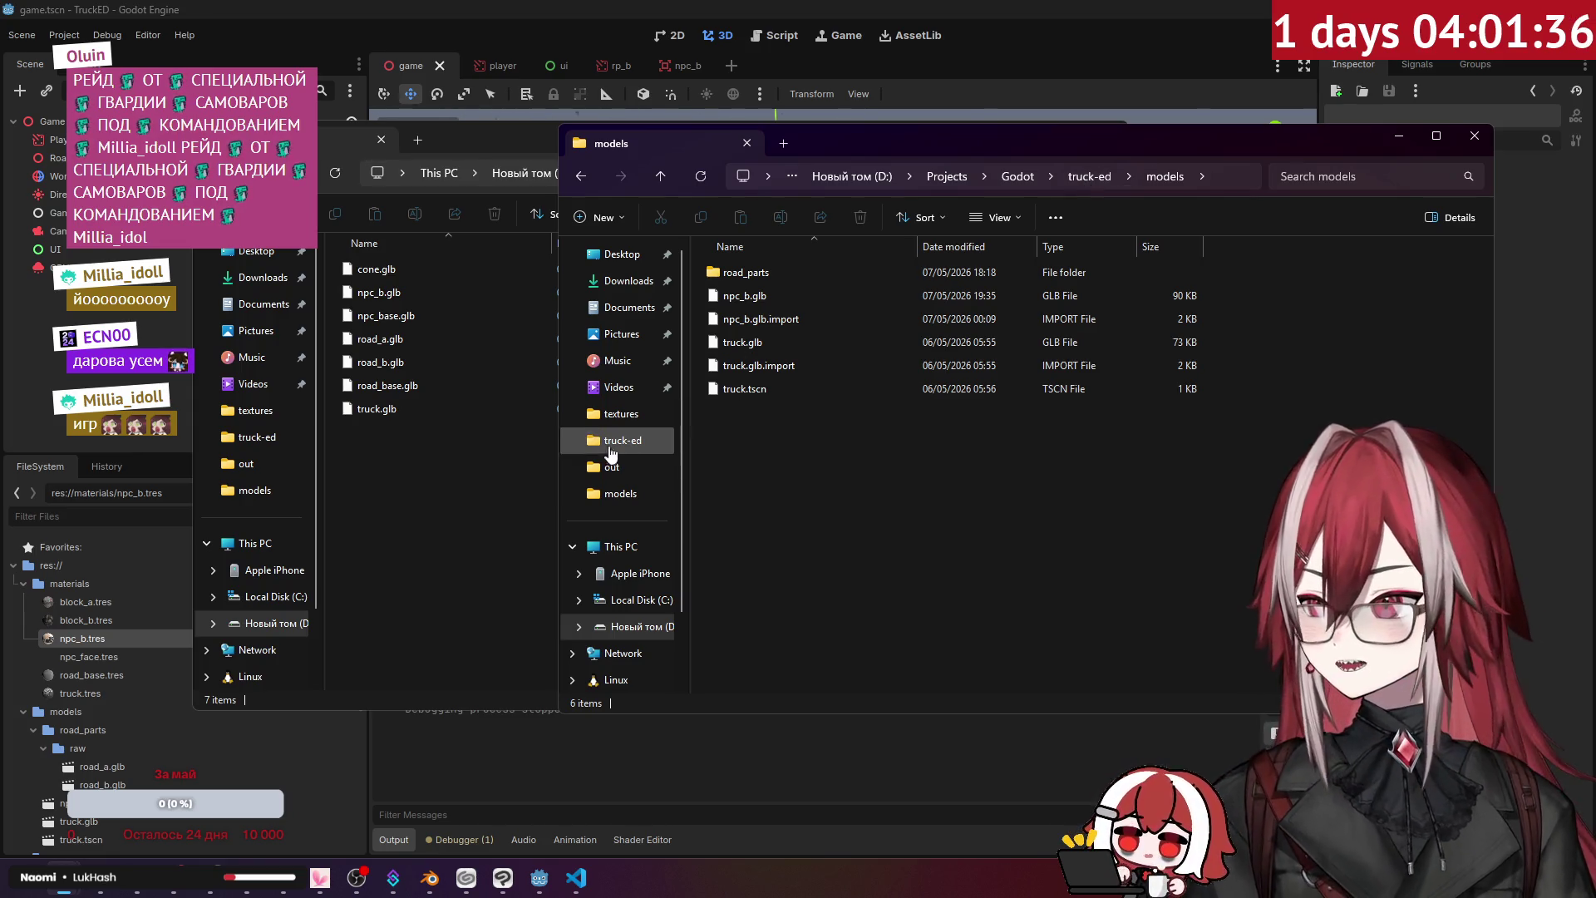
- Paste cone.glb from the out folder into models, then return to Godot
left_click(428, 395)
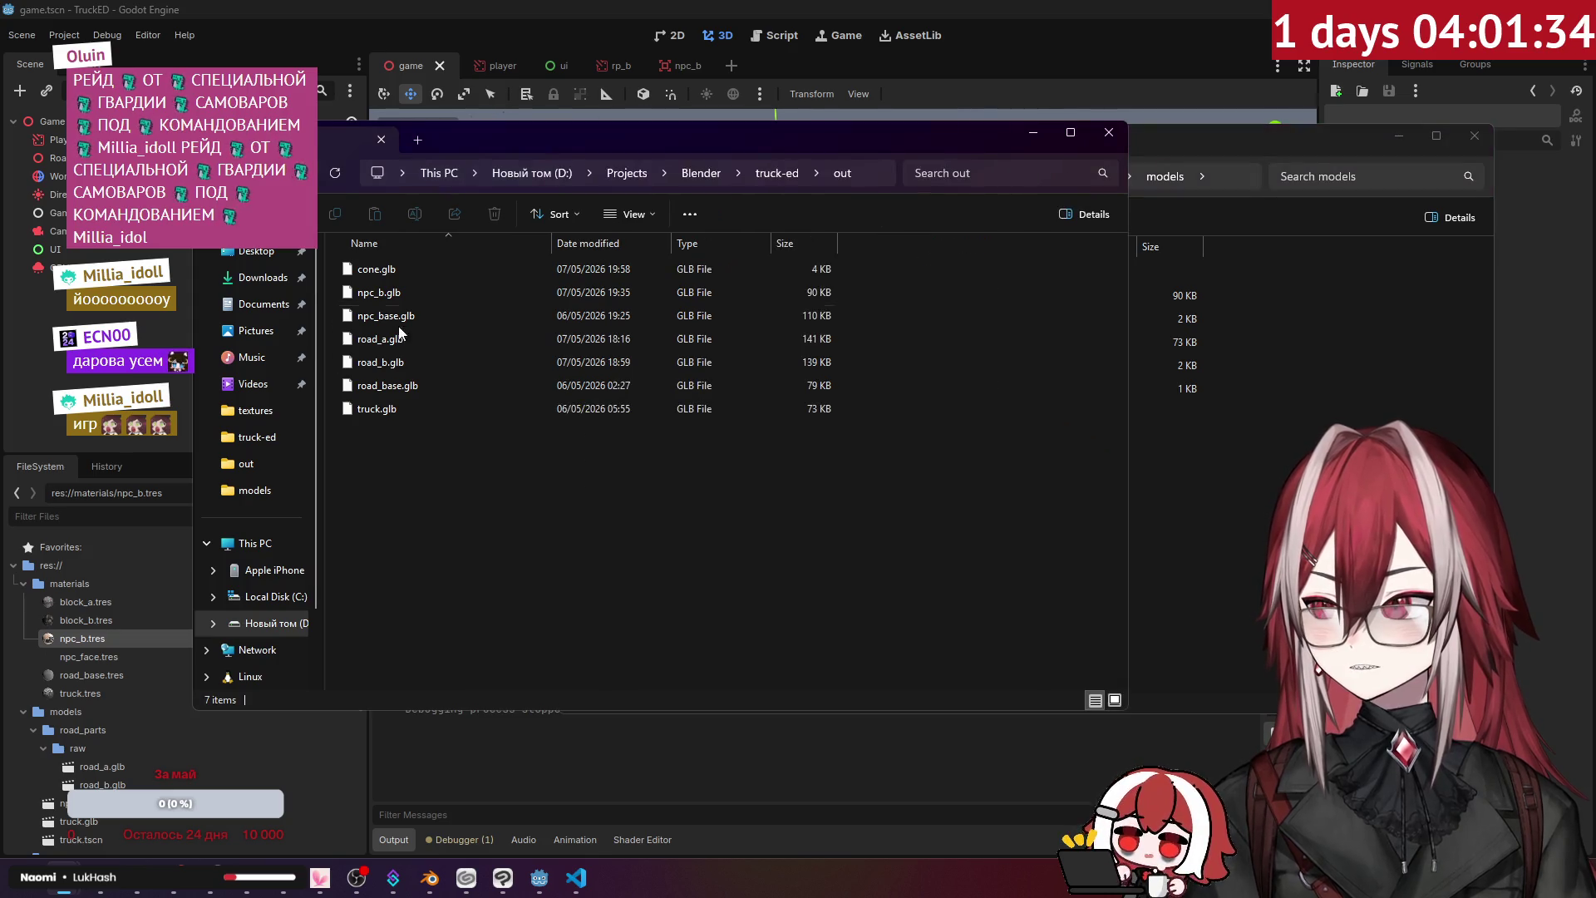
left_click(376, 269)
left_click(1164, 349)
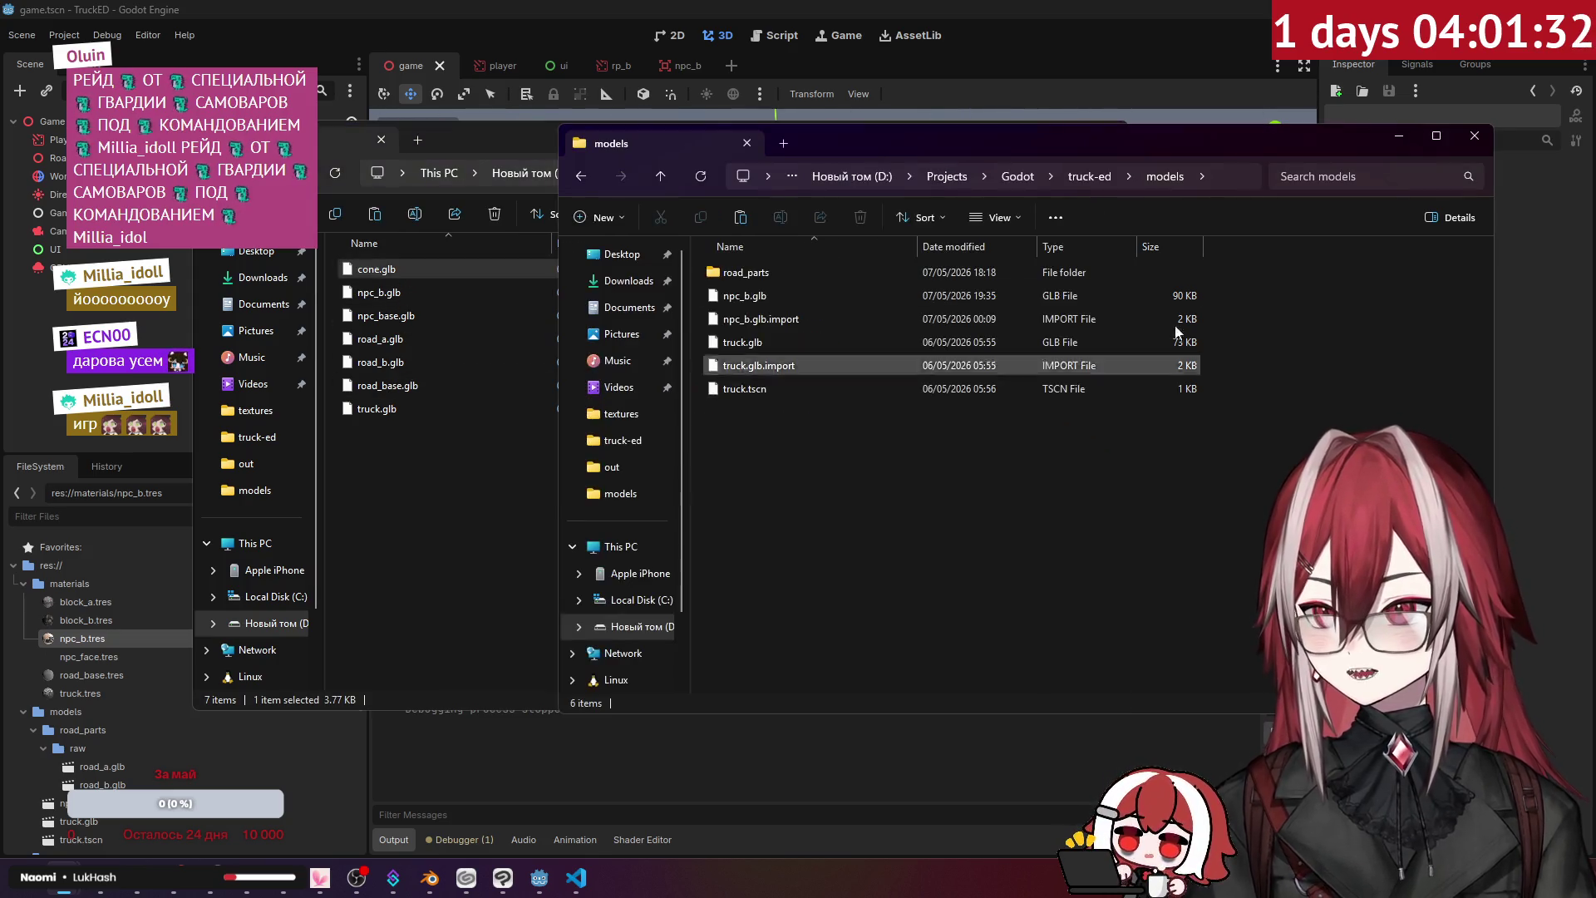
key("ctrl+v")
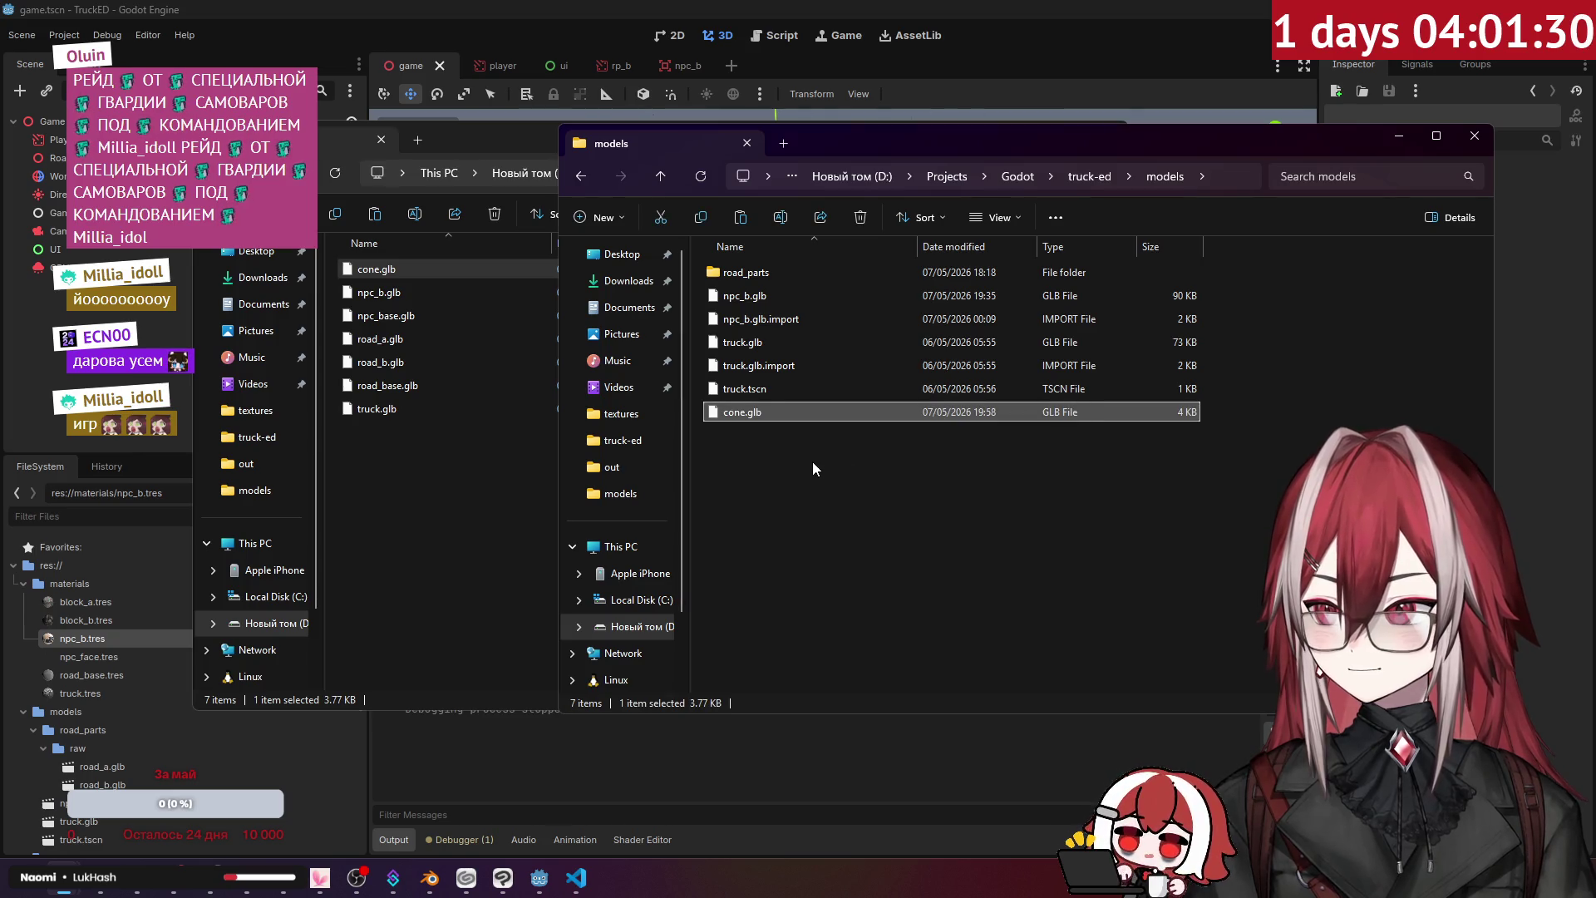
left_click(981, 24)
scroll(129, 656, "down", 3)
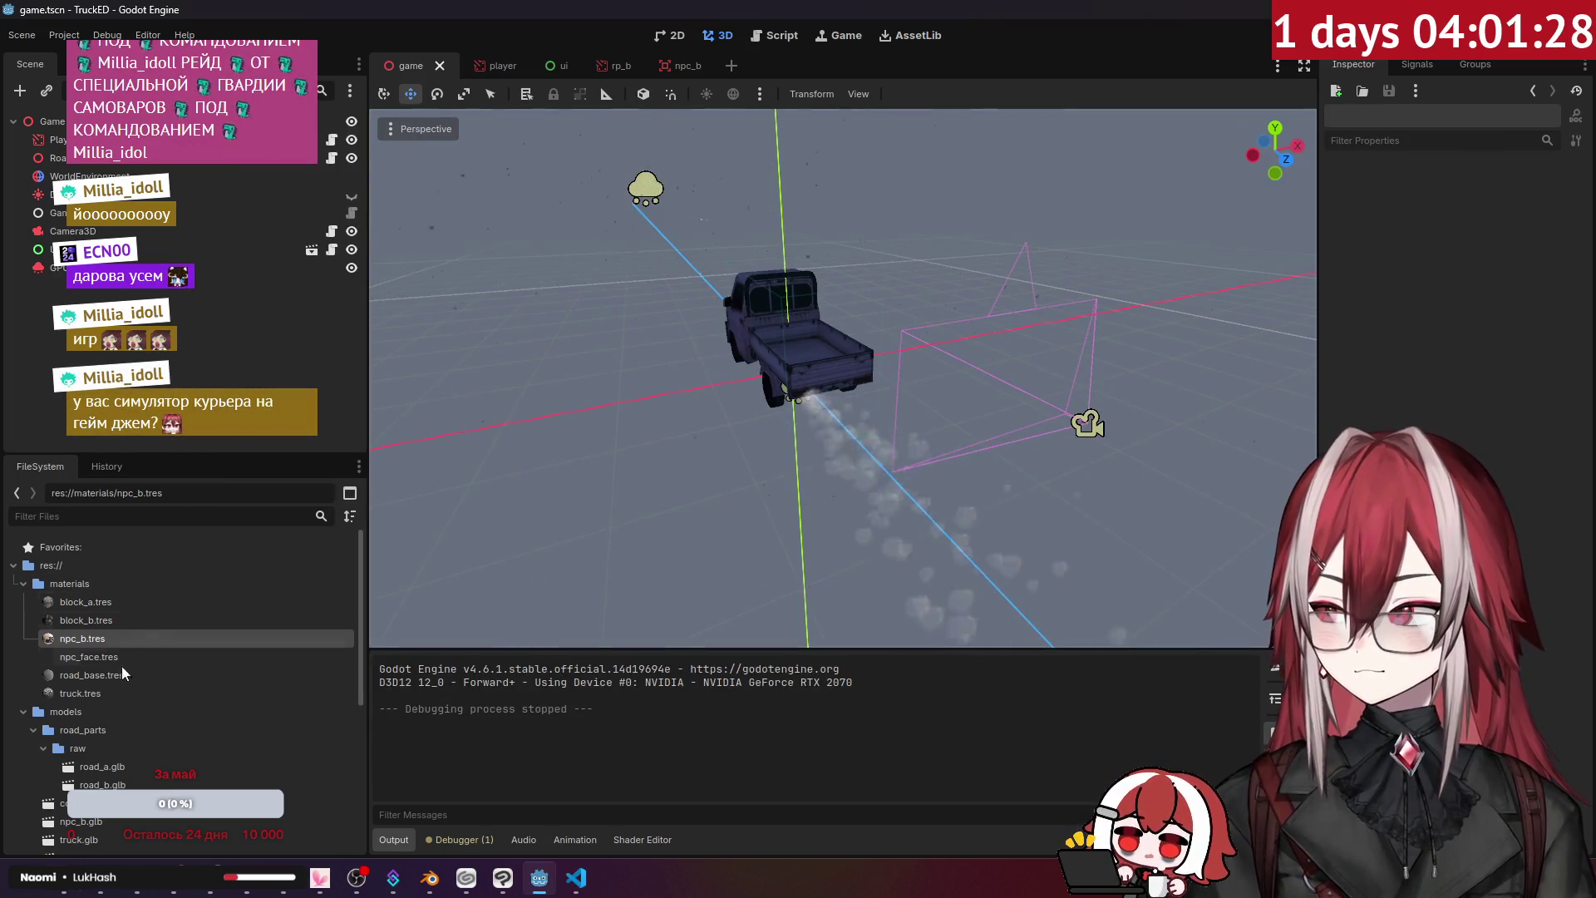
- Confirm in cone.glb's import settings that it has a StaticBody3D collision shape, then return to Blender
double_click(104, 695)
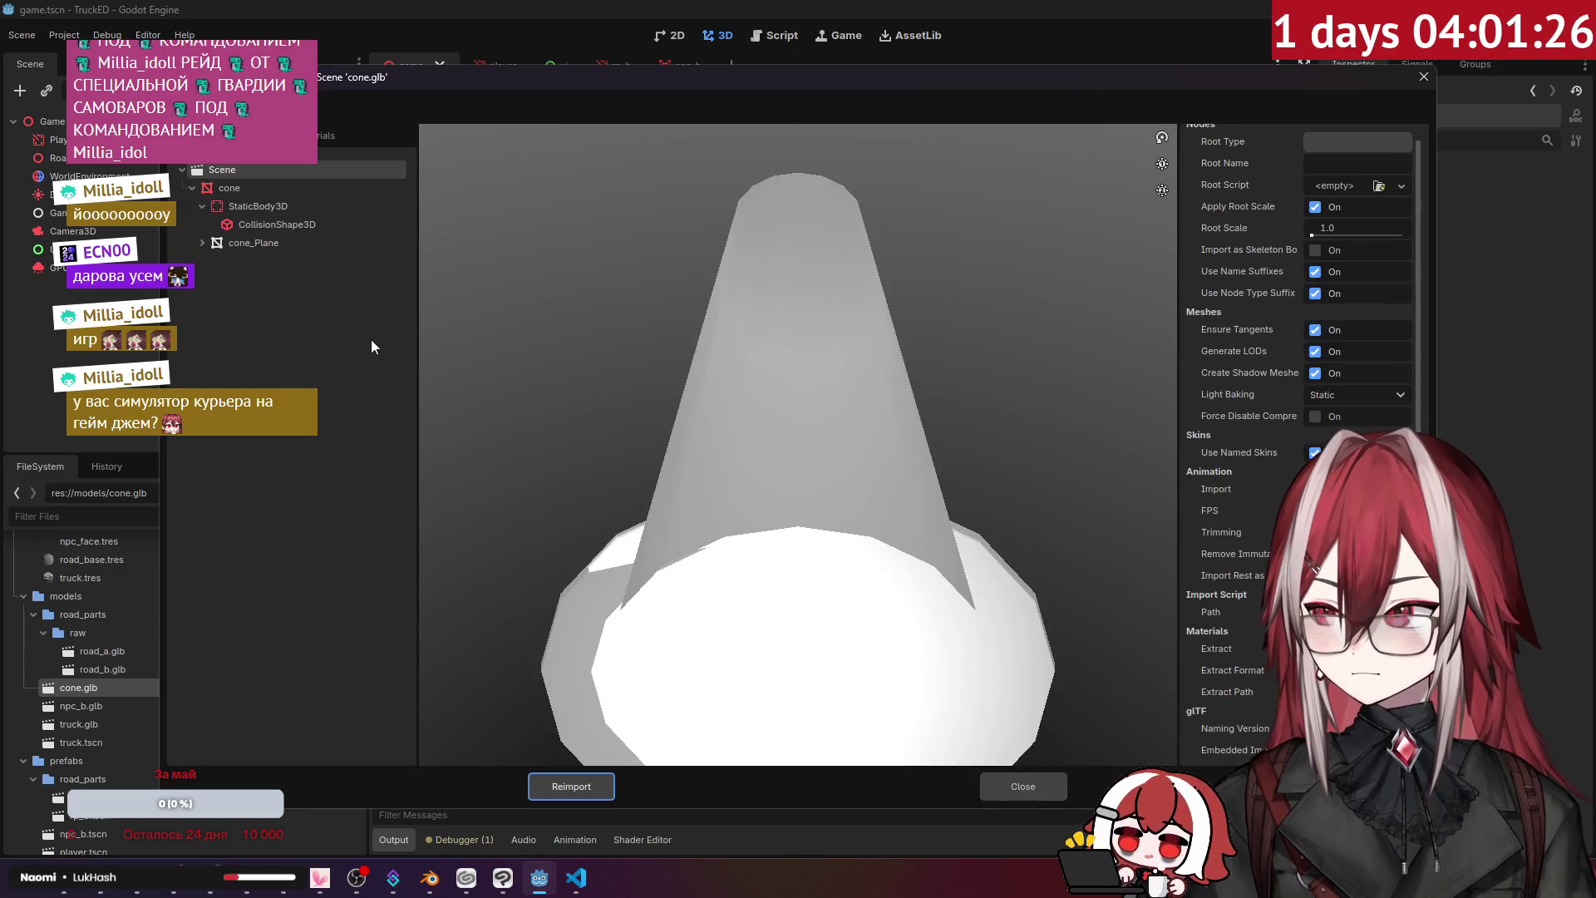
scroll(666, 449, "down", 5)
mouse_move(823, 391)
left_mouse_down()
mouse_move(816, 338)
mouse_move(898, 321)
mouse_move(852, 366)
mouse_move(705, 309)
left_mouse_up()
left_click(1424, 78)
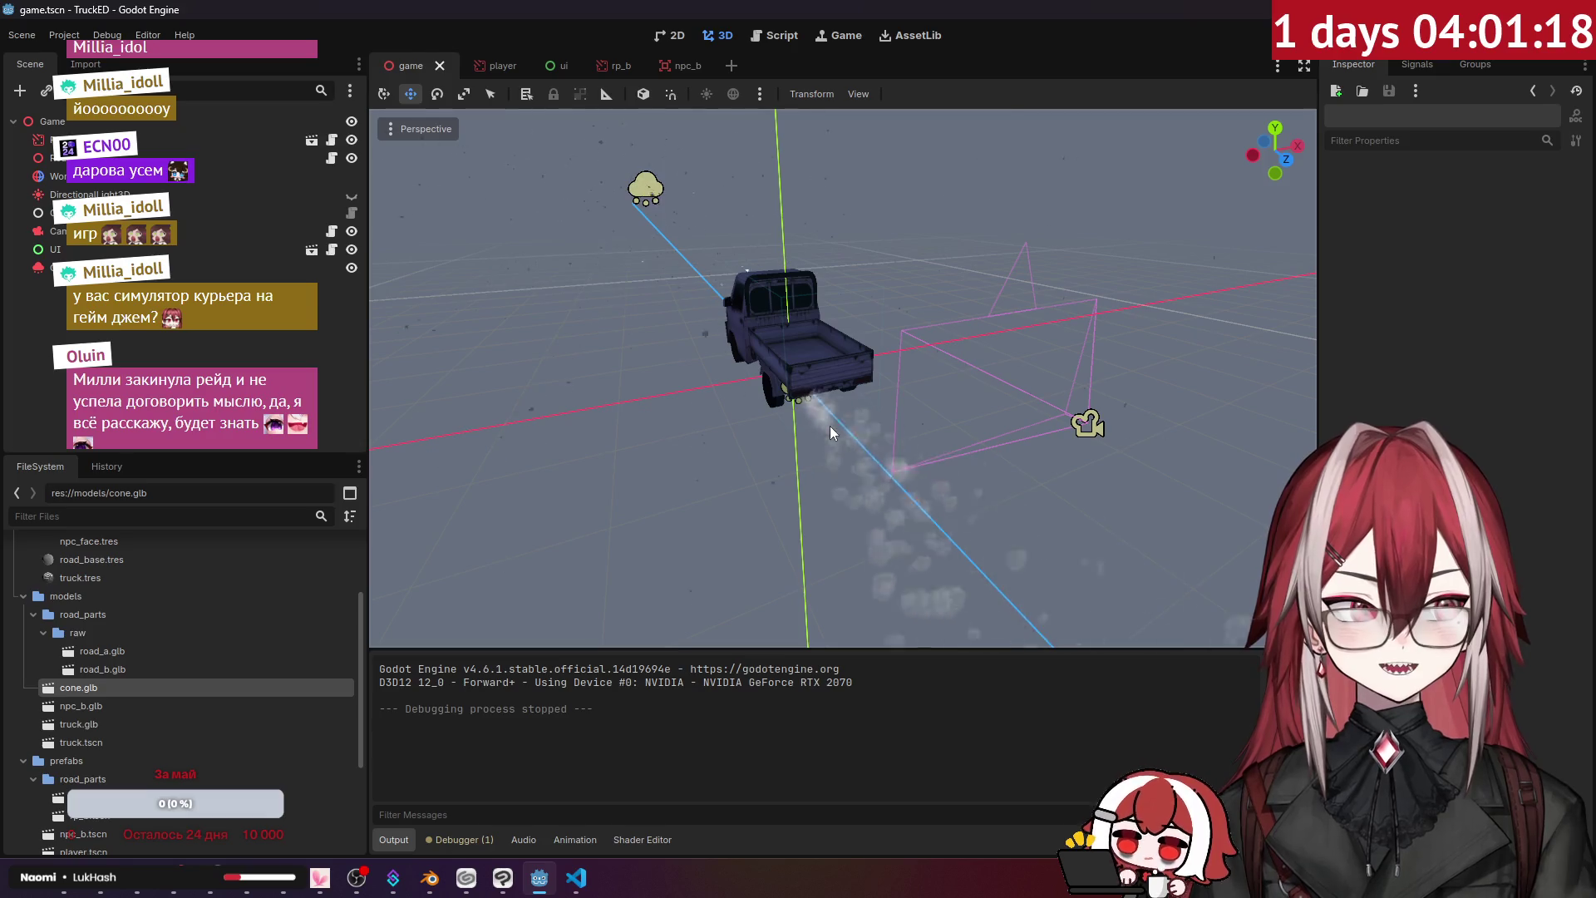
left_click(430, 877)
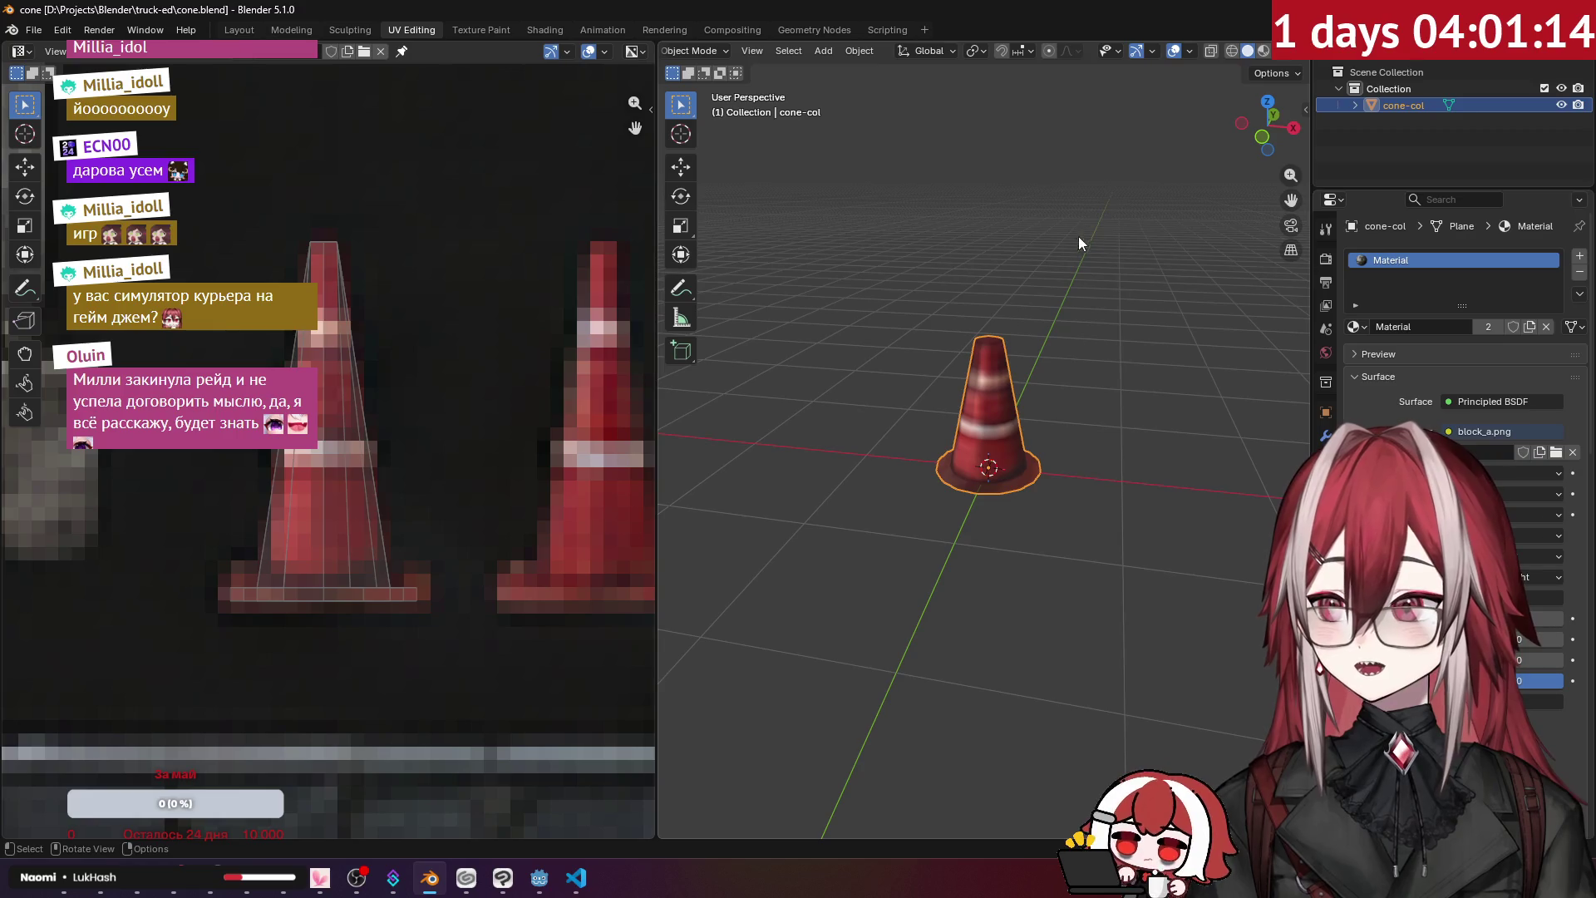
- Recalculate the cone mesh's normals outward in Edit Mode
key("Tab")
scroll(1223, 51, "down", 5)
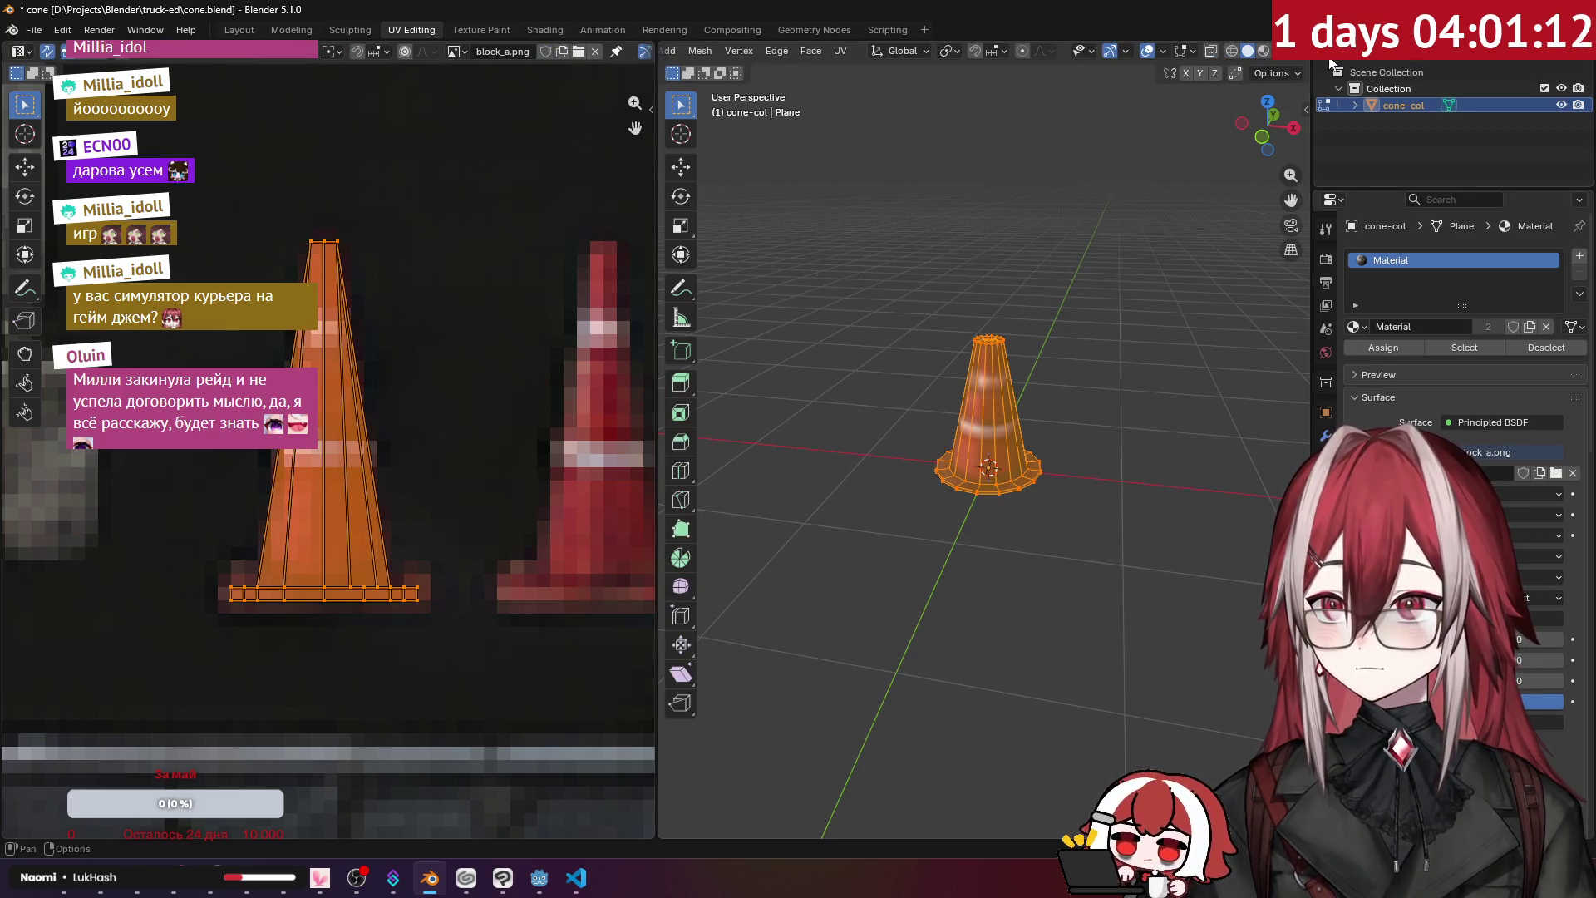
left_click(1288, 53)
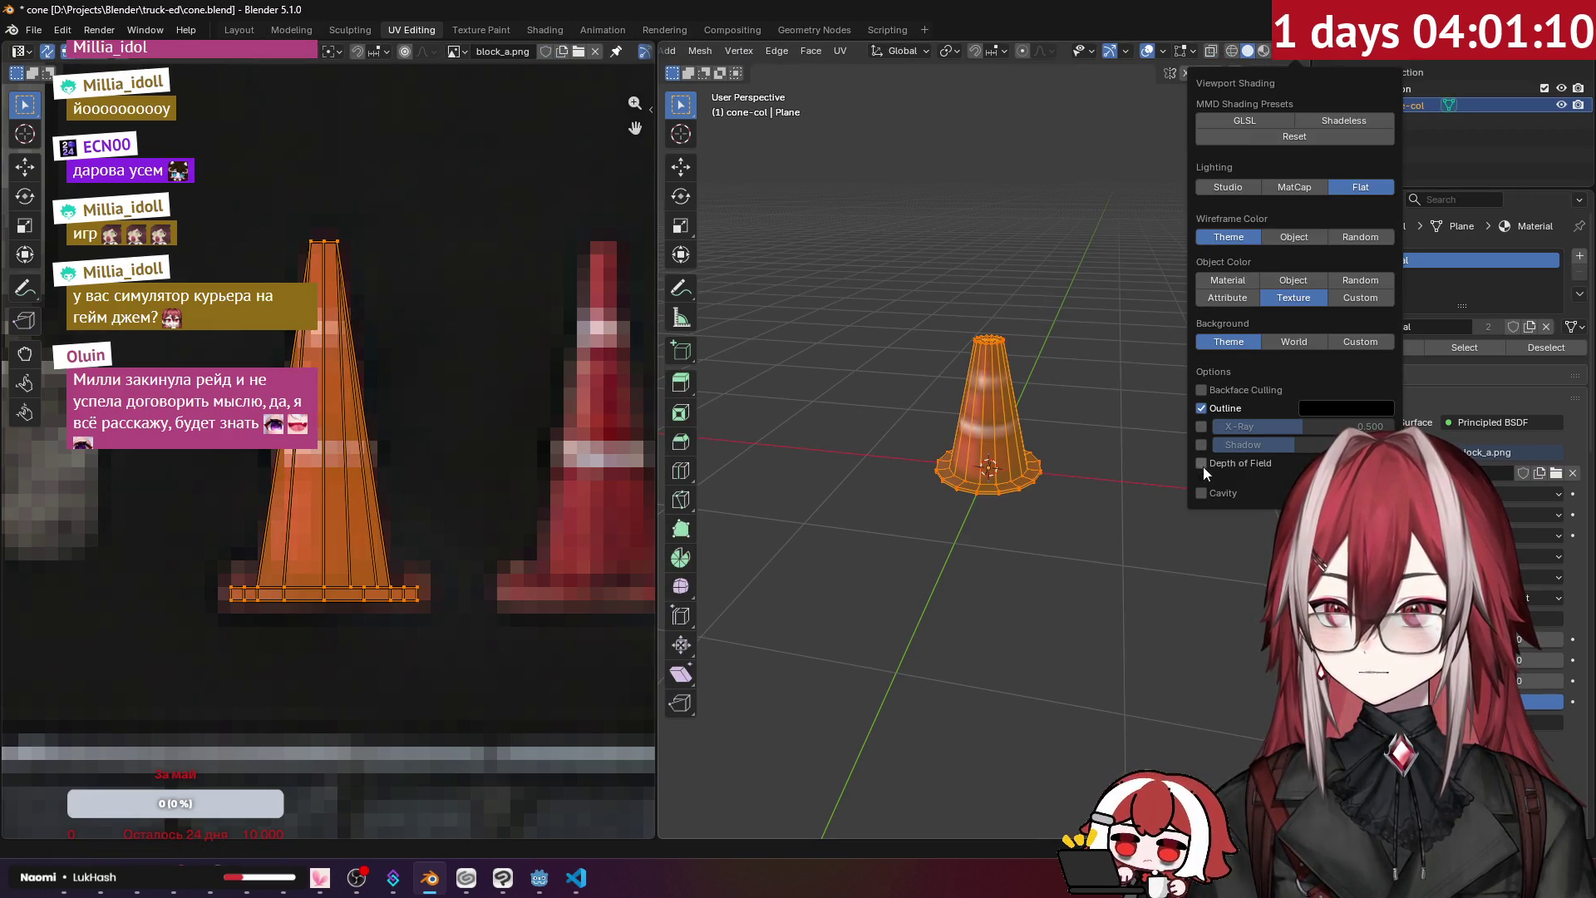
left_click(1162, 52)
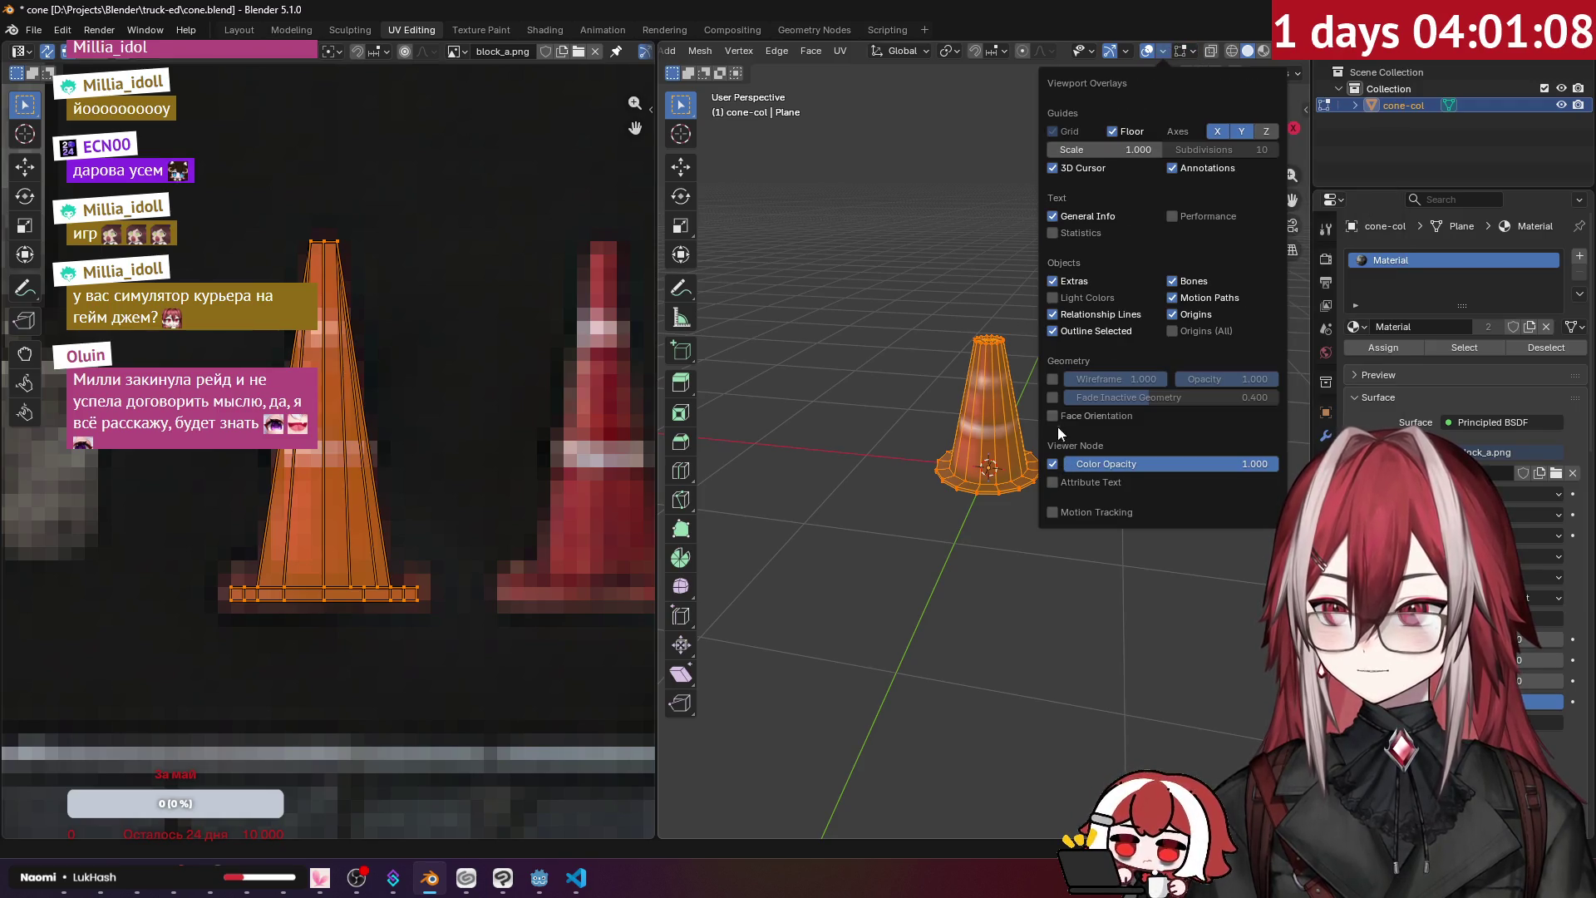
scroll(1101, 339, "up", 3)
key("alt+a")
key("a")
key("shift+n")
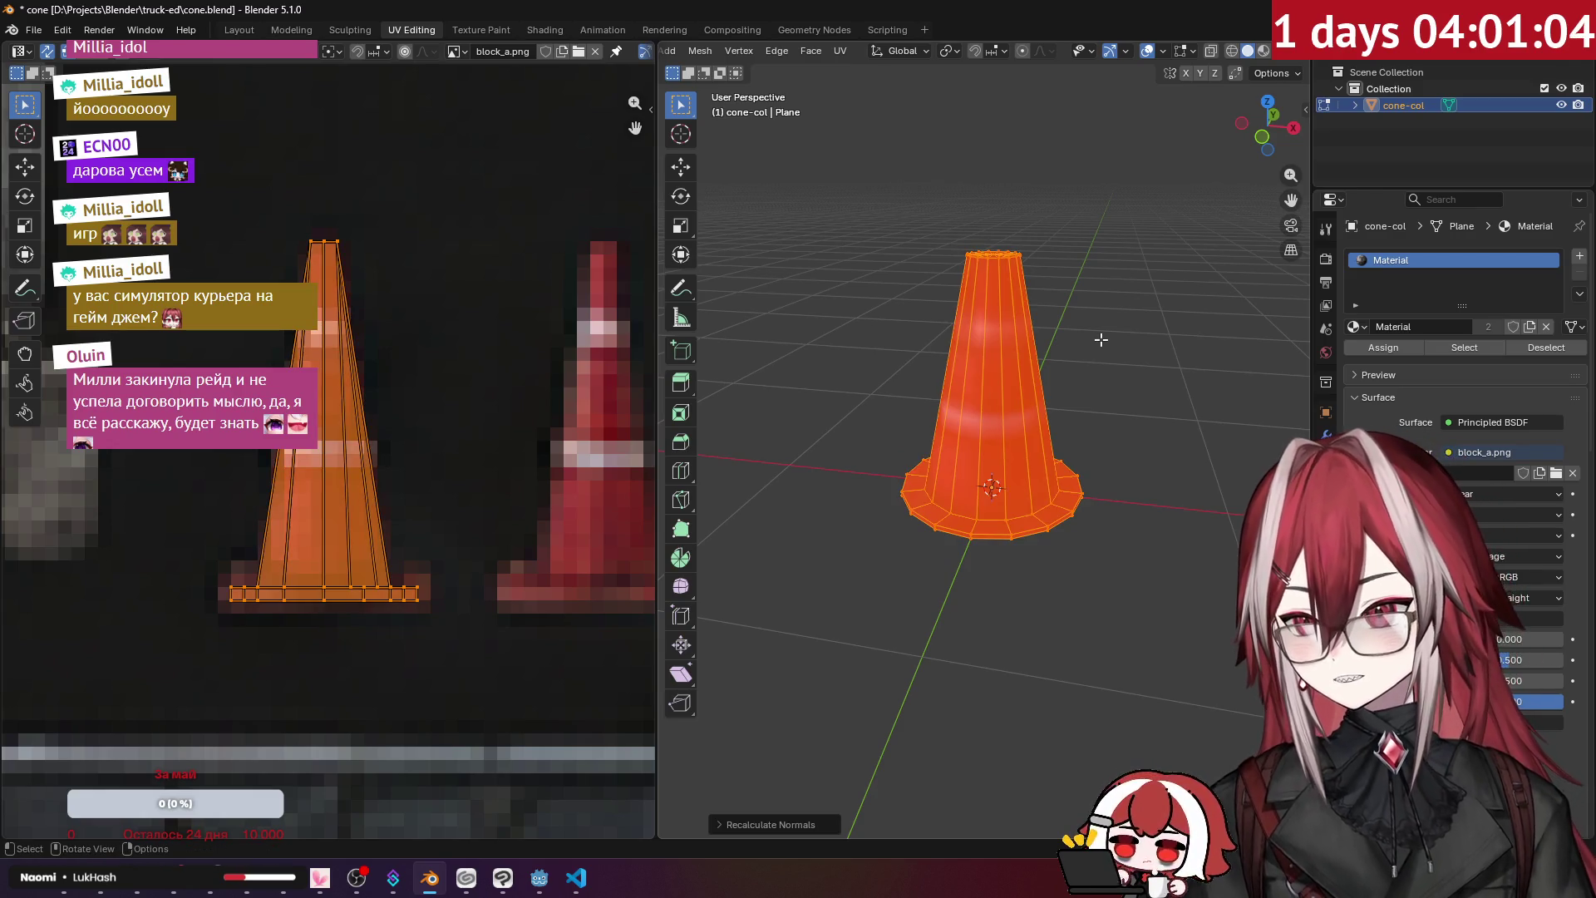
key("alt+a")
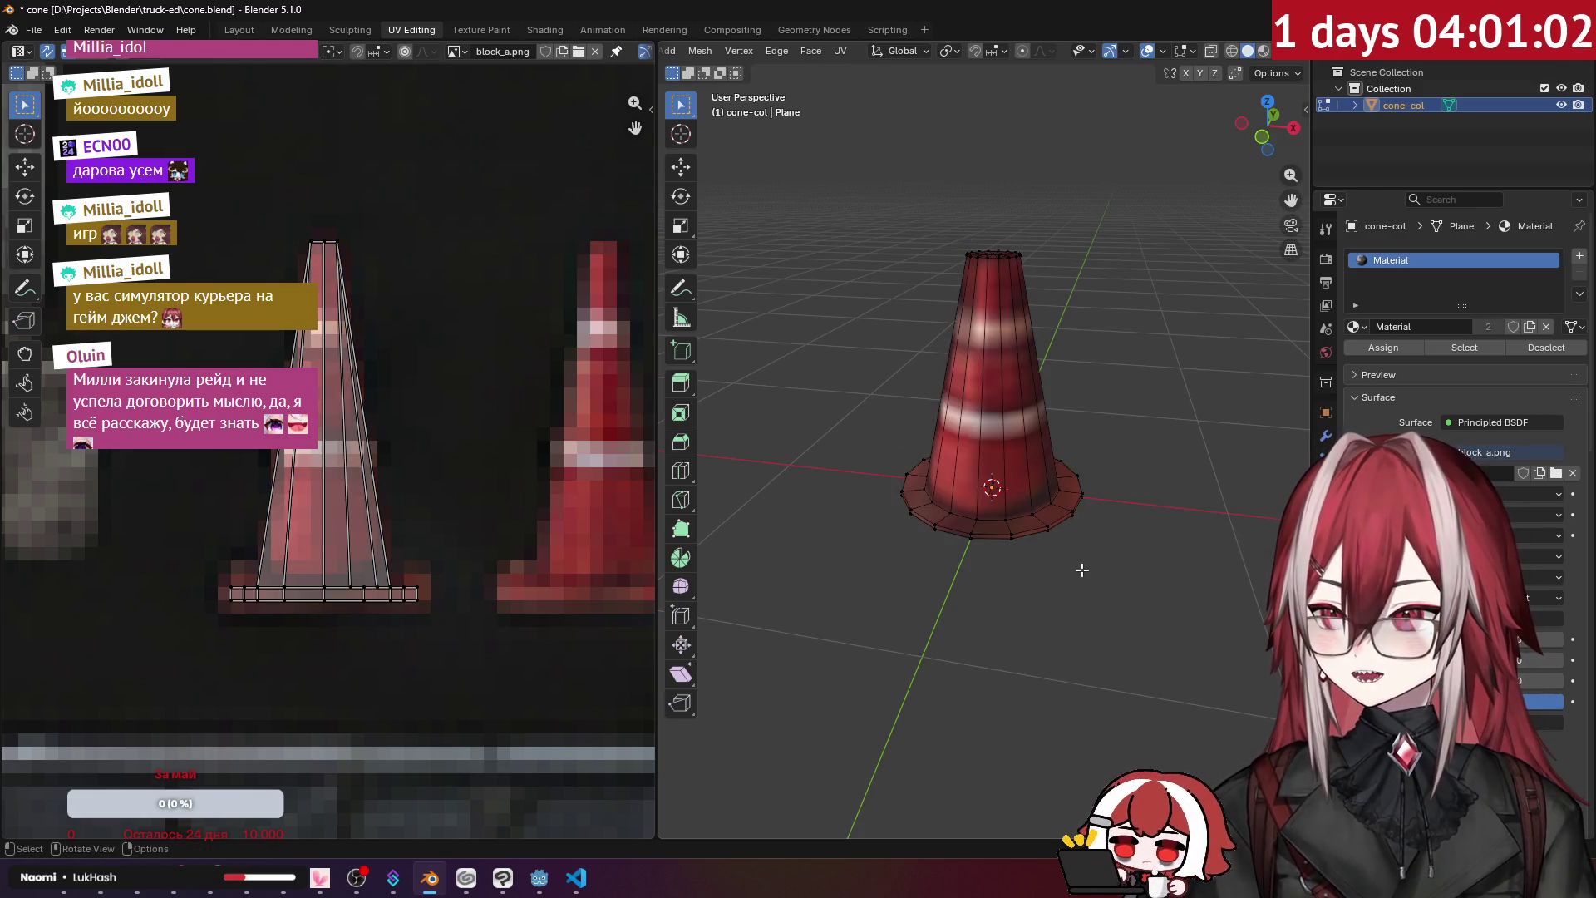
- Save the cone file and re-export it as glTF 2.0, overwriting cone.glb
key("ctrl+s")
left_click(33, 29)
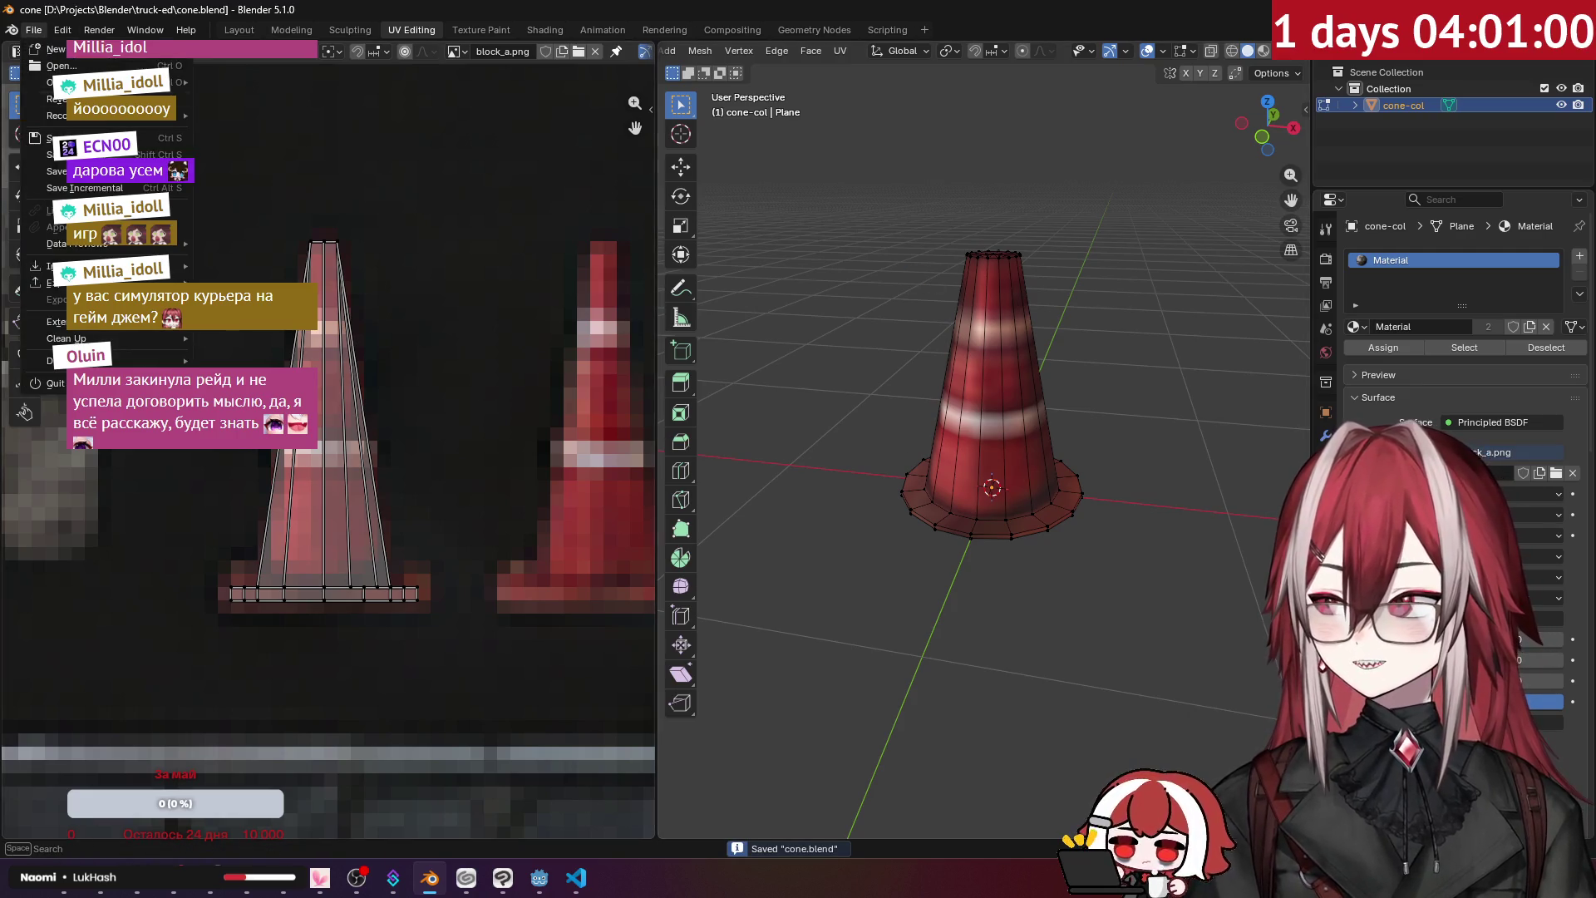
mouse_move(83, 282)
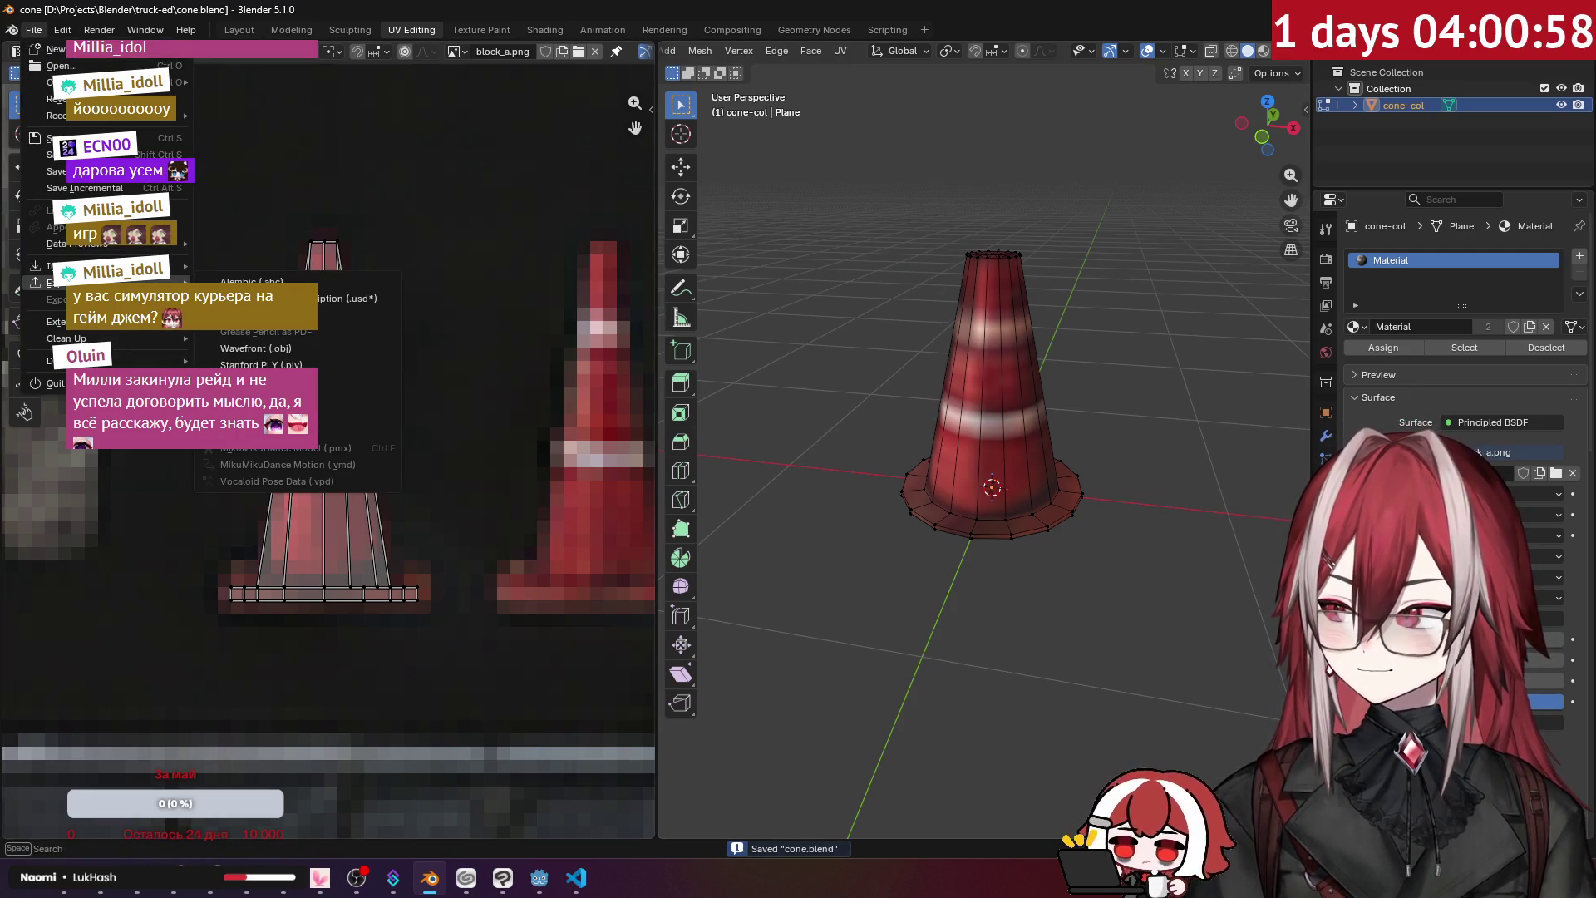
left_click(350, 398)
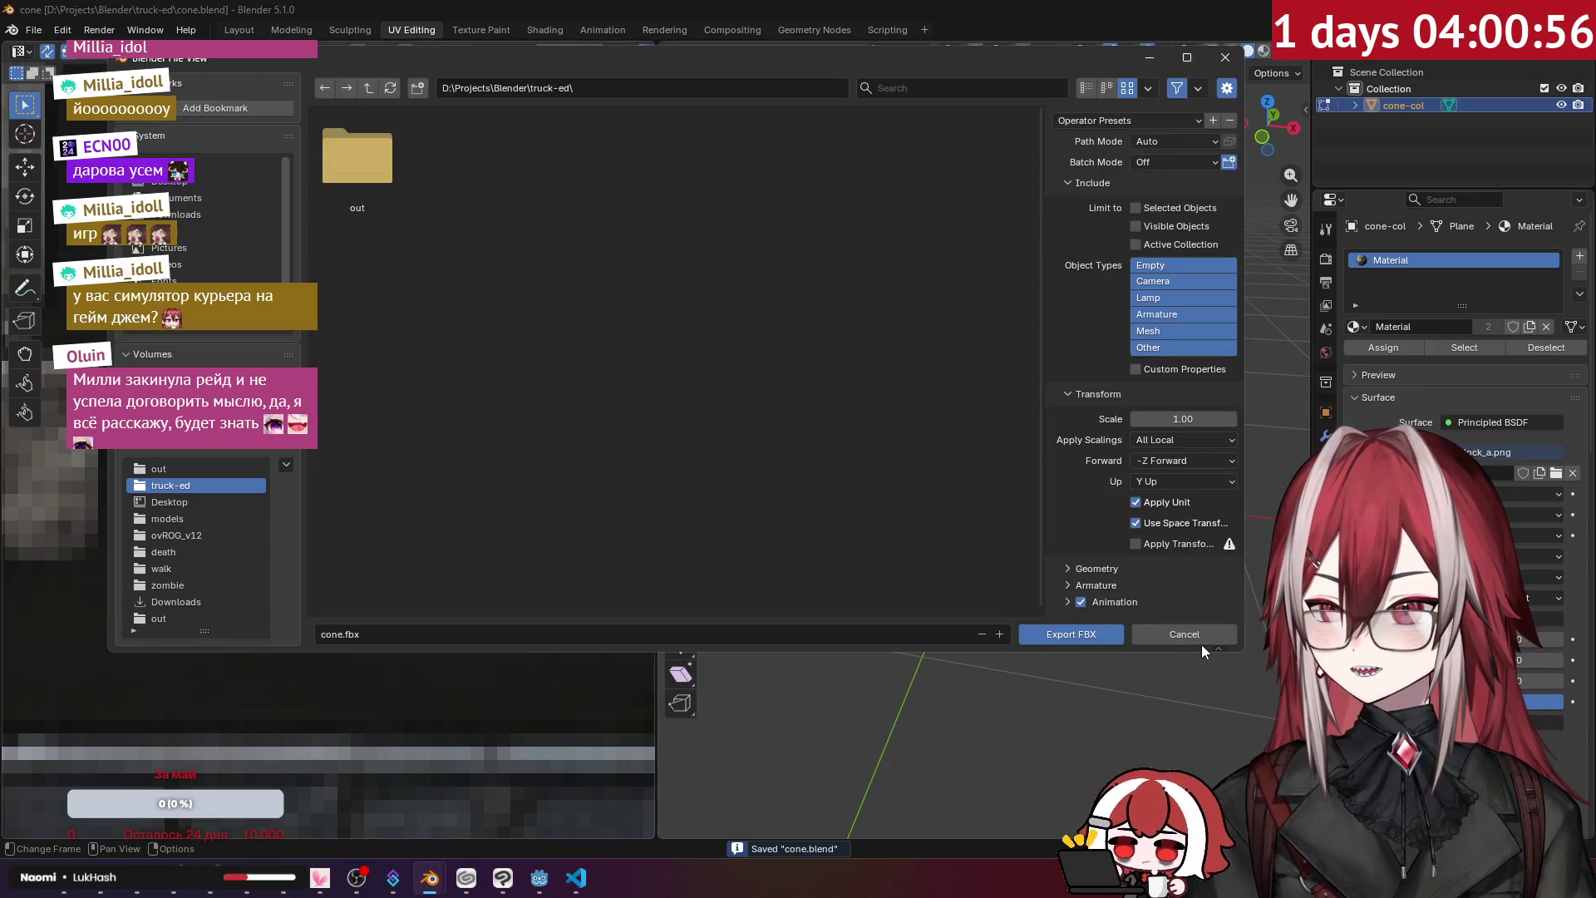
left_click(1197, 638)
left_click(33, 29)
mouse_move(49, 283)
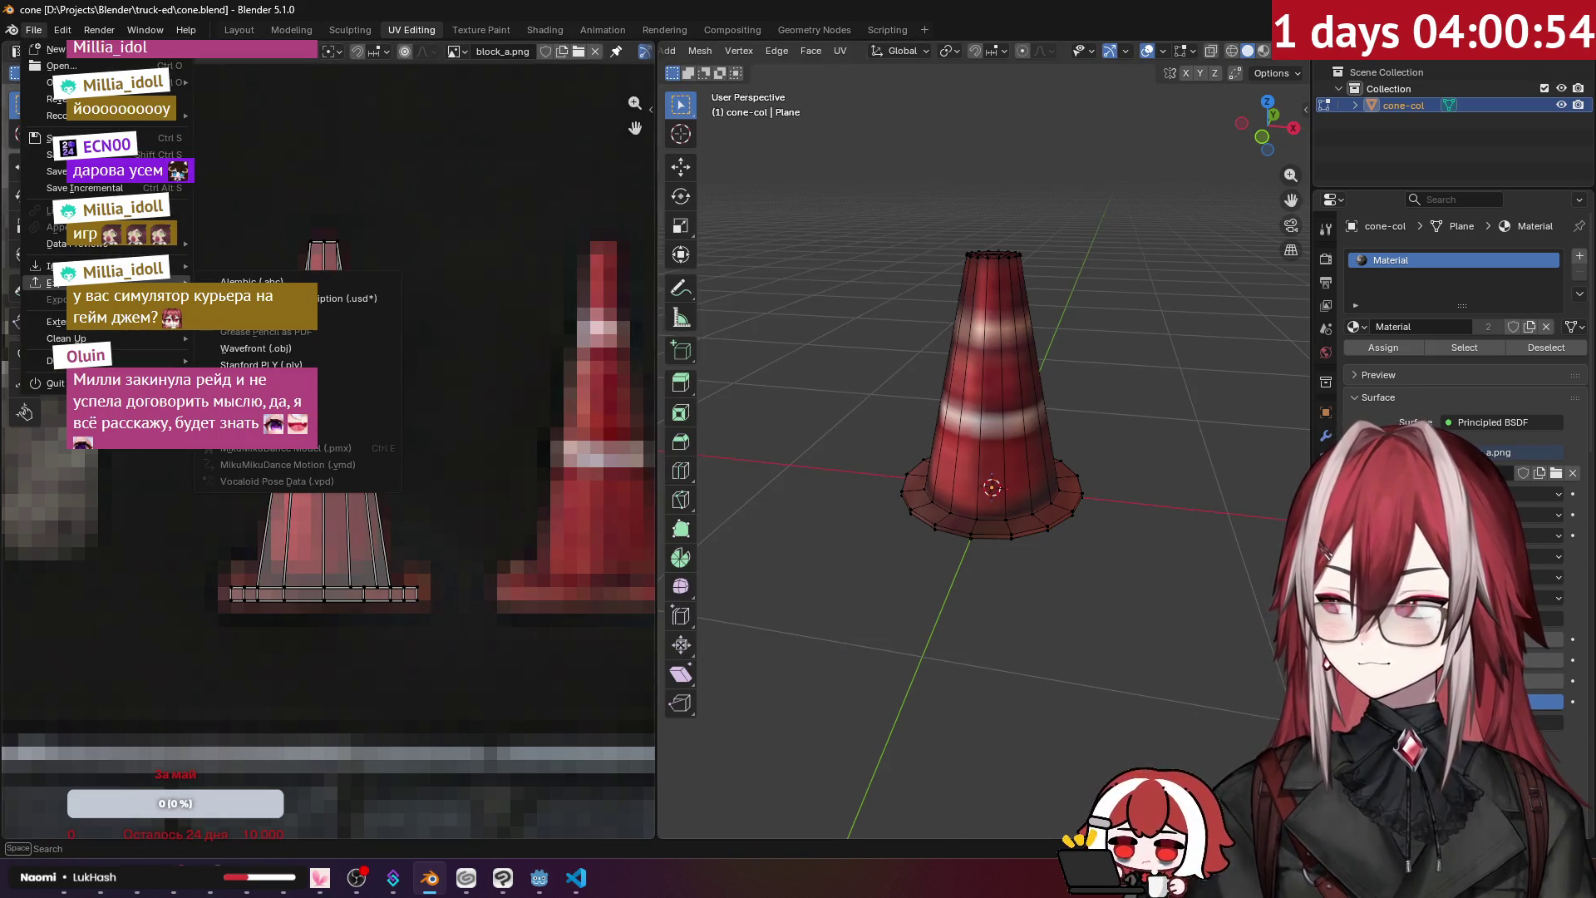
left_click(275, 415)
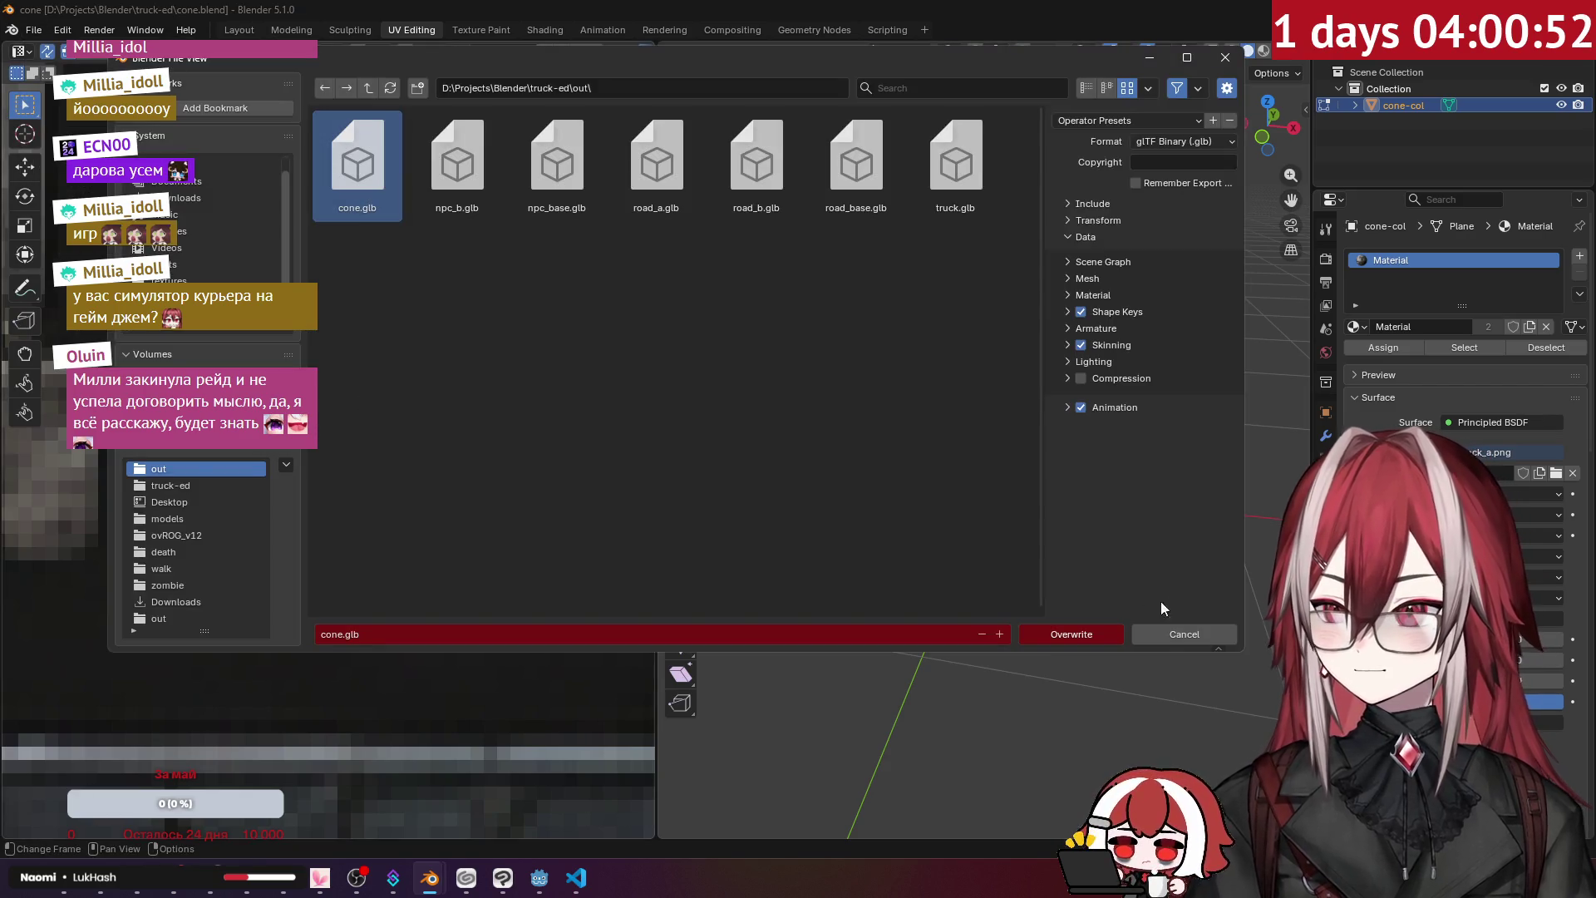
left_click(1095, 635)
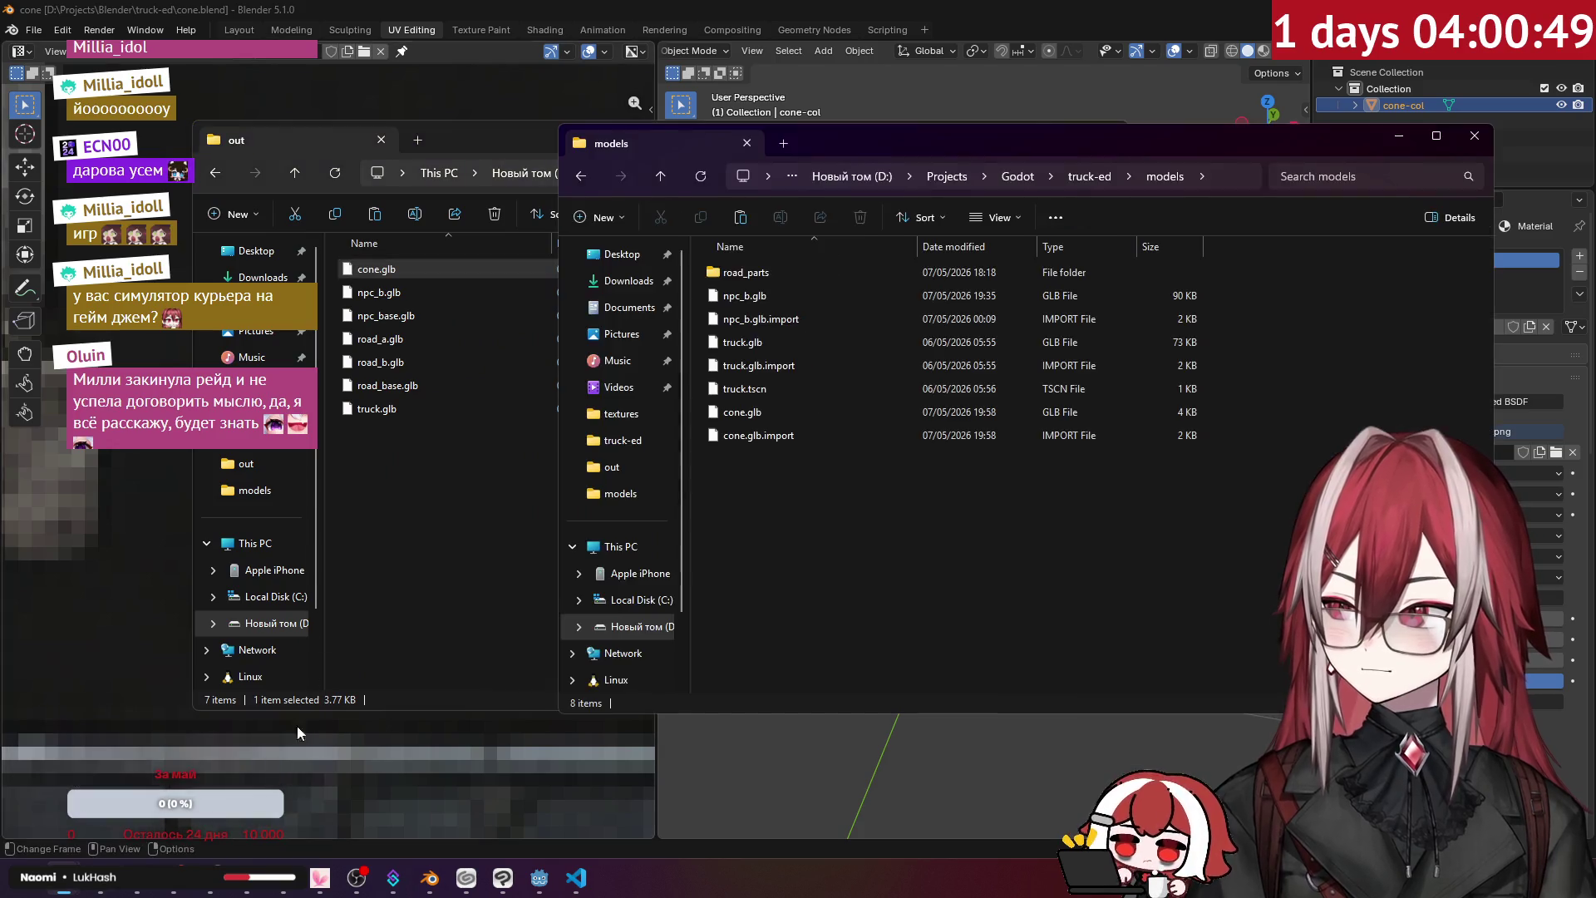
- Copy cone.glb into Godot's models folder, replacing the old copy, and reopen its import settings
left_click(388, 419)
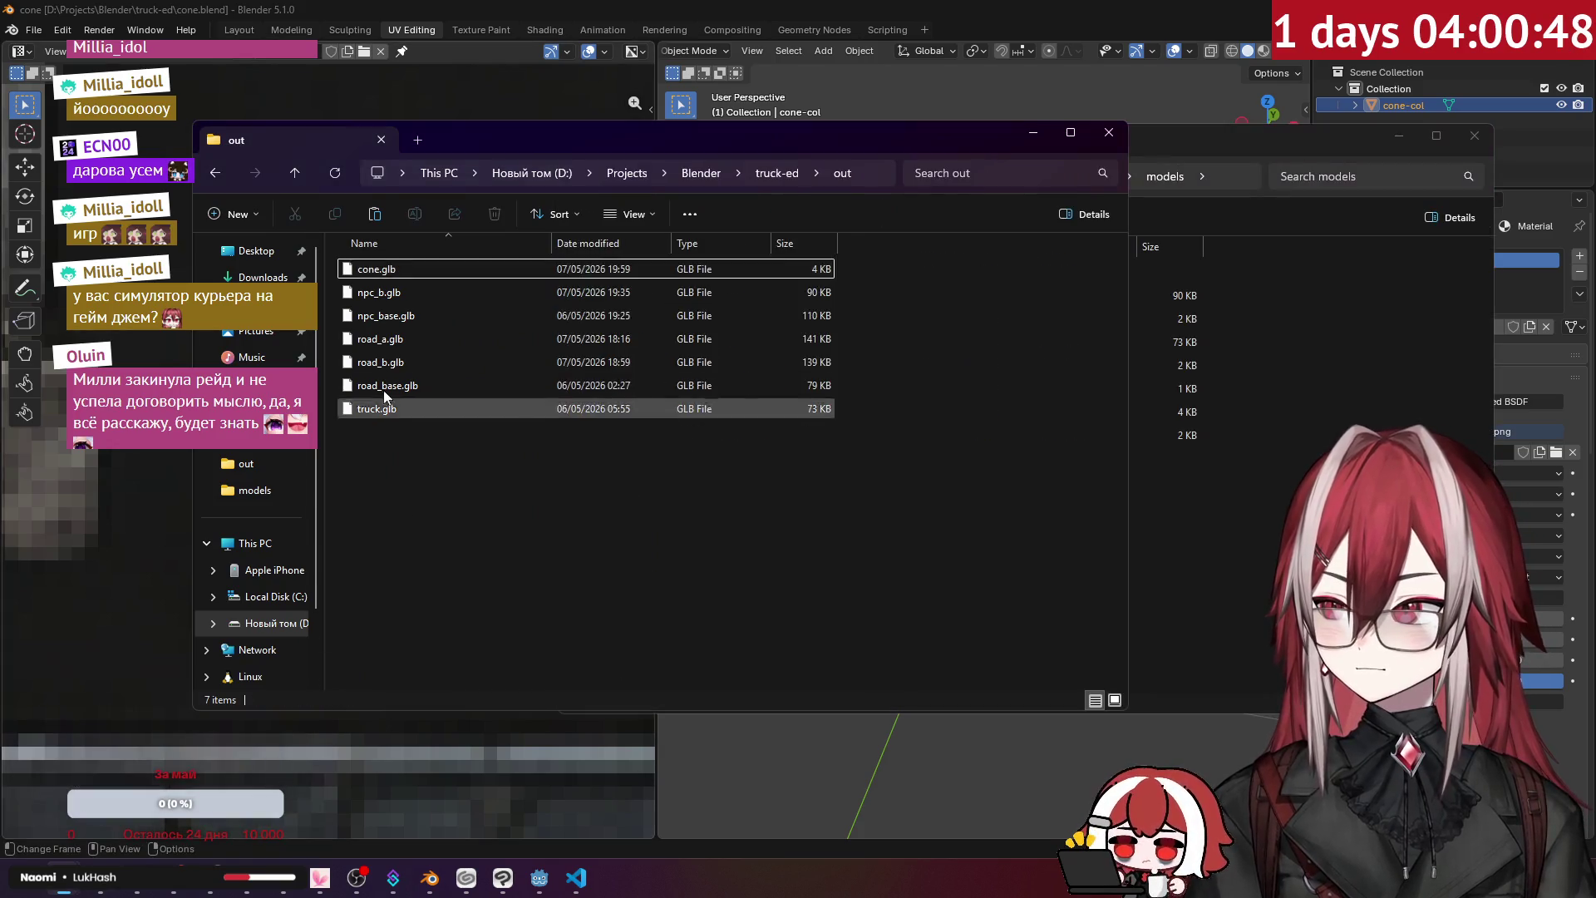
left_click(376, 269)
key("ctrl+c")
left_click(1144, 507)
key("ctrl+v")
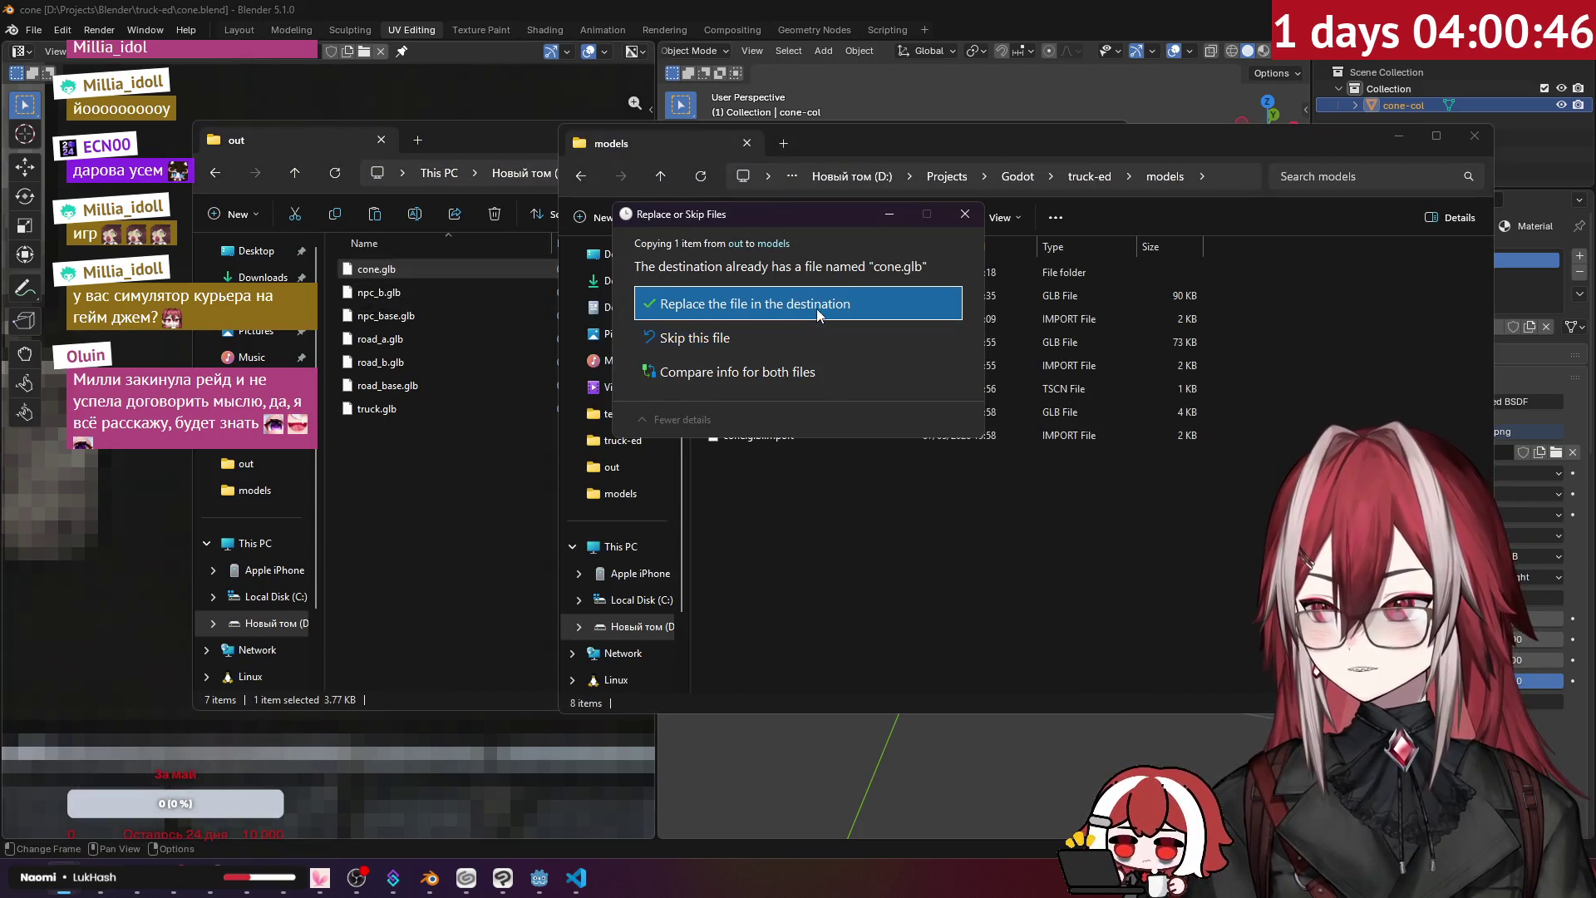
left_click(816, 308)
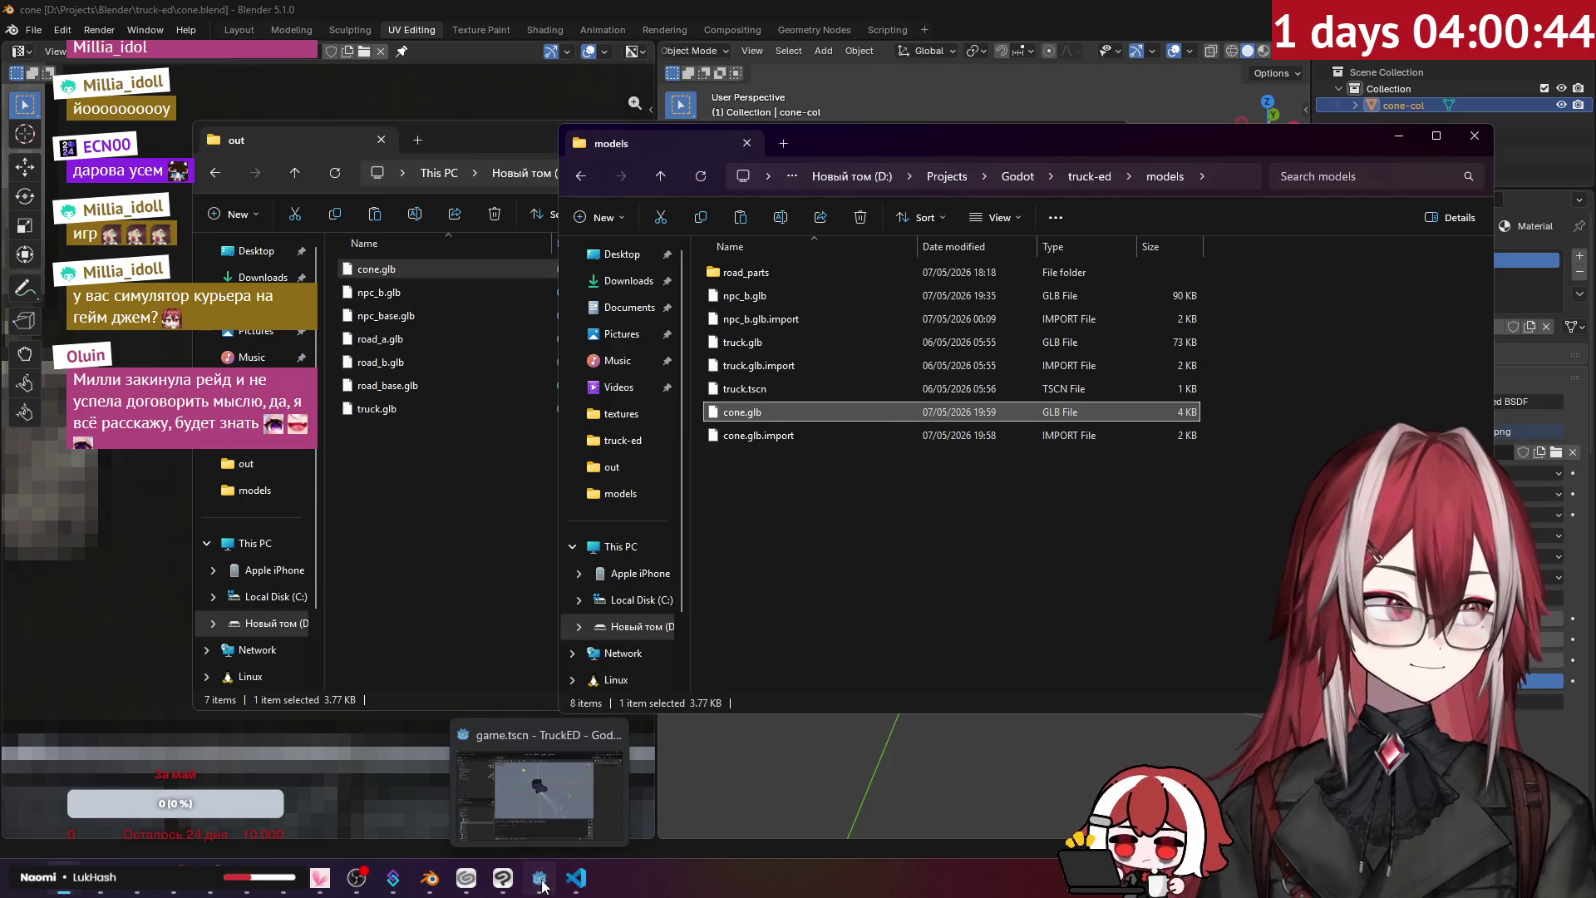
left_click(541, 885)
double_click(84, 686)
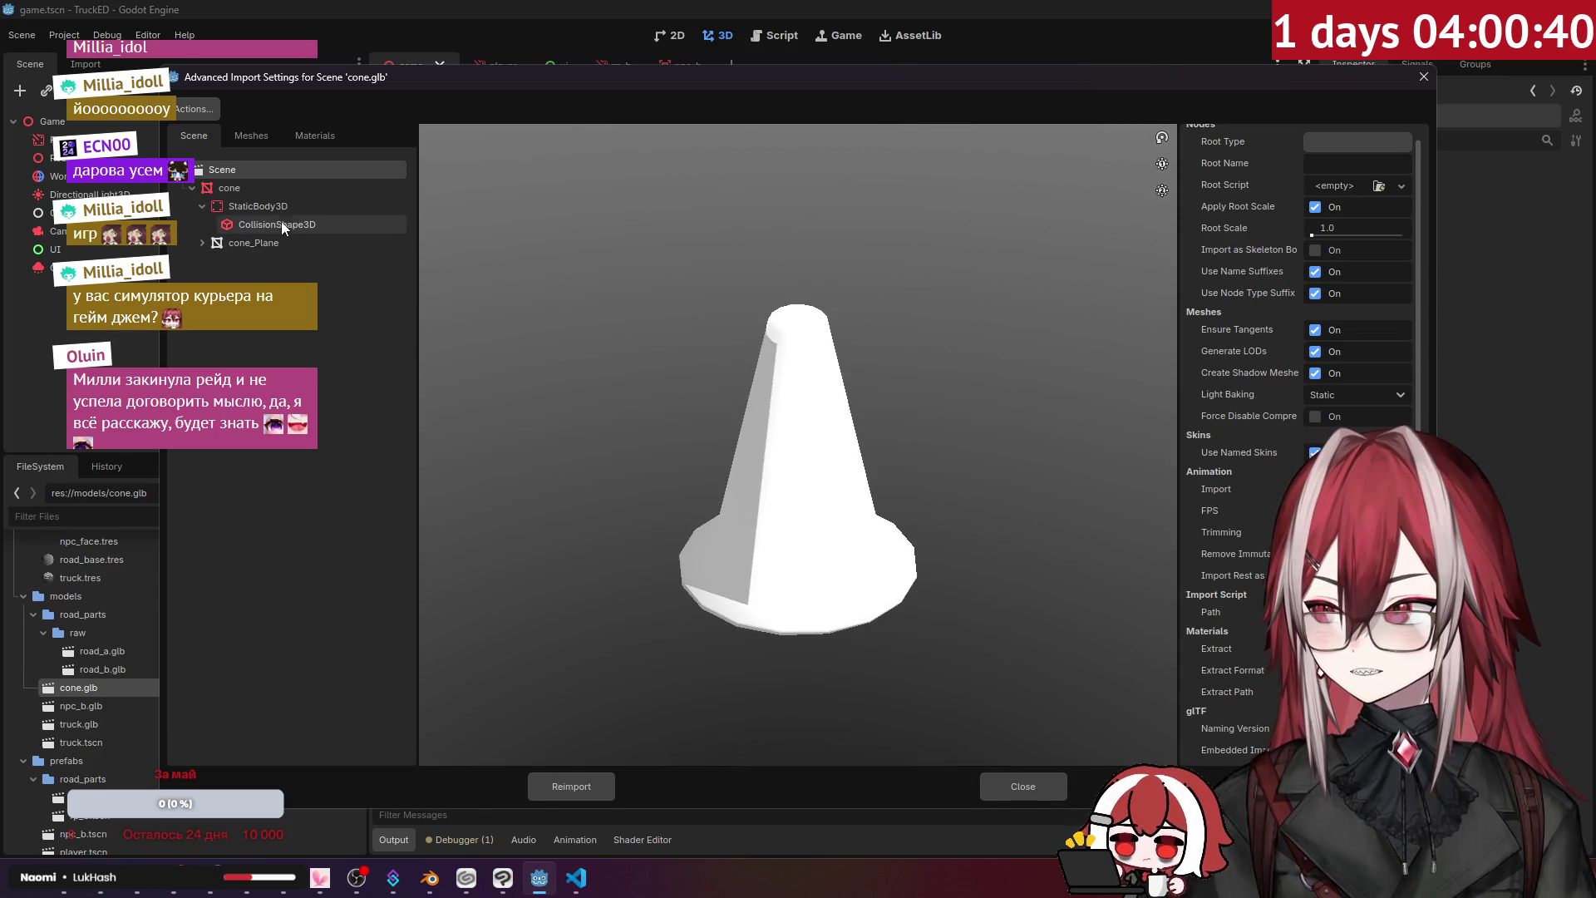
- Check cone.glb's StaticBody3D node and Meshes tab, then close the import settings
left_click(283, 211)
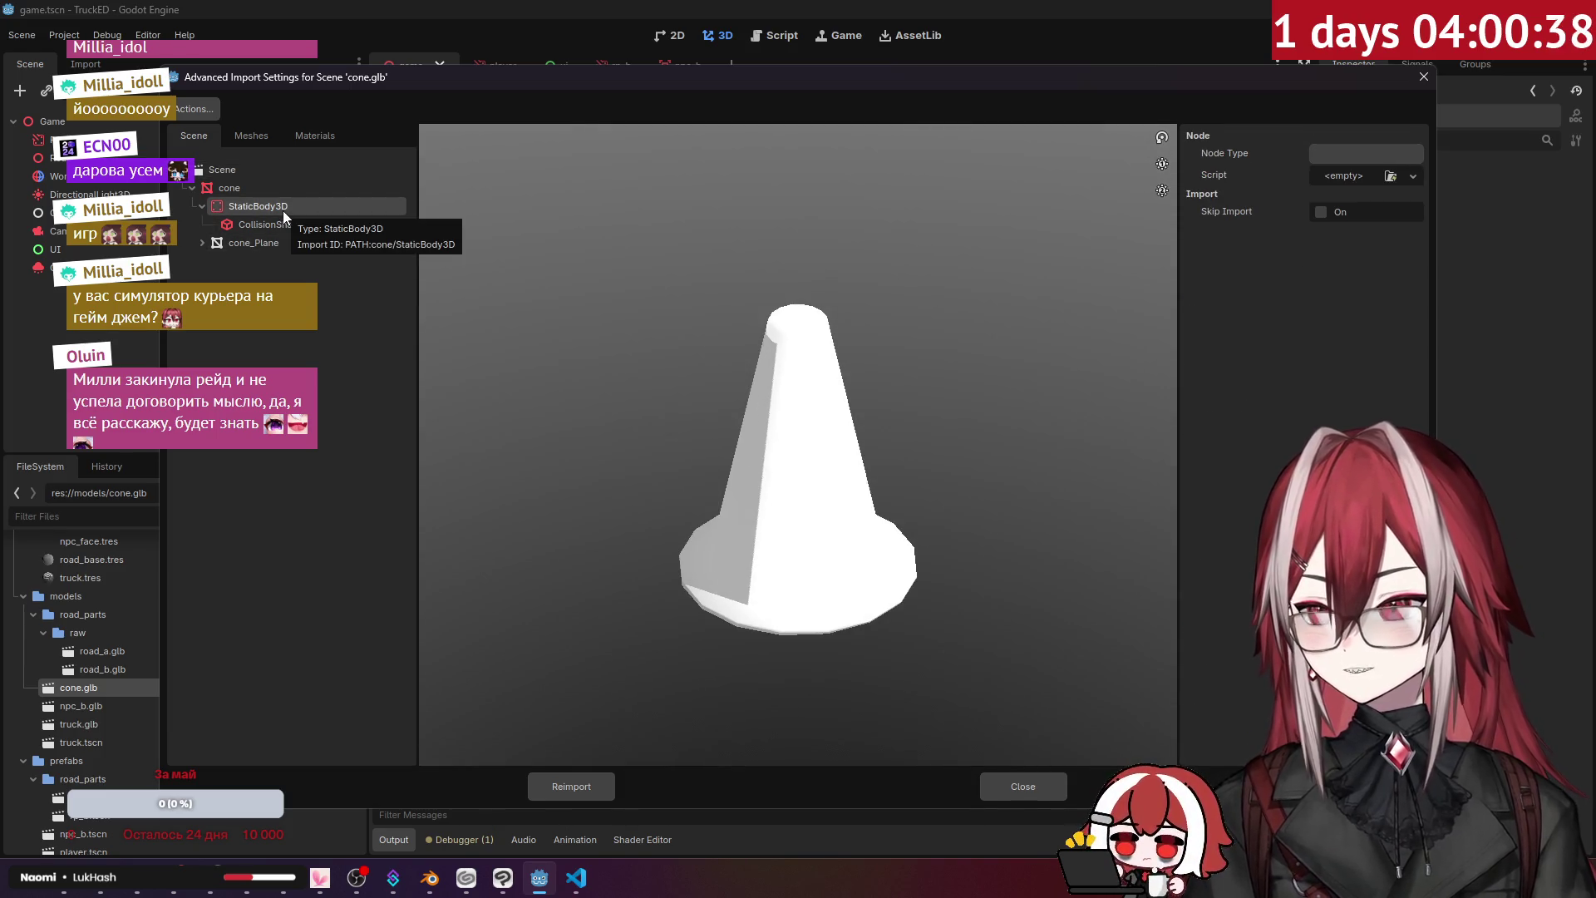
left_click(267, 138)
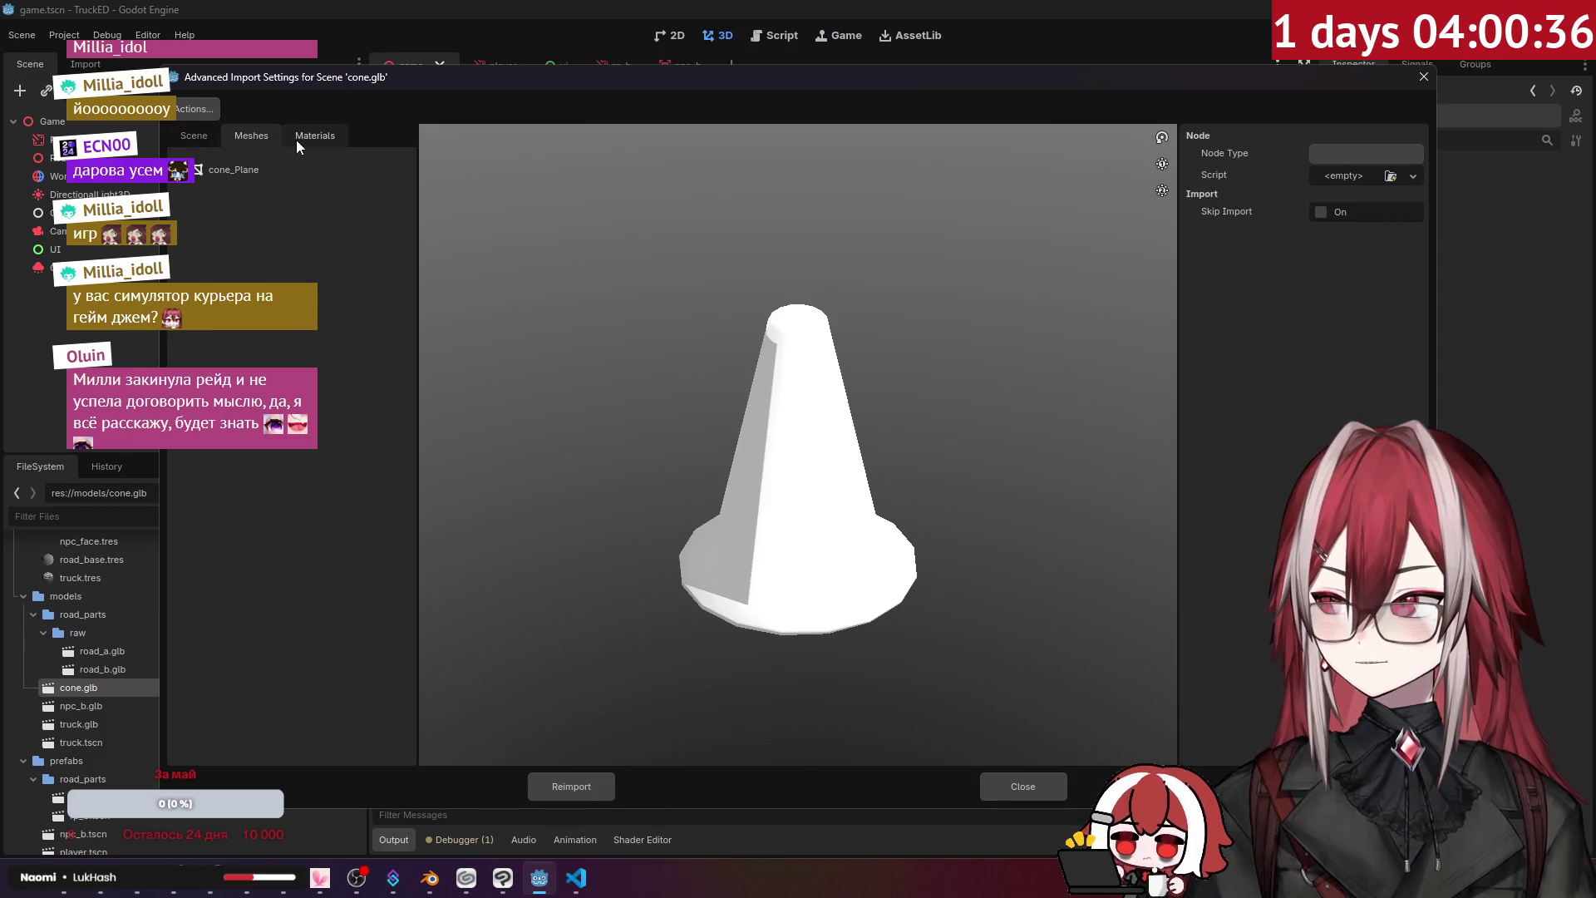
left_click(213, 138)
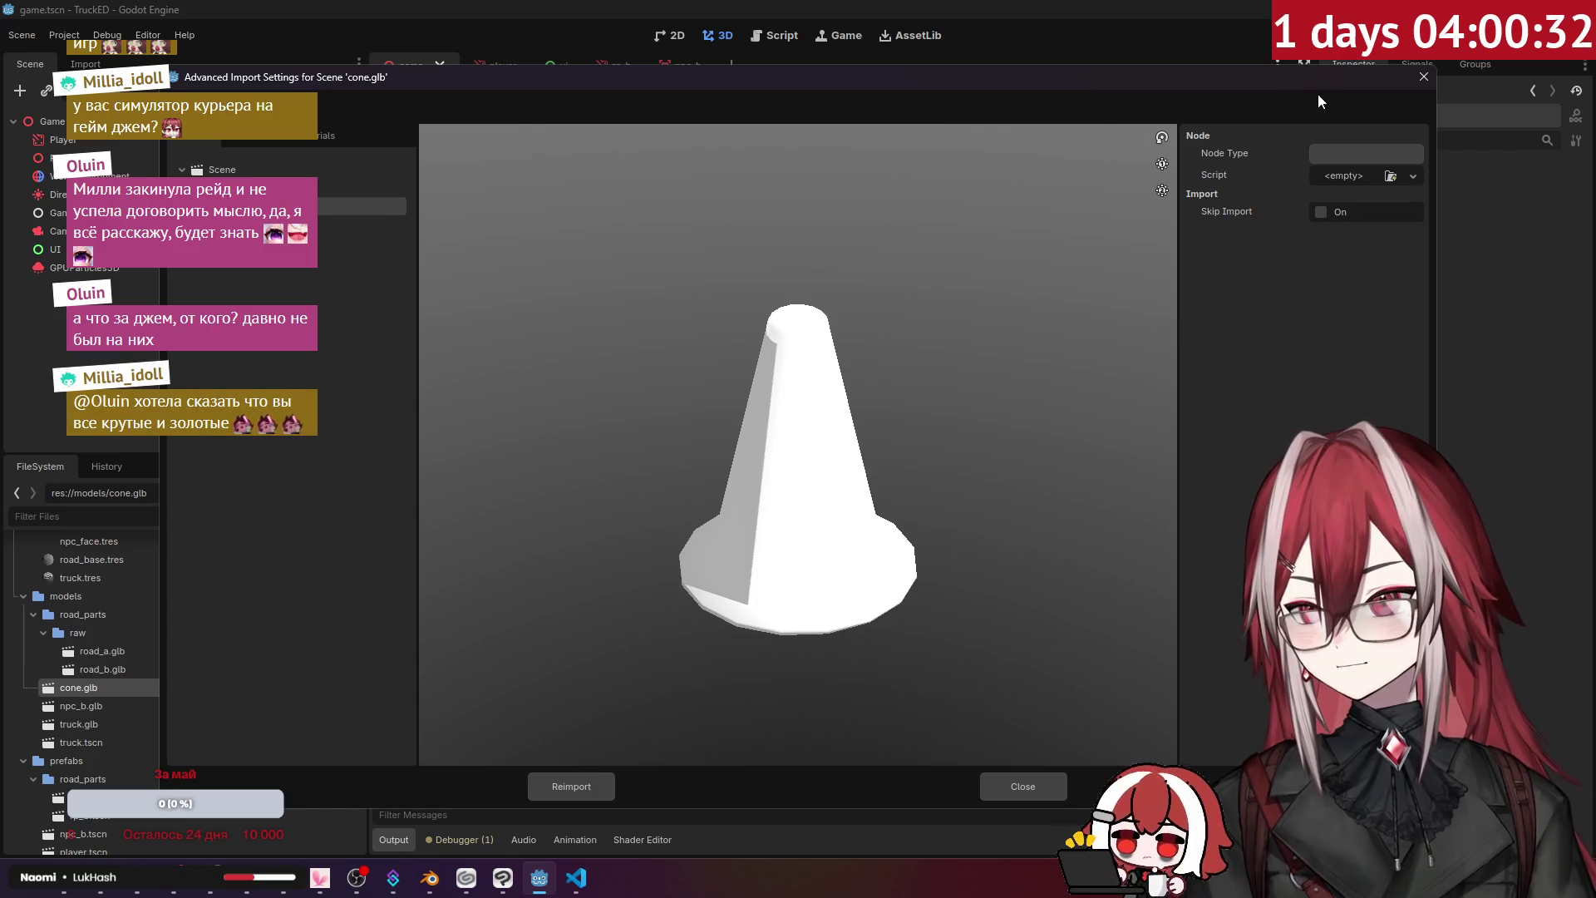
left_click(1419, 78)
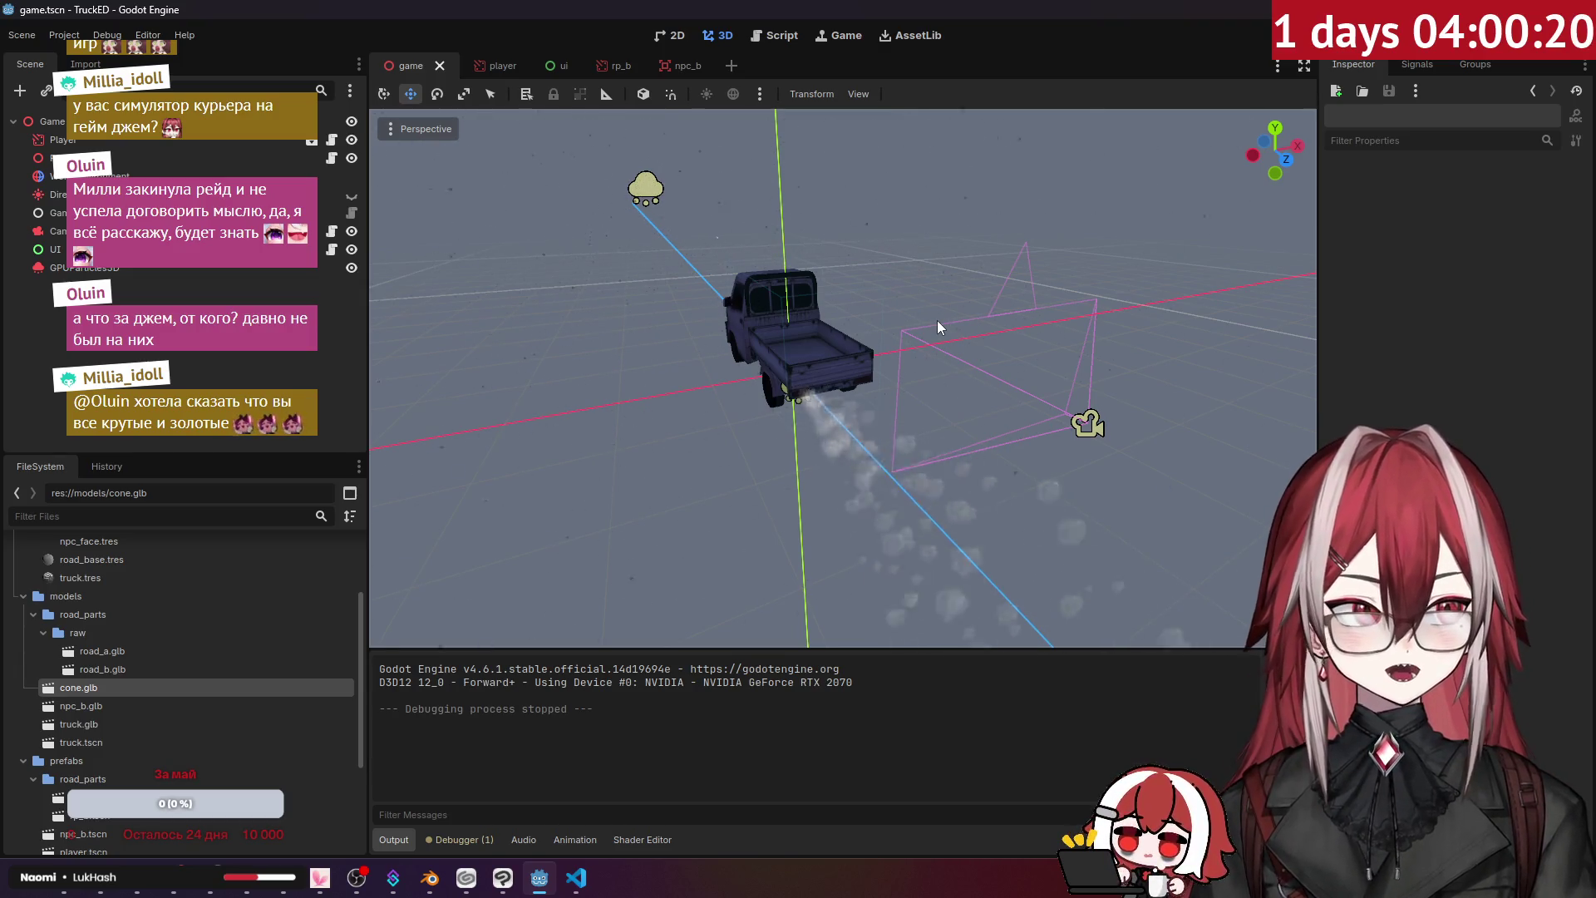
mouse_move(916, 281)
left_mouse_down()
mouse_move(798, 293)
mouse_move(316, 471)
left_mouse_up()
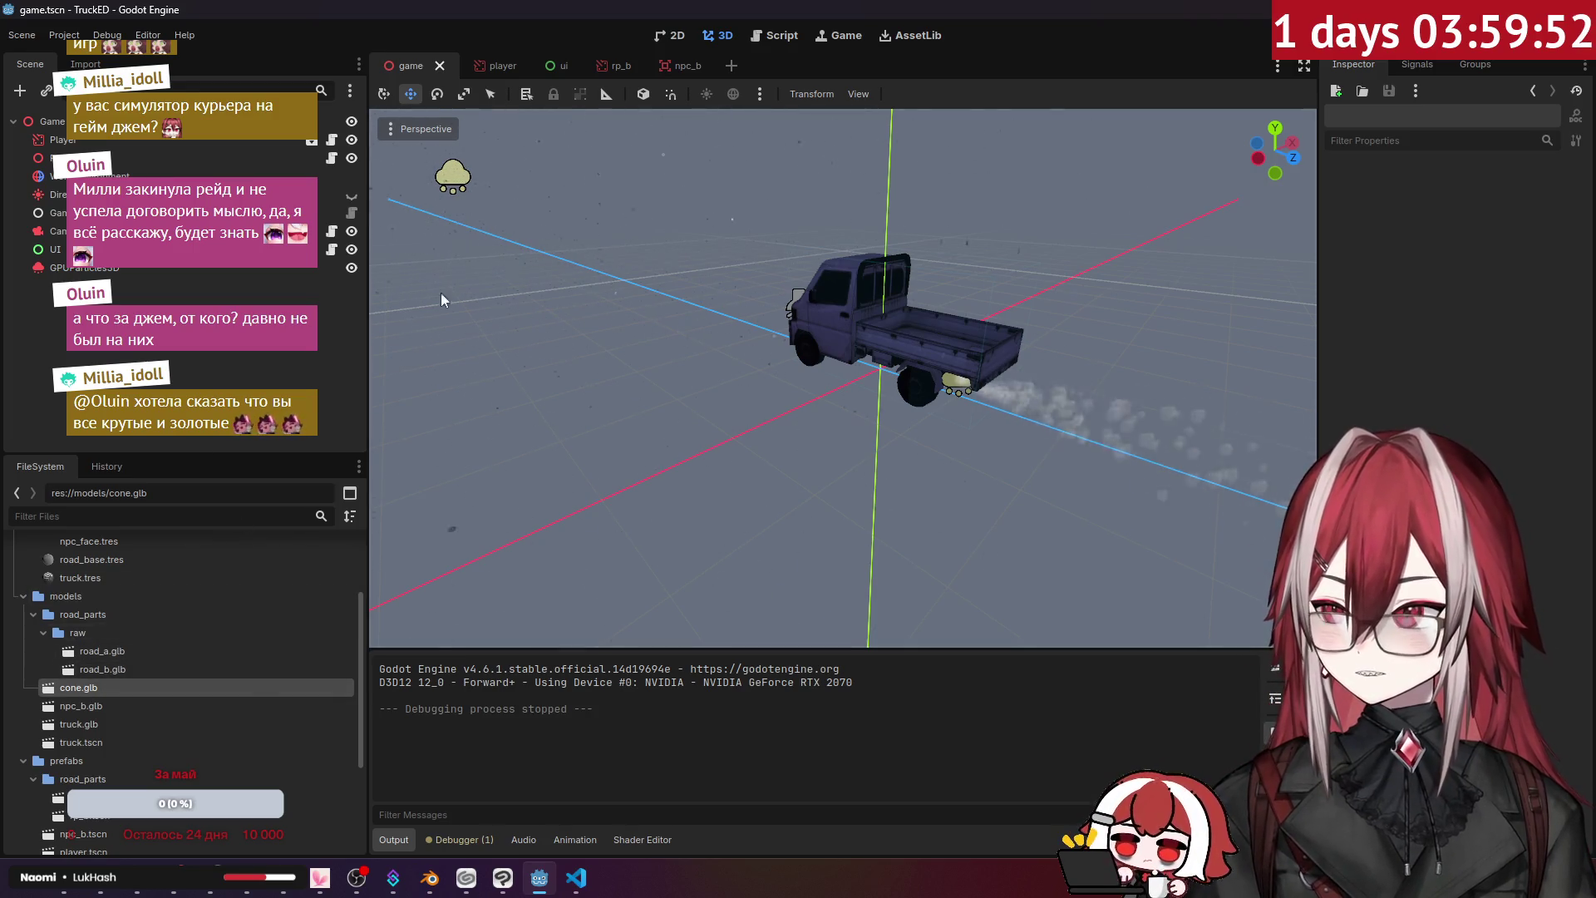
- Place cone.glb onto the street in the rp_b scene
left_click(628, 70)
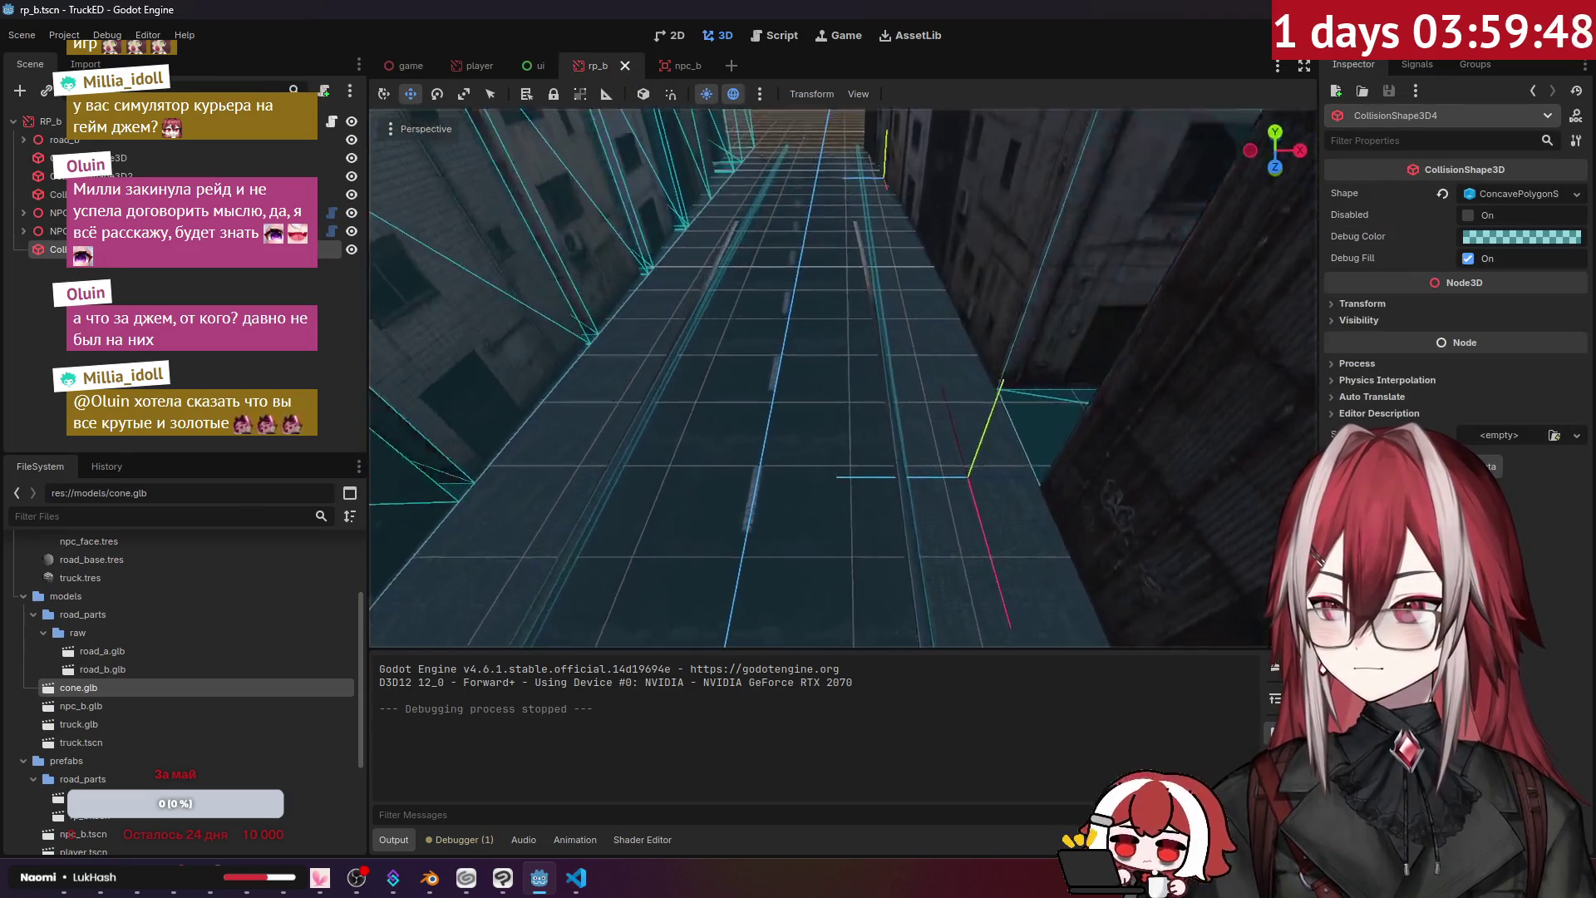
key("w")
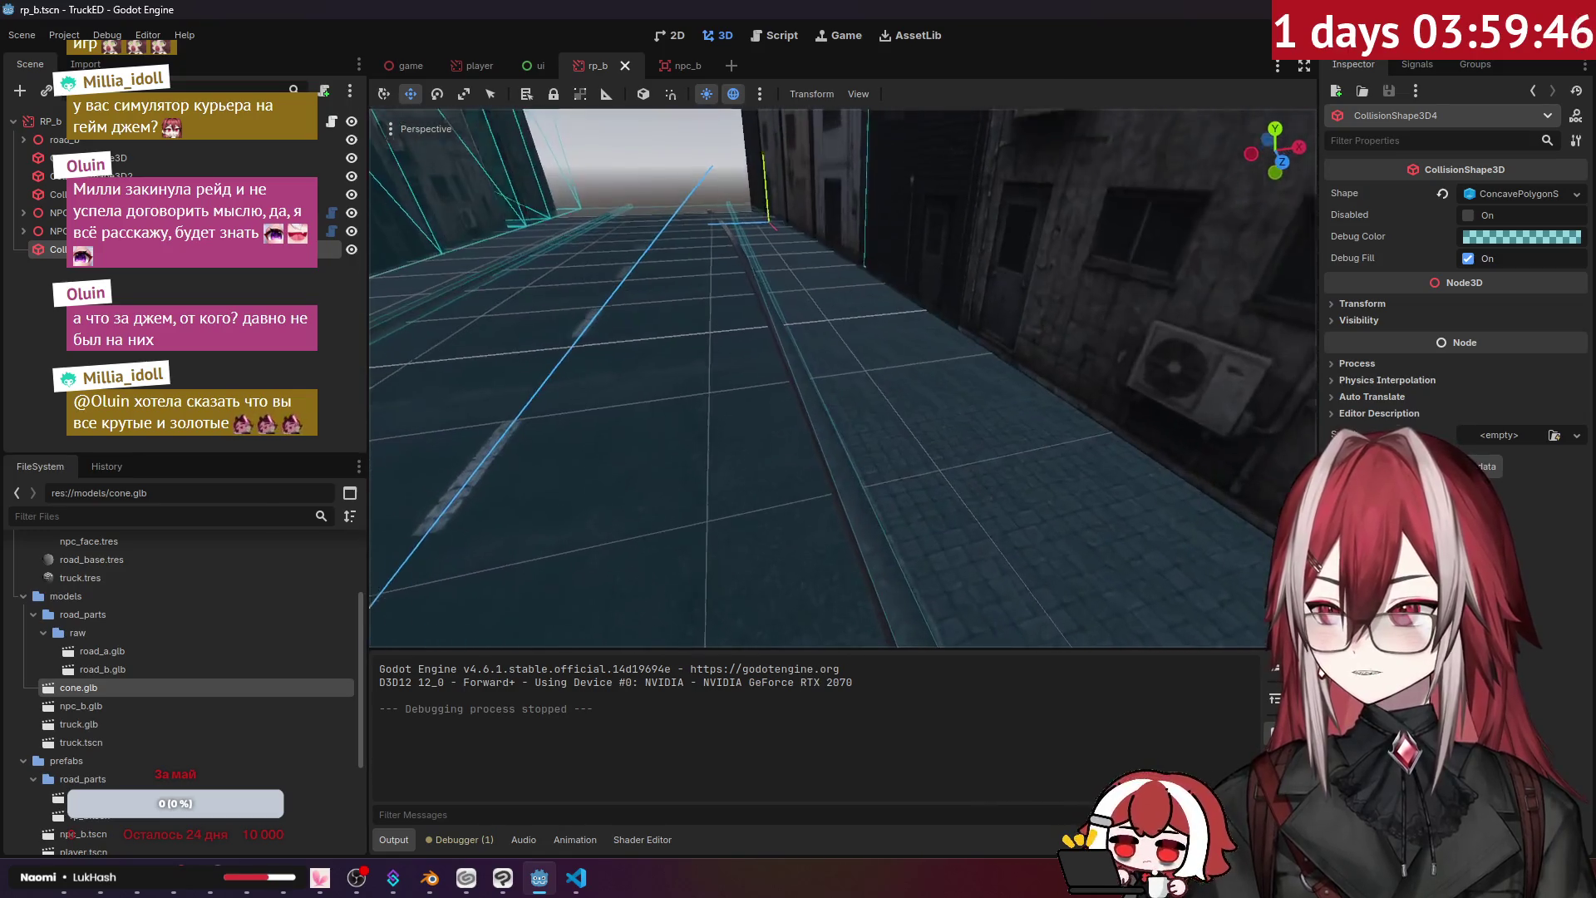
mouse_move(147, 675)
left_mouse_down()
mouse_move(690, 462)
mouse_move(713, 499)
left_mouse_up()
key("s")
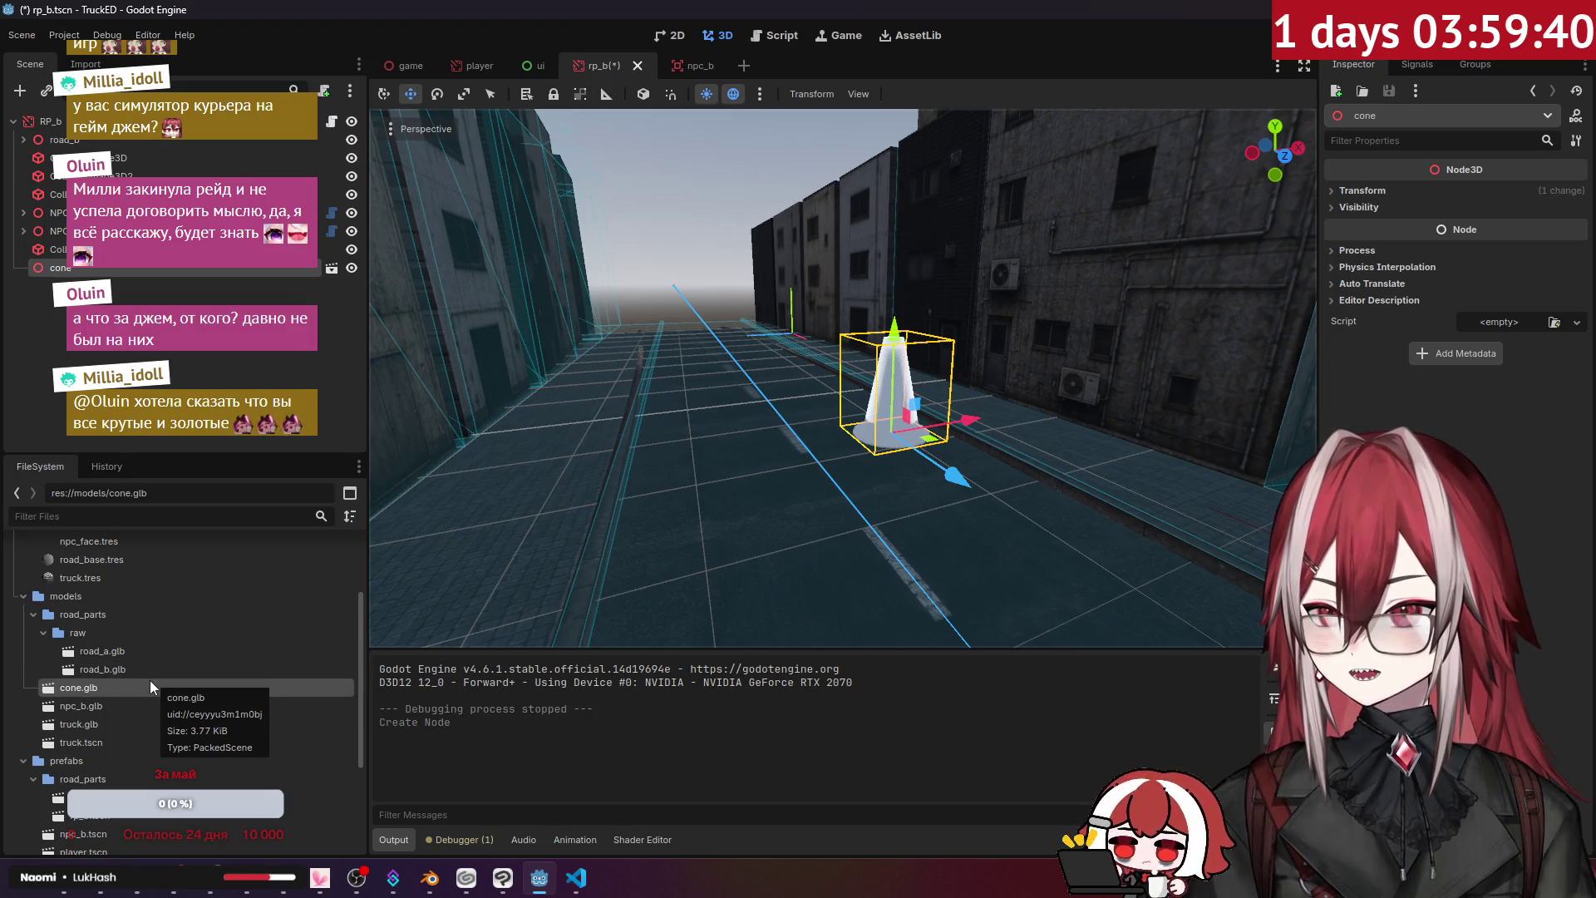
- Make the cone local, move CollisionShape3D directly under cone, and delete StaticBody3D
left_click(306, 271)
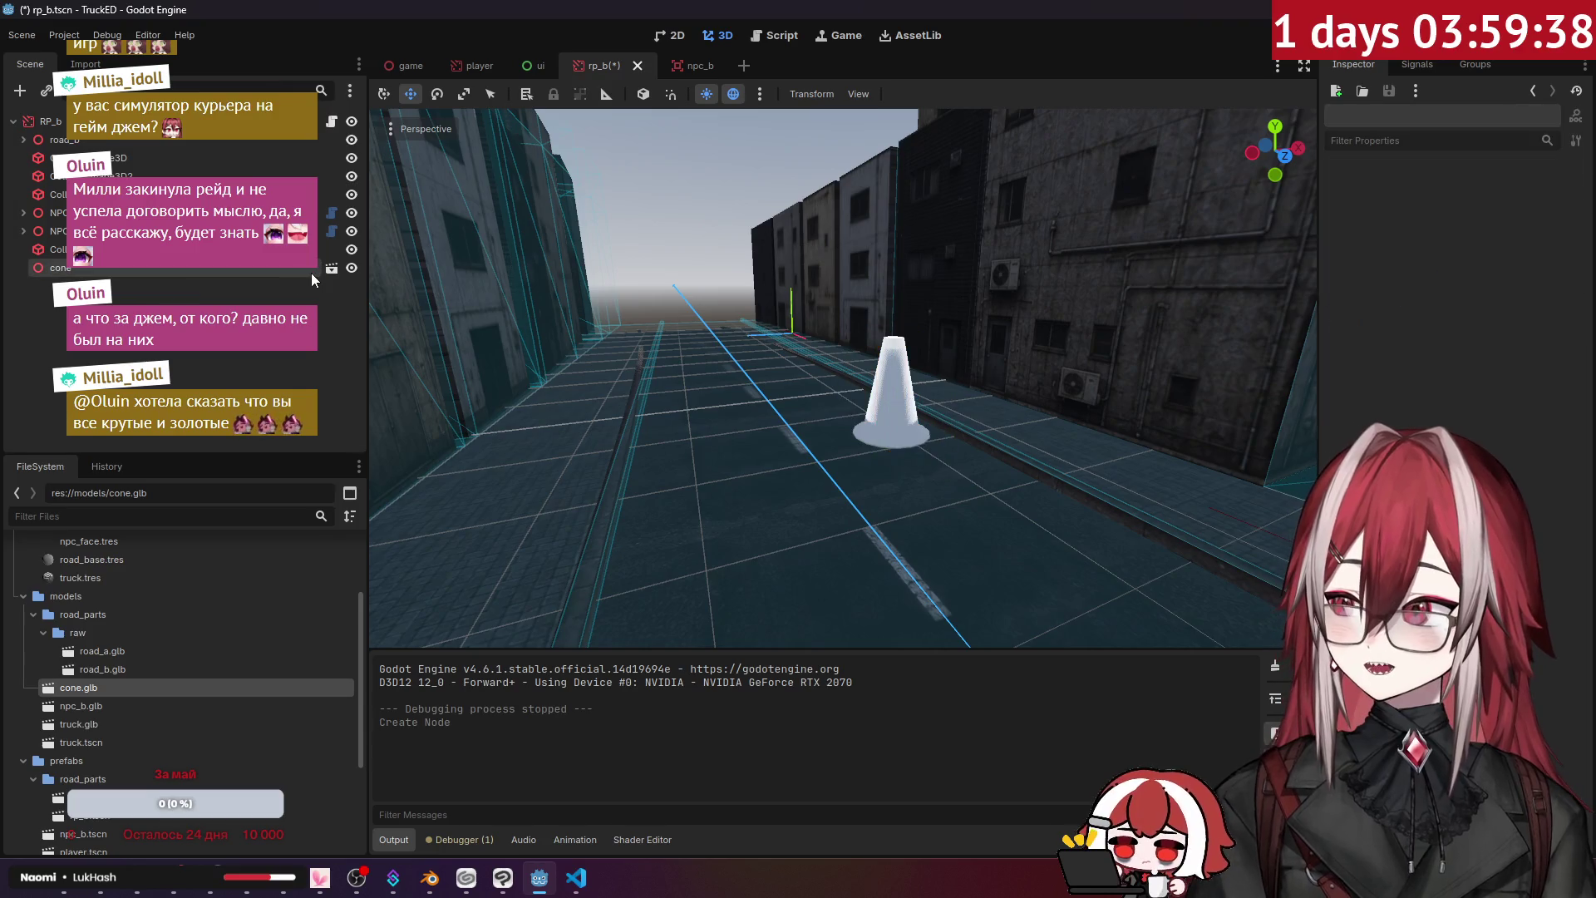
right_click(263, 268)
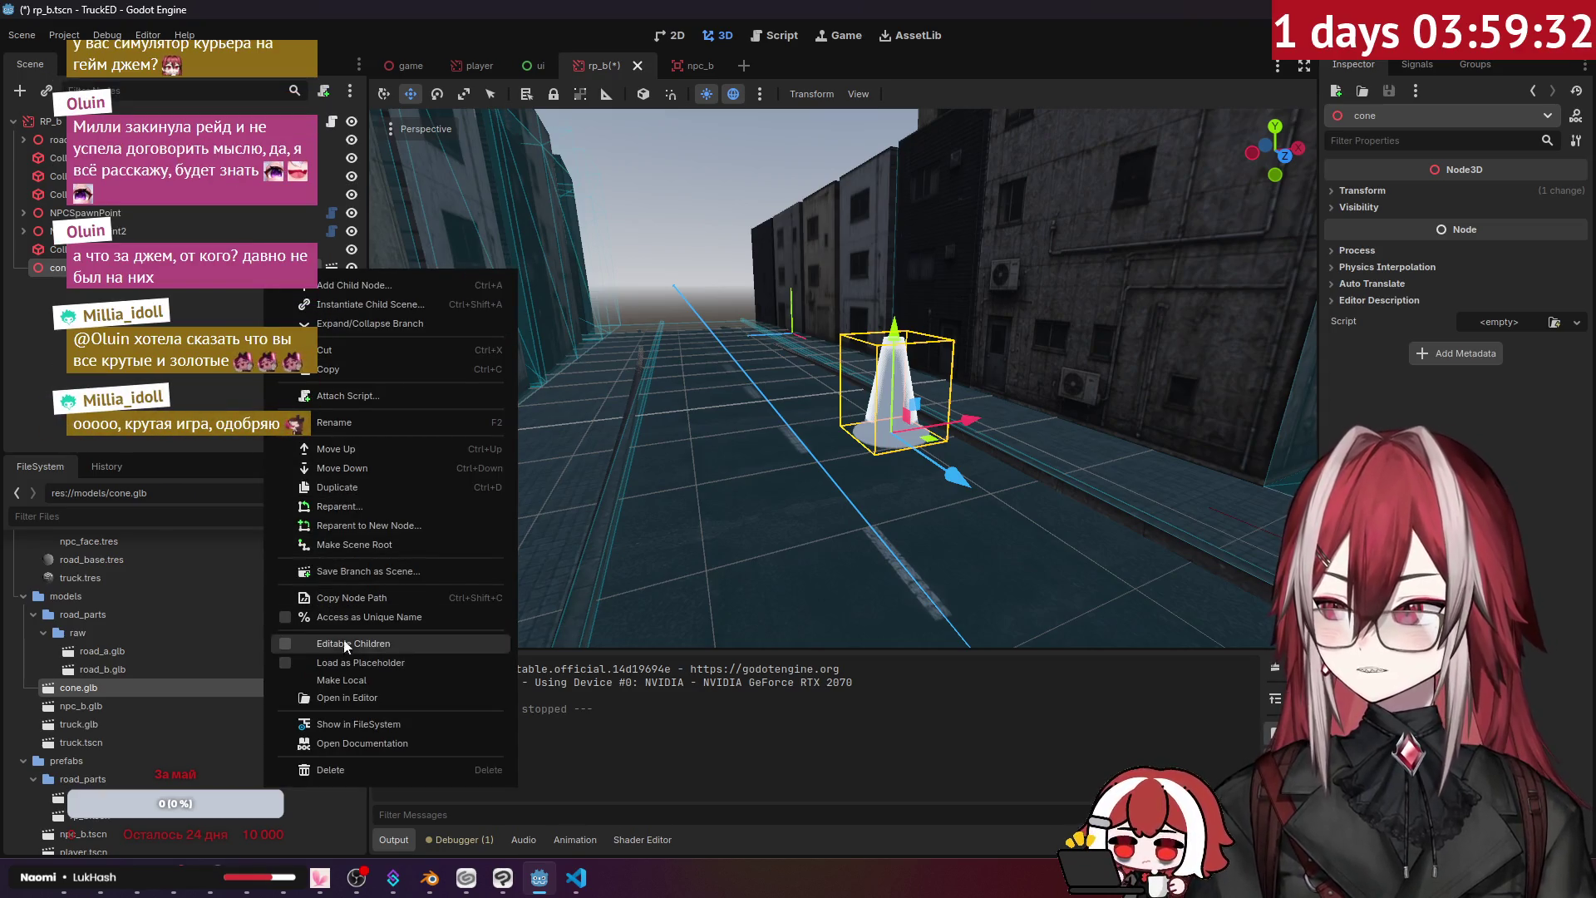
left_click(342, 679)
left_click(200, 303)
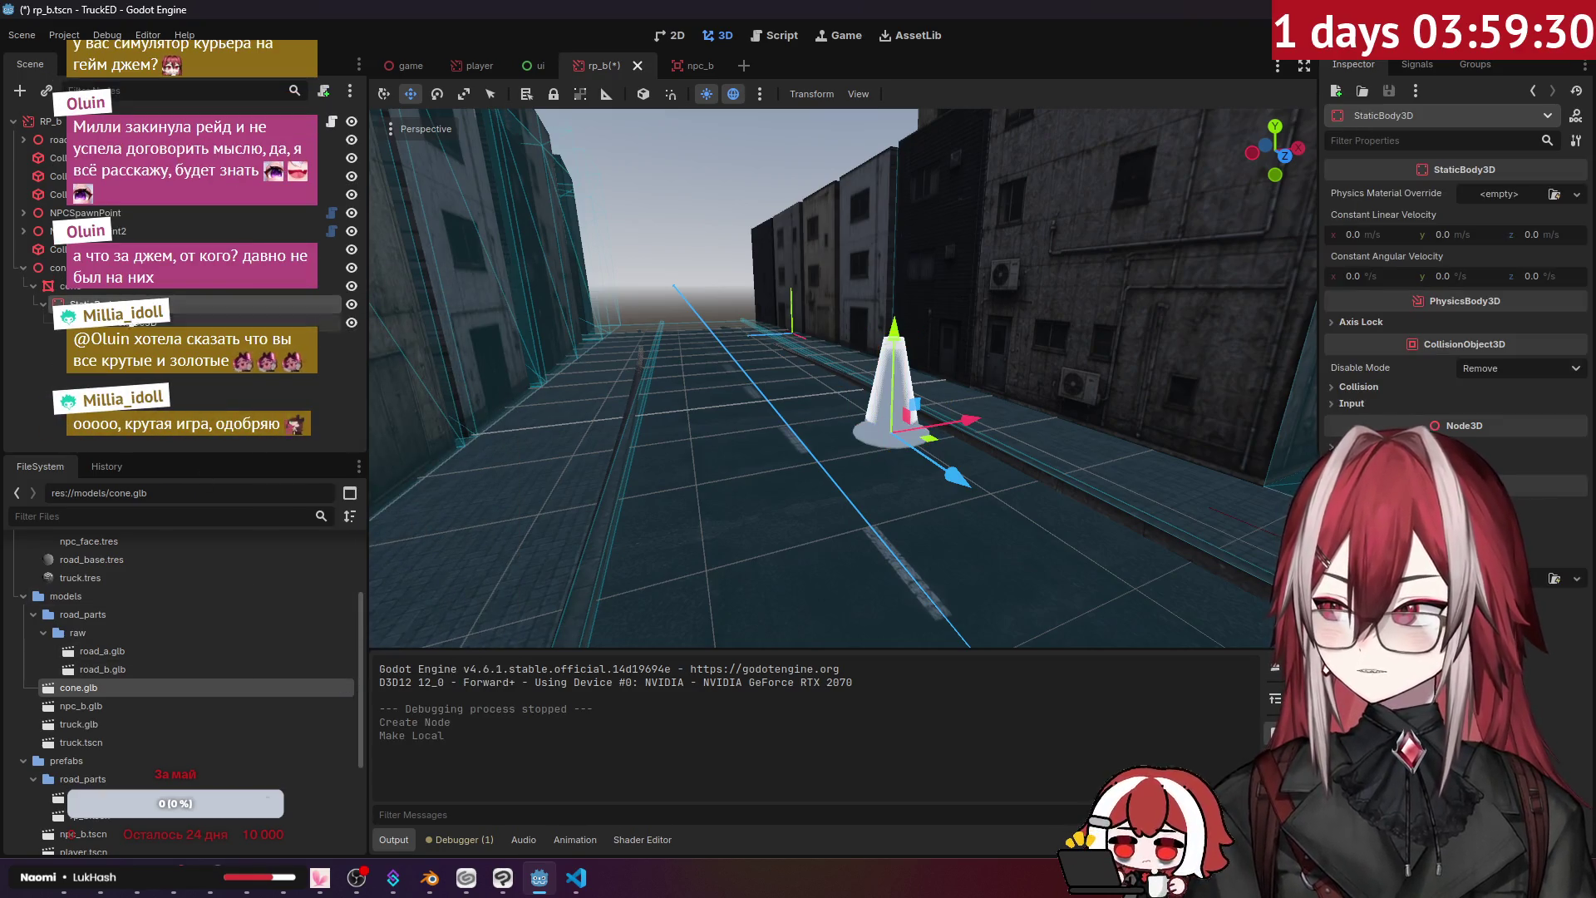
left_click_drag(199, 321, 134, 295)
key("Delete")
key("Return")
left_click(89, 287)
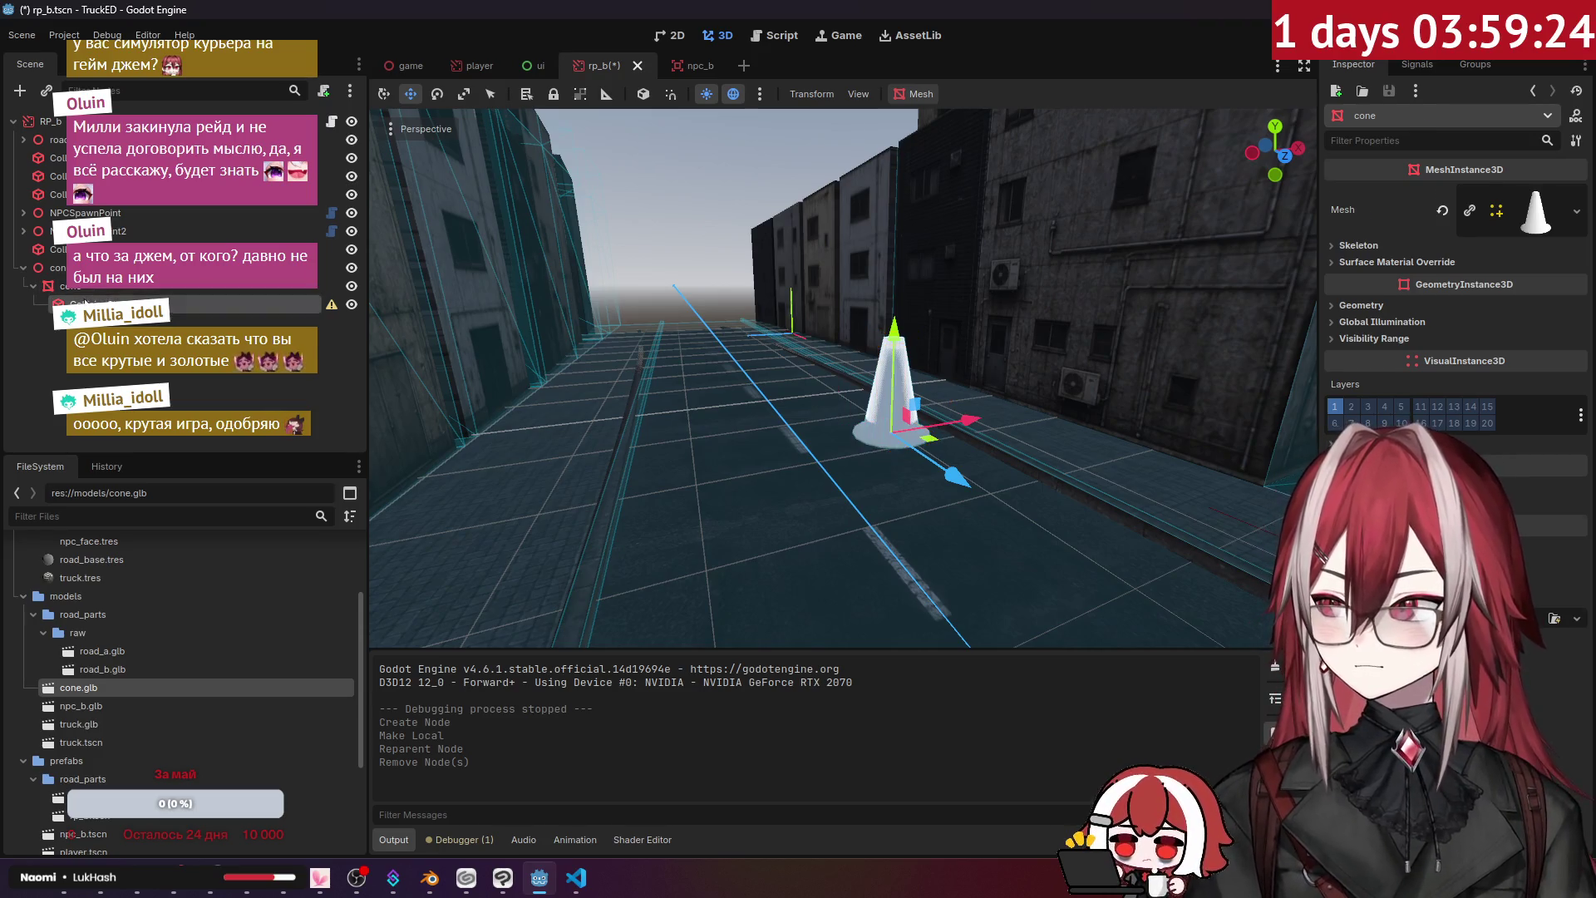
right_click(93, 290)
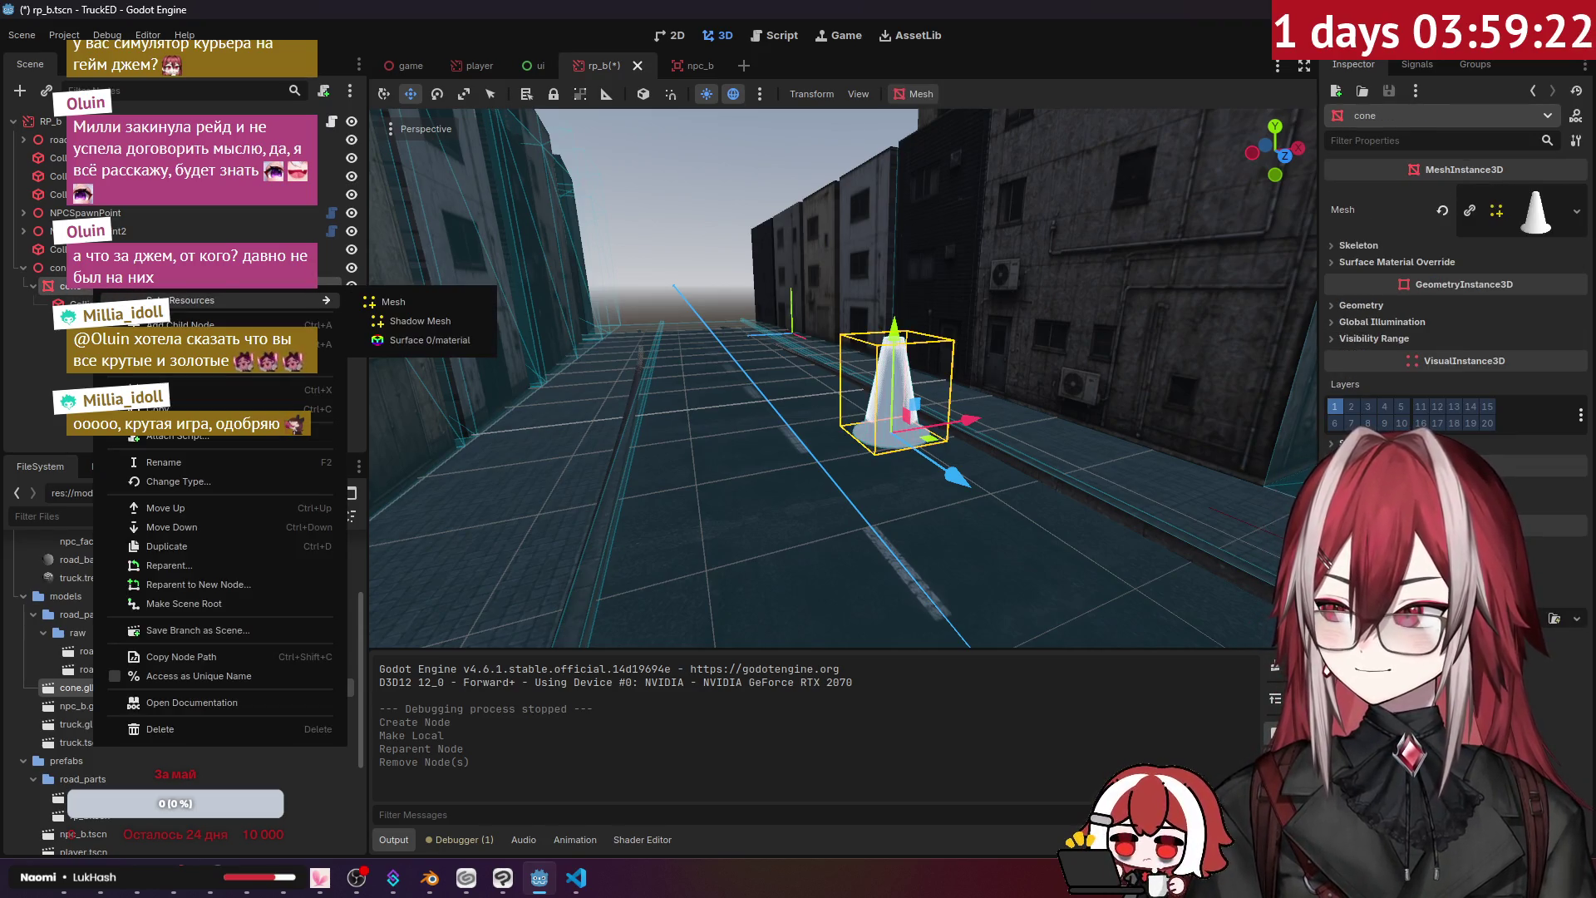
- Add a RigidBody3D child to the cone and move CollisionShape3D under it
left_click(183, 325)
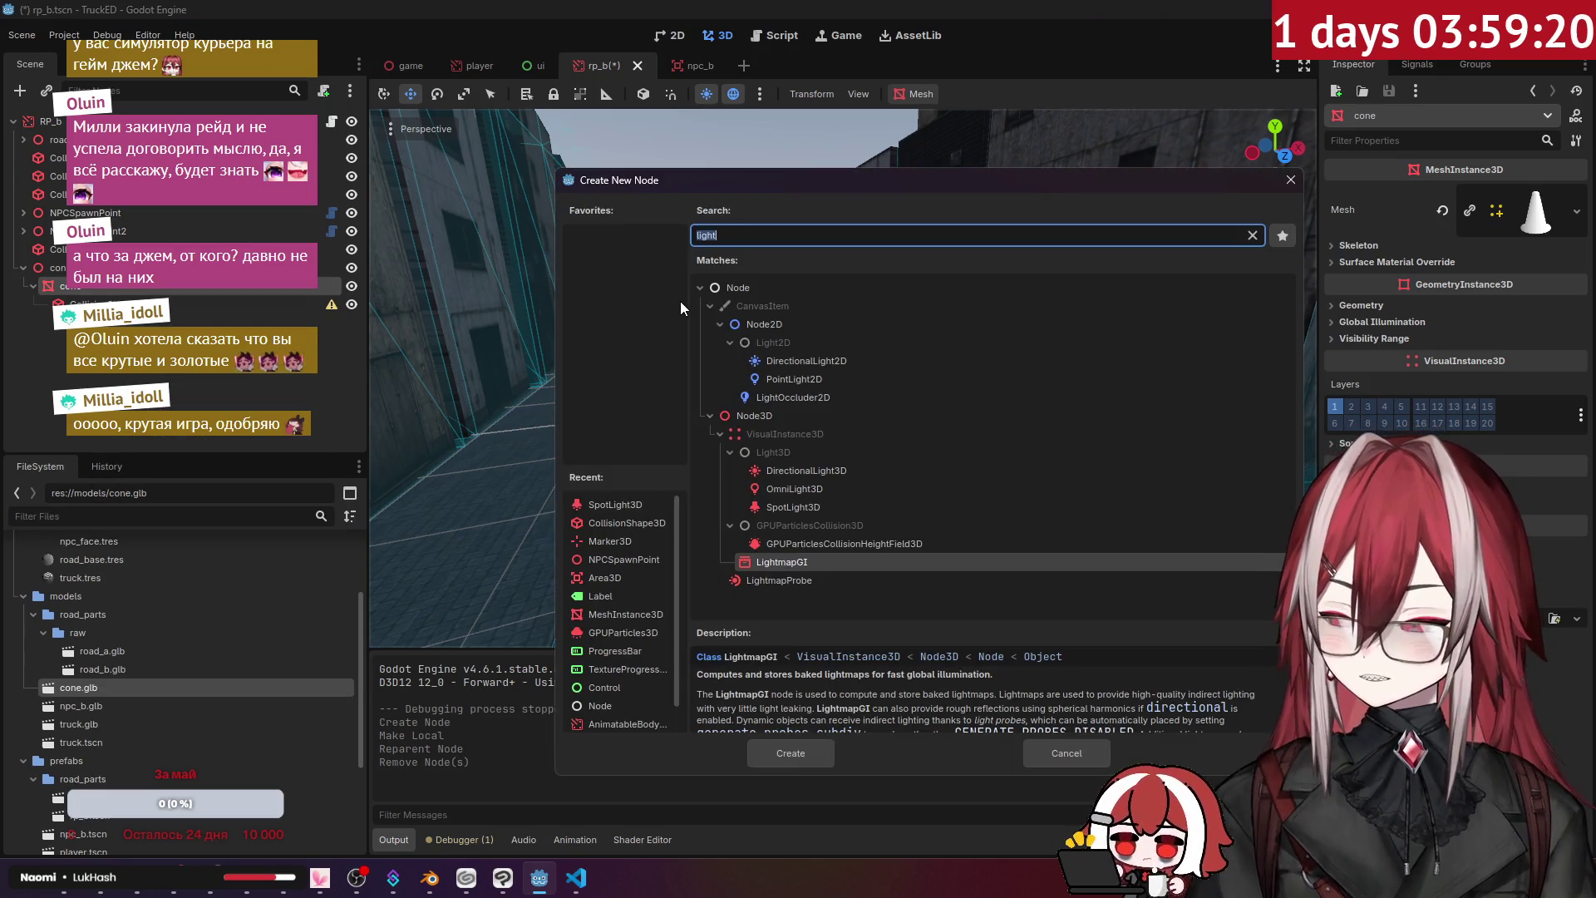
type("rigi")
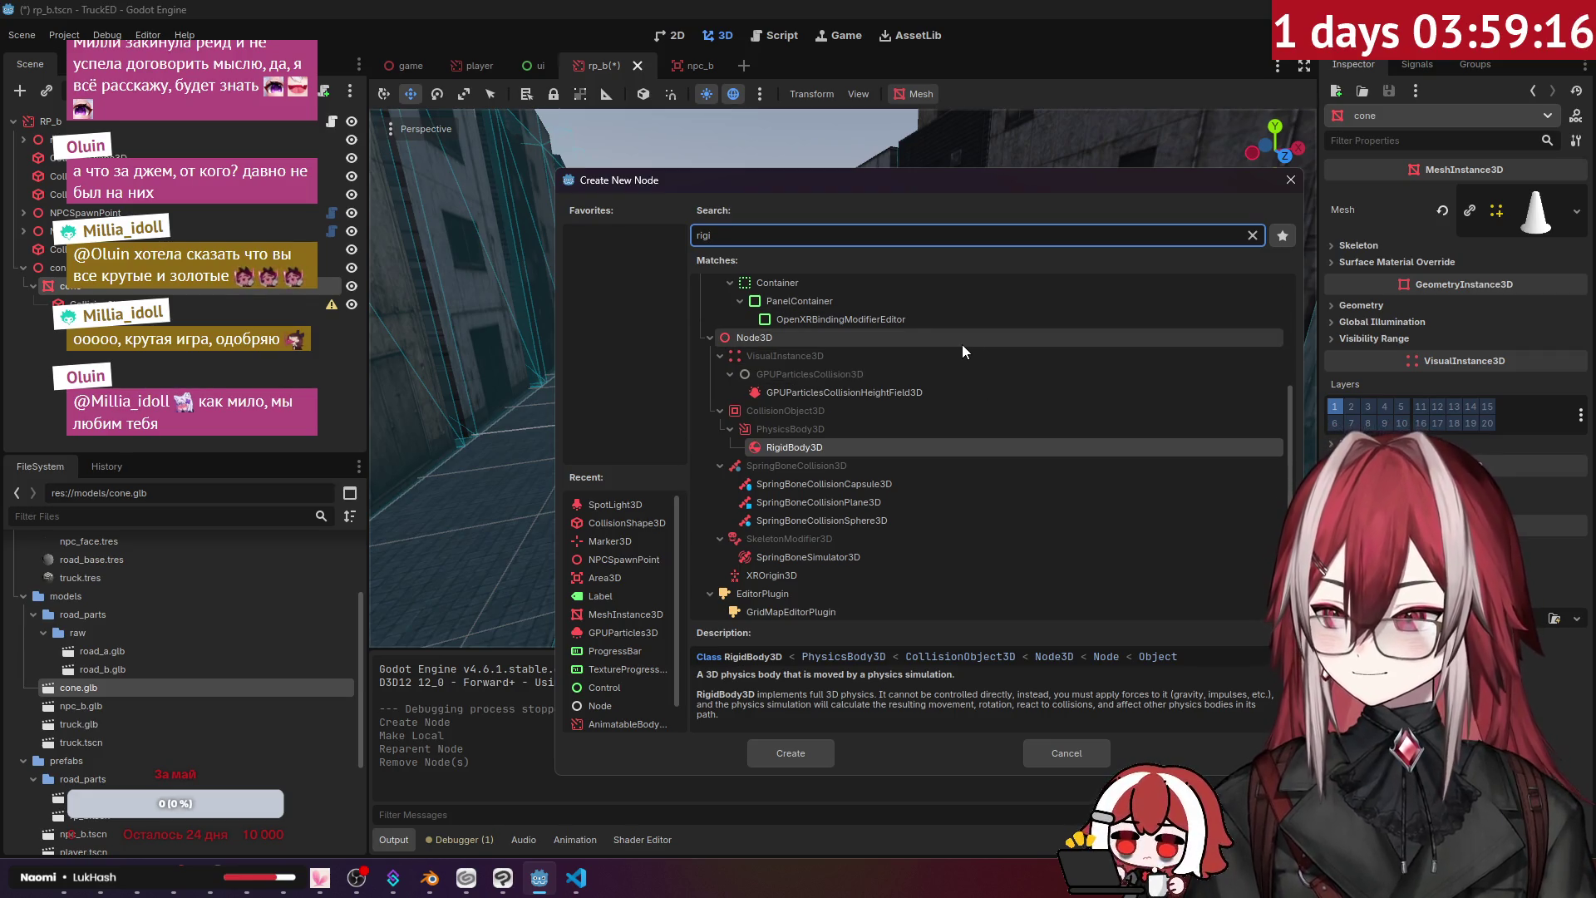
left_click(798, 752)
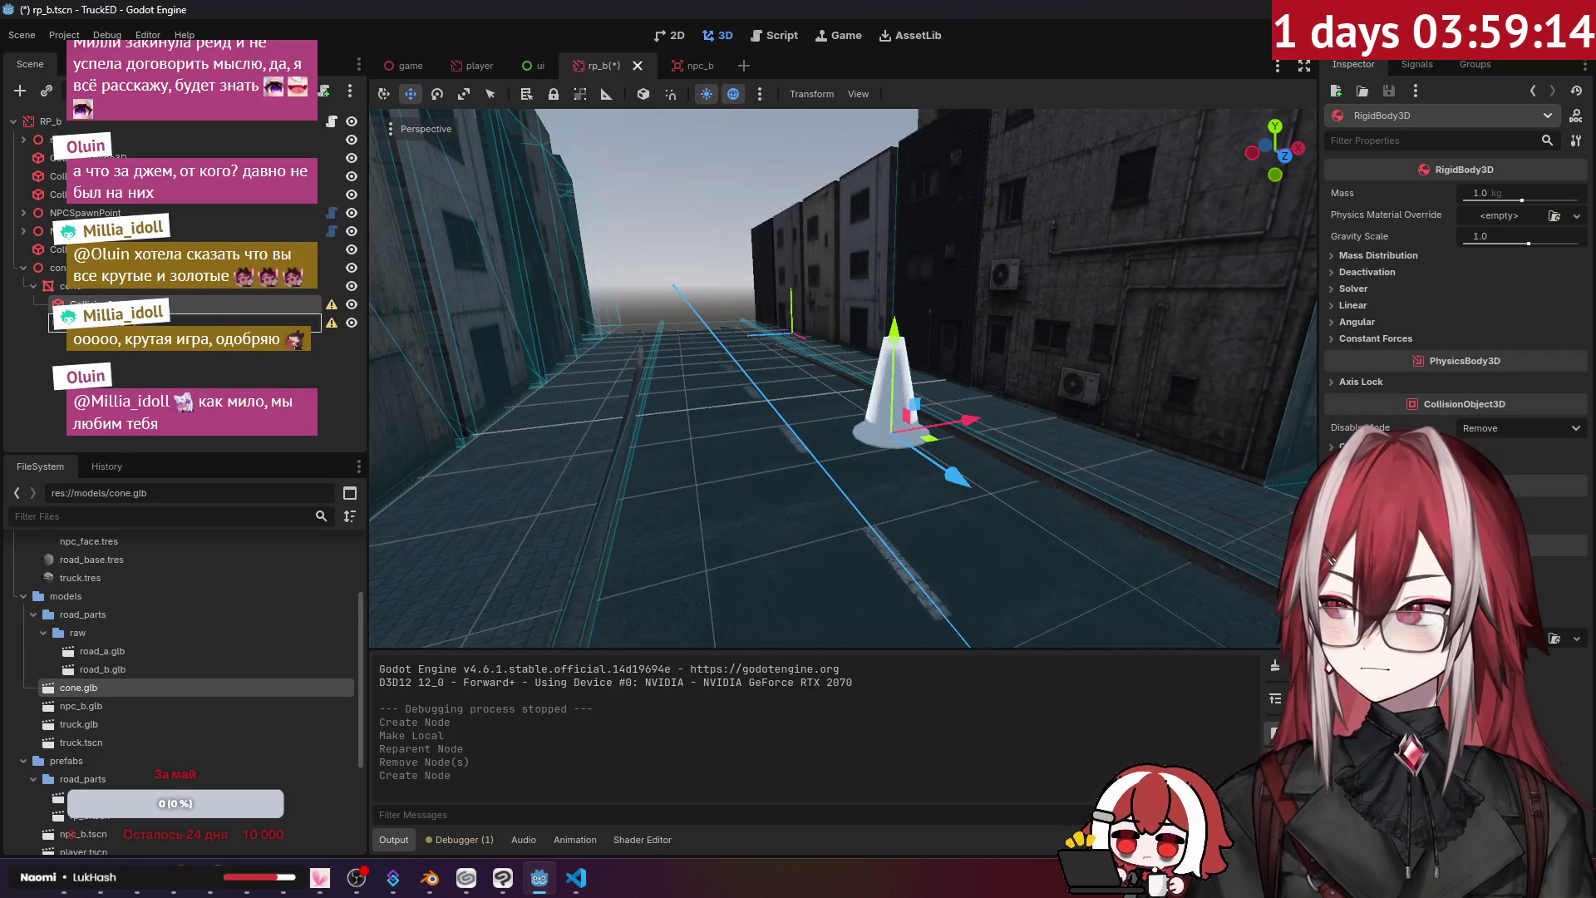
left_click_drag(92, 303, 92, 322)
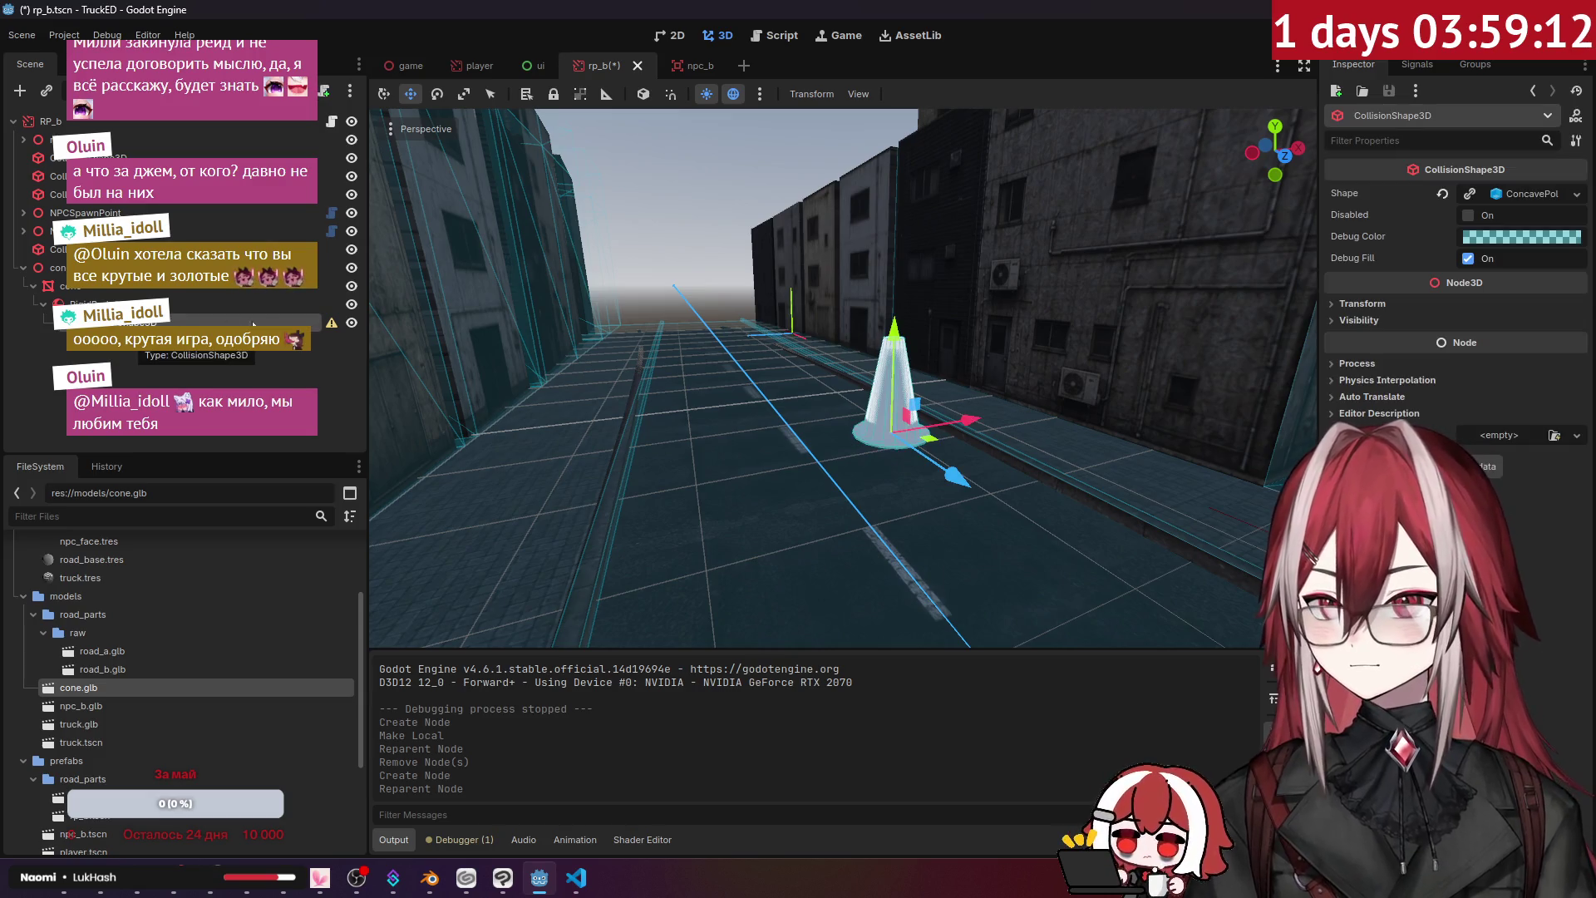
mouse_move(330, 326)
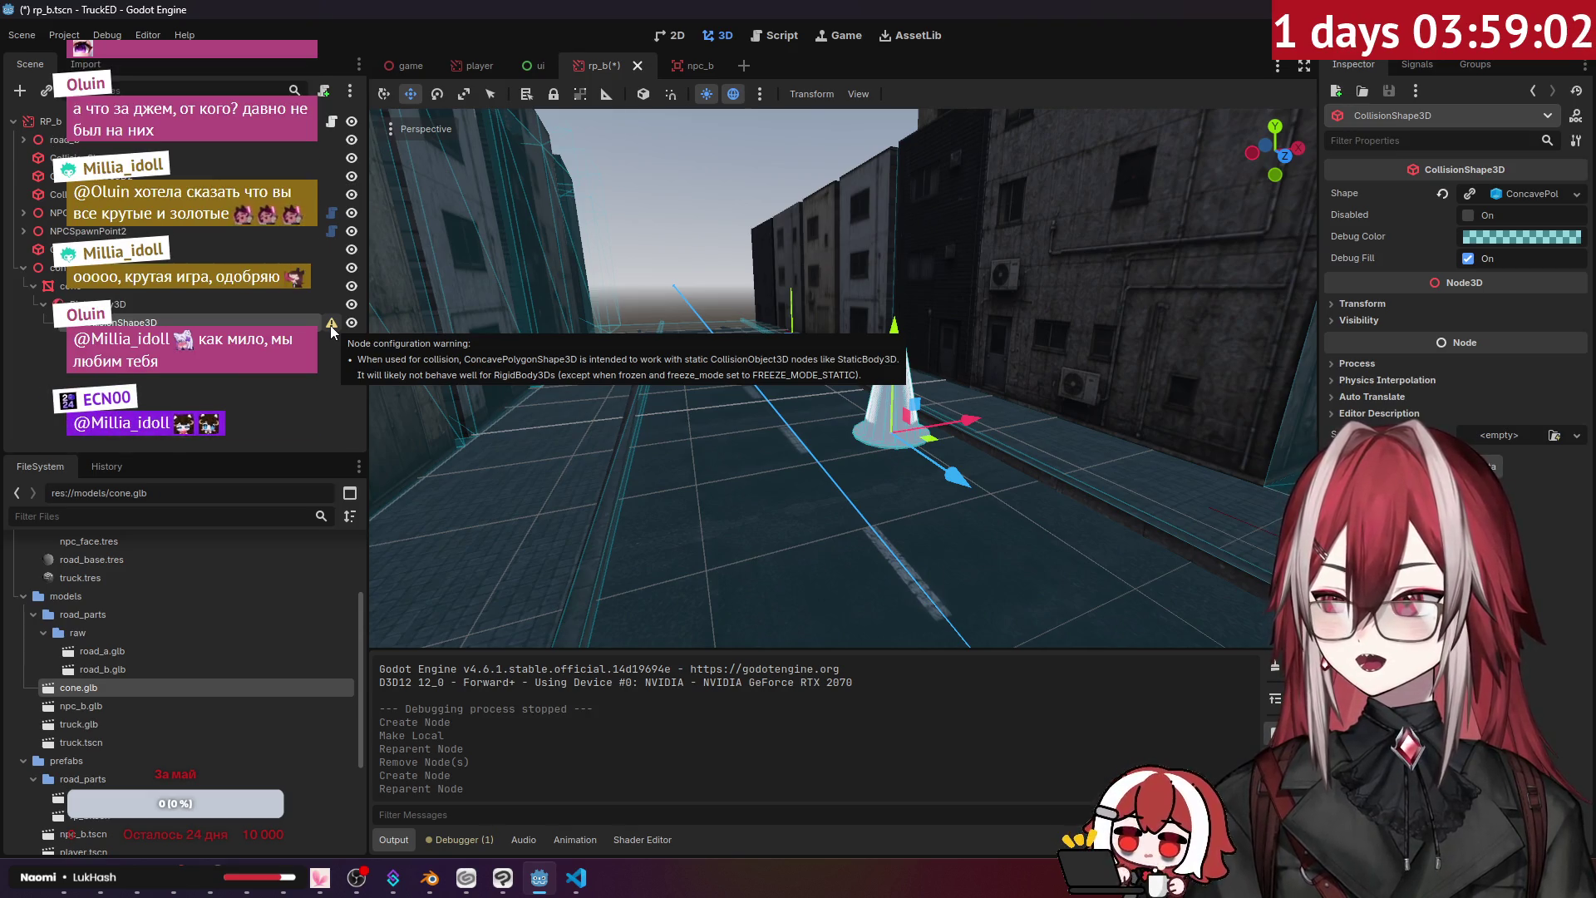
left_click_drag(942, 317, 923, 324)
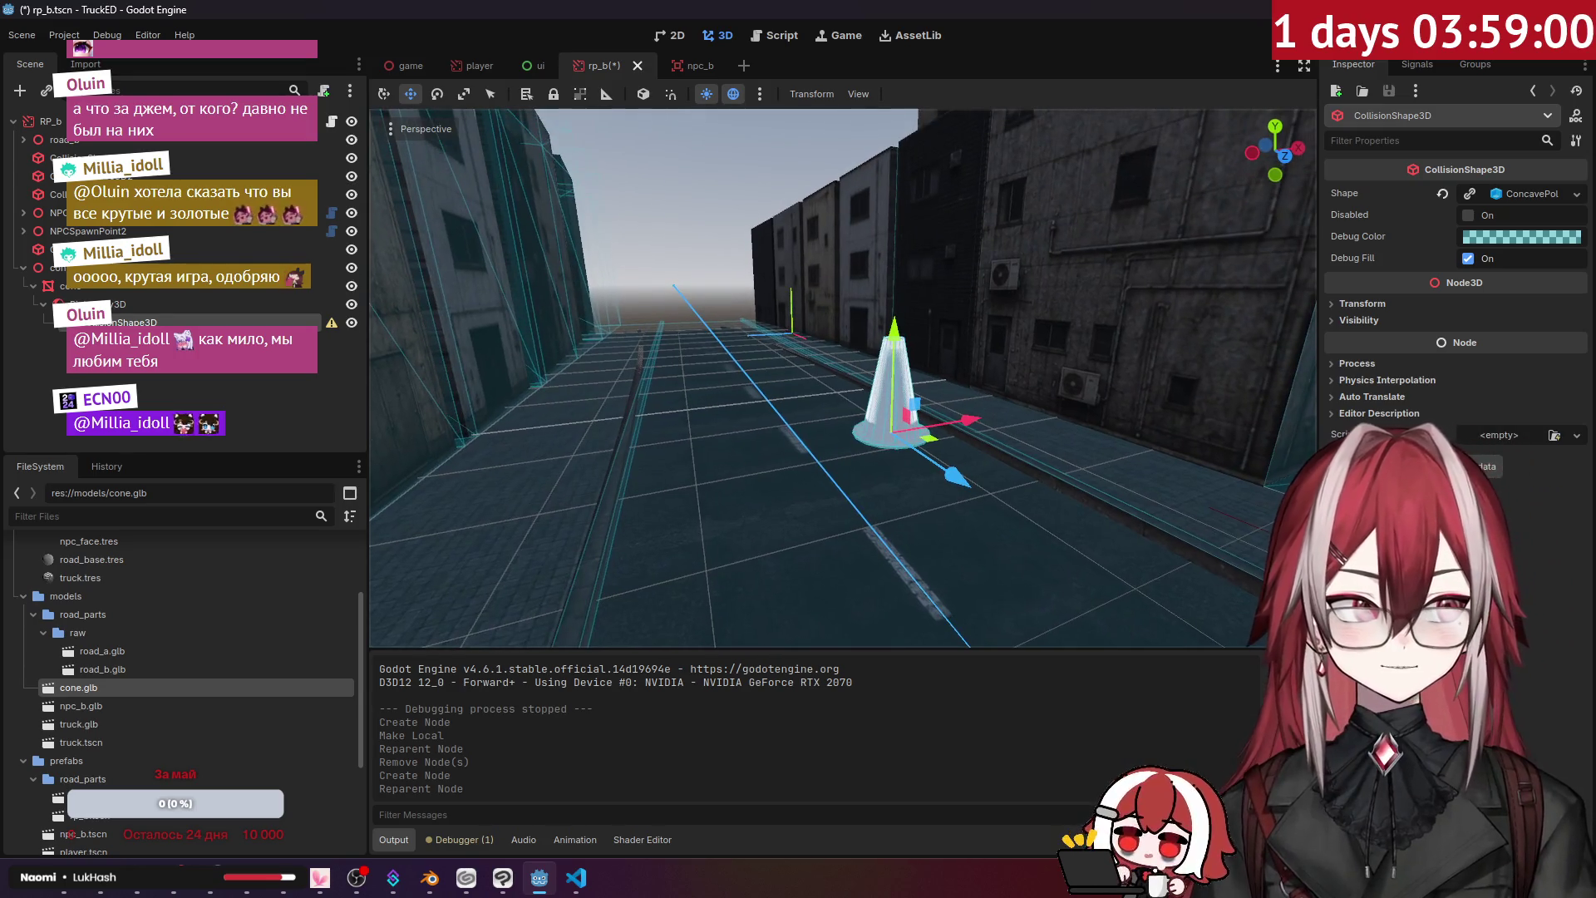
scroll(894, 382, "up", 5)
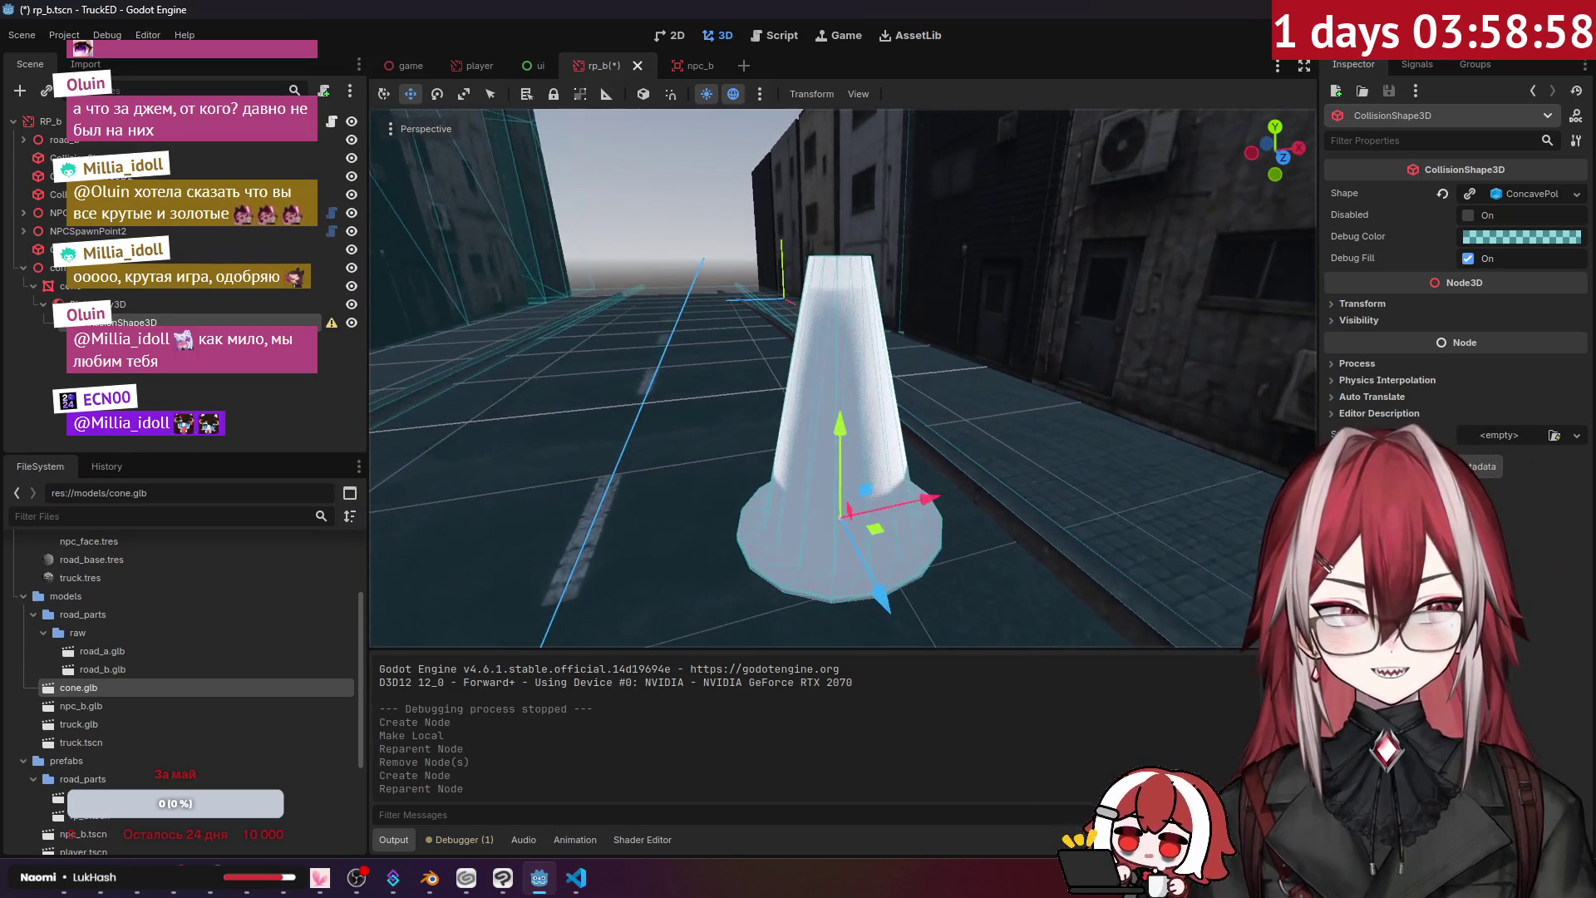
scroll(832, 374, "up", 5)
scroll(831, 374, "down", 3)
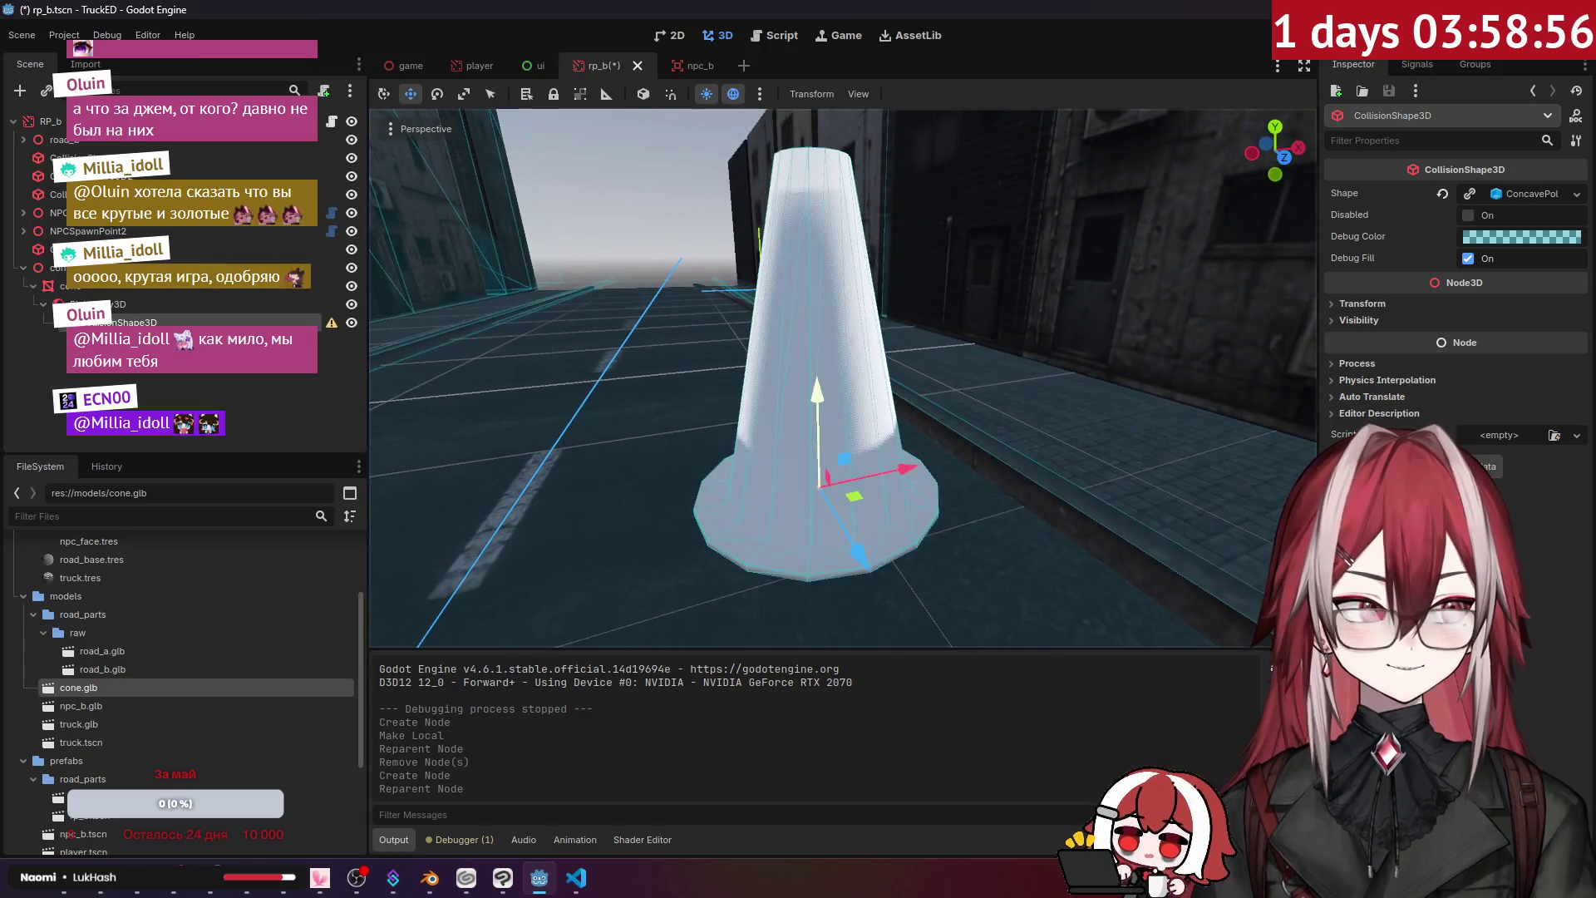
scroll(829, 378, "up", 2)
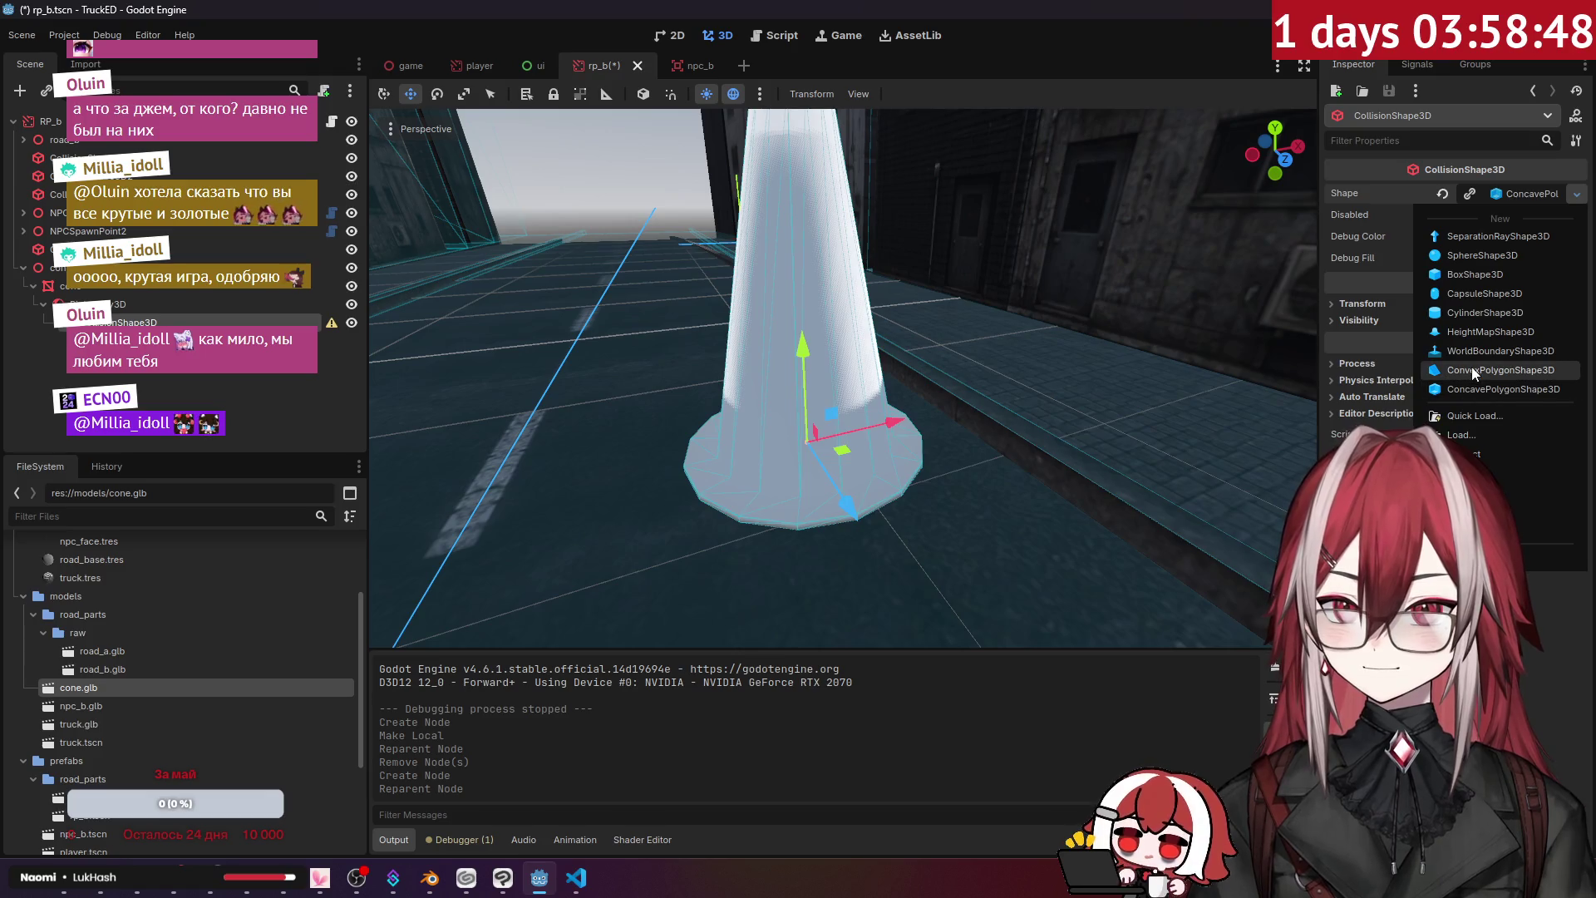
- Change the cone's collision shape to a BoxShape3D and frame it in the view
left_click(1490, 271)
key("f")
key("s")
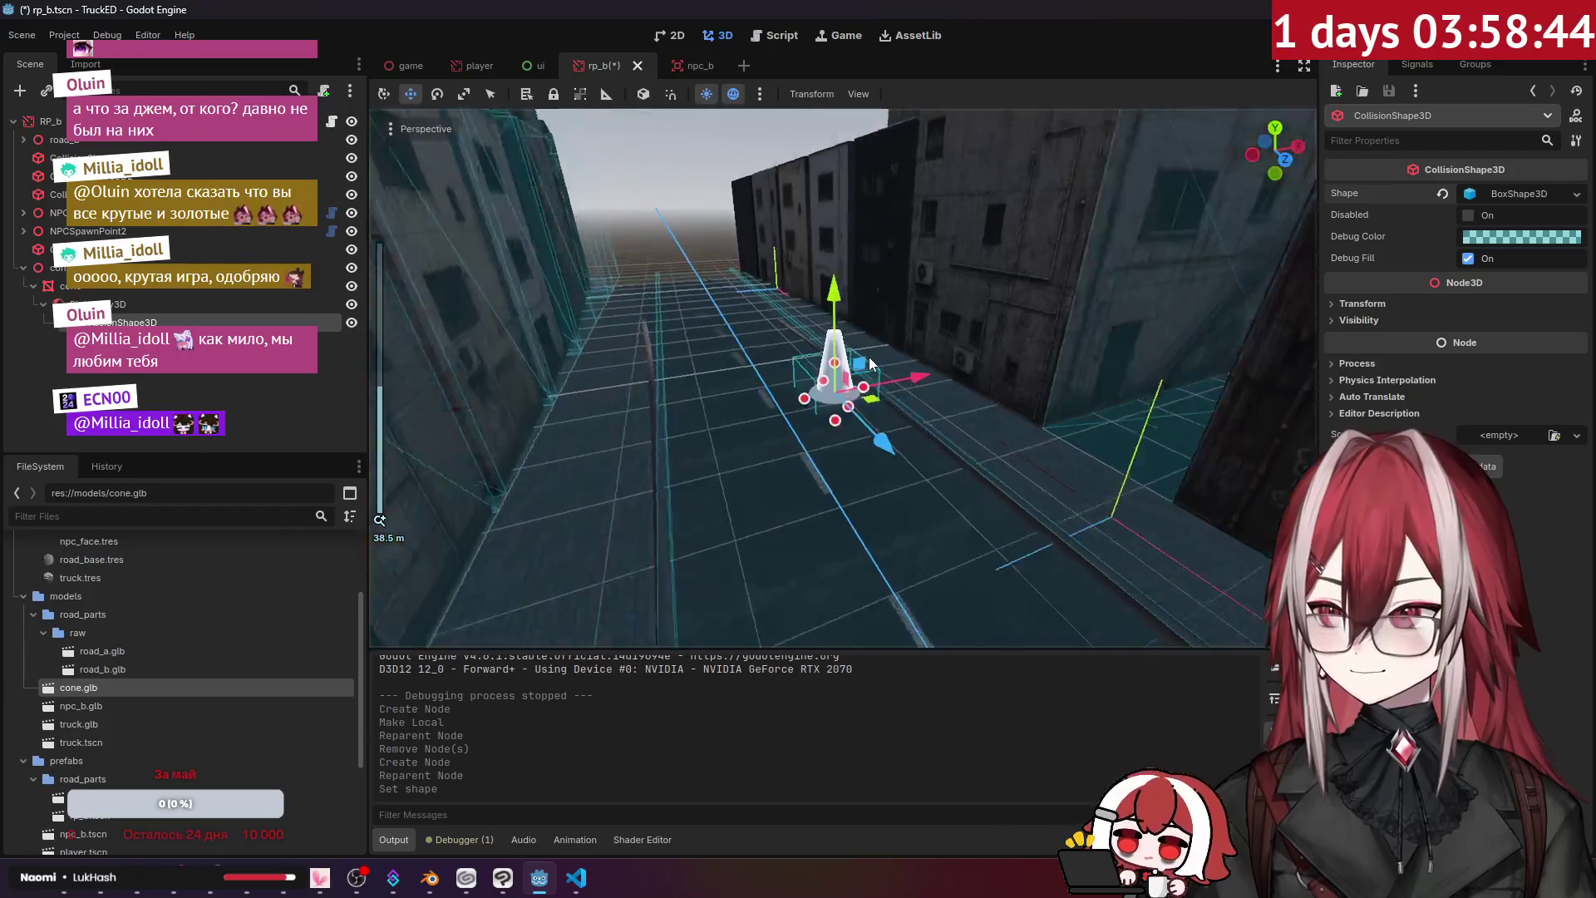
key("w")
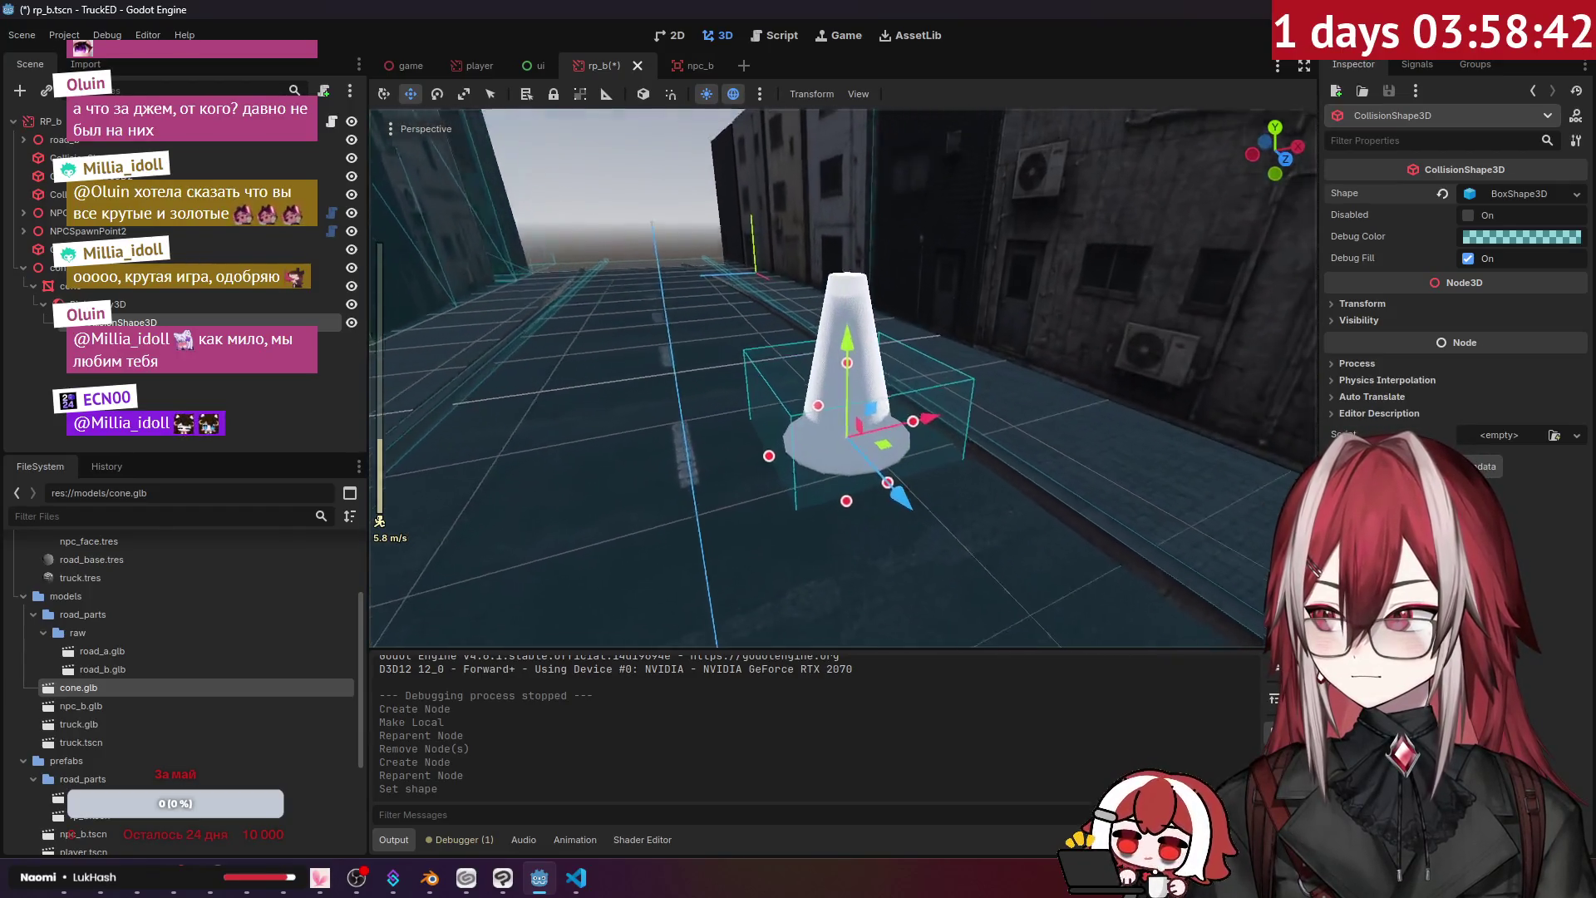
key("s")
key("w")
key("s")
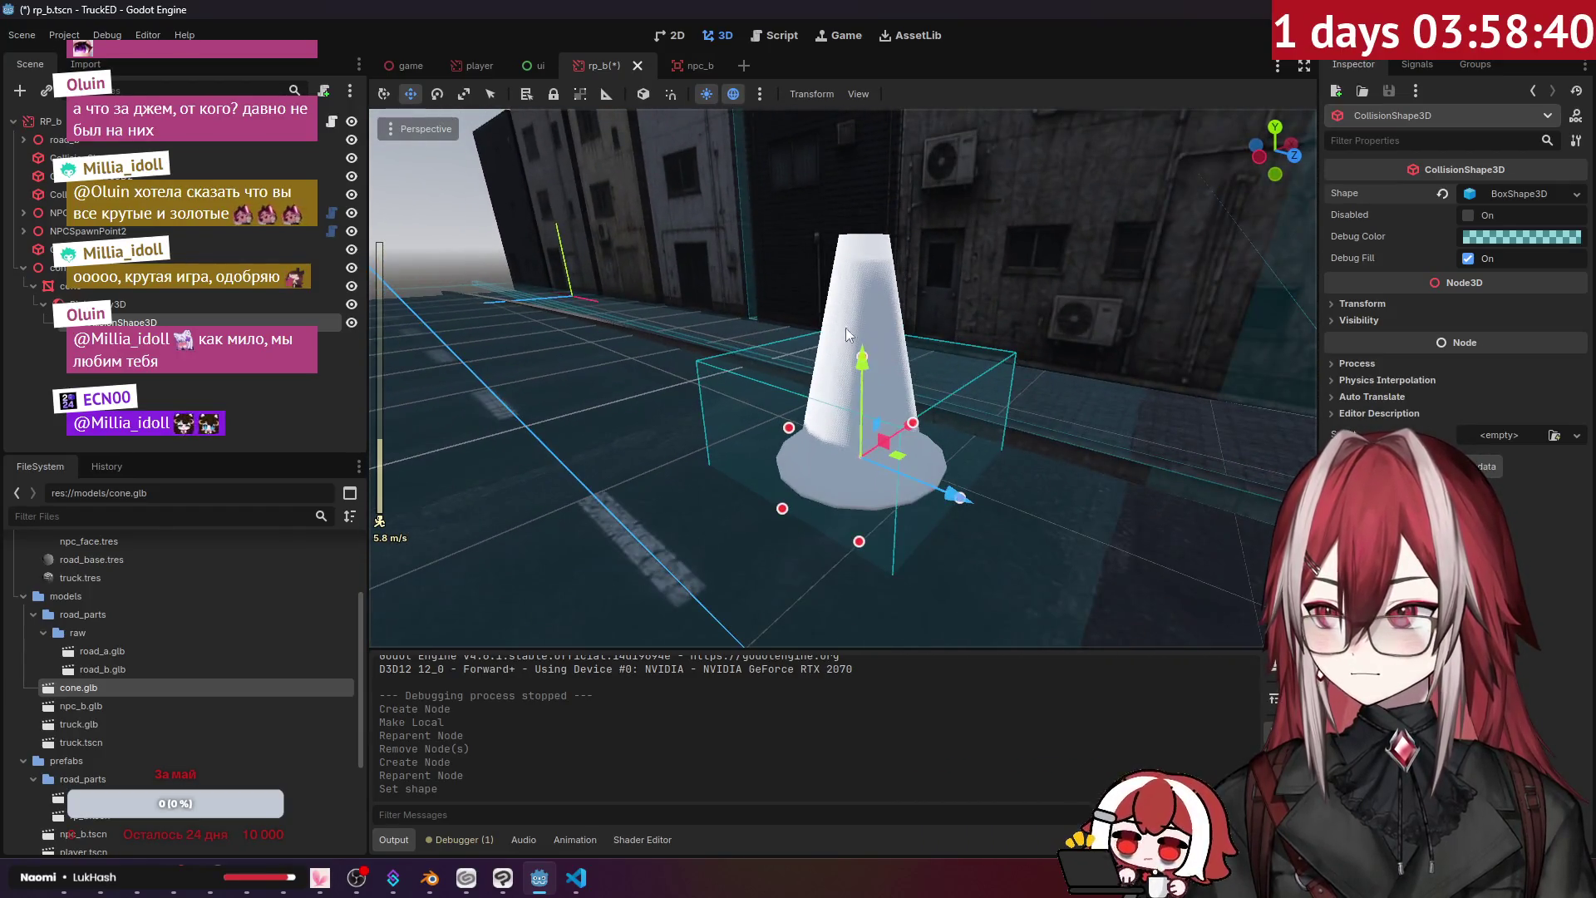
- Raise the collision box's top and adjust its width to fit the cone
mouse_move(862, 359)
left_mouse_down()
mouse_move(873, 251)
mouse_move(865, 437)
mouse_move(941, 461)
mouse_move(924, 461)
left_mouse_up()
key("w")
key("s")
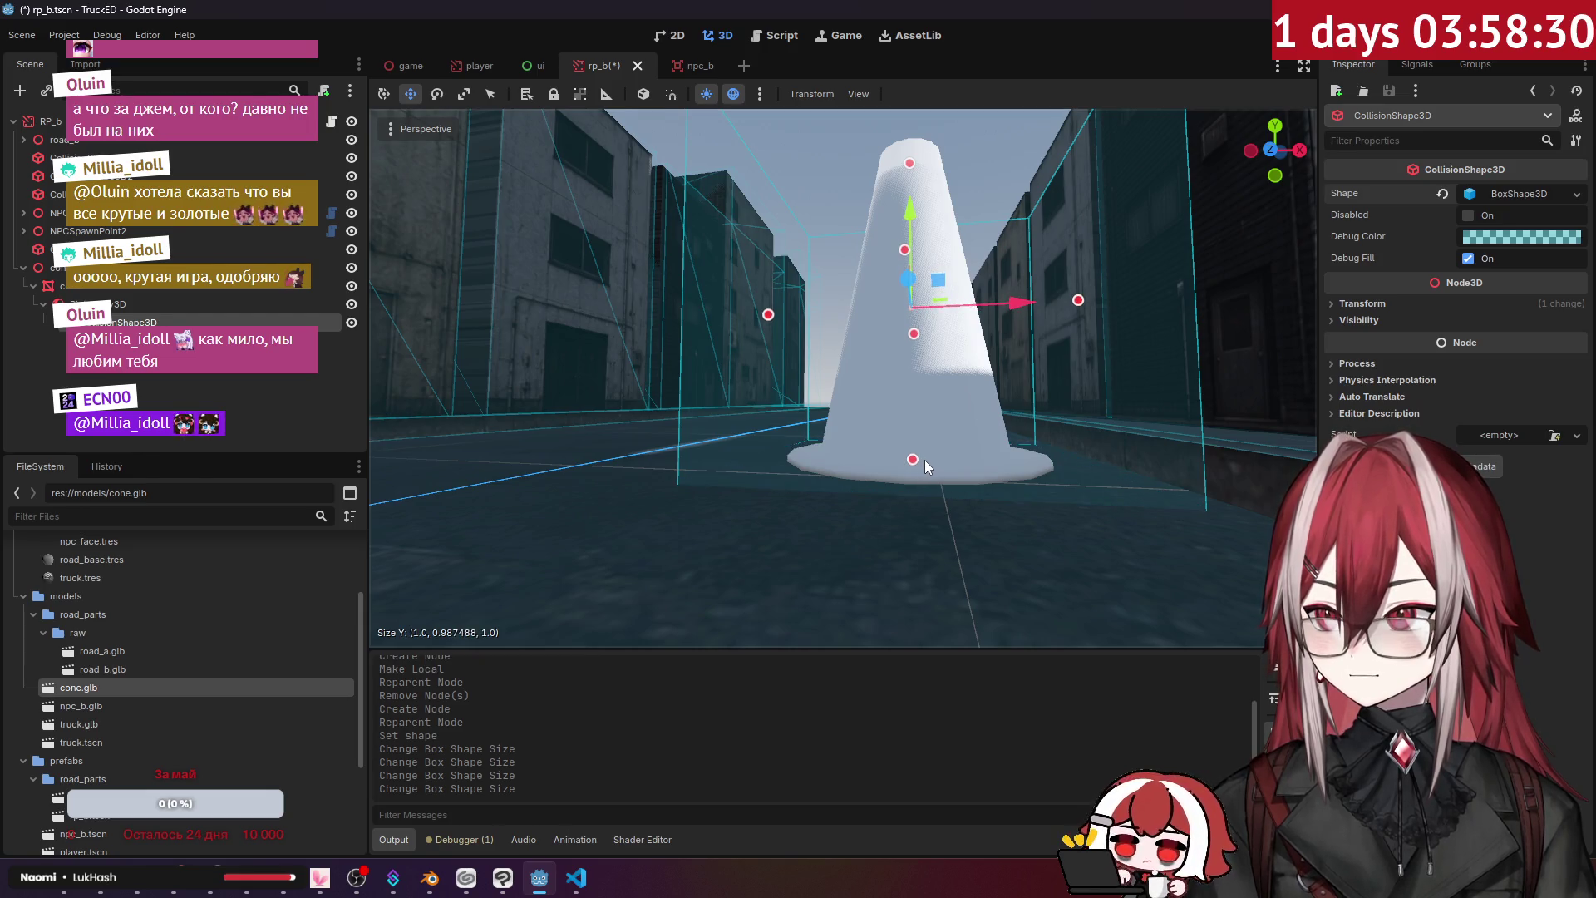
left_click_drag(740, 273, 771, 277)
scroll(752, 245, "up", 5)
scroll(752, 245, "down", 4)
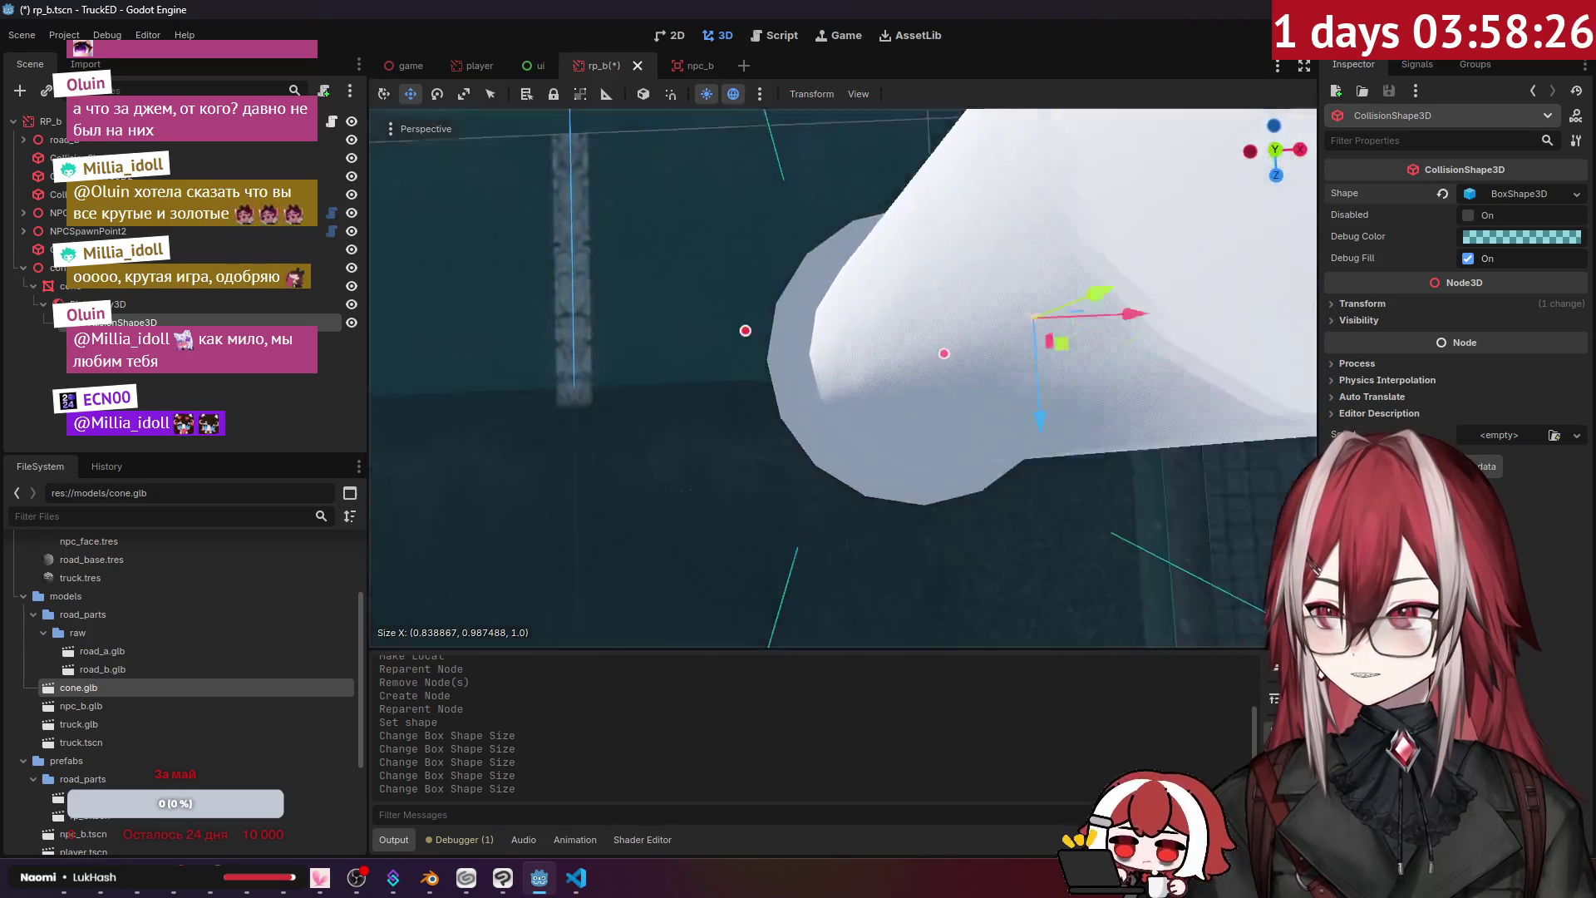
left_click_drag(797, 341, 790, 339)
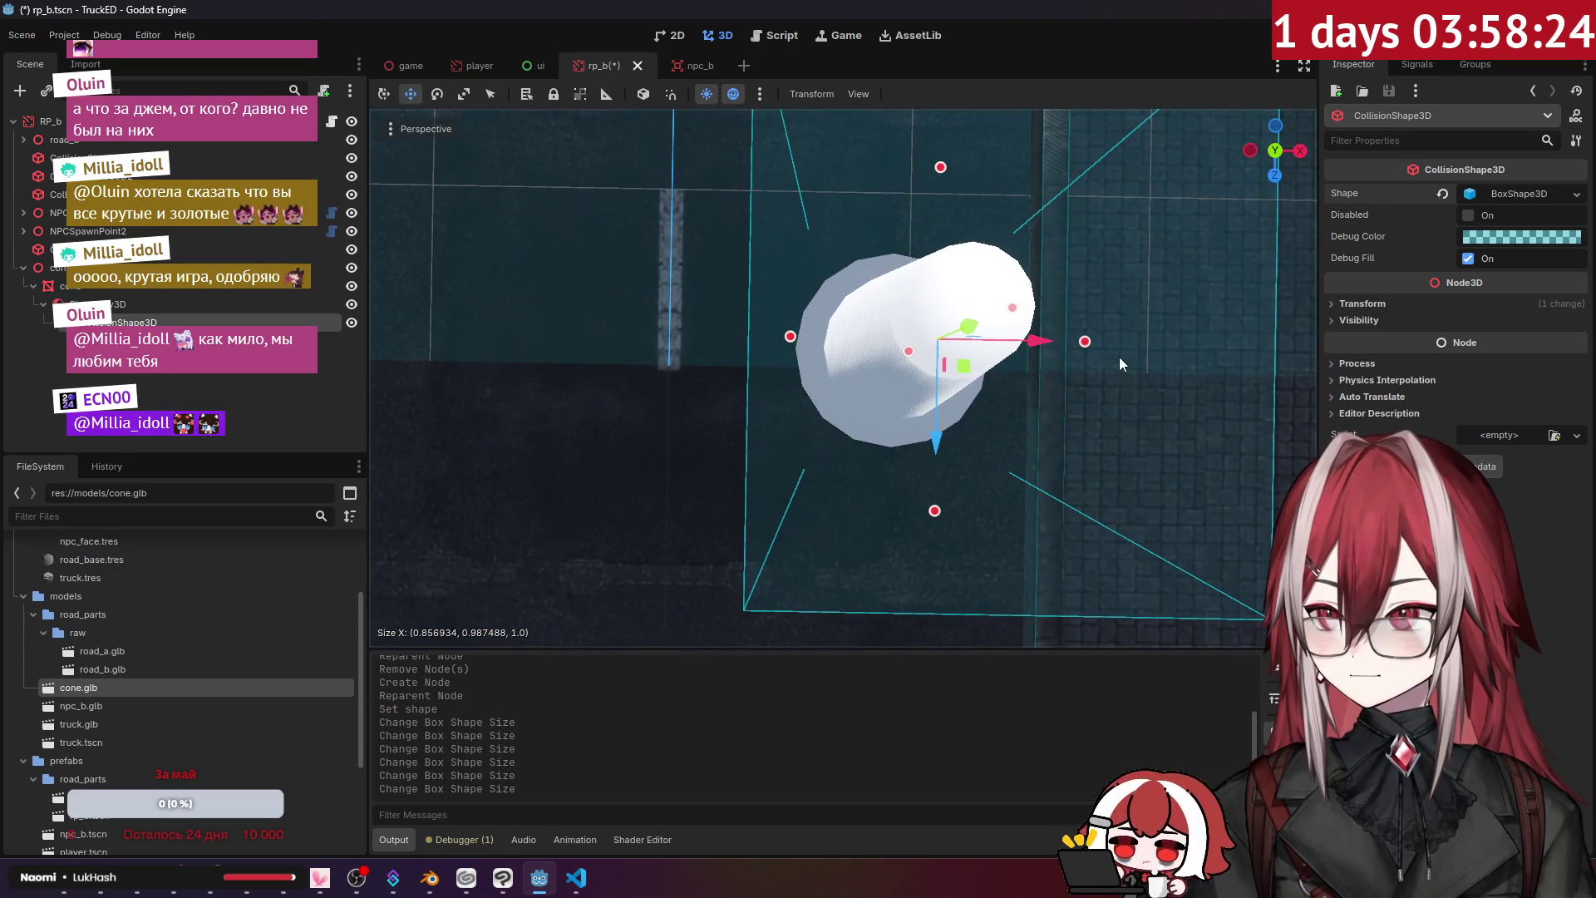
left_click_drag(1084, 341, 1036, 320)
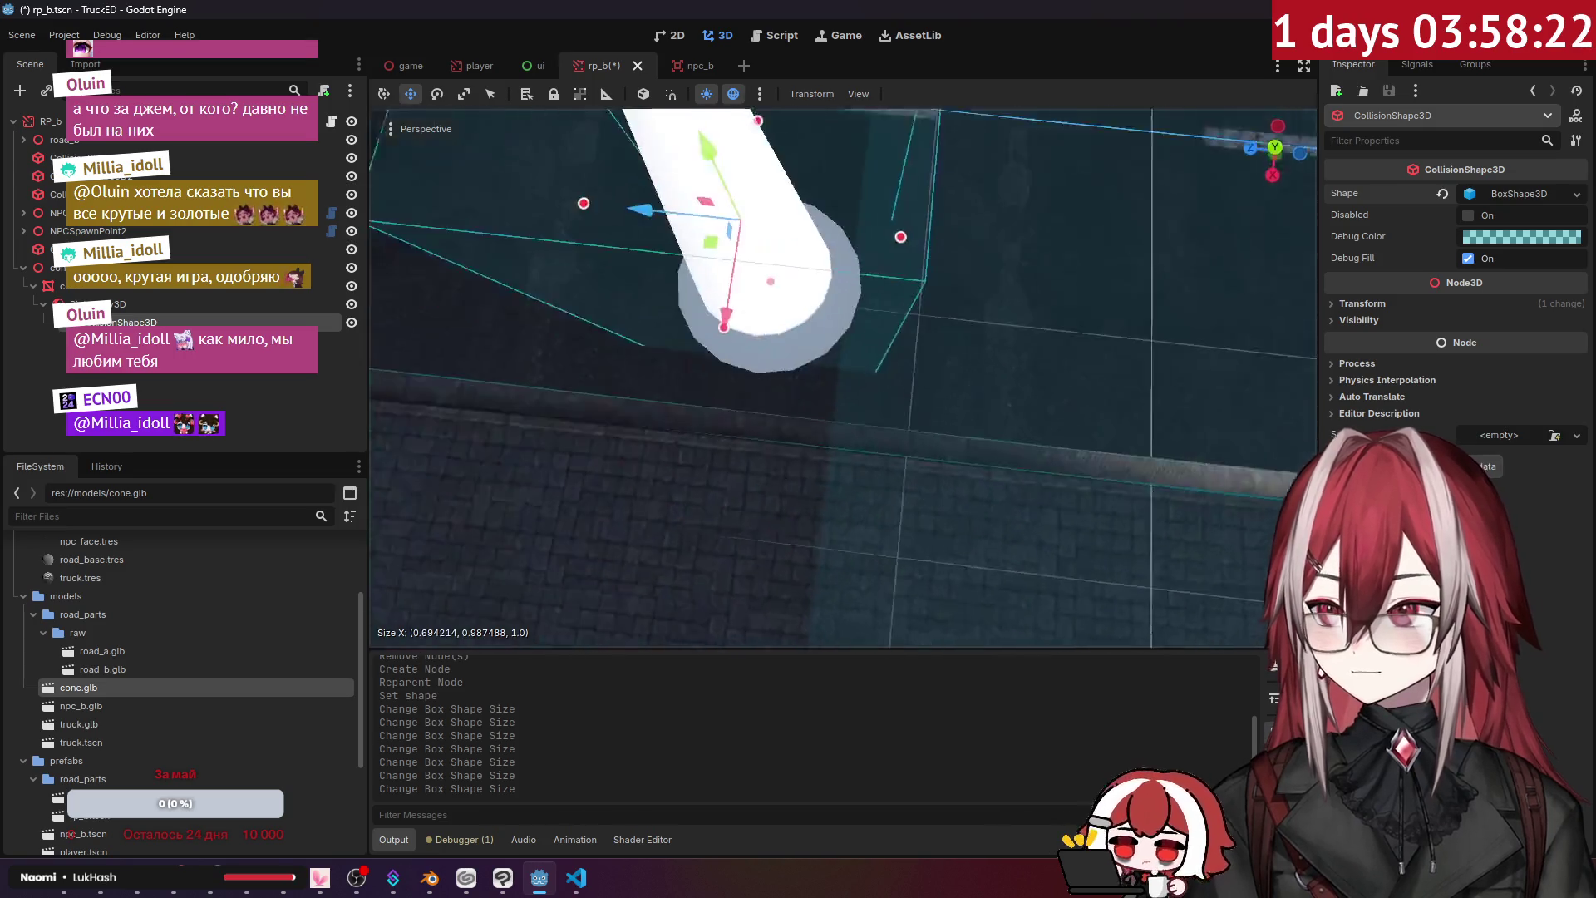
scroll(722, 407, "up", 3)
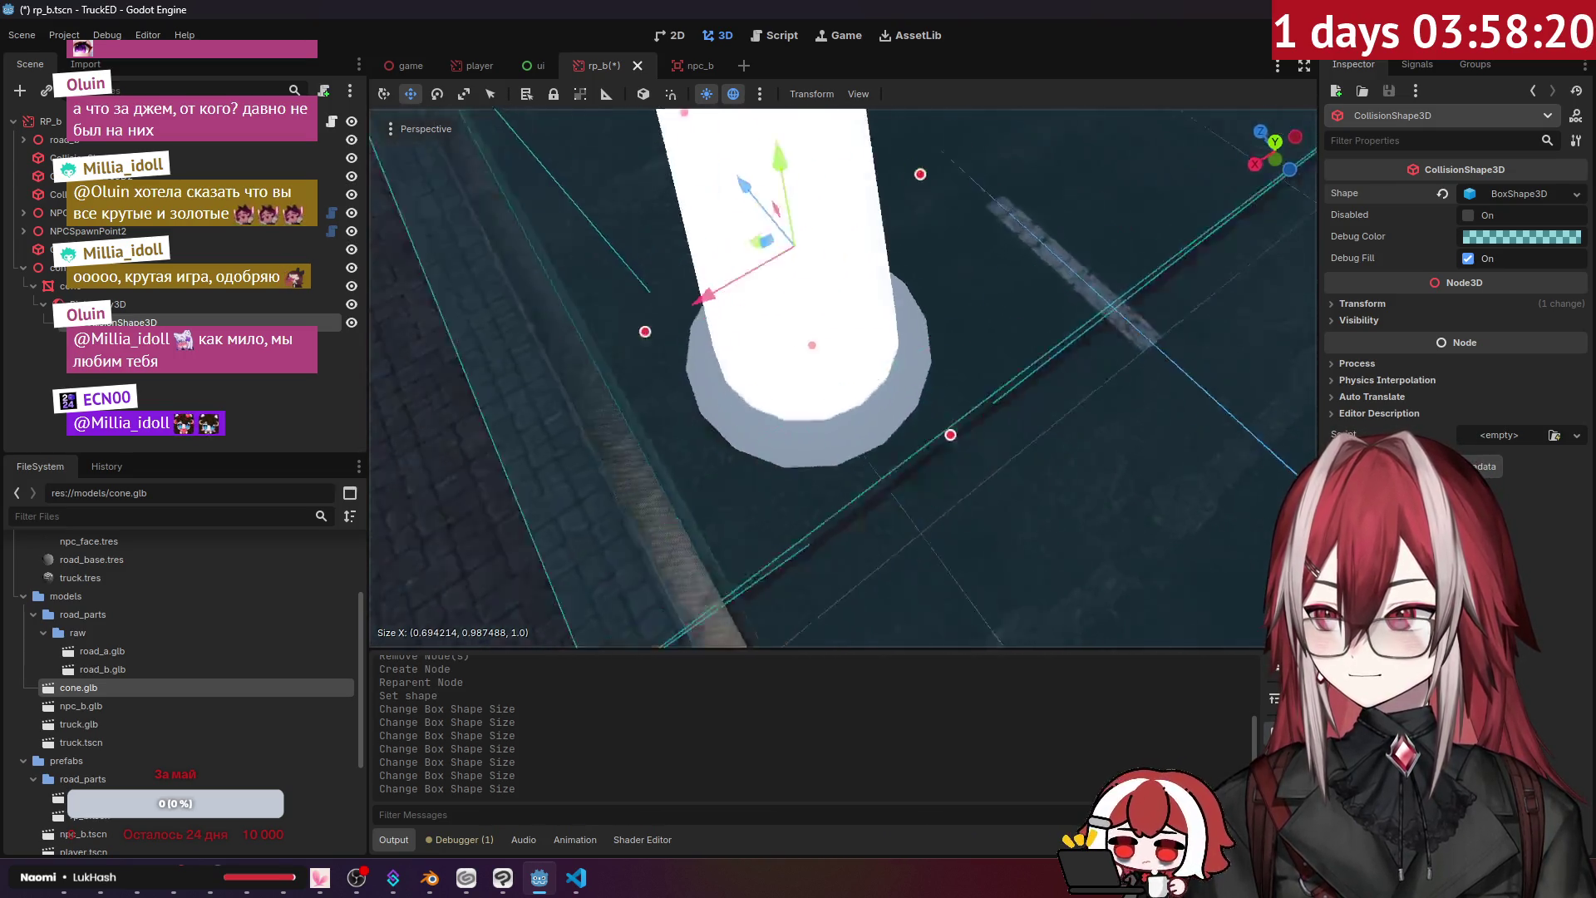
left_click_drag(666, 283, 650, 287)
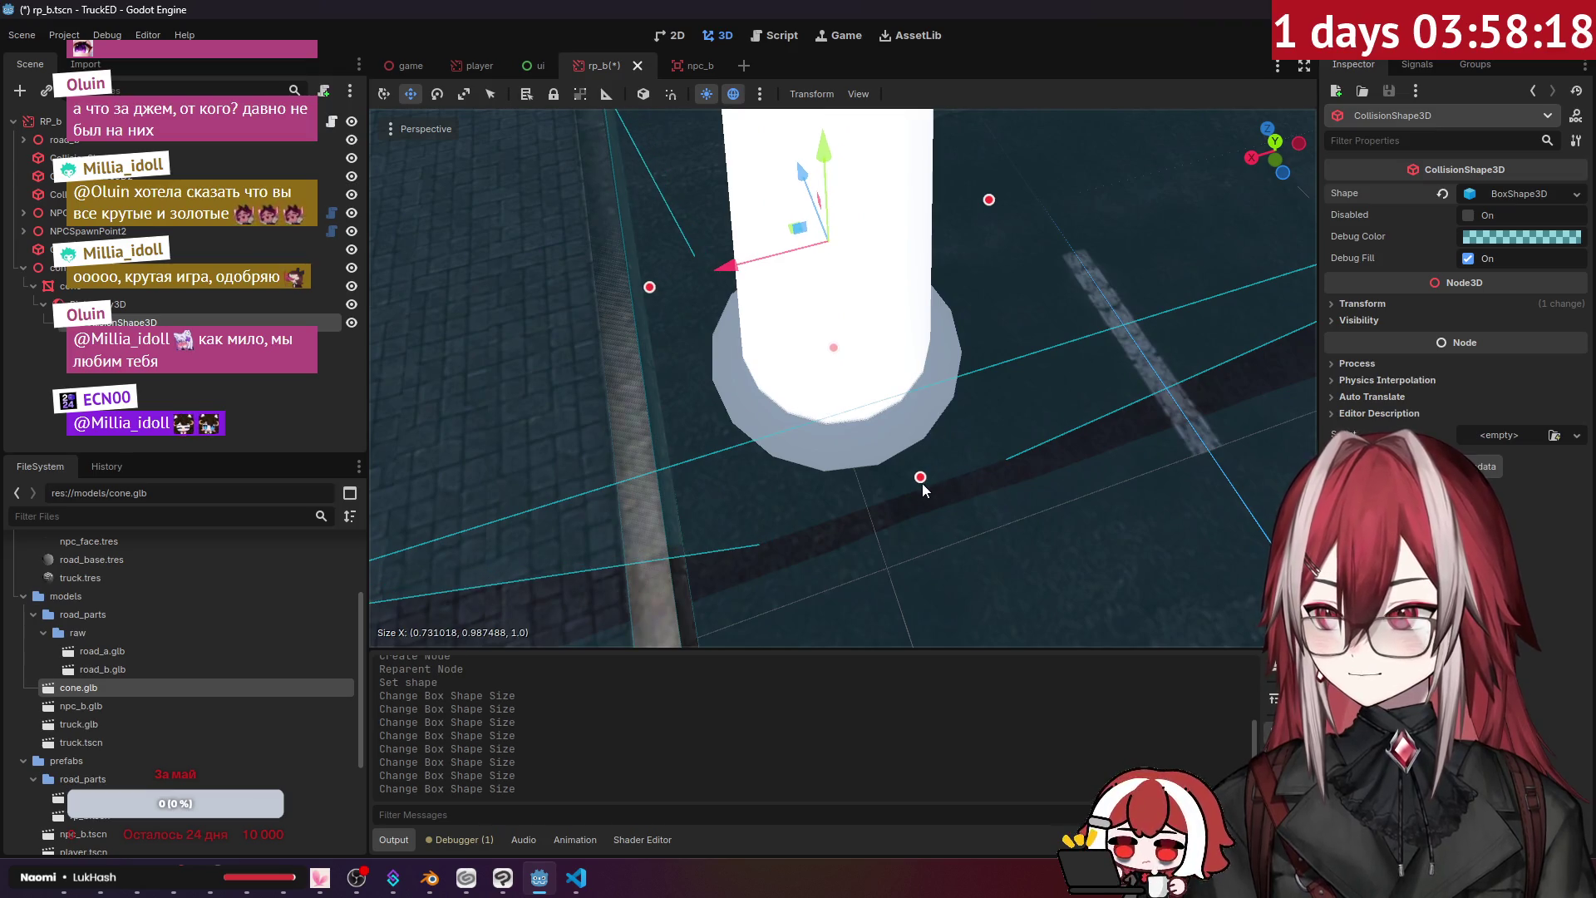
- Shrink the collision box's depth to about 0.79 so it encloses the cone
left_click_drag(922, 481, 880, 423)
scroll(740, 459, "down", 2)
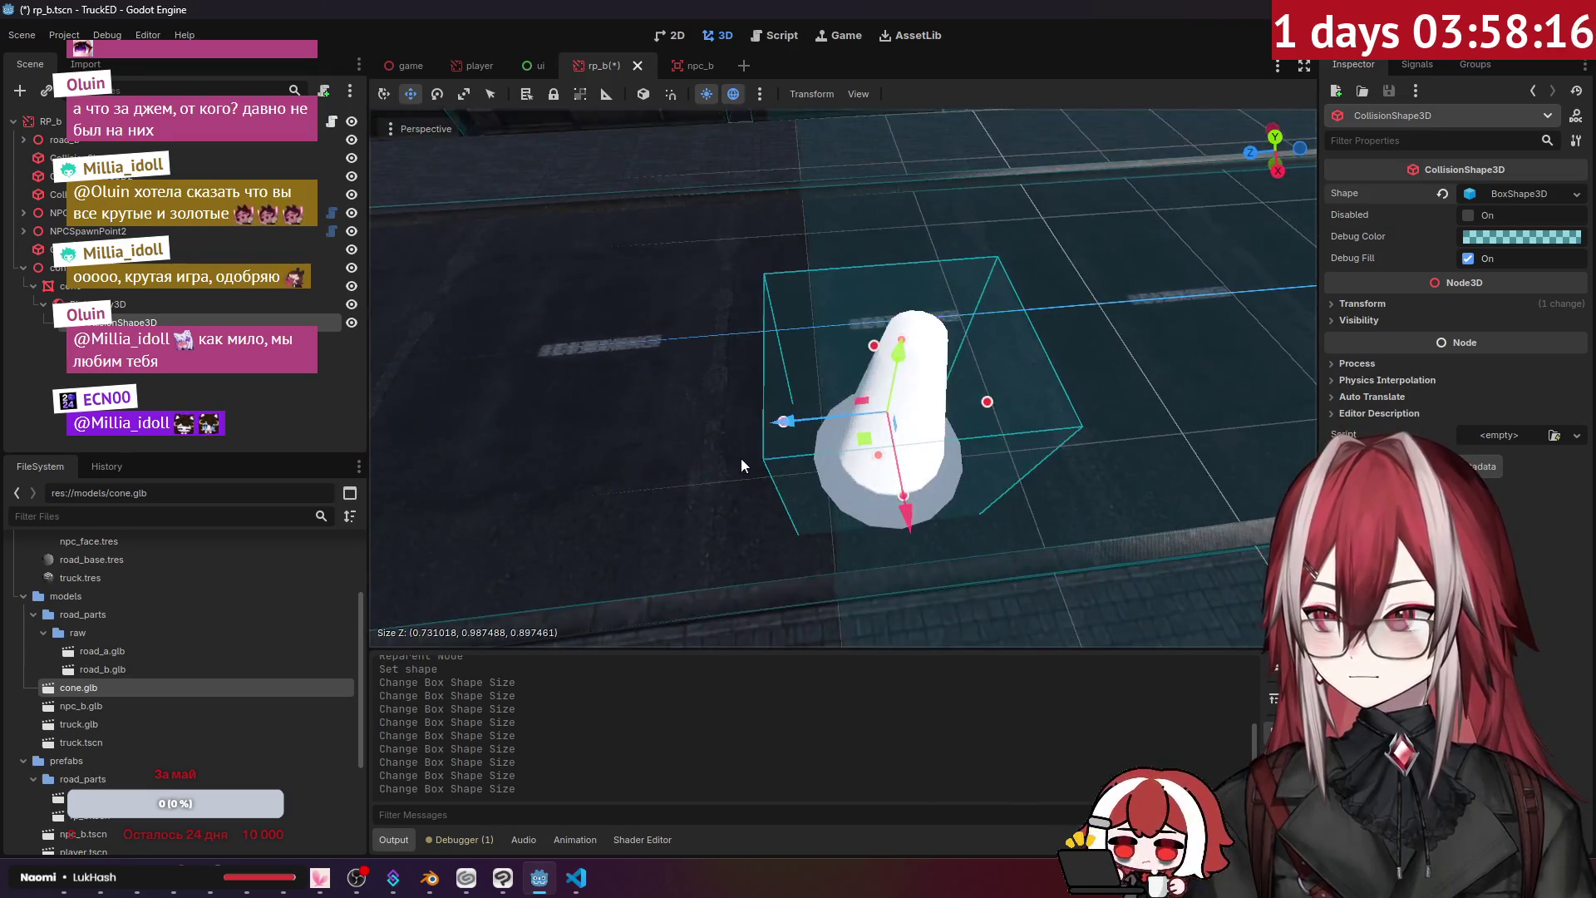
scroll(741, 459, "up", 6)
left_click_drag(731, 407, 778, 407)
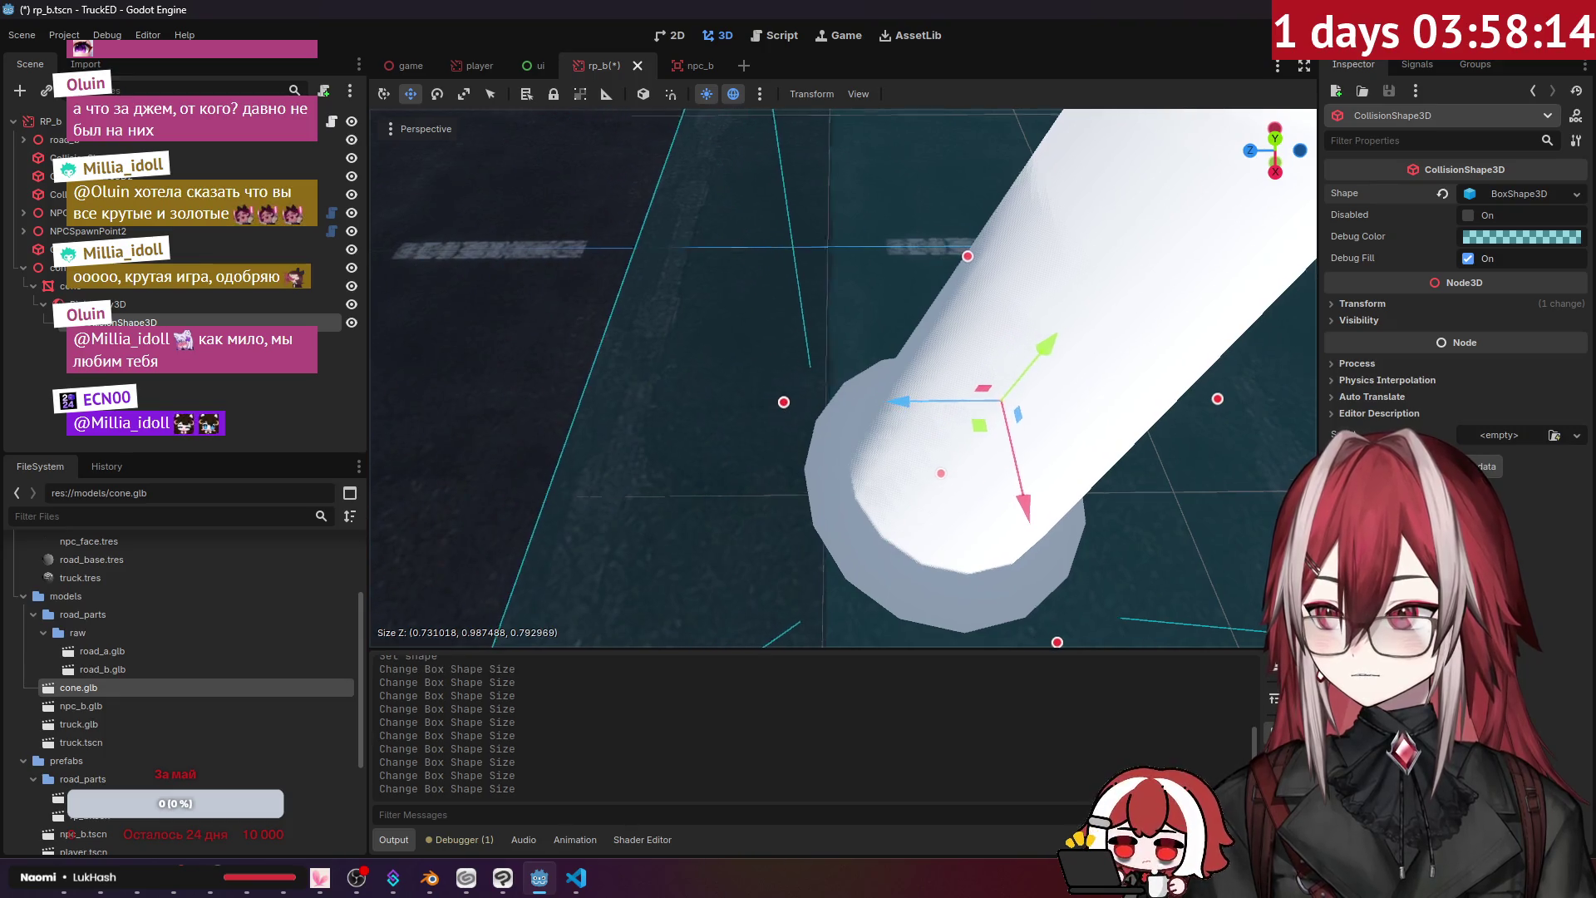
scroll(843, 378, "down", 5)
scroll(873, 399, "up", 5)
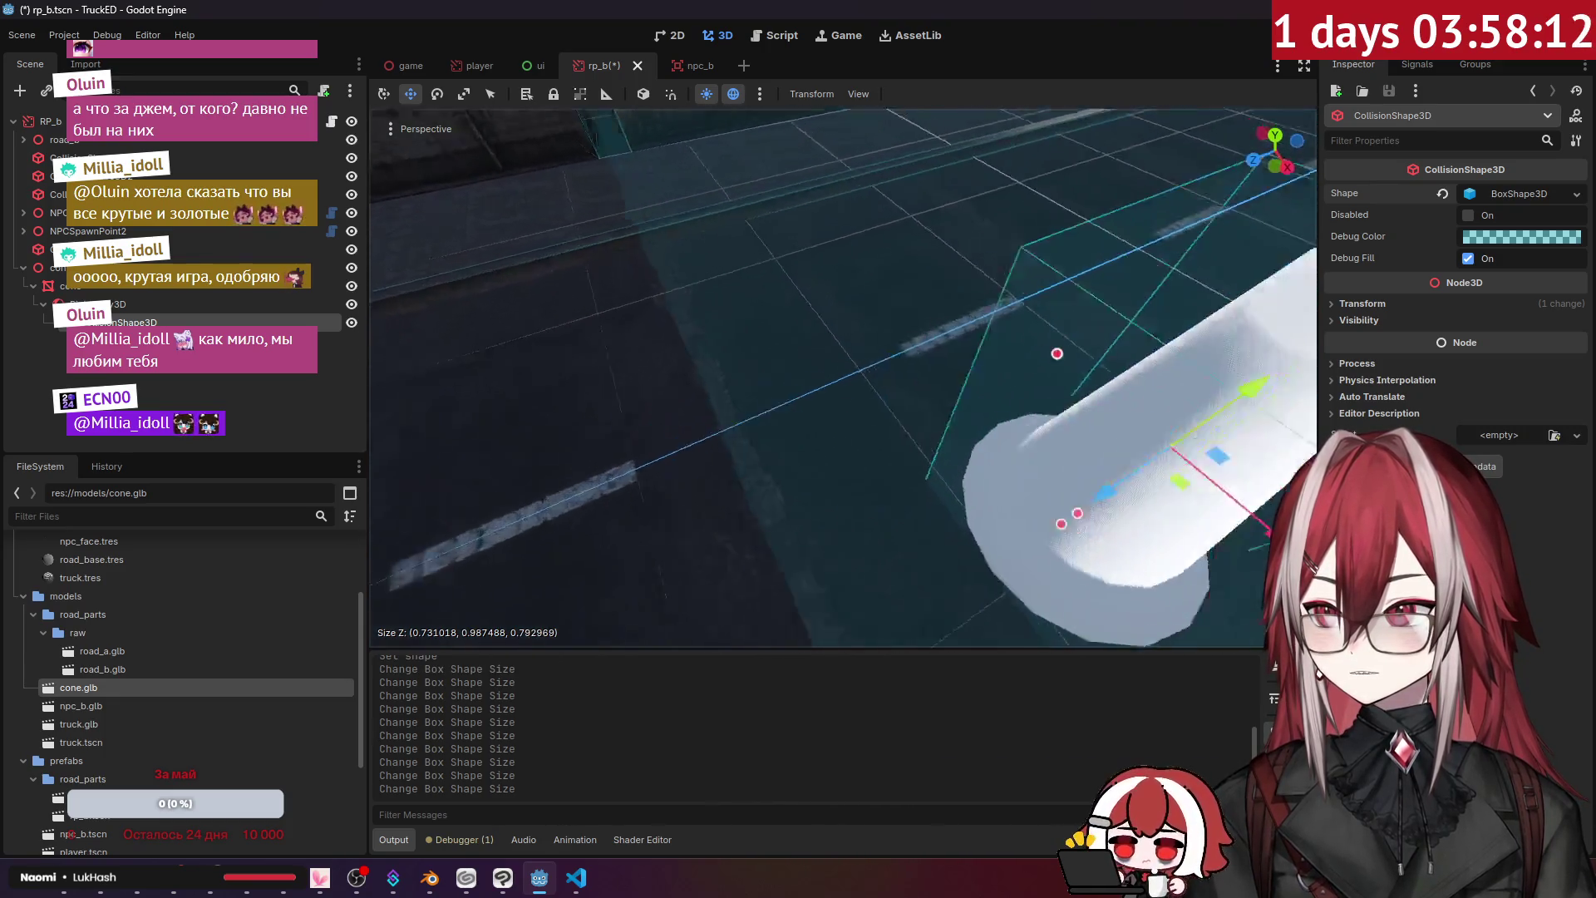
scroll(873, 399, "up", 3)
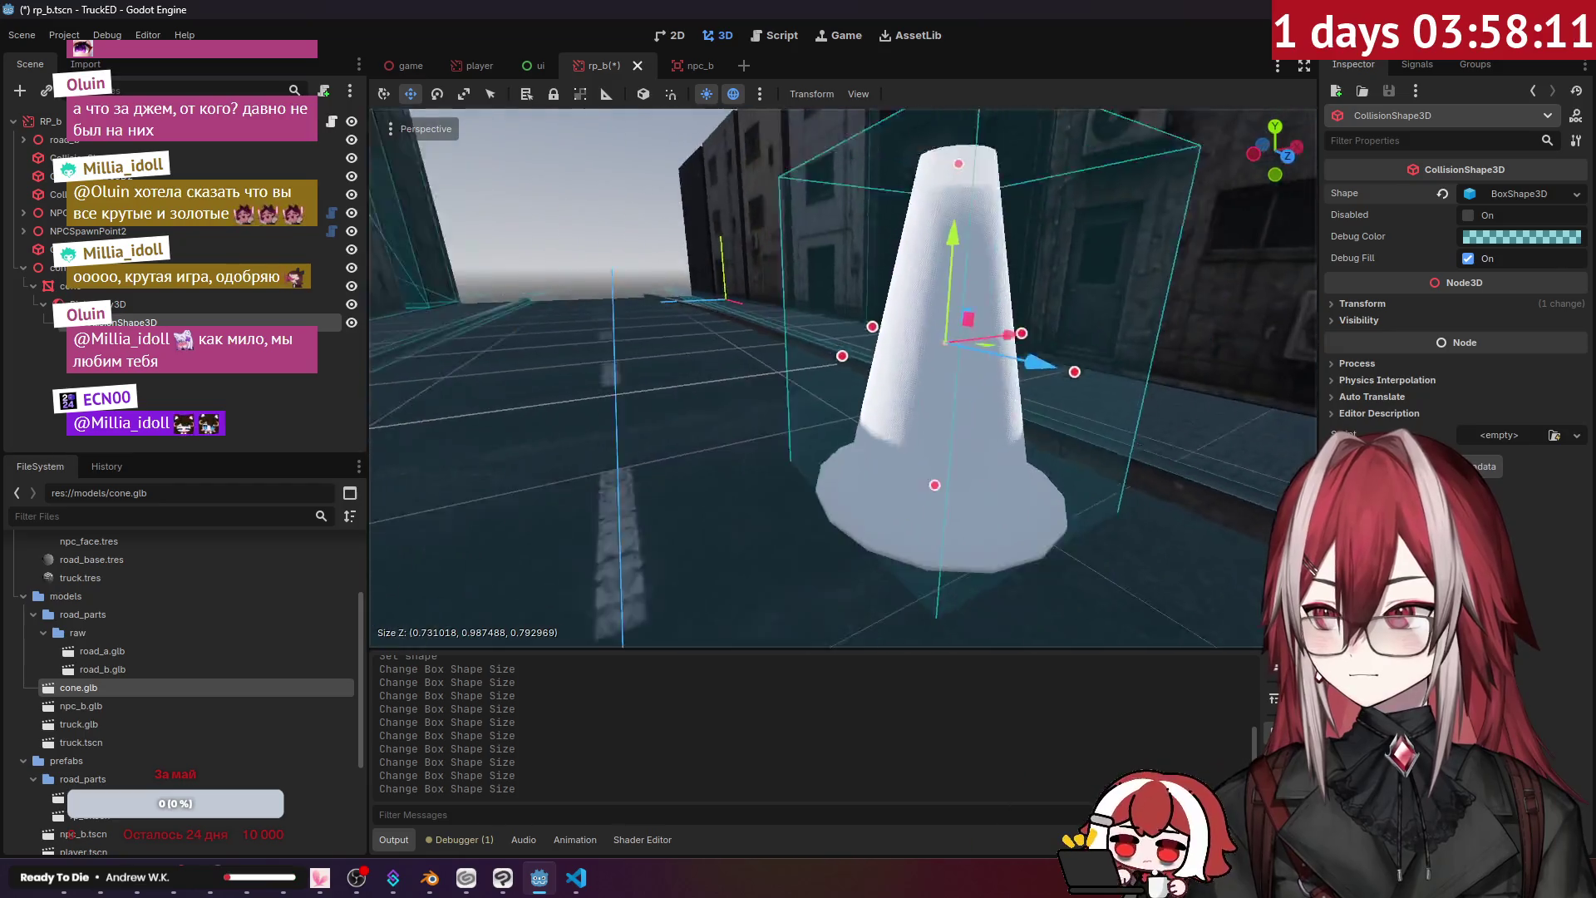
scroll(873, 399, "down", 4)
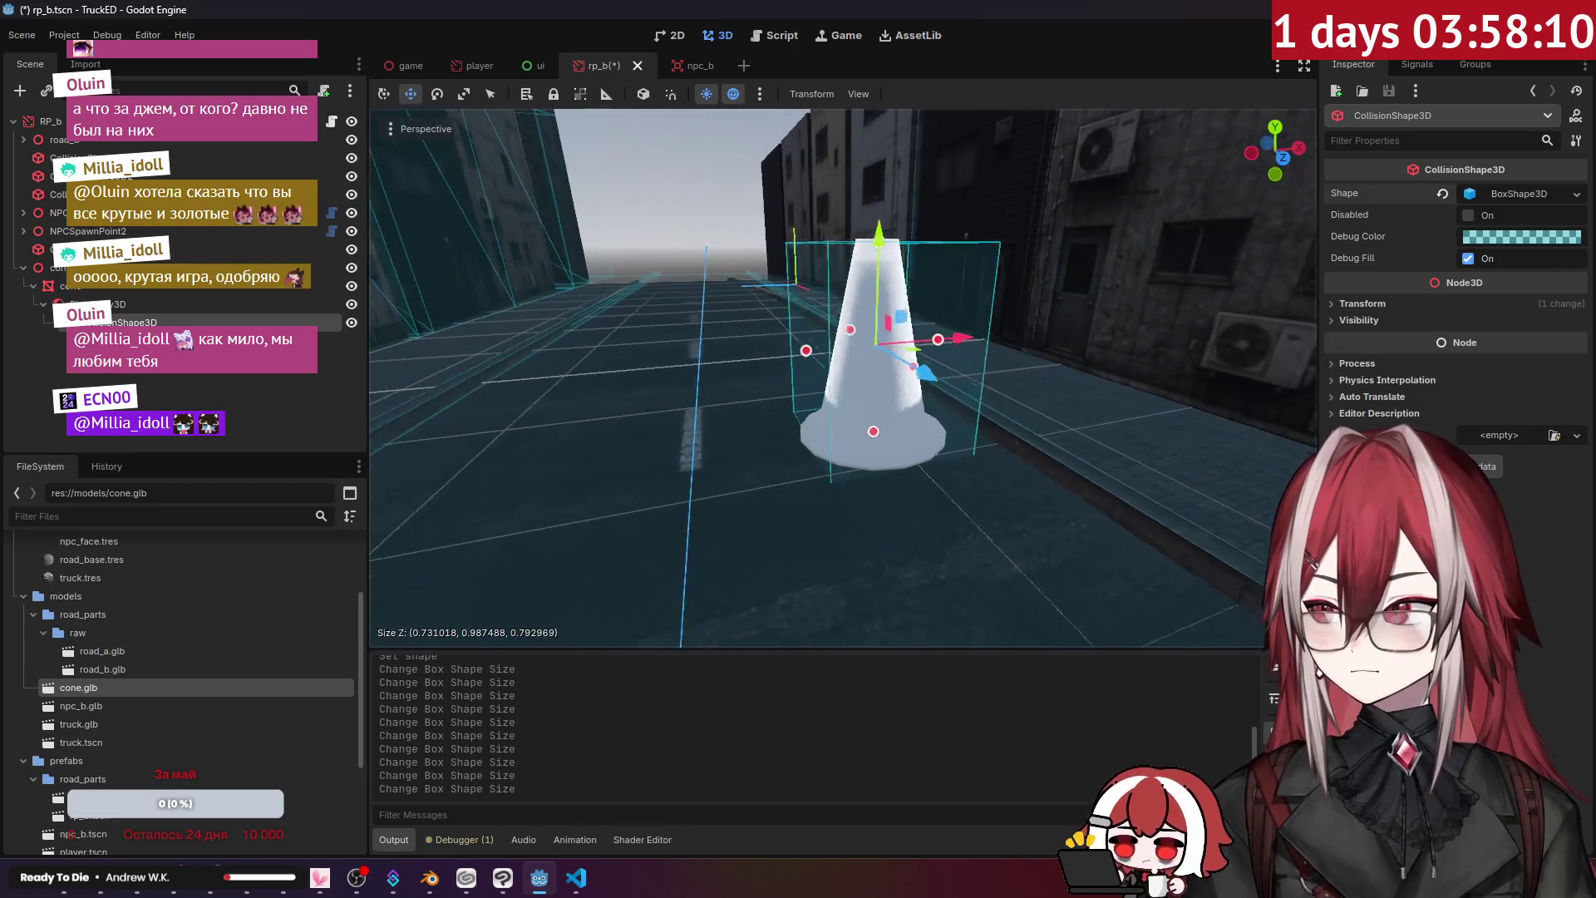
left_click(75, 286)
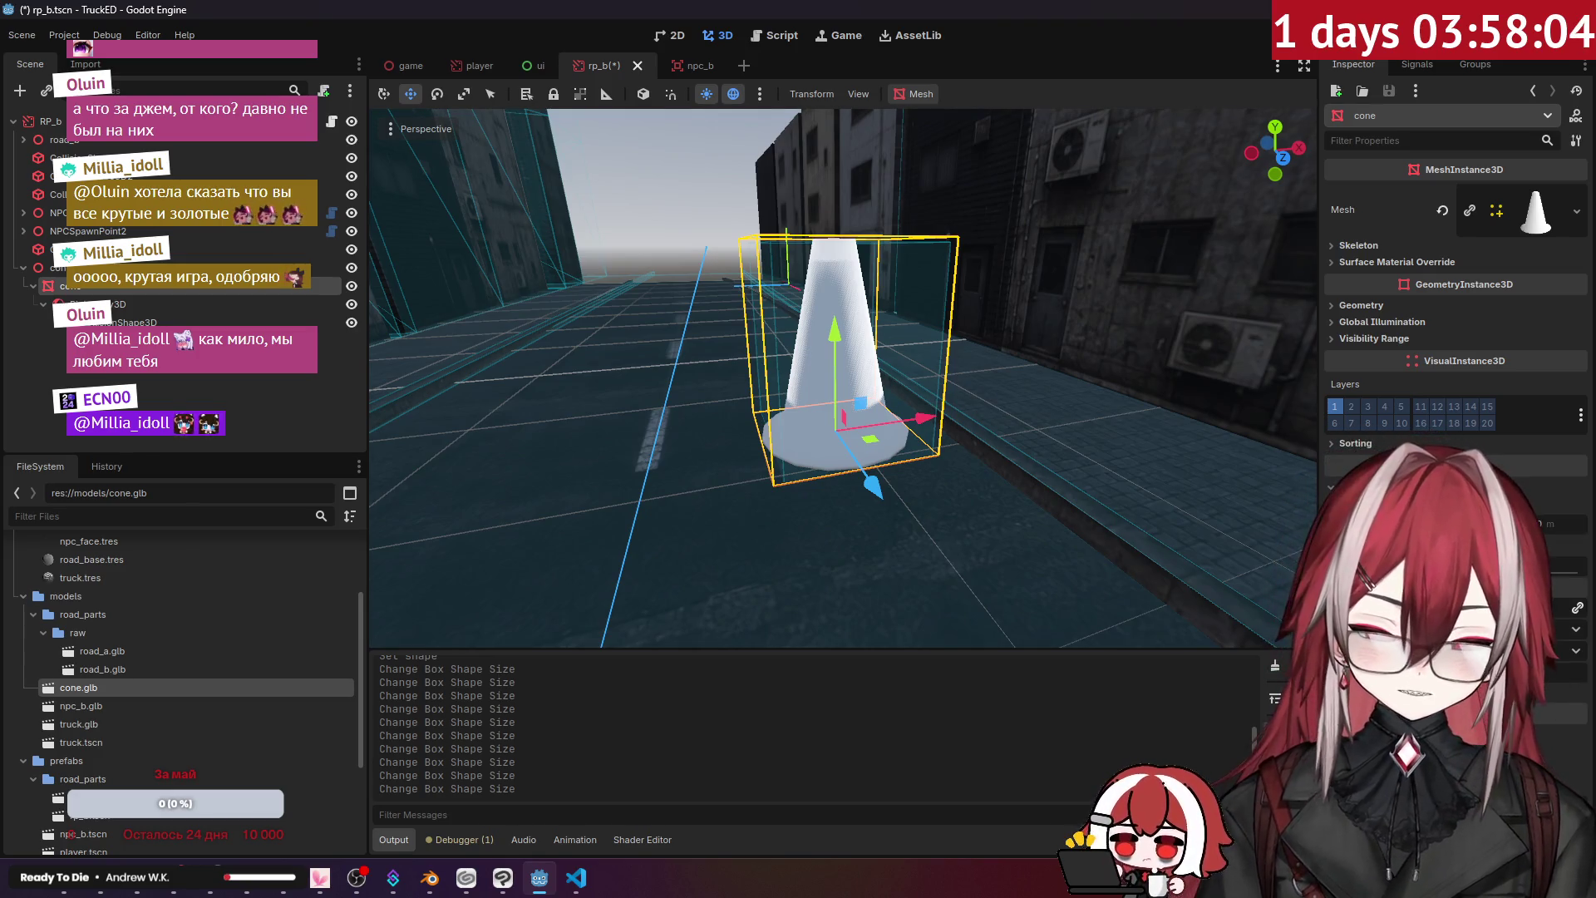
- Scale the traffic cone mesh down
key("Return")
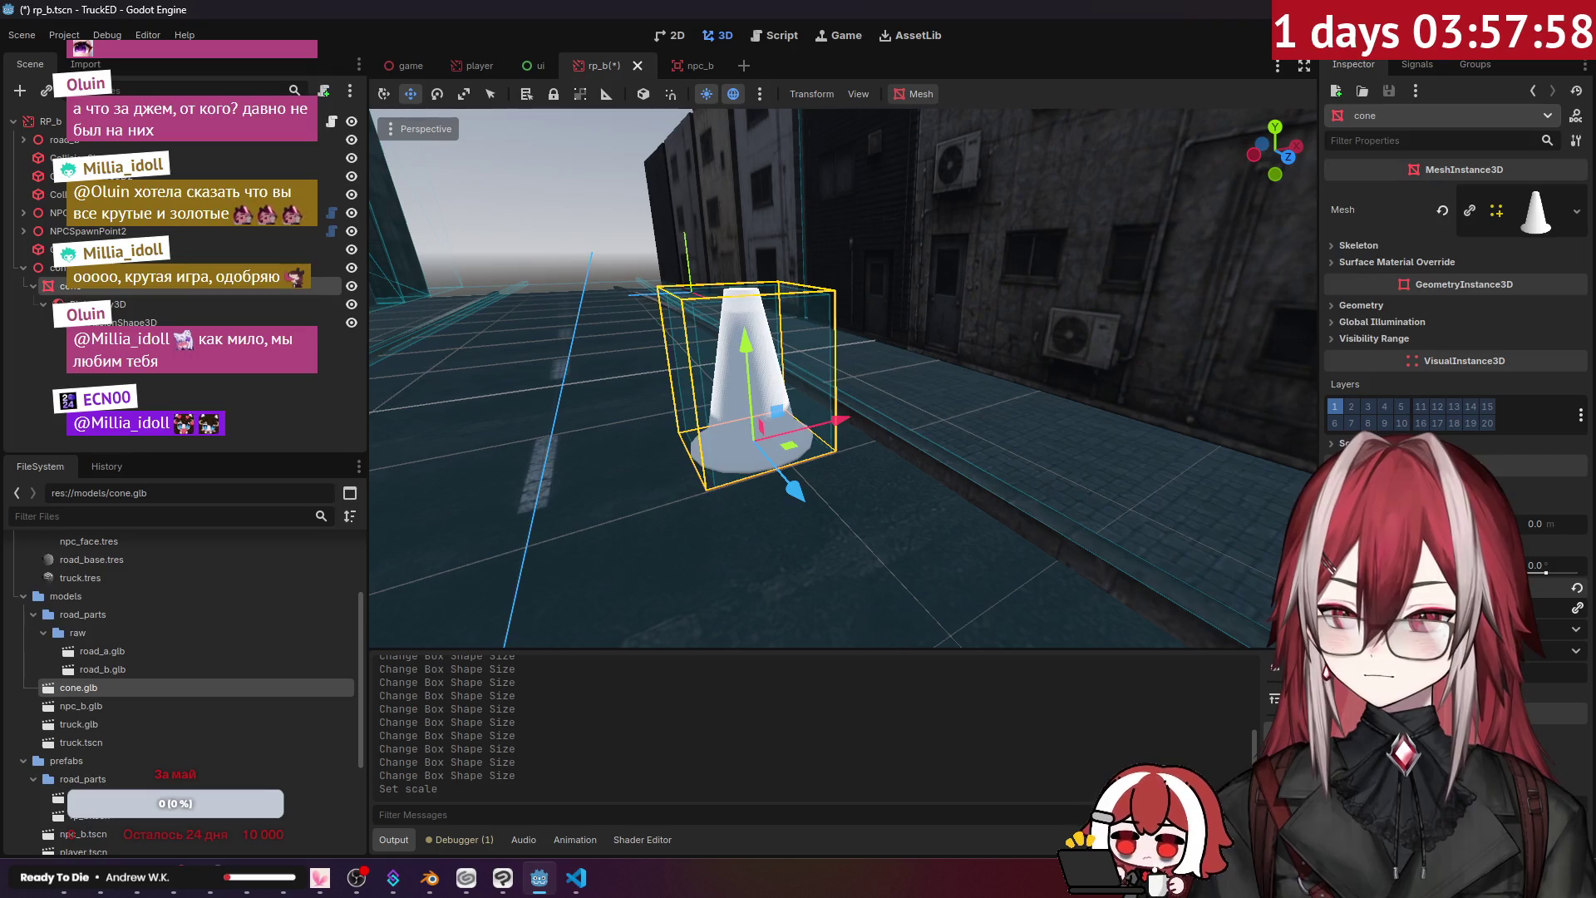
left_click(140, 320)
key("Up")
key("Up")
scroll(153, 596, "up", 3)
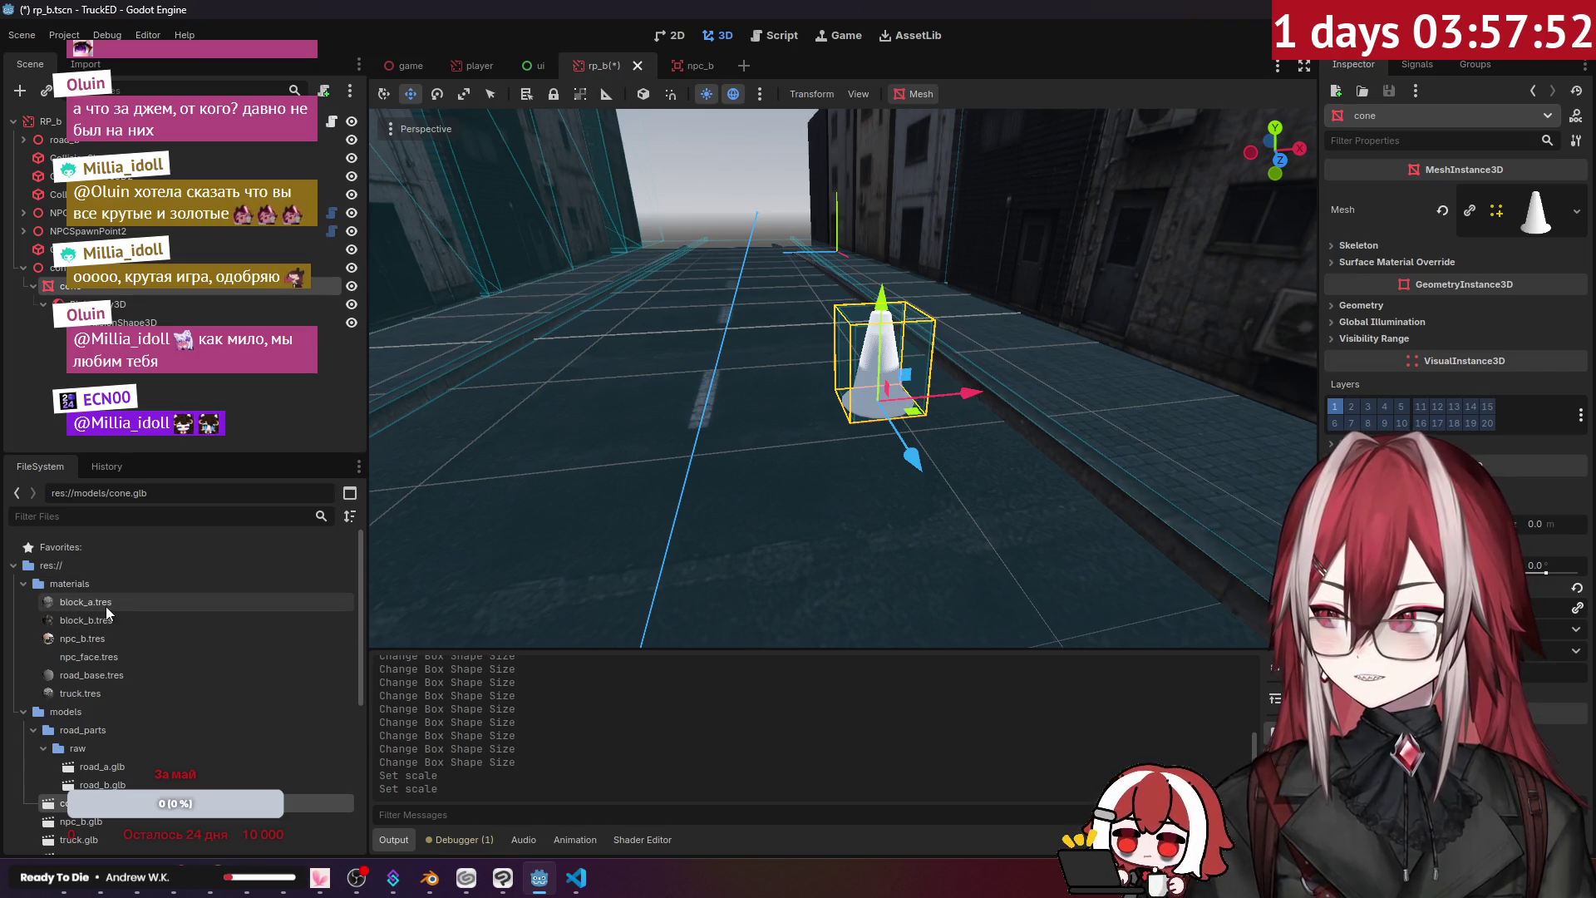
- Apply the block_a.tres material to the cone for red-and-white stripes
mouse_move(104, 611)
left_mouse_down()
mouse_move(731, 464)
mouse_move(877, 374)
left_mouse_up()
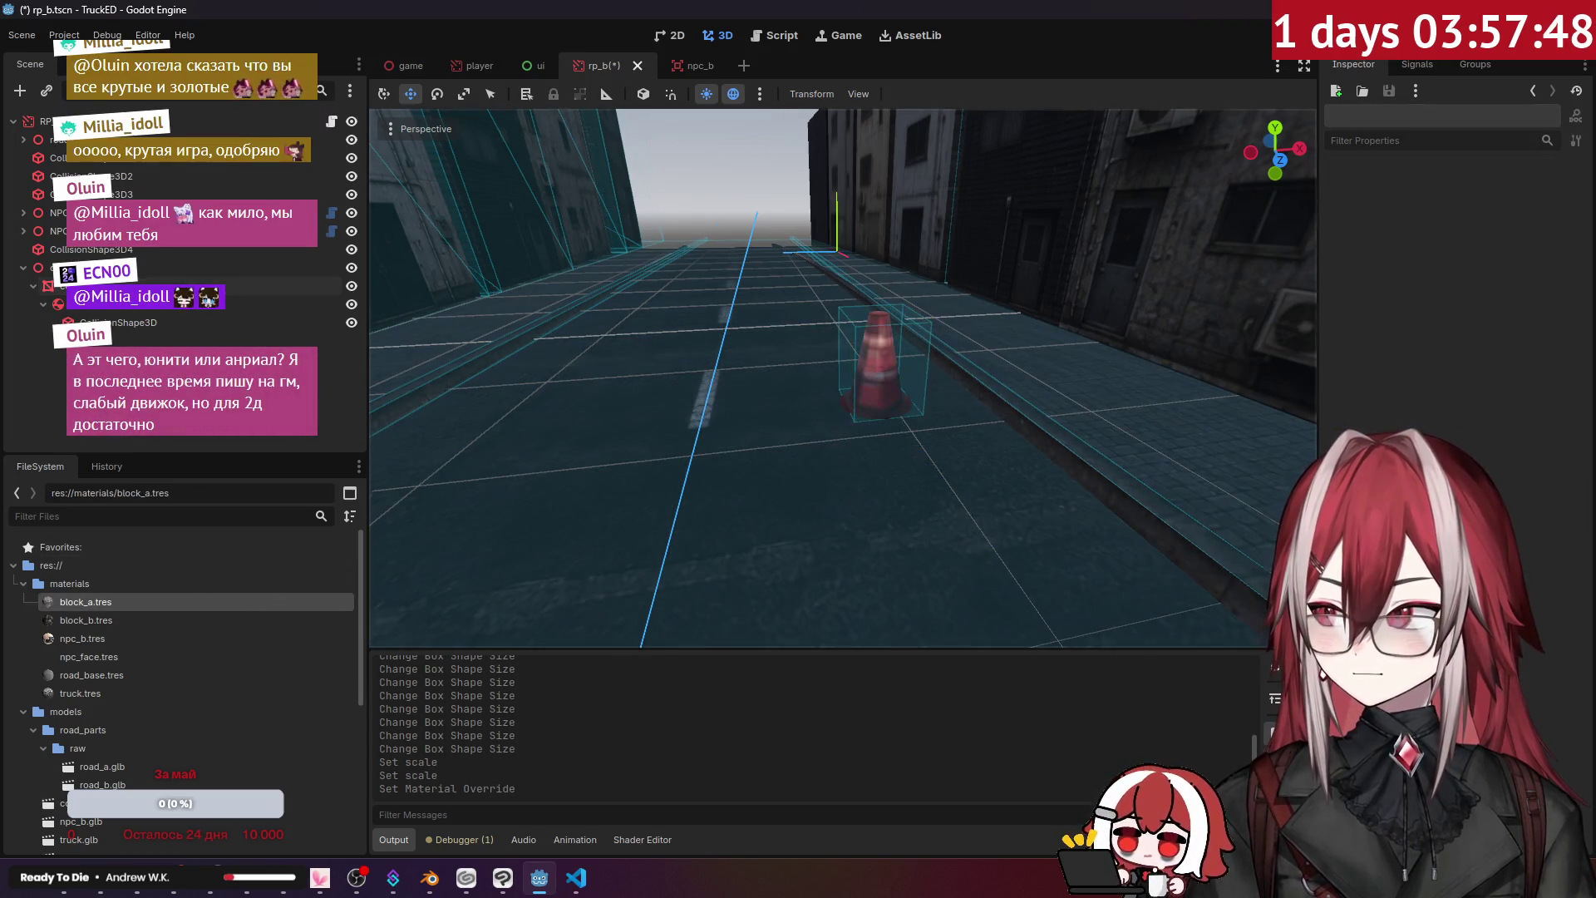
key("f")
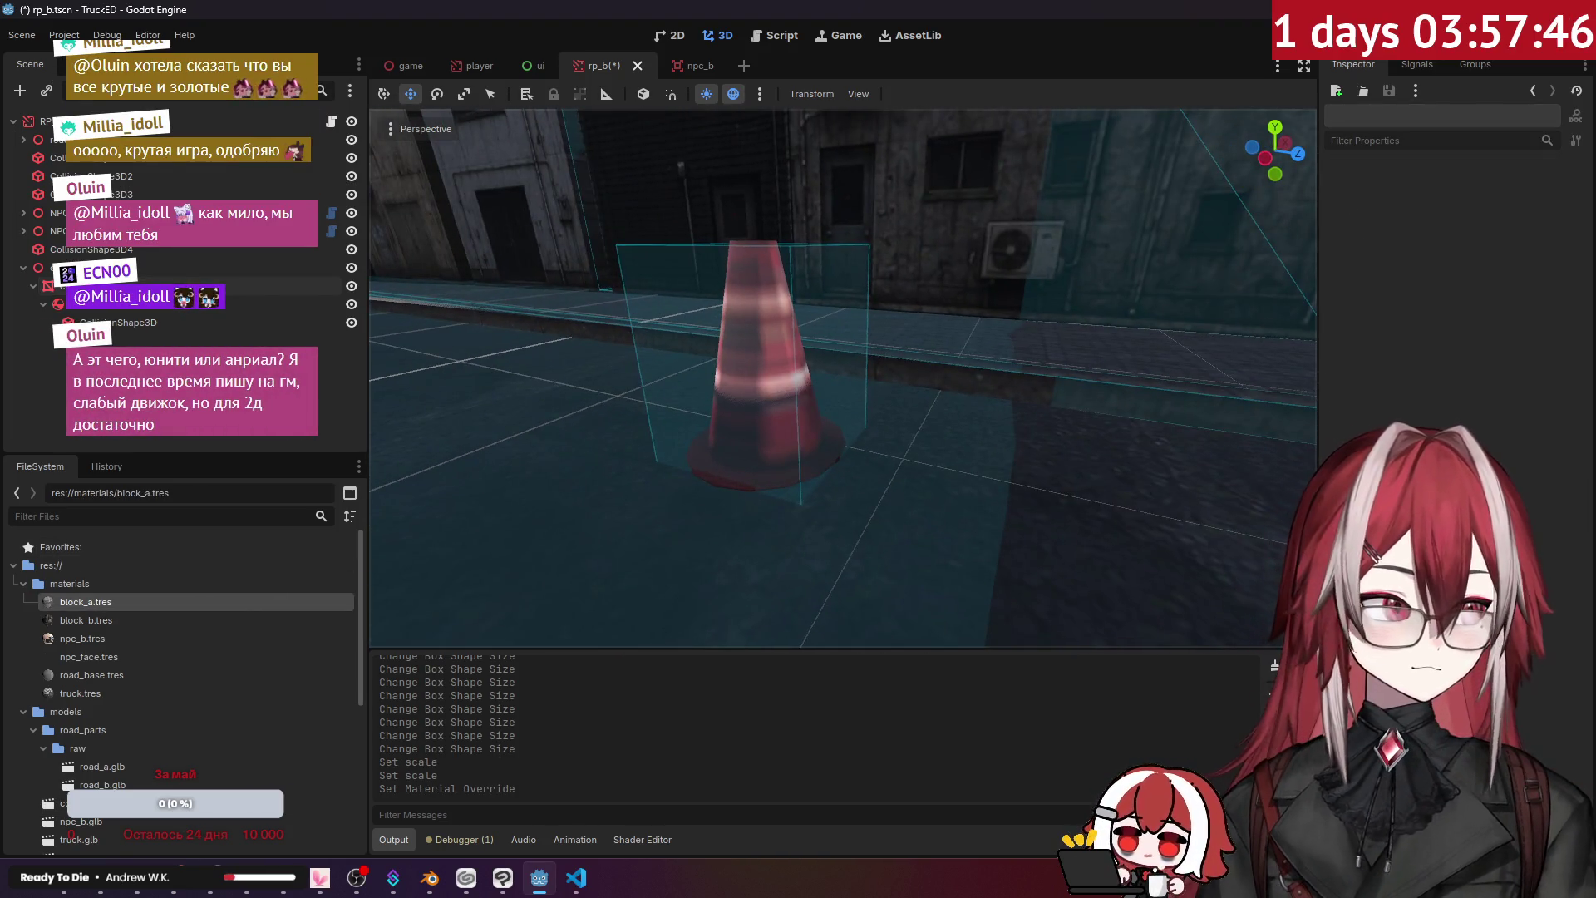
scroll(843, 378, "down", 3)
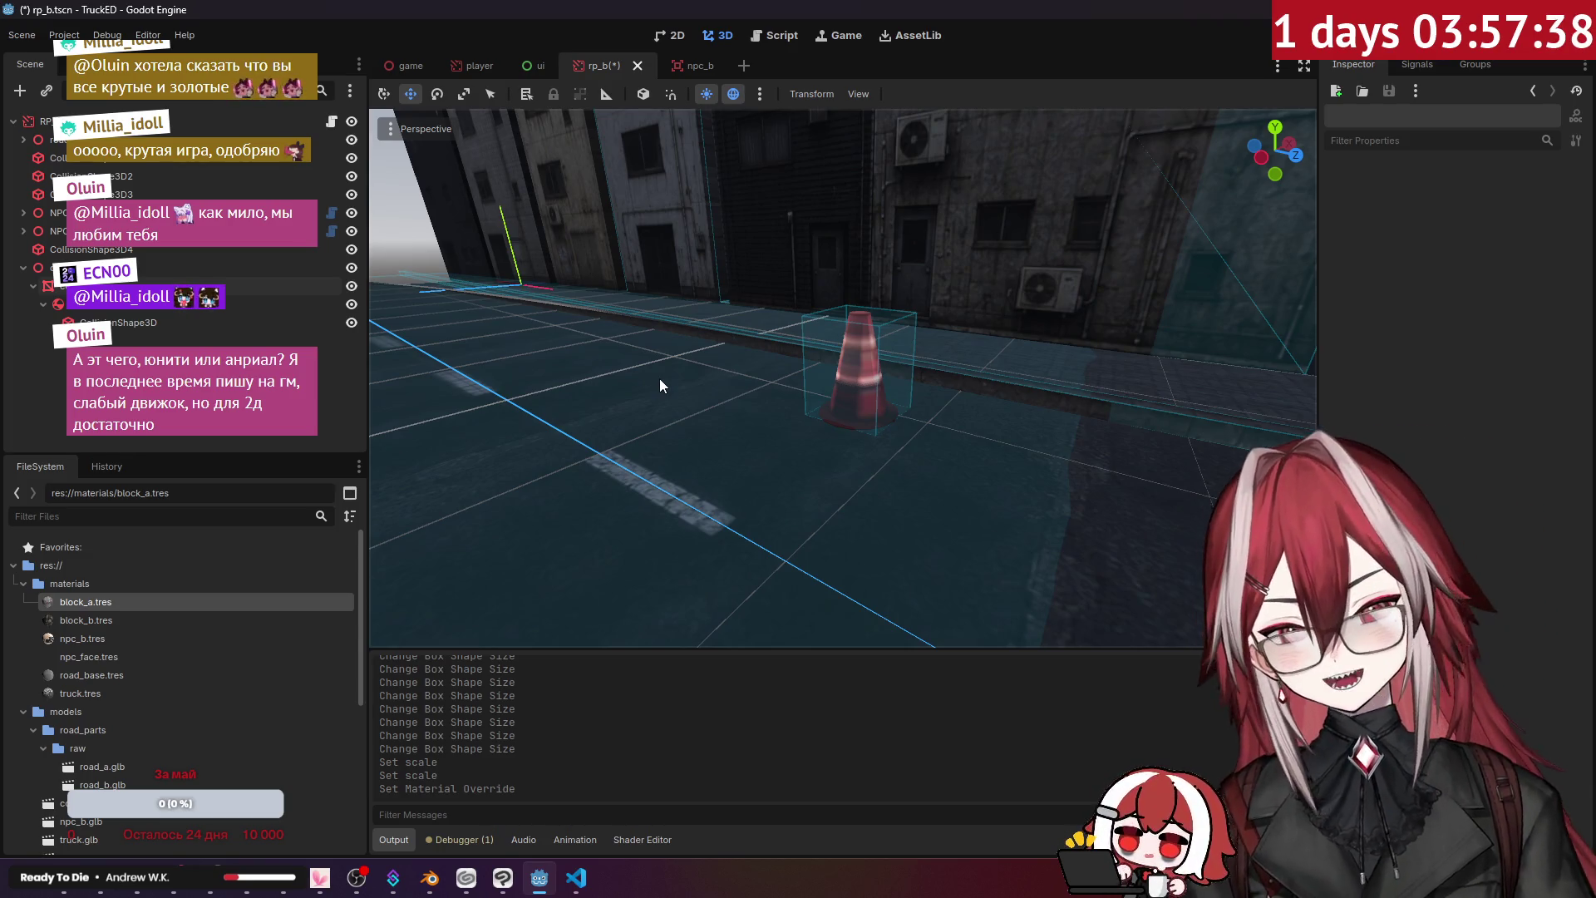
- Start saving the cone node's branch as a separate scene
left_click(41, 267)
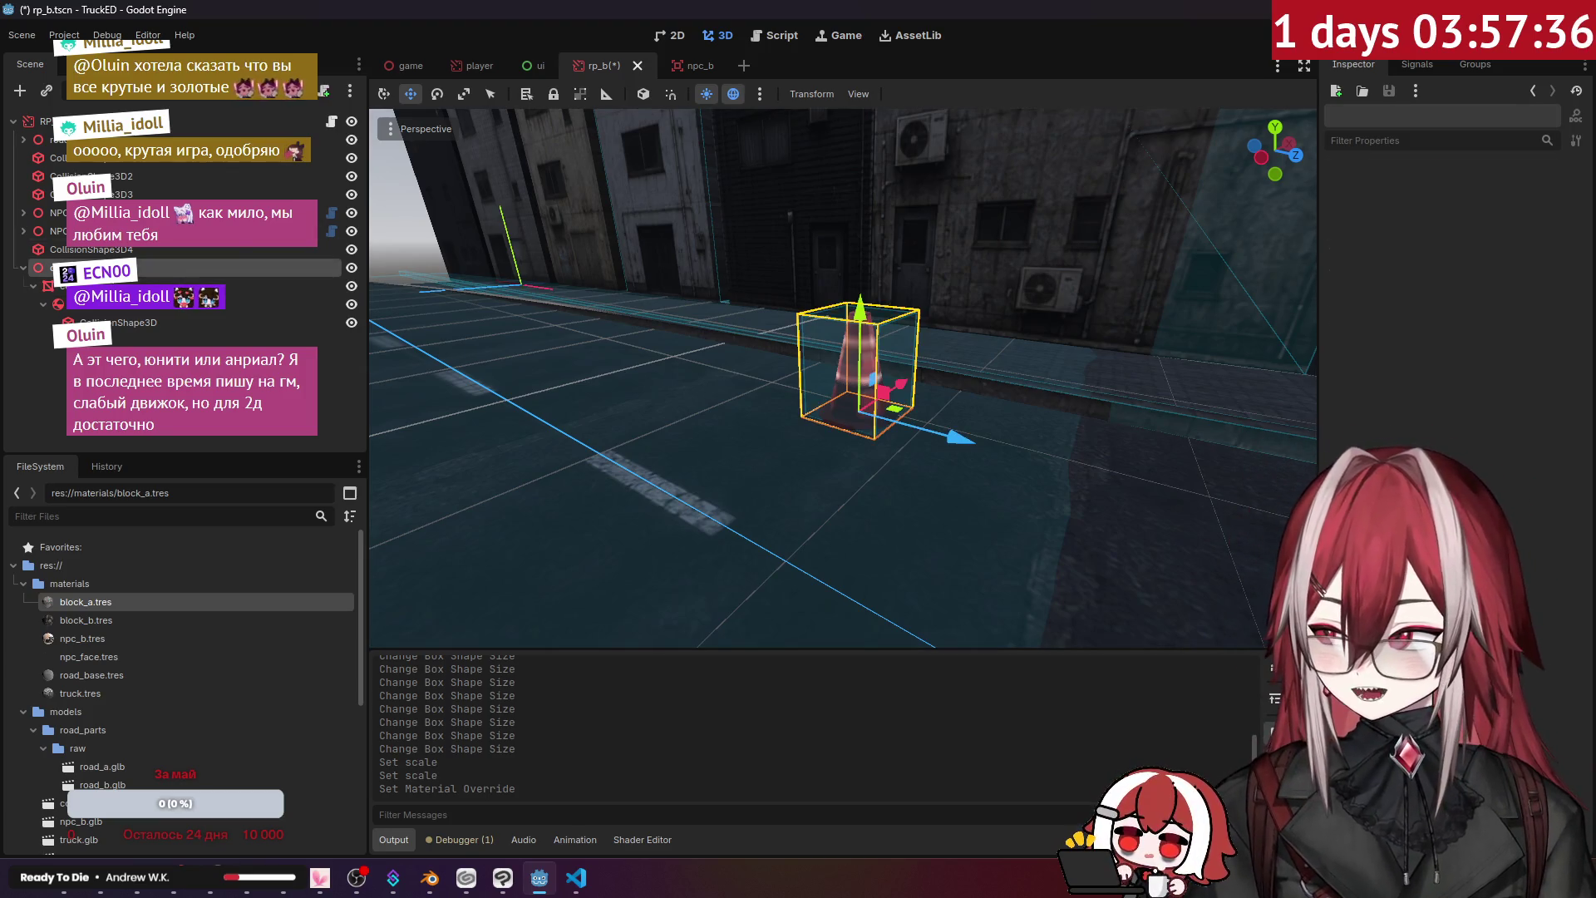
left_click(48, 286)
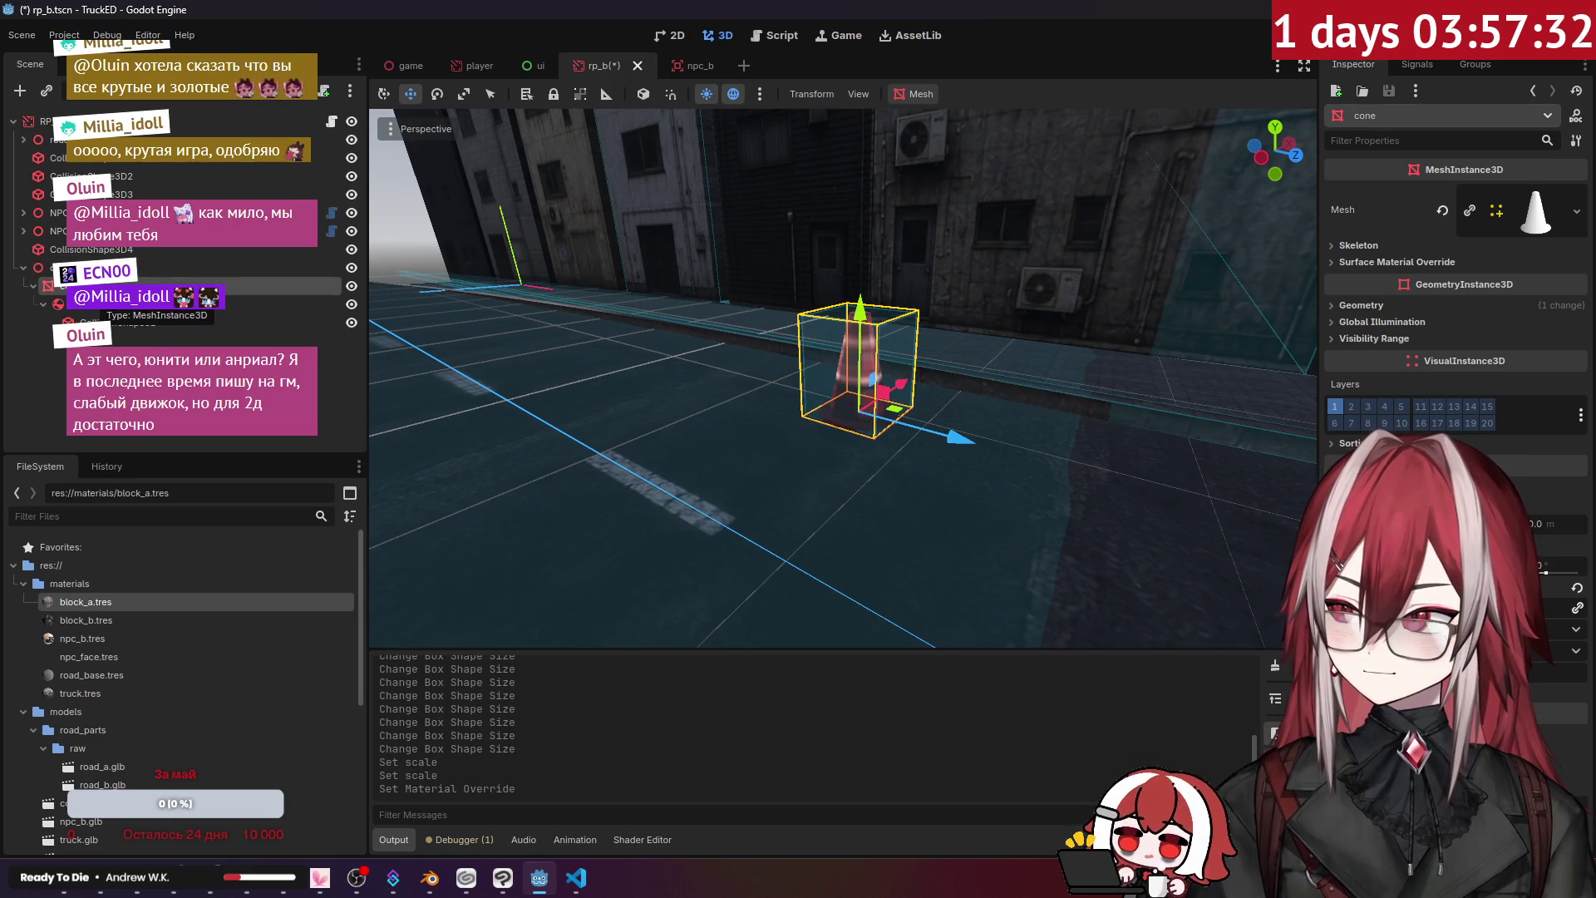
right_click(109, 267)
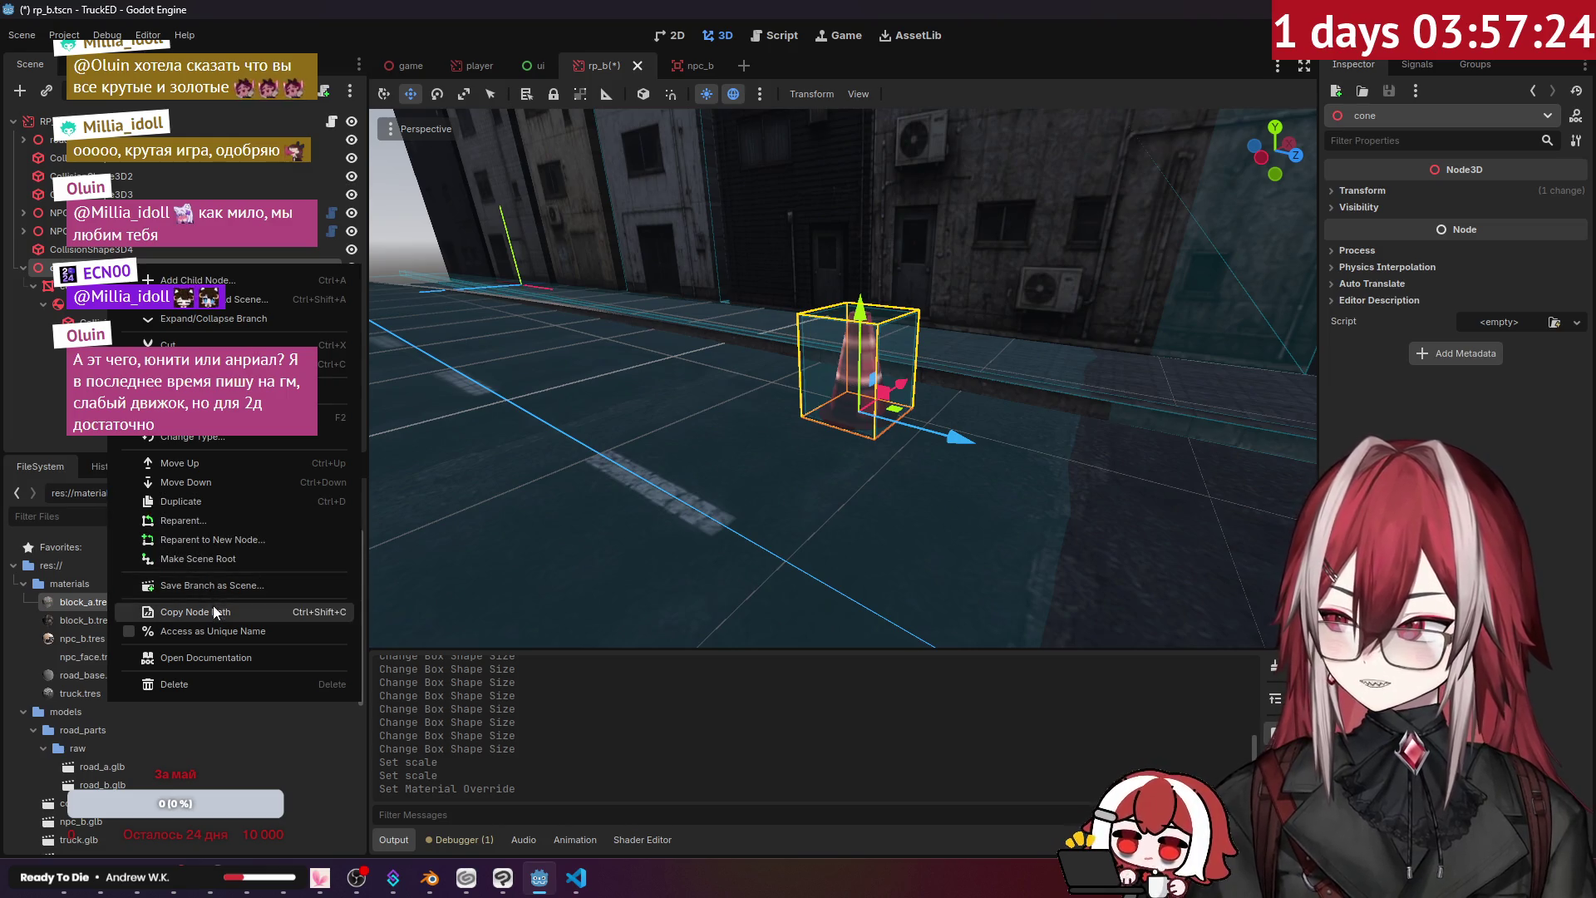
left_click(224, 583)
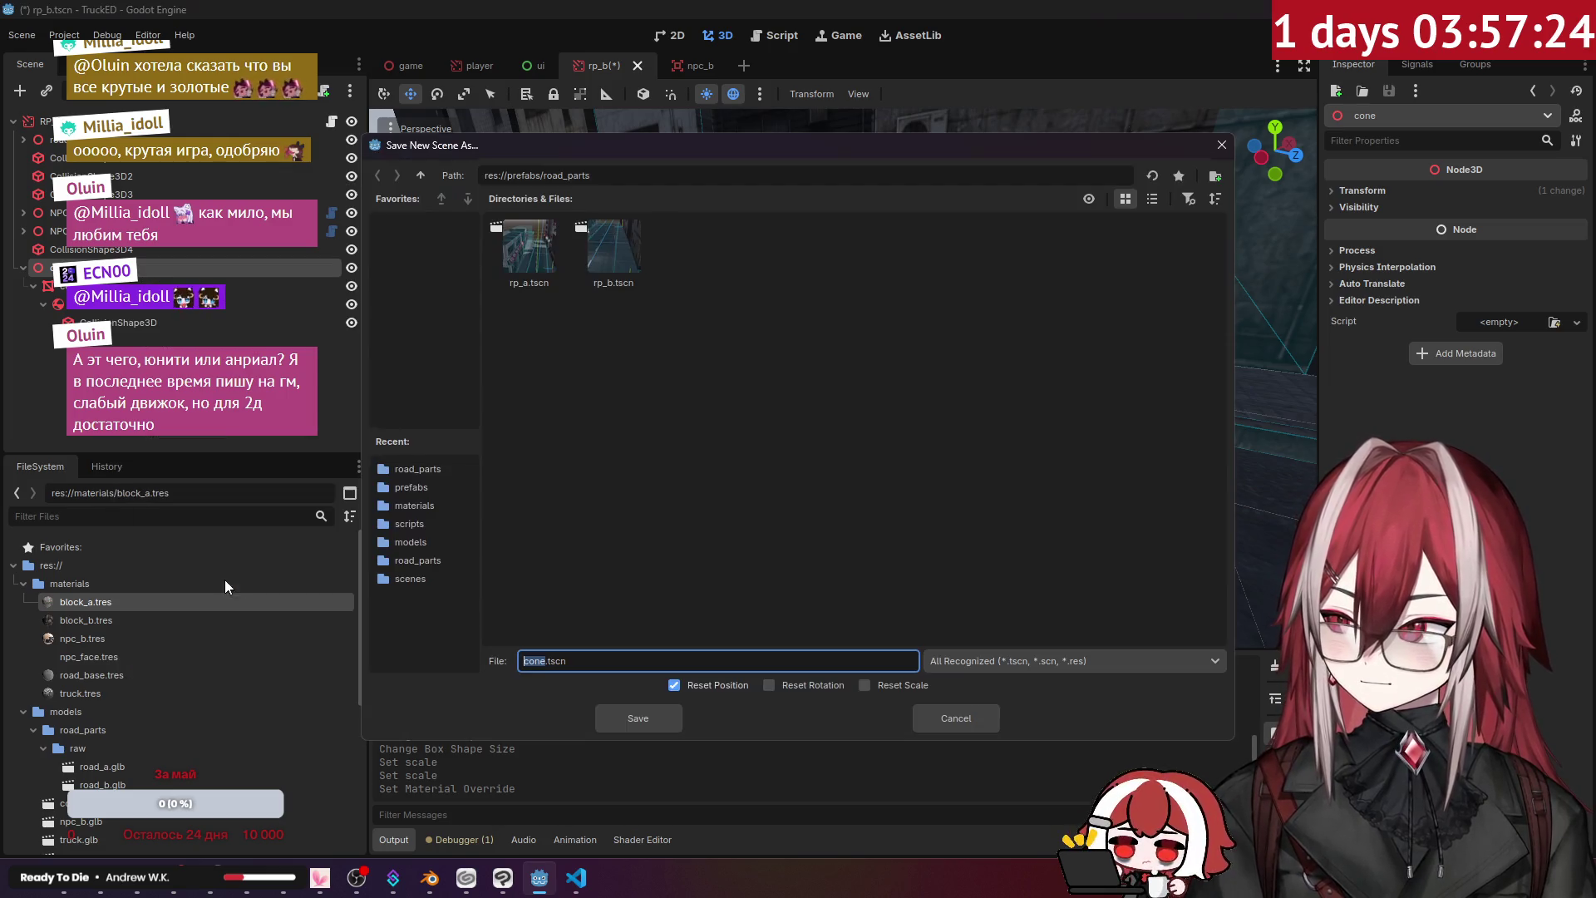
- Save cone.tscn in res://prefabs, delete the cone node from the road part, and switch to VS Code
left_click(422, 176)
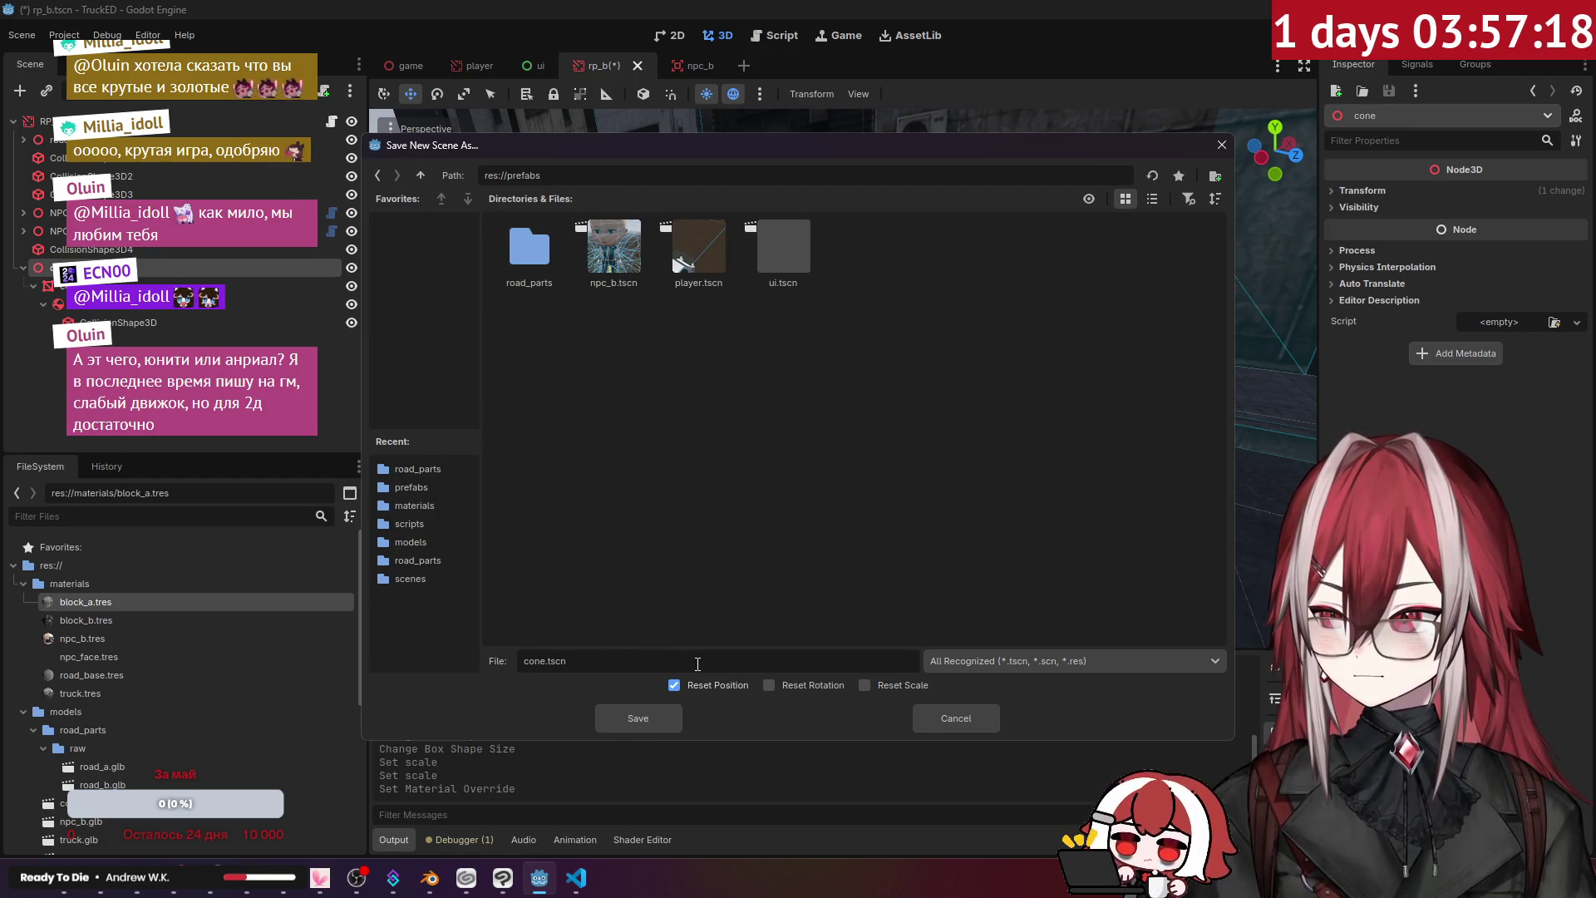
left_click(636, 718)
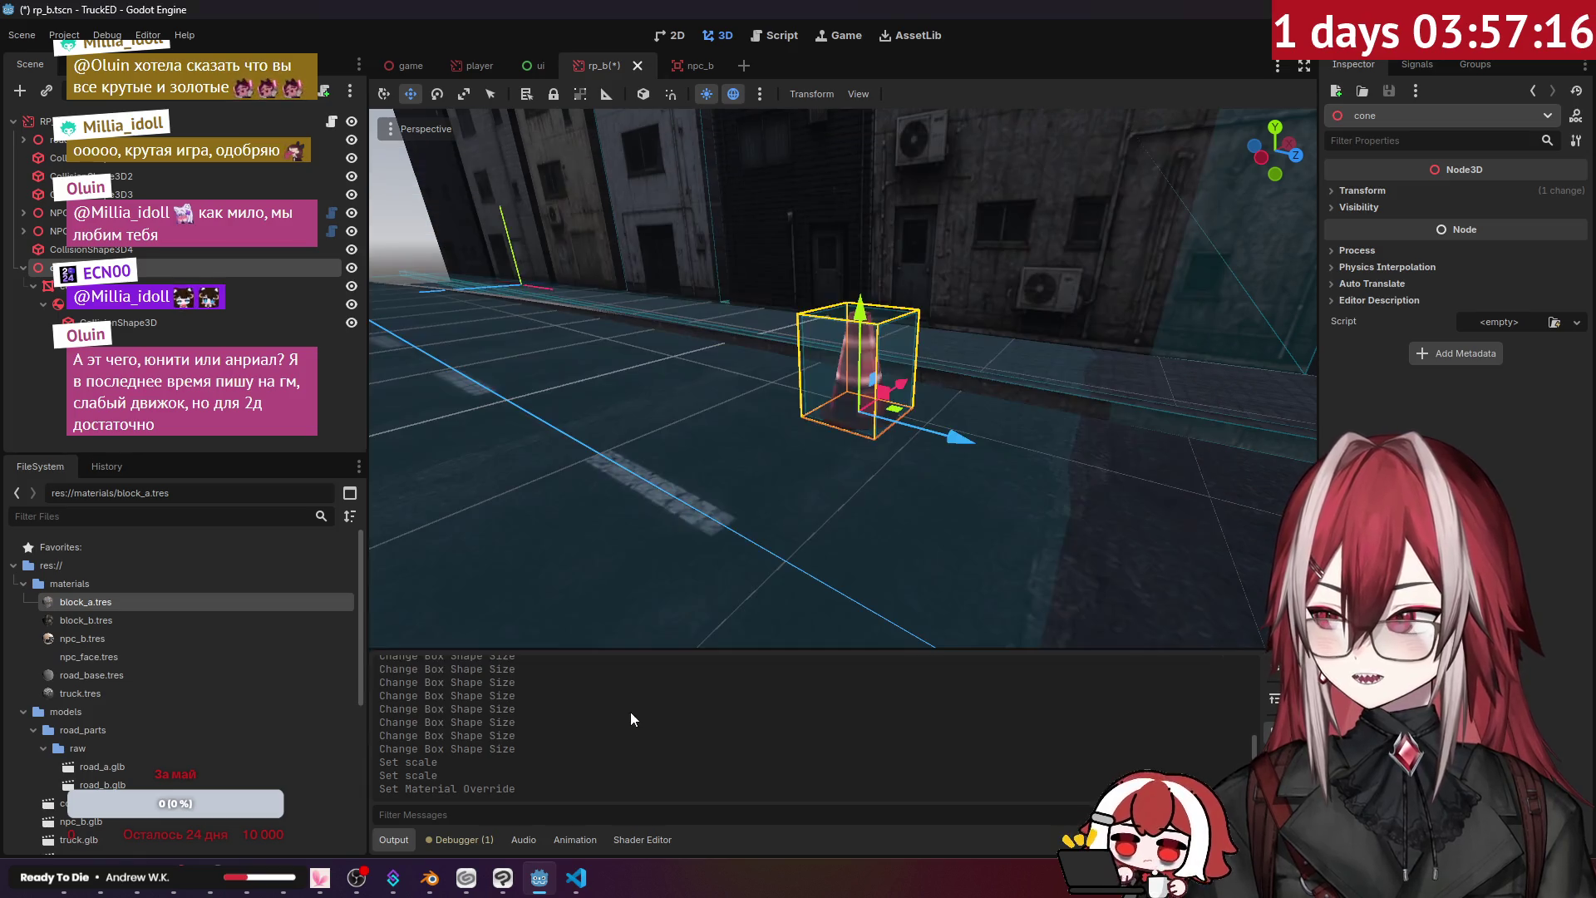
key("Delete")
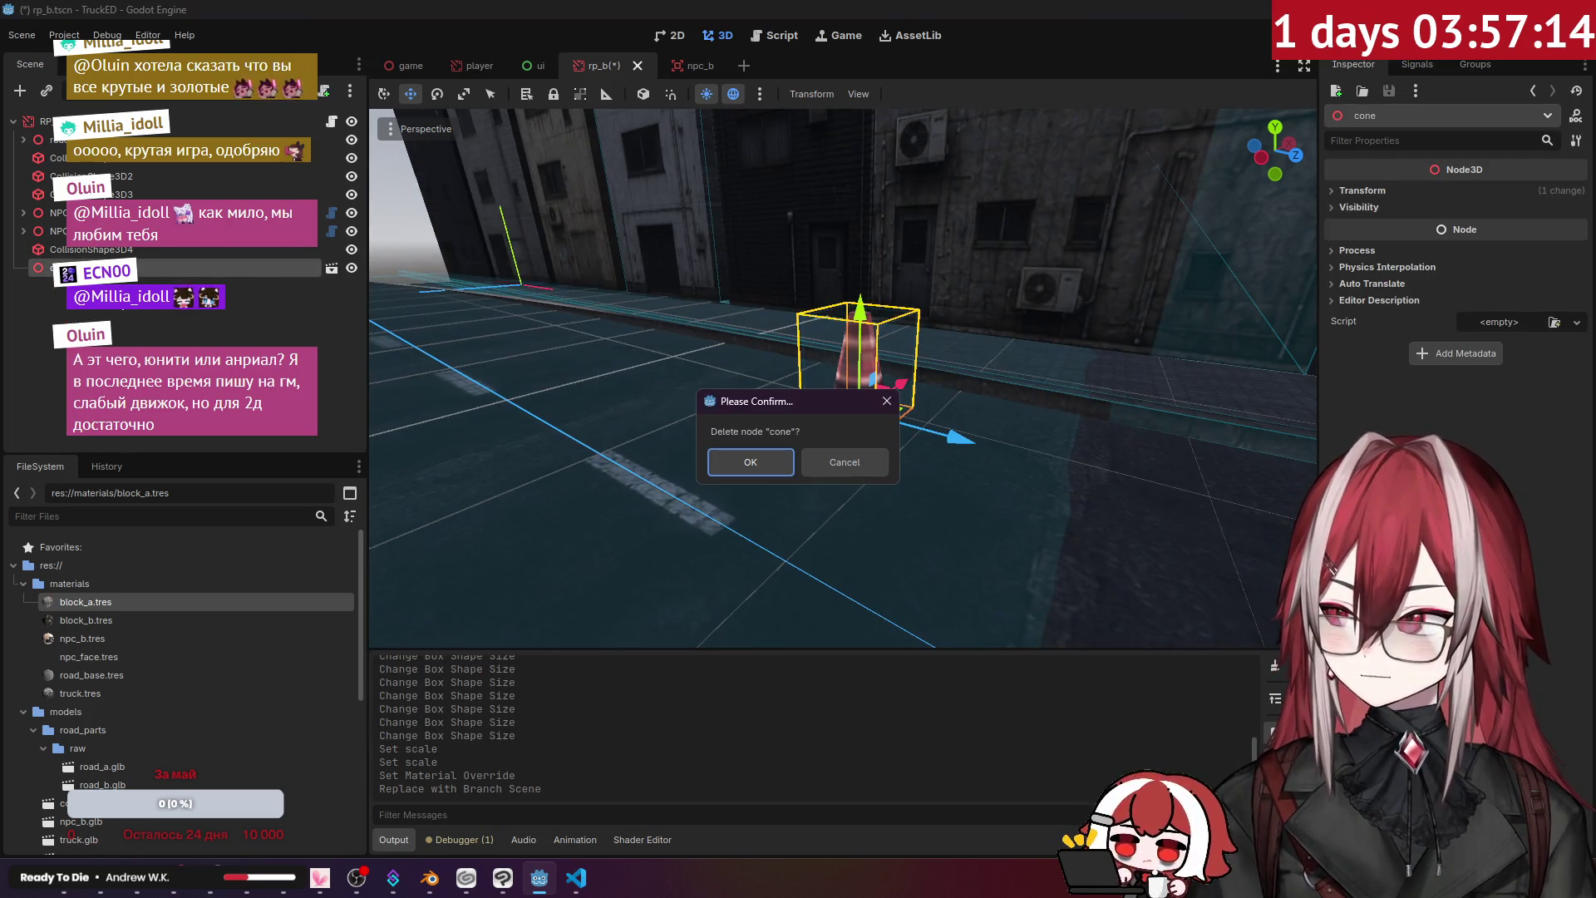
key("Return")
left_click(575, 878)
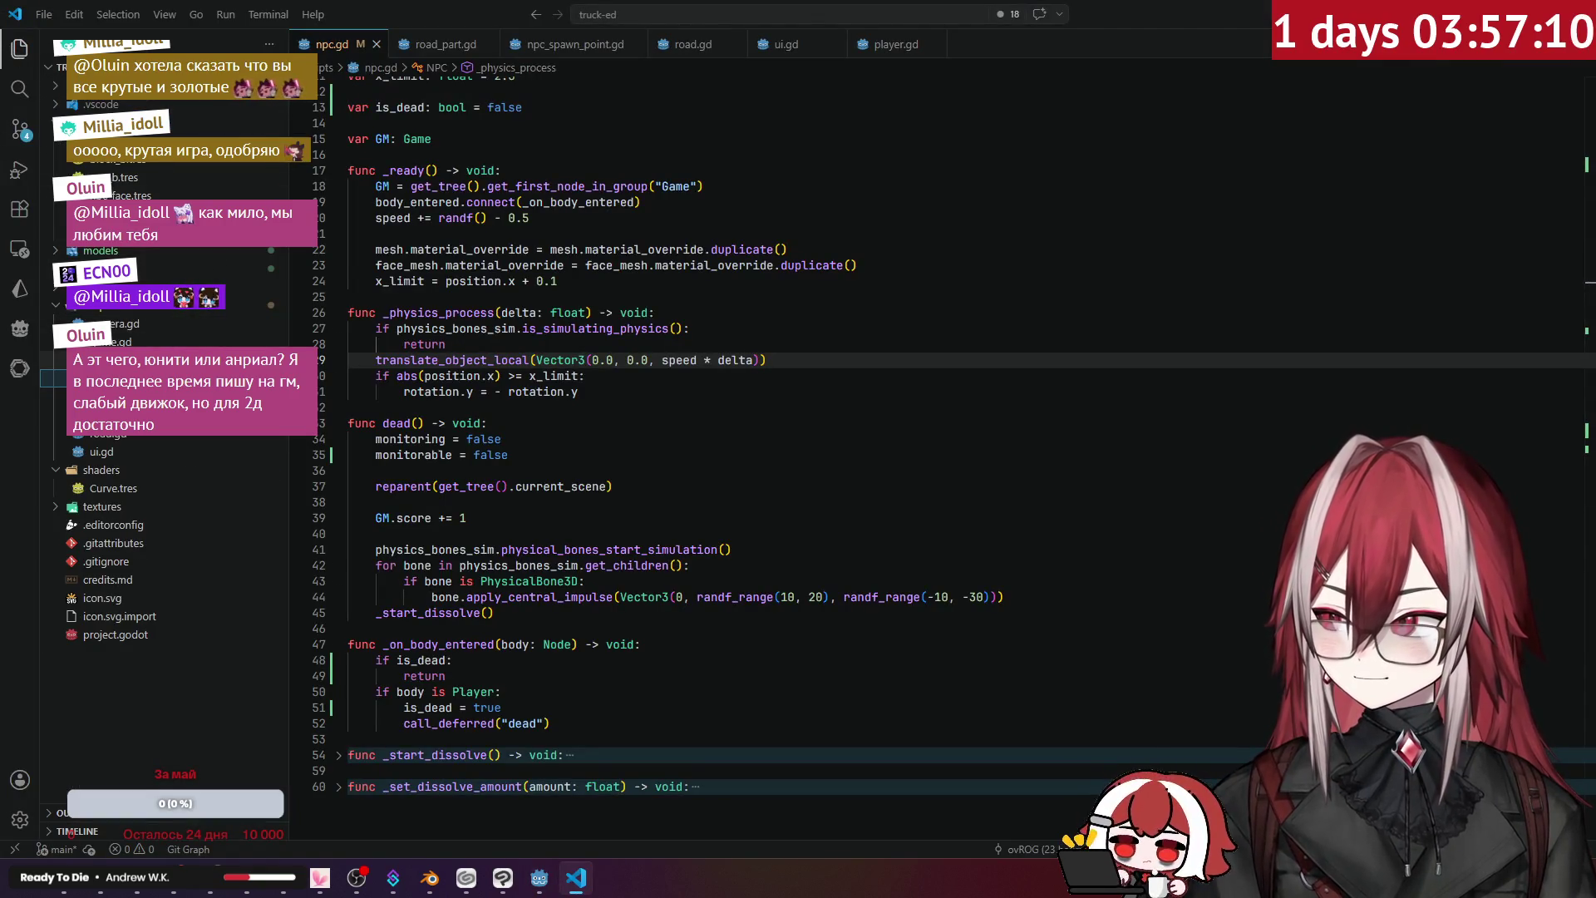
- Create a new objects_spawn_point.gd file in the scripts folder
left_click(575, 44)
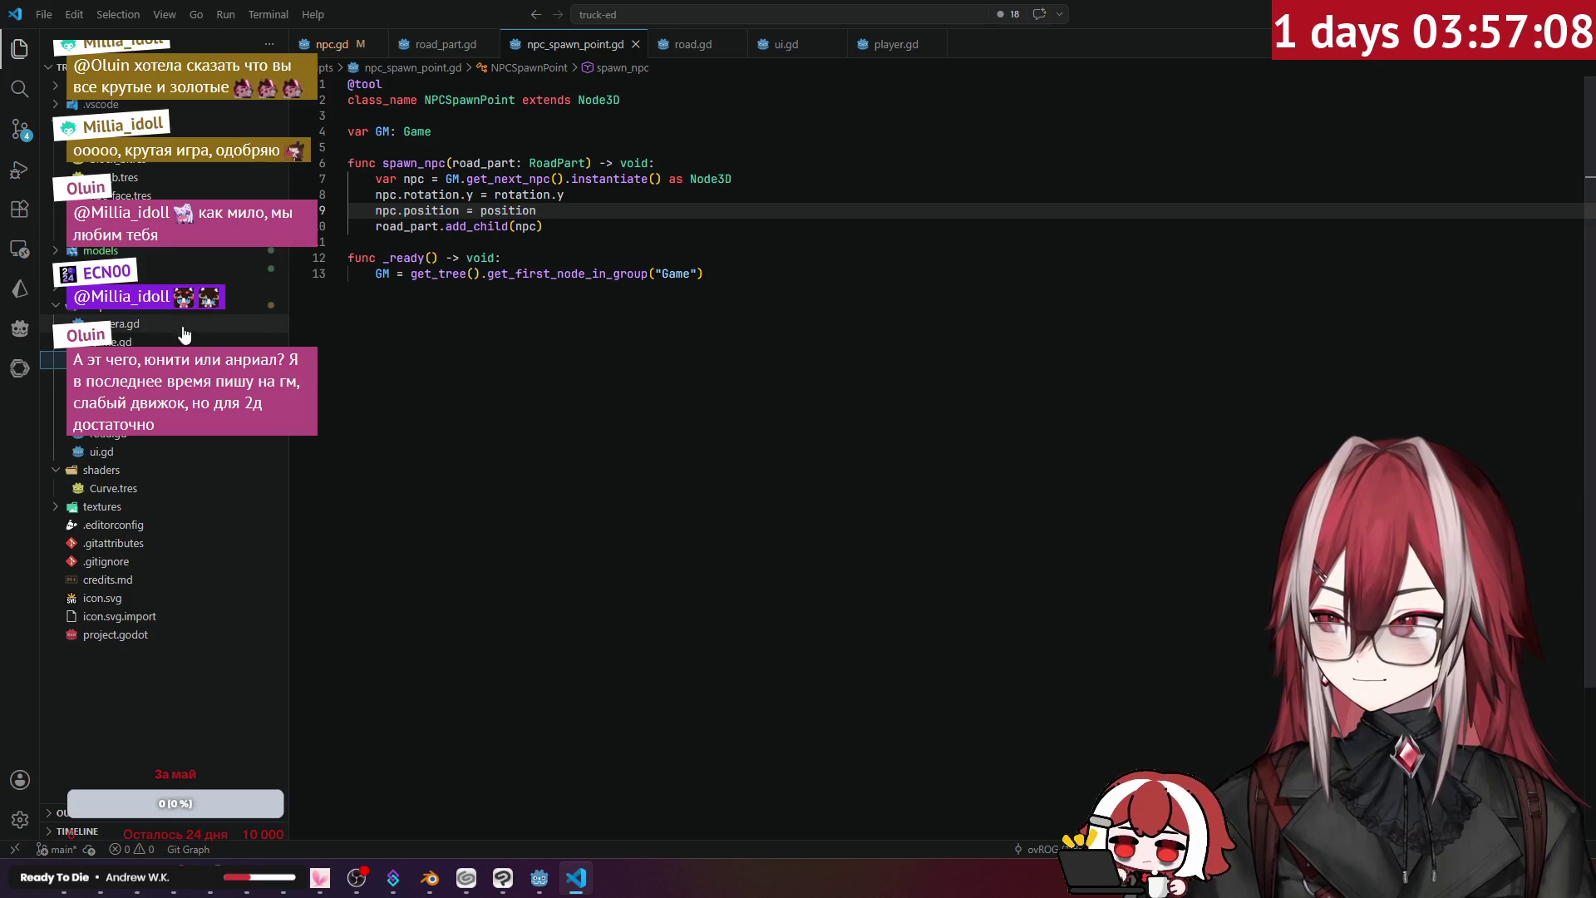
right_click(143, 305)
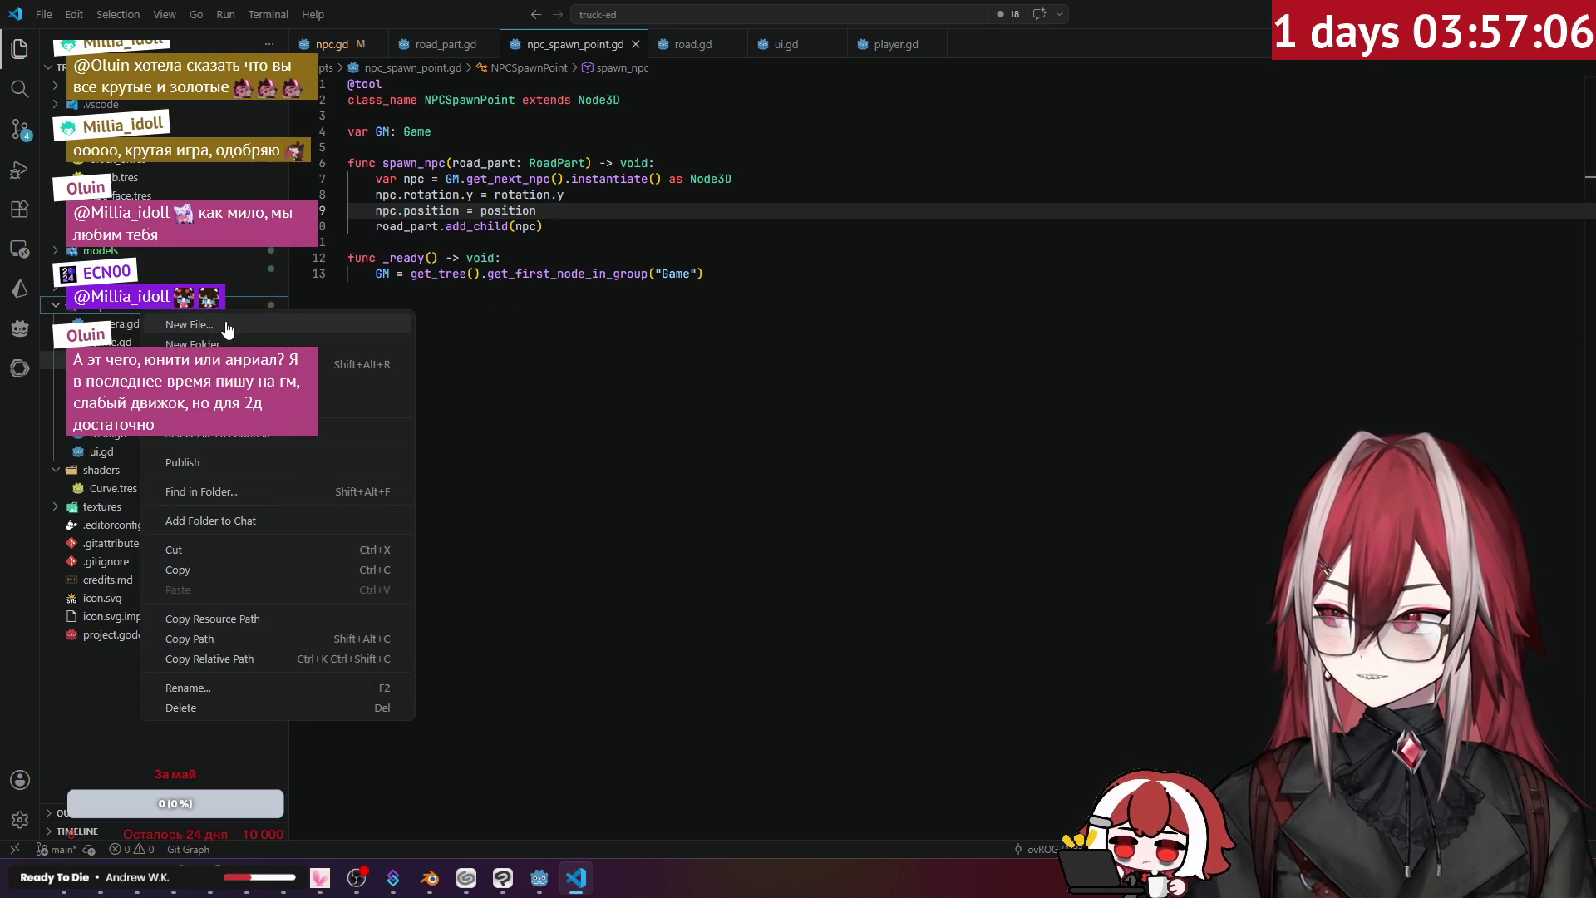
left_click(222, 327)
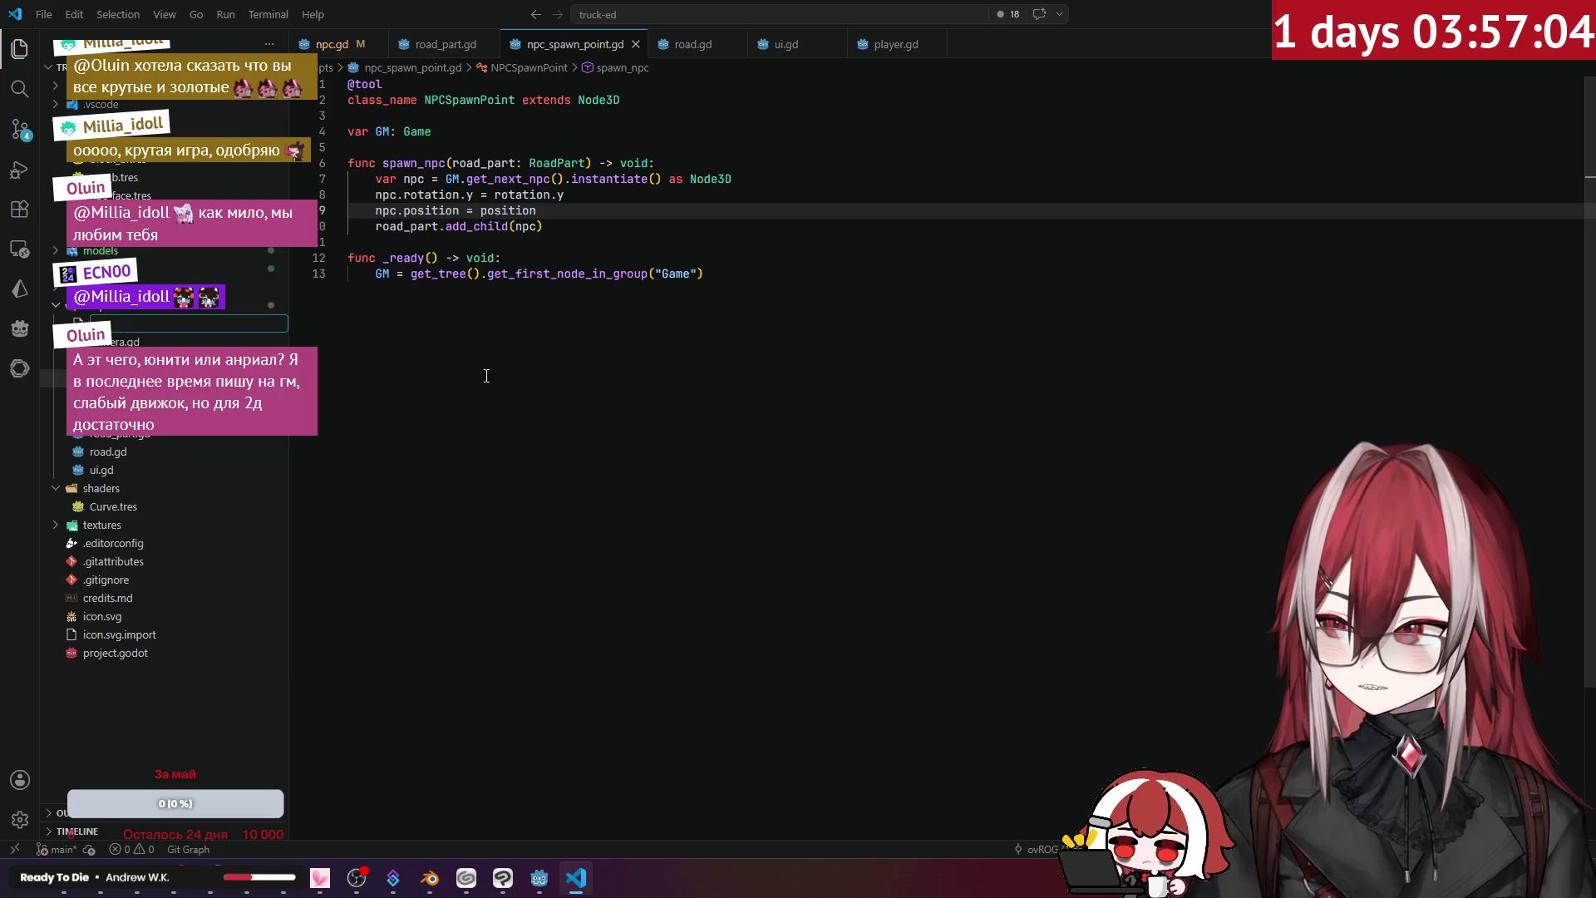
type("truck")
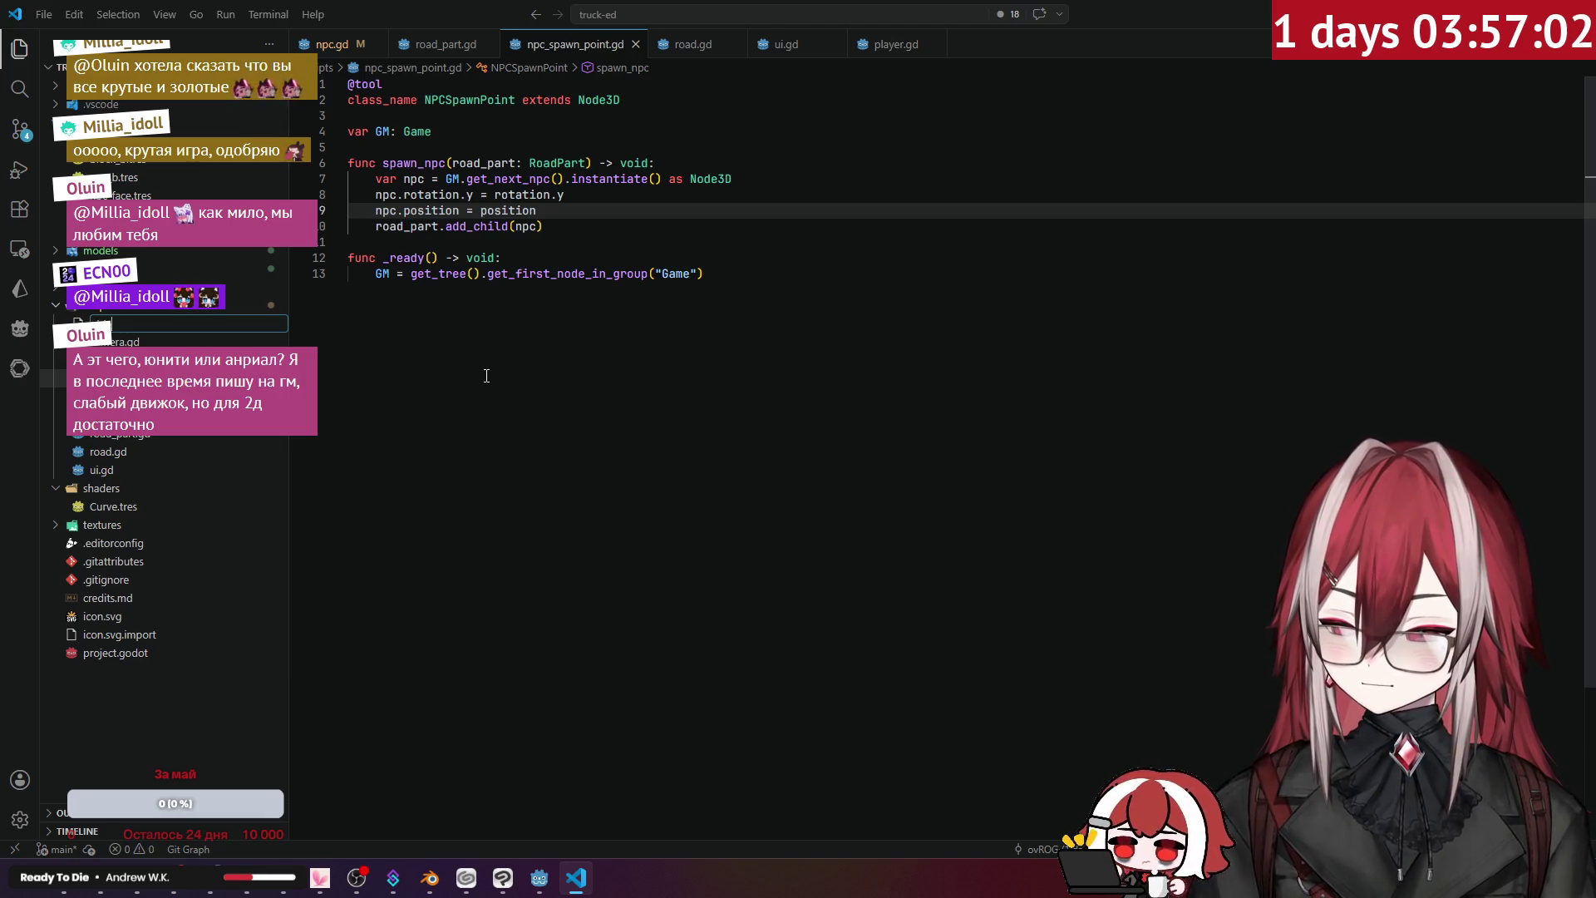
type("s_")
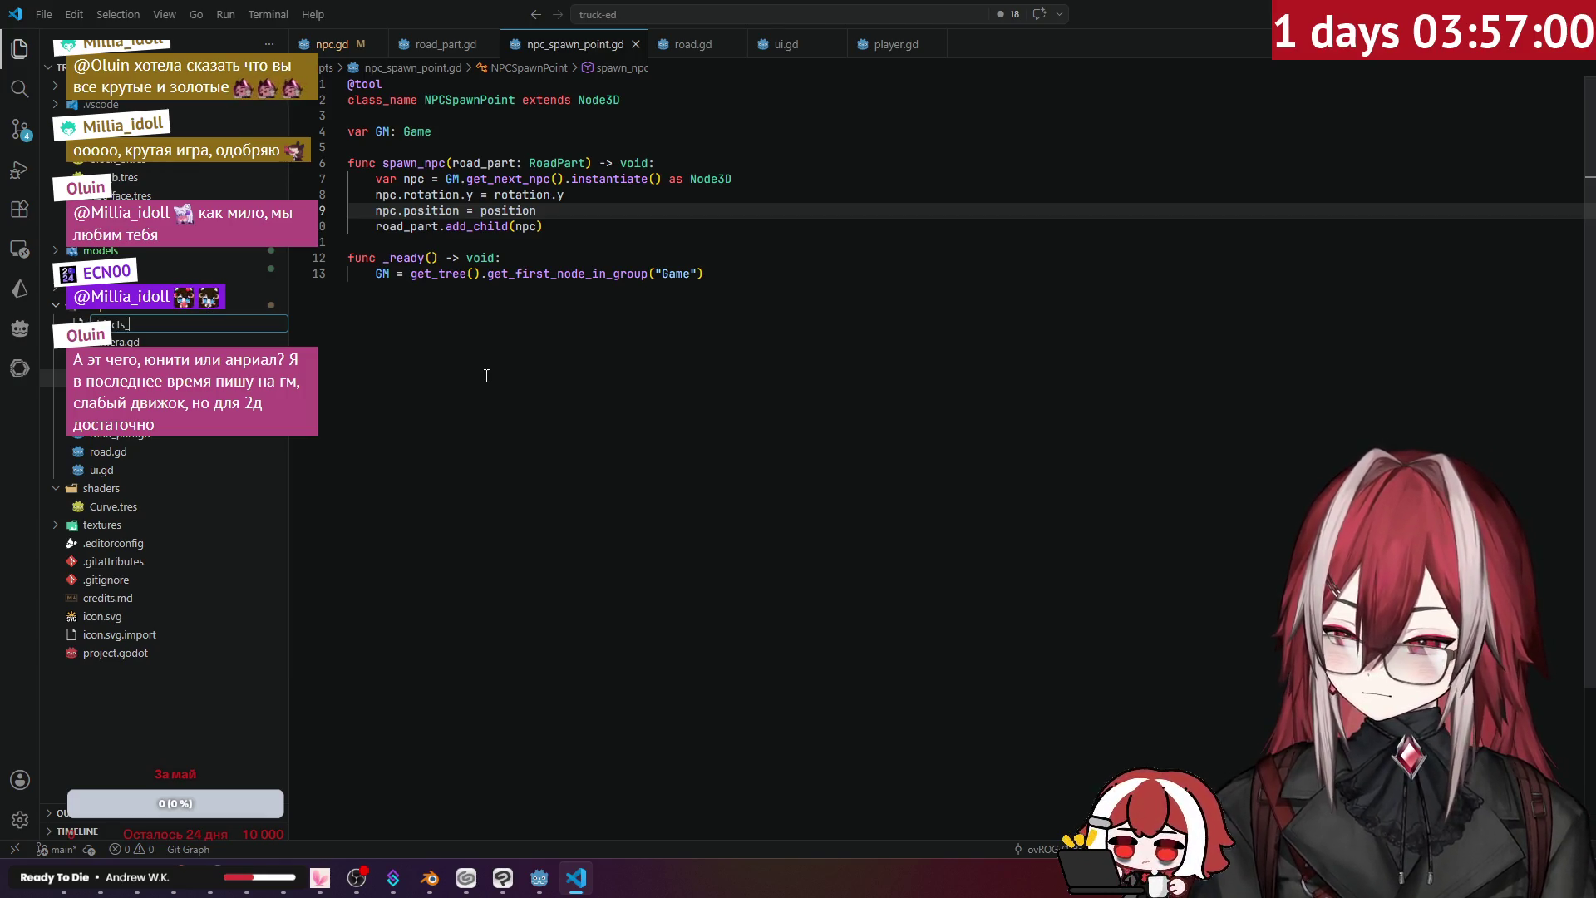
type("n")
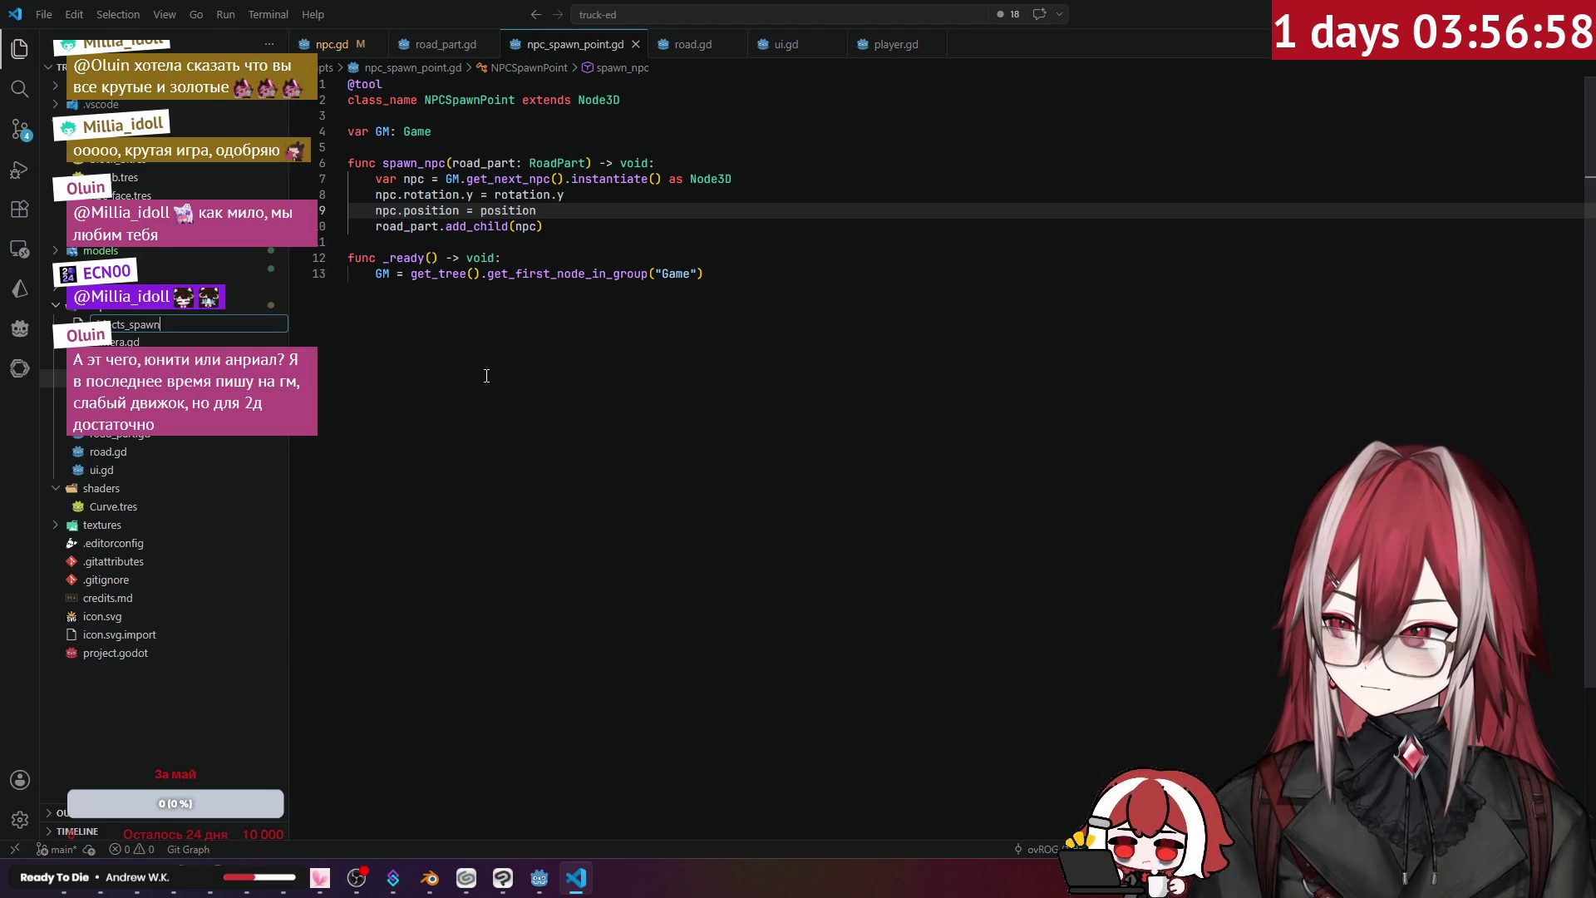
type("_point")
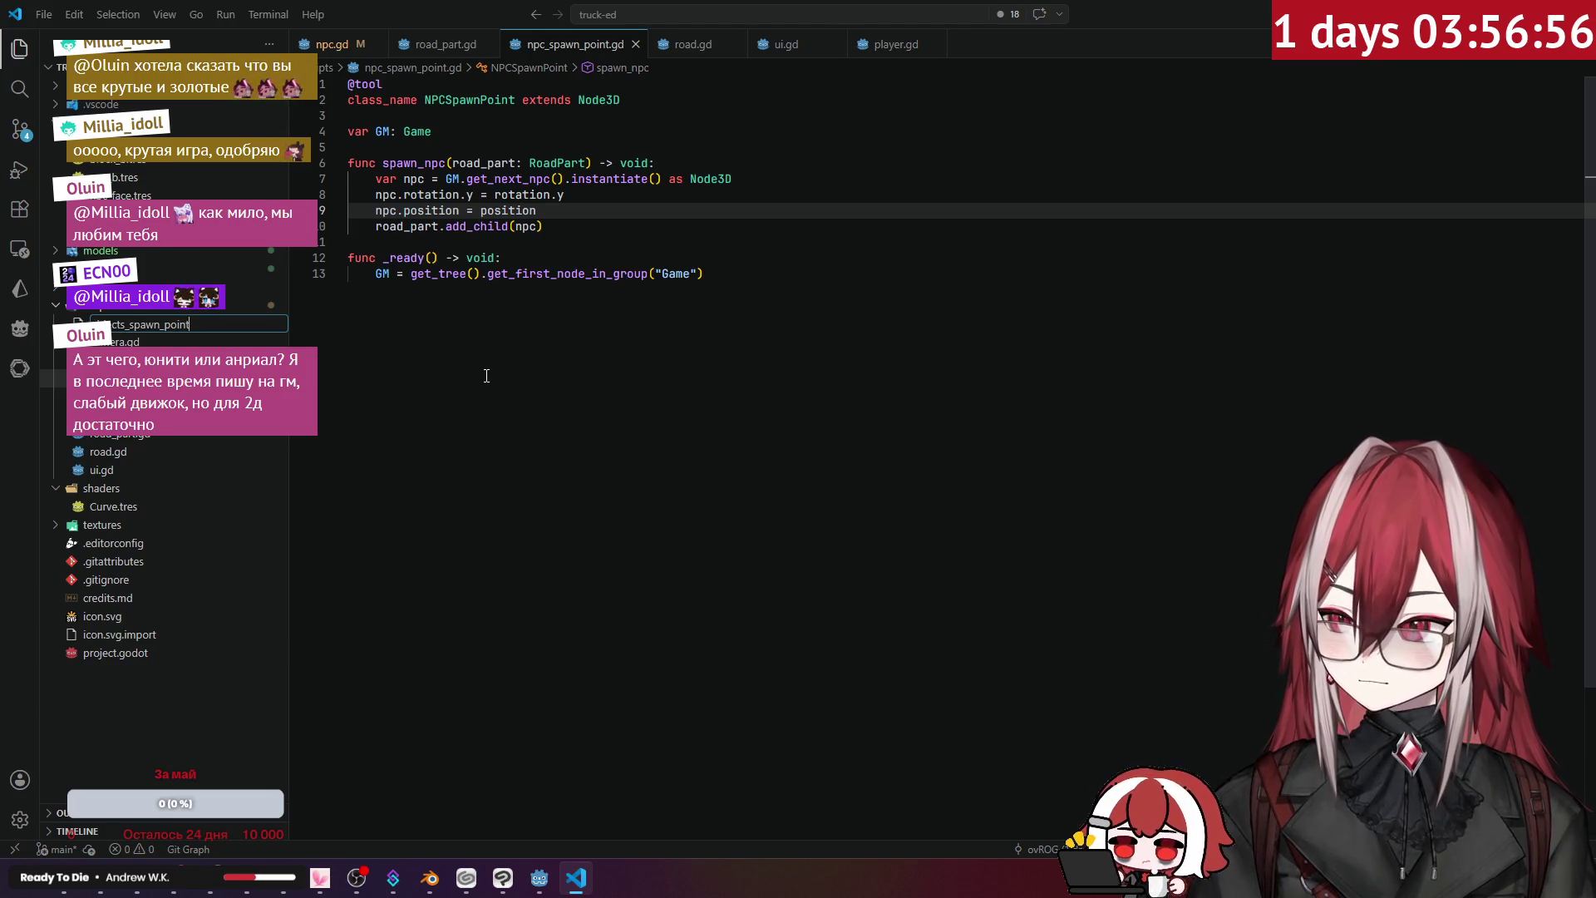
type(".gd")
key("Return")
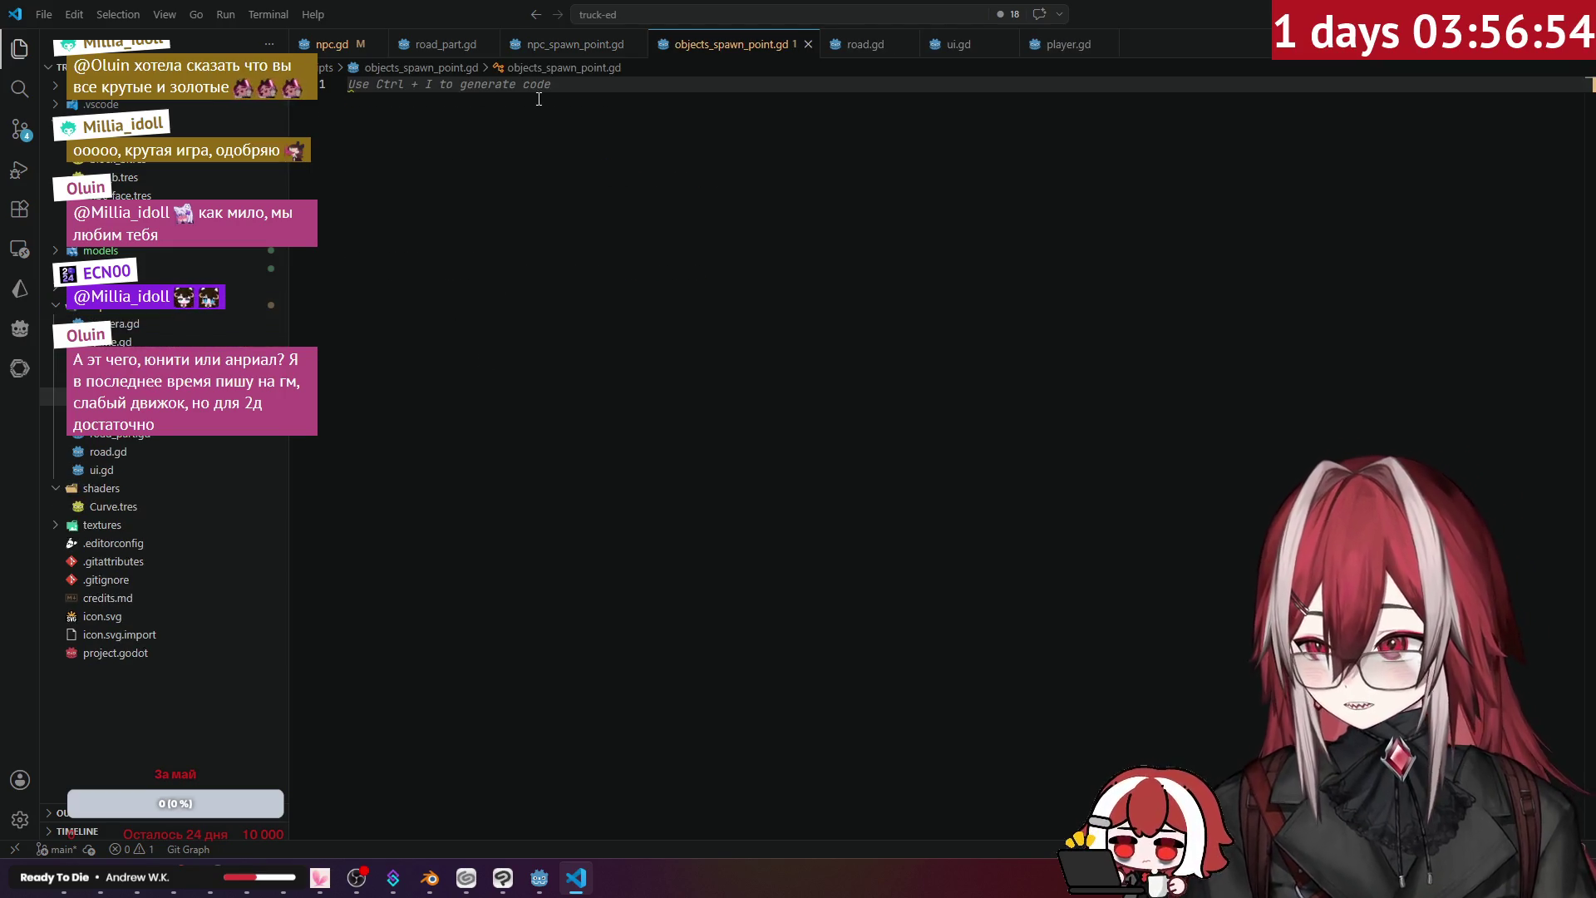
- Copy all of npc_spawn_point.gd's code and paste it into objects_spawn_point.gd
left_click(576, 44)
key("ctrl+a")
key("Left")
key("ctrl+shift+k")
key("Down")
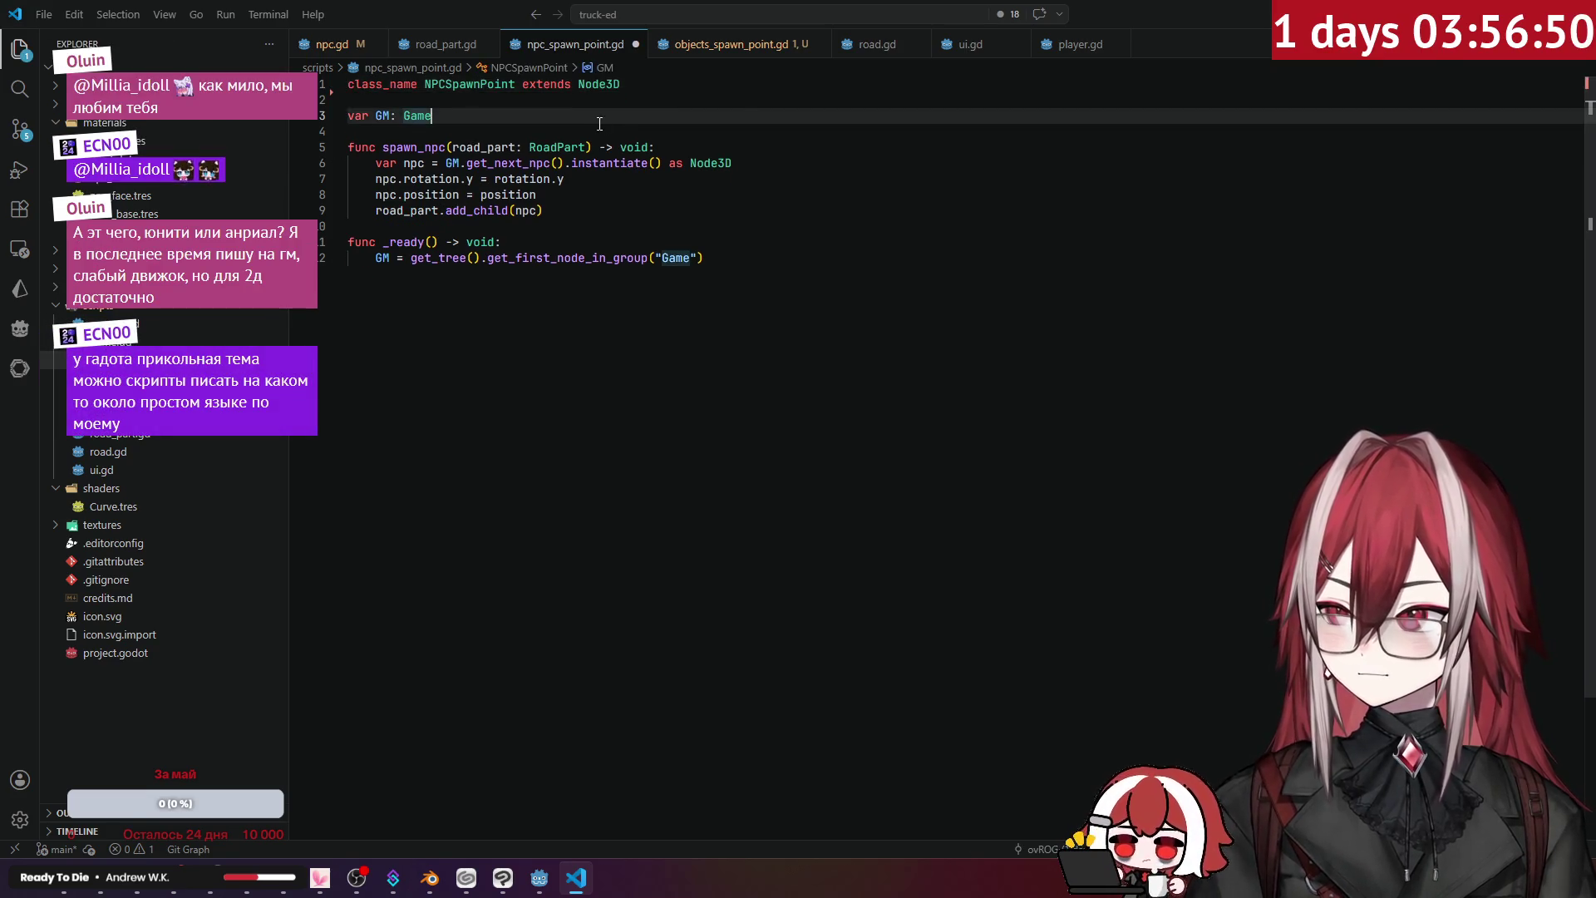
key("ctrl+a")
key("Right")
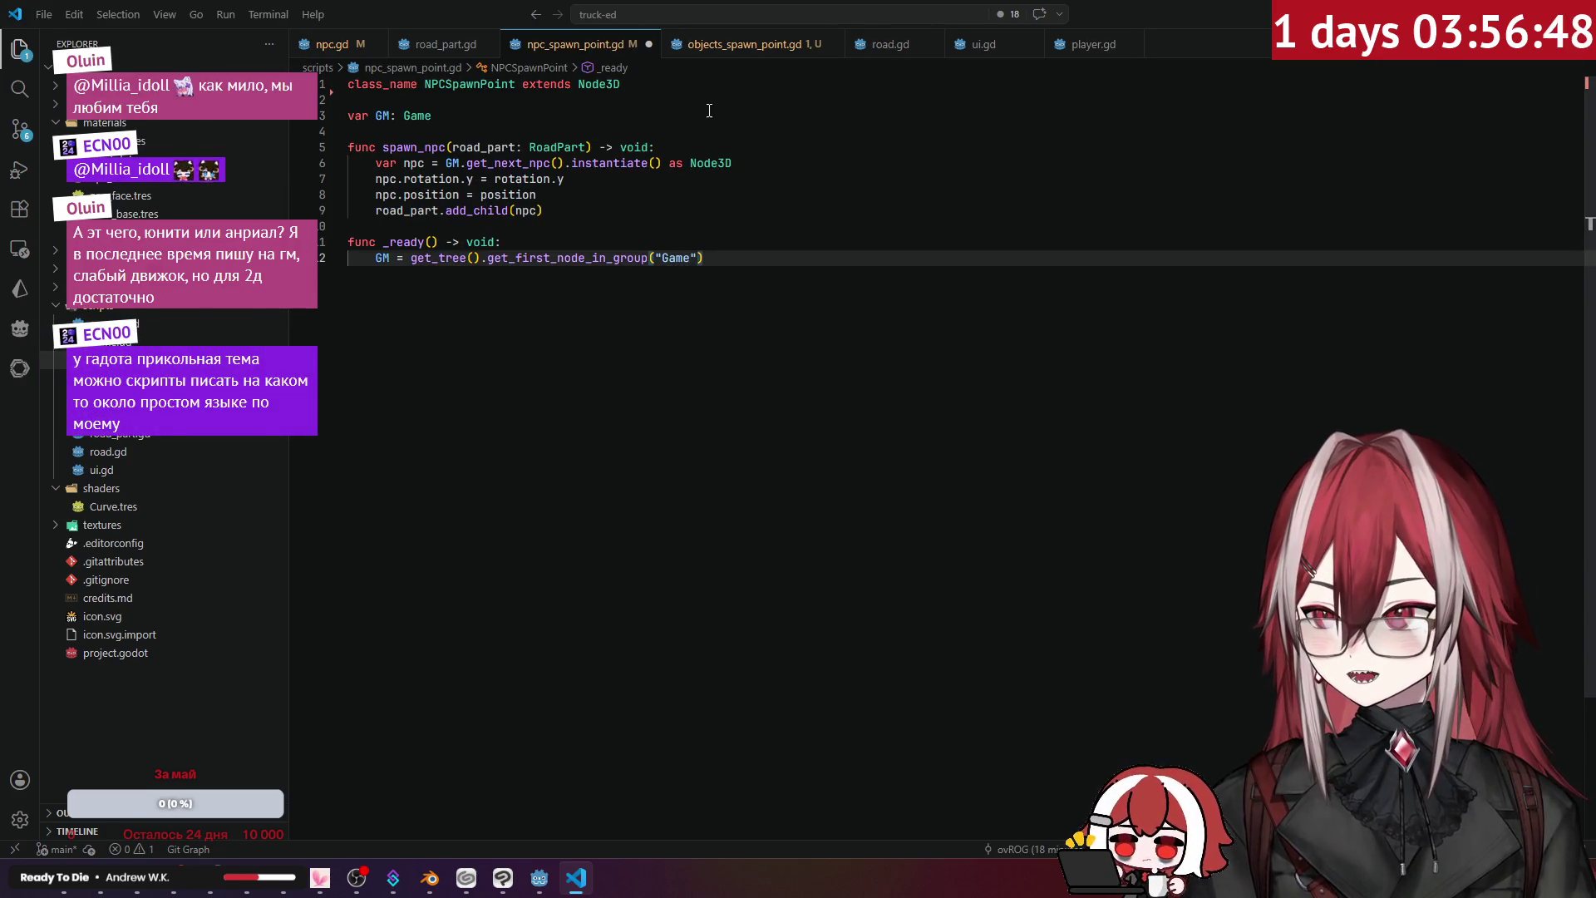
key("ctrl+a")
key("ctrl+c")
left_click(729, 45)
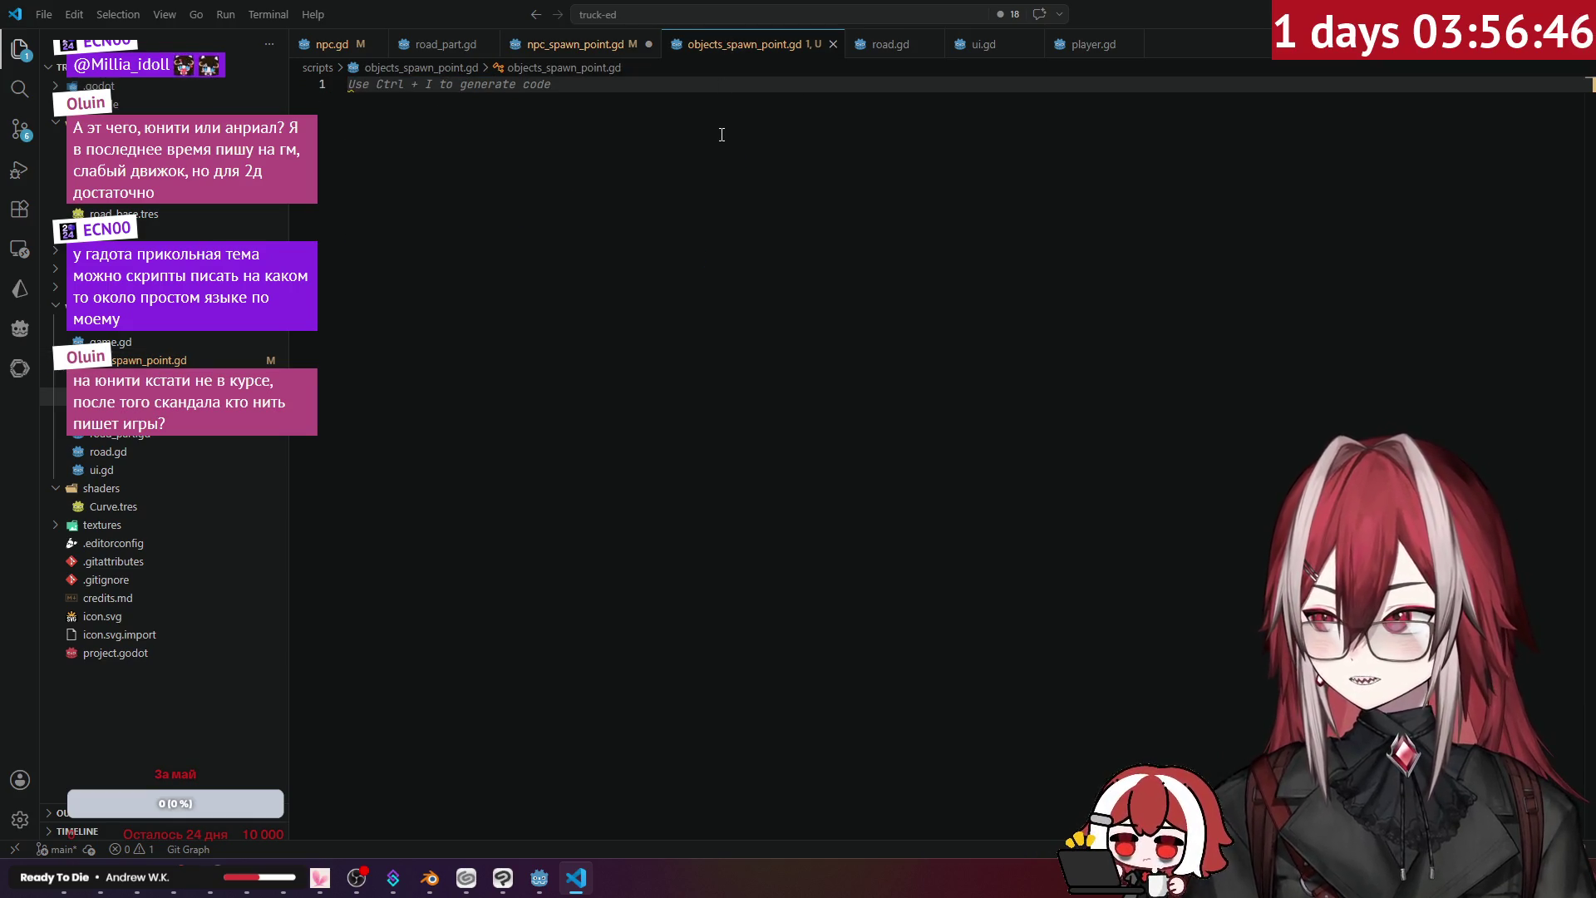
key("ctrl+v")
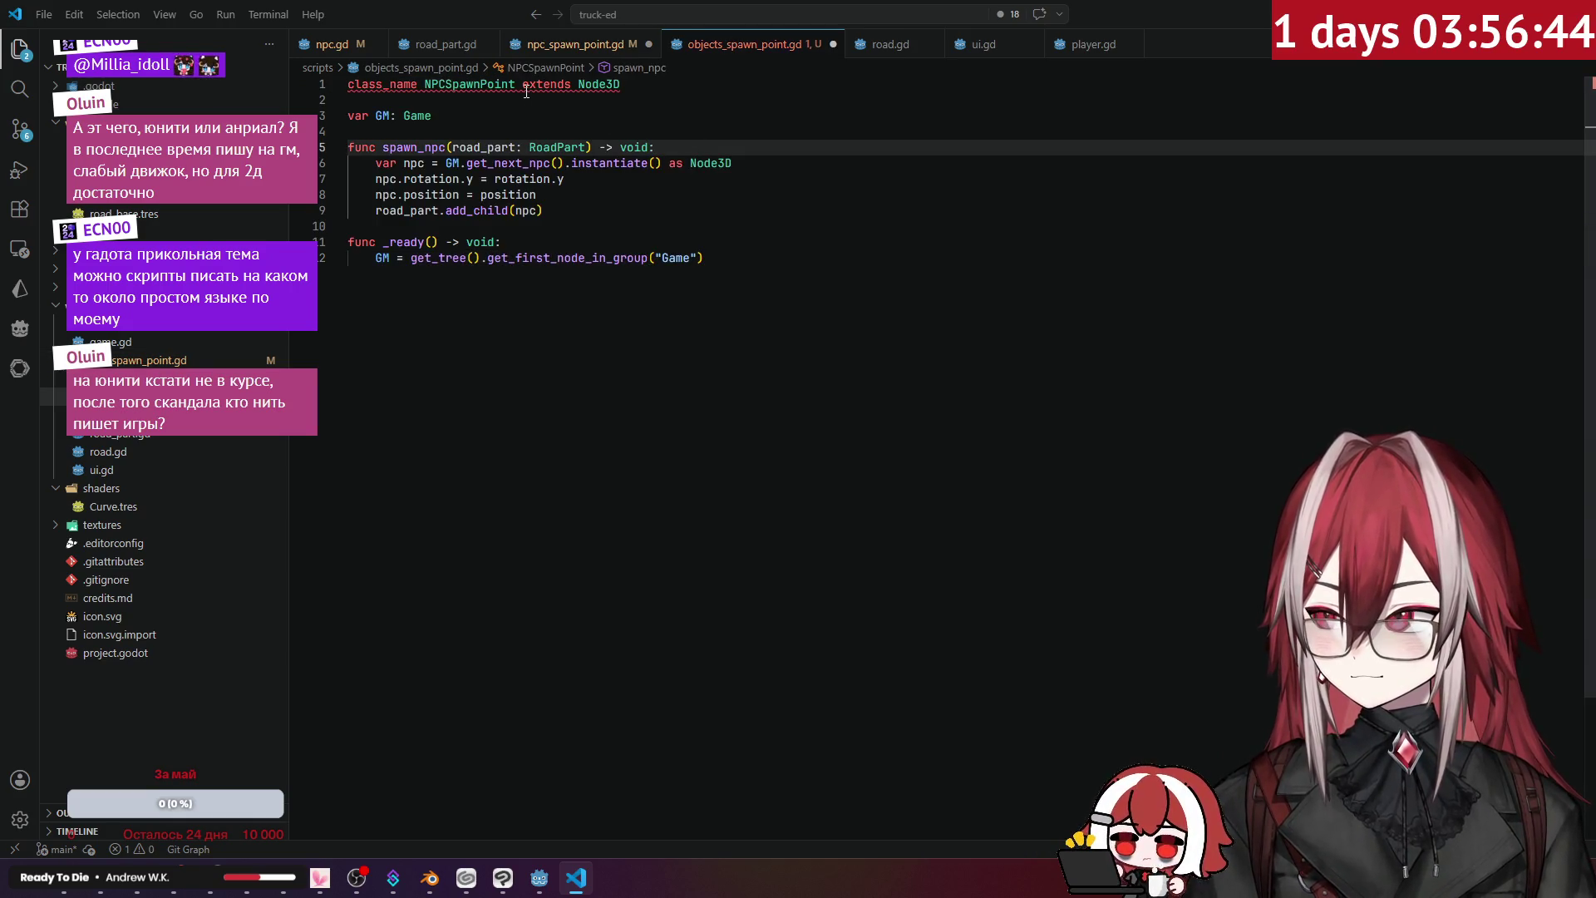
mouse_move(519, 86)
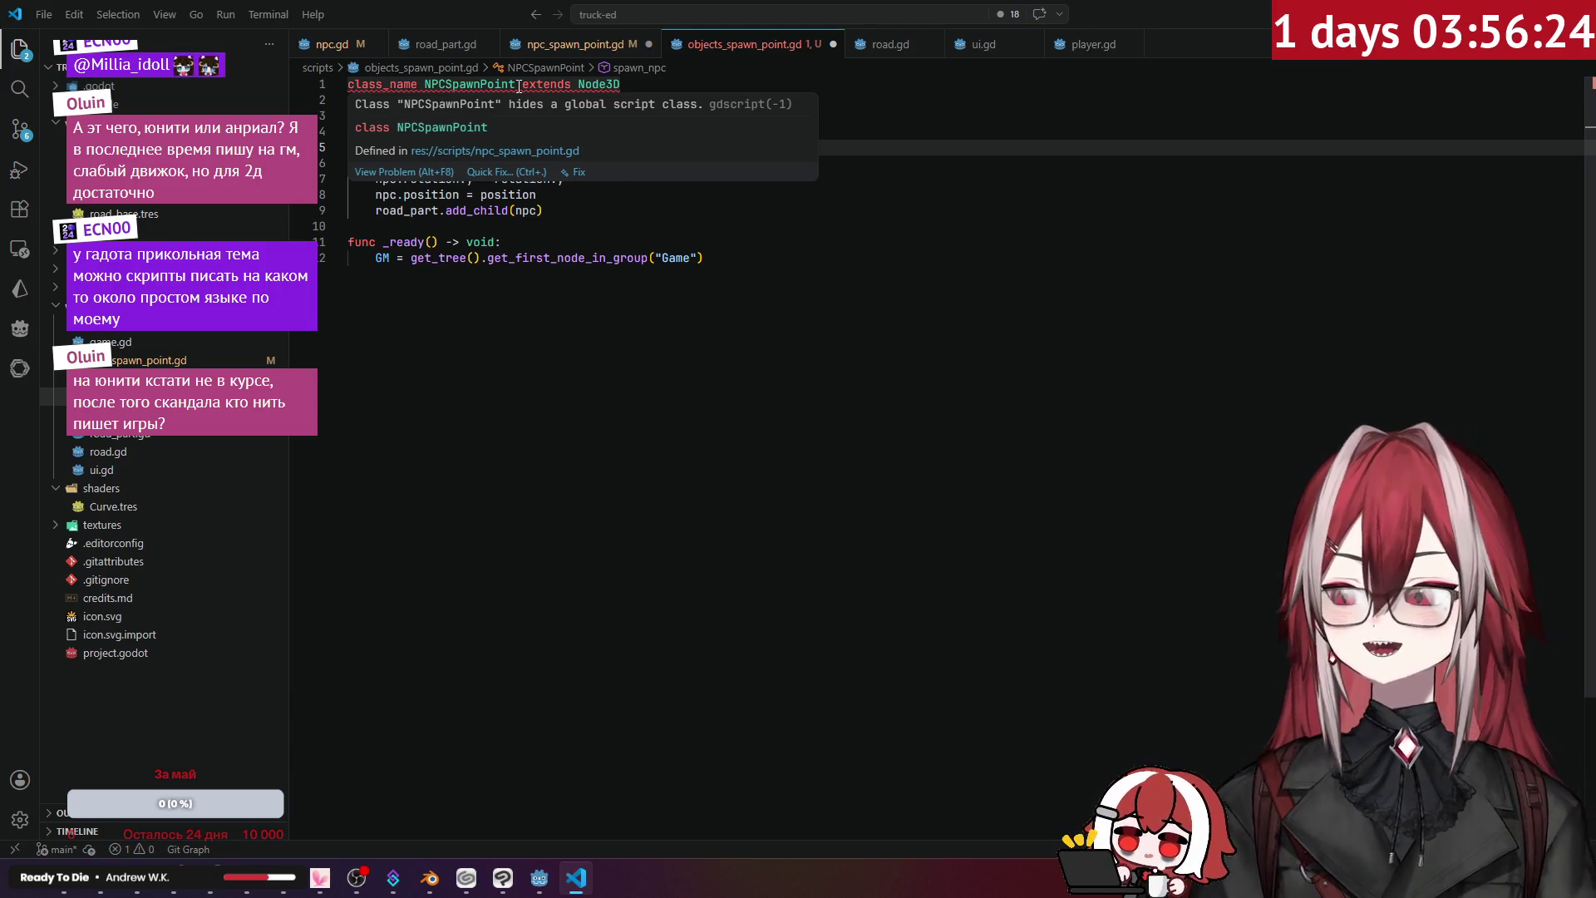
- Replace NPCSpawnPoint after class_name with ObjectSpawnPoint, then check where the npc variable is used
left_click_drag(515, 85, 426, 92)
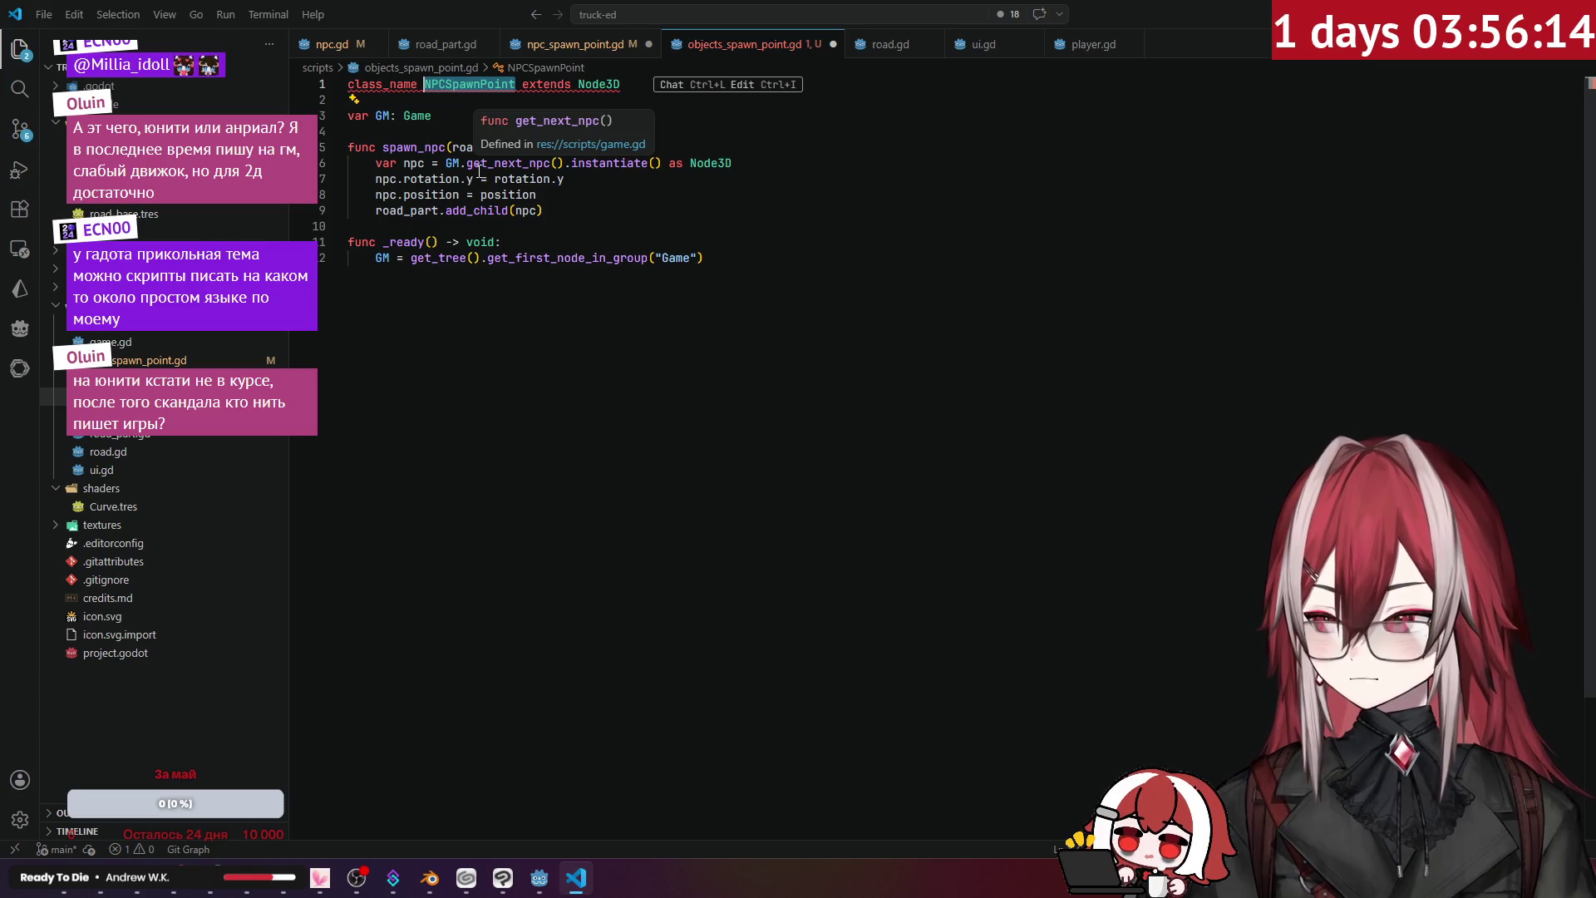
type("Obje")
type("ctSpawnPoint")
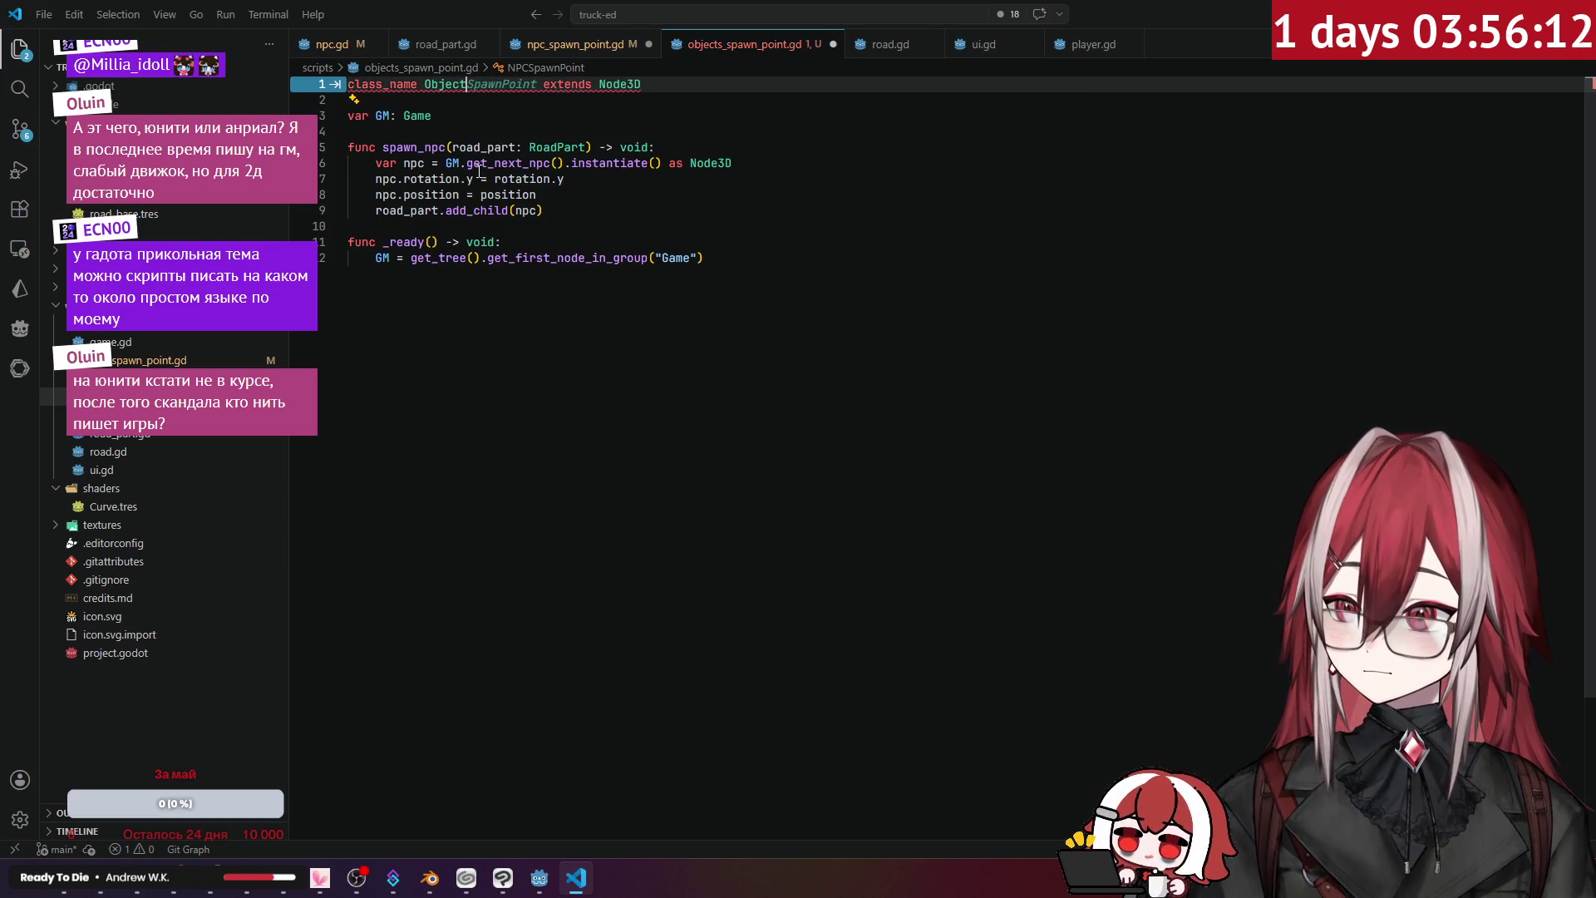
left_click(513, 134)
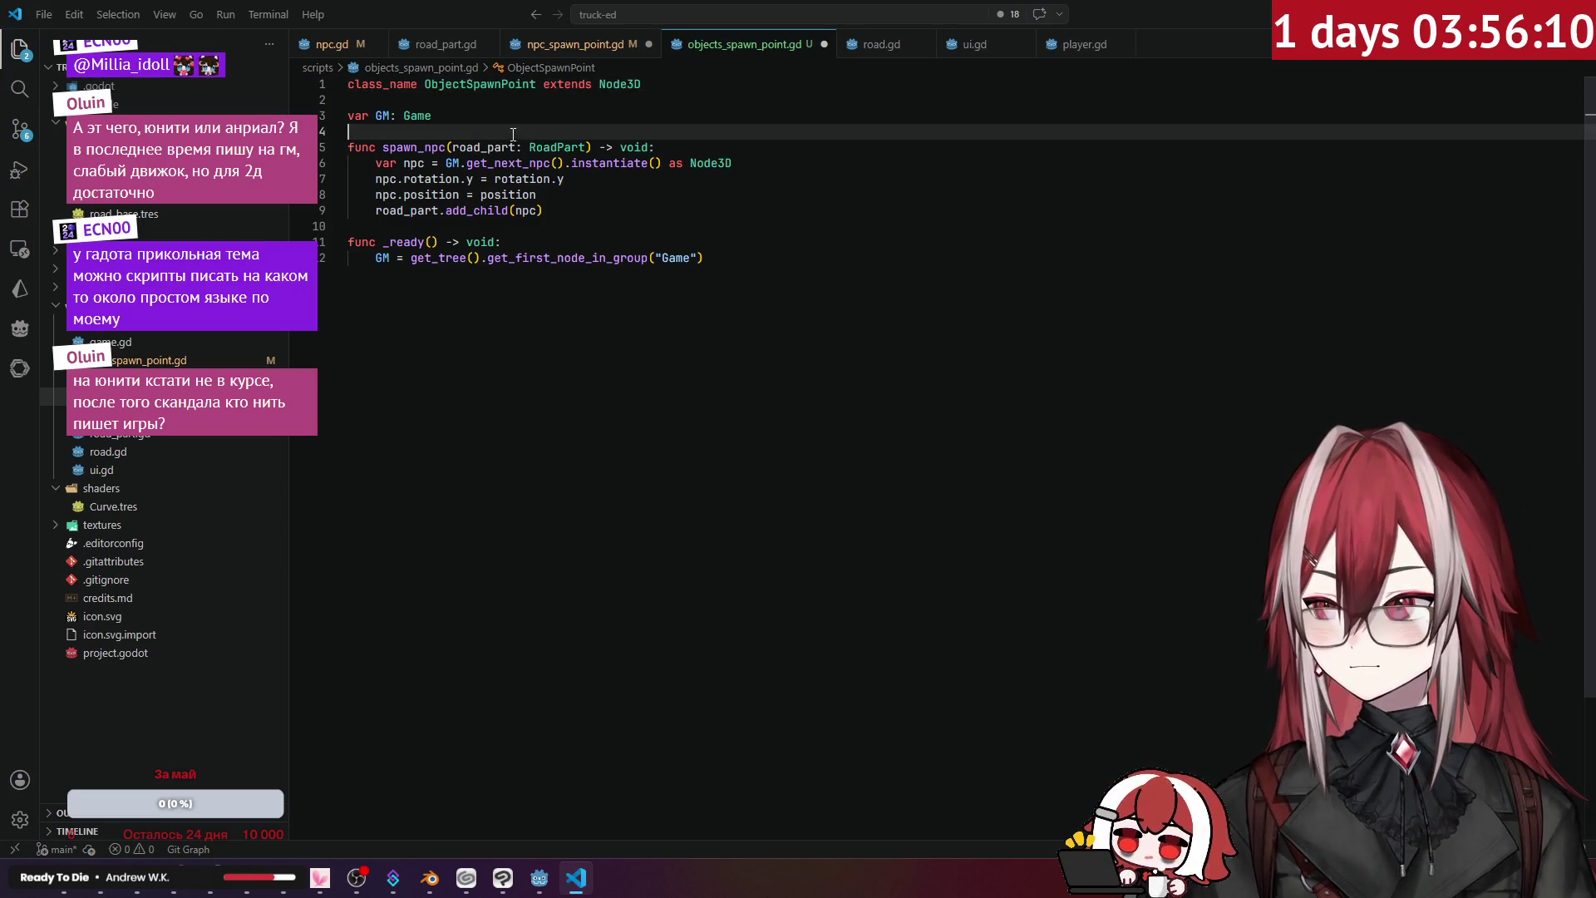
left_click(425, 162)
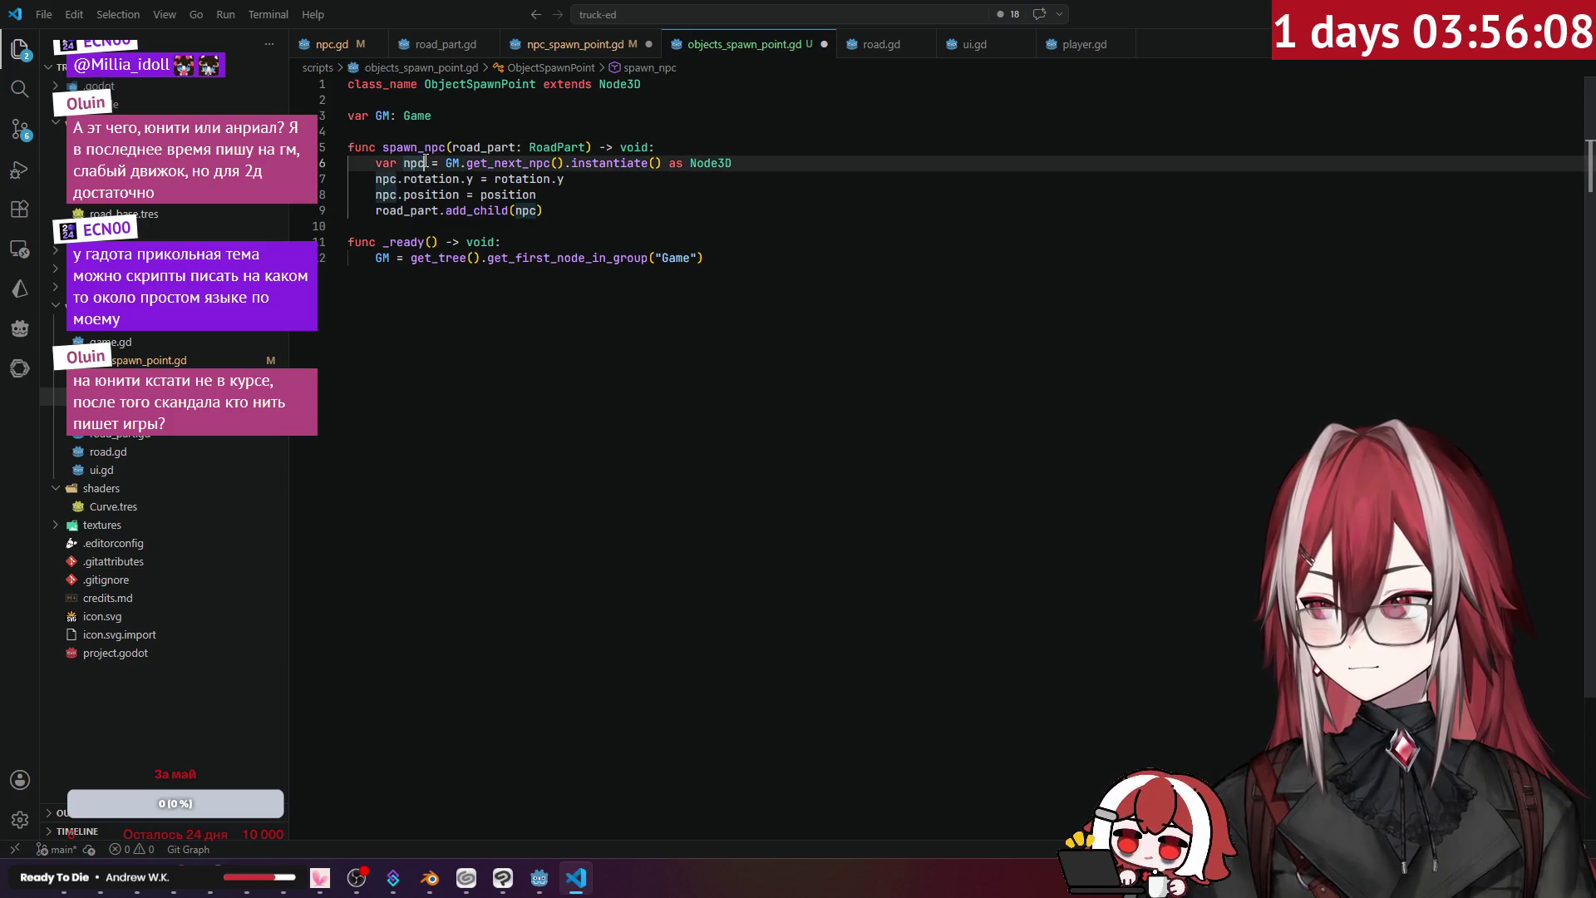
left_click(488, 163)
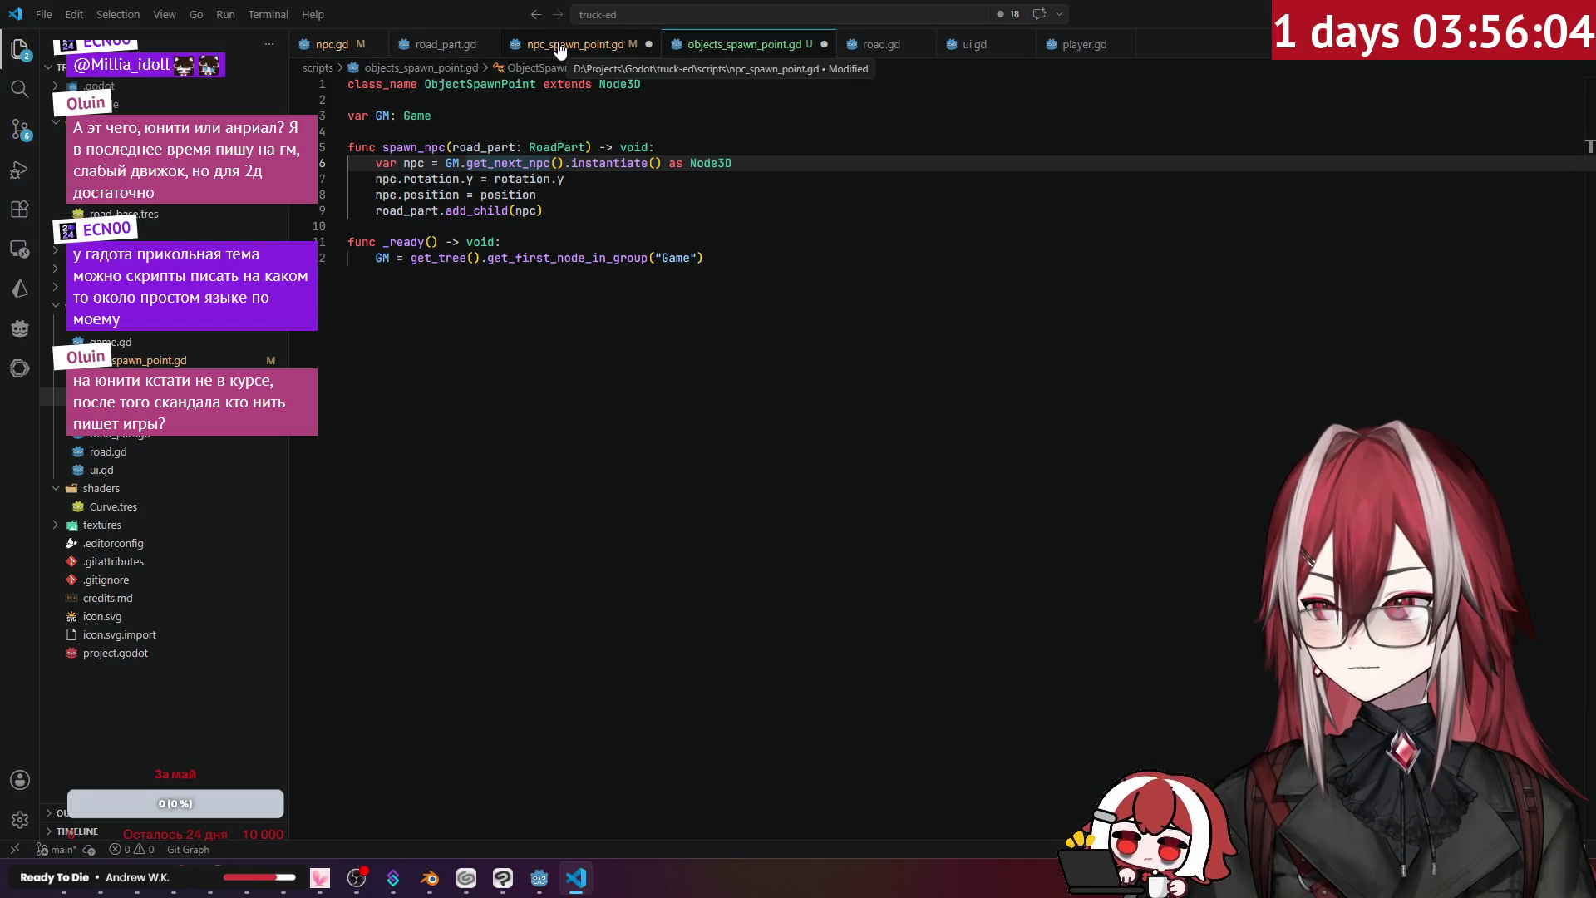
- In game.gd, duplicate the exported npc_list declaration below itself as object_list
left_click(111, 342)
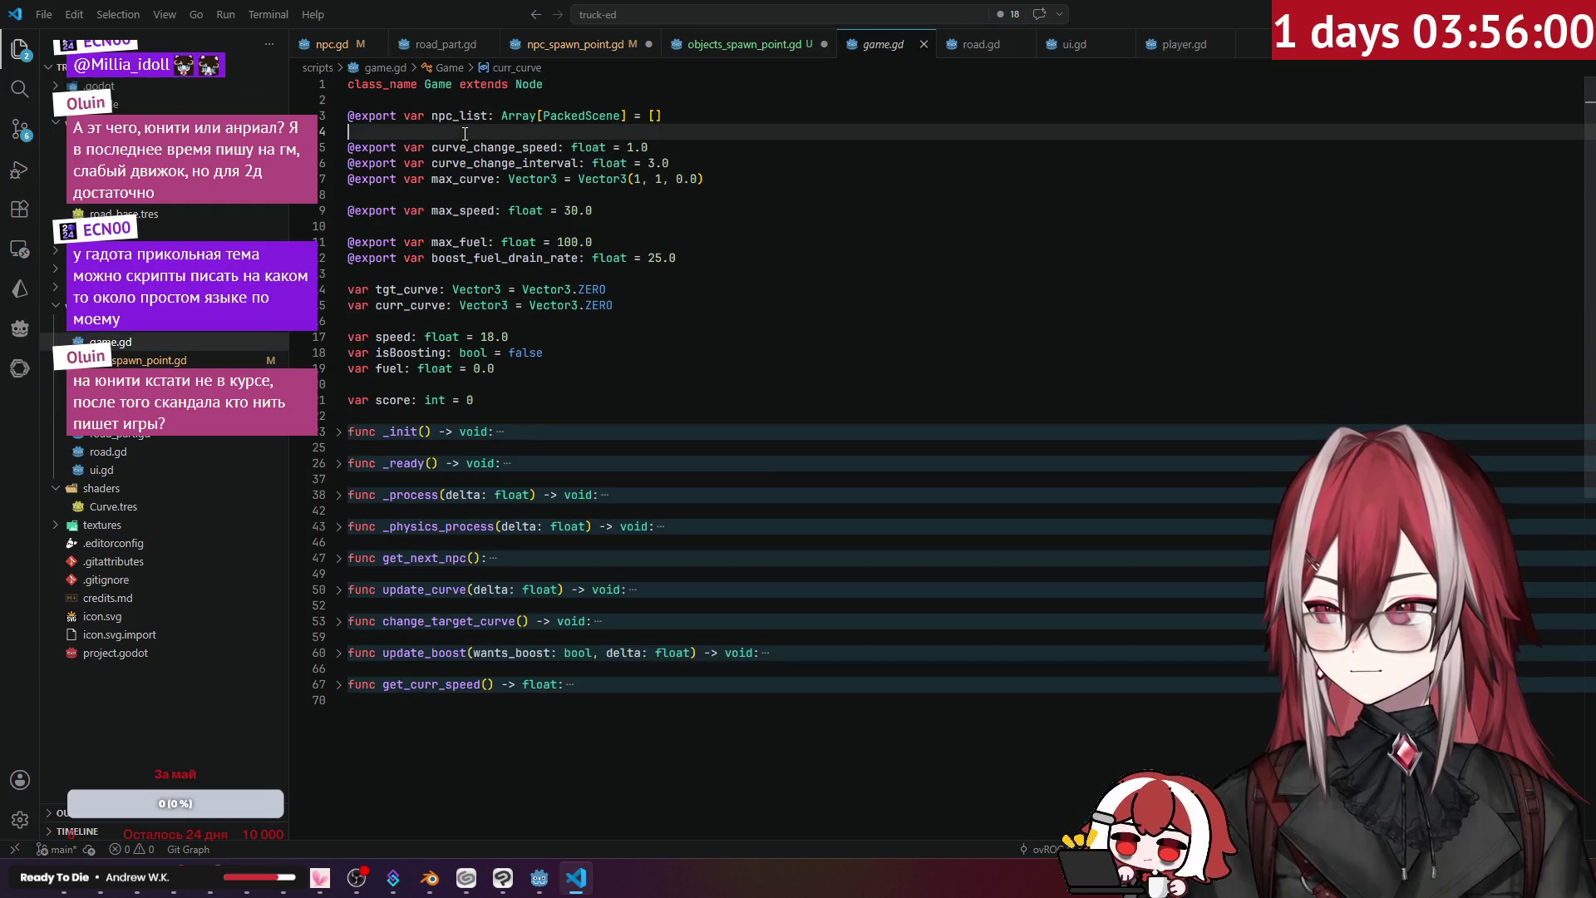
triple_click(505, 118)
left_click(689, 117)
key("Return")
type("@export var npc_list: Array[PackedScene] = []")
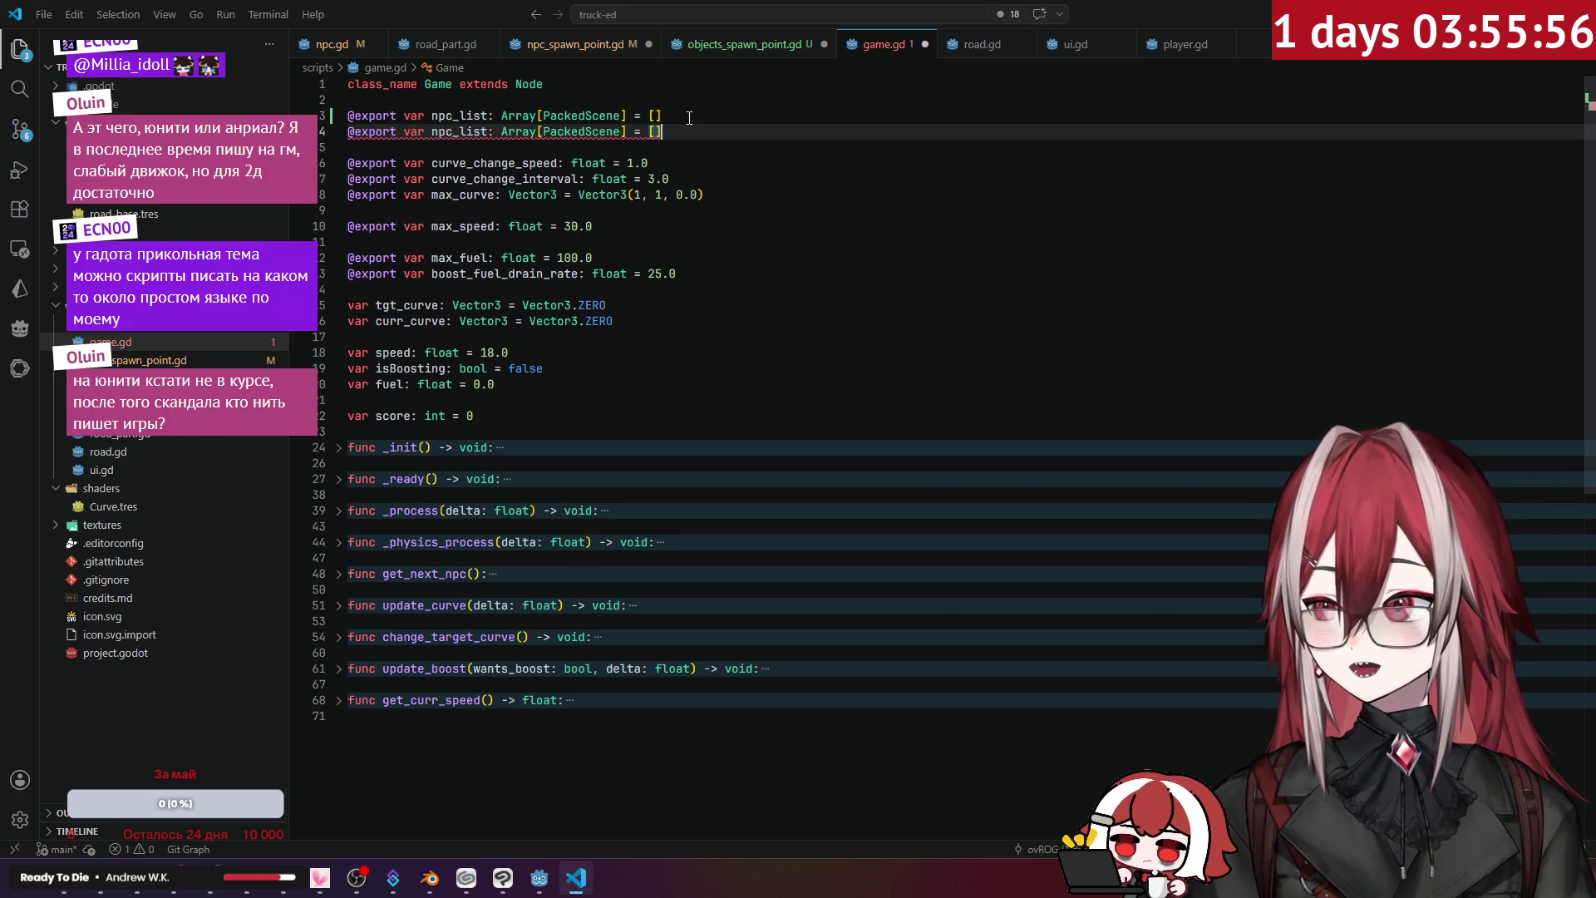
left_click(431, 131)
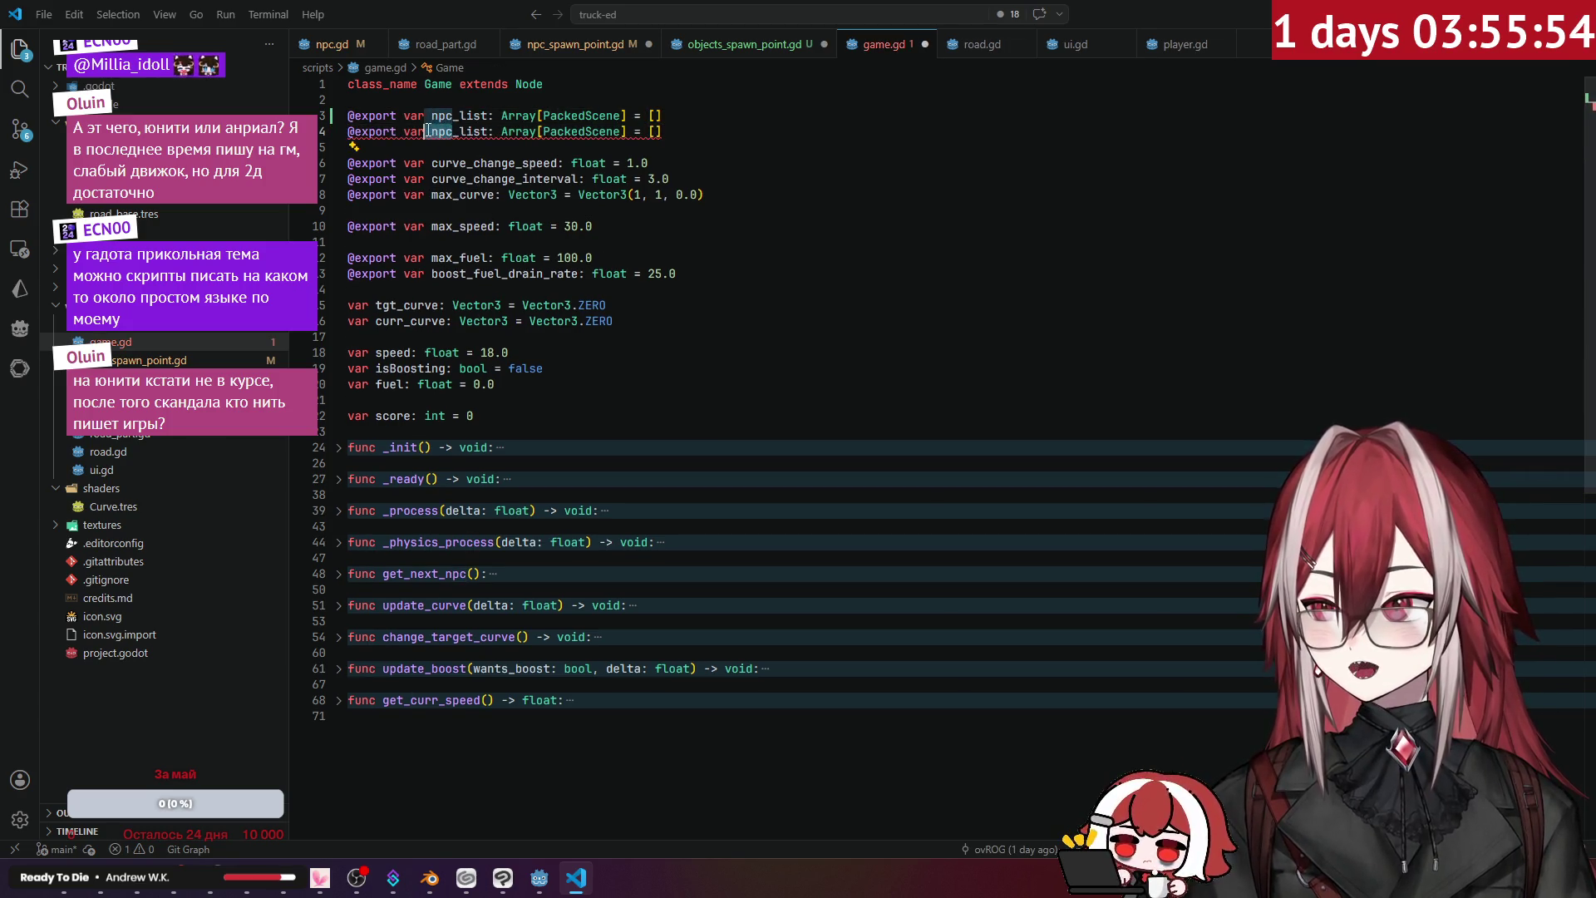
key("Delete")
key("Delete")
key("Delete")
type("object")
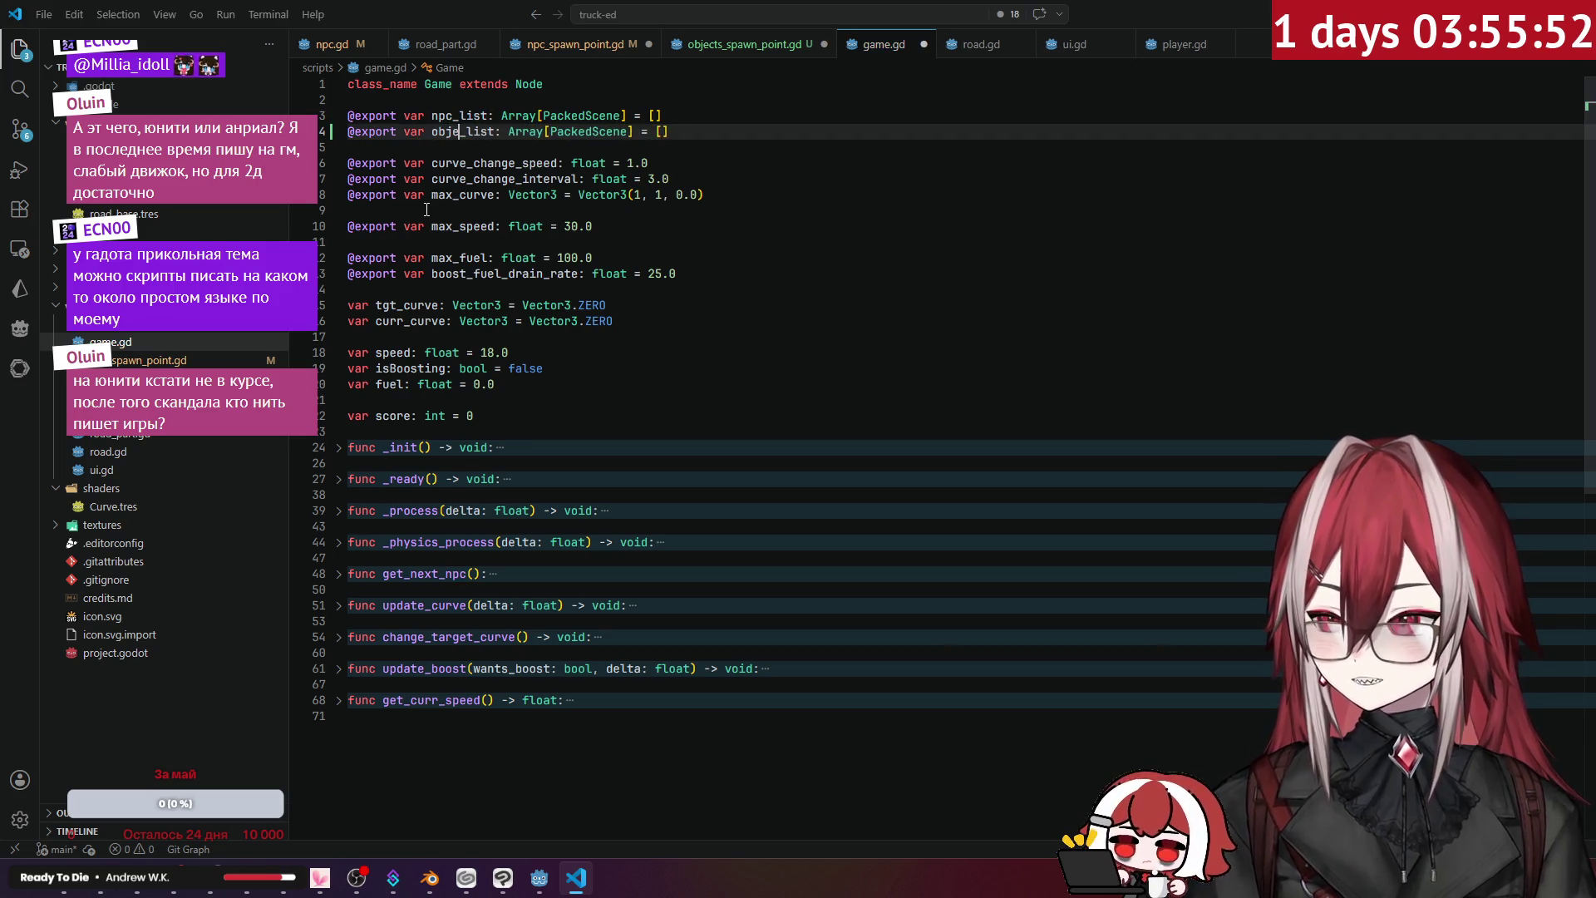
left_click(742, 196)
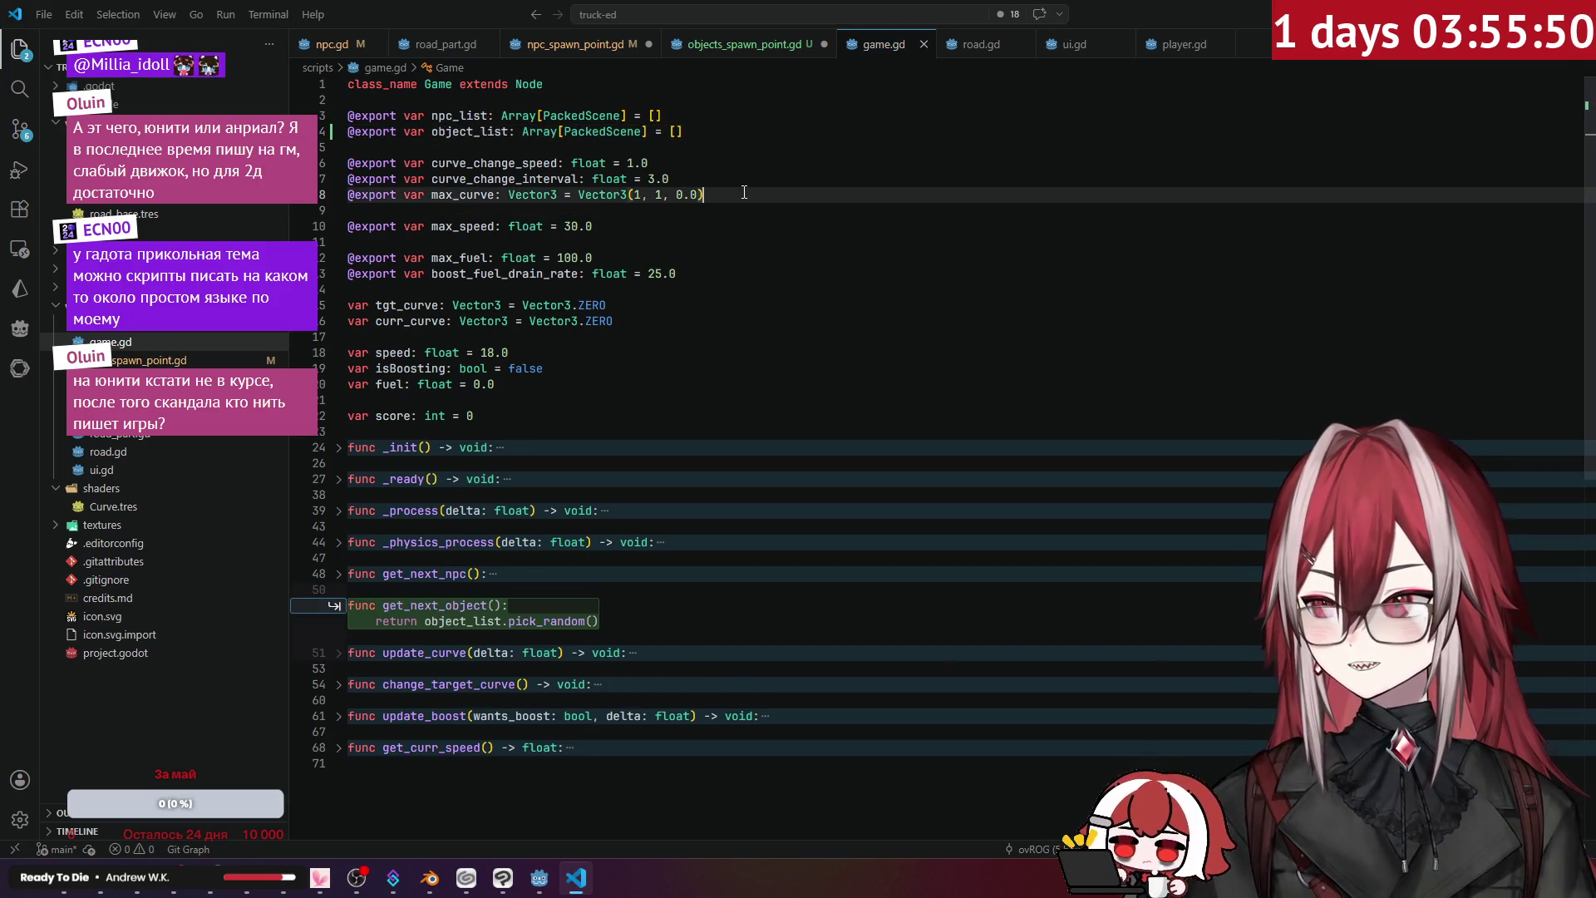
- Accept Copilot's get_next_object() function returning object_list.pick_random(), and save game.gd
key("Tab")
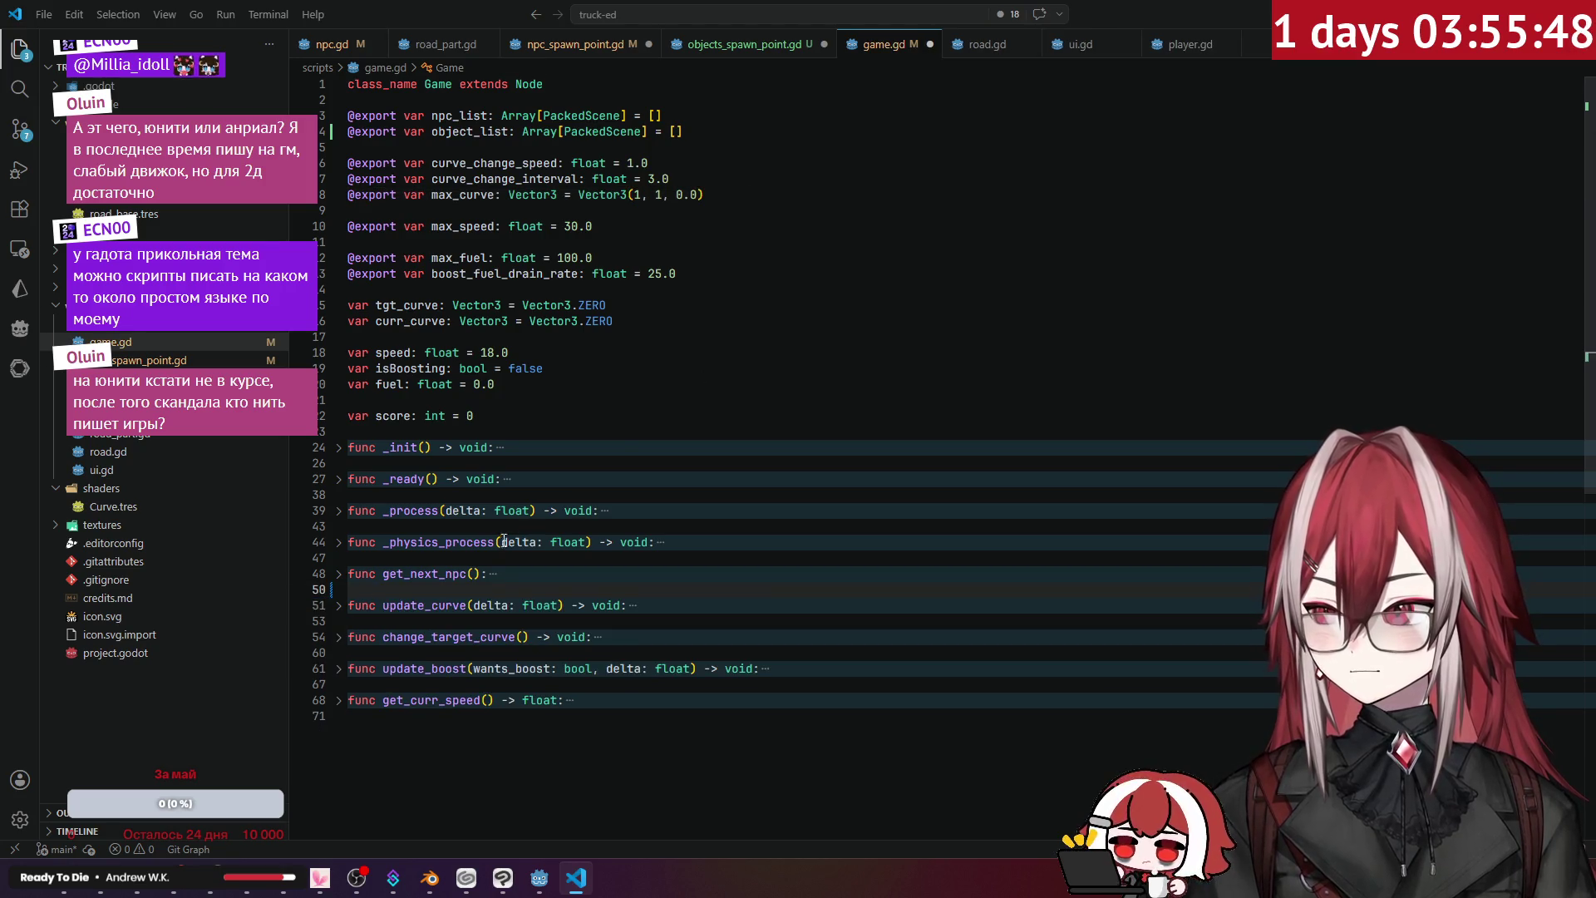
key("Return")
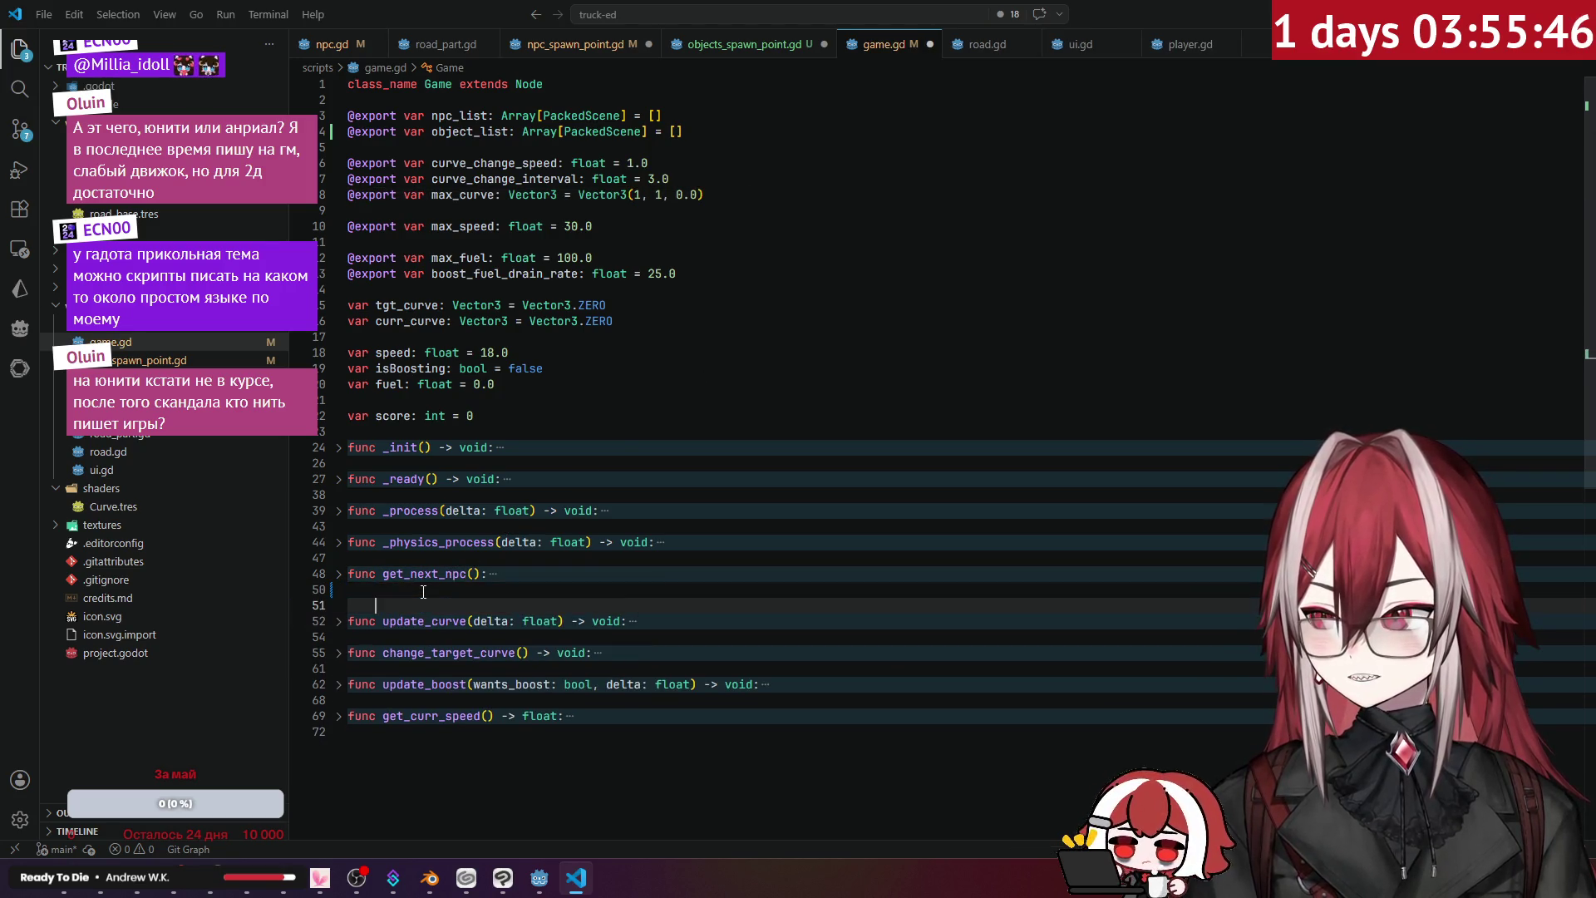
key("BackSpace")
key("Return")
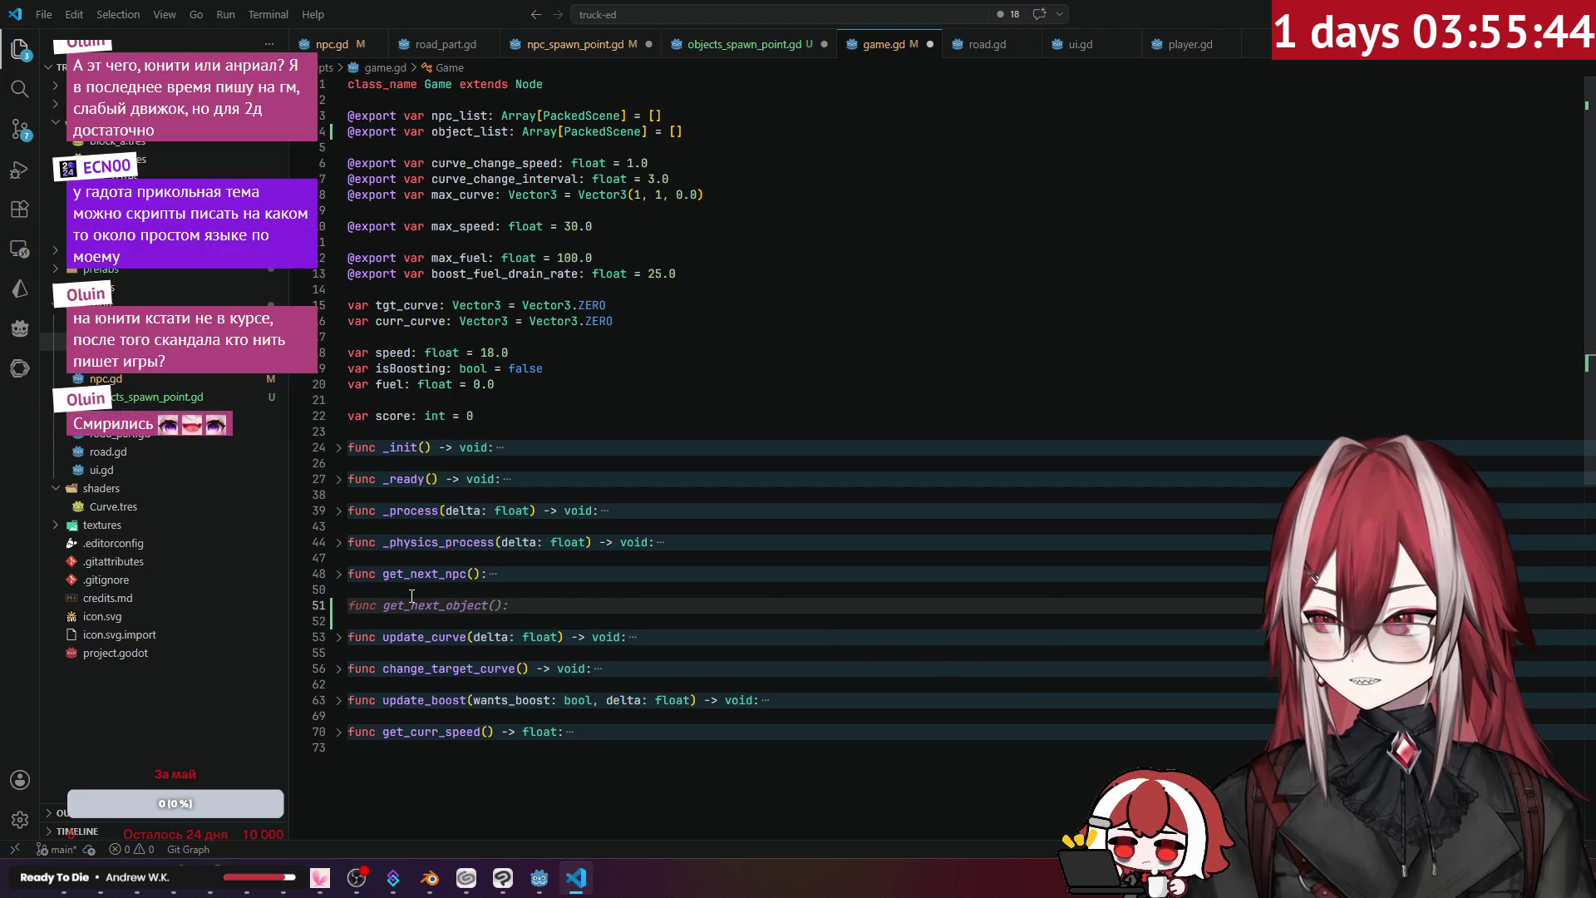
key("Tab")
key("Return")
key("Tab")
key("ctrl+s")
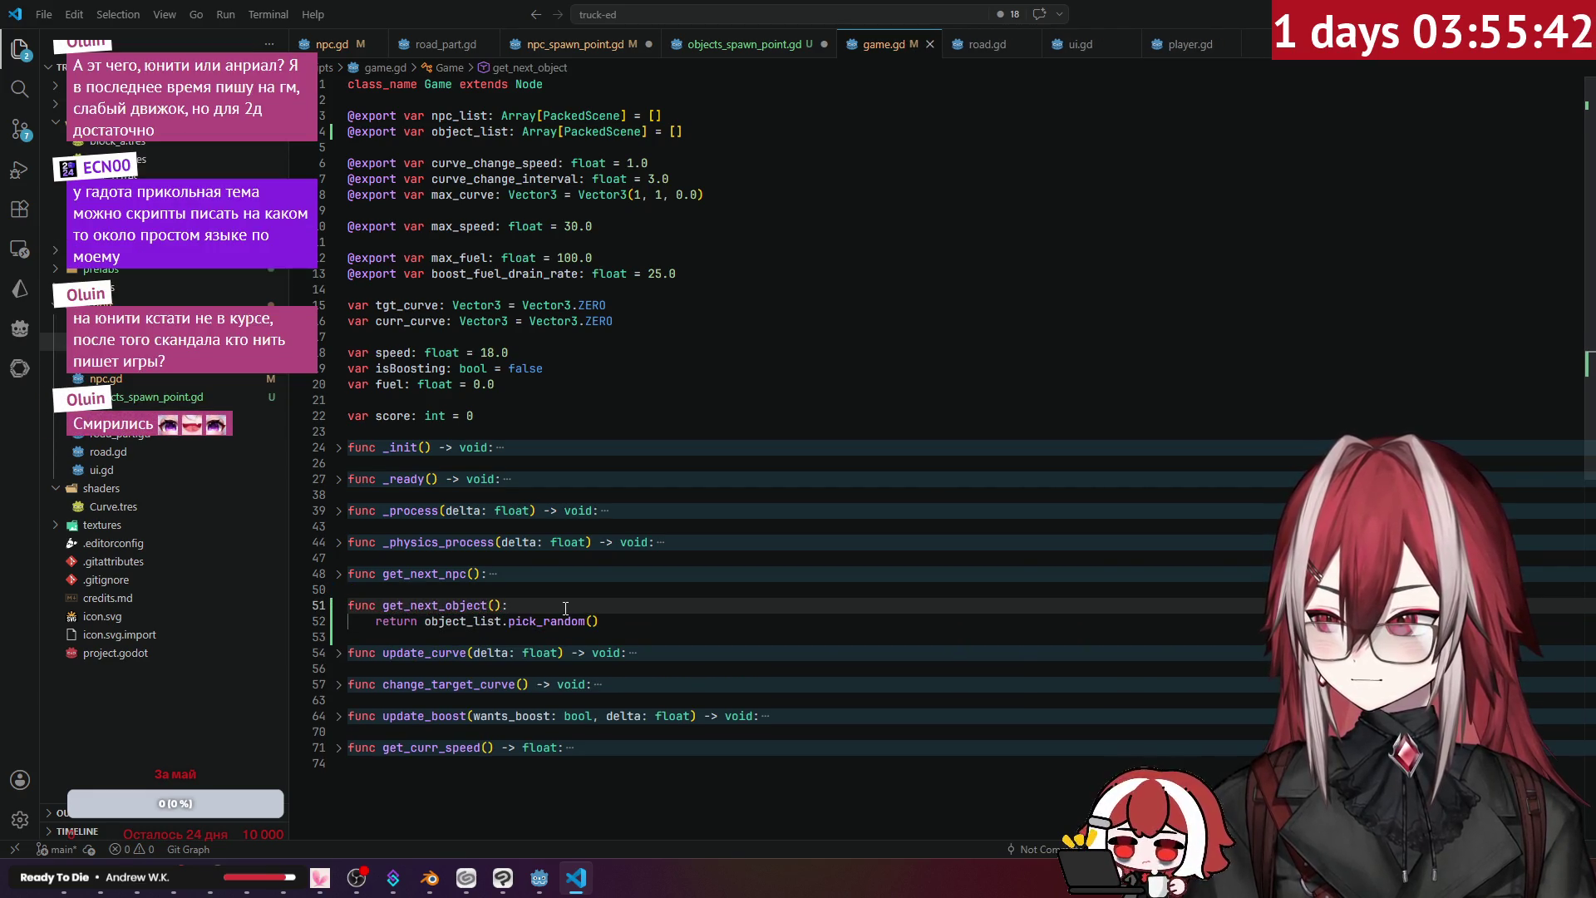
left_click(740, 48)
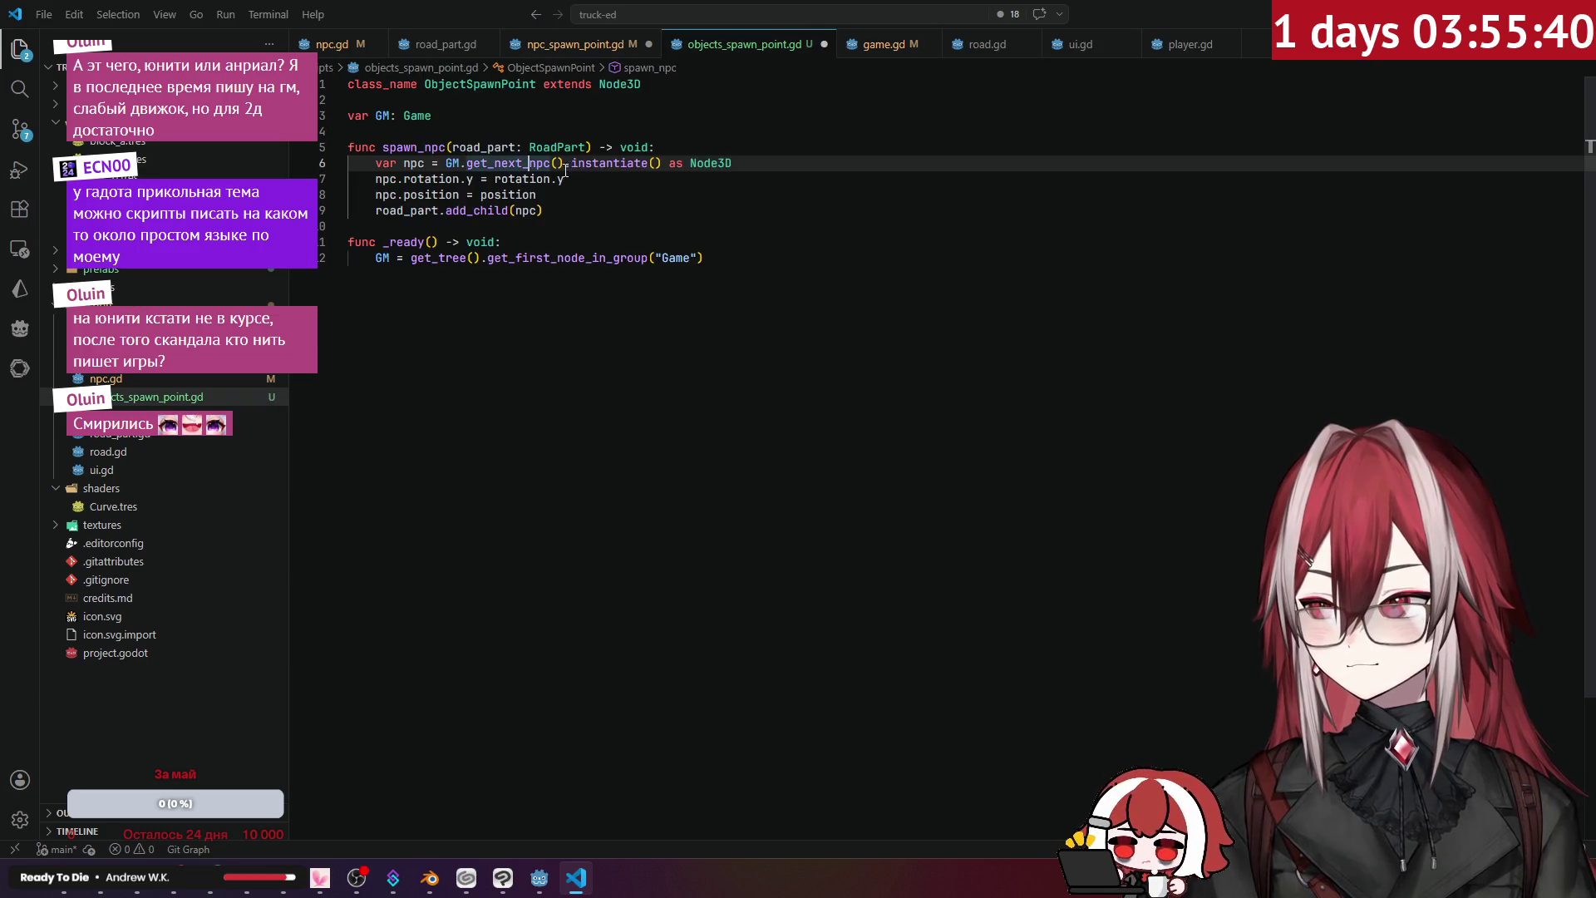
- Replace the get_next_npc() call on line 6 with get_next_object()
left_click_drag(564, 163, 467, 163)
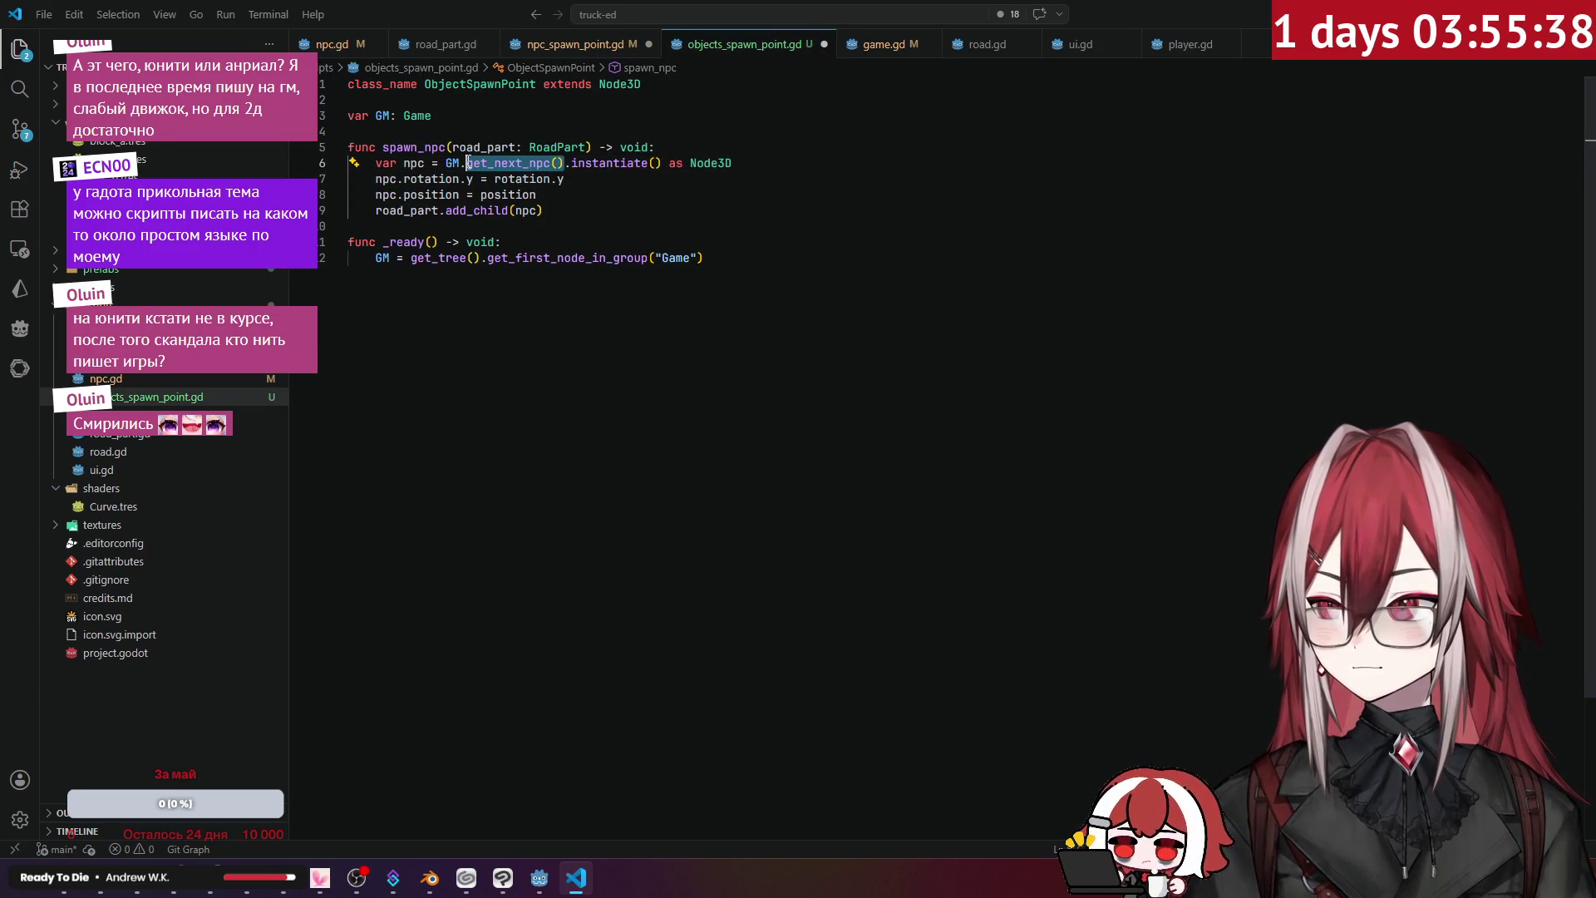
key("BackSpace")
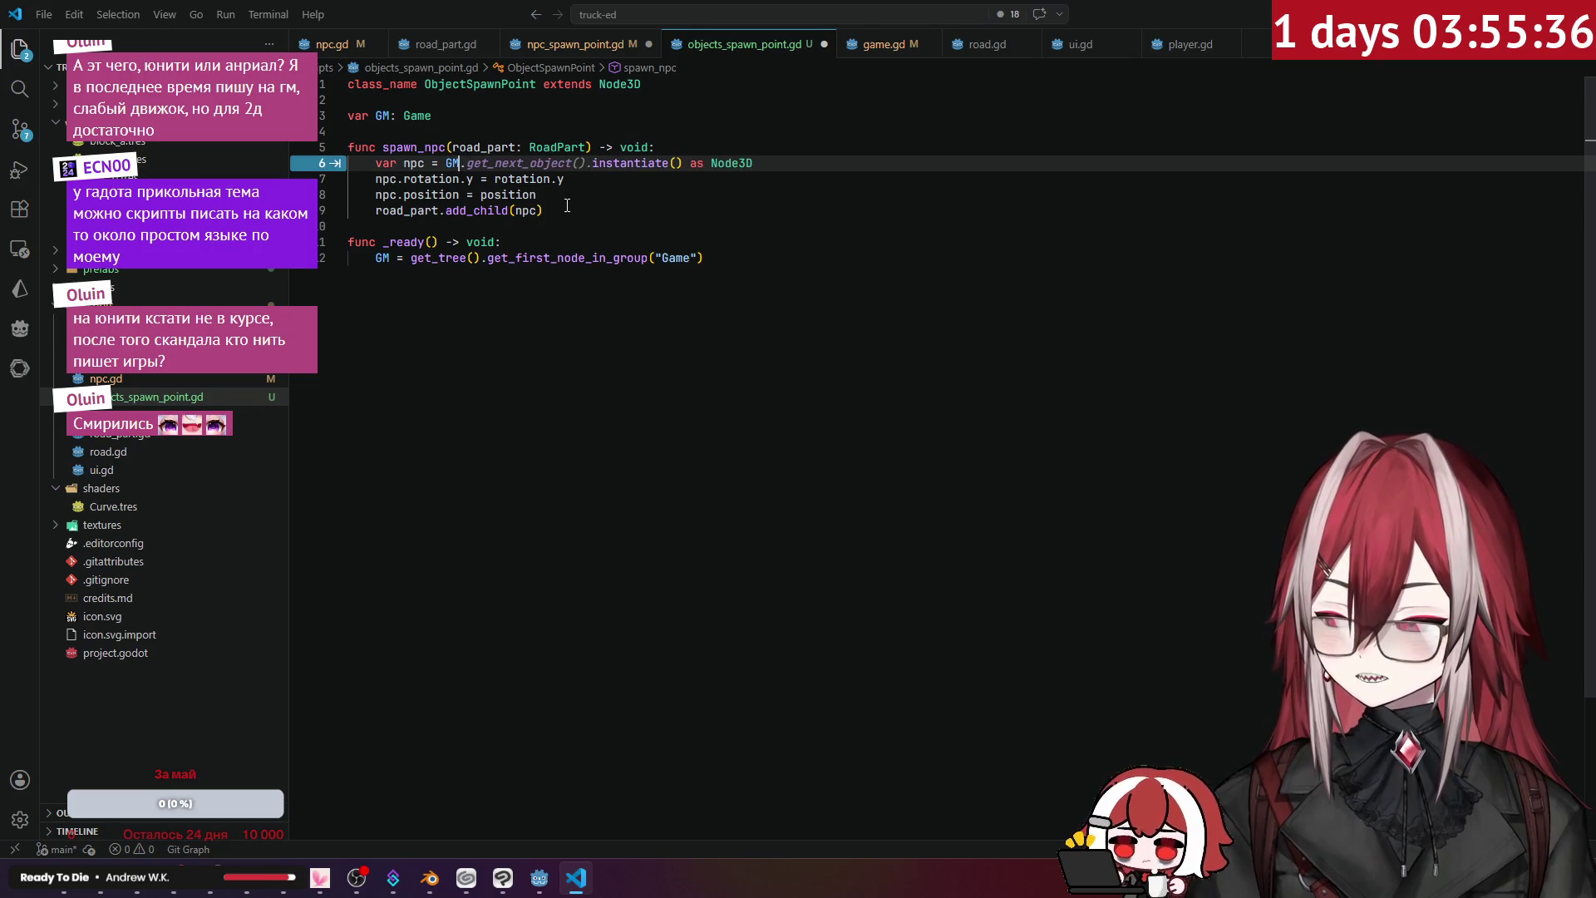
type("get")
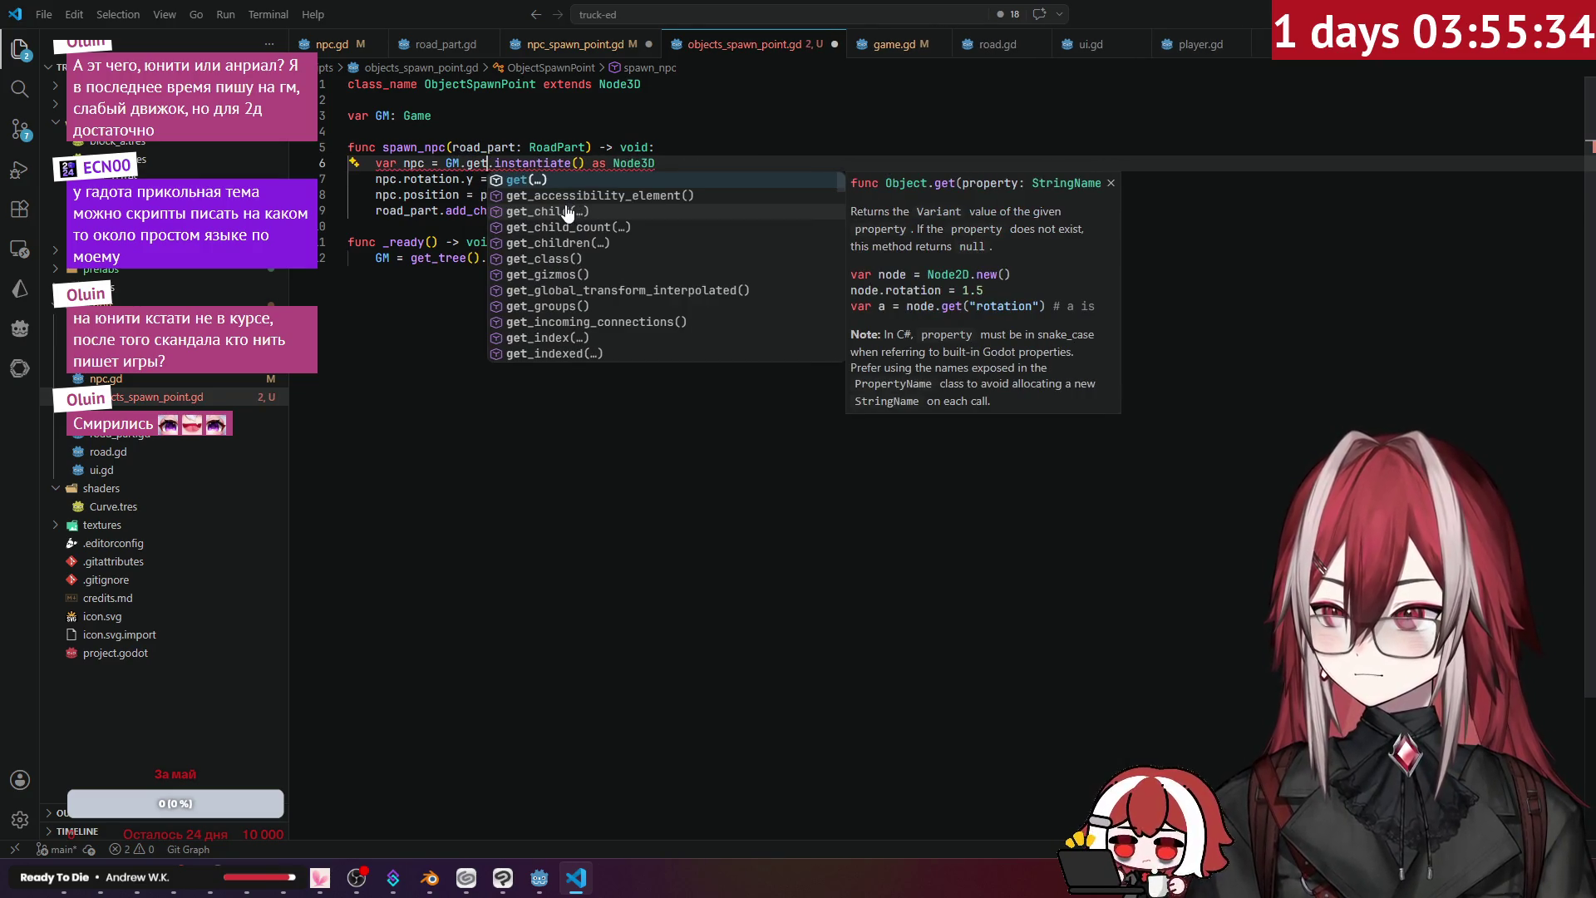
type("_no")
key("ctrl+space")
key("Up")
key("Down")
key("Return")
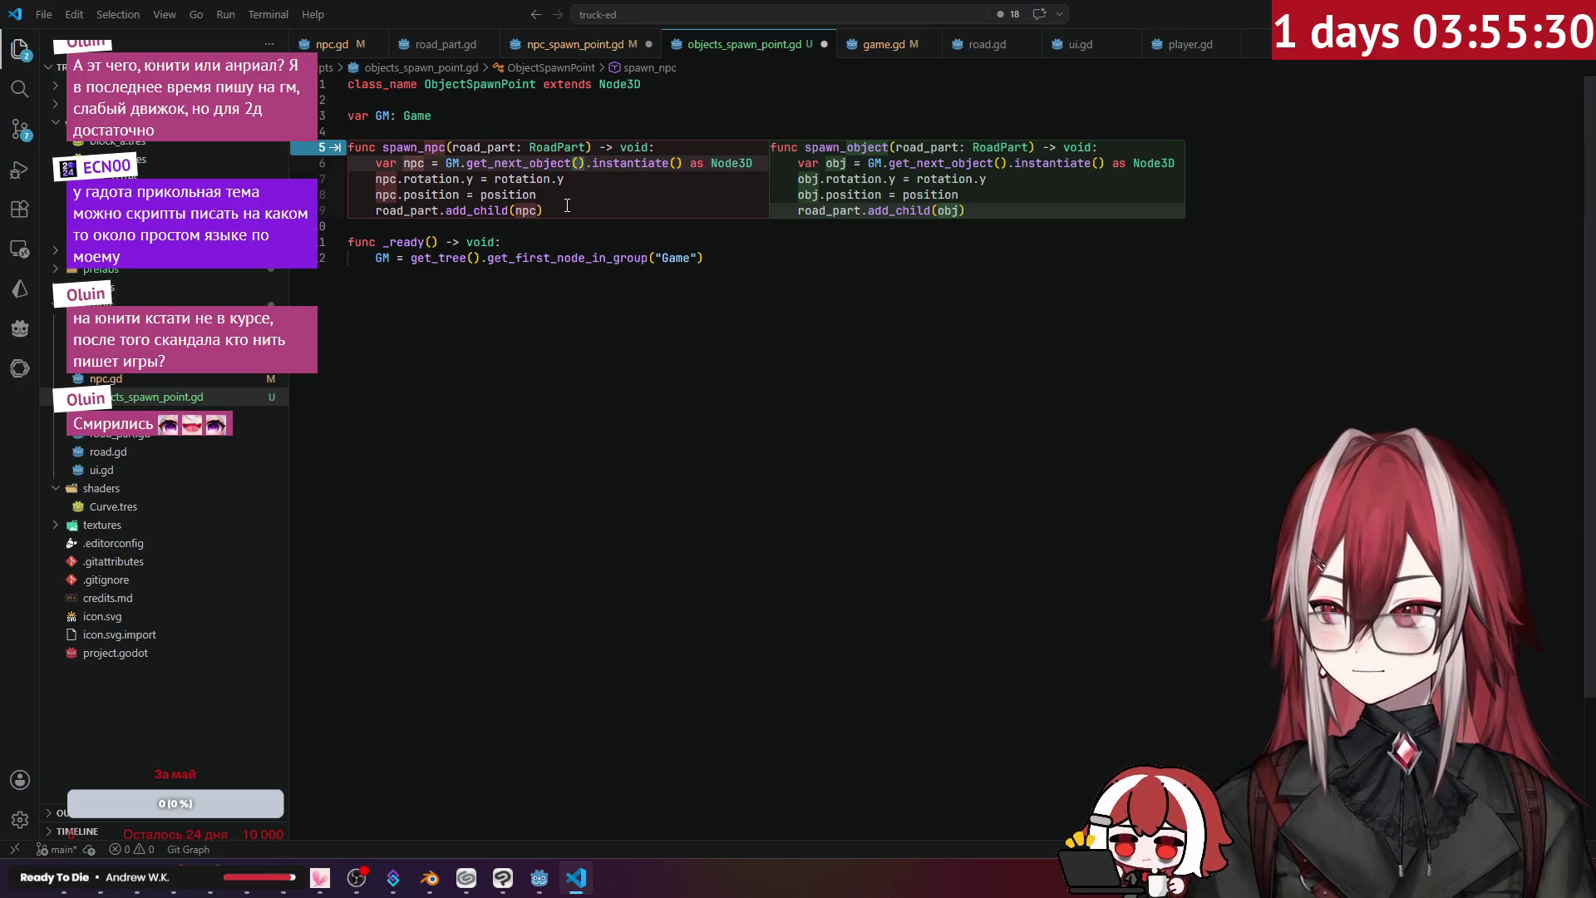
key("Escape")
- Review the rotation, position, add_child and Game group lookup lines of the spawn code
left_click(612, 233)
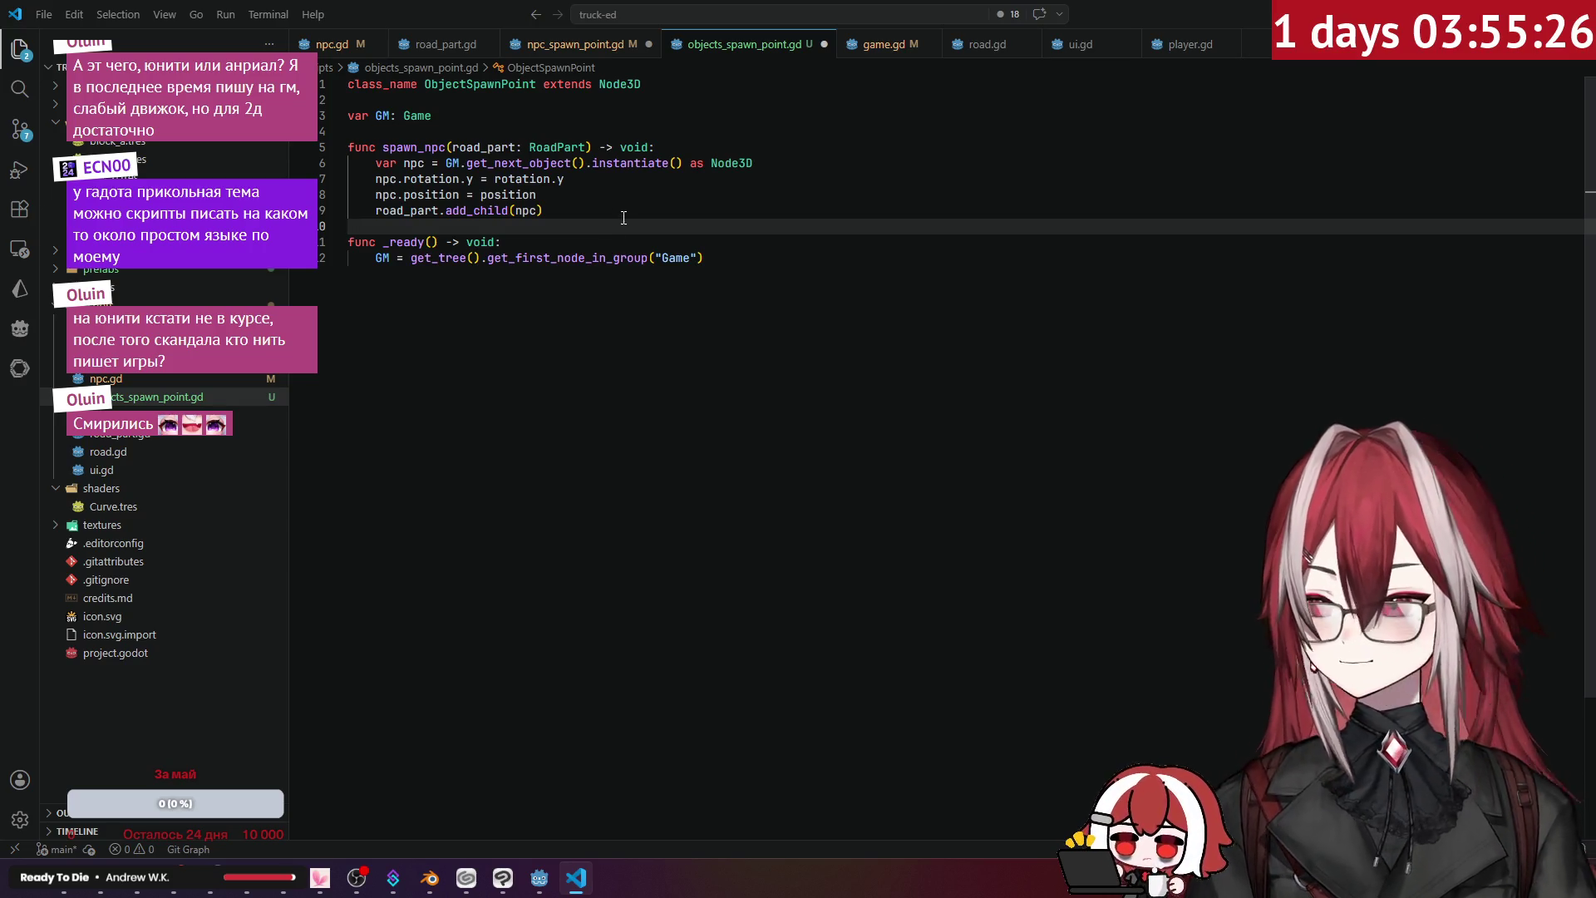
left_click(622, 214)
left_click(533, 194)
left_click(531, 181)
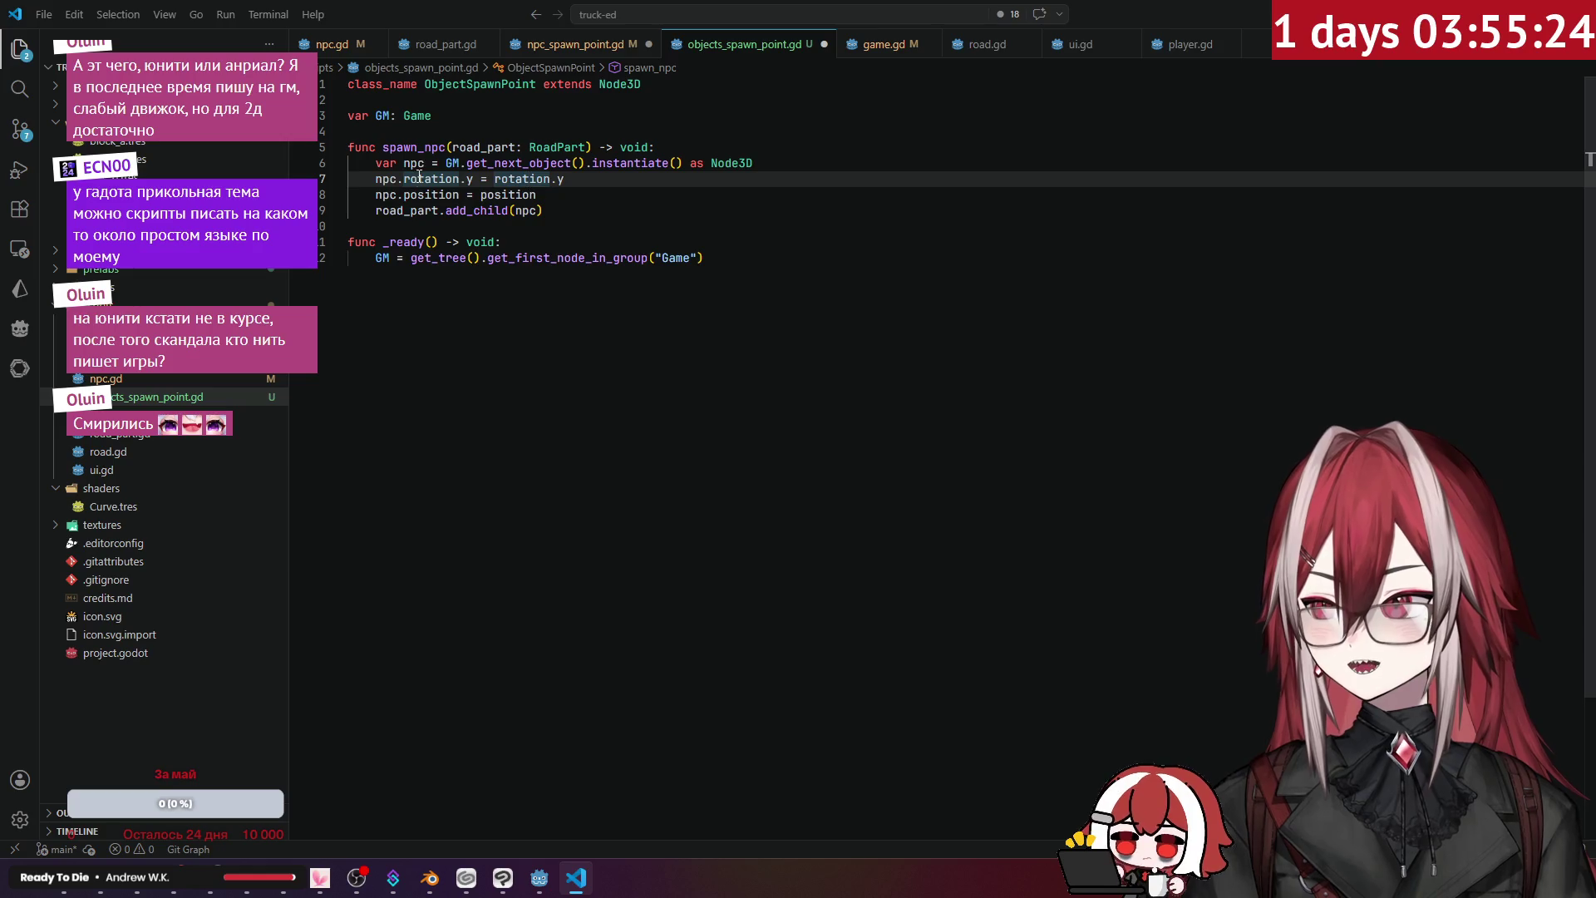
left_click(509, 178)
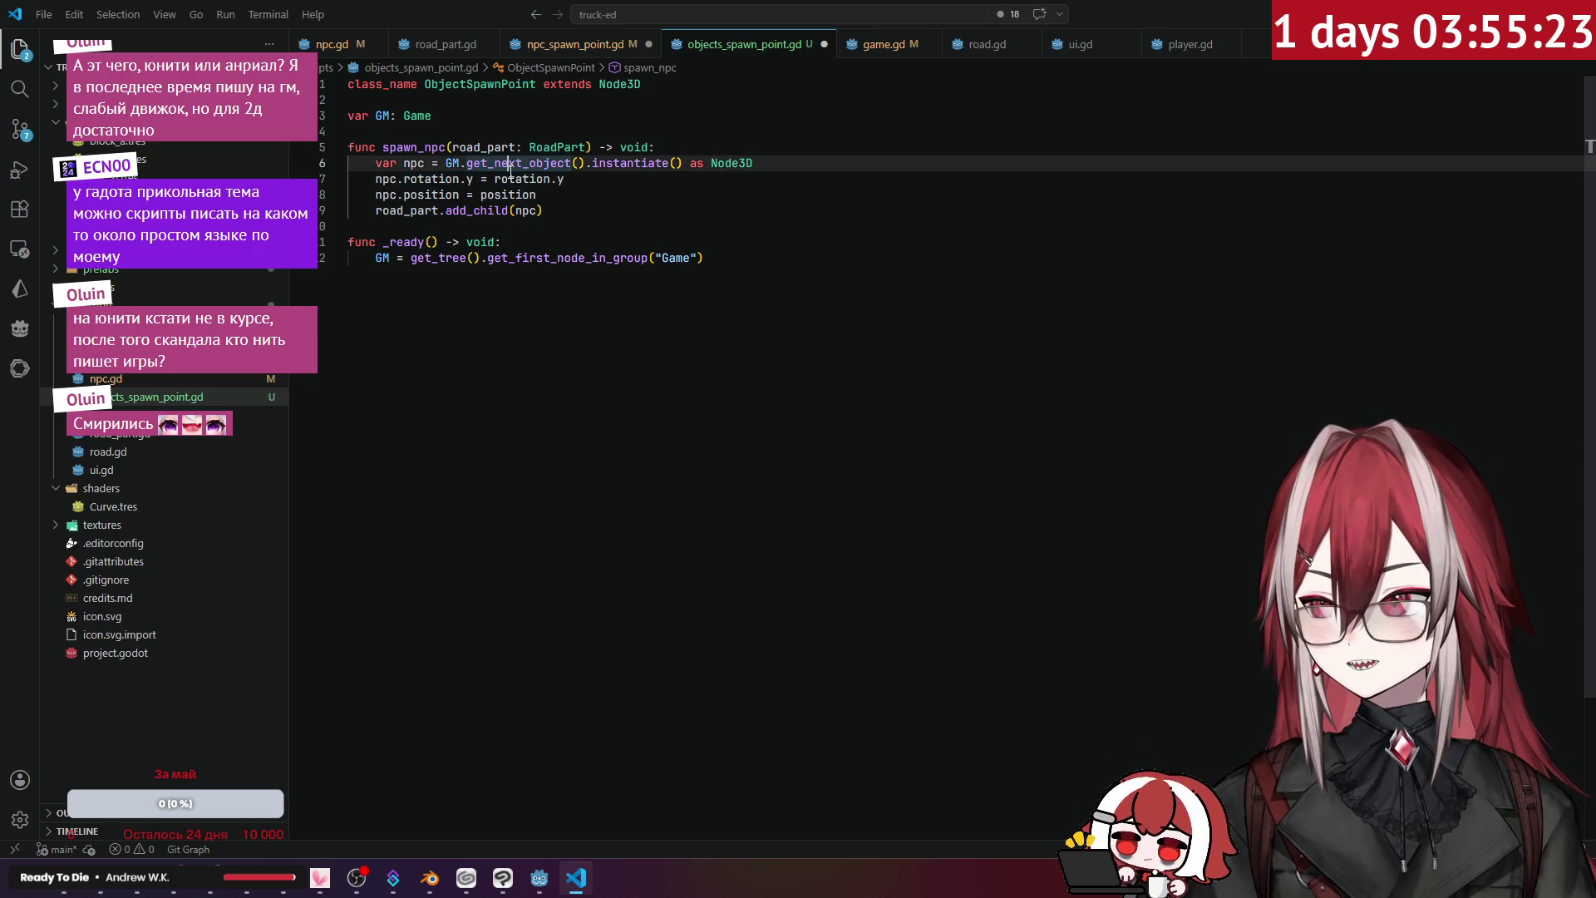
left_click(492, 196)
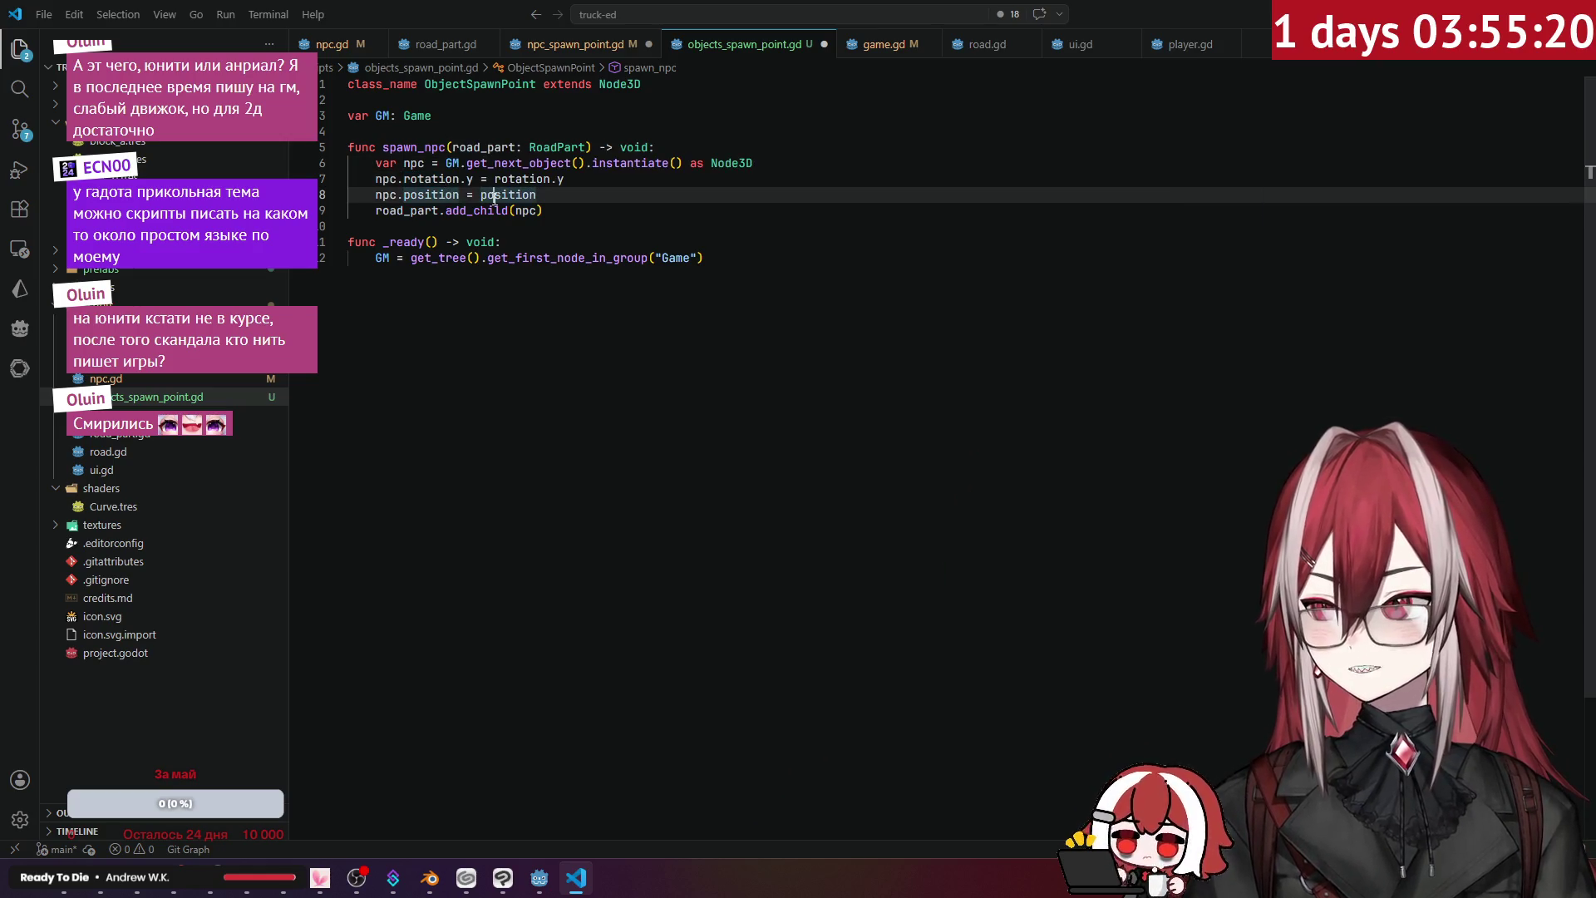
left_click(458, 212)
left_click(467, 211)
left_click(515, 258)
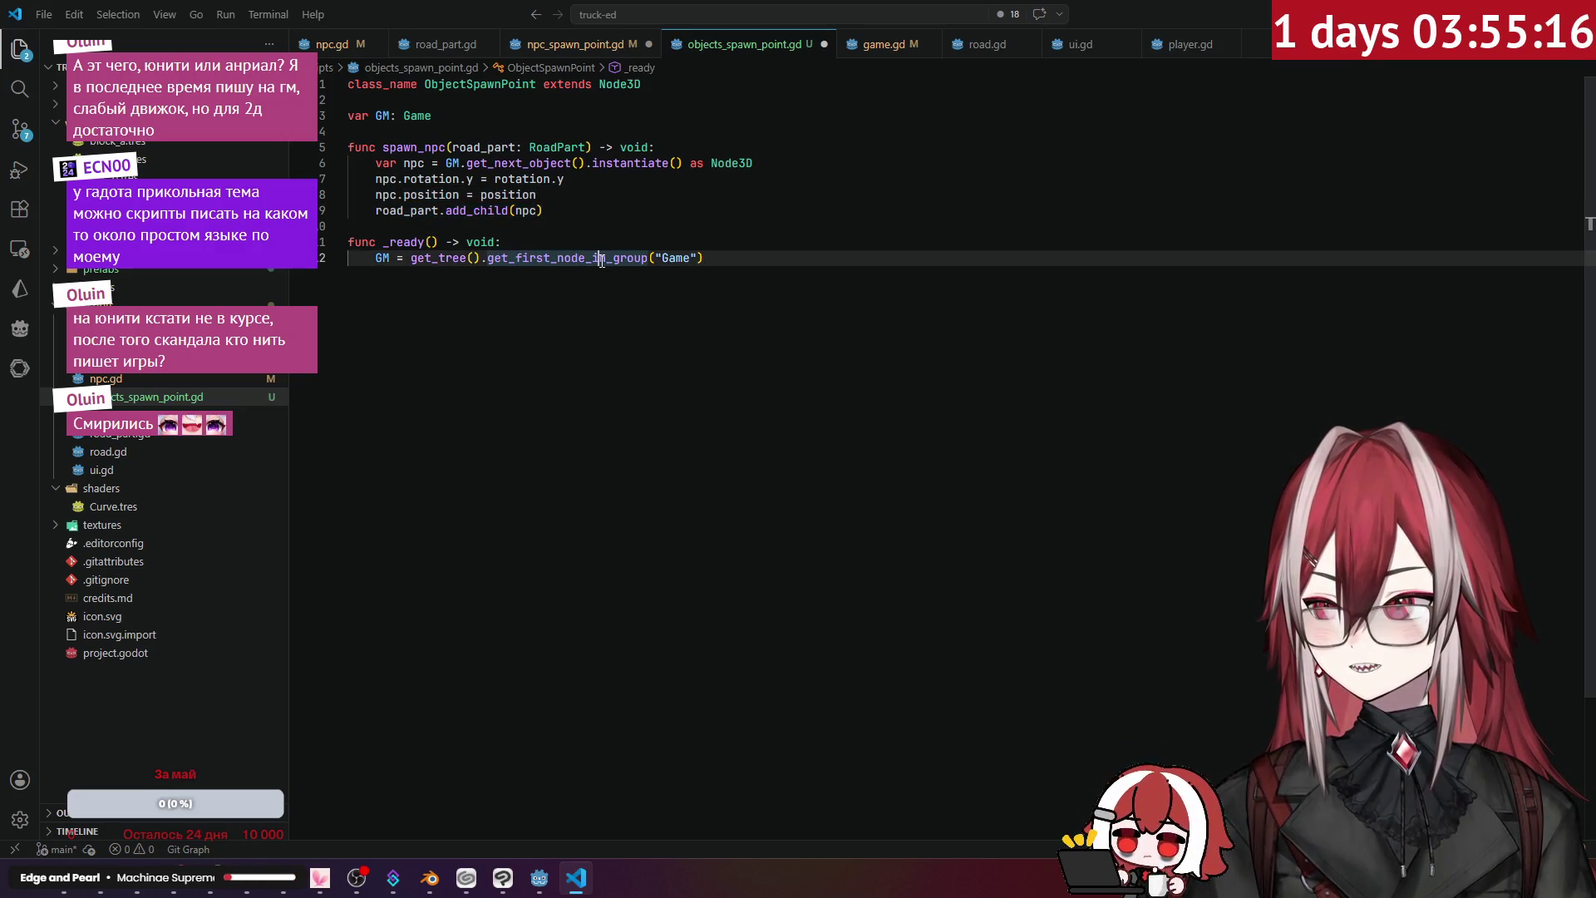
left_click(579, 222)
- Rename the npc variable to obj everywhere and the spawn function to spawn_obj
left_click(424, 162)
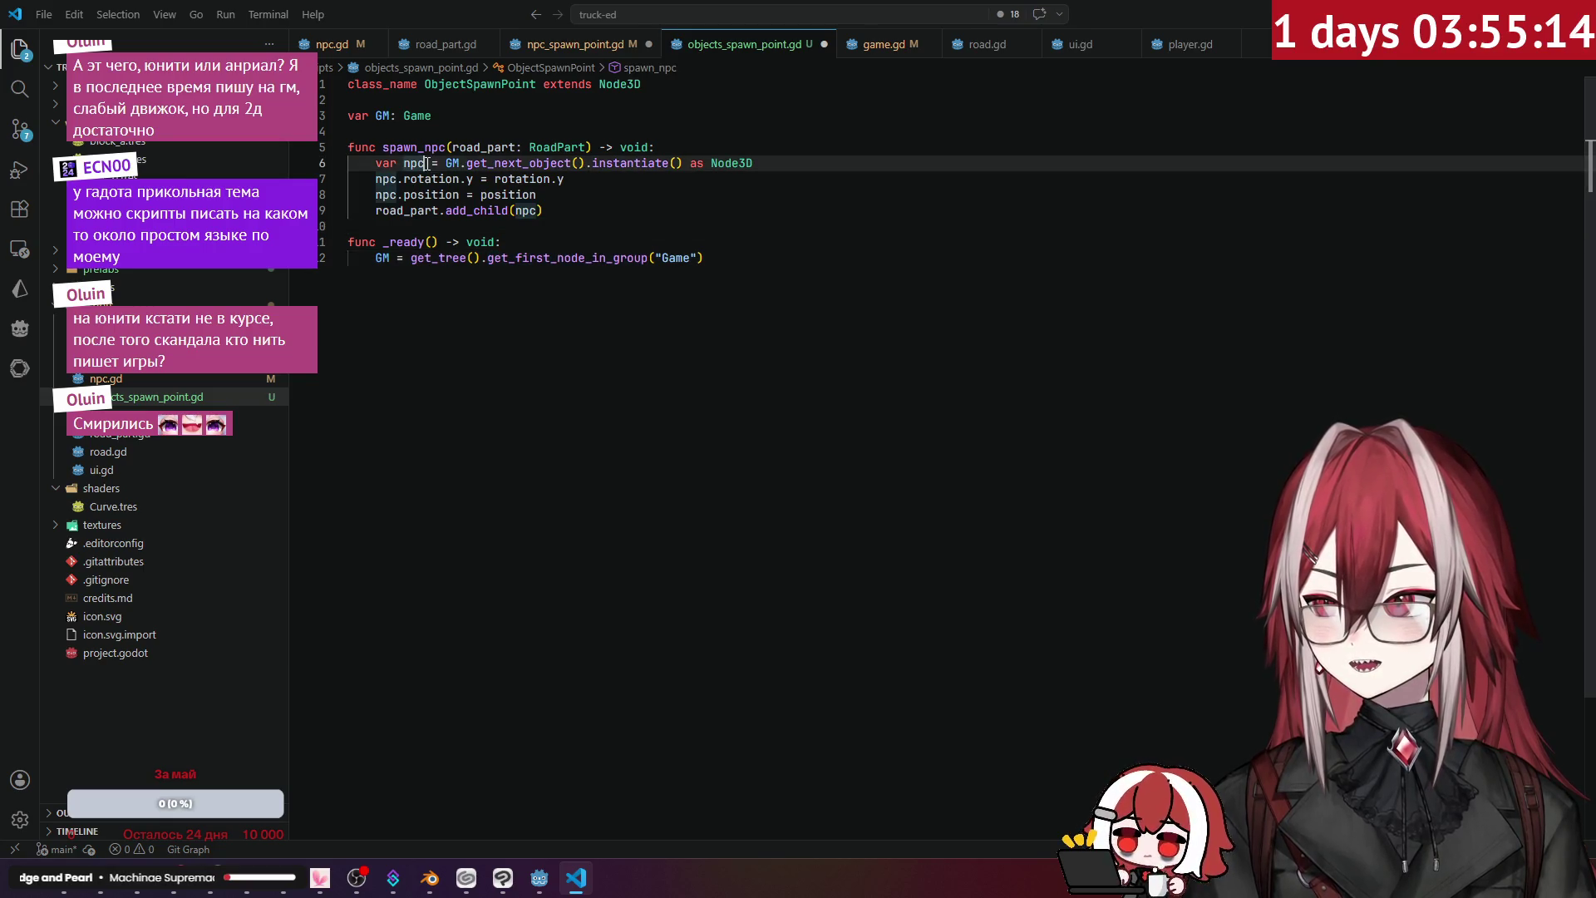
right_click(424, 162)
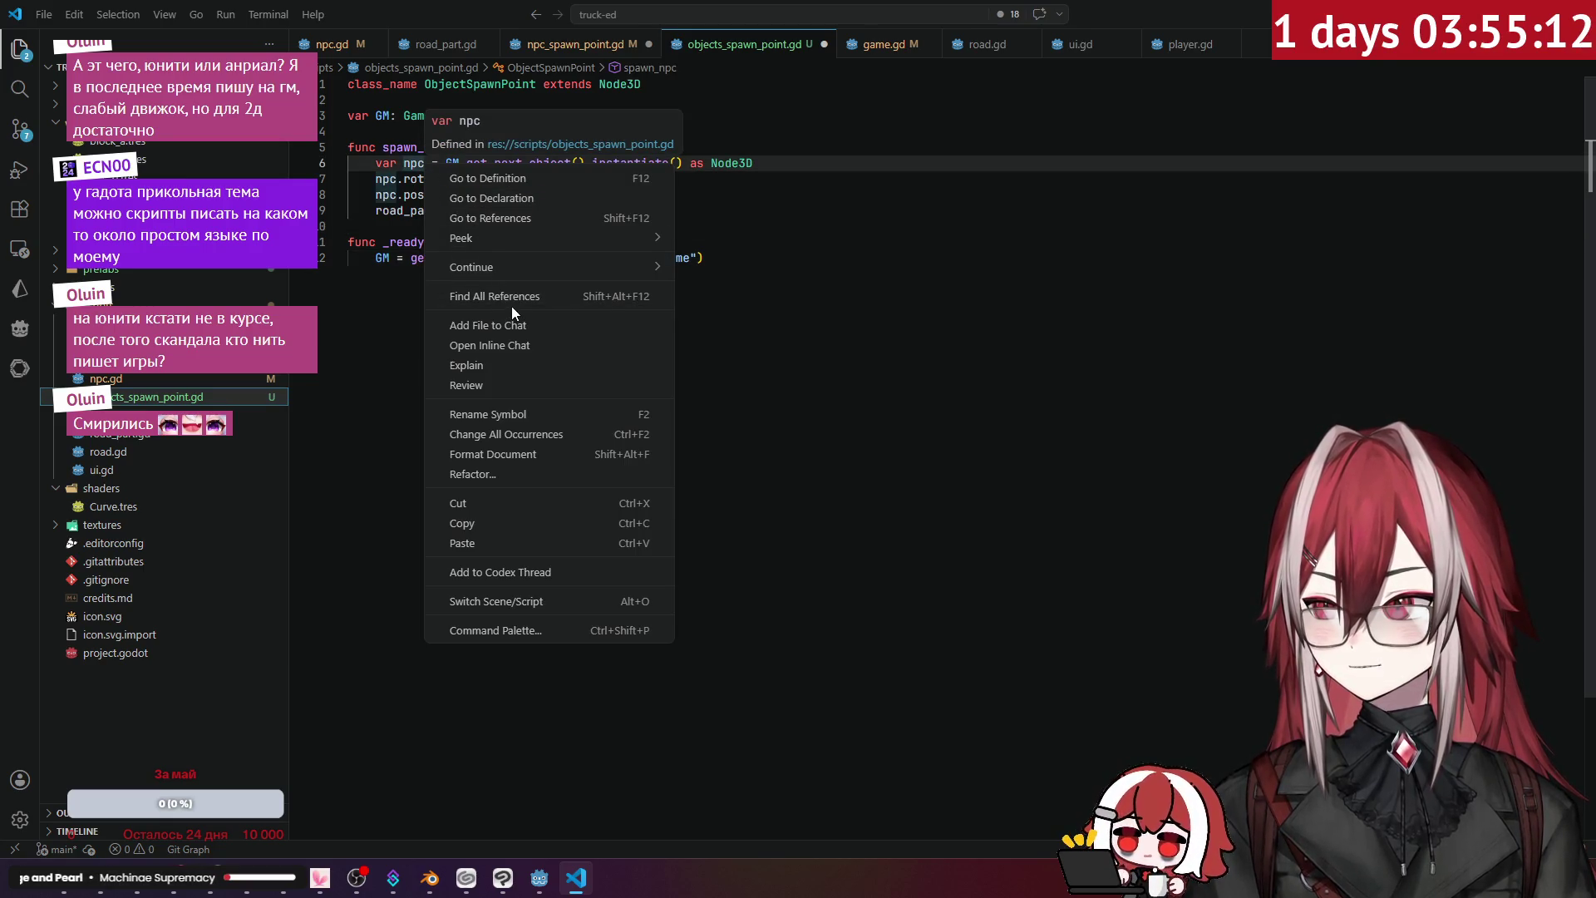
left_click(526, 414)
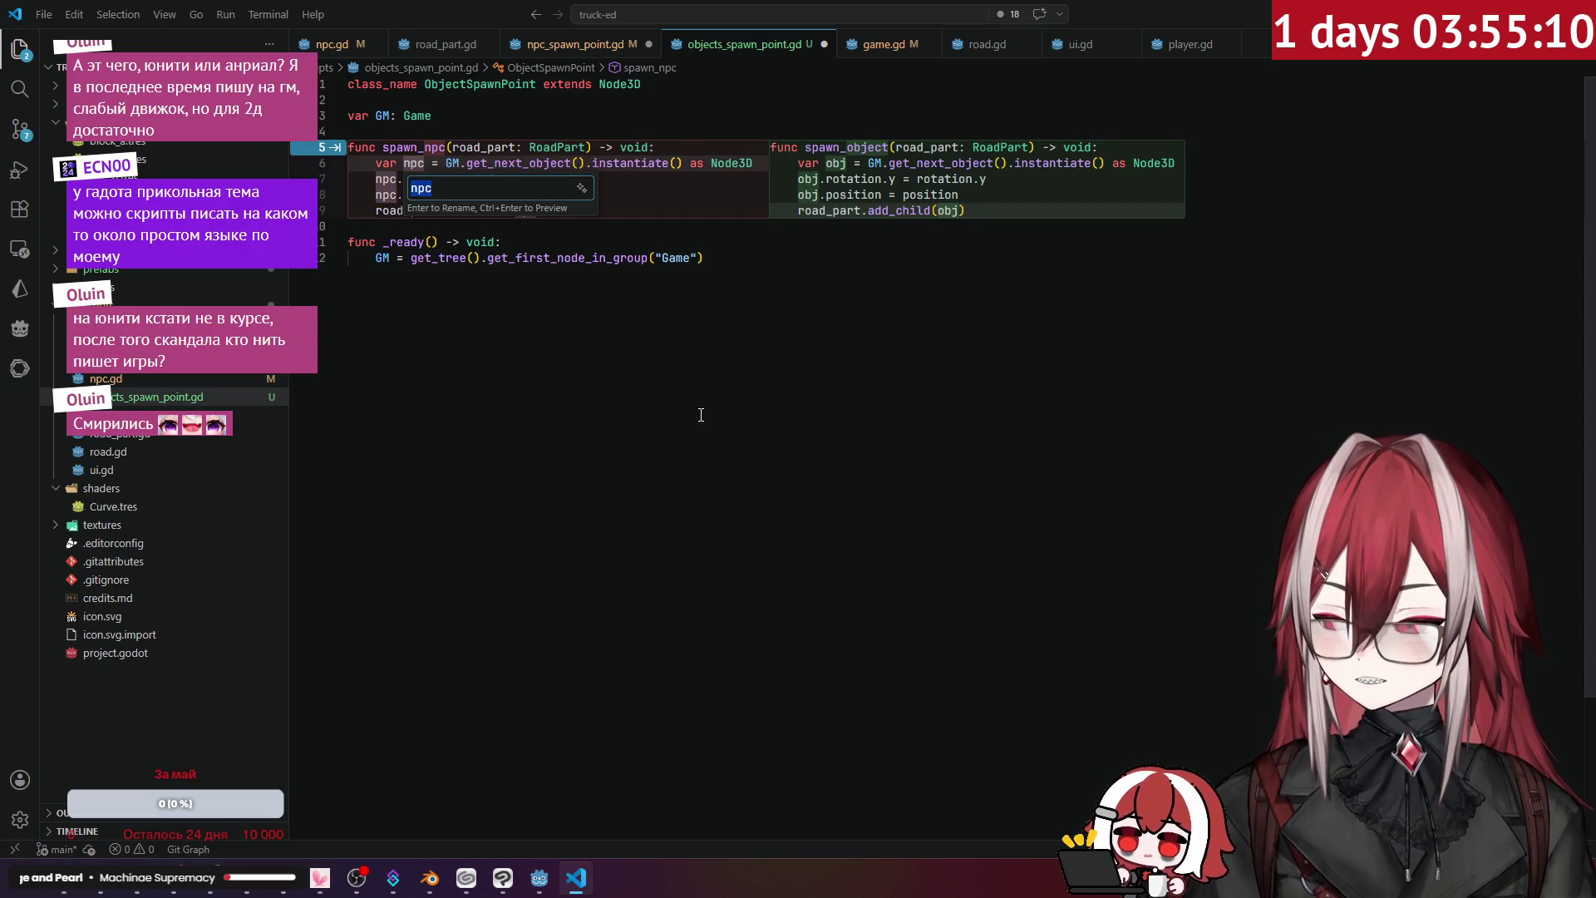
type("j")
key("Return")
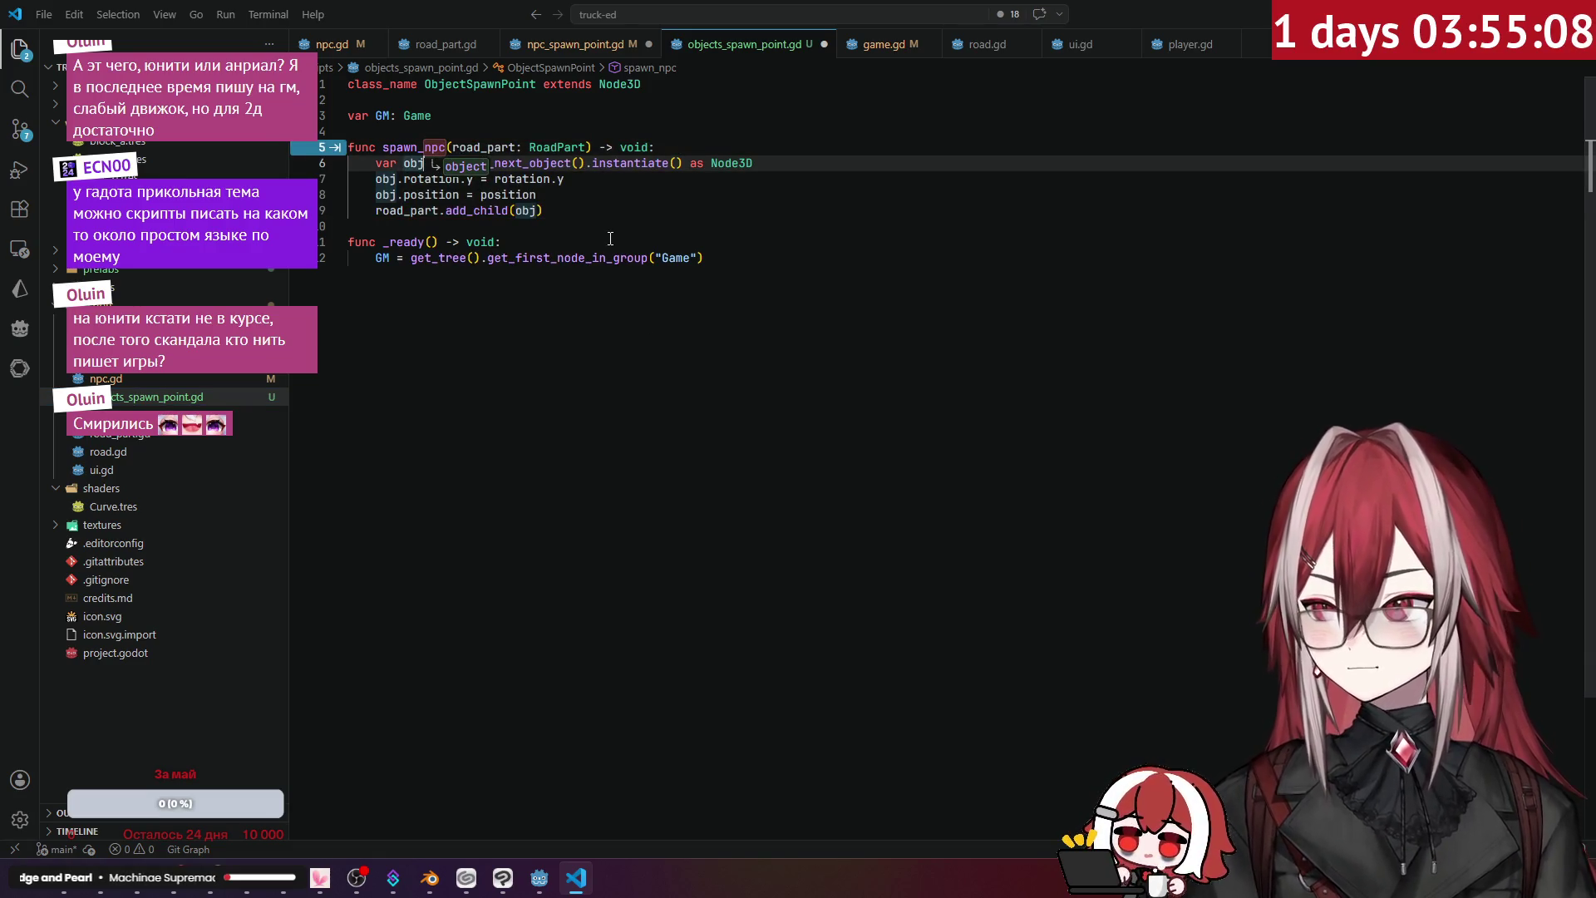
left_click(455, 148)
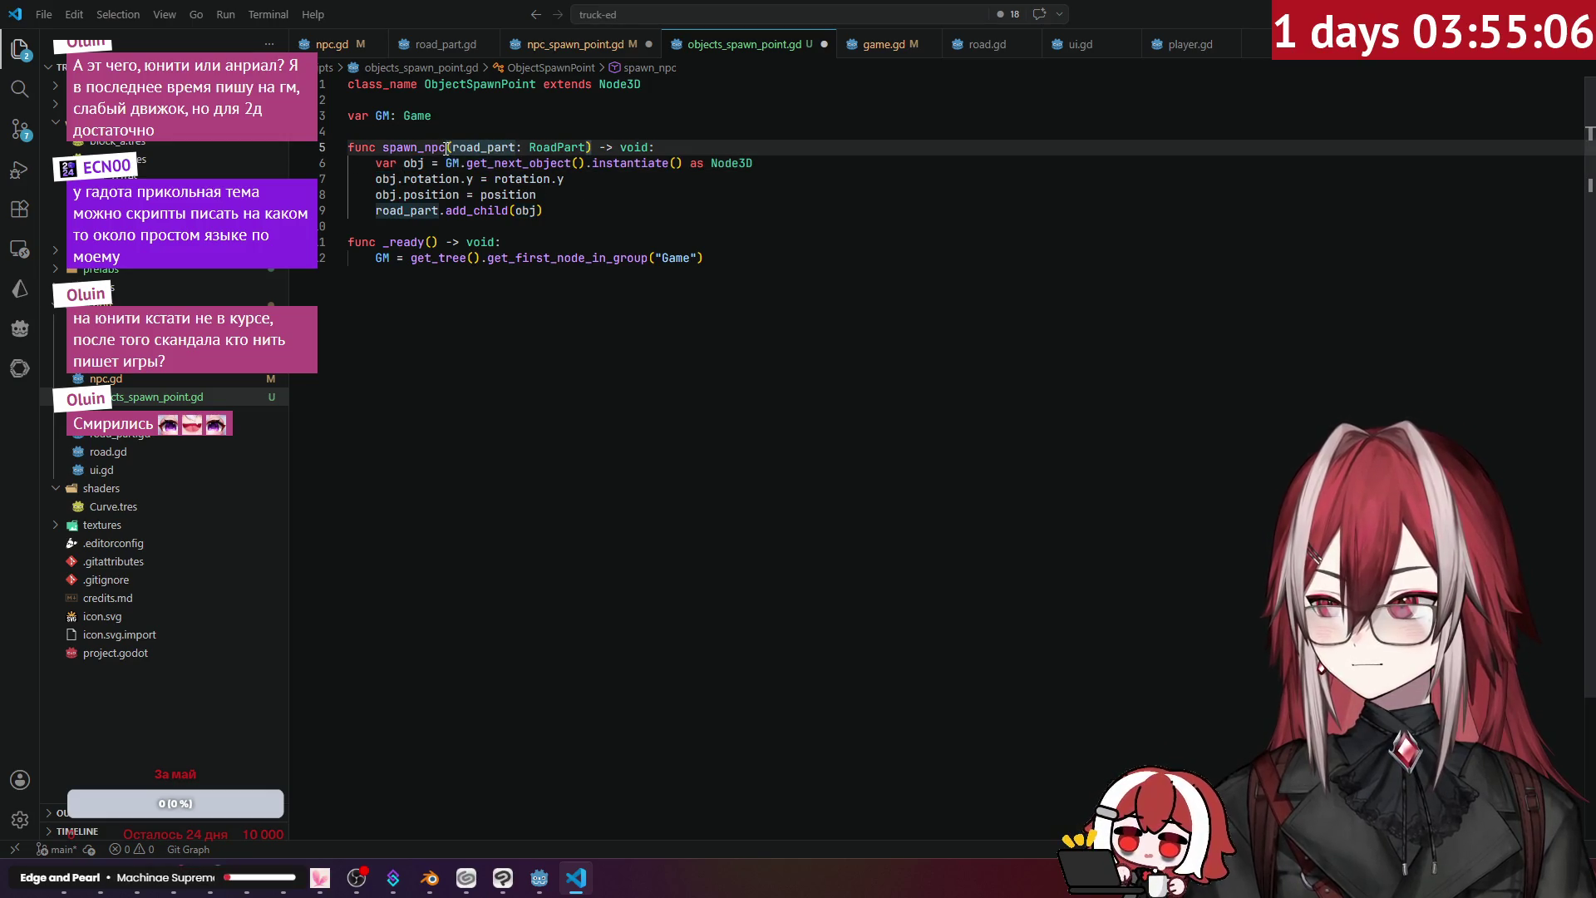
key("BackSpace")
key("BackSpace")
key("BackSpace")
type("obj")
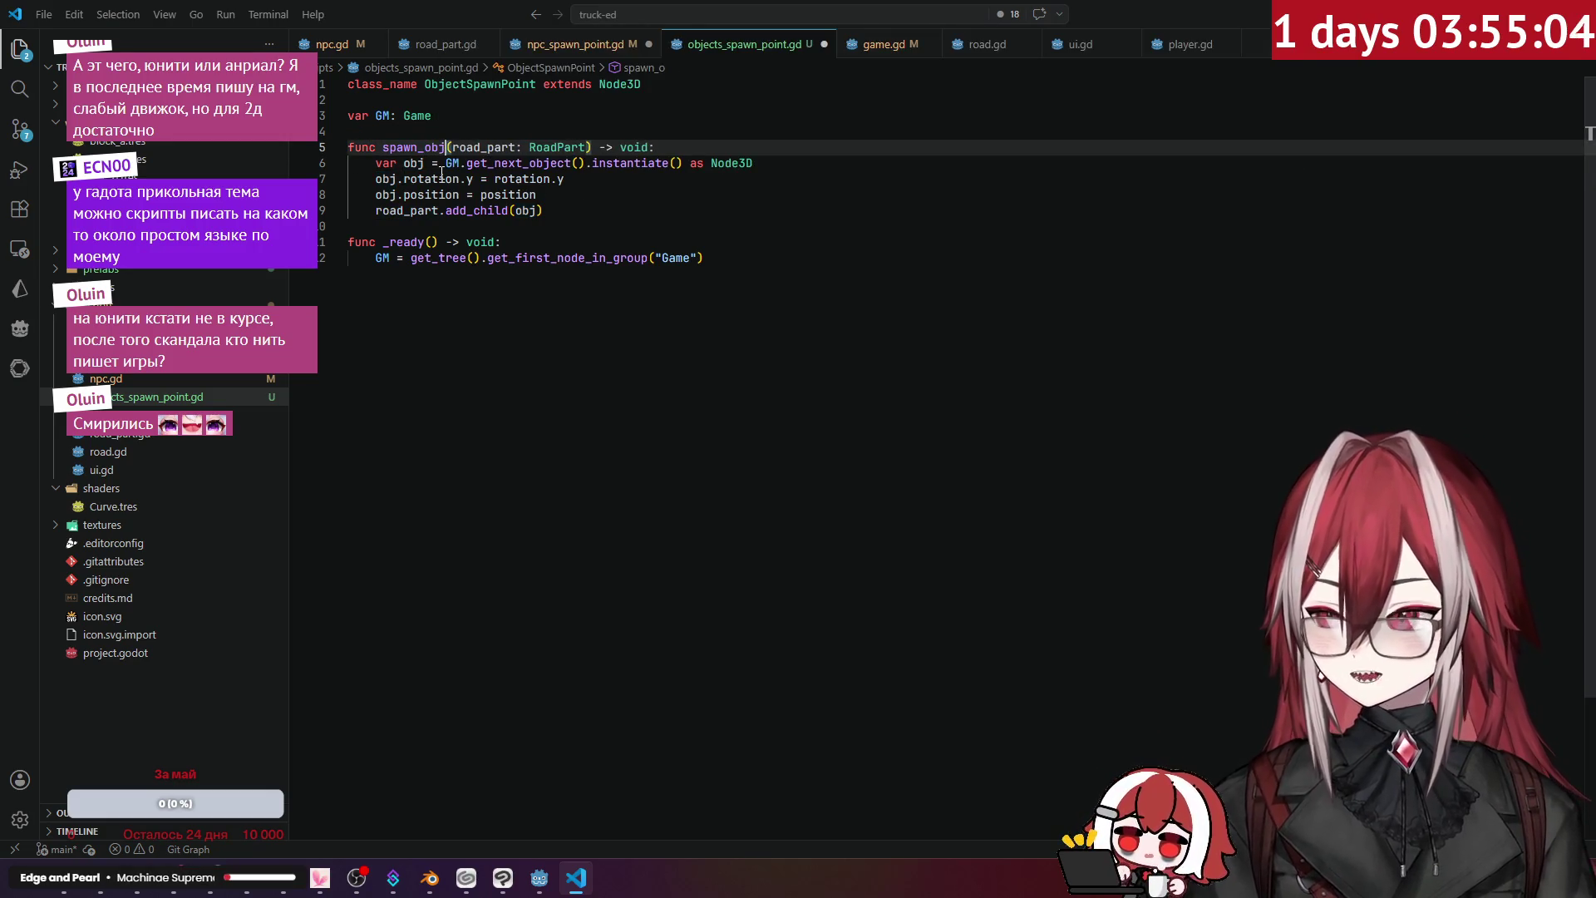
left_click(630, 194)
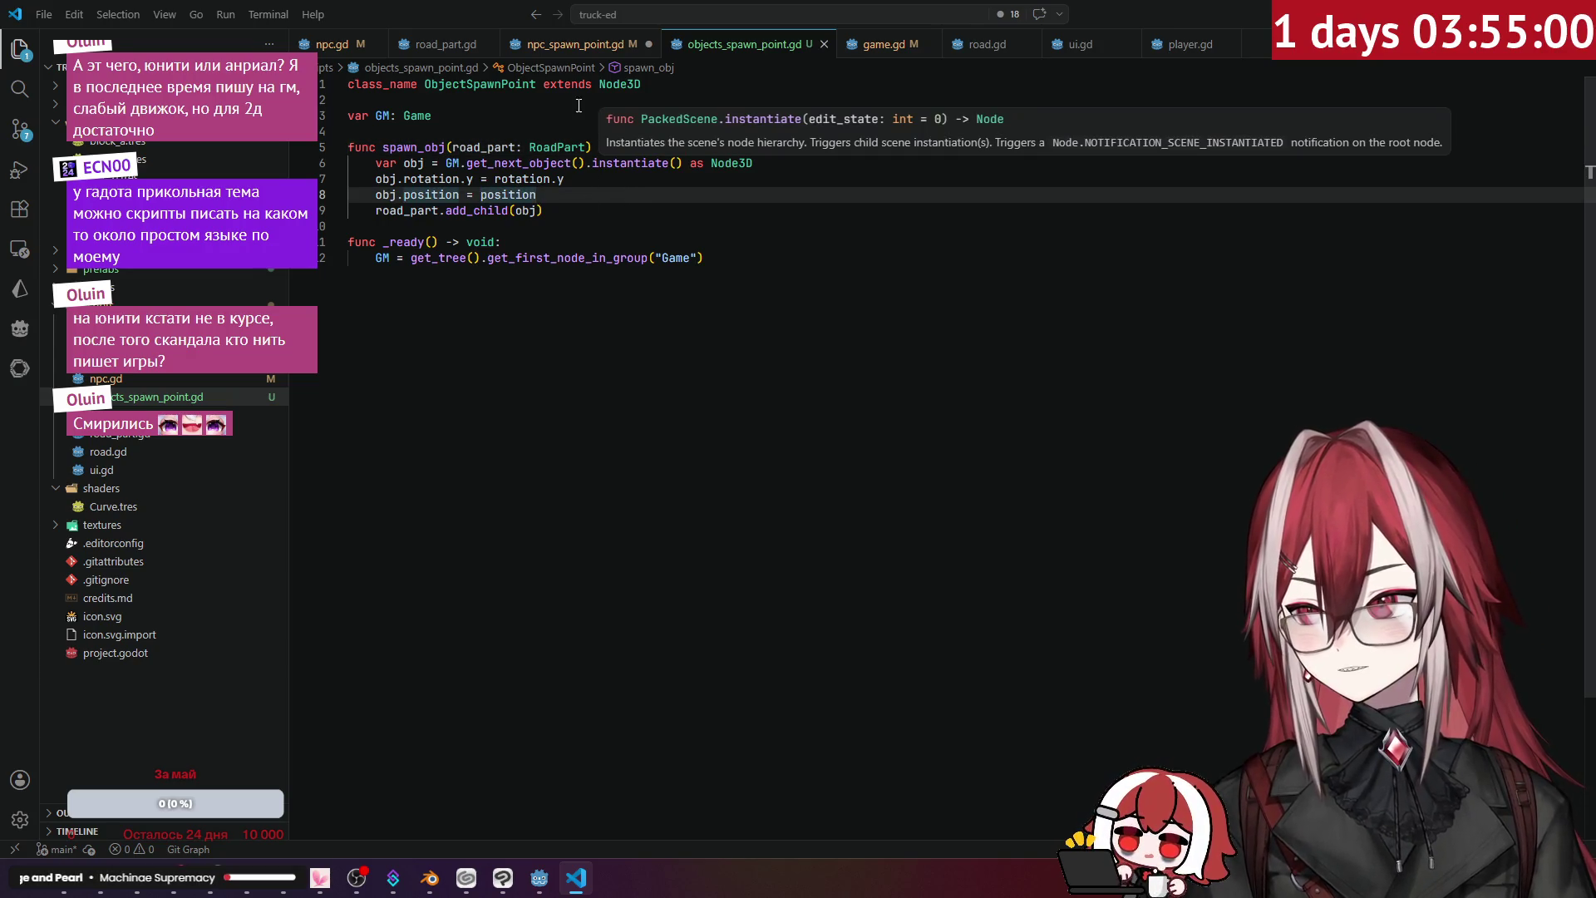
- Save npc_spawn_point.gd, then return to objects_spawn_point.gd
key("ctrl+Page_Up")
key("ctrl+a")
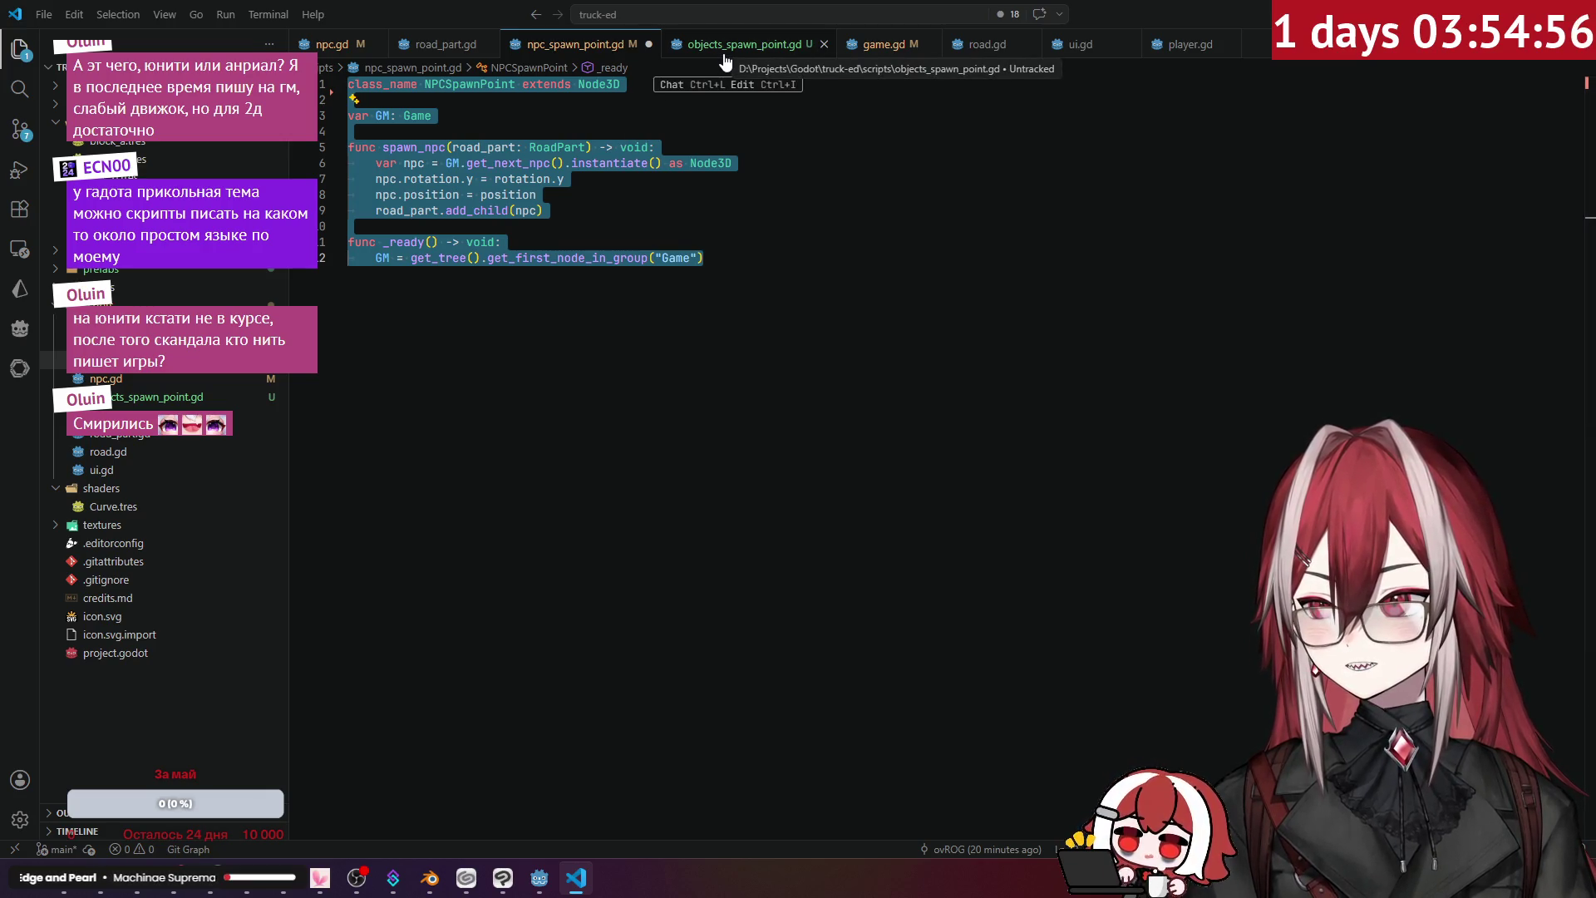
left_click(642, 113)
key("ctrl+s")
key("ctrl+a")
left_click(673, 119)
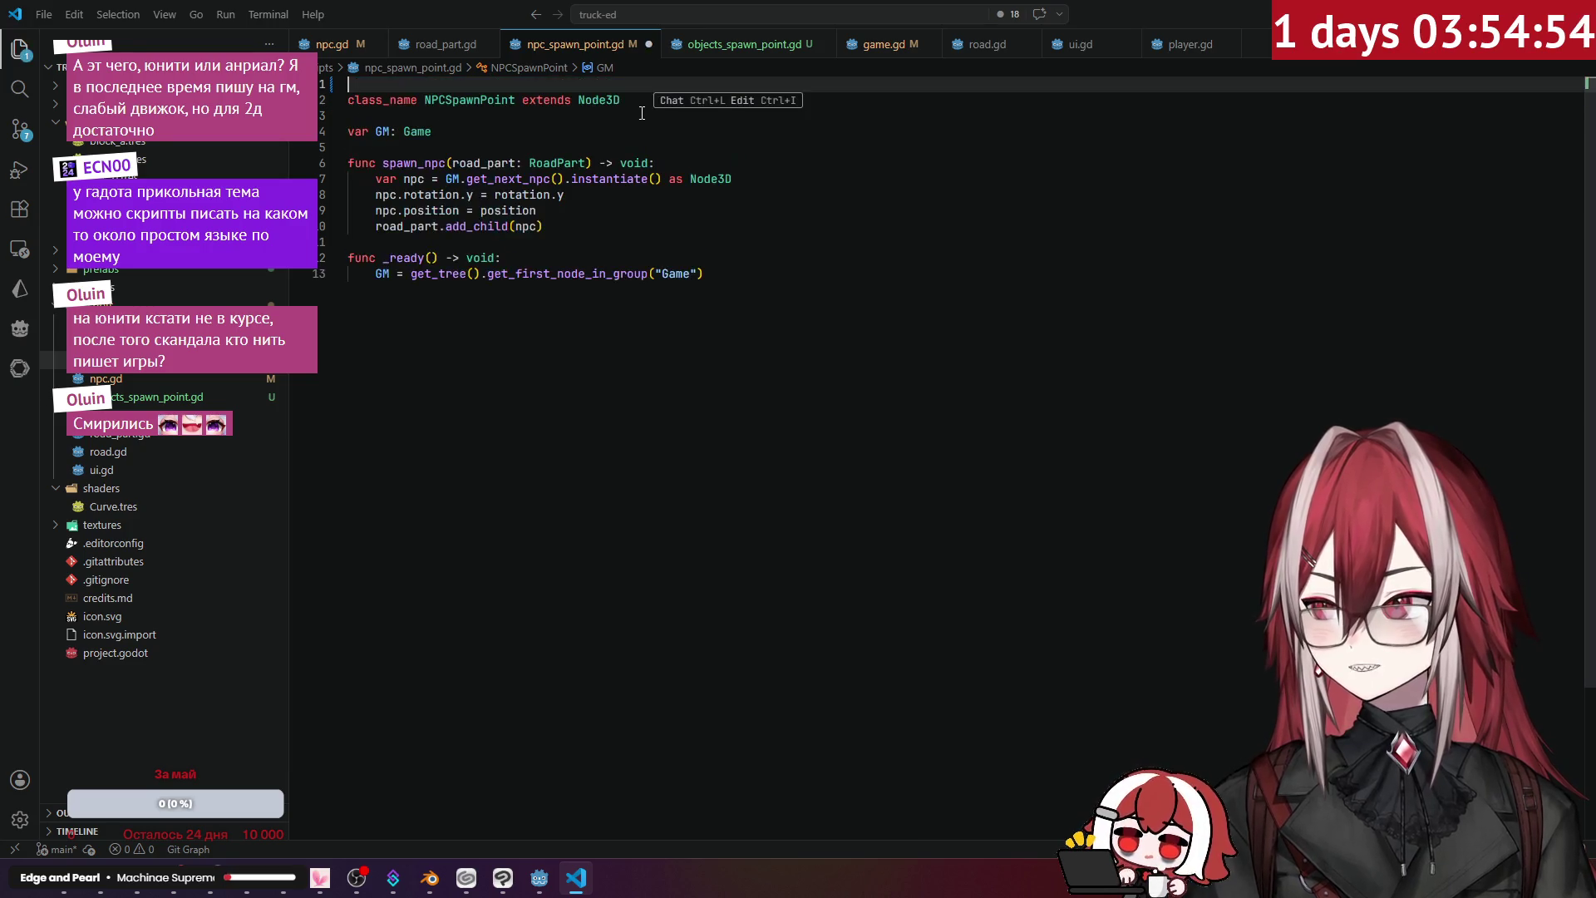
left_click(735, 45)
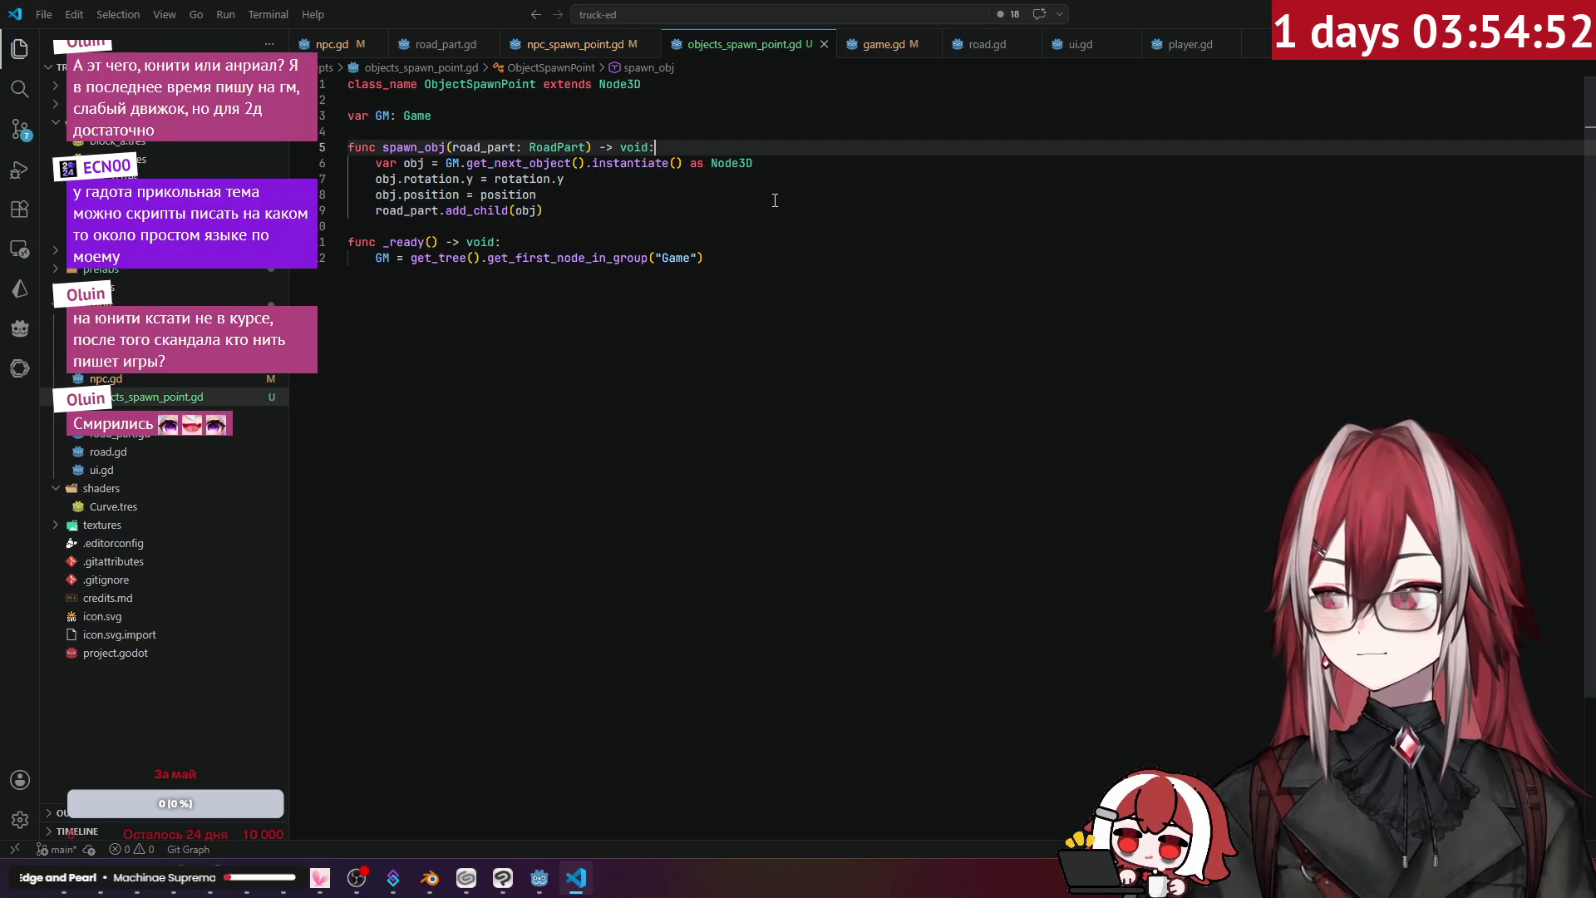
left_click(695, 123)
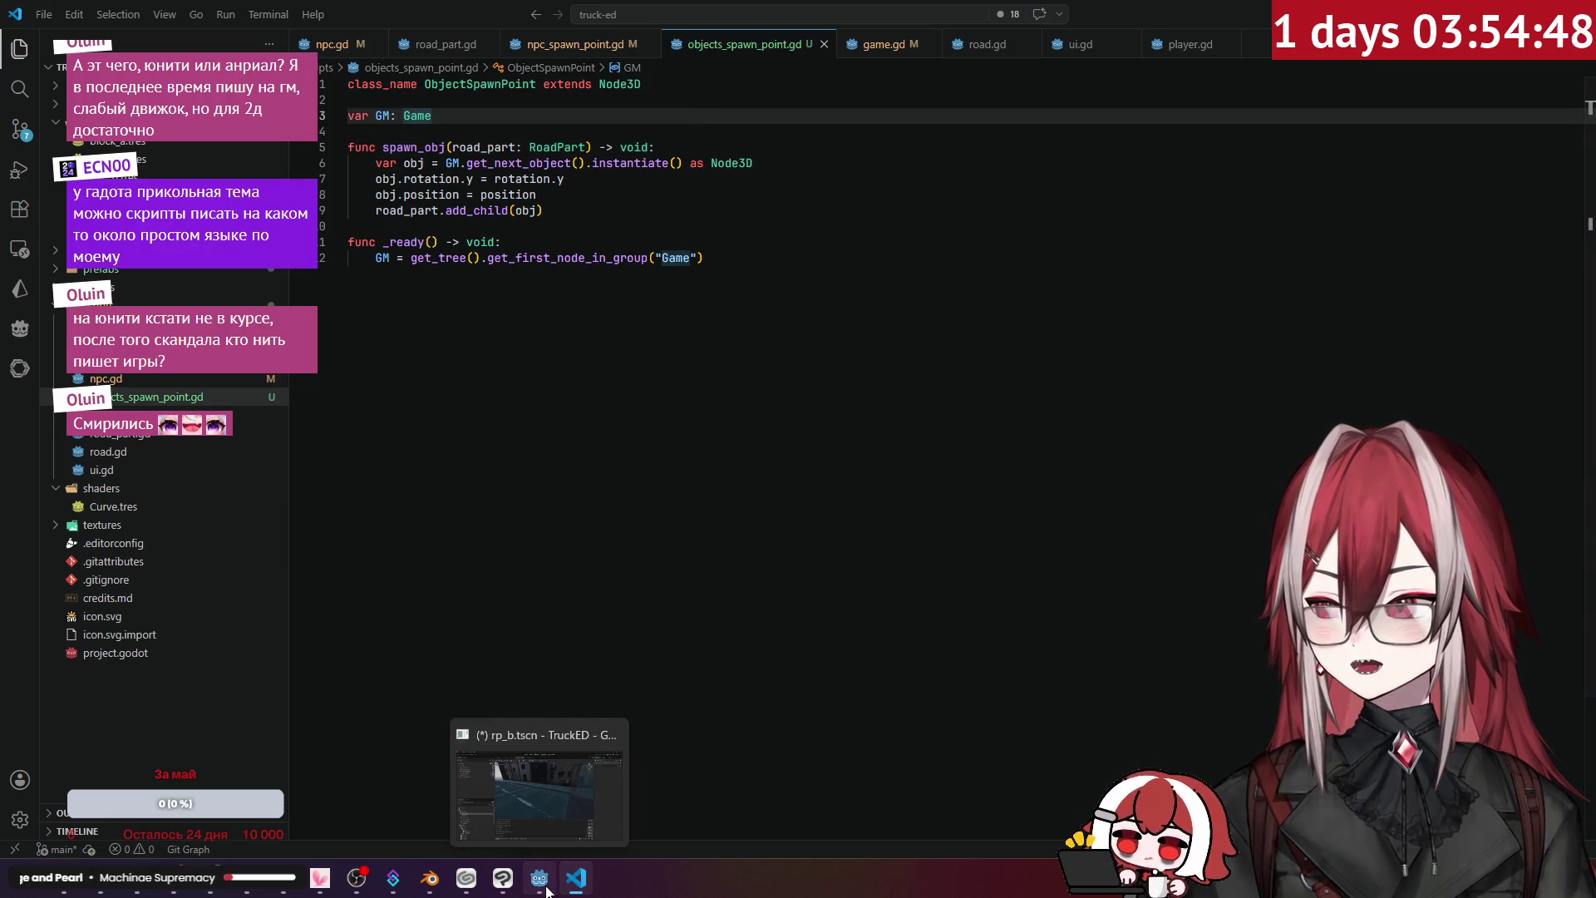
- Back in Godot, add an ObjectSpawnPoint node to the rp_b road part scene
left_click(500, 771)
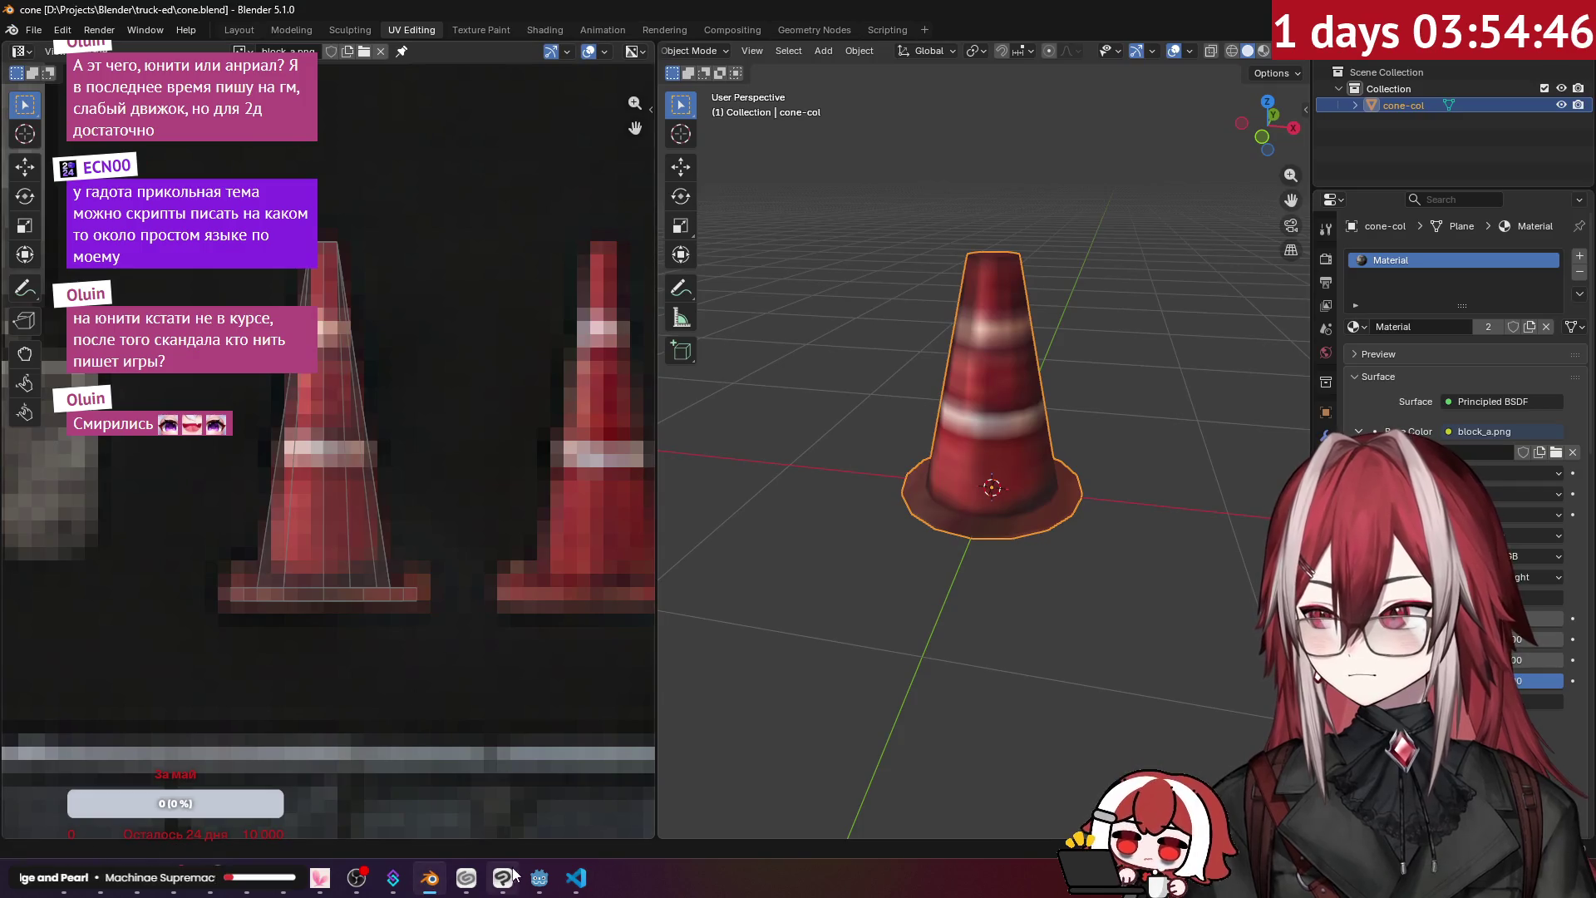
left_click(540, 883)
left_click_drag(794, 396, 439, 332)
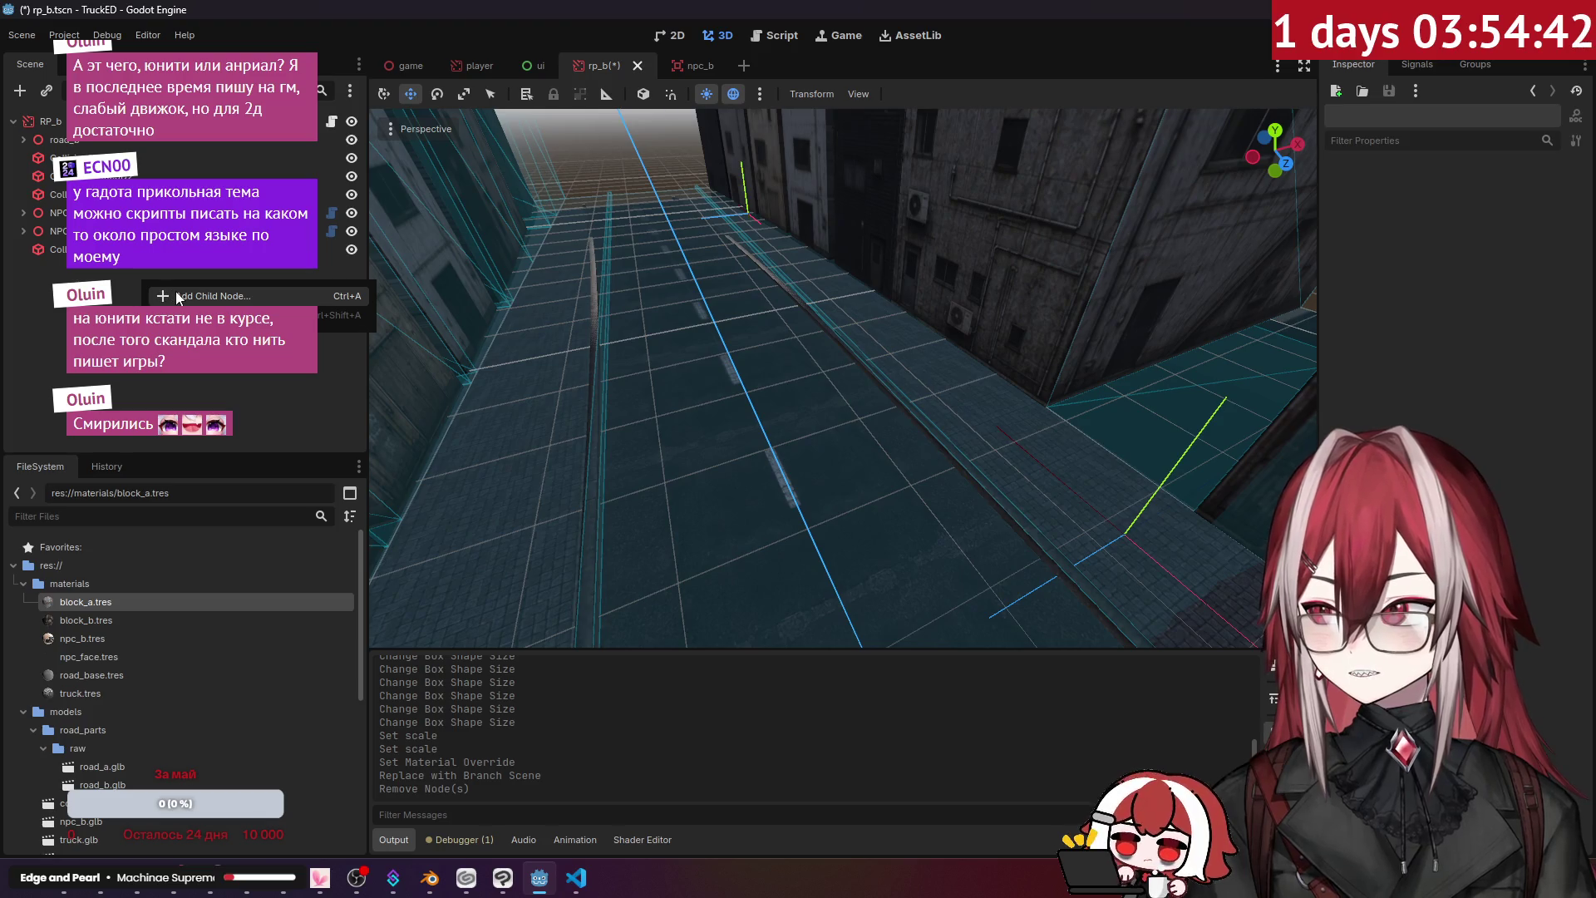
key("ctrl+a")
type("spawn")
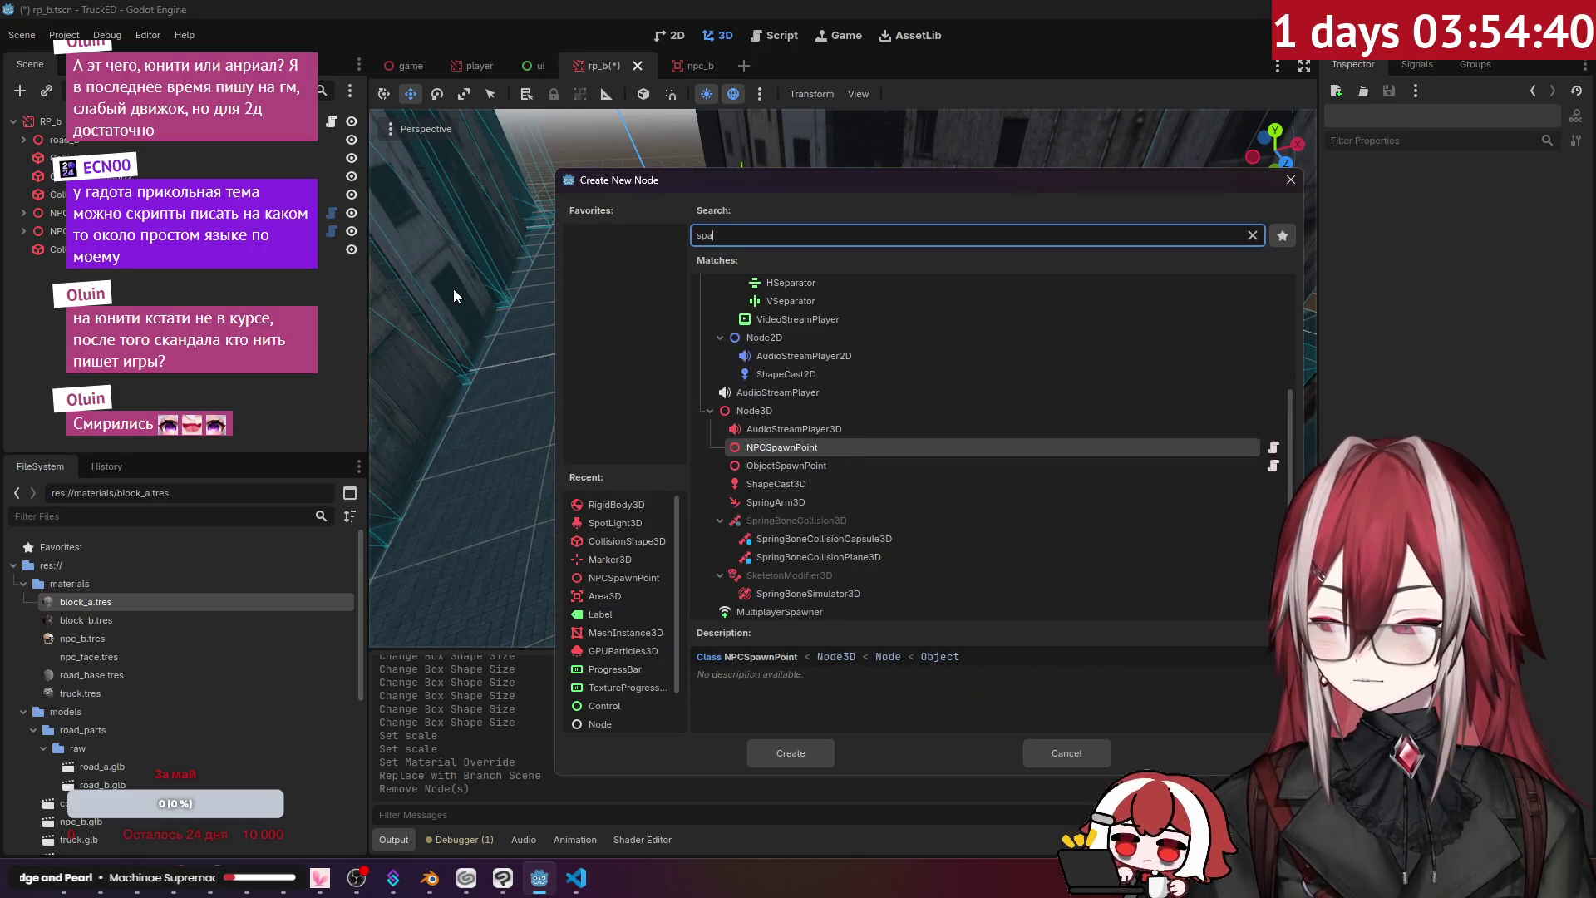
key("Down")
key("Return")
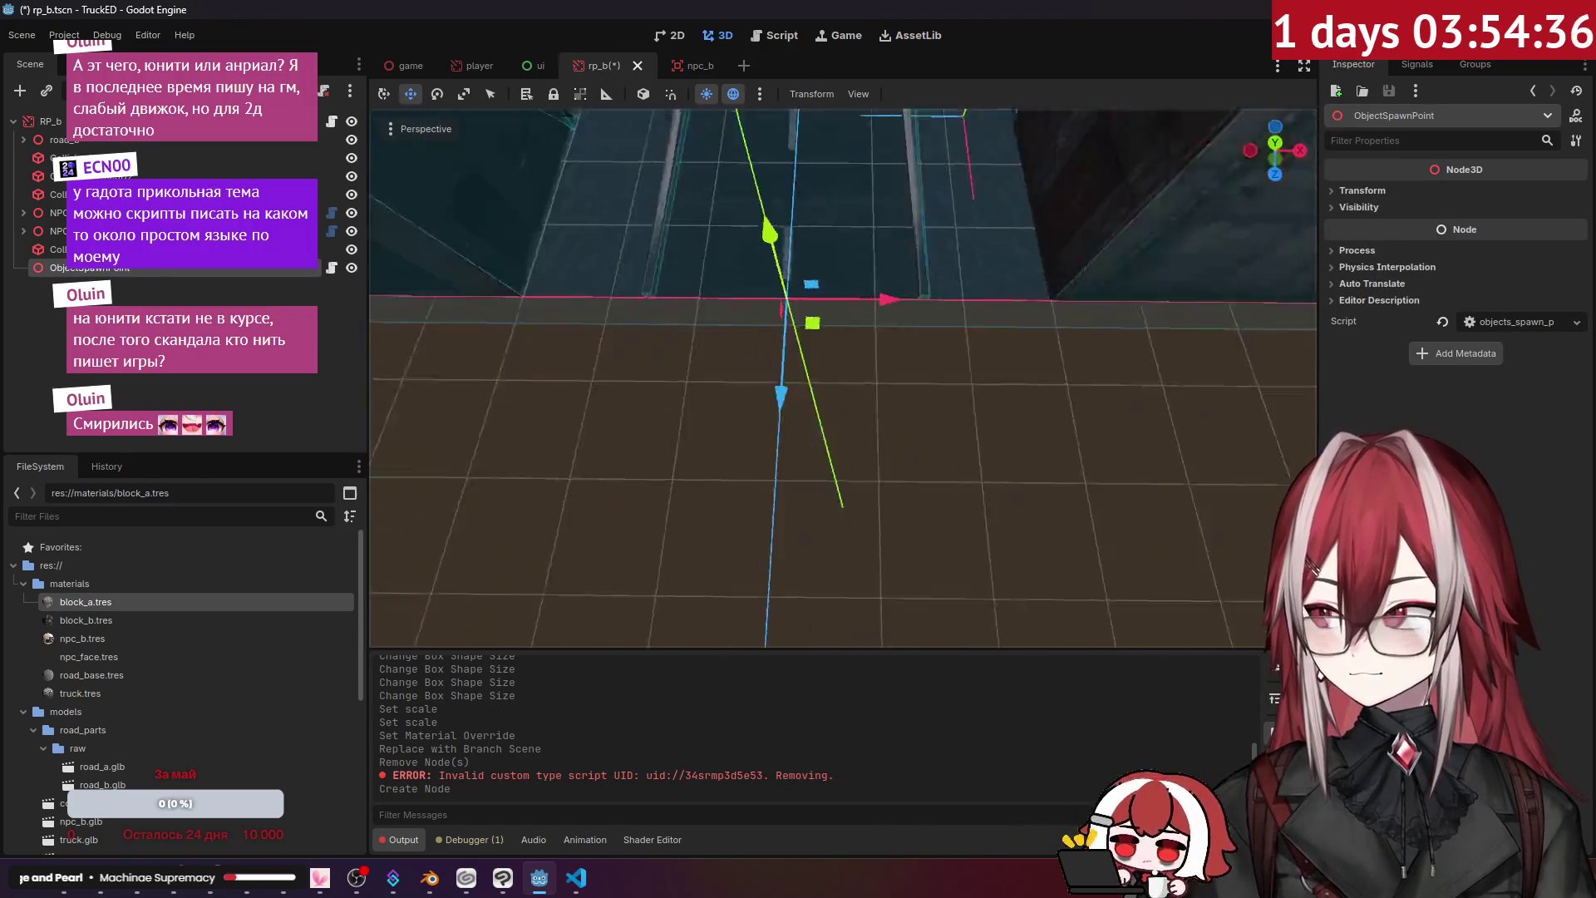
- Add a Marker3D child node under ObjectSpawnPoint
right_click(152, 271)
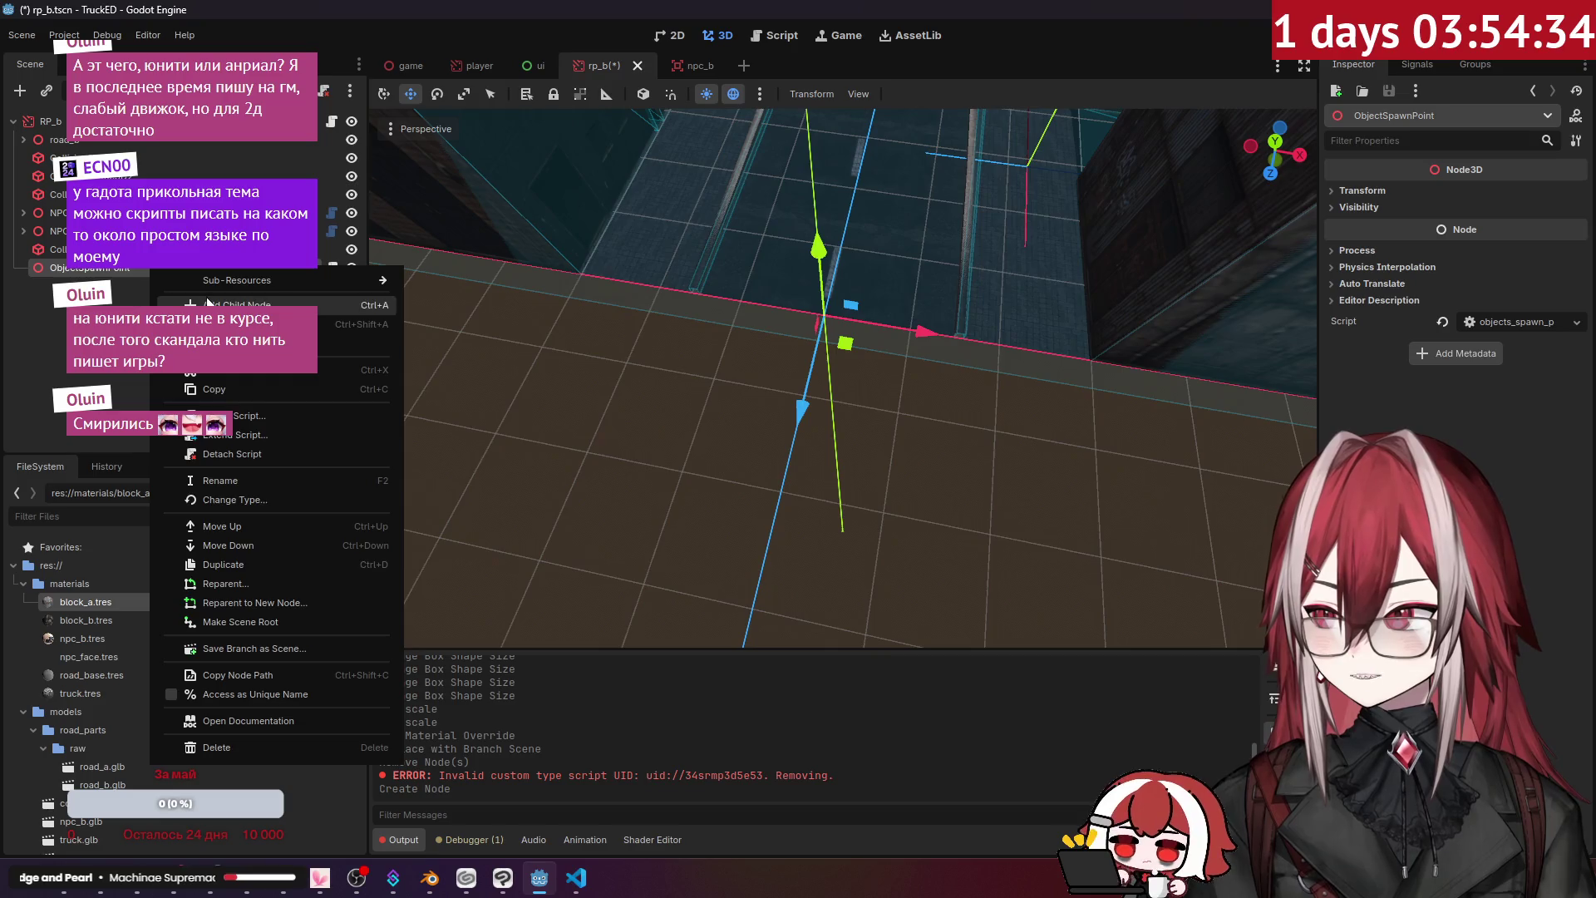
left_click(203, 305)
type("marker")
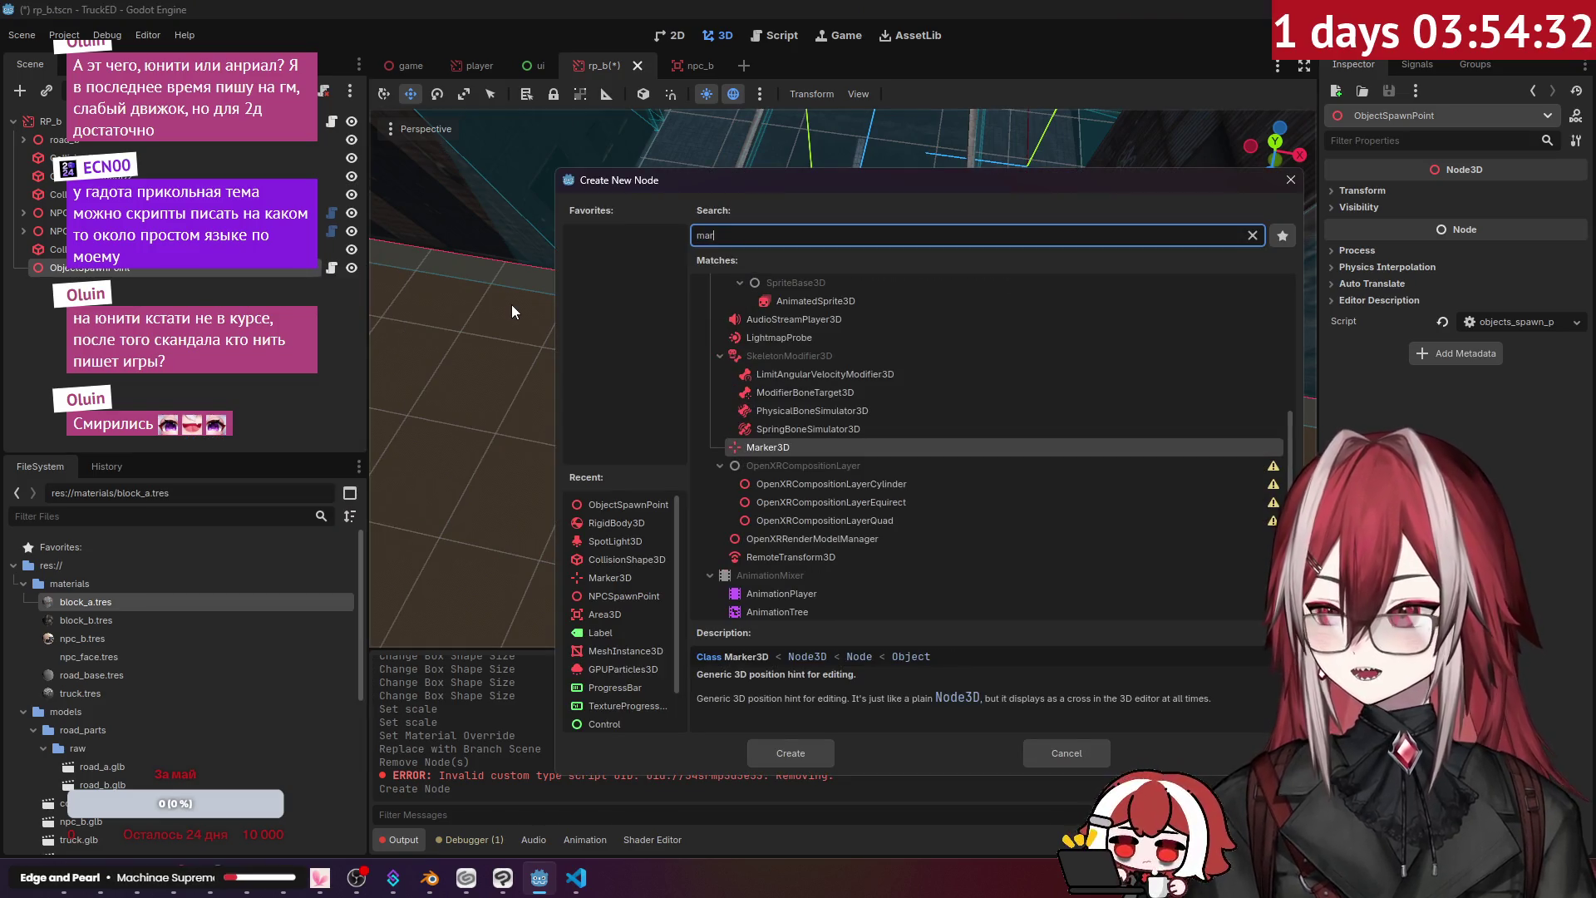
key("Return")
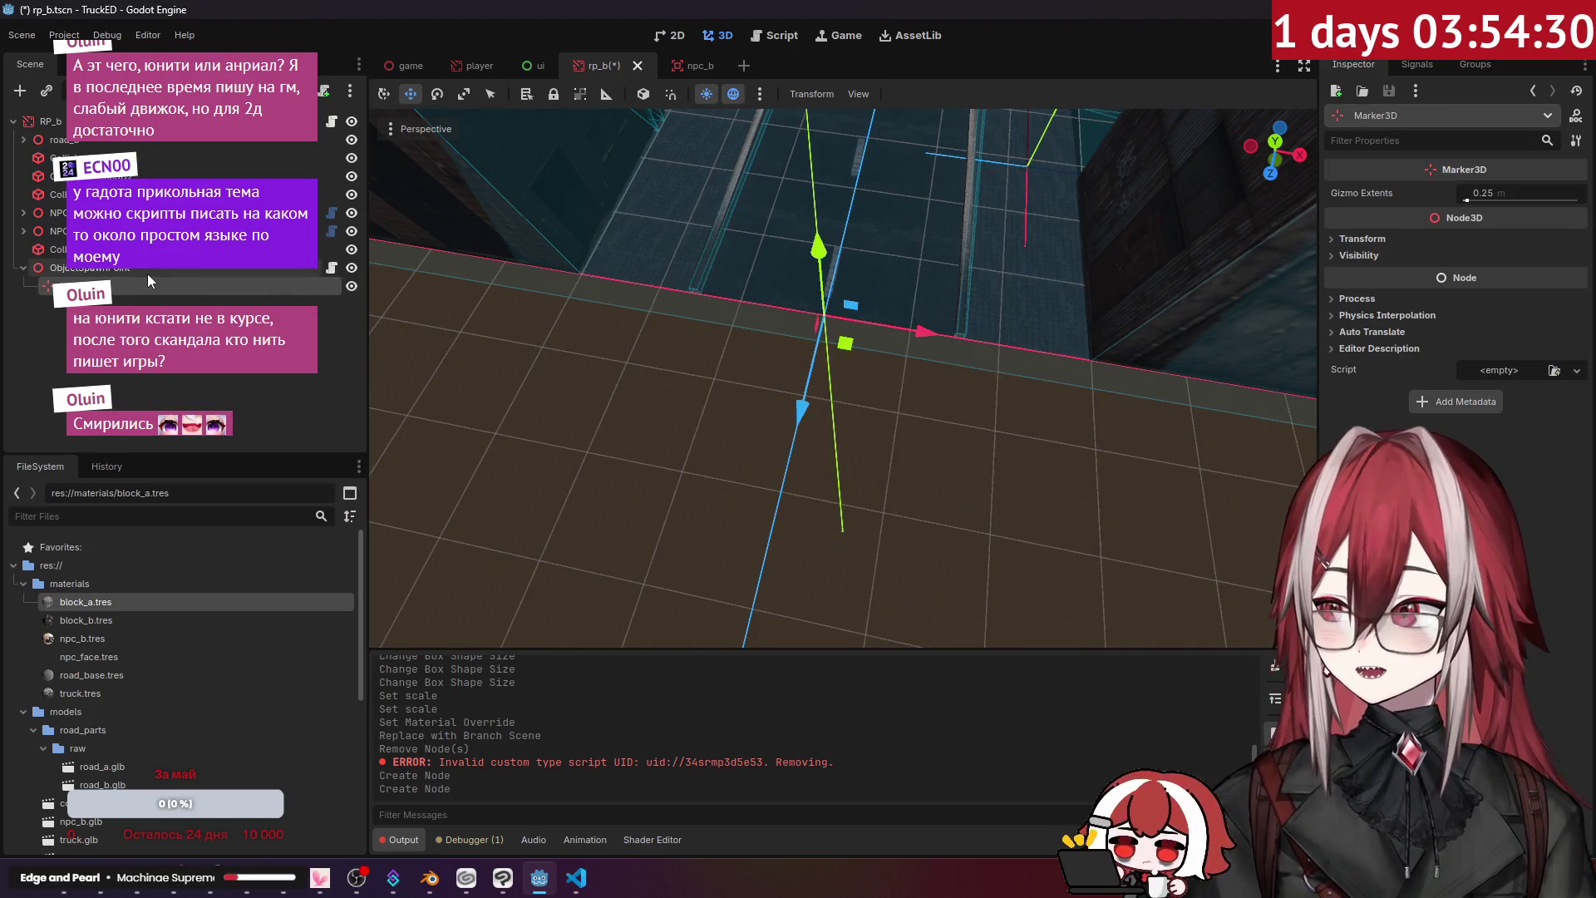
- Move ObjectSpawnPoint with the gizmo onto the road surface
double_click(147, 270)
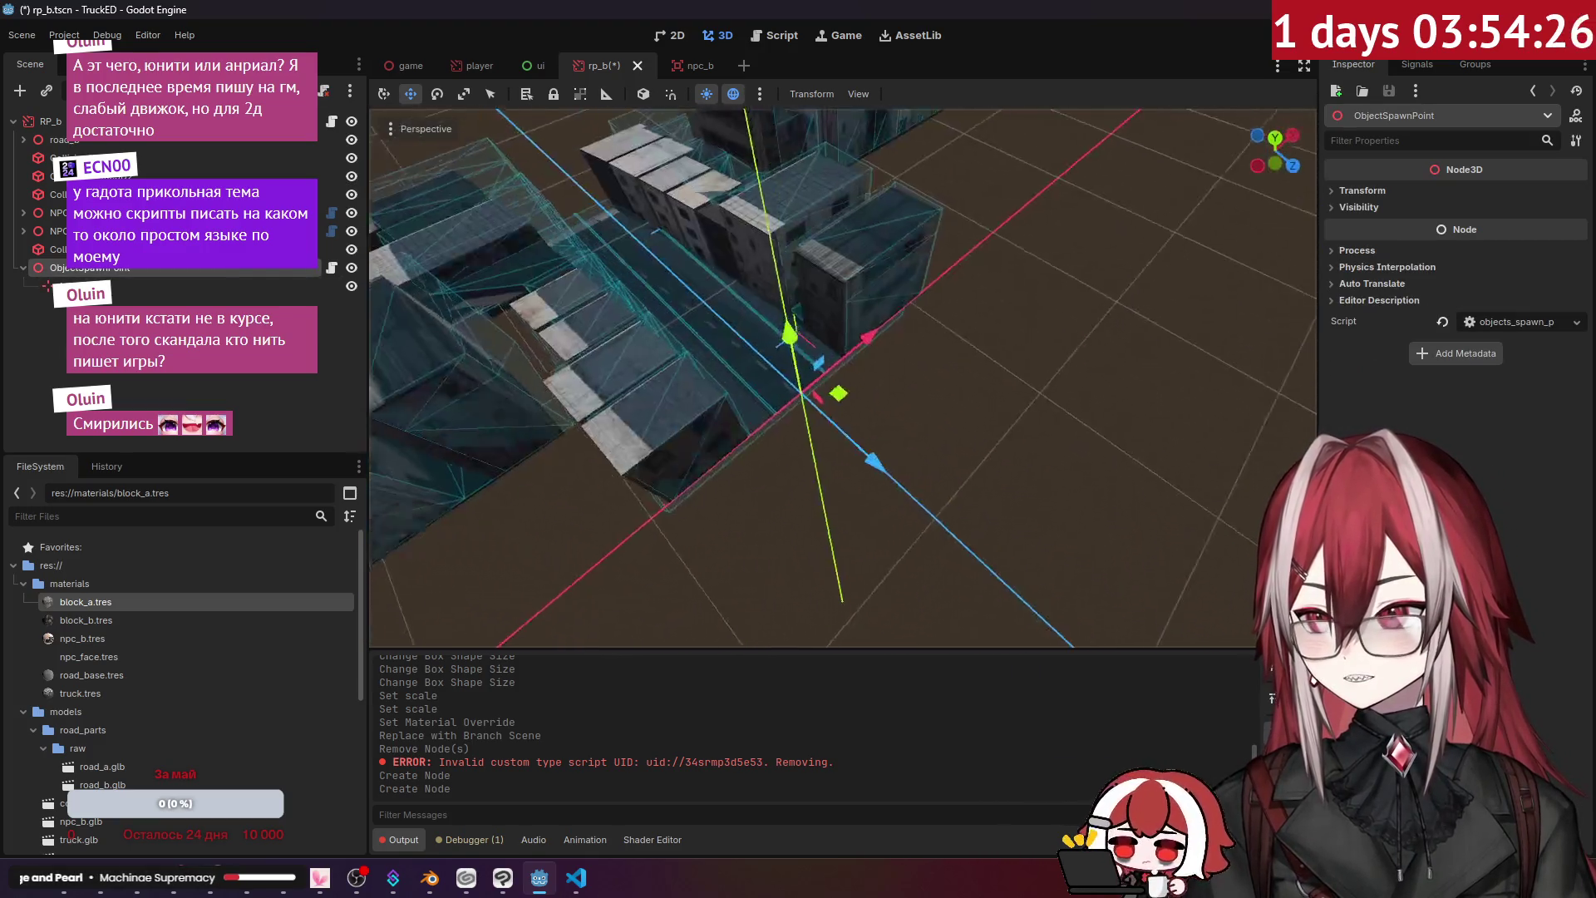
left_click_drag(910, 339, 856, 343)
mouse_move(790, 452)
left_mouse_down()
mouse_move(805, 467)
mouse_move(721, 420)
left_mouse_up()
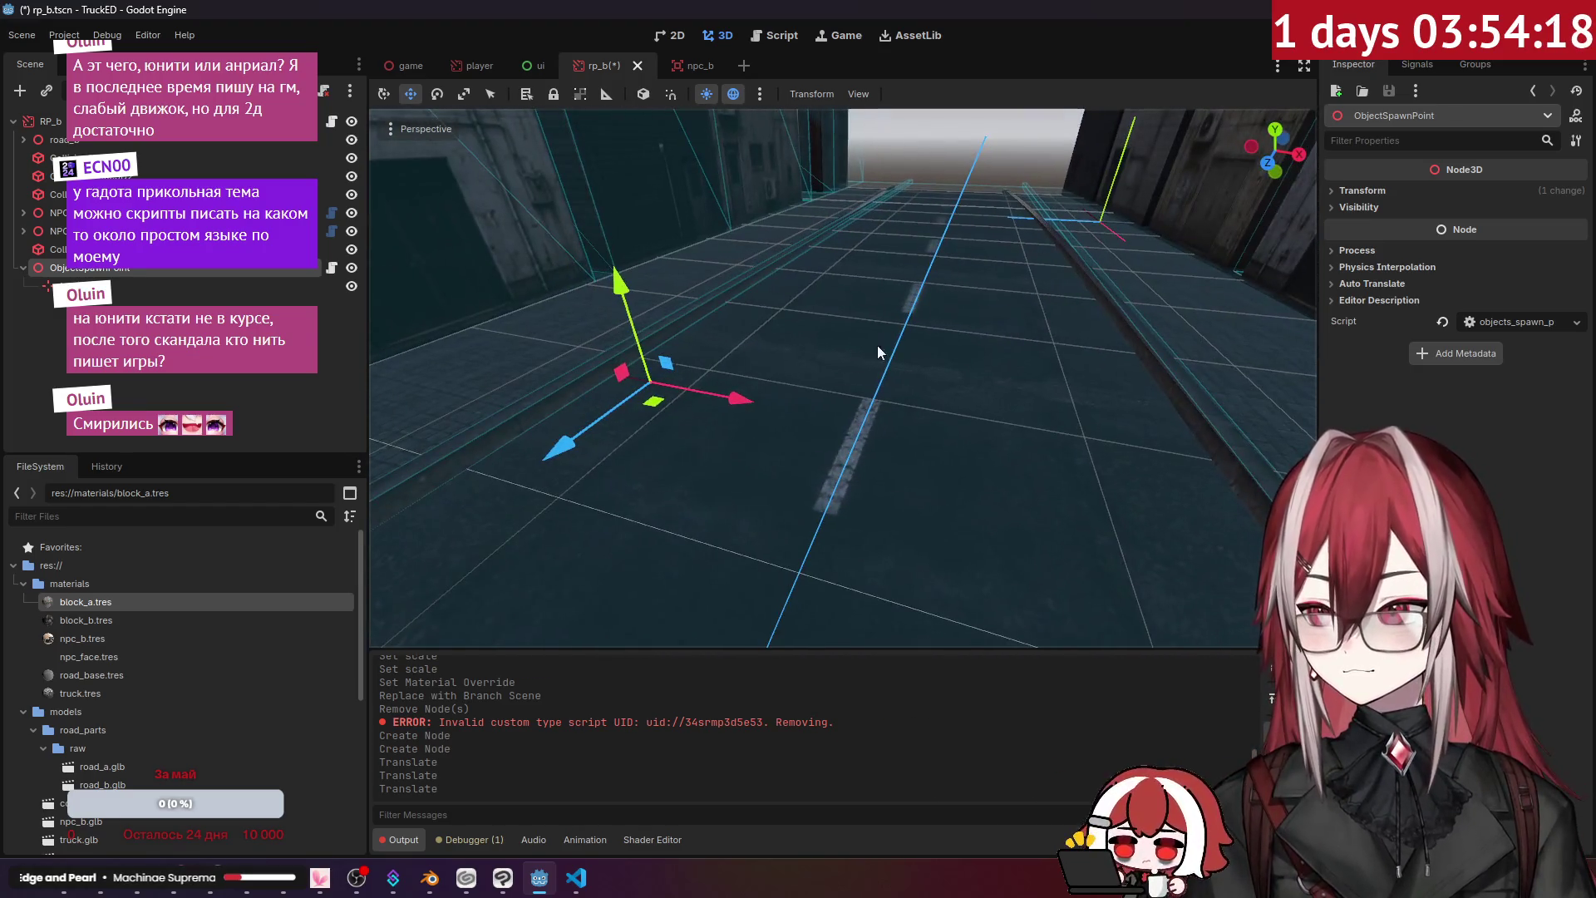
left_click_drag(728, 406, 1180, 452)
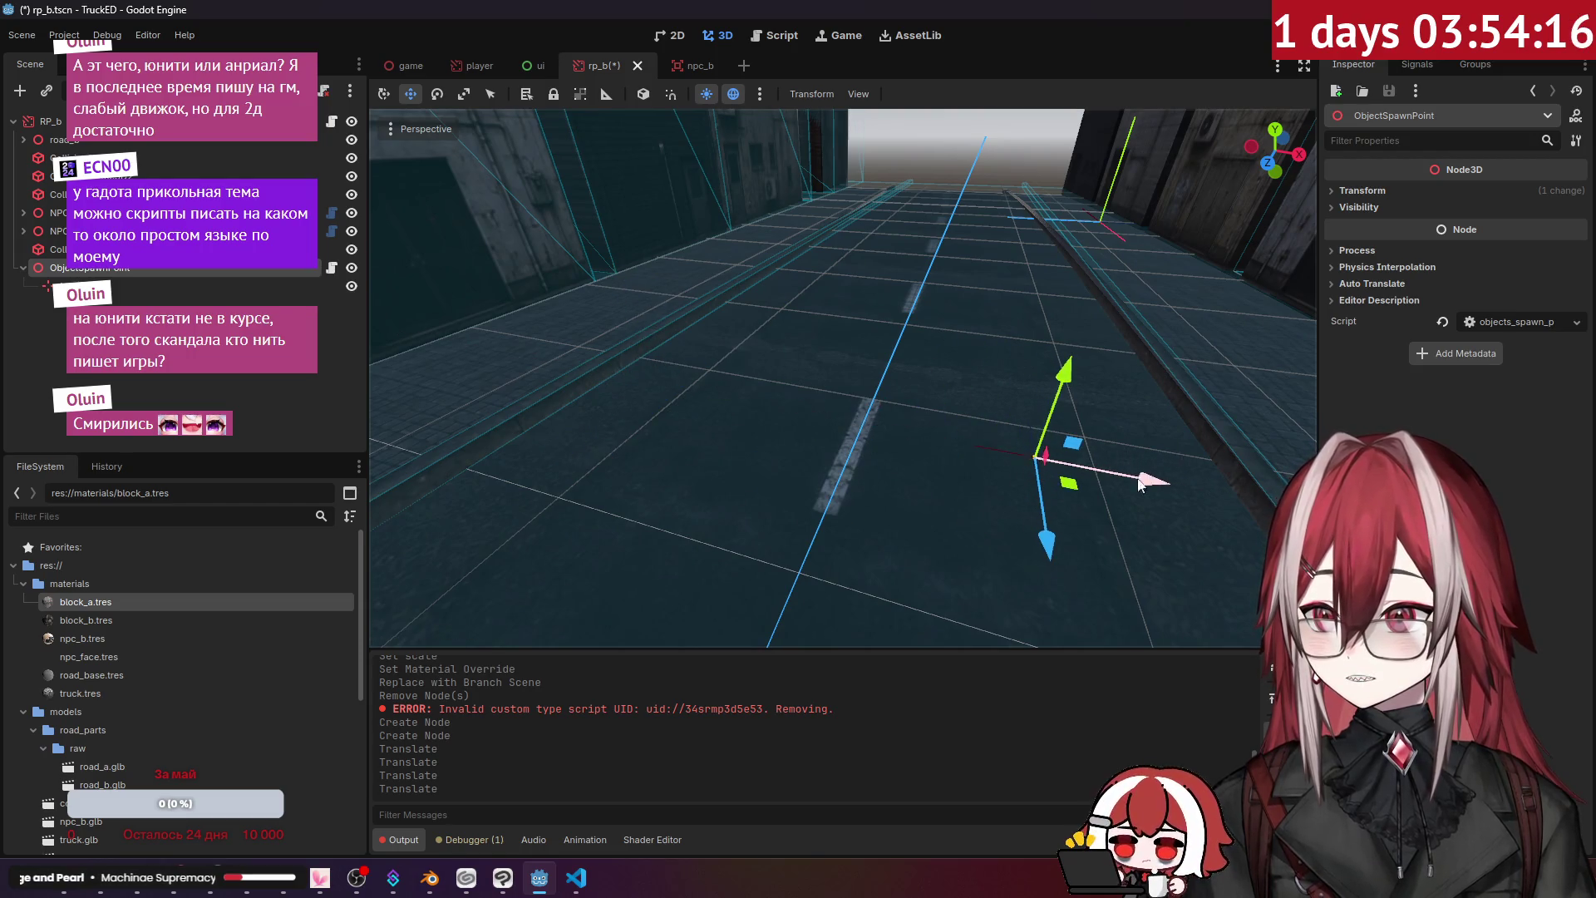
left_click_drag(752, 446, 805, 447)
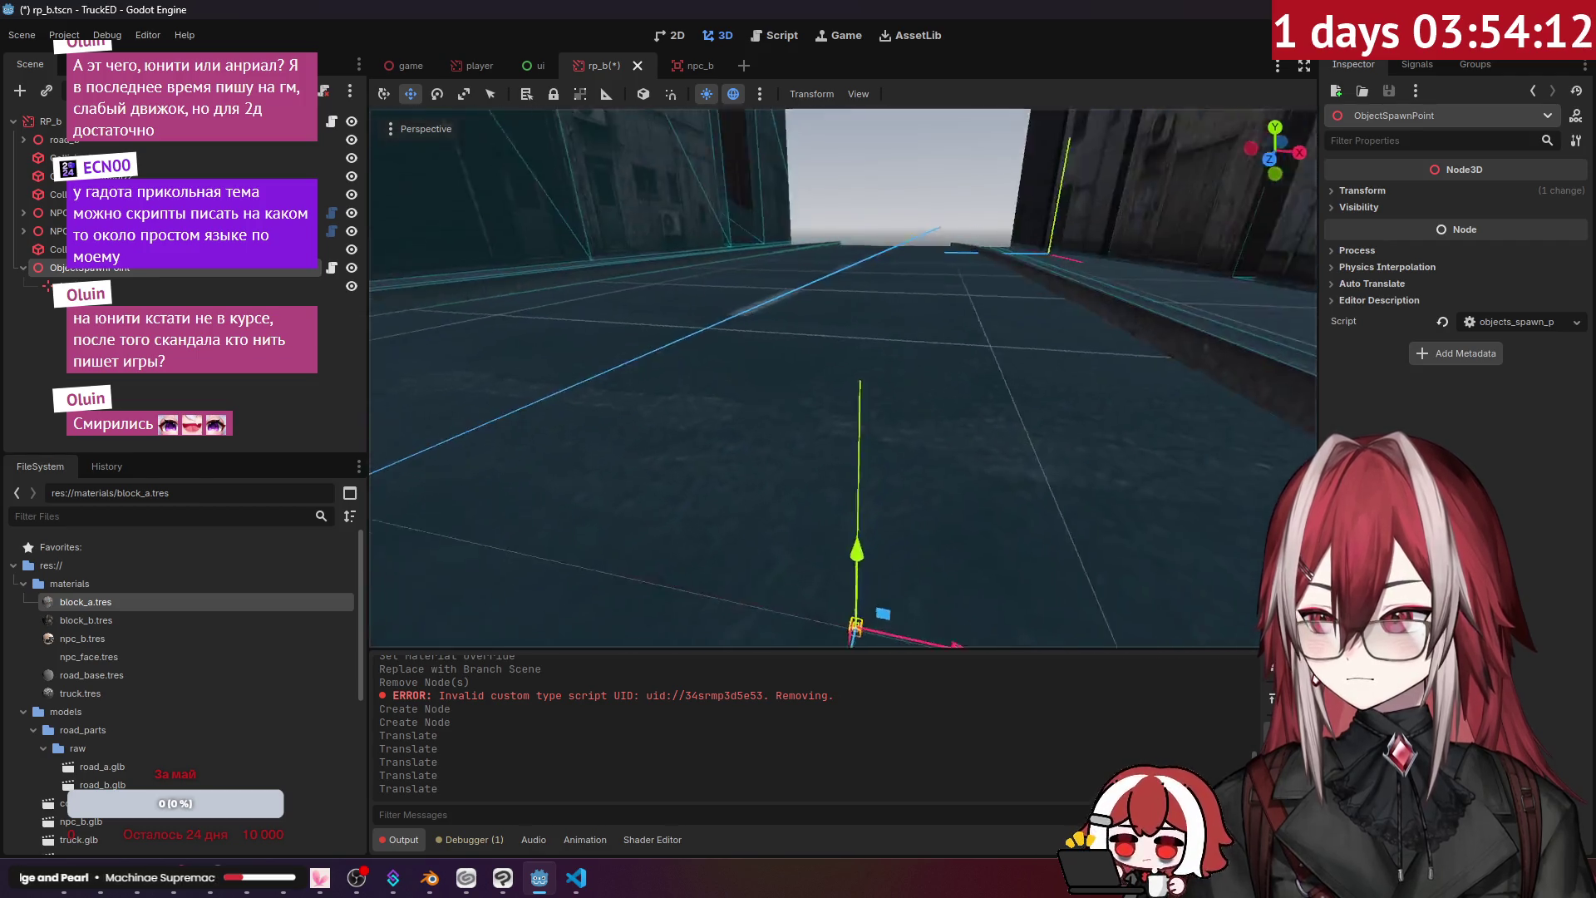
- Clear the Output log and duplicate the spawn point as ObjectSpawnPoint2
left_click(1271, 697)
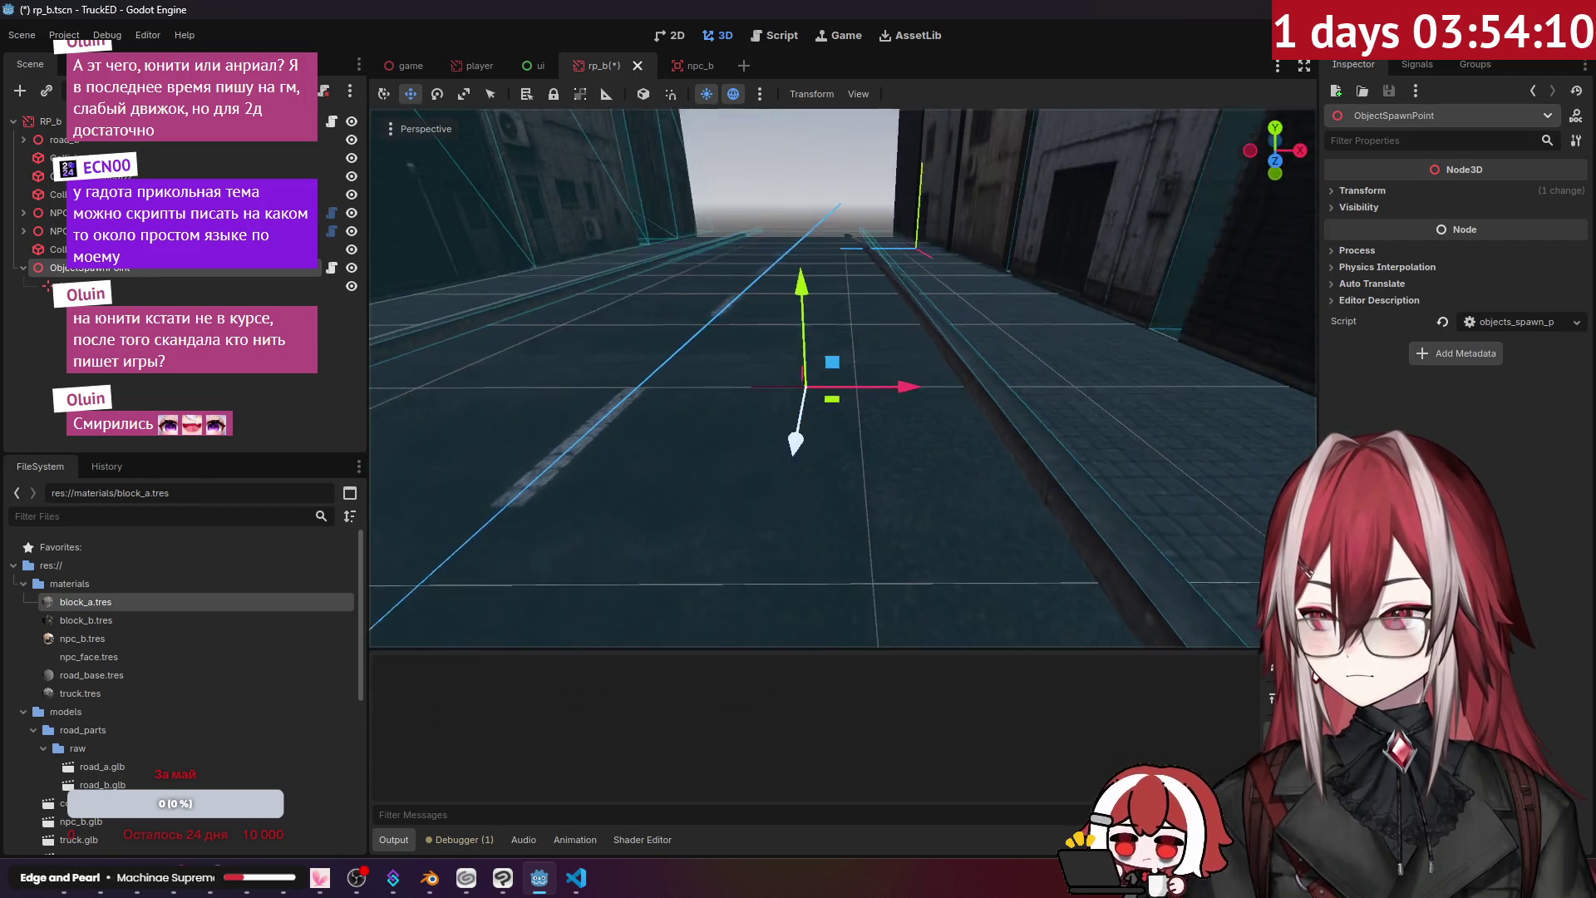
key("w")
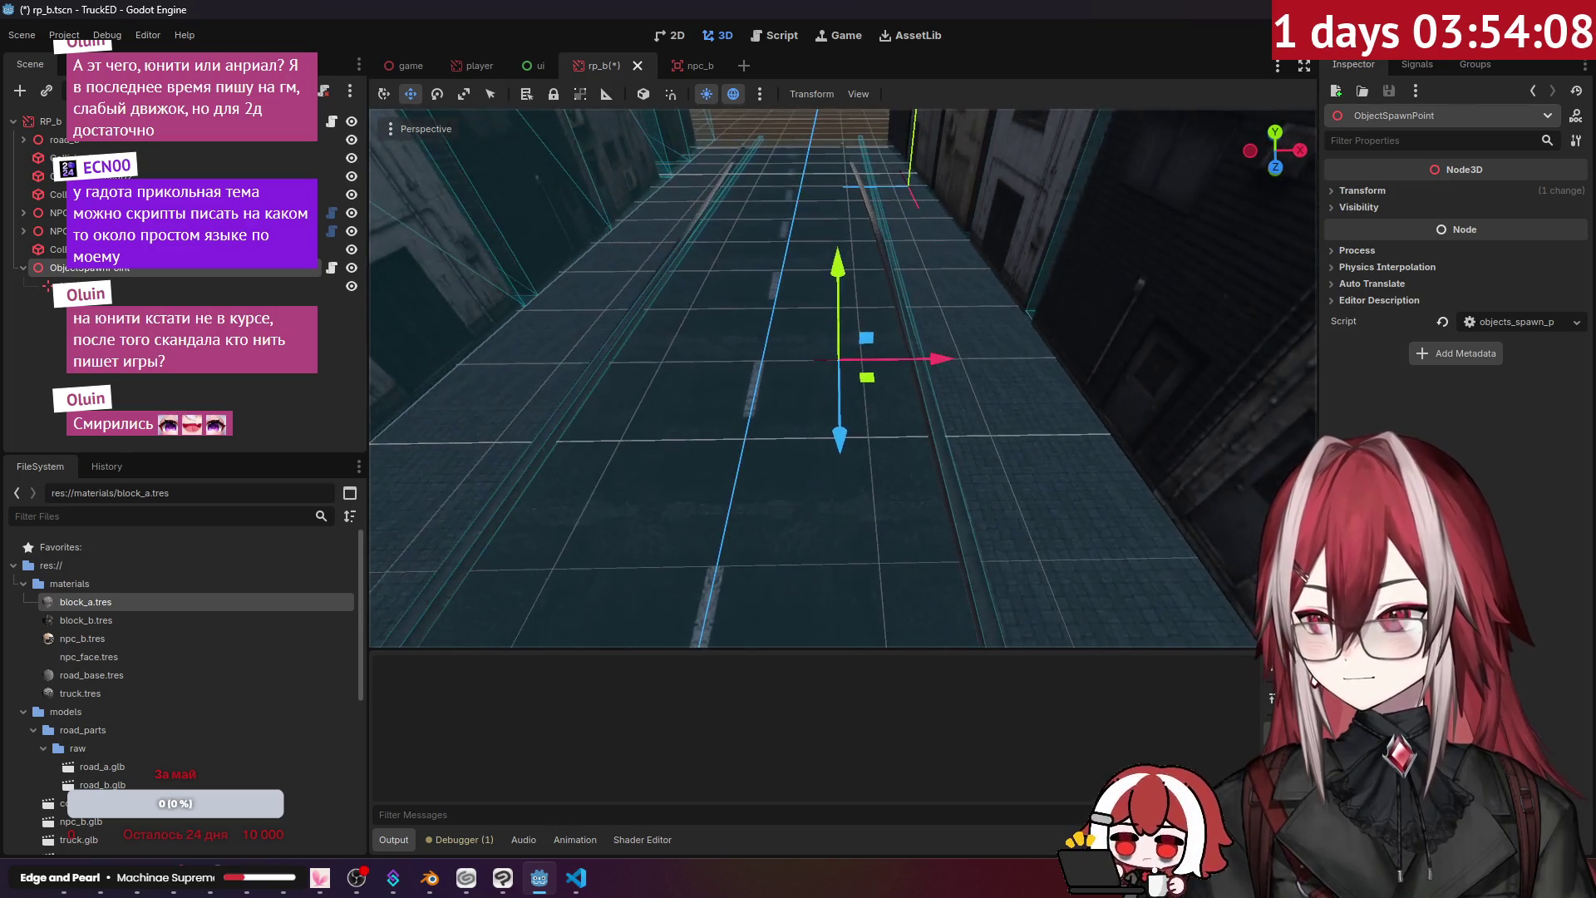
key("Left")
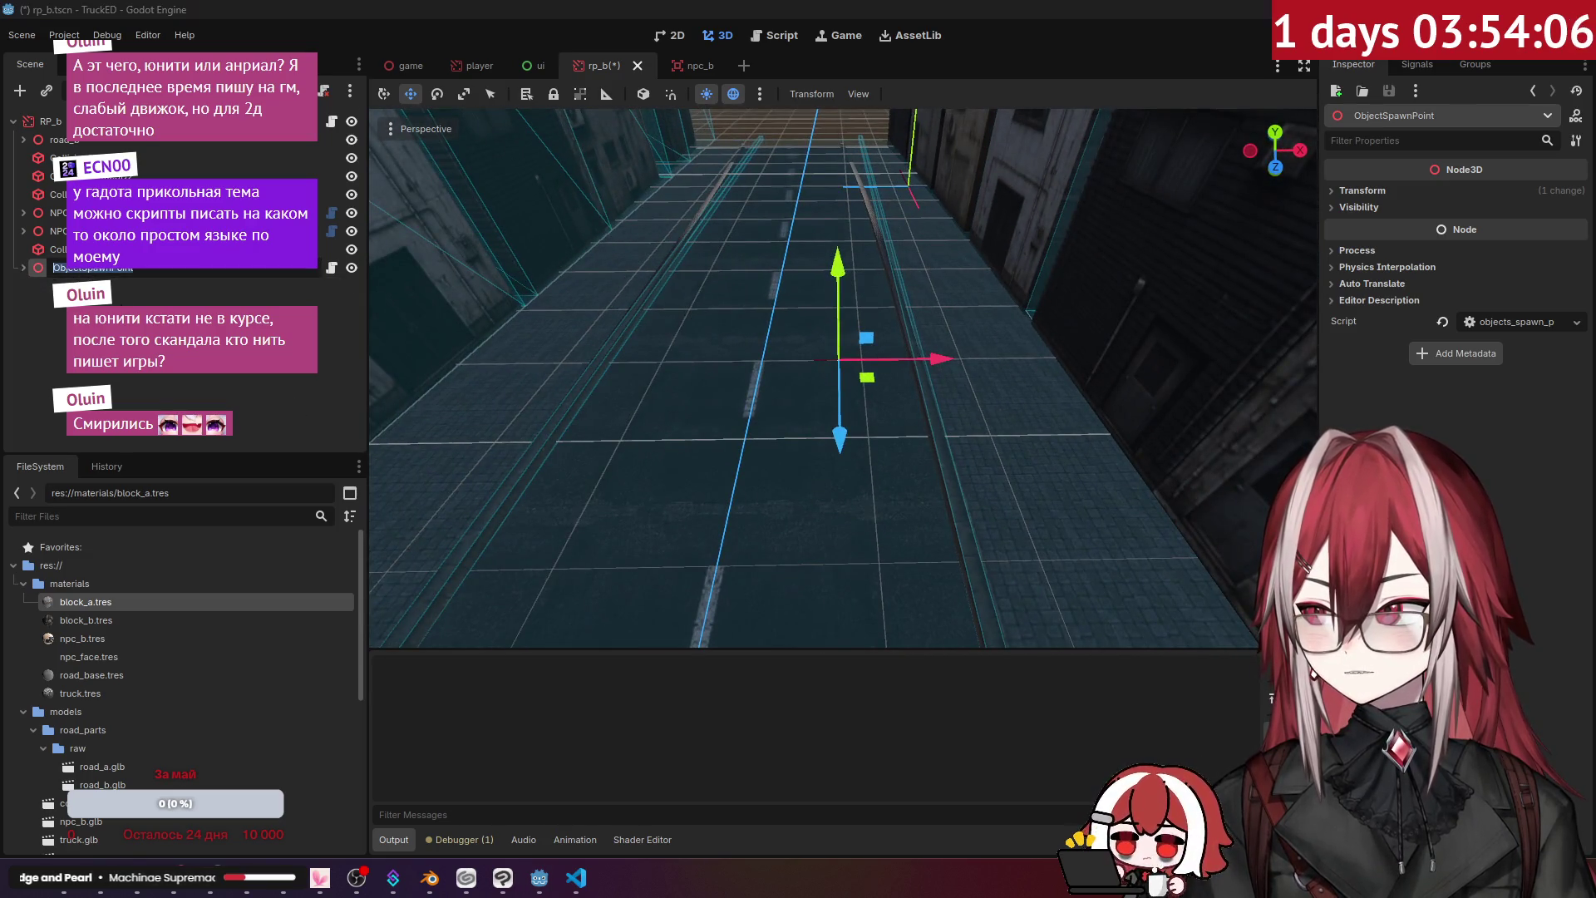
key("ctrl+d")
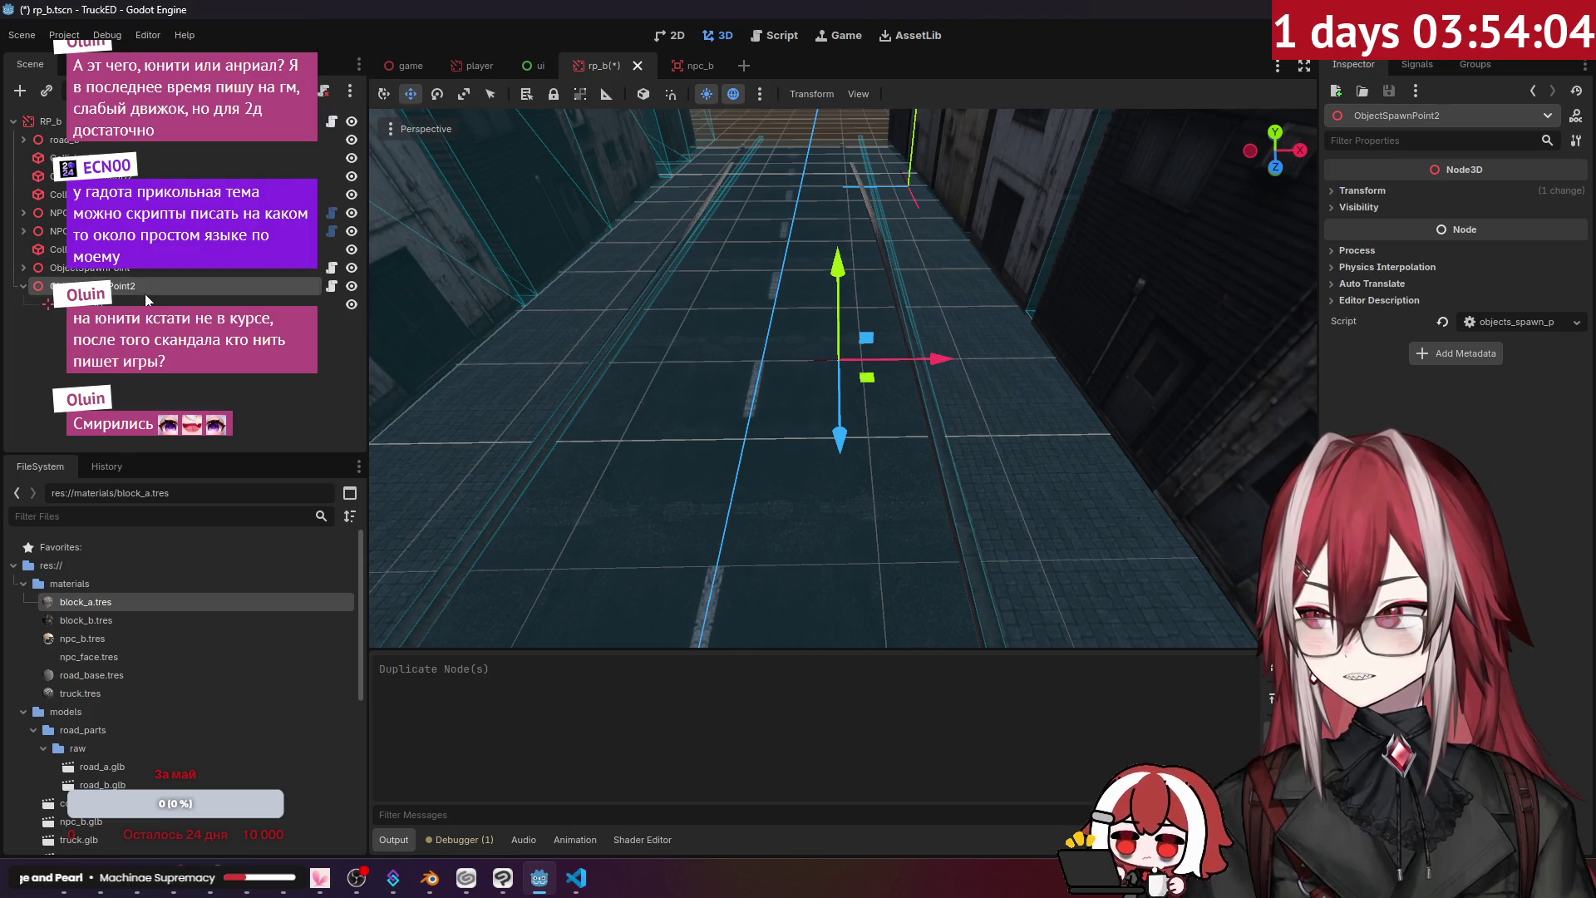
- Drag ObjectSpawnPoint2 far down the road beyond the first spawn point
left_click_drag(940, 359, 786, 371)
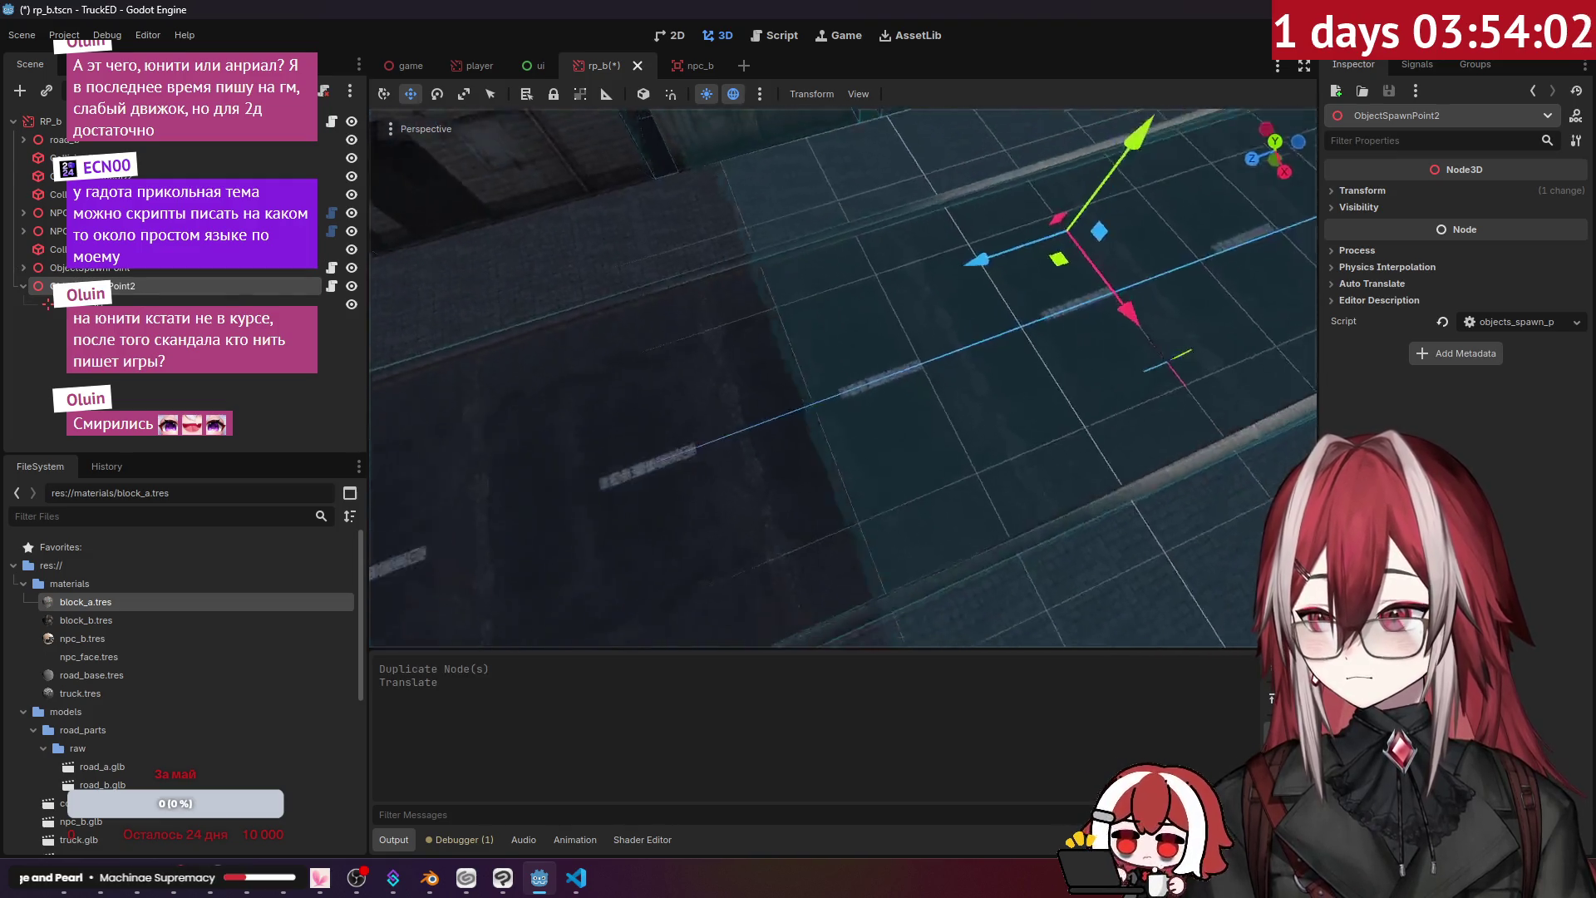
left_click_drag(420, 399, 1074, 435)
mouse_move(794, 448)
left_mouse_down()
mouse_move(713, 441)
mouse_move(794, 449)
left_mouse_up()
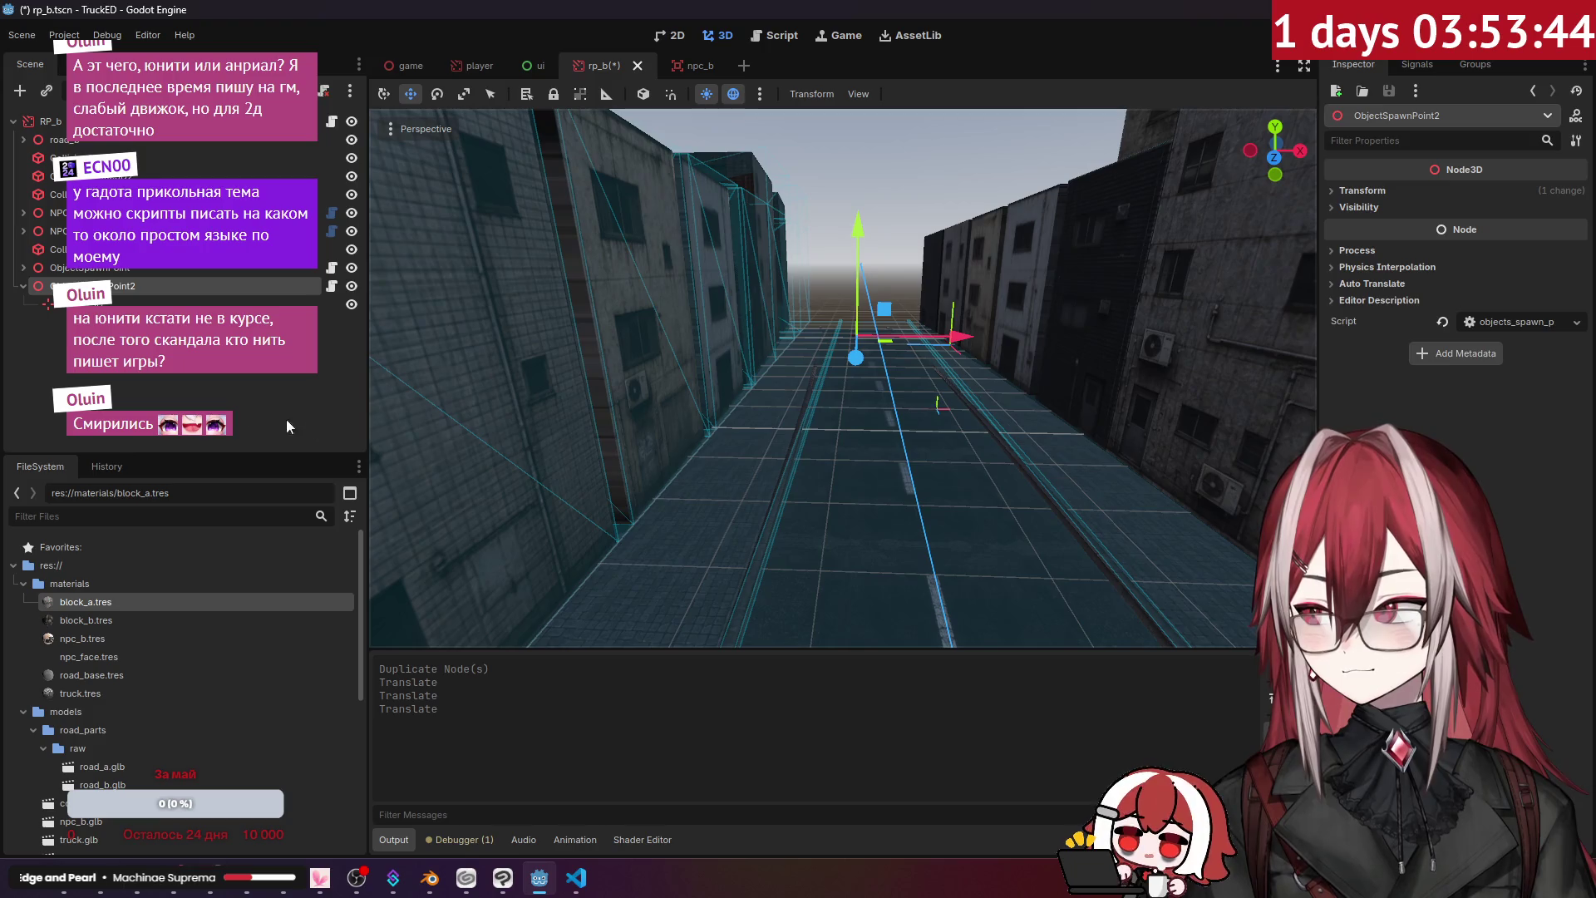
left_click(310, 428)
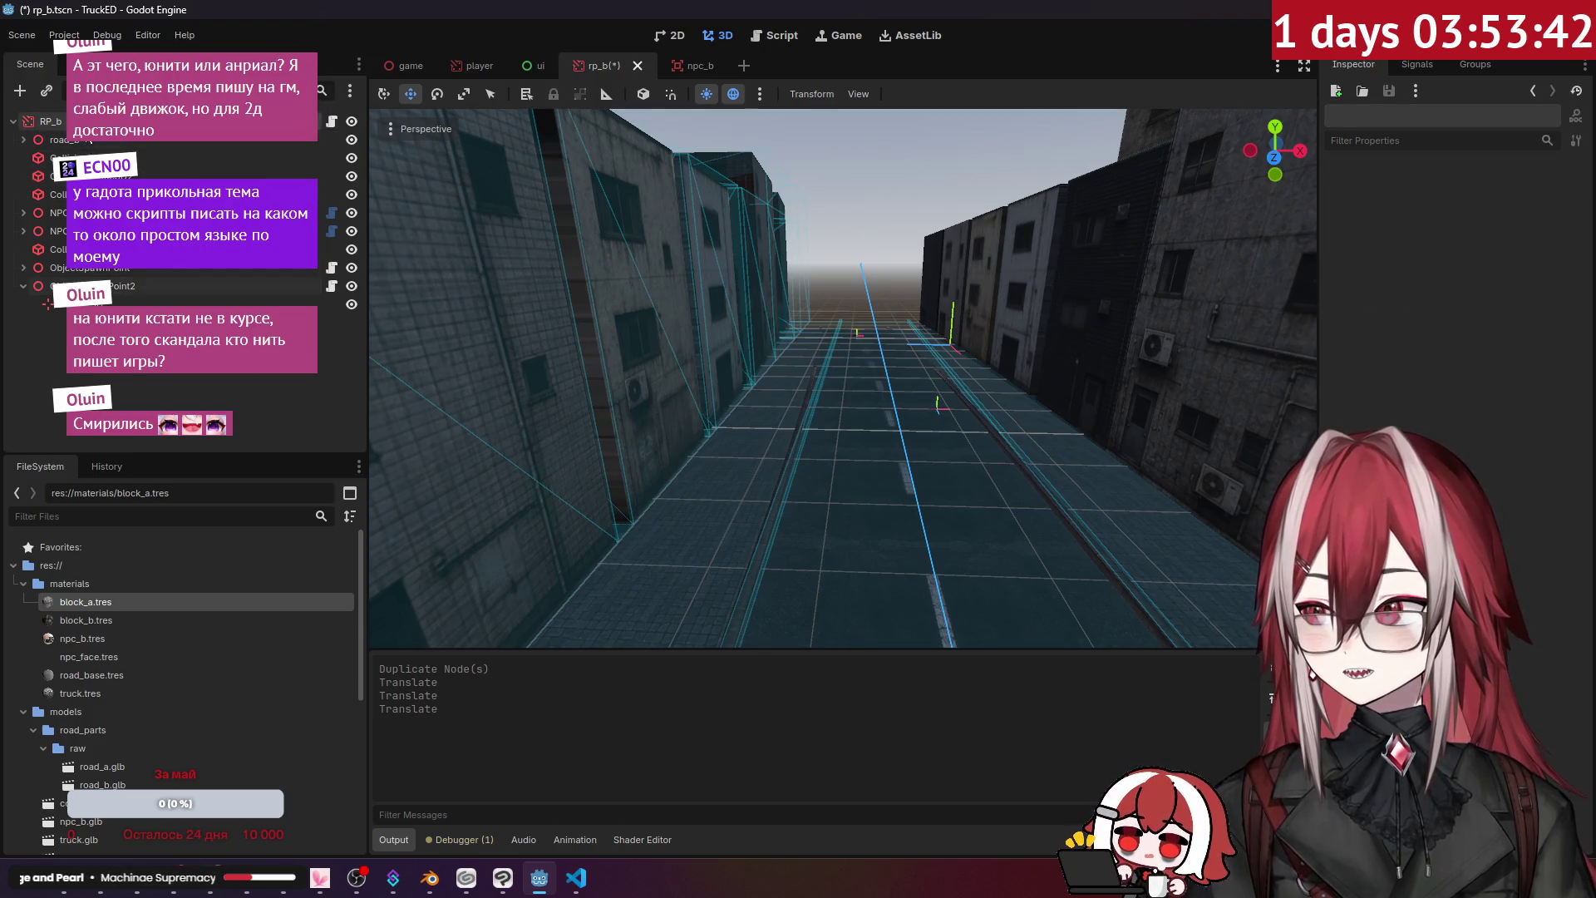
- Select RP_b, save rp_b.tscn, and check ObjectSpawnPoint2's placement
left_click(758, 197)
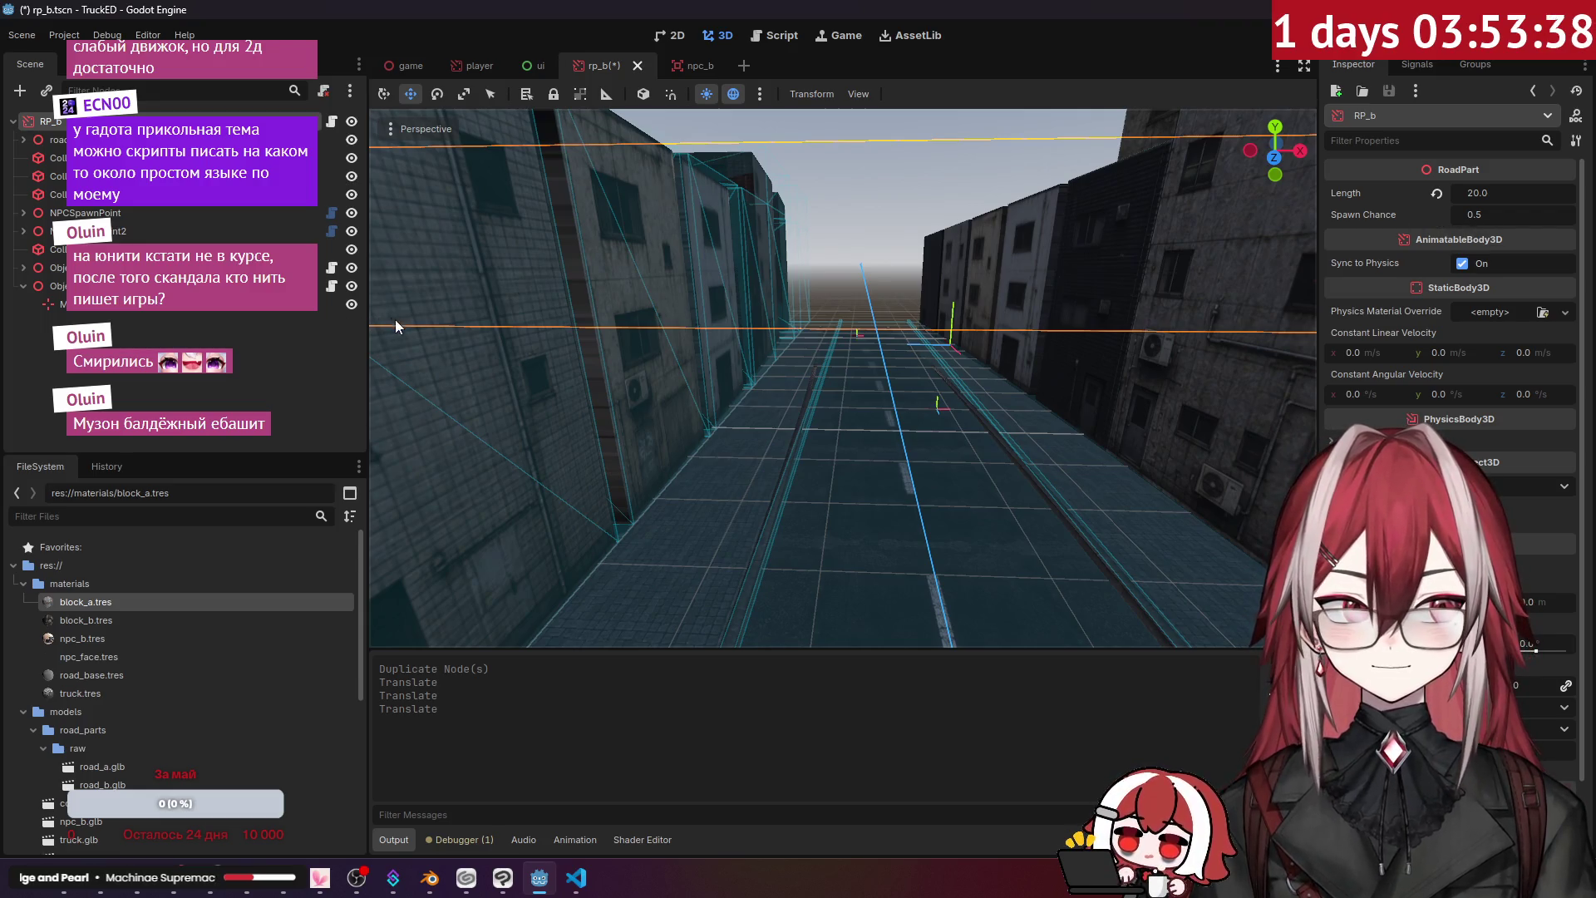
left_click(298, 383)
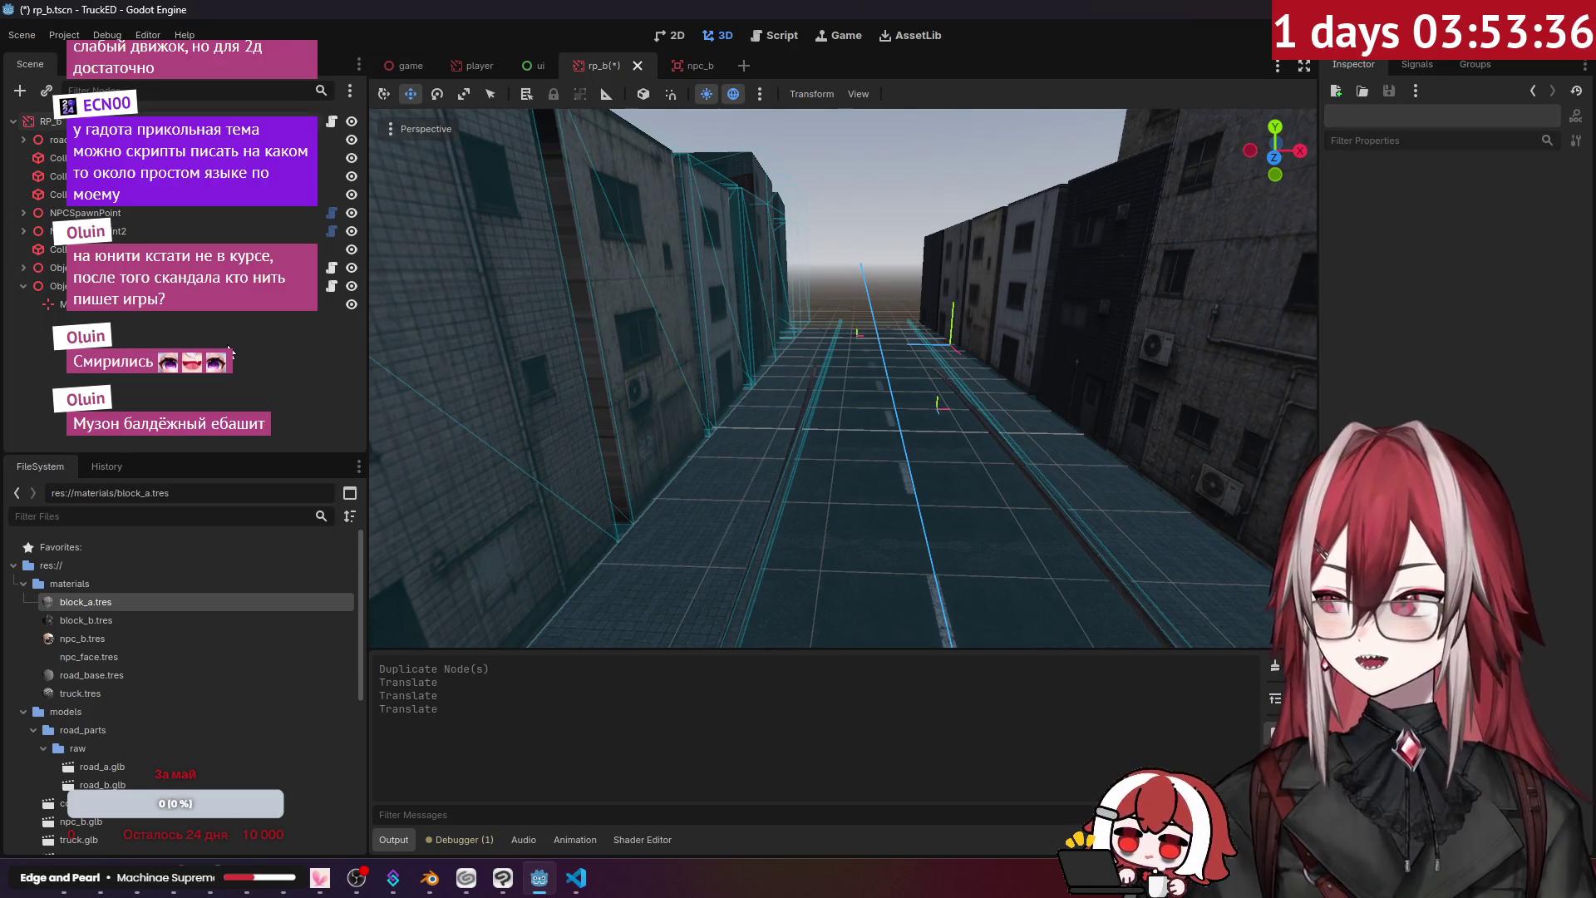
key("ctrl+s")
left_click(54, 285)
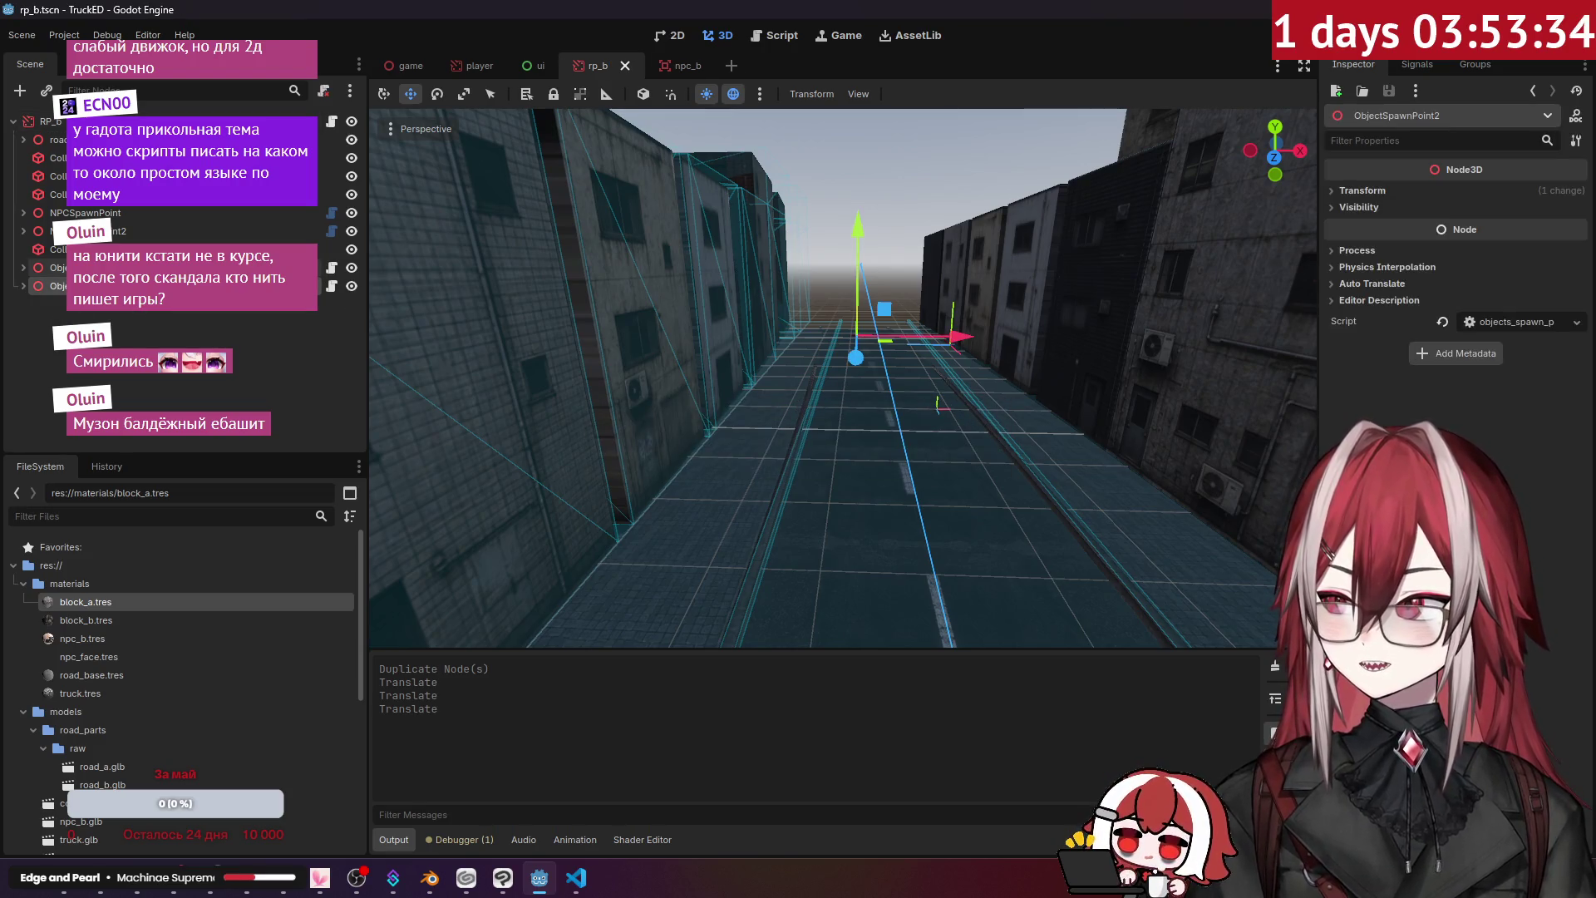
left_click(137, 321)
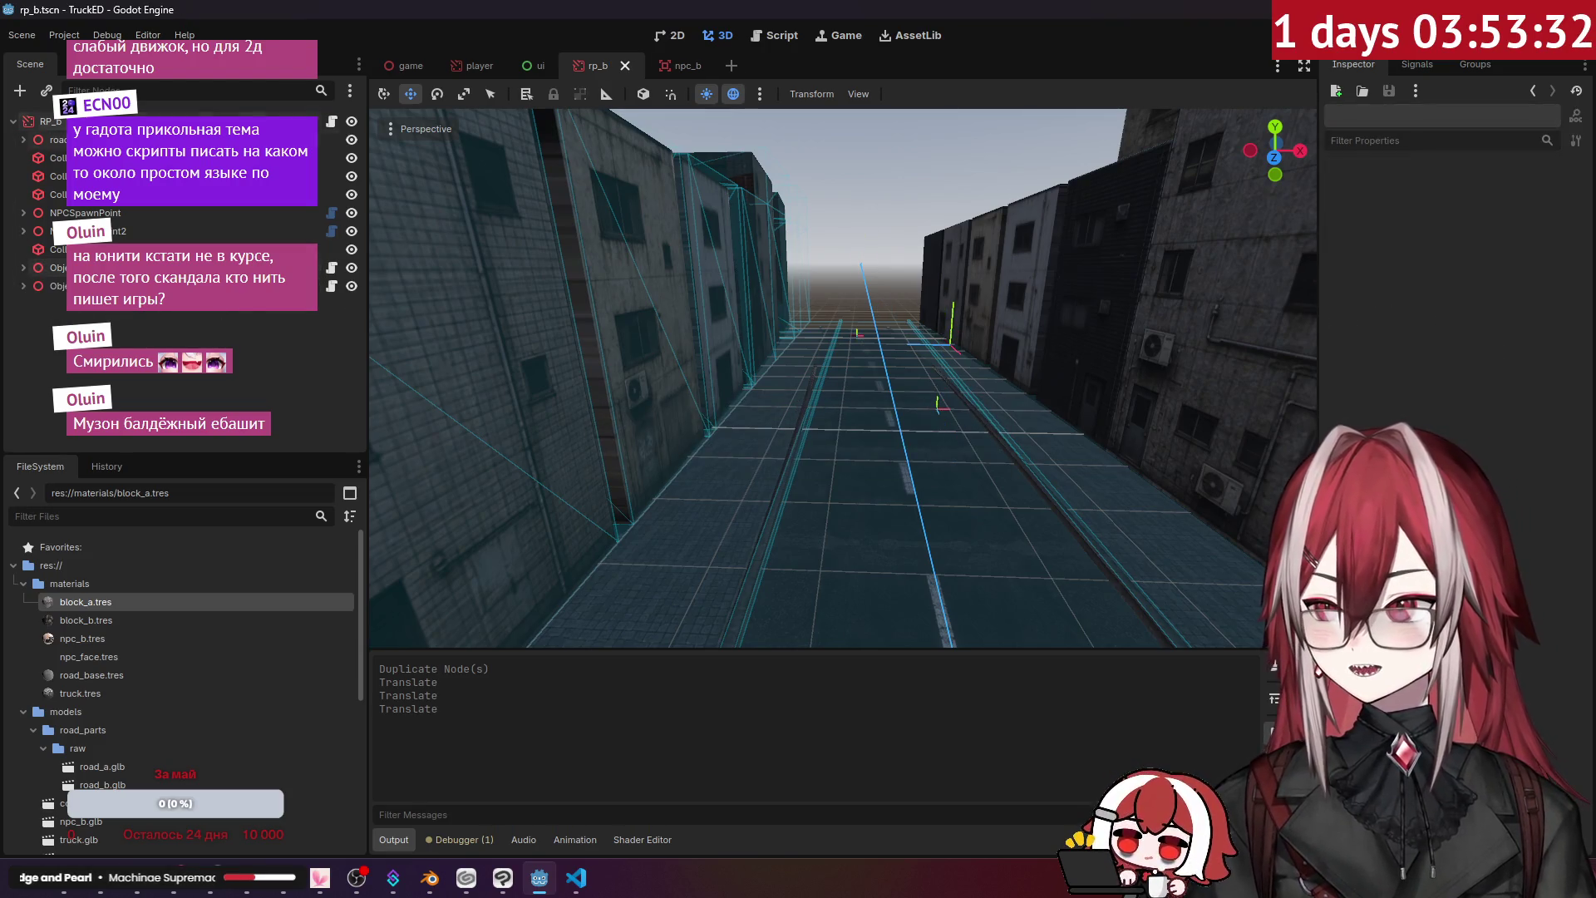
- Open the rp_a road part scene, paste the spawn point, and move it onto the road
scroll(110, 731, "down", 5)
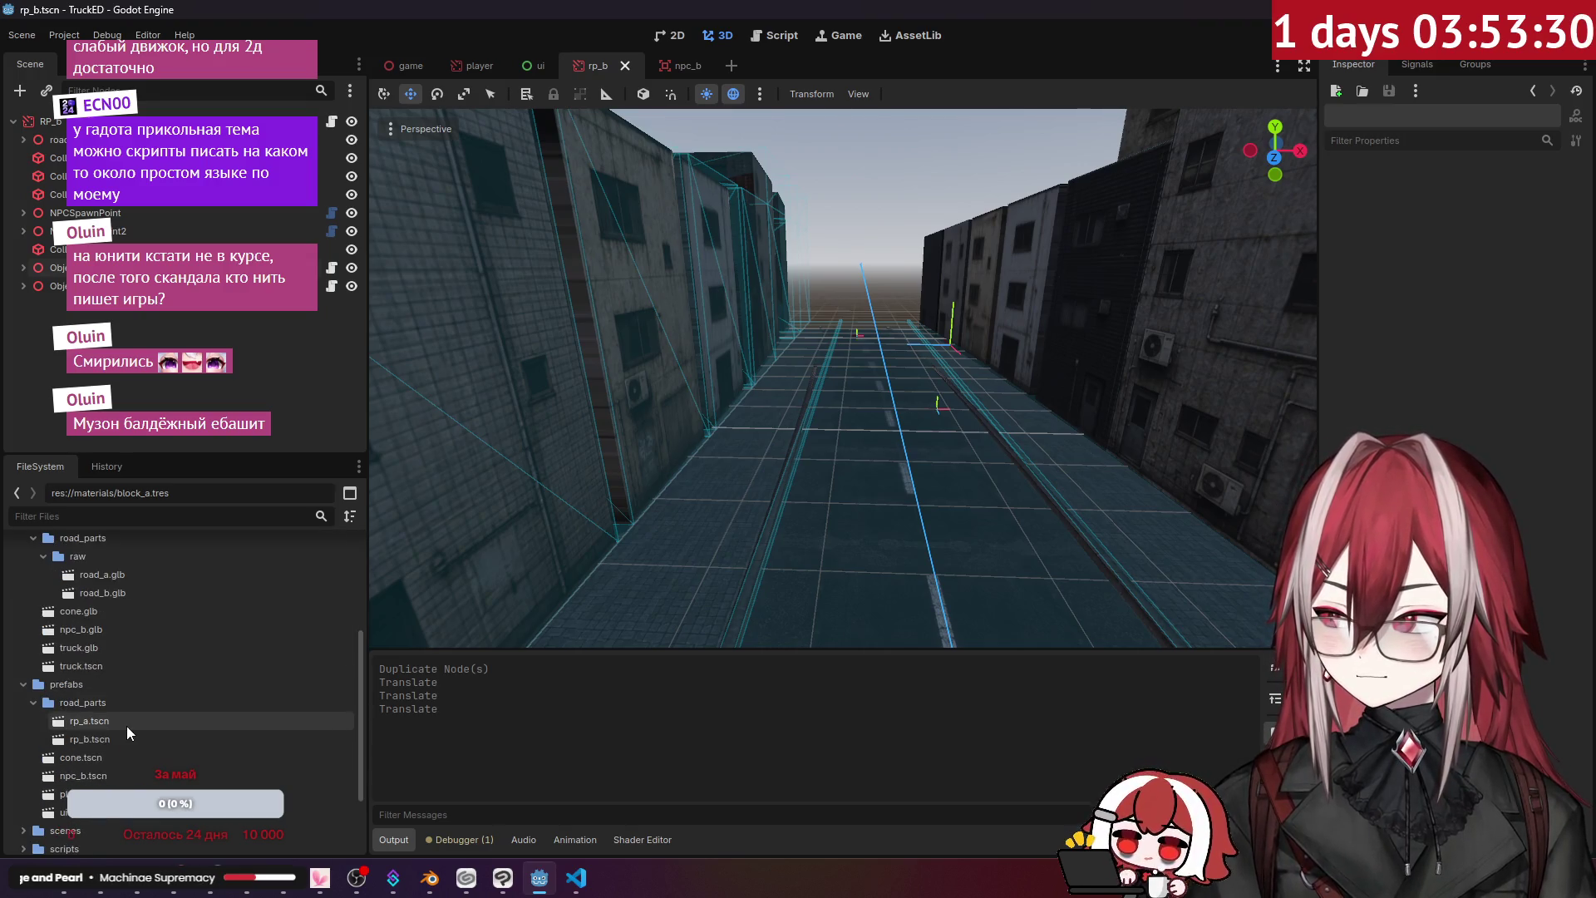
double_click(112, 719)
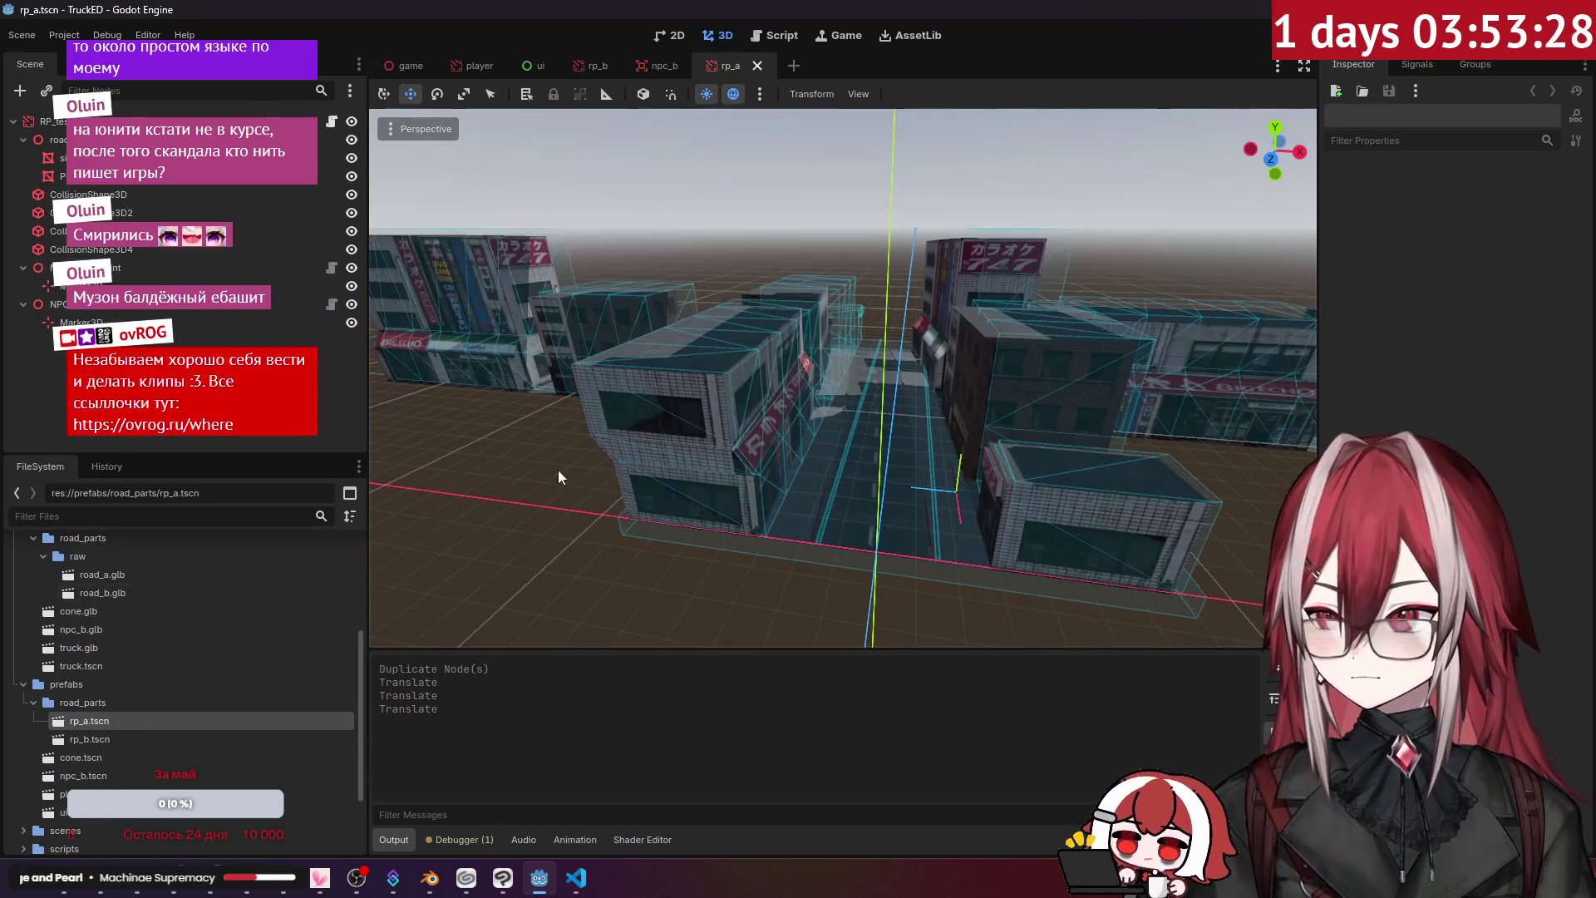
scroll(543, 472, "up", 8)
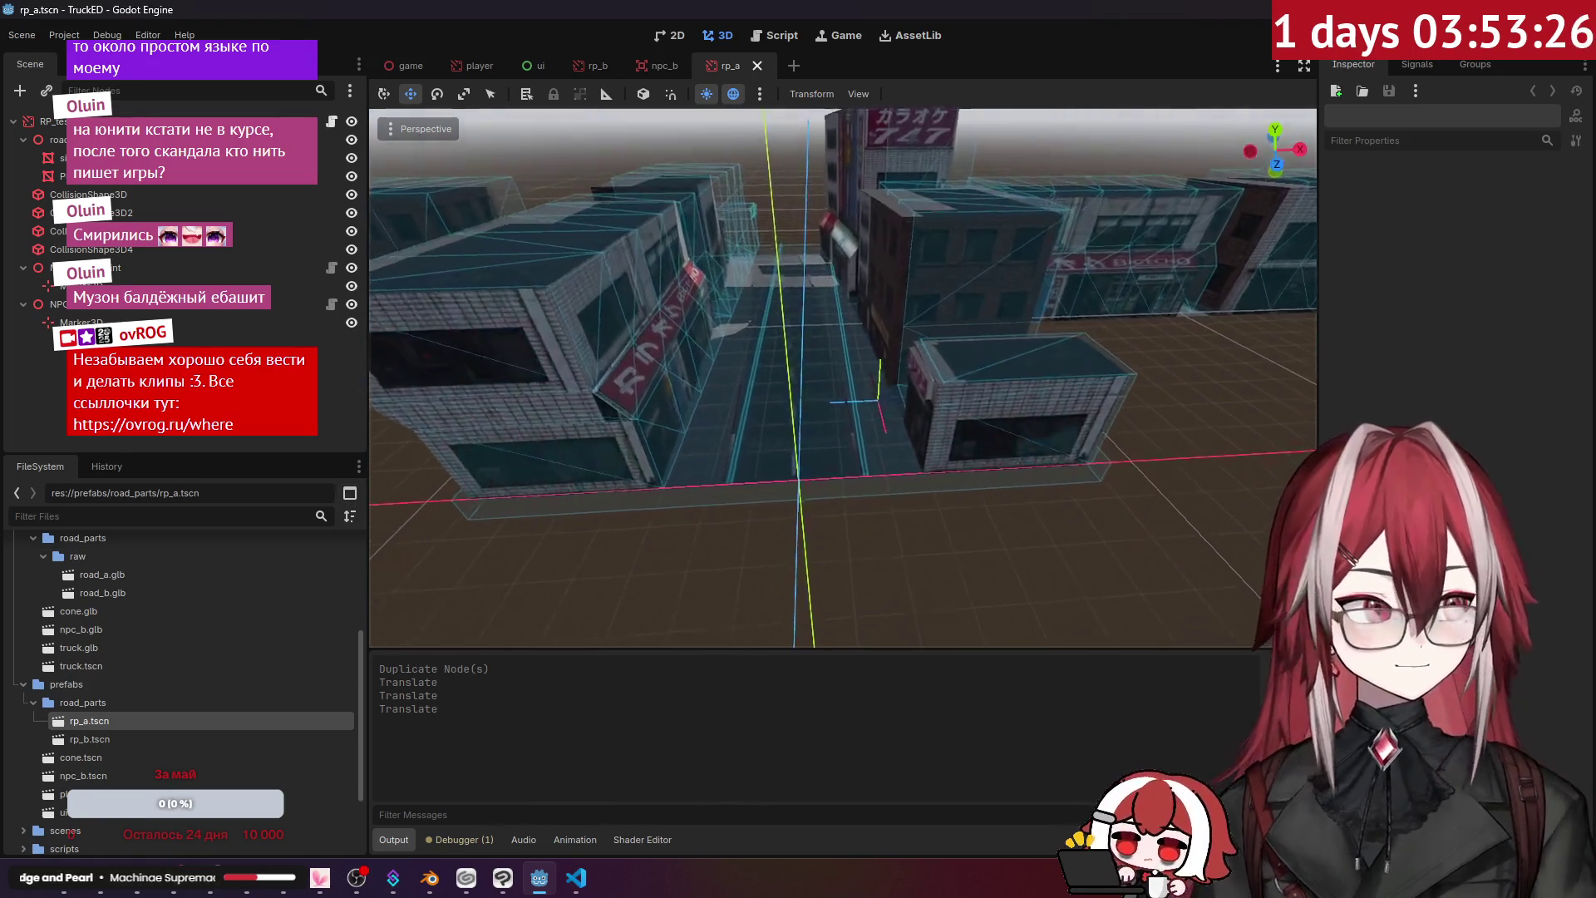
key("ctrl+v")
key("f")
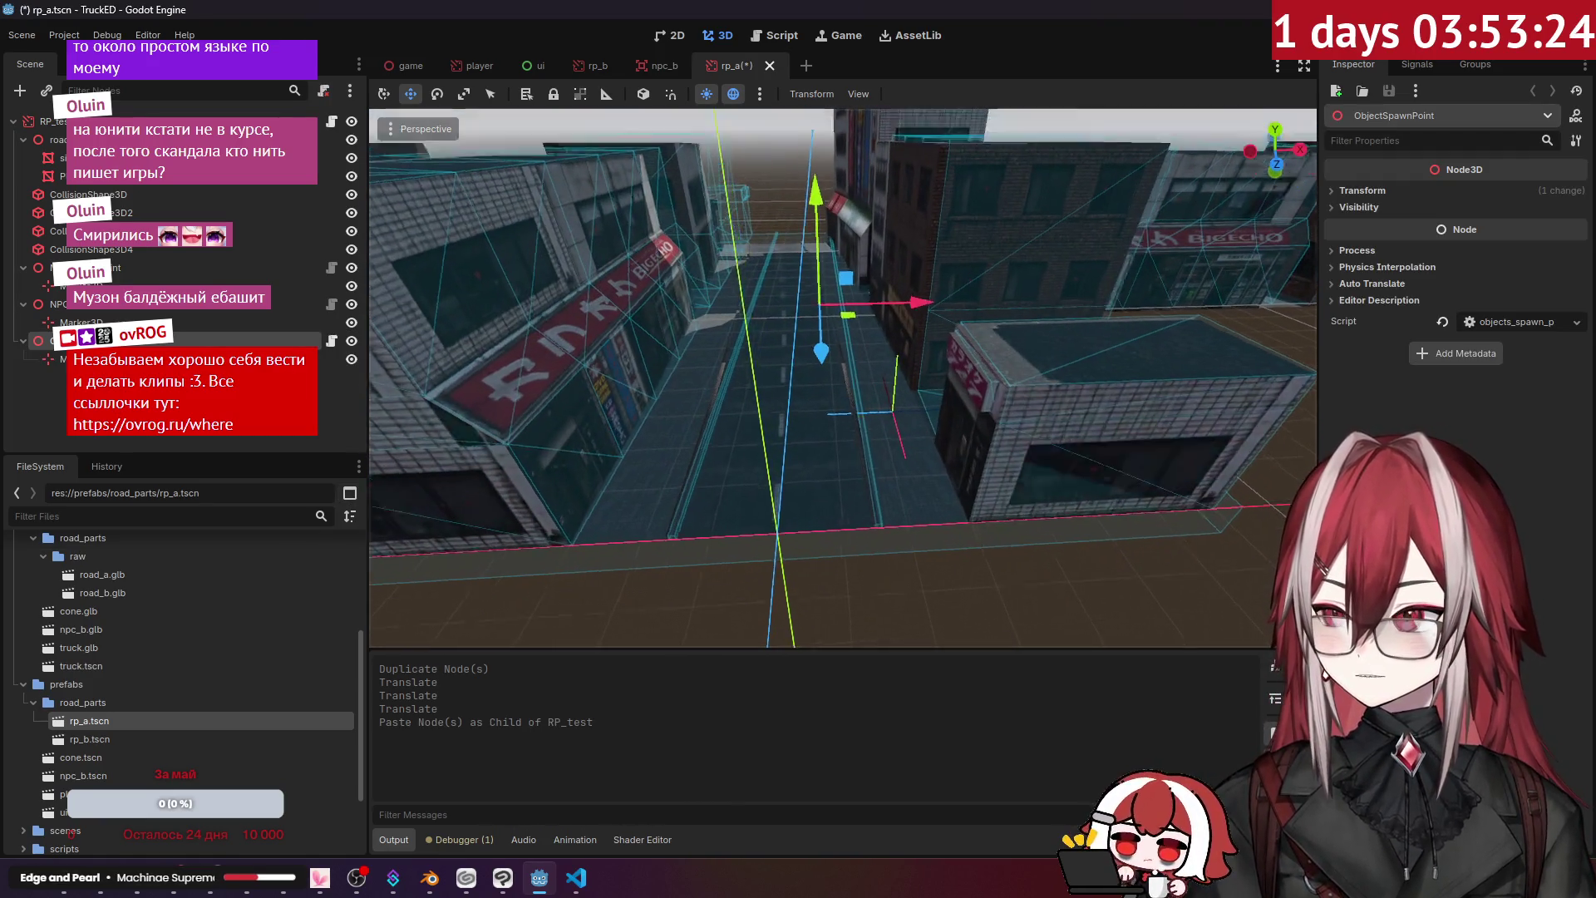
left_click_drag(965, 331, 740, 320)
left_click_drag(631, 373, 689, 286)
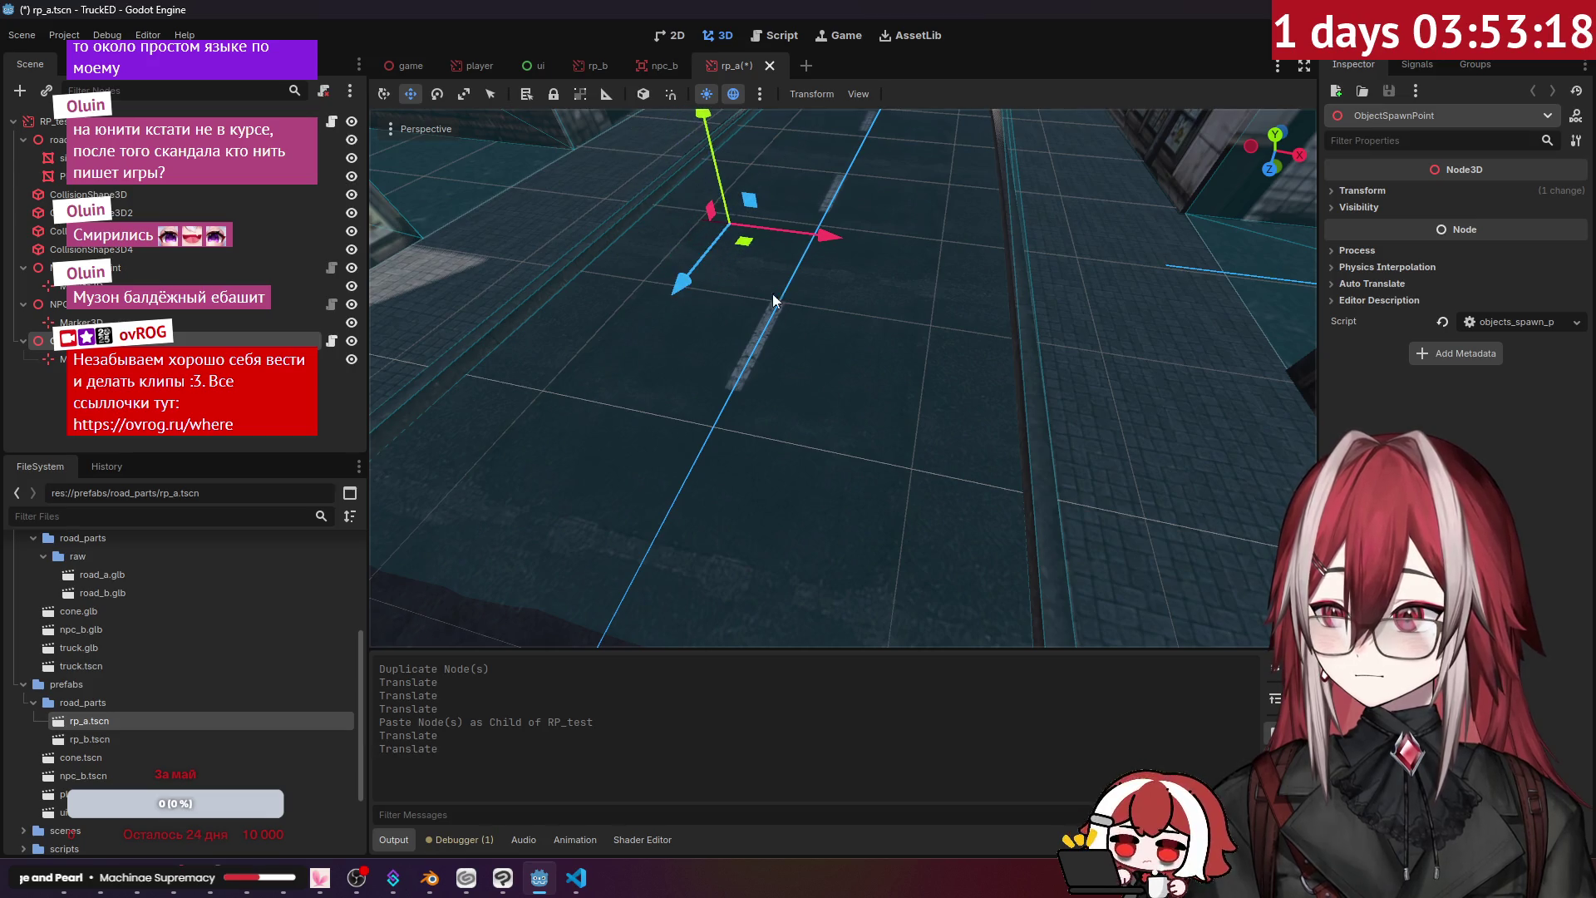
scroll(760, 300, "down", 3)
mouse_move(822, 291)
left_mouse_down()
mouse_move(791, 280)
mouse_move(786, 347)
left_mouse_up()
- Paste another spawn point, move it further down the street, and reparent it under RP_test as ObjectSpawnPoint2
key("ctrl+v")
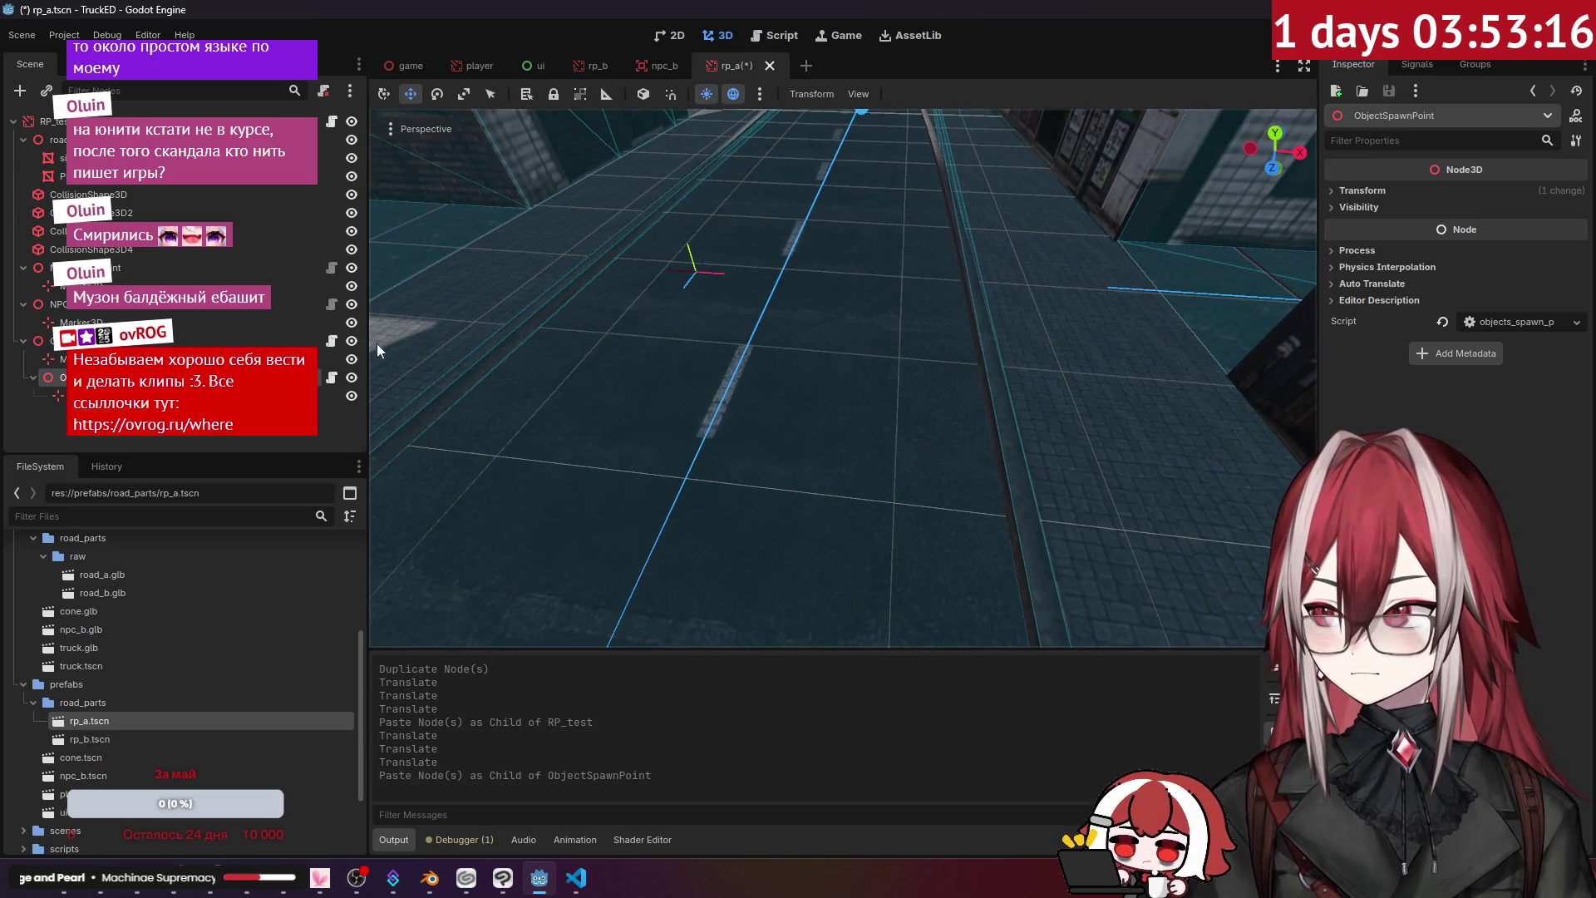
mouse_move(759, 249)
left_mouse_down()
mouse_move(759, 204)
mouse_move(768, 407)
left_mouse_up()
scroll(803, 416, "up", 5)
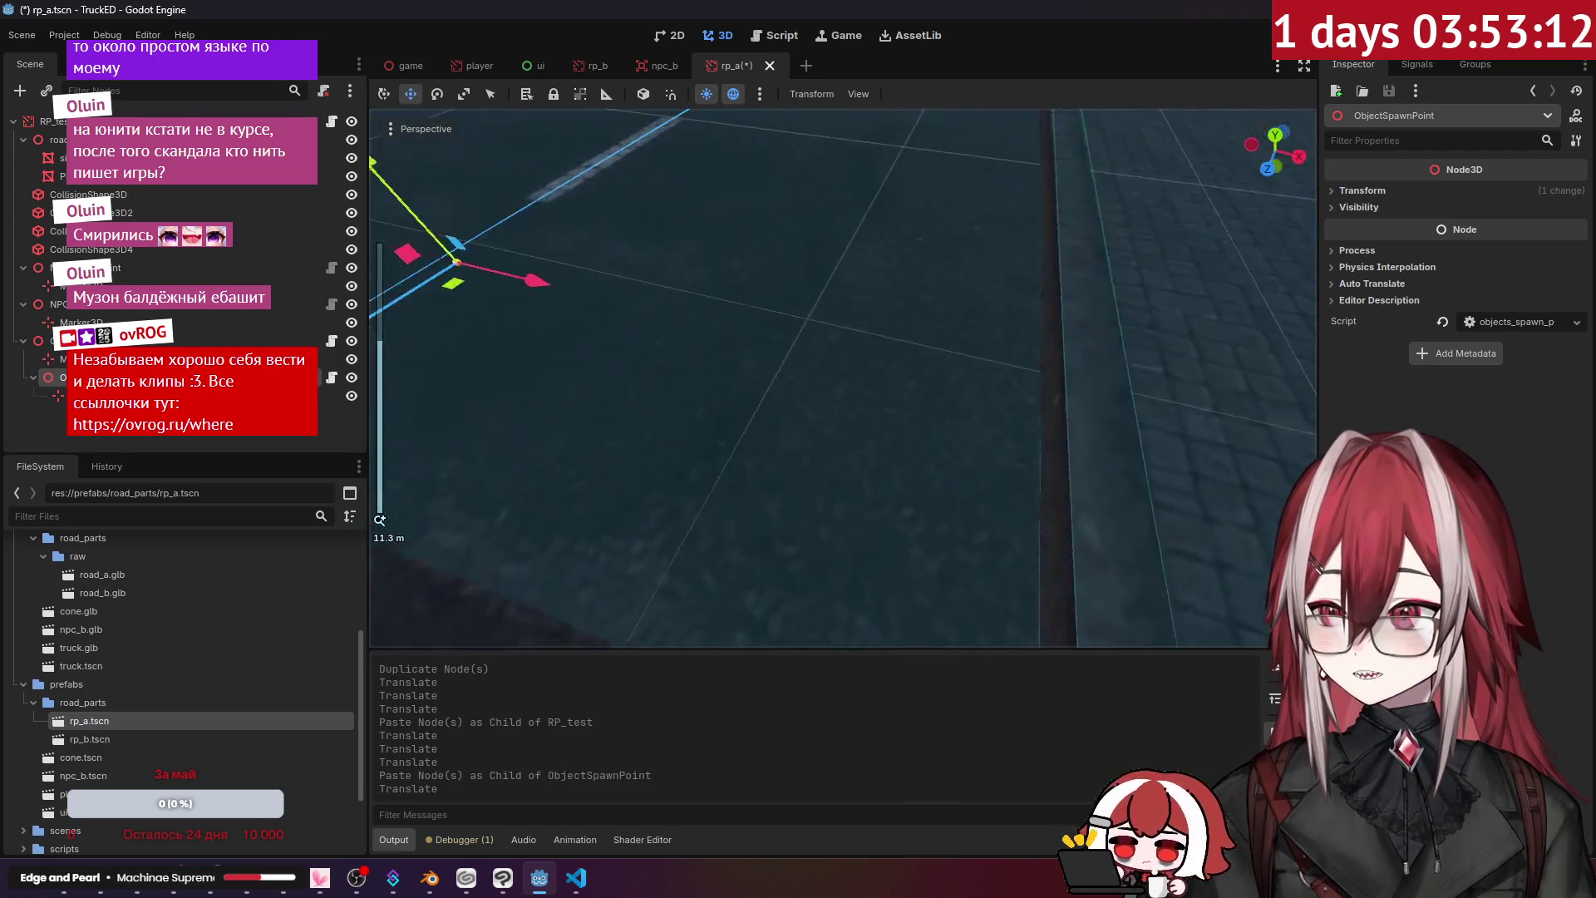
scroll(653, 394, "down", 5)
mouse_move(653, 394)
left_mouse_down()
mouse_move(881, 407)
mouse_move(984, 447)
left_mouse_up()
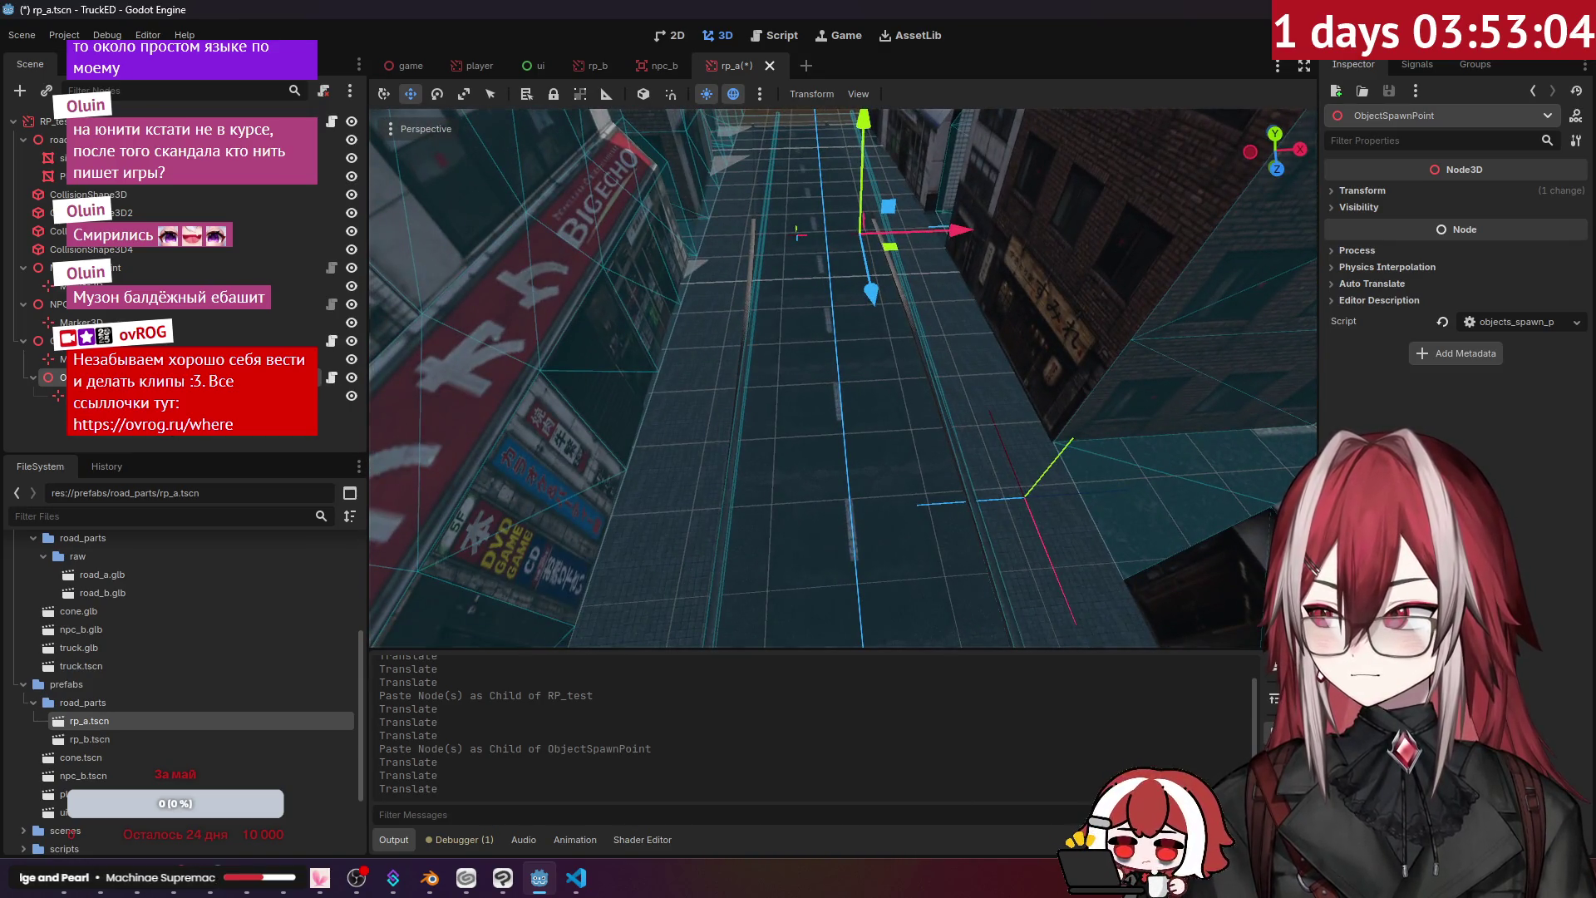
left_click_drag(50, 122, 52, 122)
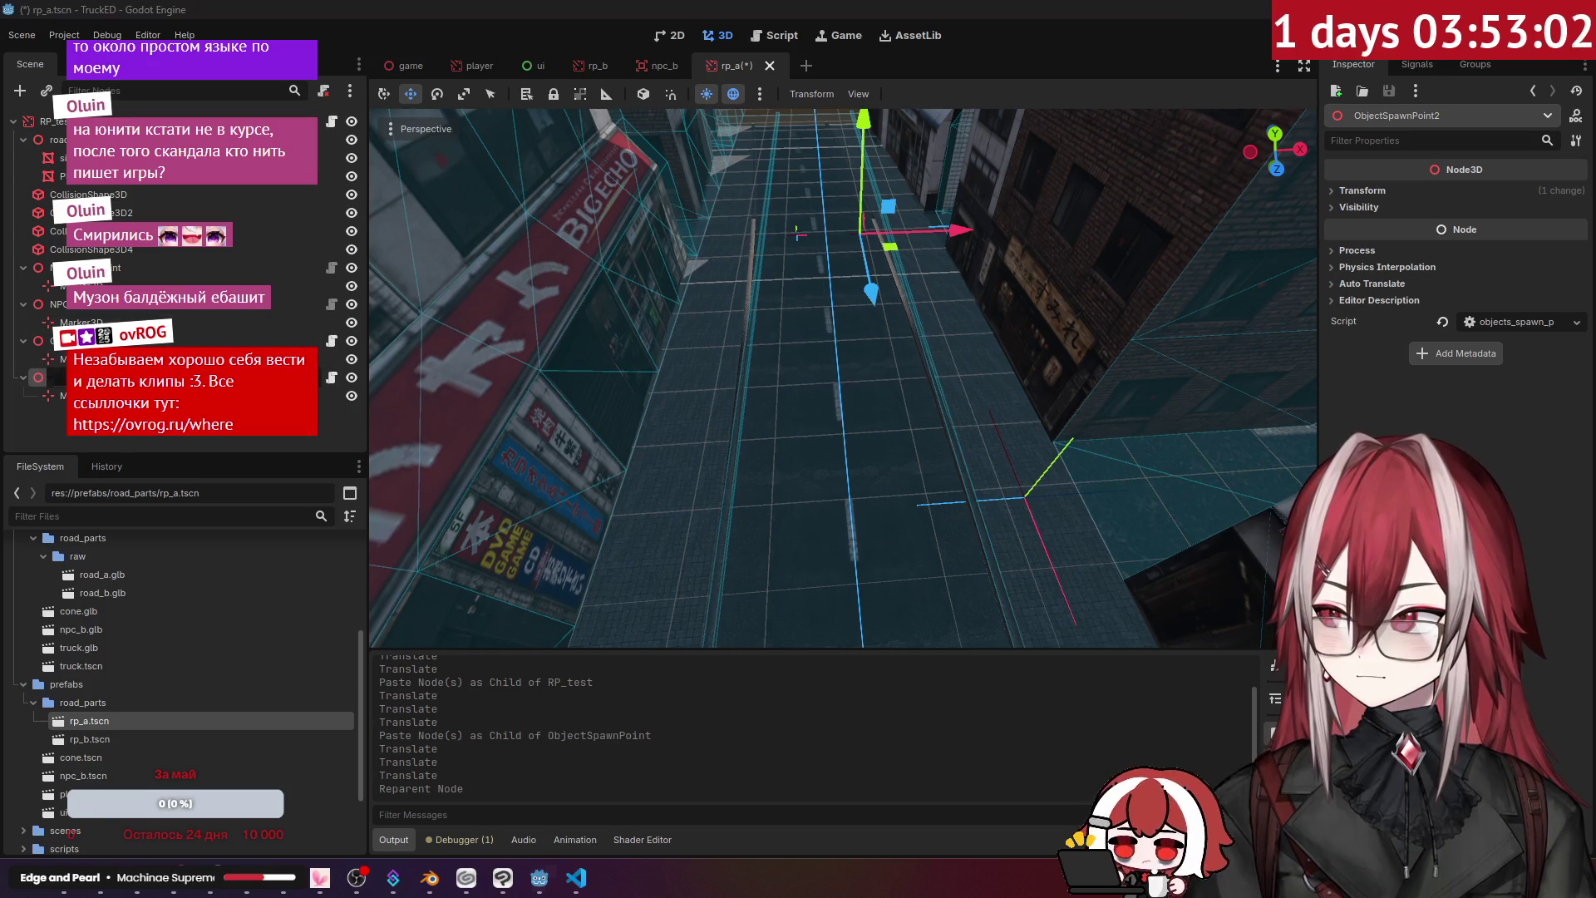
- Duplicate a spawn point as ObjectSpawnPoint3, then slide it and another spawn point along the road
left_click(24, 340)
left_click(23, 303)
left_click(23, 267)
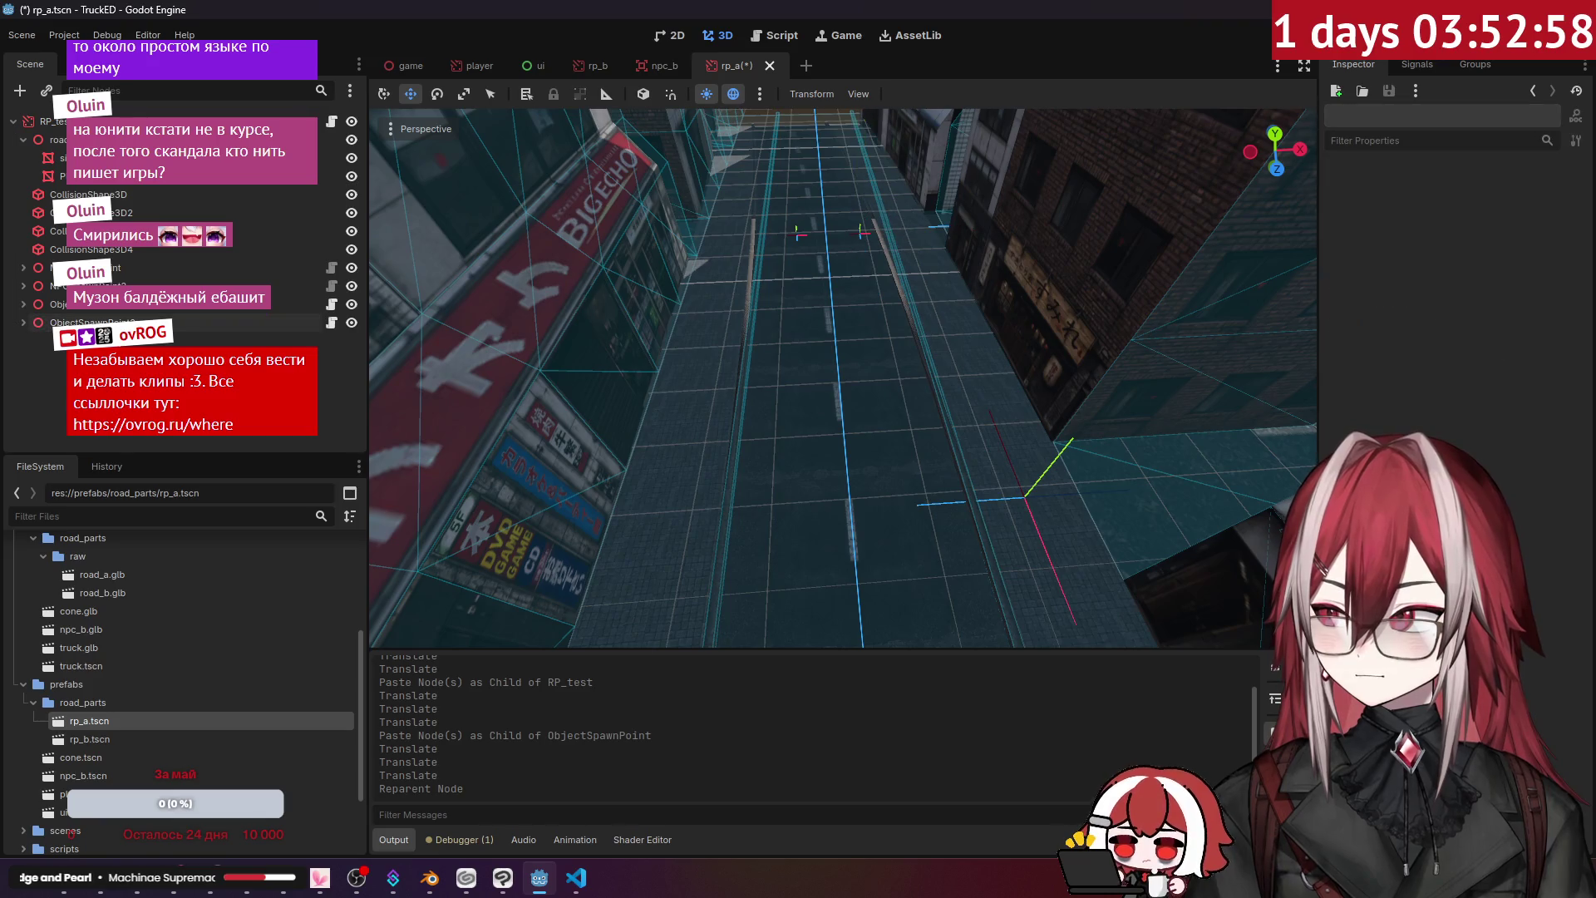
key("ctrl+d")
mouse_move(871, 295)
left_mouse_down()
mouse_move(921, 584)
mouse_move(981, 454)
mouse_move(938, 564)
left_mouse_up()
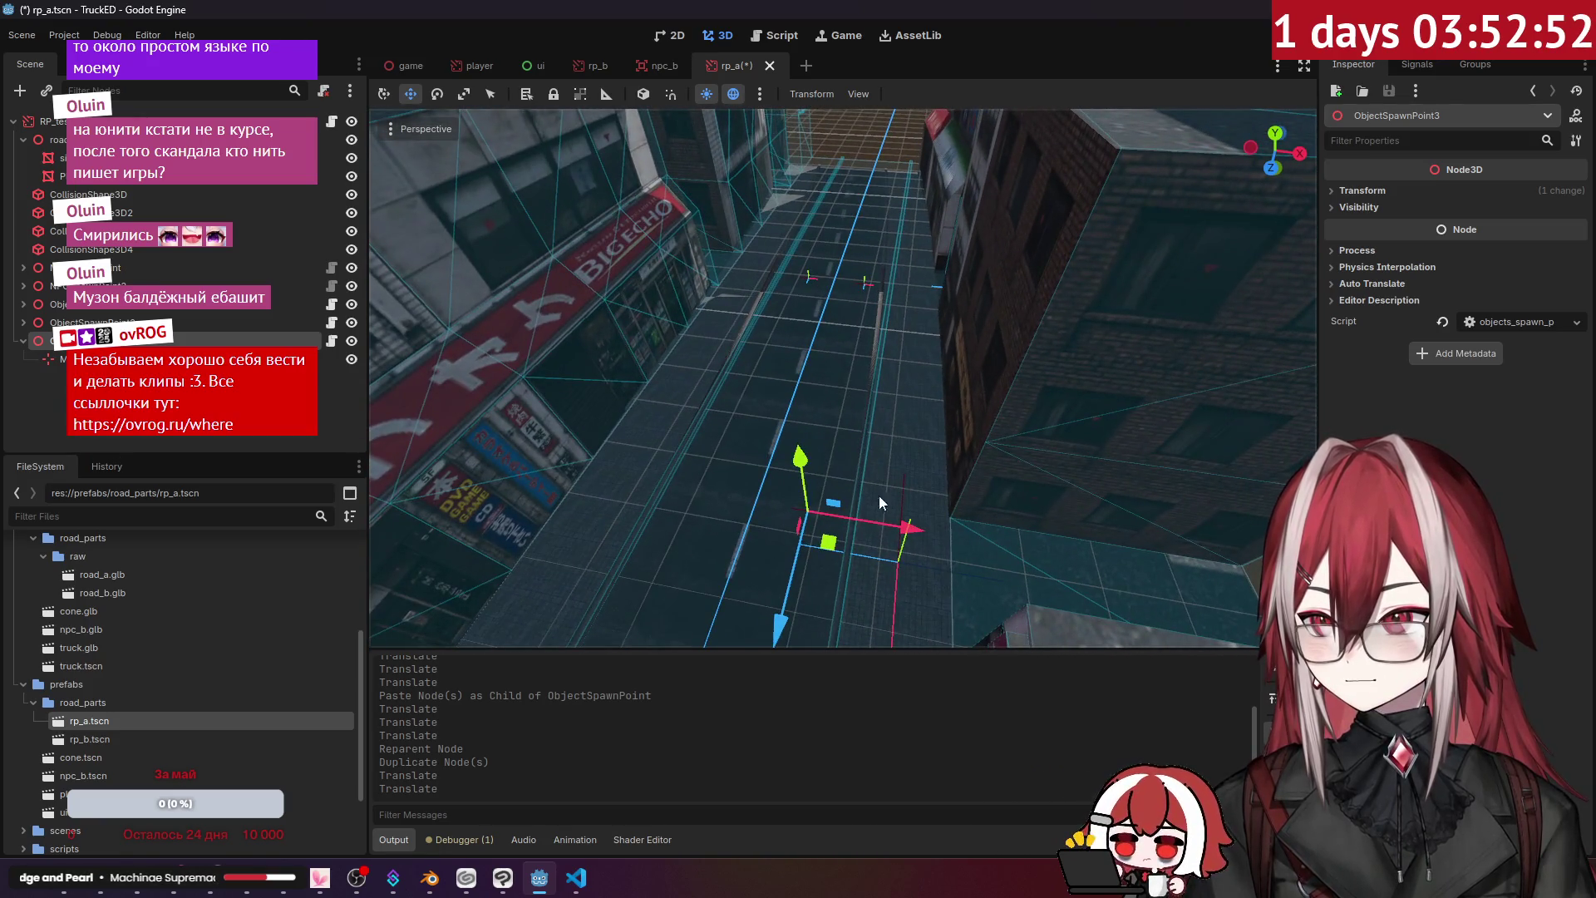
left_click_drag(780, 618, 805, 560)
left_click_drag(835, 482, 835, 501)
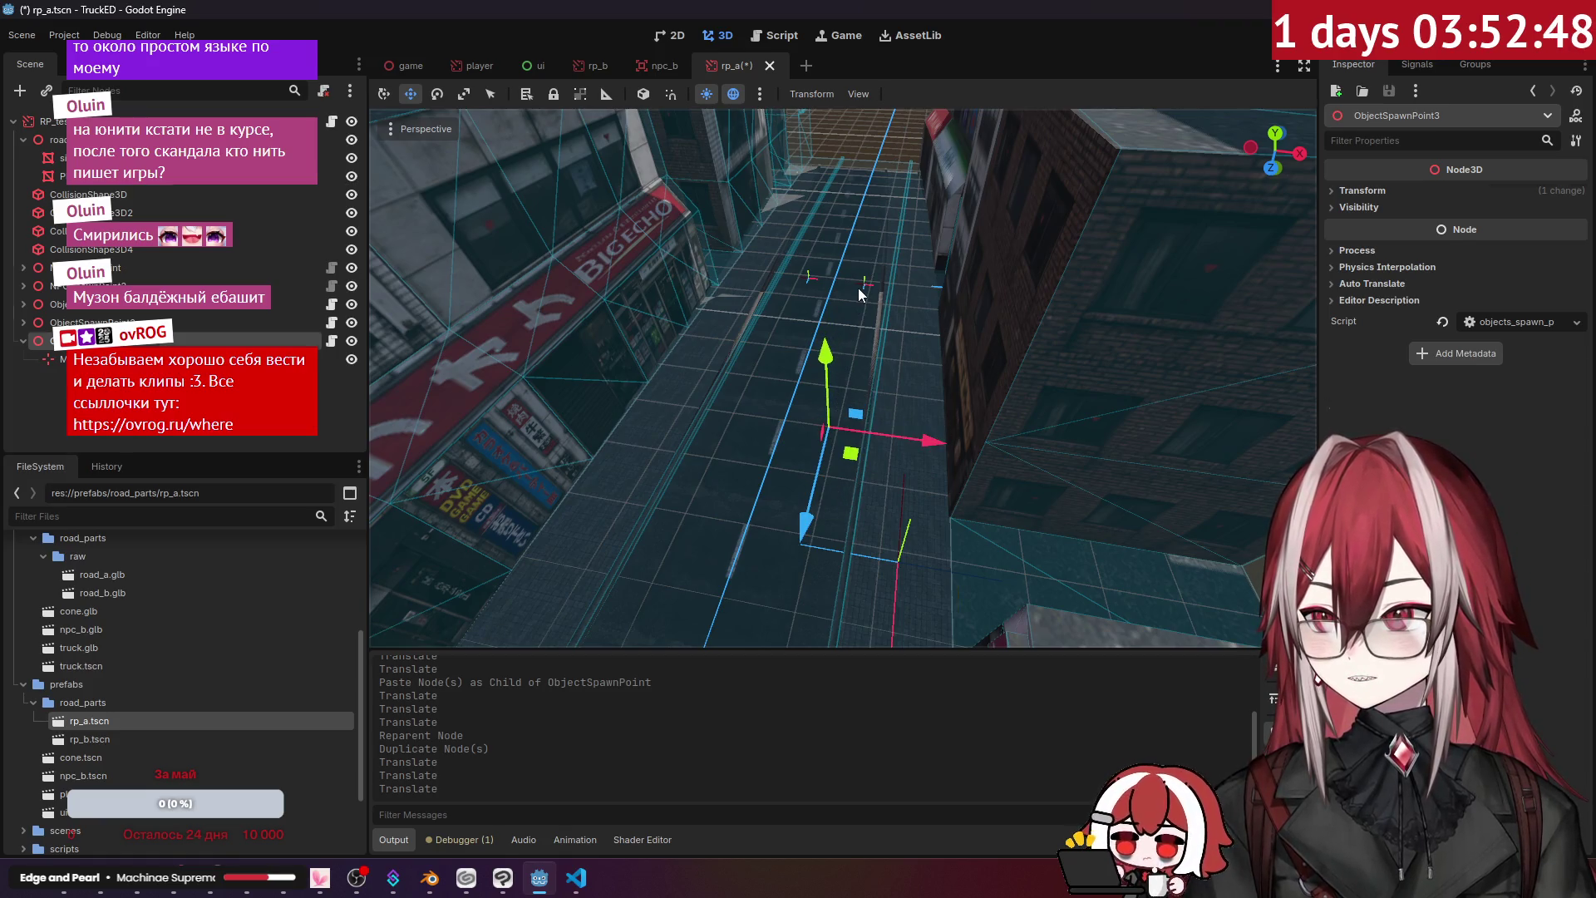
left_click(858, 287, "shift")
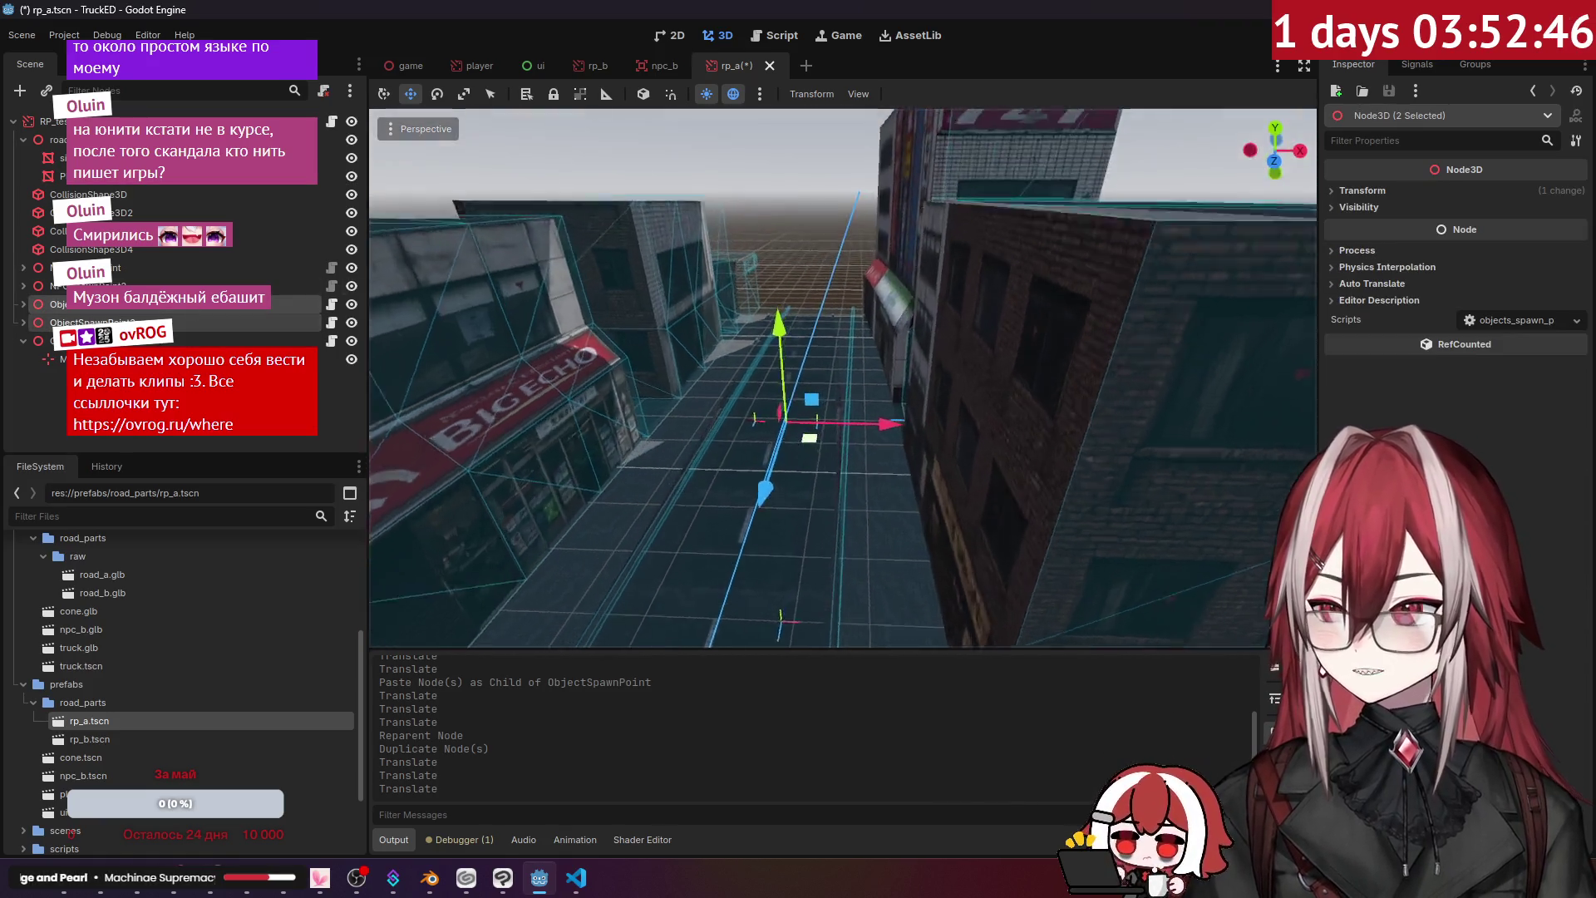
left_click_drag(798, 546, 890, 421)
- Save rp_a, then open the game scene and select the Game node to view its Npc and Object Lists
left_click(893, 424)
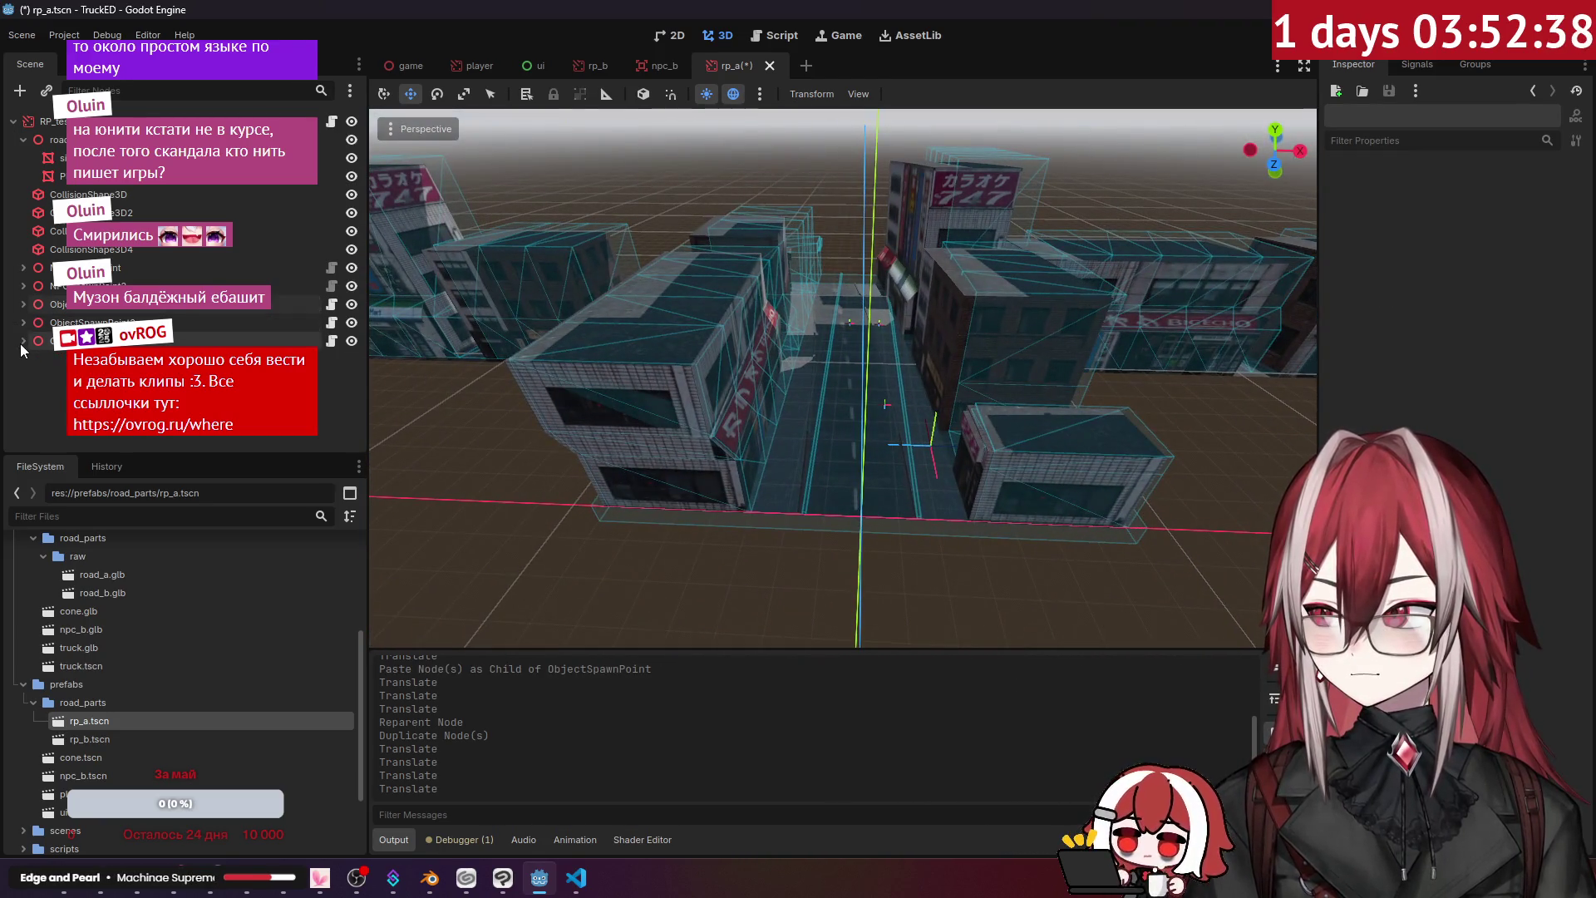
key("ctrl+s")
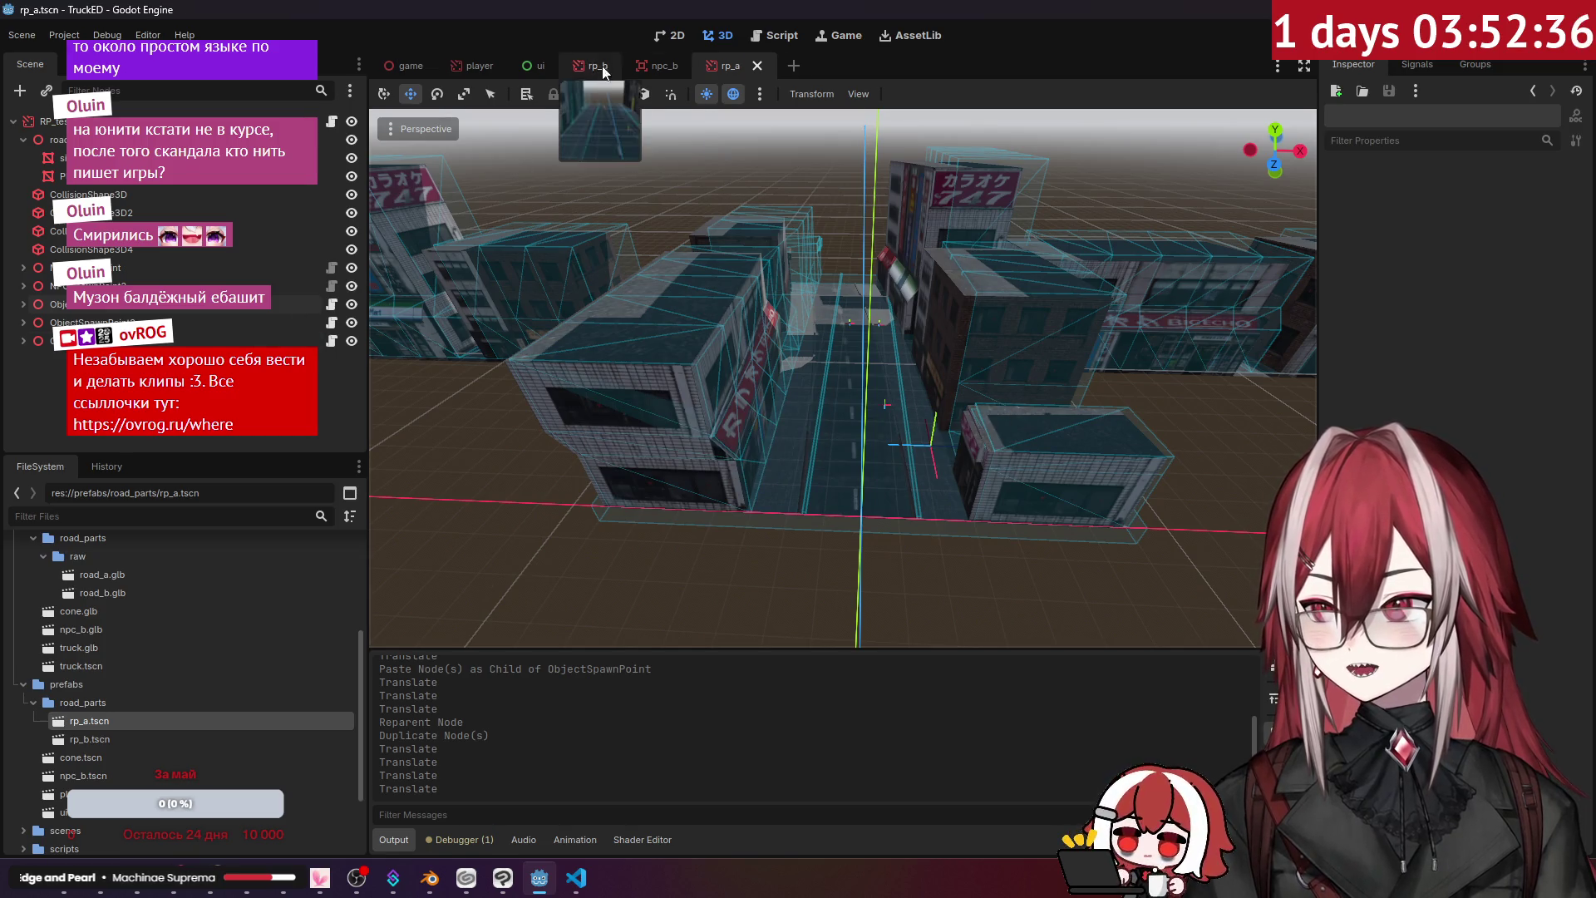
left_click(665, 66)
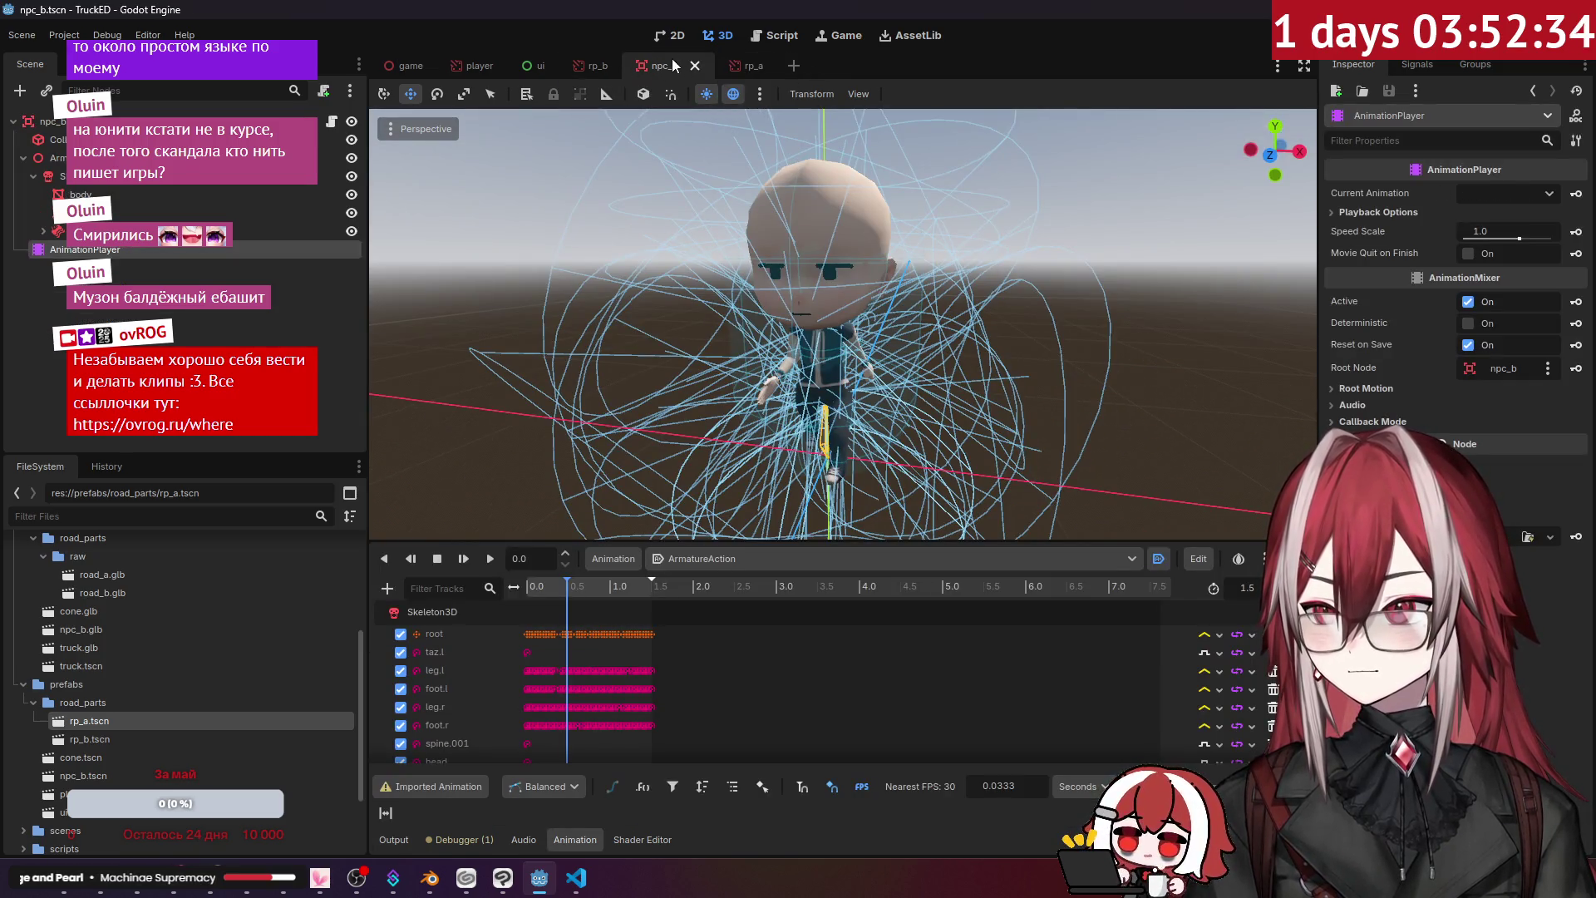
left_click_drag(768, 71, 768, 70)
left_click(632, 66)
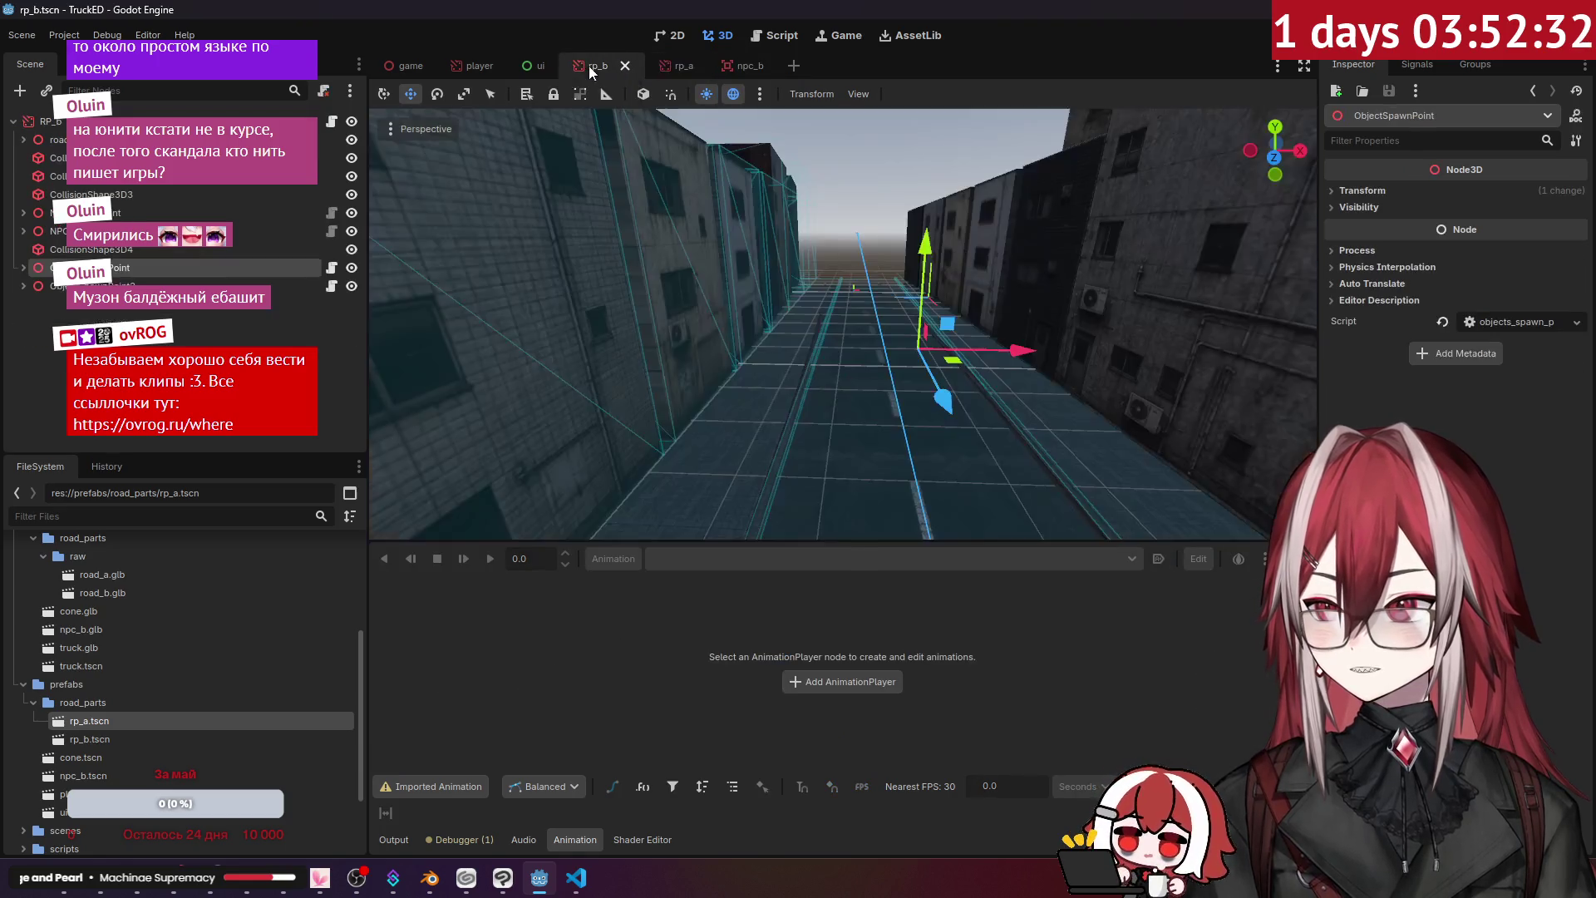
left_click(211, 316)
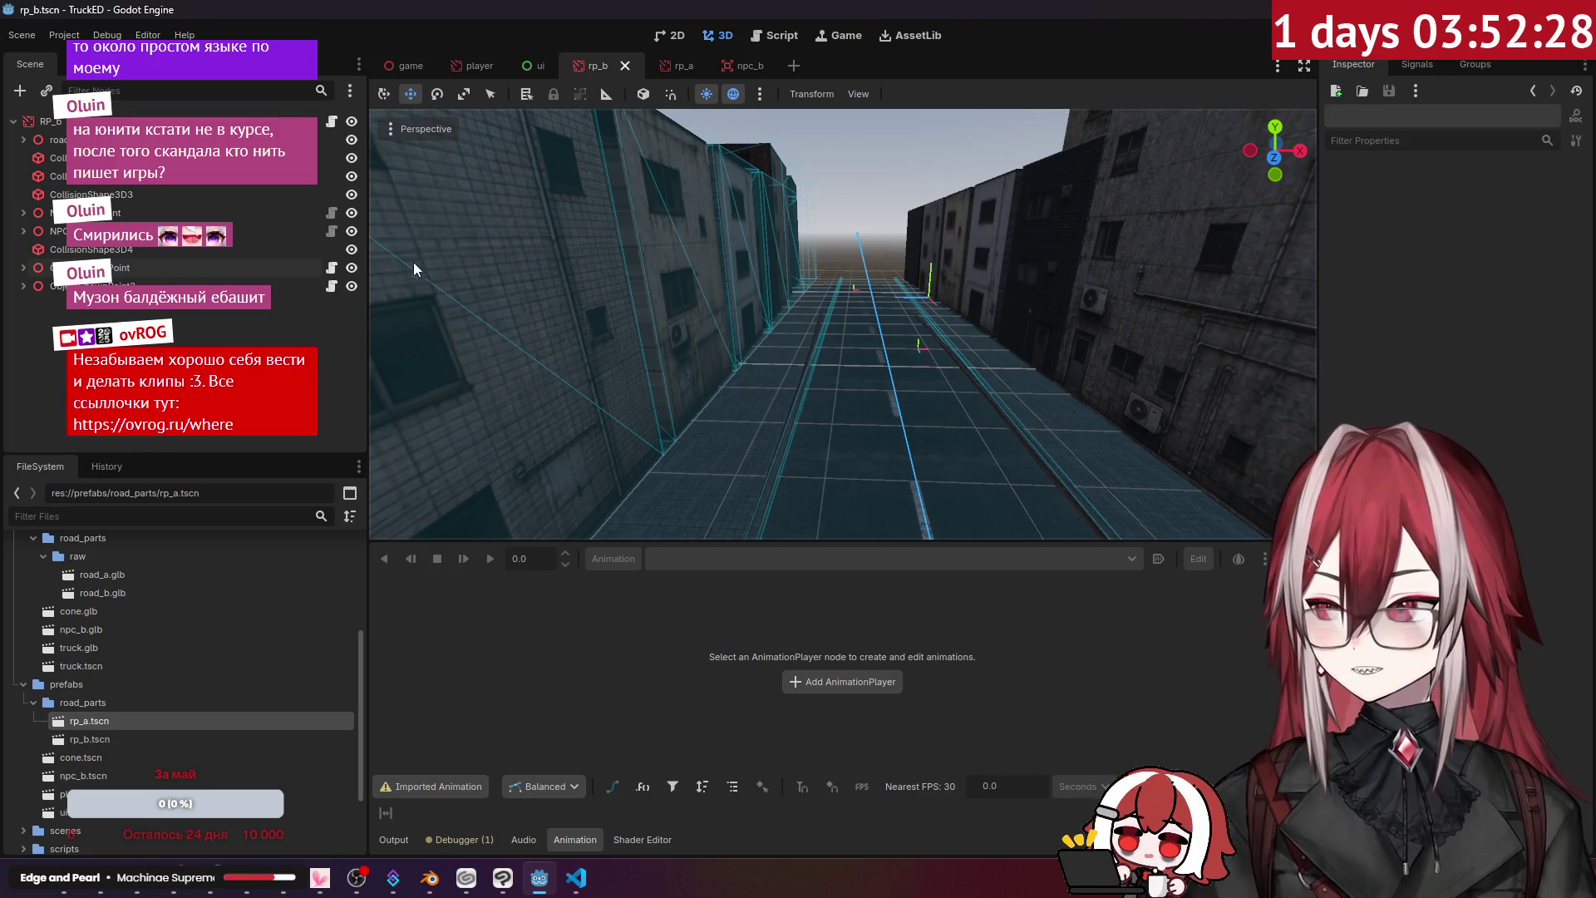
left_click(411, 66)
left_click(83, 214)
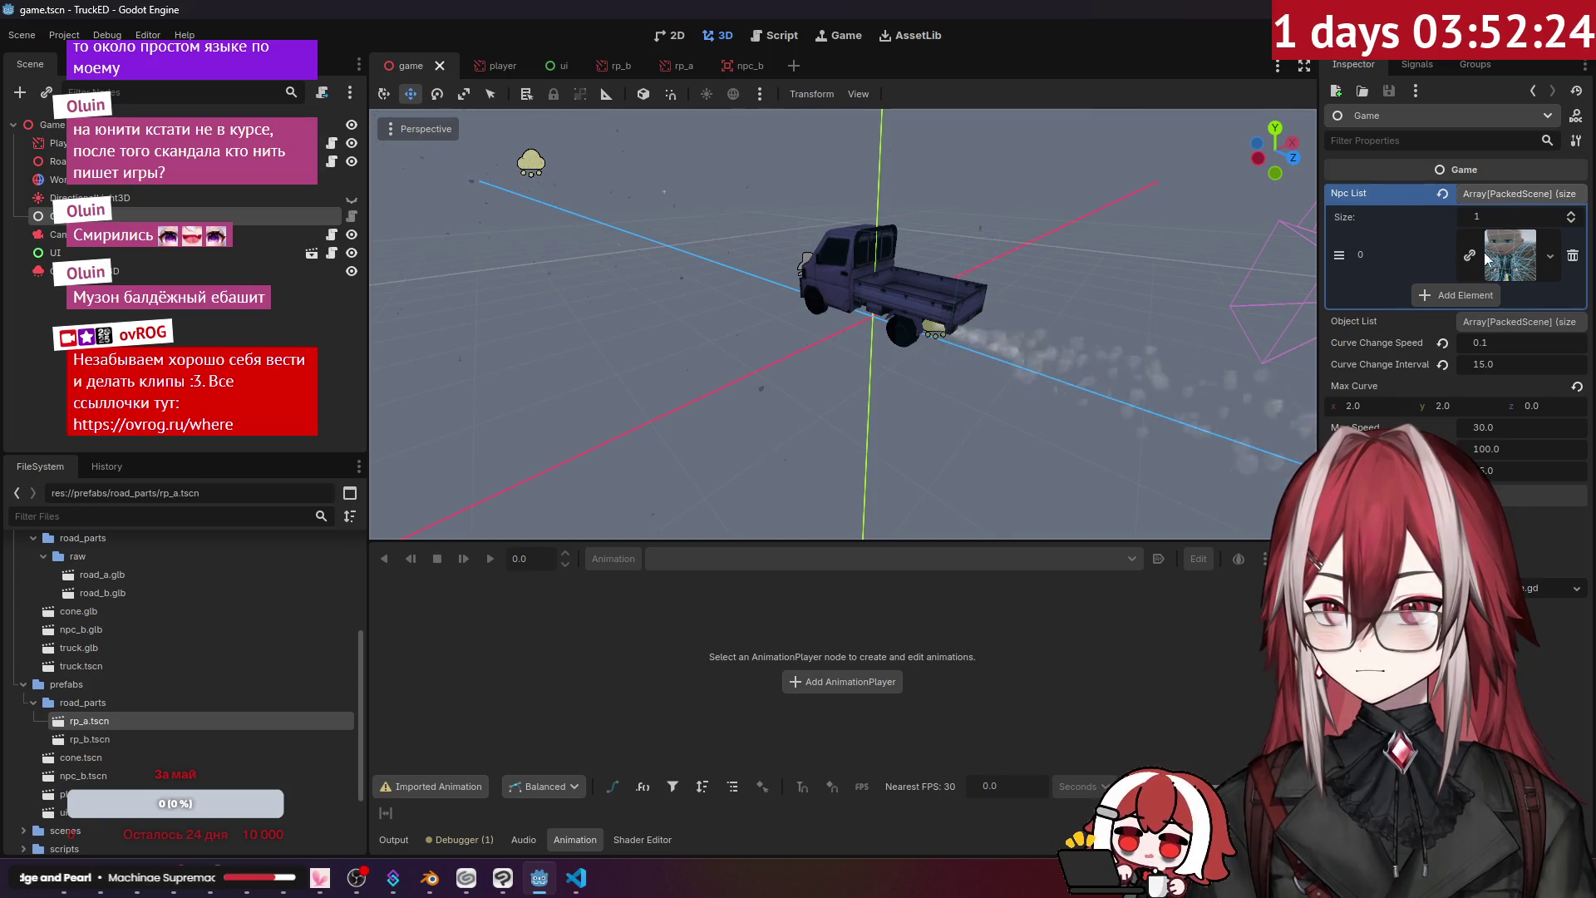
- Add an element to the Object List and drop cone.tscn into slot 0
left_click(1478, 322)
left_click(1463, 367)
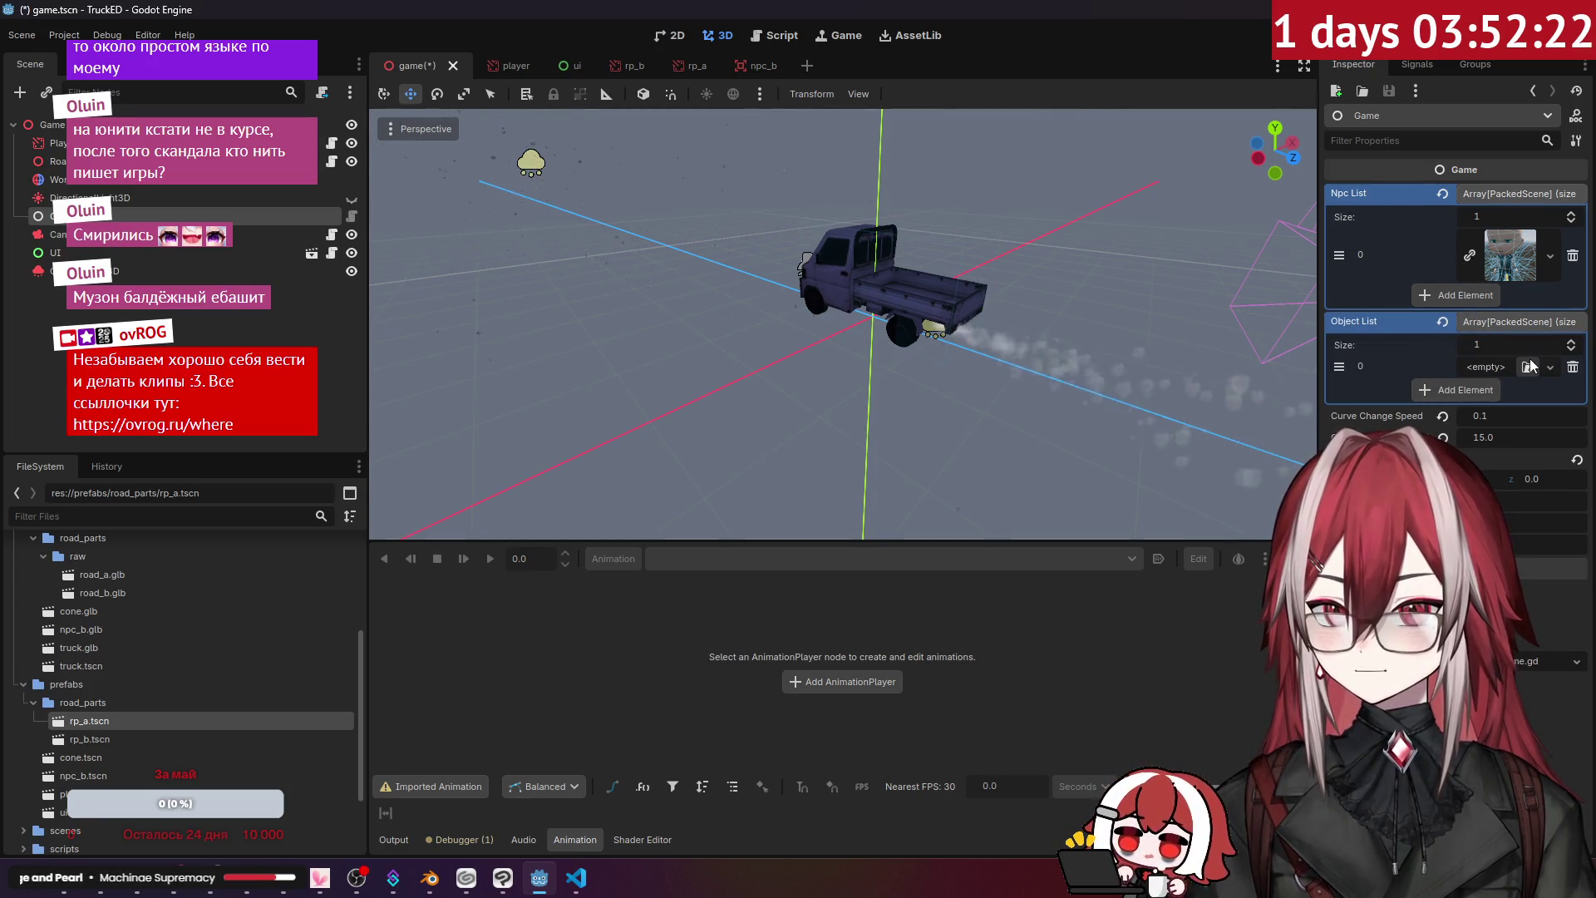
mouse_move(84, 757)
left_mouse_down()
mouse_move(133, 758)
mouse_move(1491, 407)
mouse_move(1496, 374)
left_mouse_up()
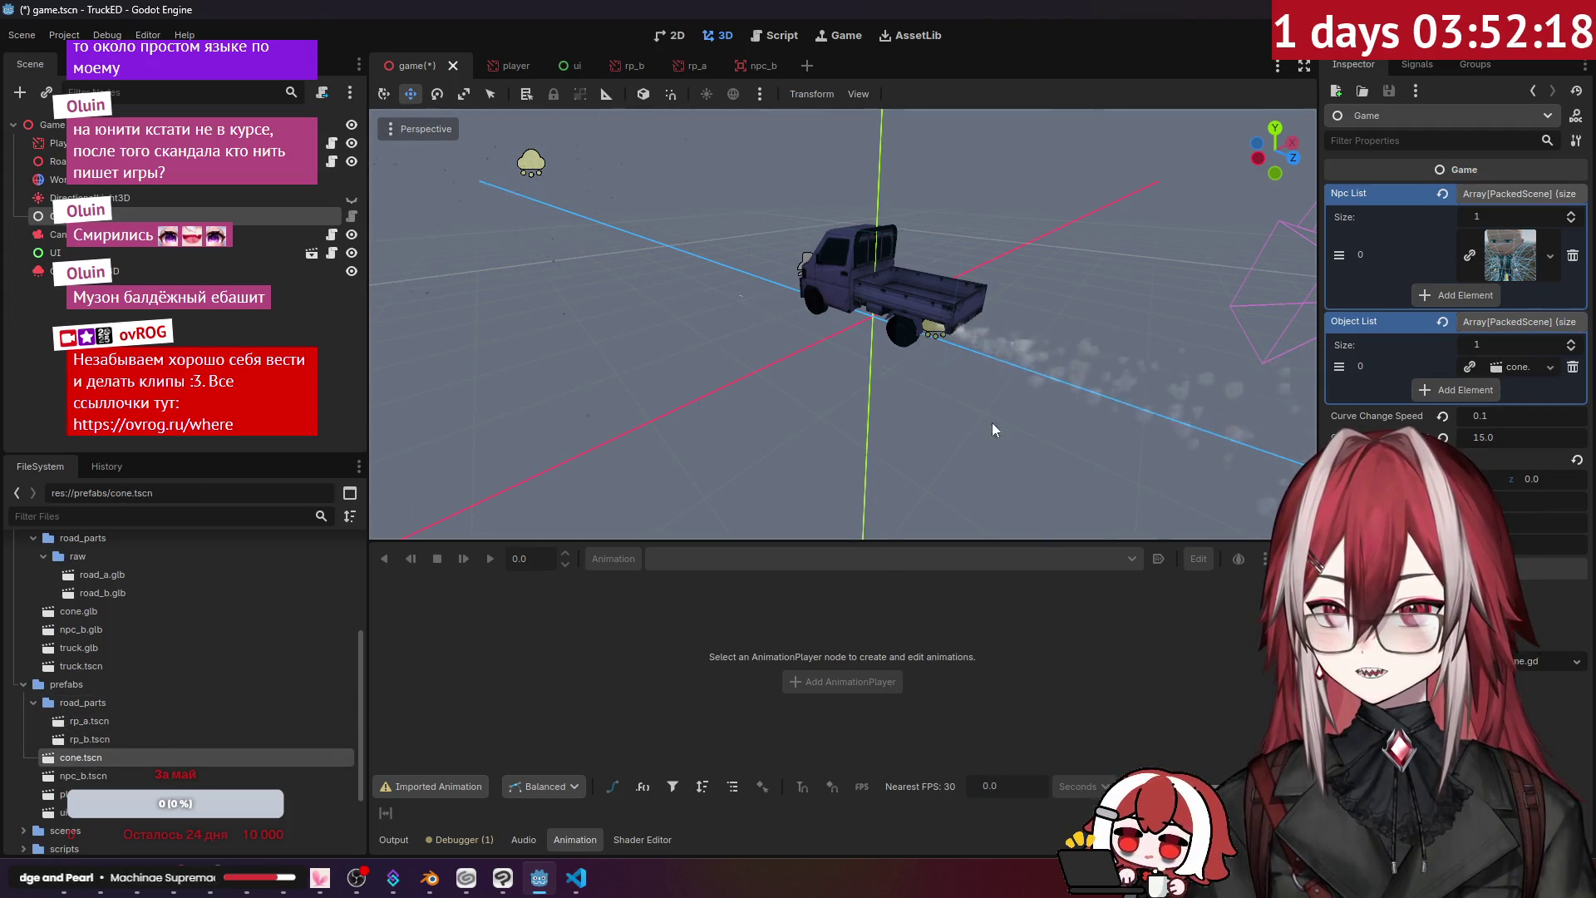
- Check the rp_b spawn point's Transform position, then save the game scene
left_click(626, 68)
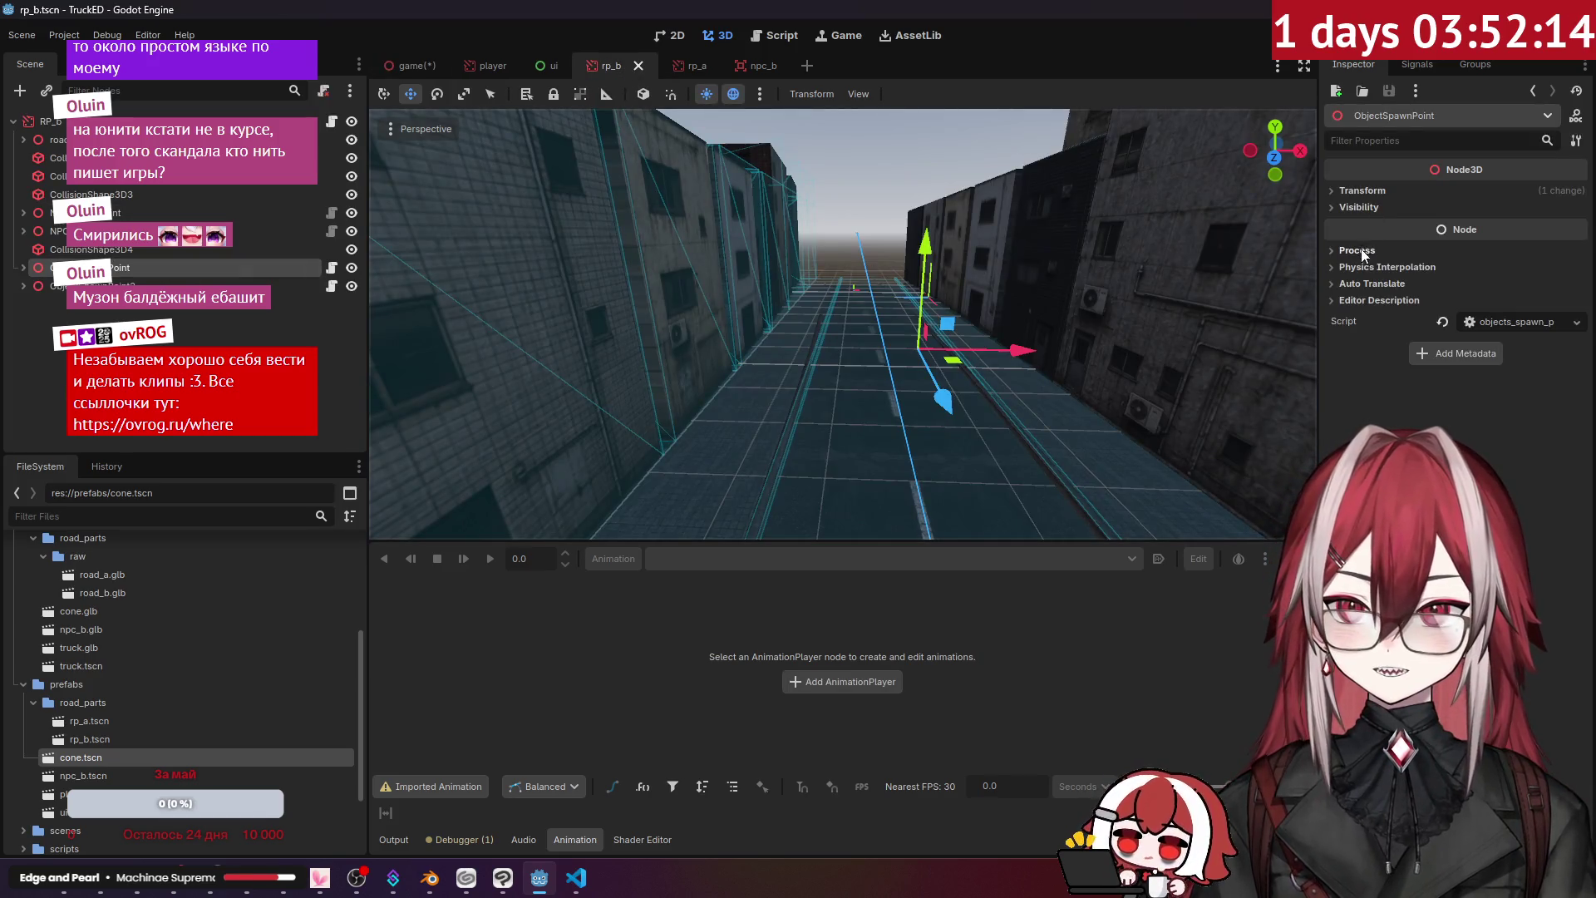
left_click(1382, 189)
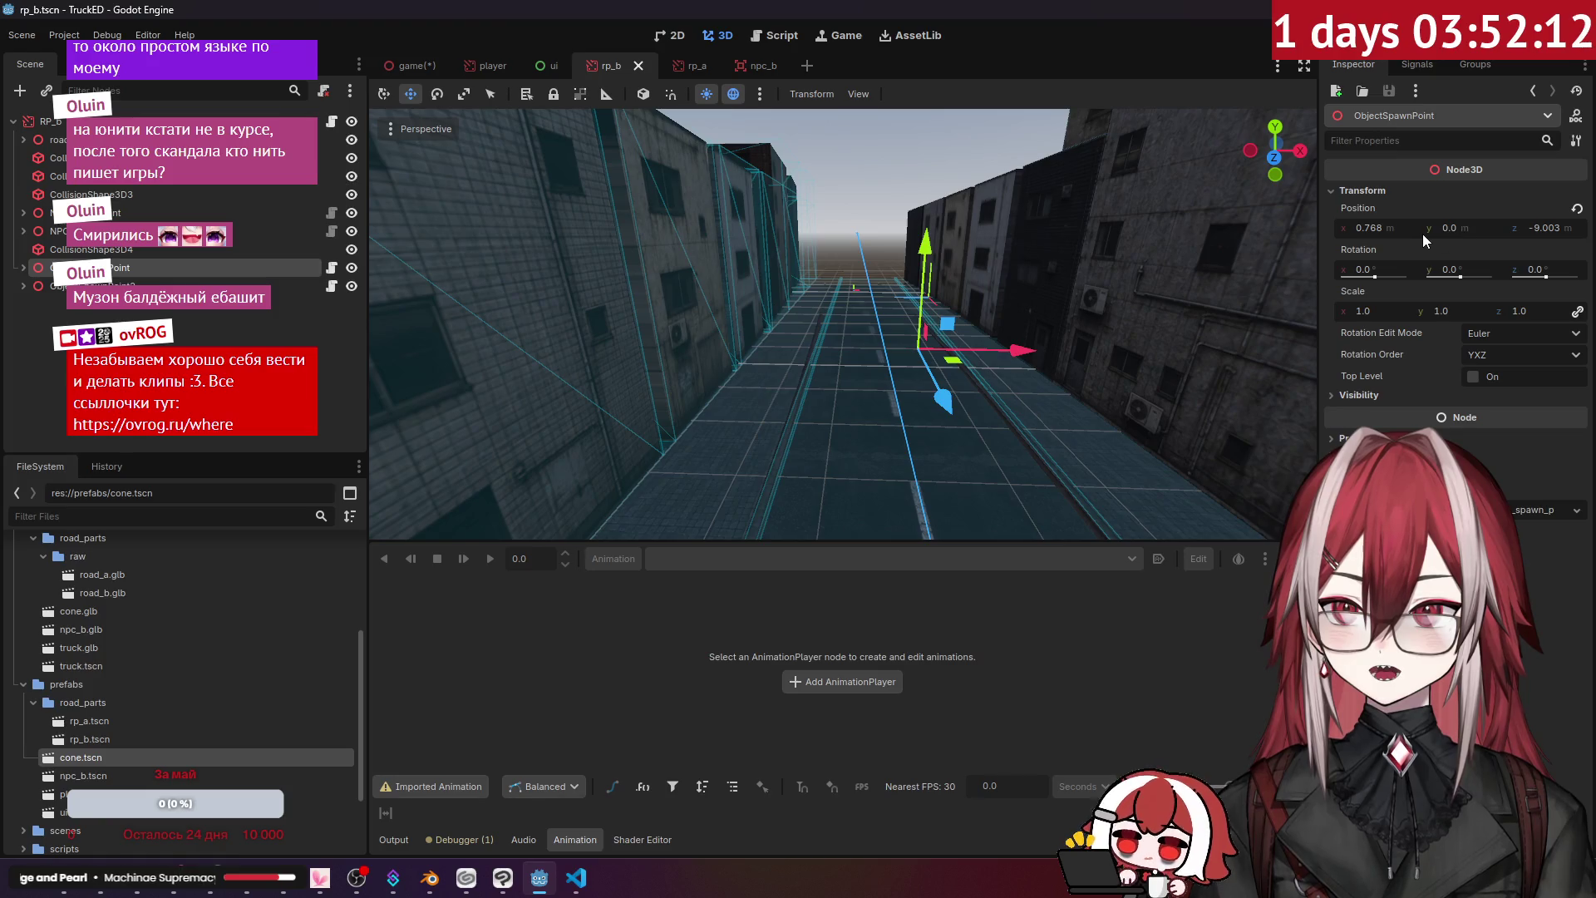
left_click(981, 166)
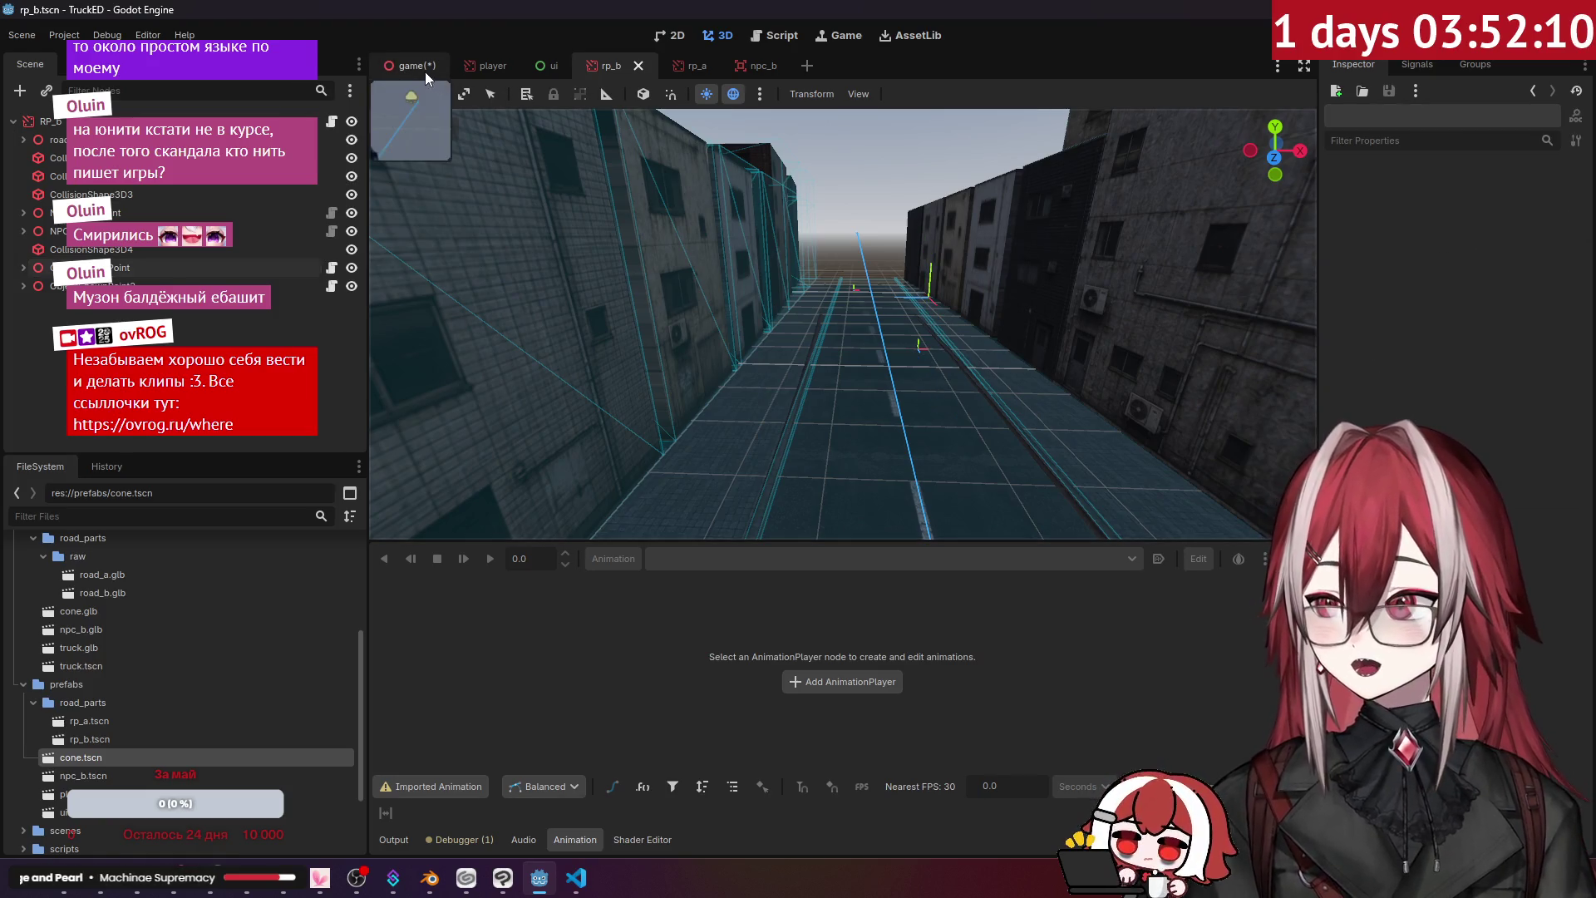
left_click(425, 71)
key("ctrl+s")
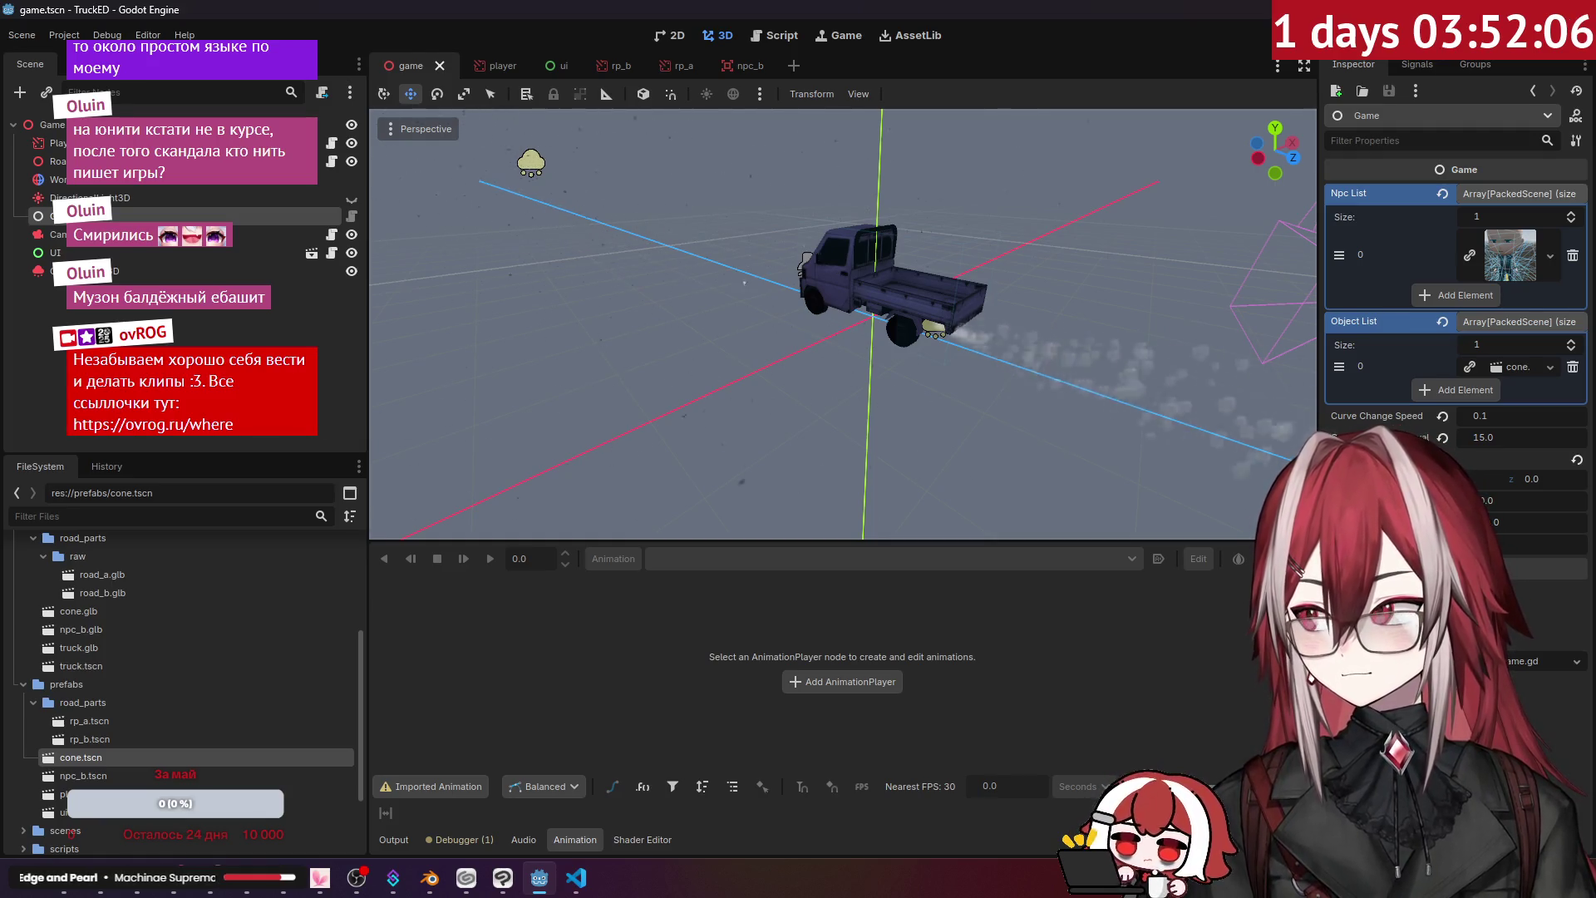
- Open the cone.tscn prefab and frame the cone in the viewport
double_click(88, 752)
key("f")
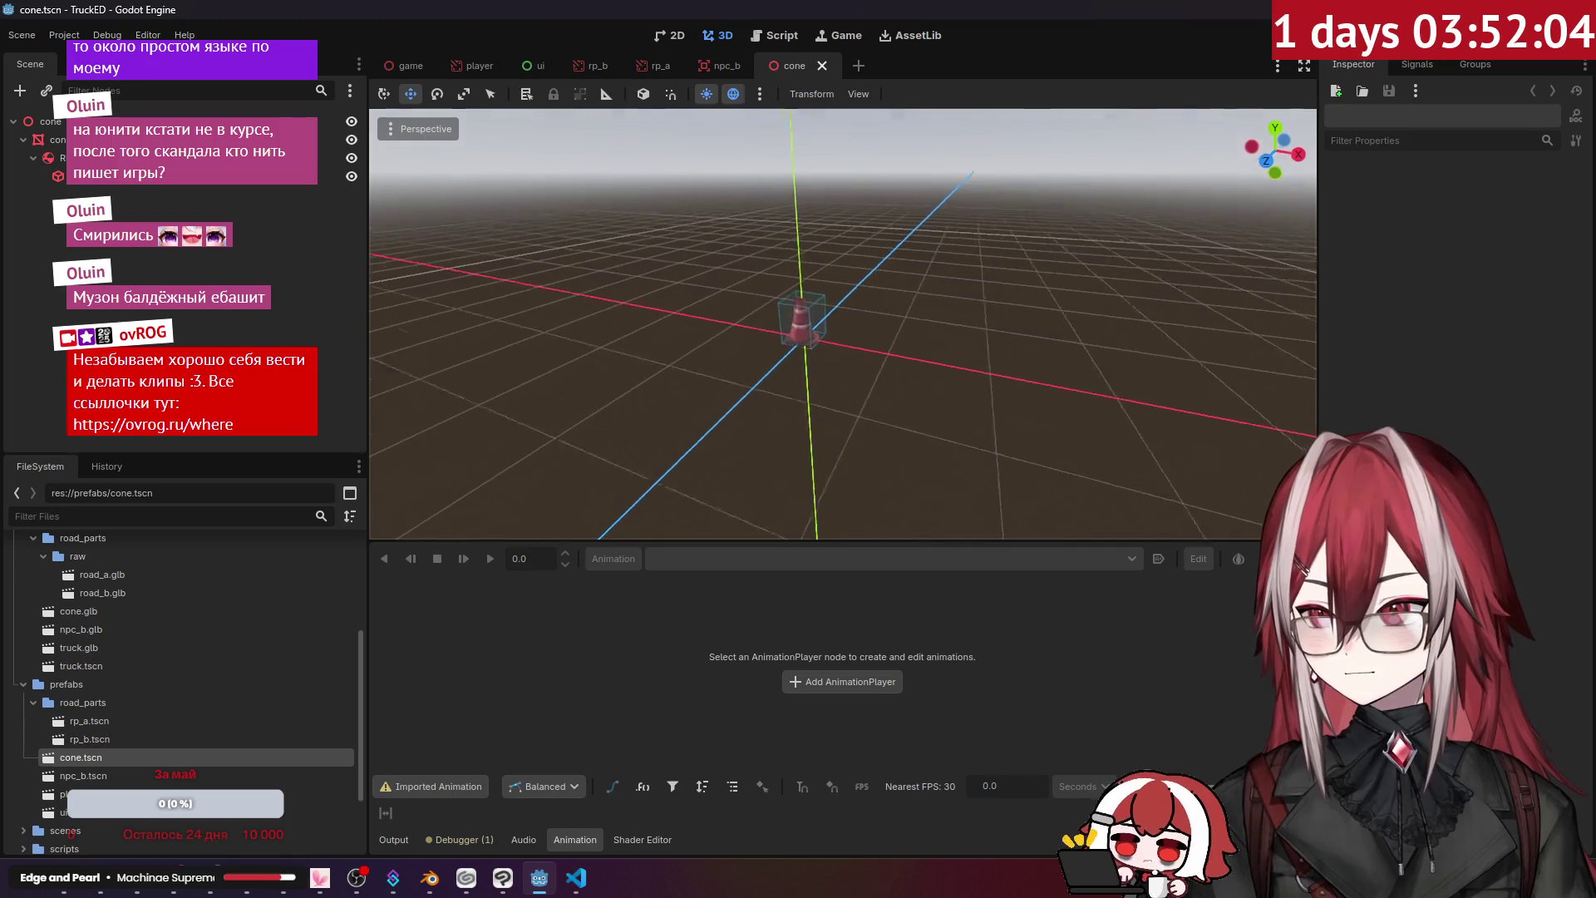
scroll(843, 325, "down", 3)
scroll(842, 325, "up", 5)
scroll(843, 324, "down", 3)
scroll(843, 324, "up", 3)
scroll(843, 324, "down", 3)
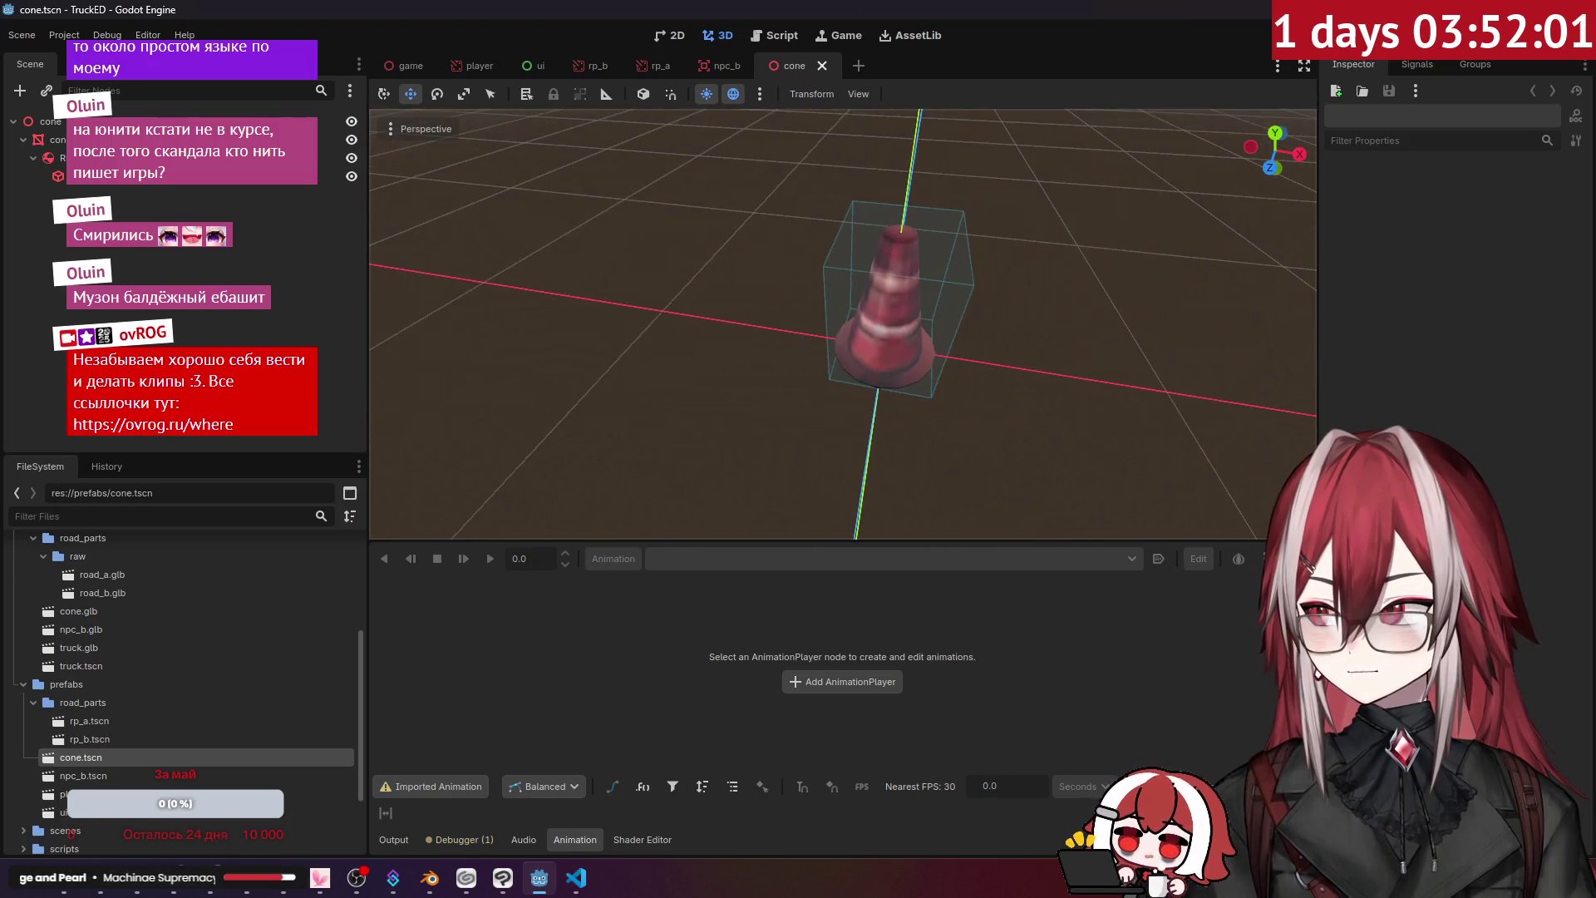
- Change the cone's collision shape to a CylinderShape3D
left_click(115, 178)
left_click(1577, 197)
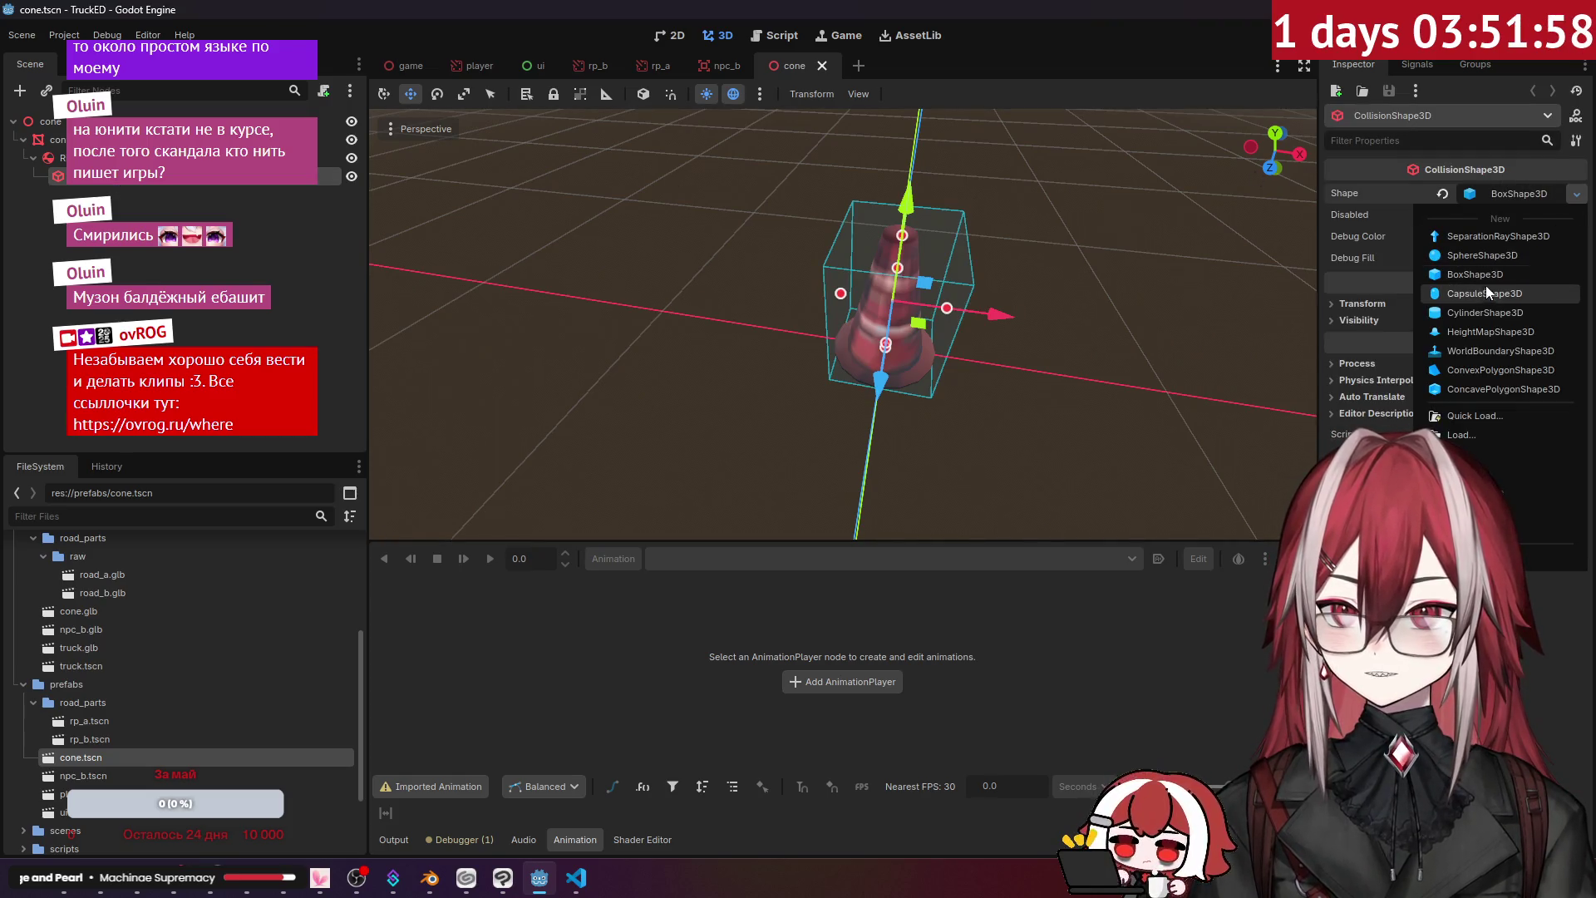
left_click(1482, 306)
- From a top-down view, shrink the cylinder radius to about 0.38 to fit the cone
left_click_drag(1215, 317, 1215, 465)
key("KP_7")
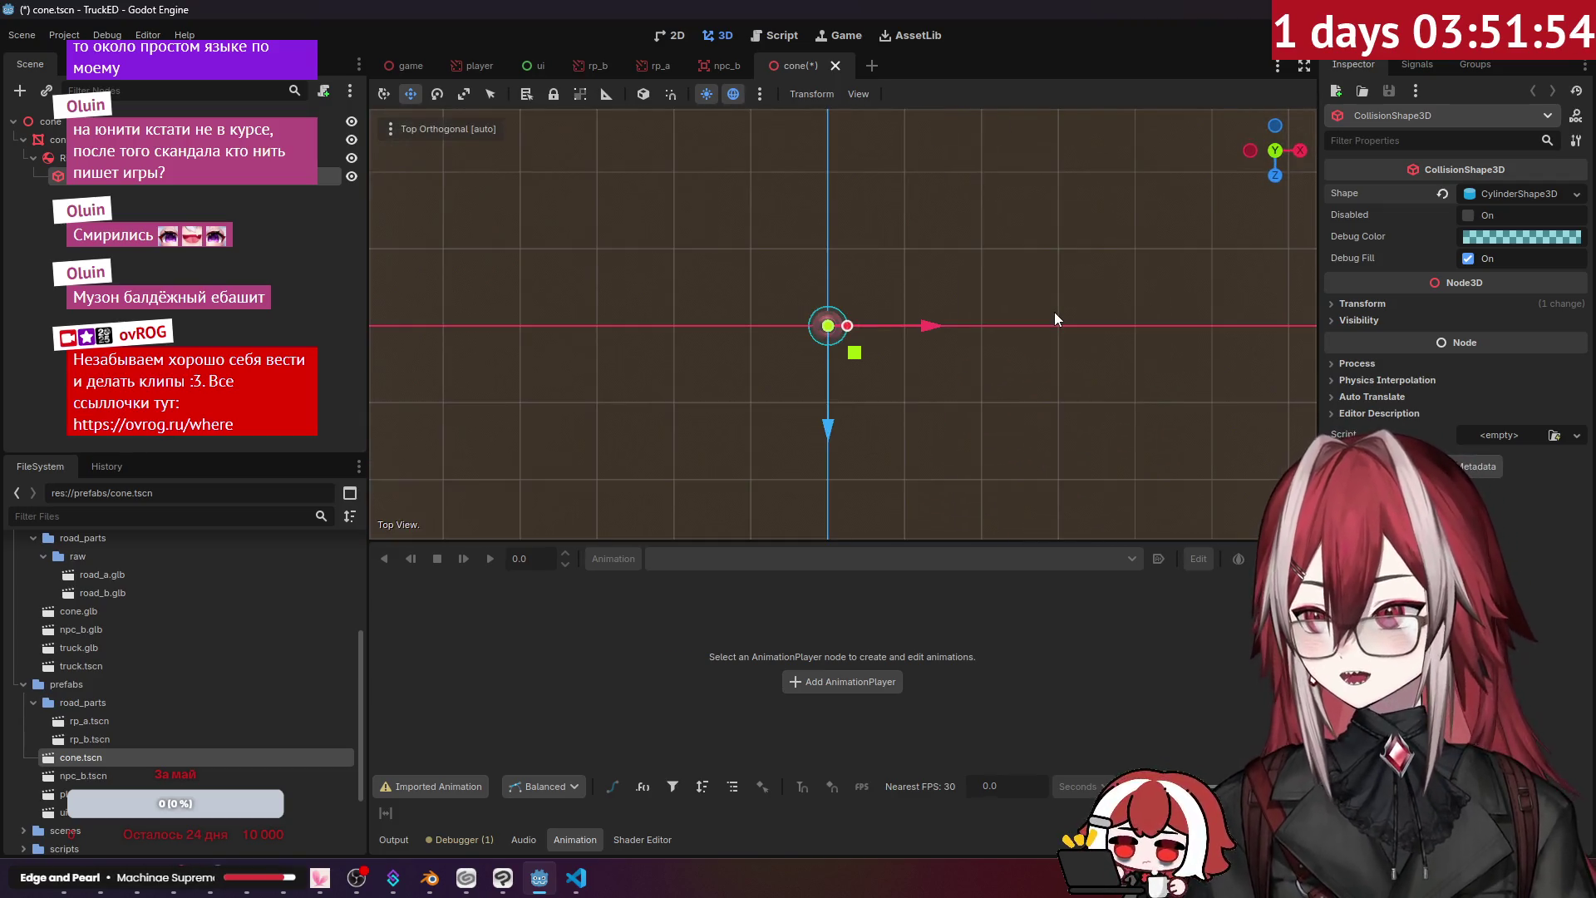
scroll(885, 340, "up", 3)
scroll(880, 341, "up", 6)
left_click_drag(891, 342, 842, 343)
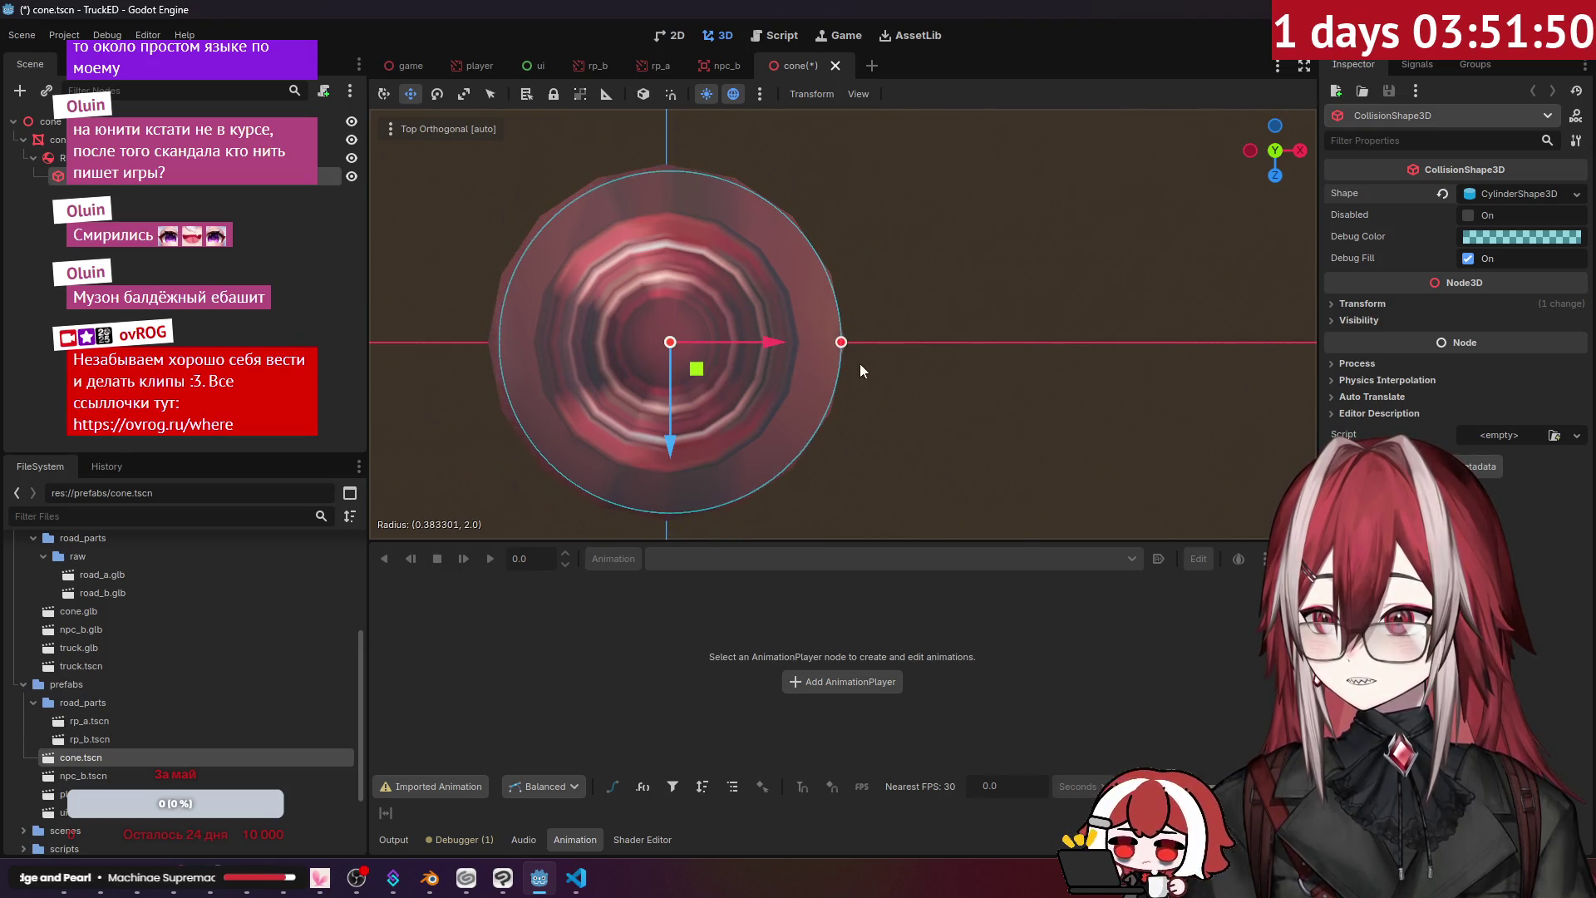
- Fit the cylinder to about 0.99 high around the cone and save cone.tscn
key("KP_1")
scroll(877, 280, "down", 8)
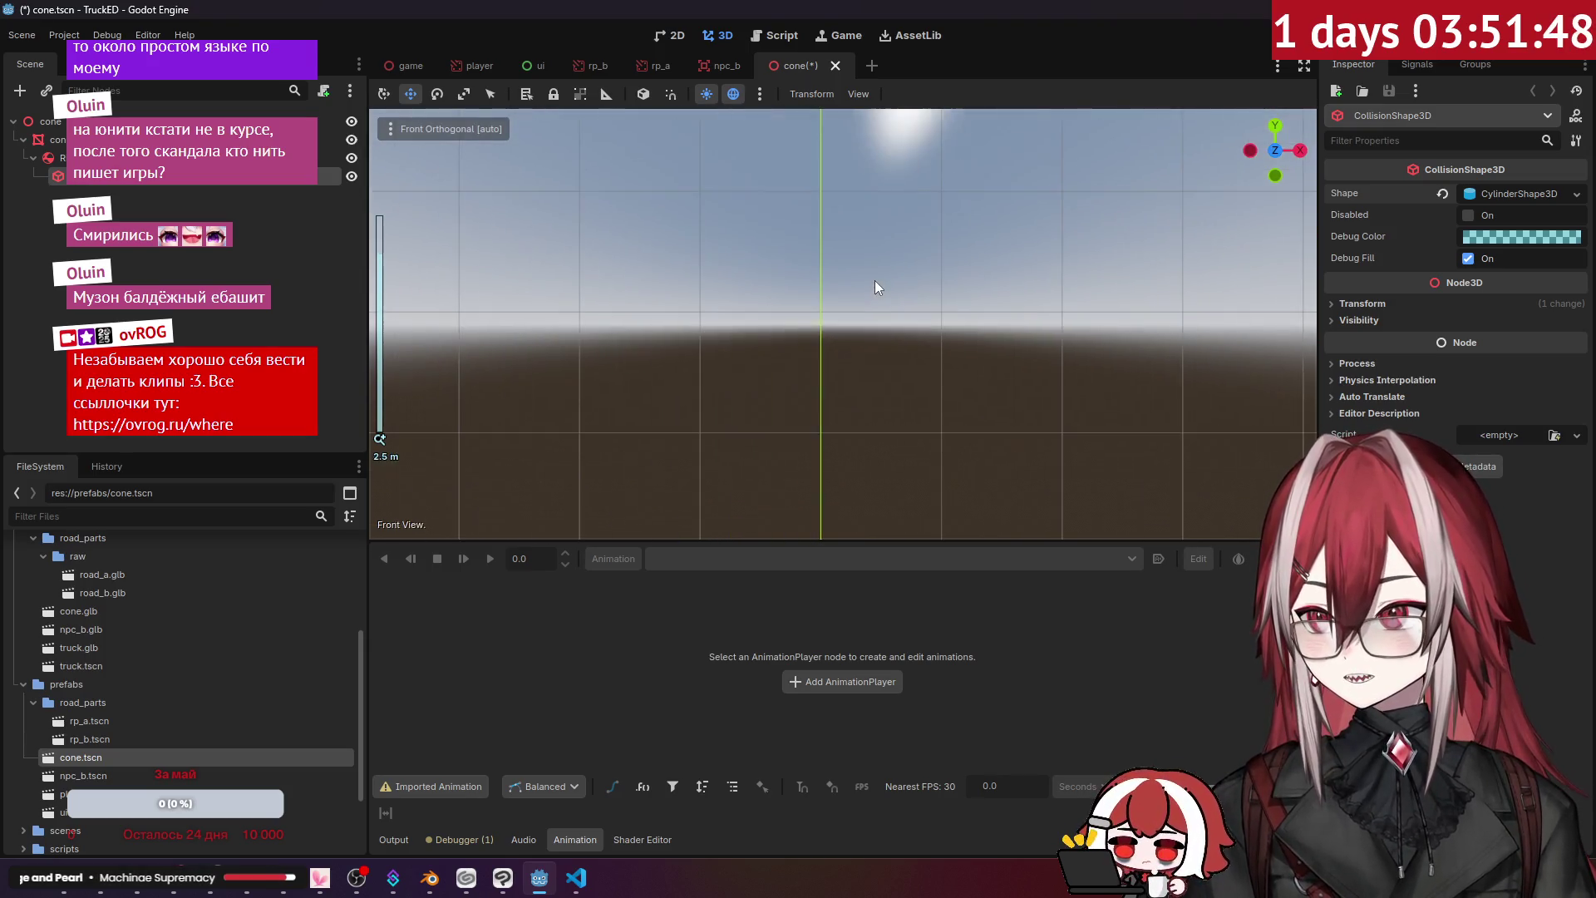
scroll(871, 254, "up", 5)
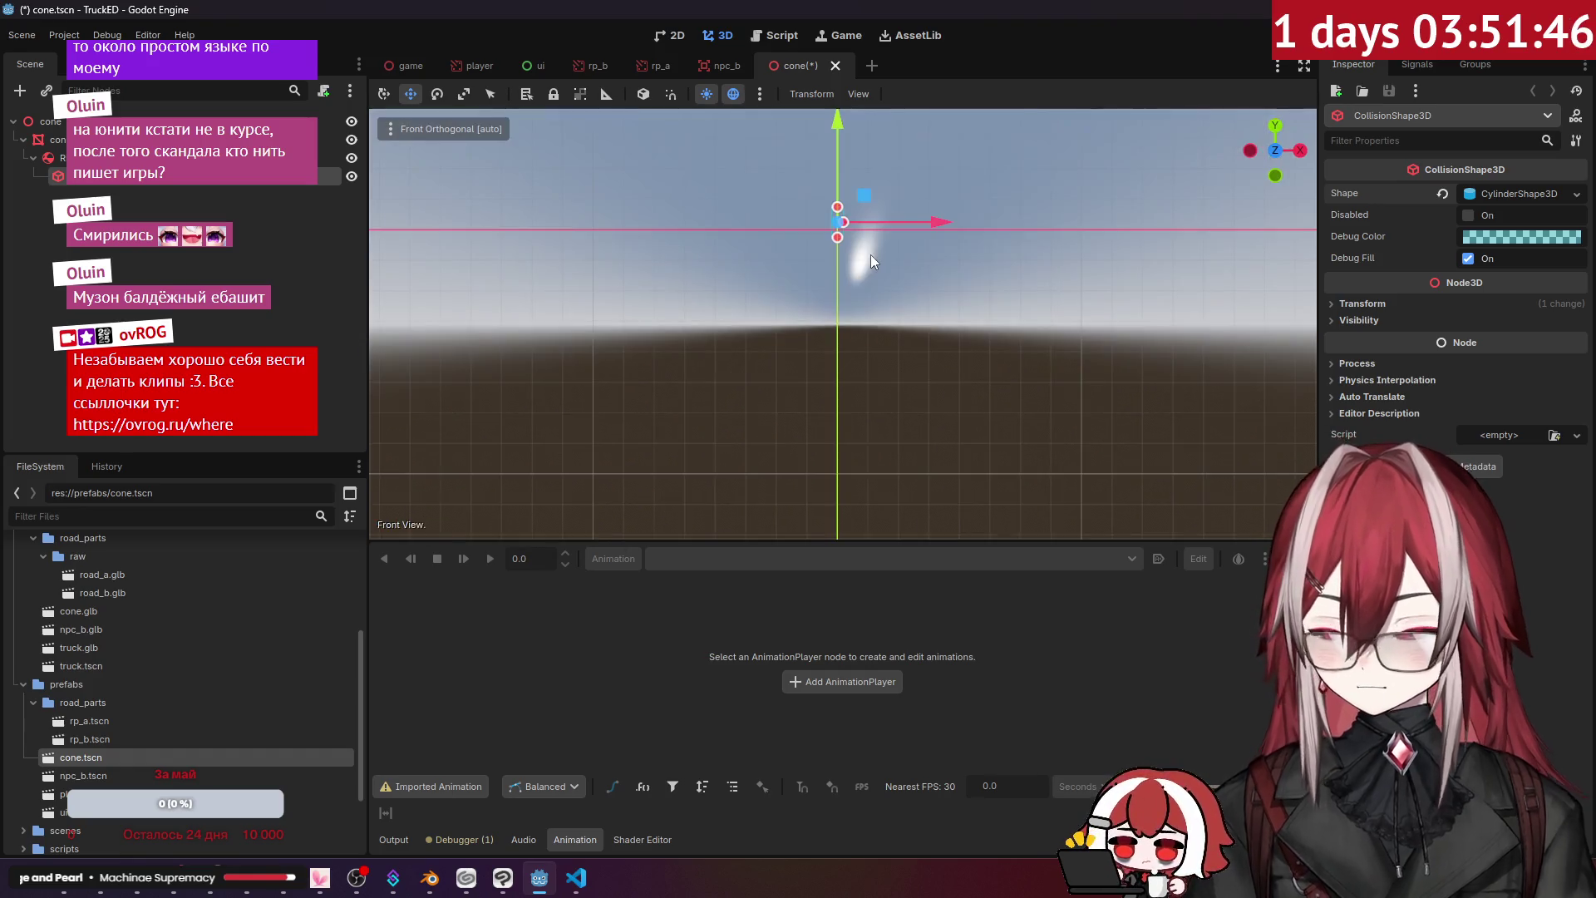
scroll(883, 342, "up", 8)
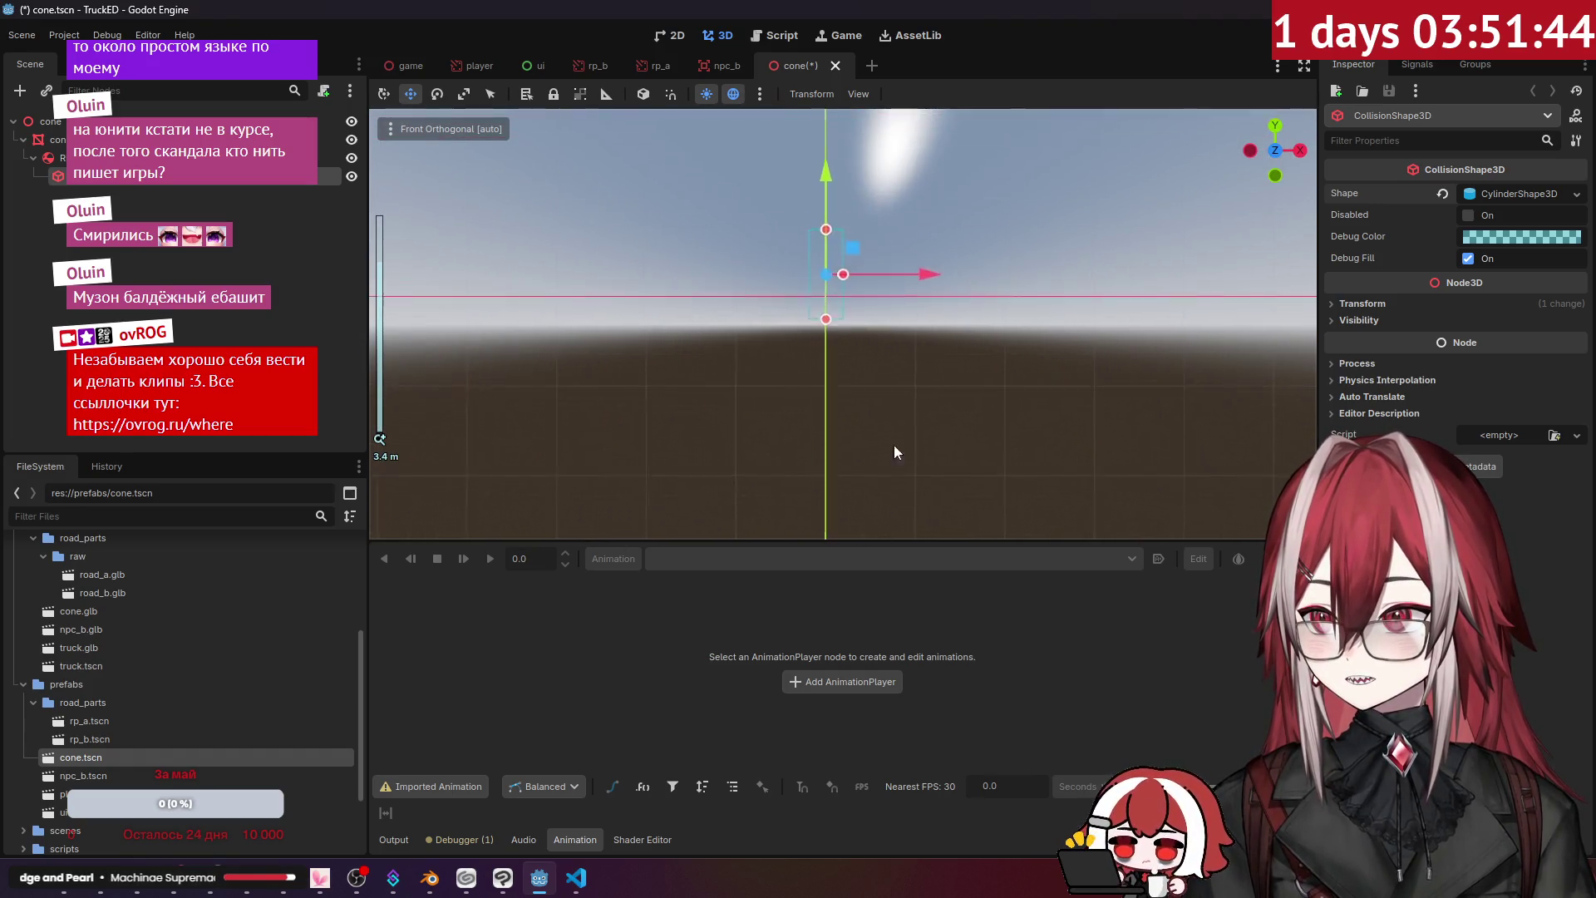
scroll(951, 293, "down", 2)
mouse_move(951, 292)
left_mouse_down()
mouse_move(931, 347)
mouse_move(870, 372)
mouse_move(828, 430)
mouse_move(860, 355)
left_mouse_up()
mouse_move(976, 370)
left_mouse_down()
mouse_move(785, 379)
mouse_move(906, 216)
left_mouse_up()
scroll(953, 350, "up", 3)
scroll(952, 349, "down", 3)
mouse_move(952, 349)
left_mouse_down()
mouse_move(882, 282)
mouse_move(864, 332)
mouse_move(823, 283)
mouse_move(837, 304)
mouse_move(823, 359)
left_mouse_up()
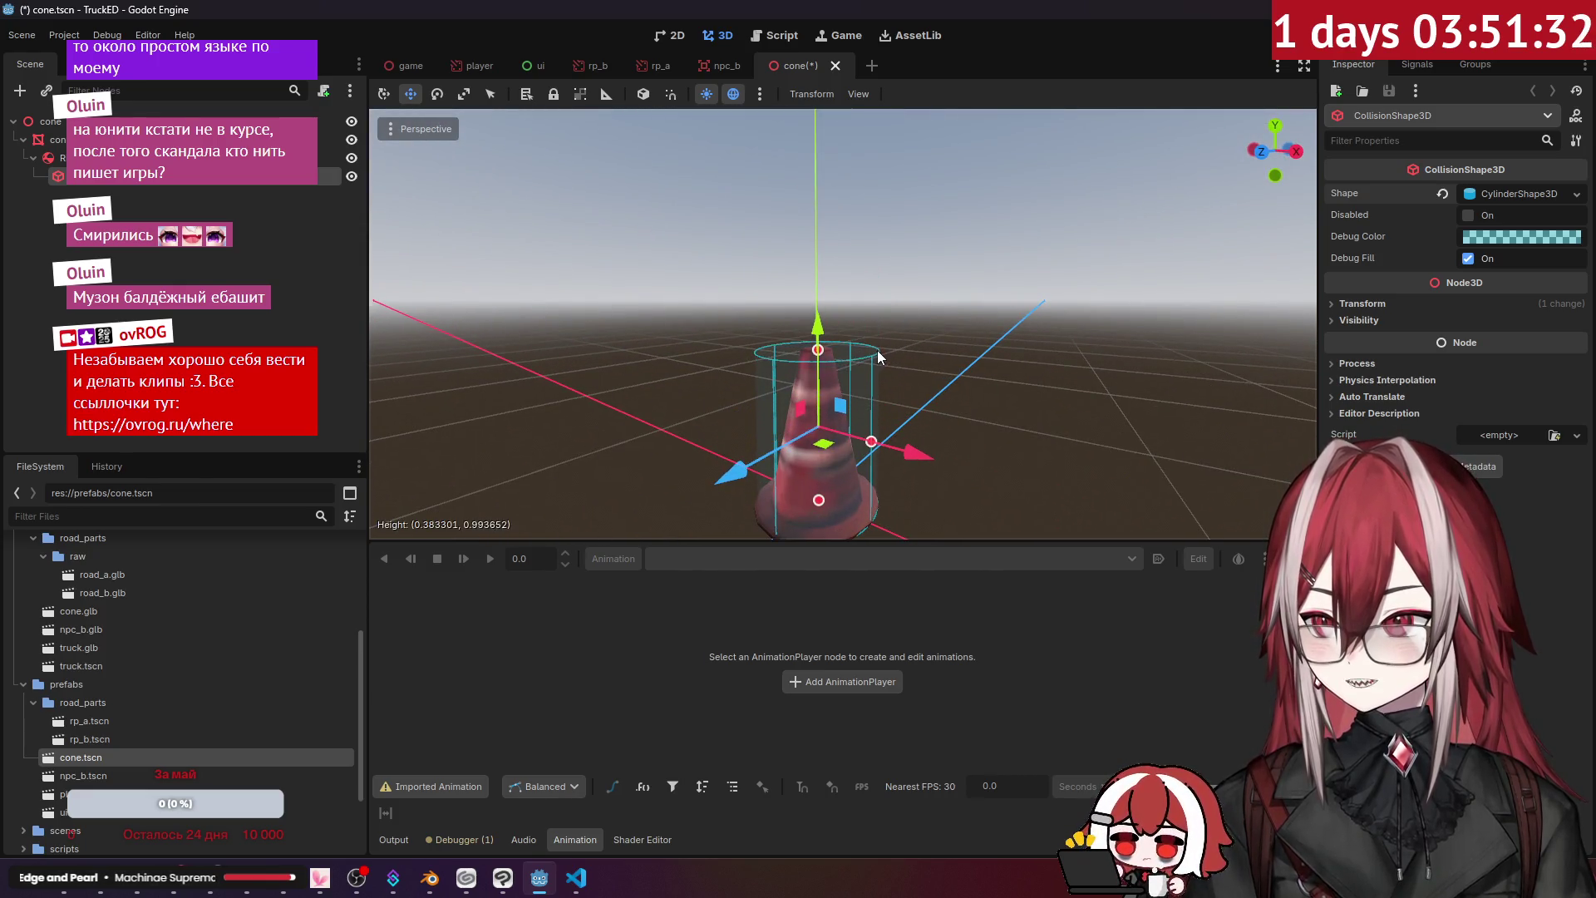
scroll(823, 359, "up", 3)
scroll(823, 359, "down", 5)
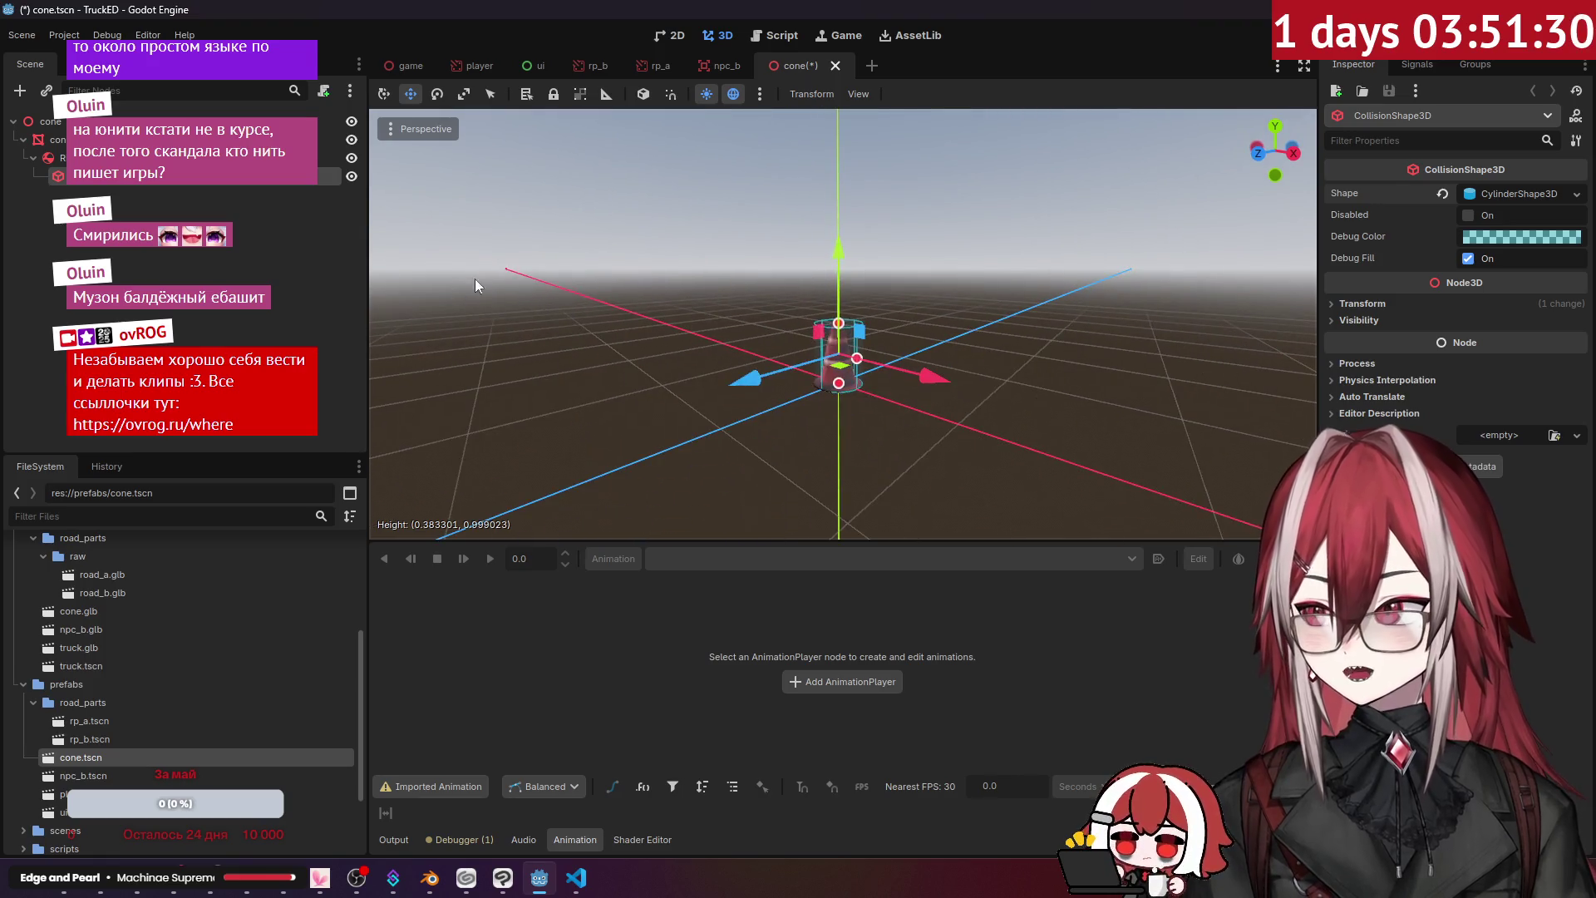
left_click(261, 270)
key("ctrl+s")
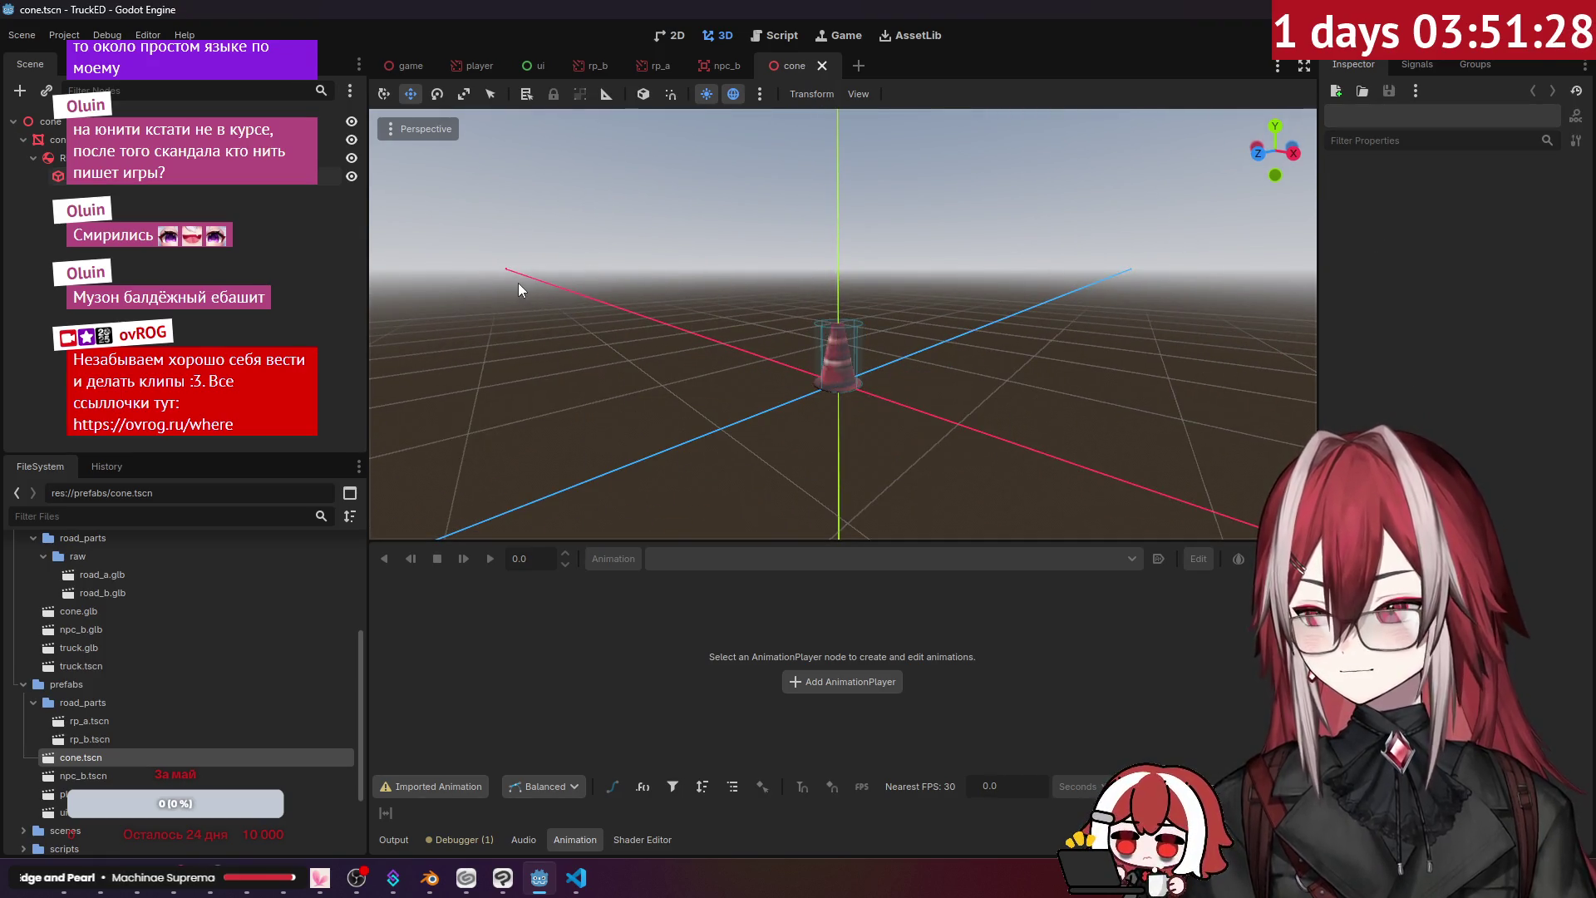
- In road_part.gd, add an elif ObjectSpawnPoint branch calling child.spawn_obj(self) when randf() < spawn_chance
left_click(773, 35)
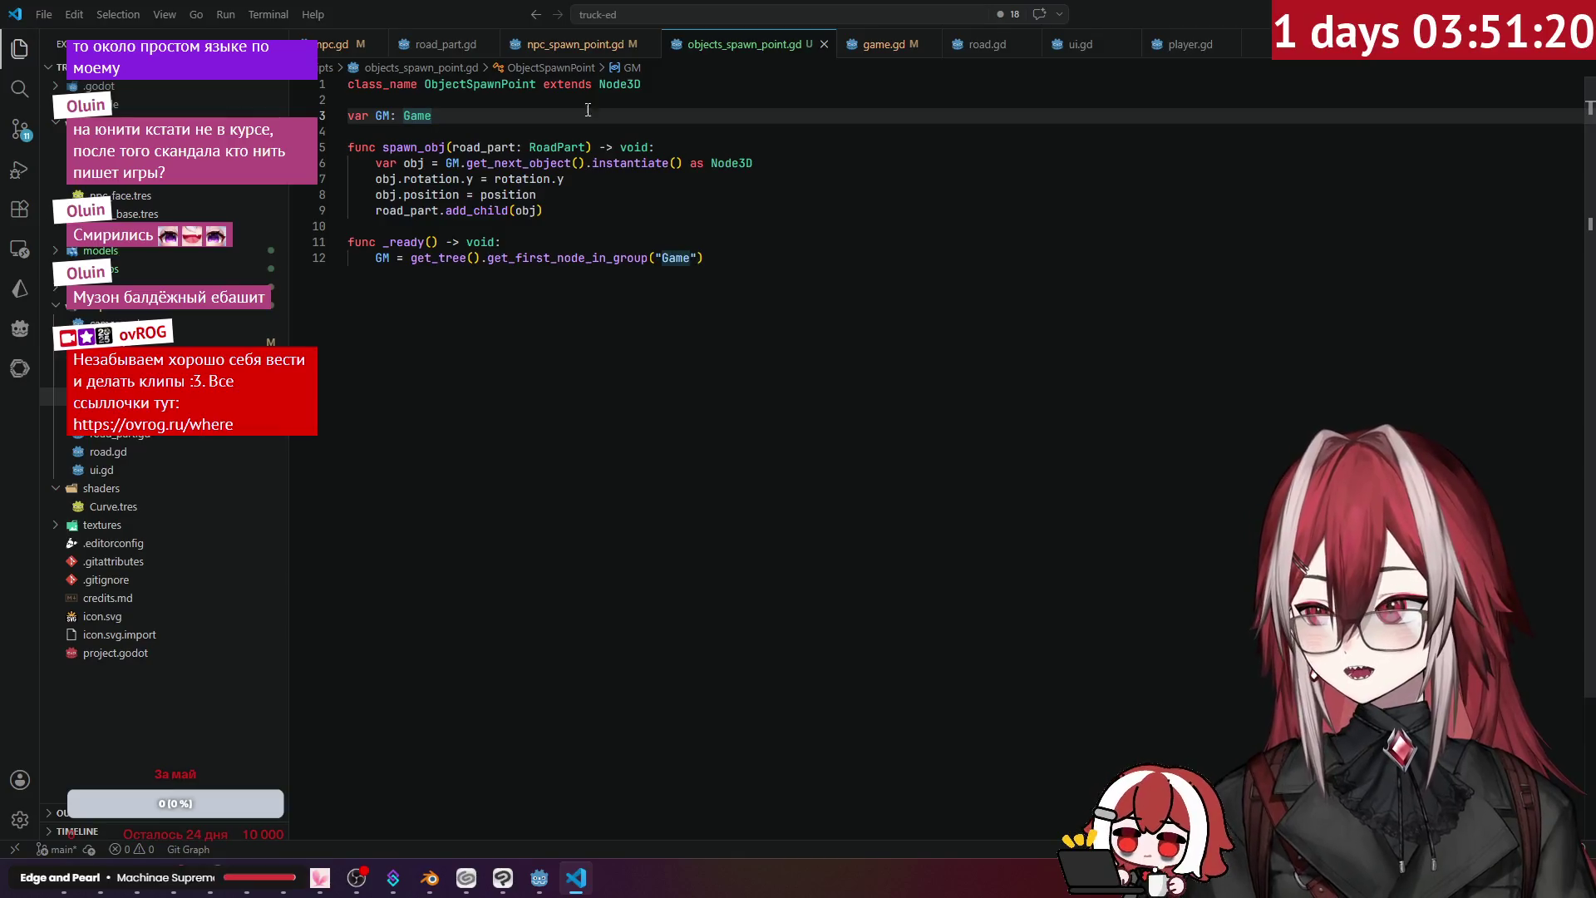
left_click(445, 44)
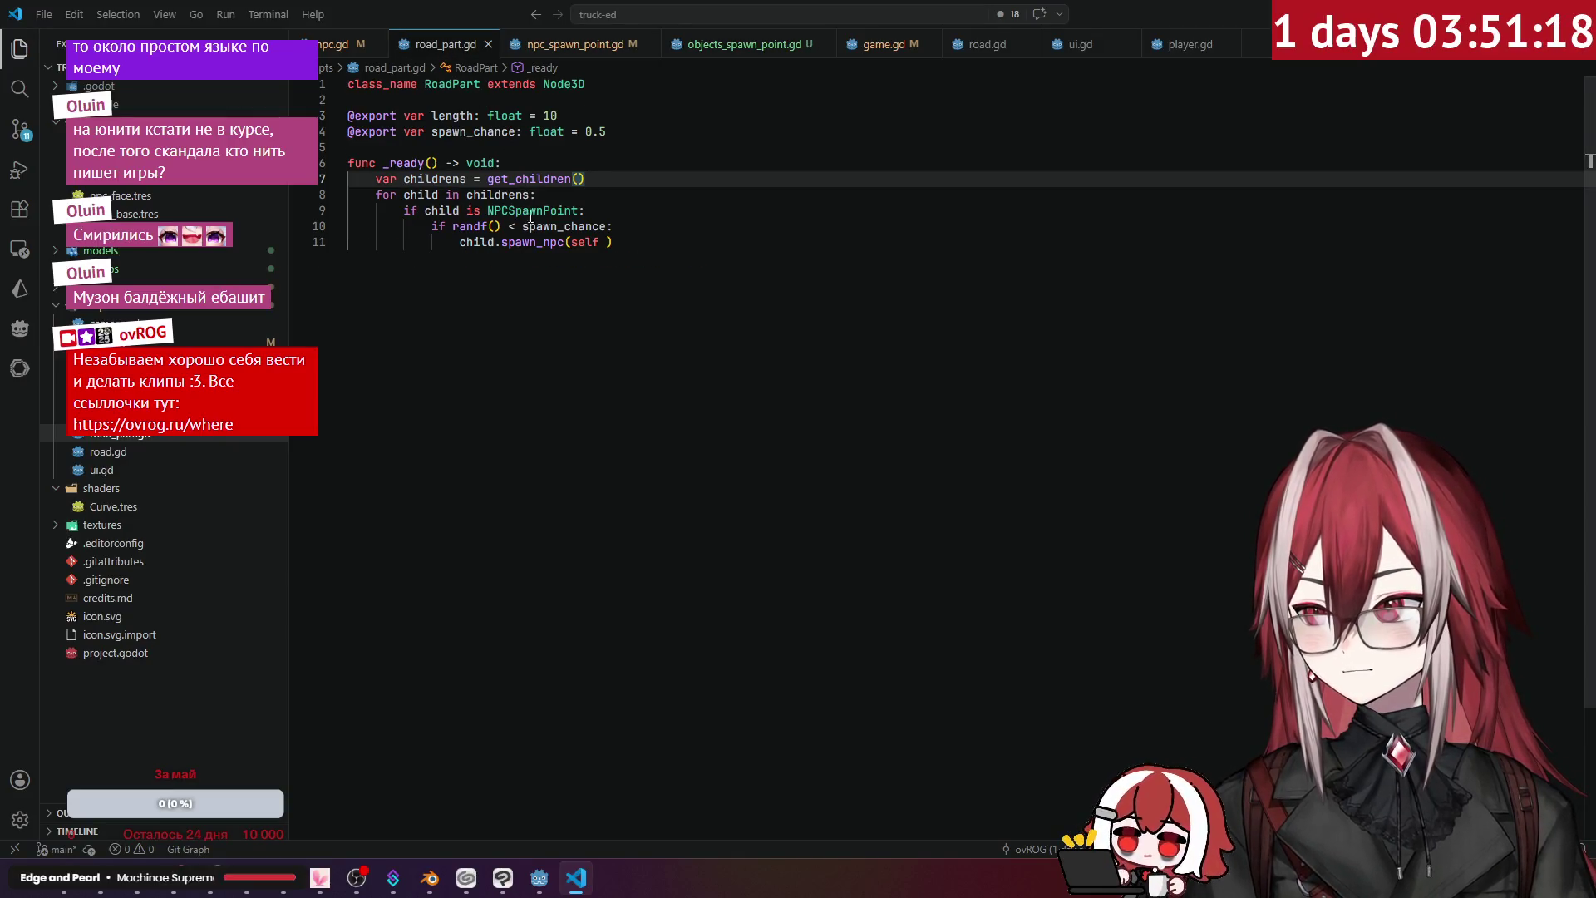
left_click(420, 195)
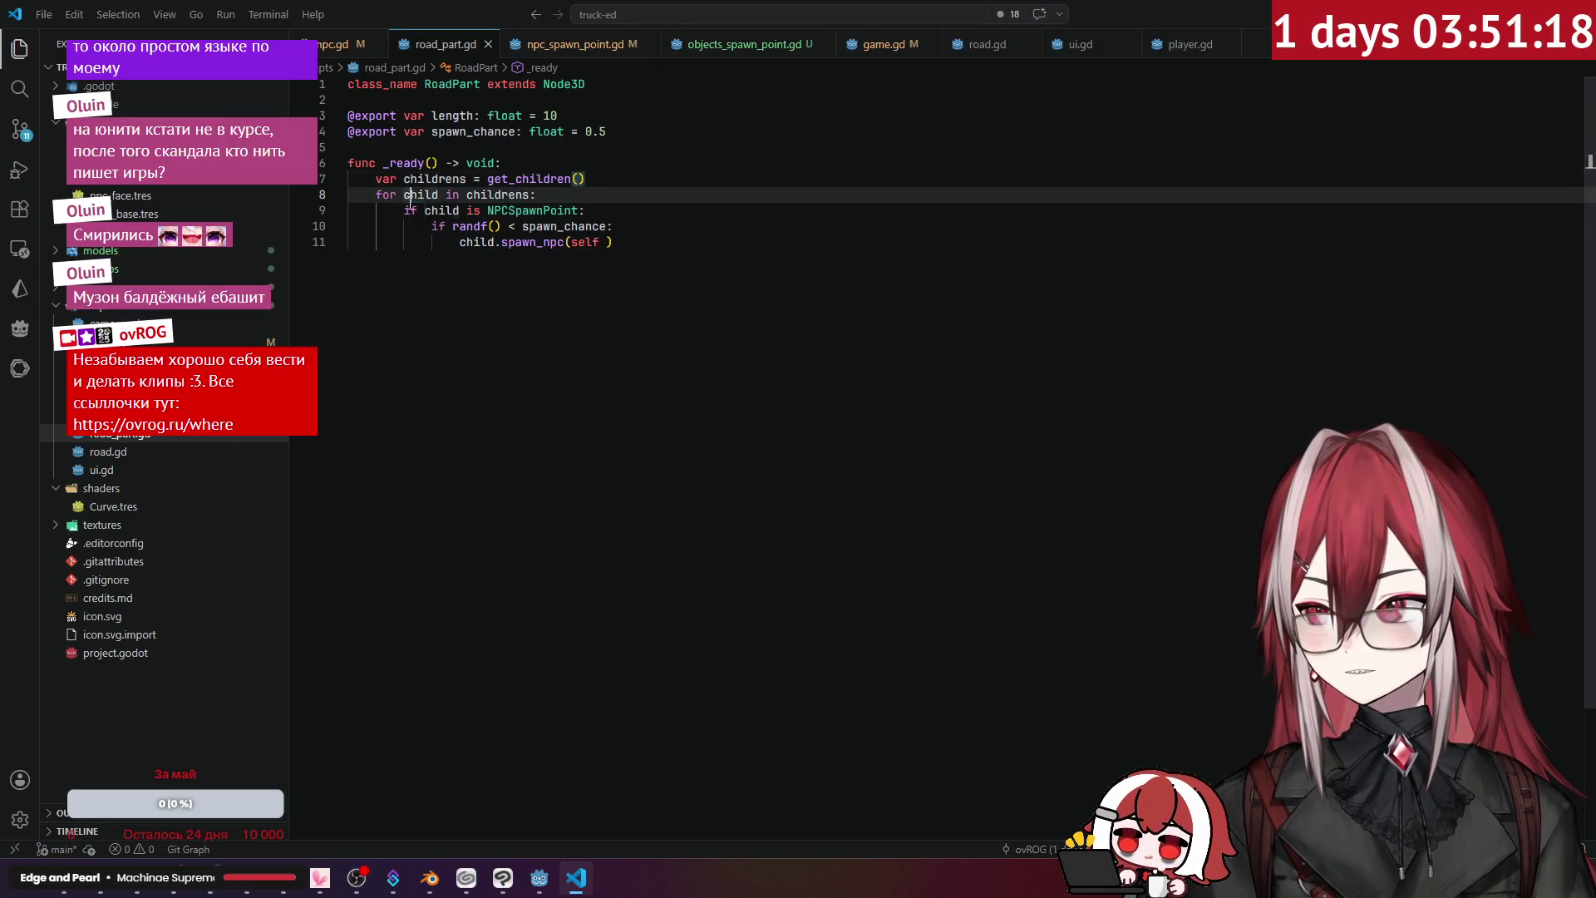
left_click(639, 241)
key("Return")
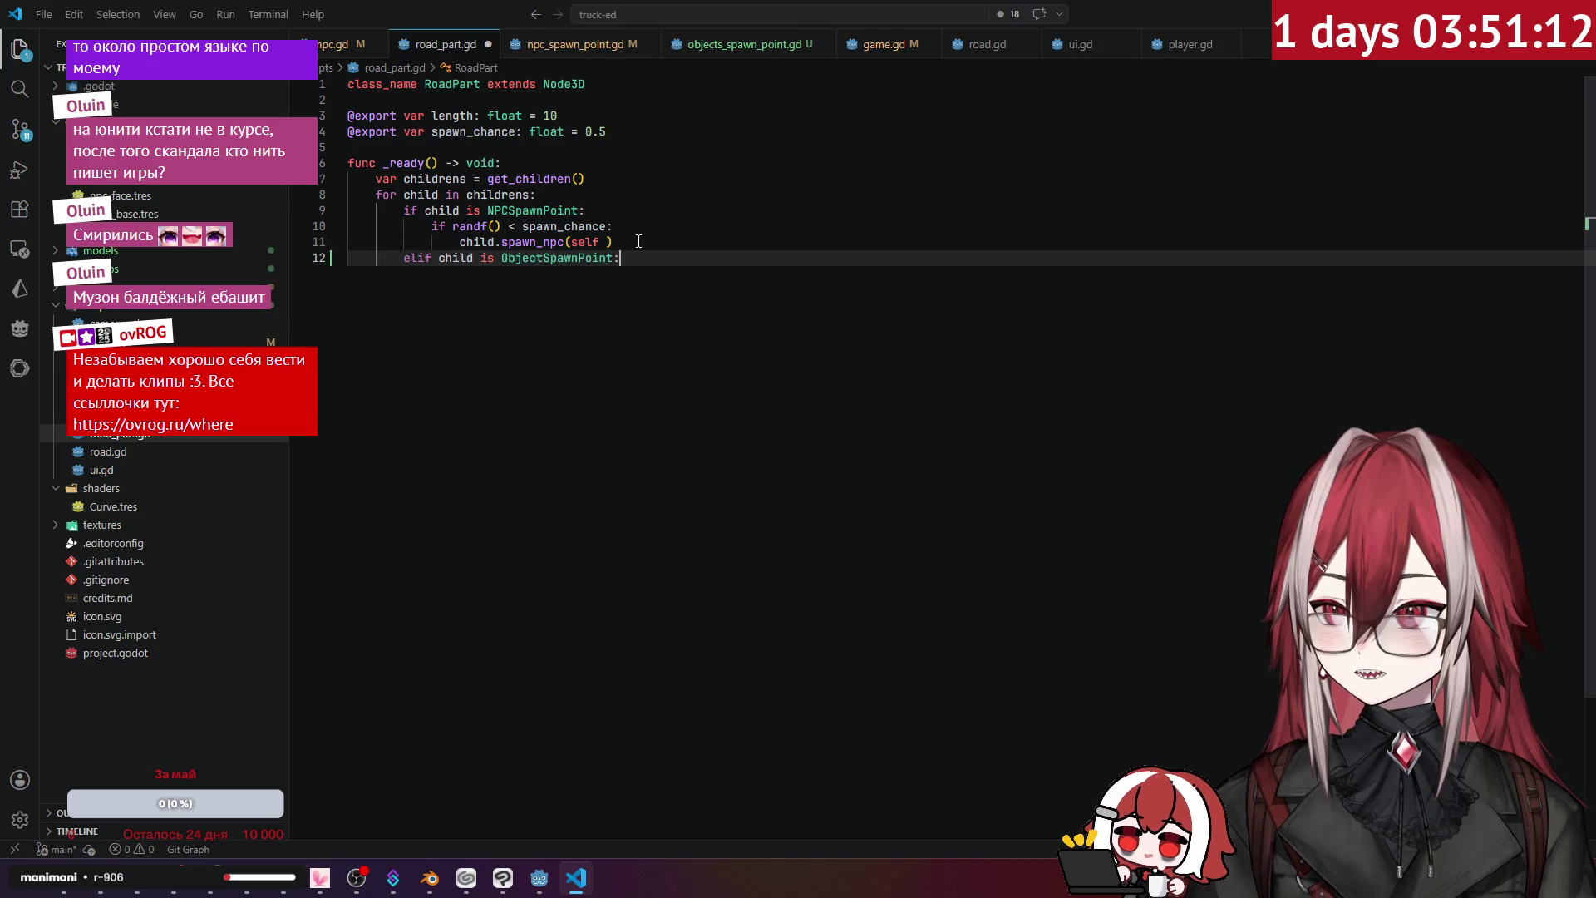
key("Return")
key("Tab")
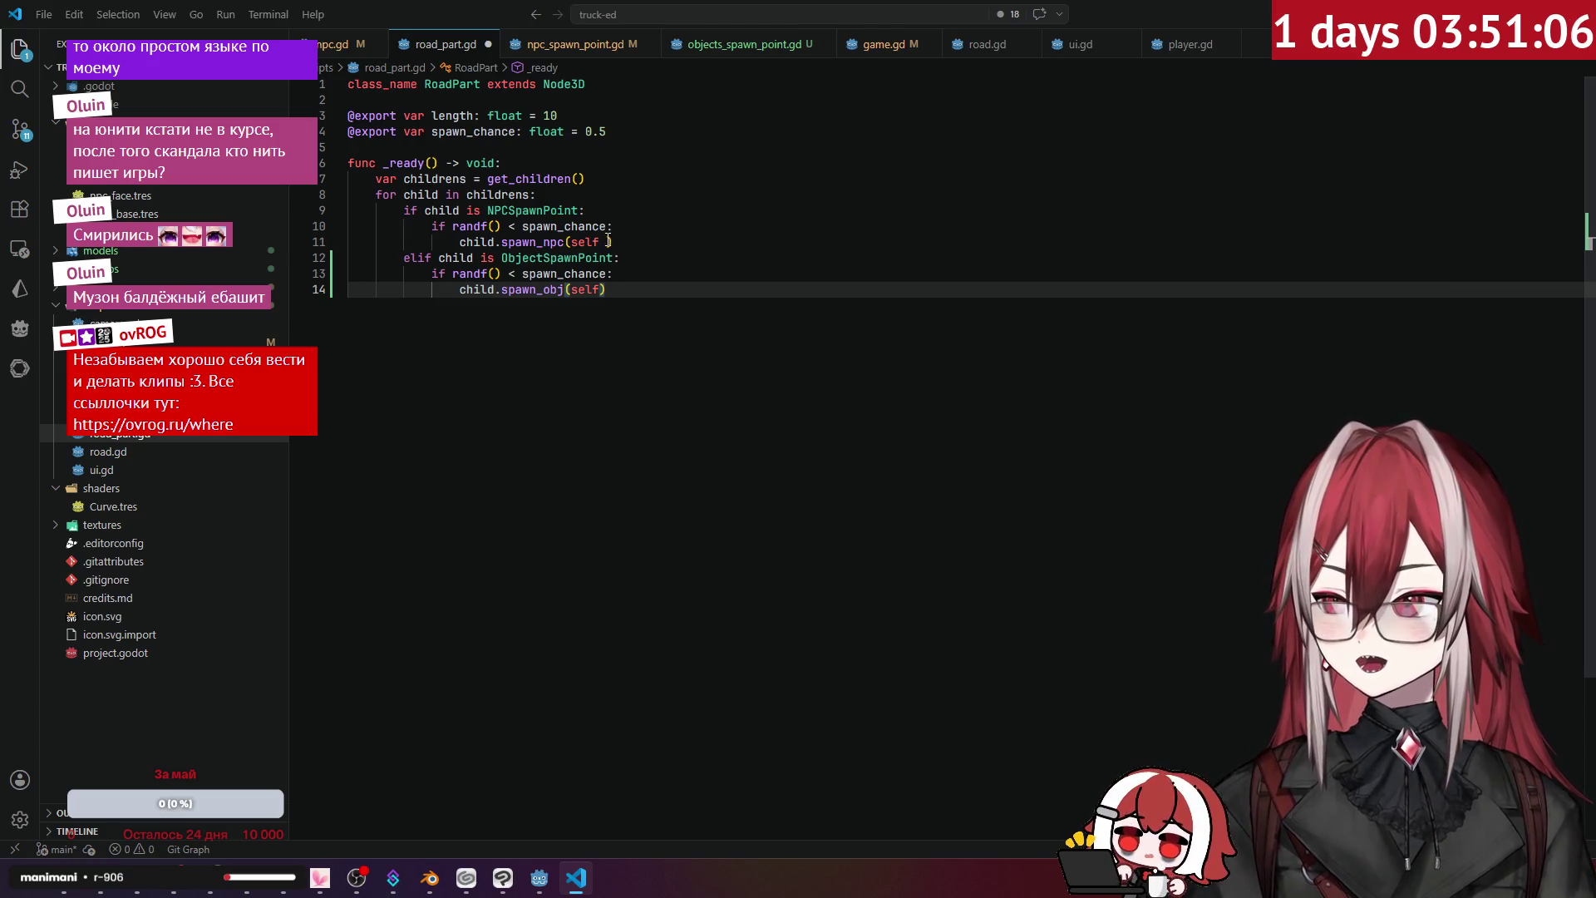
left_click(608, 241)
left_click(694, 193)
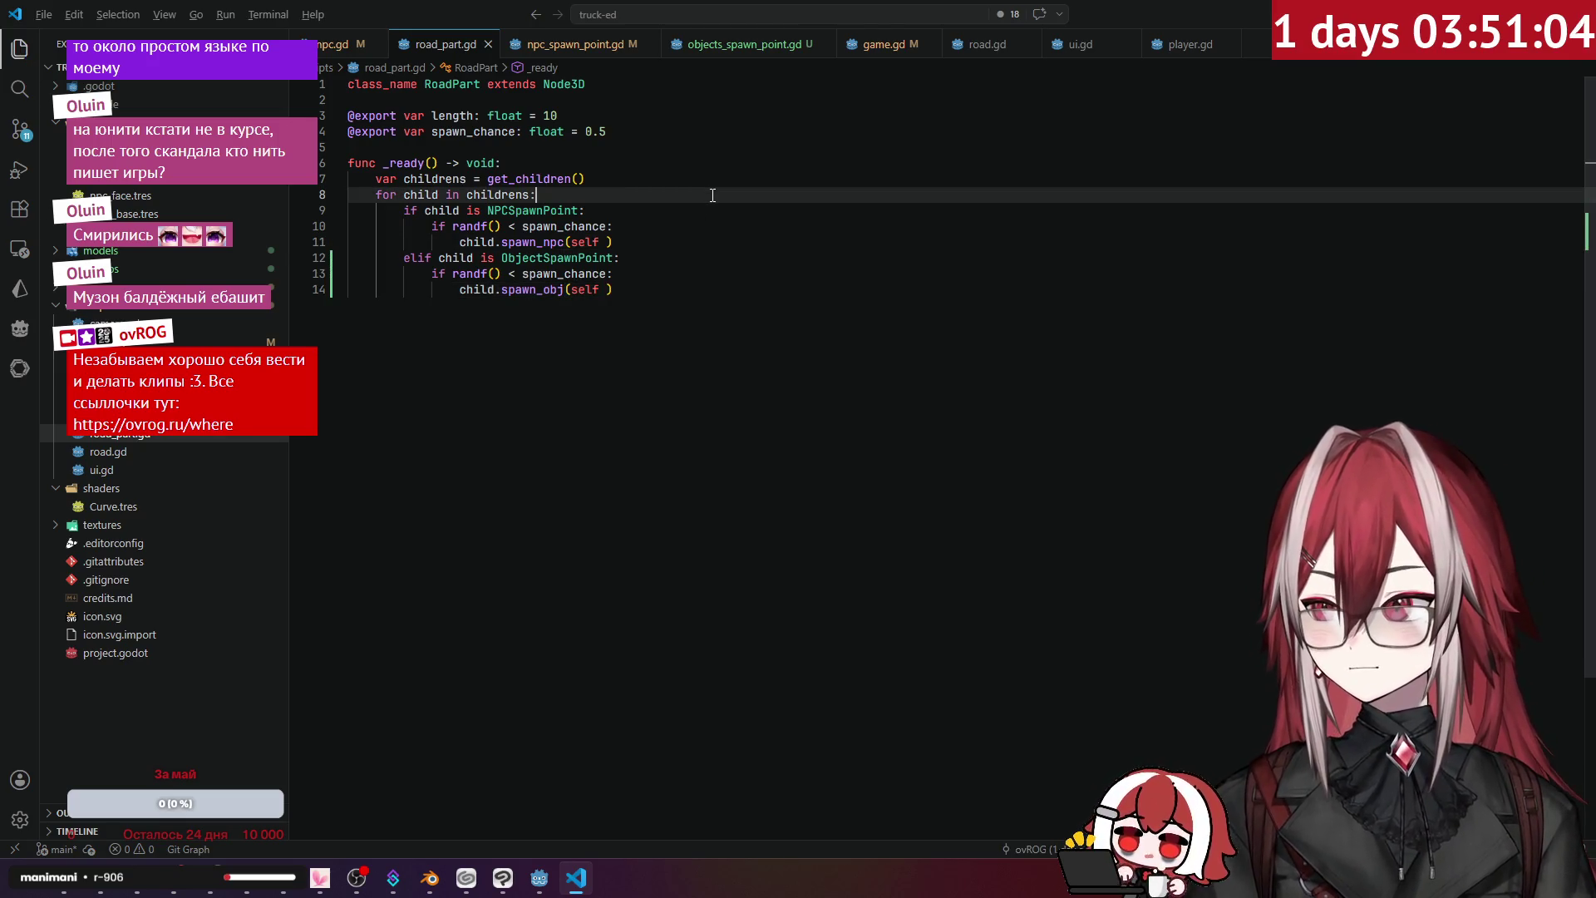
key("alt+Tab")
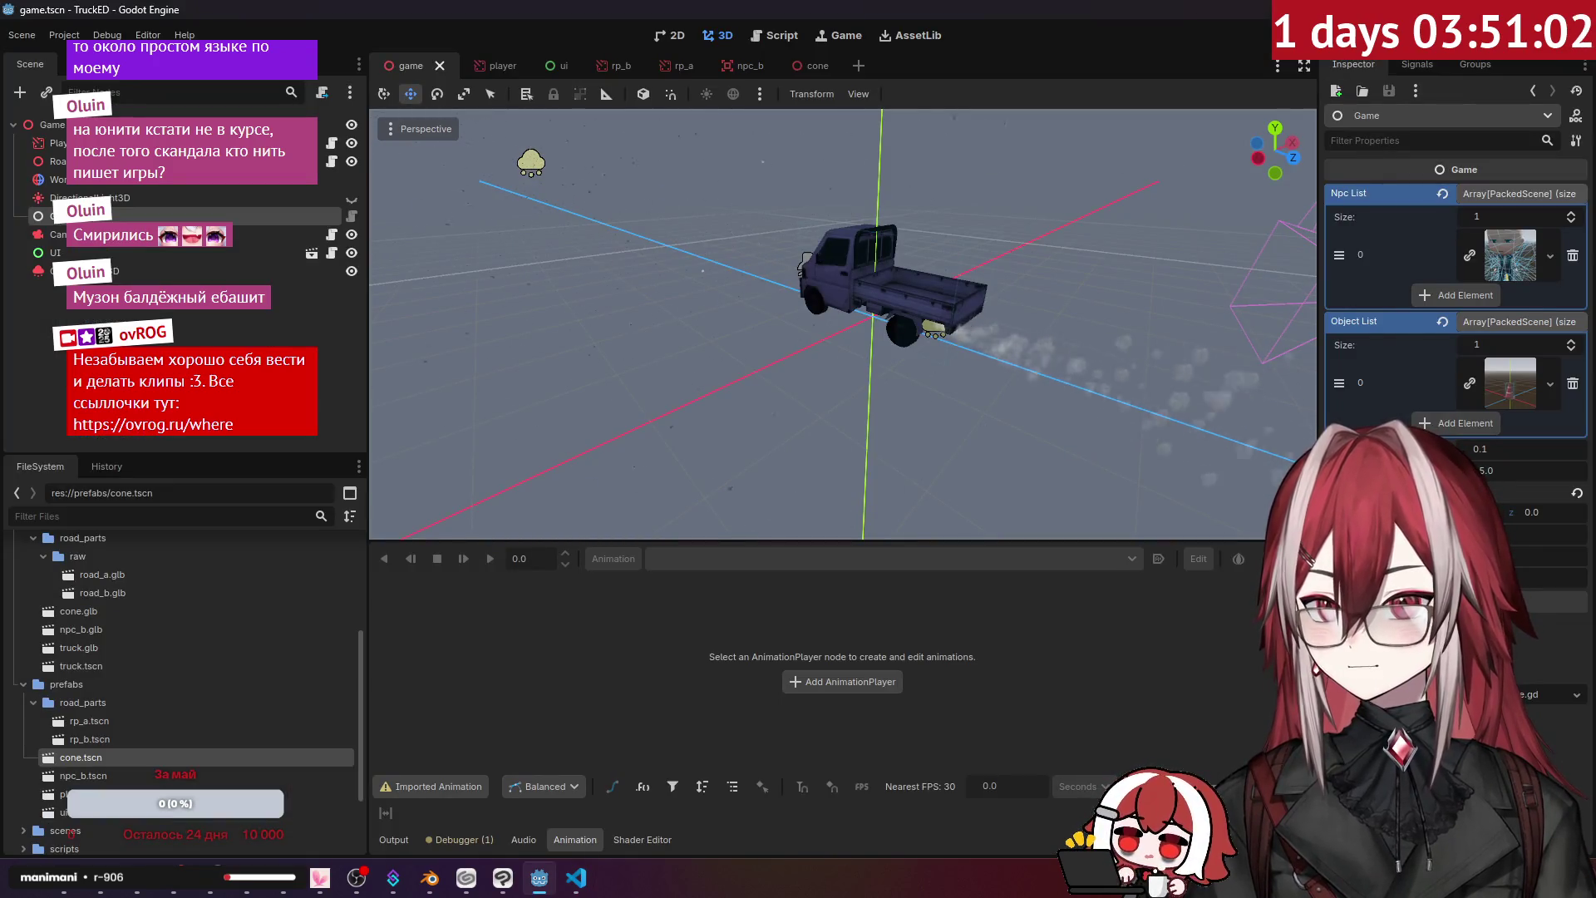
- Run the game, watch traffic cones spawn on the road, then stop the test run
key("F5")
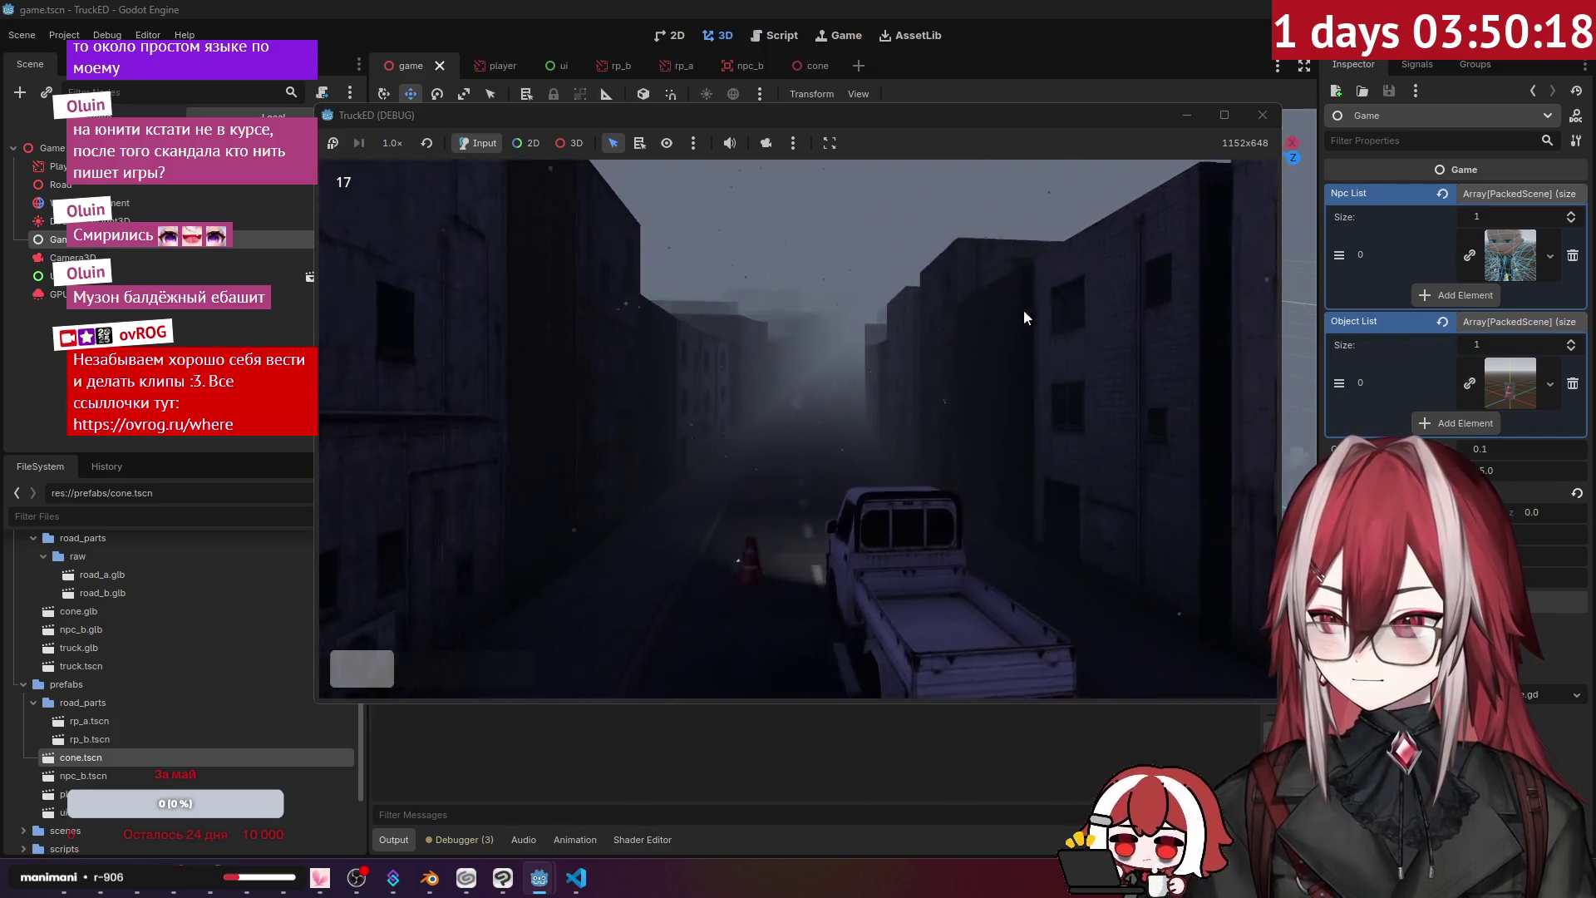
key("F8")
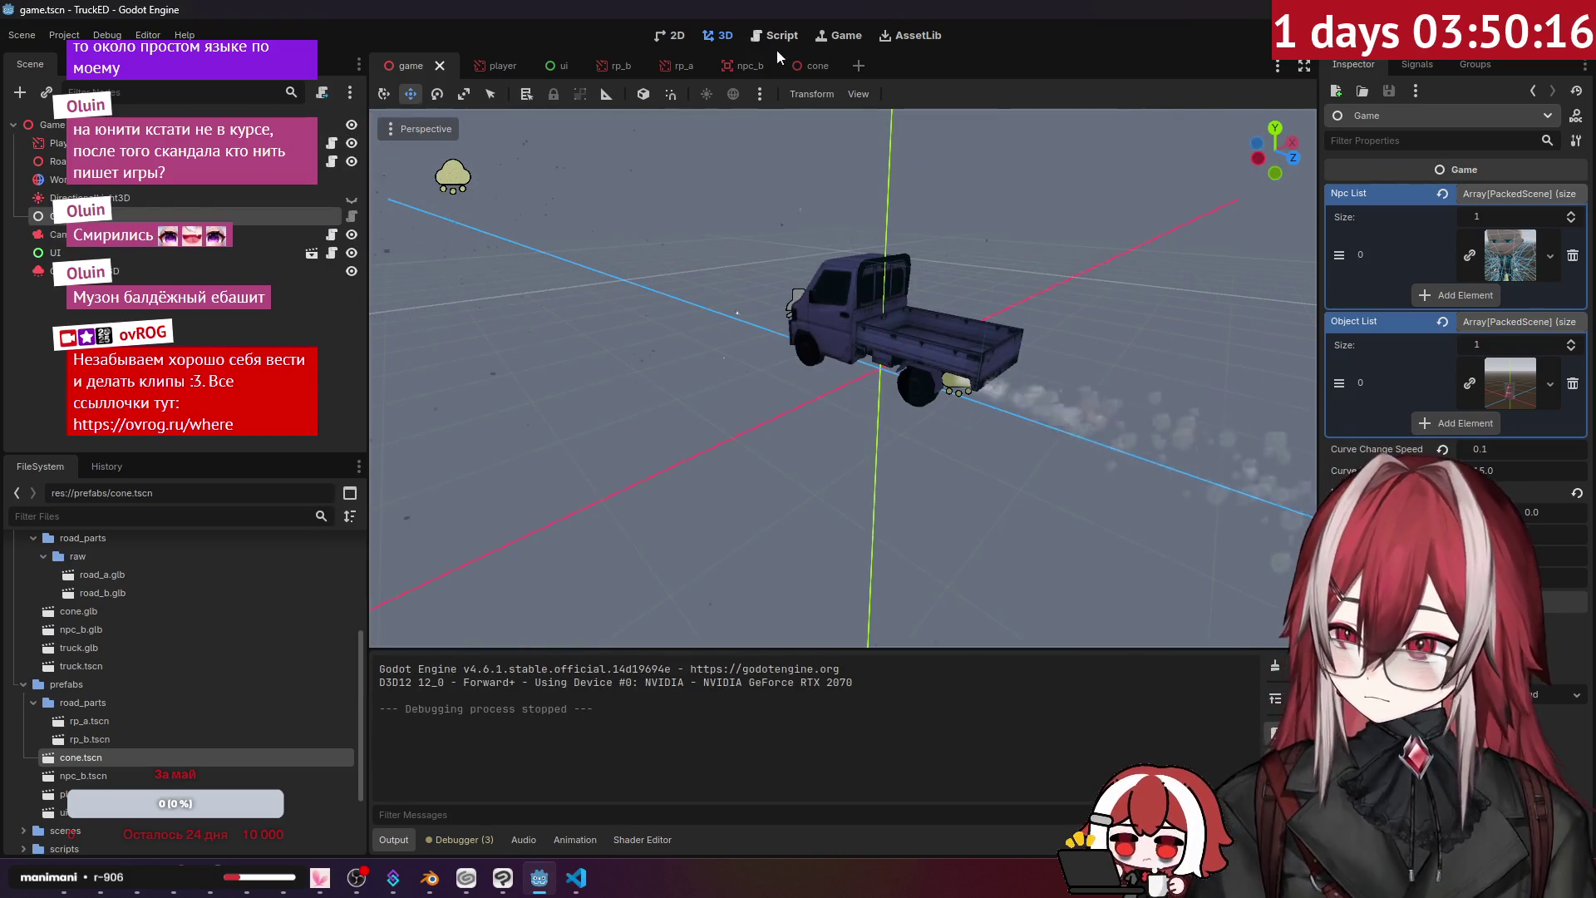
left_click(810, 66)
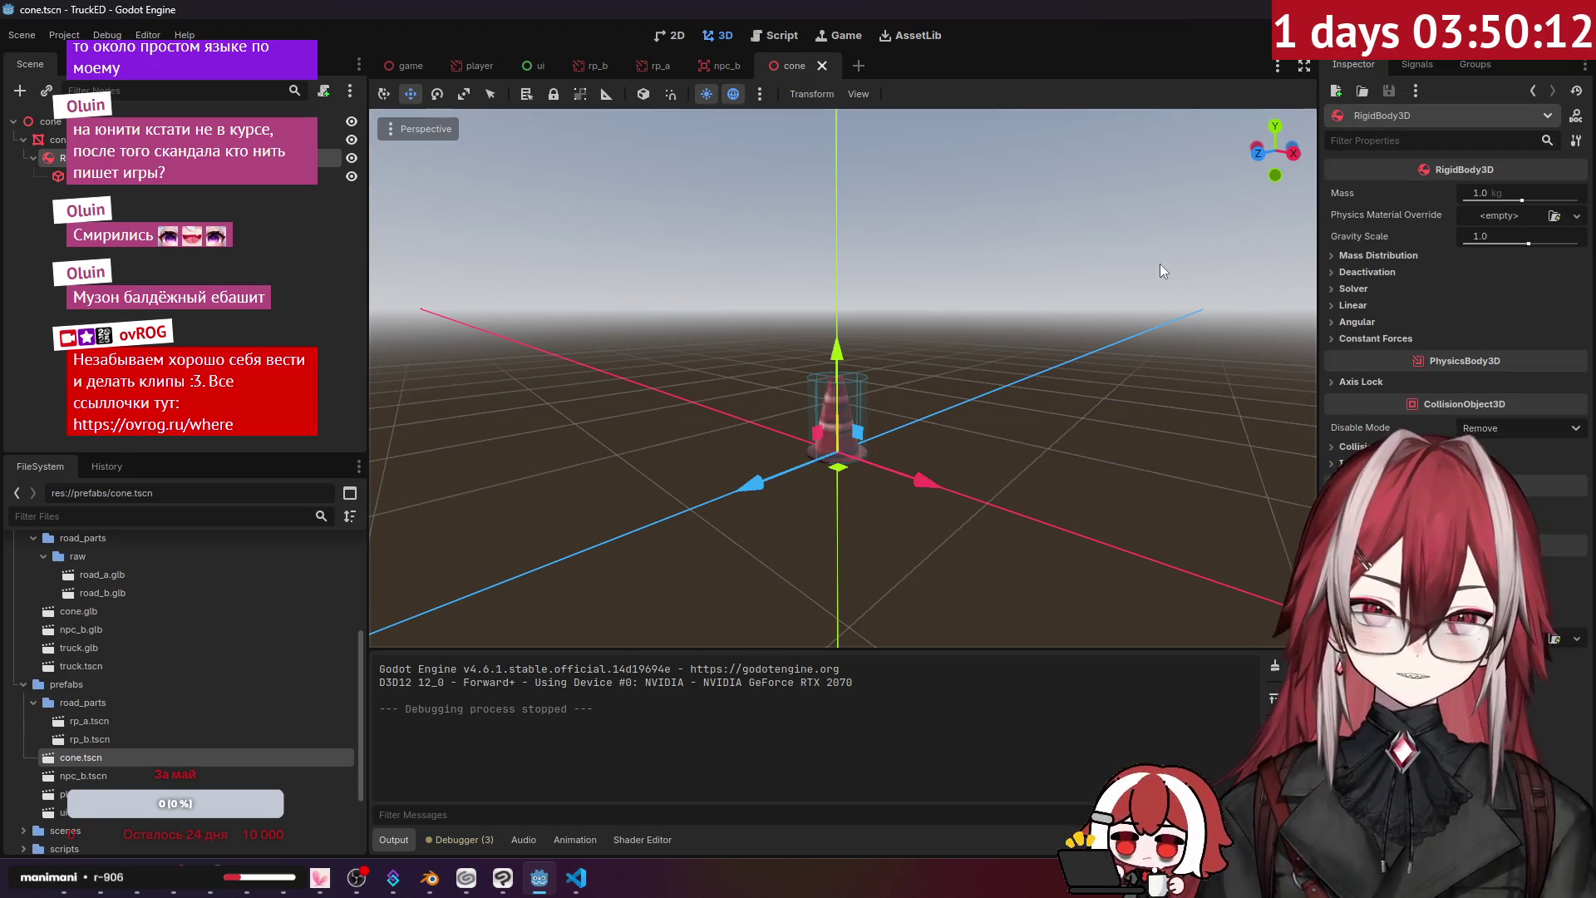
- Review the cone RigidBody3D's mass distribution, deactivation, linear, solver and angular motion settings
left_click(1394, 256)
left_click(1394, 251)
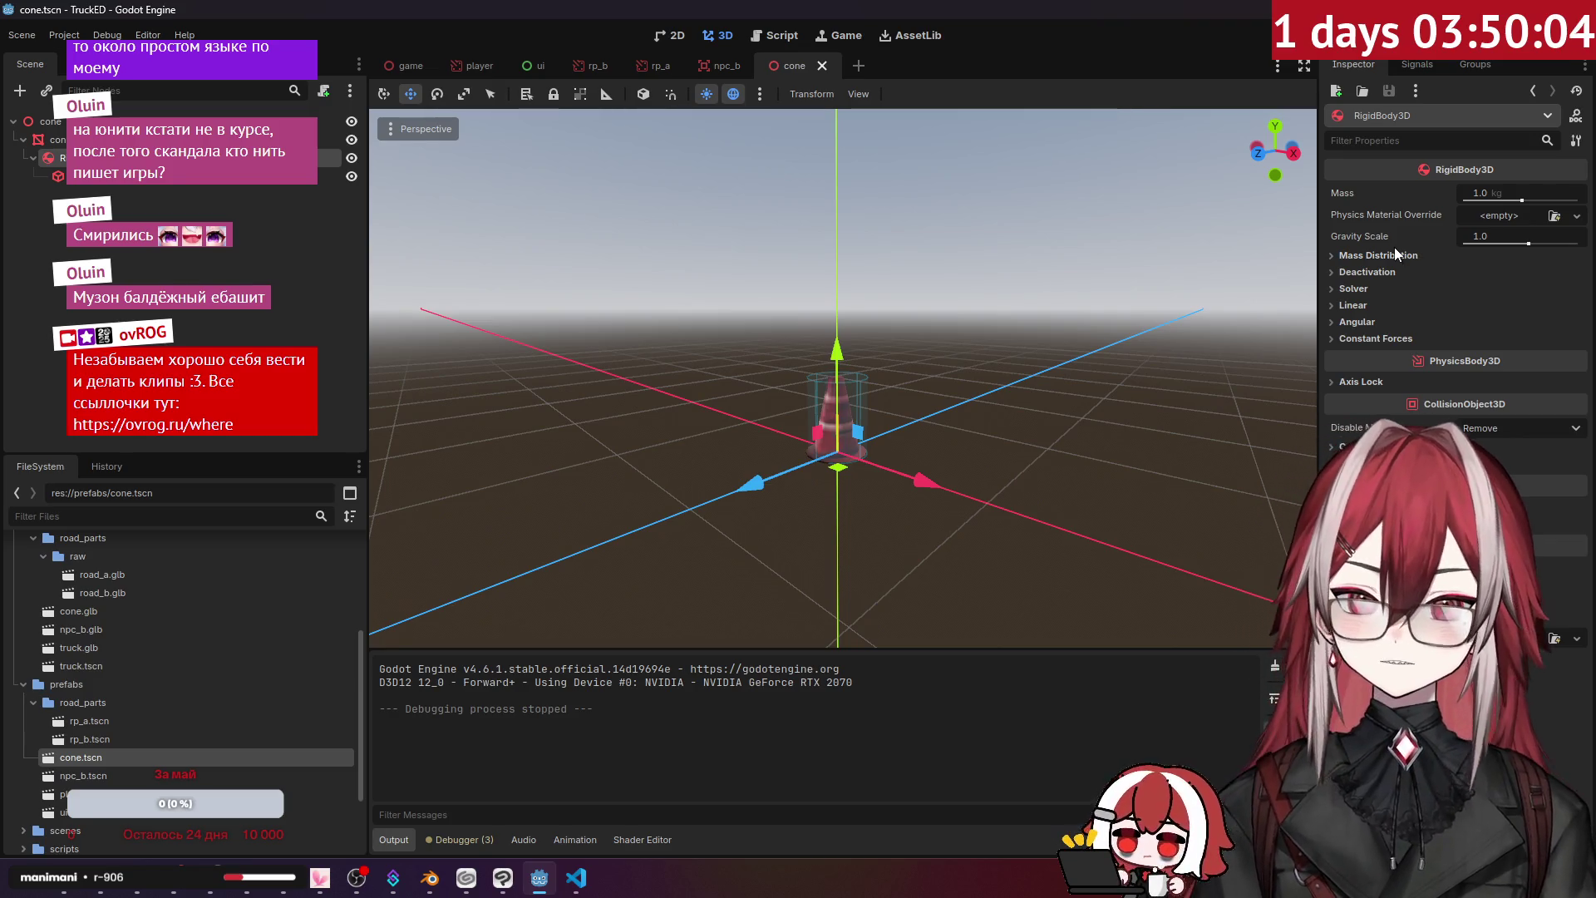
left_click(1382, 272)
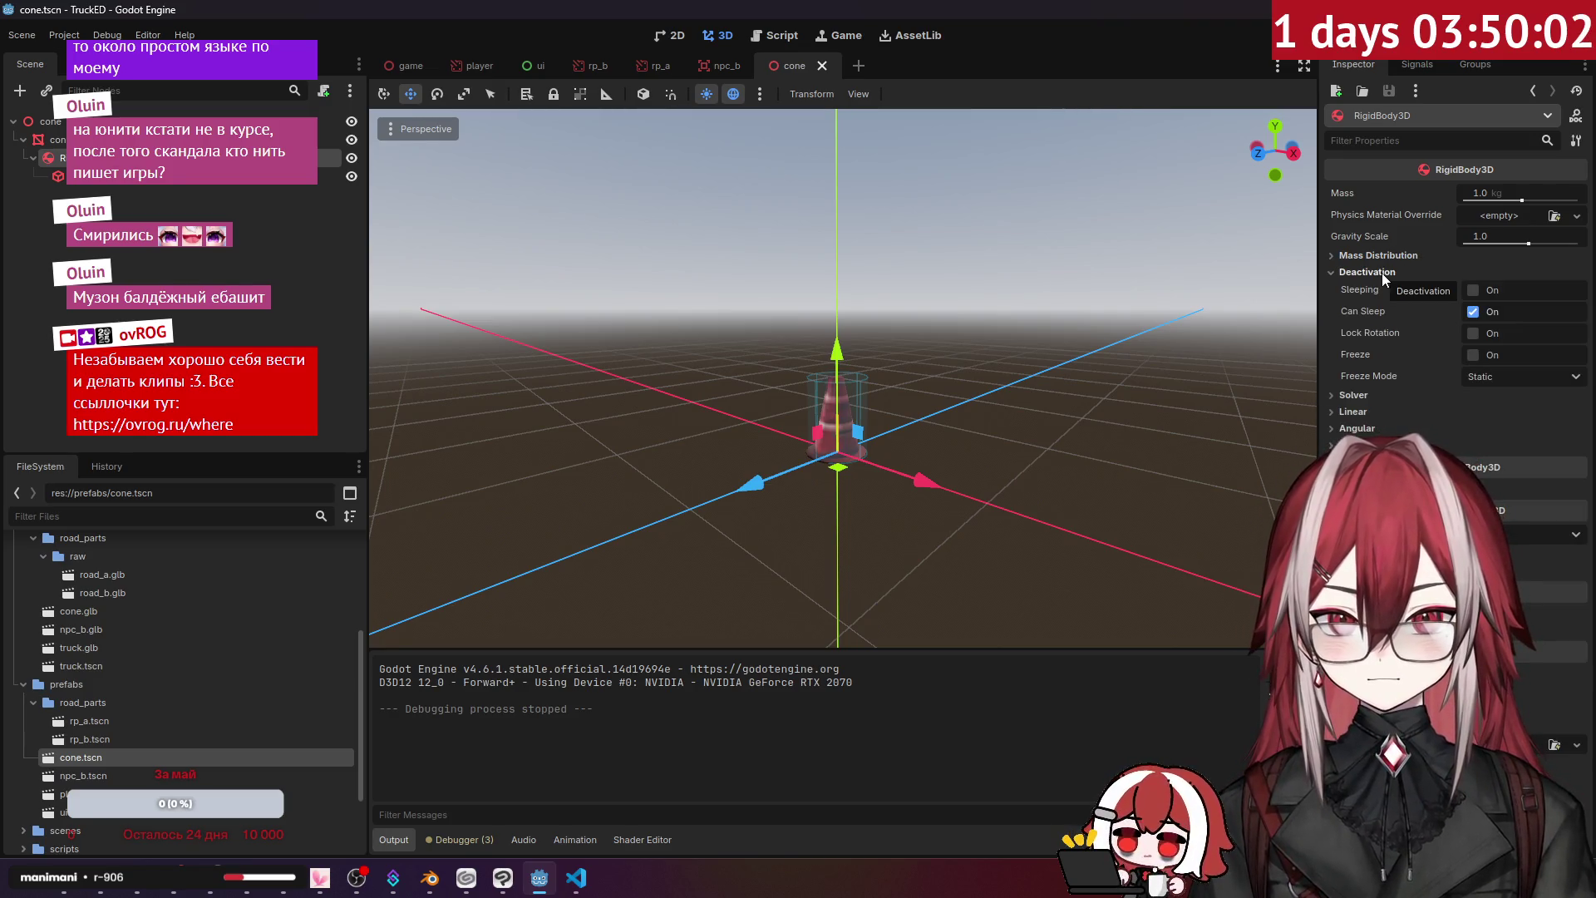
left_click(1382, 273)
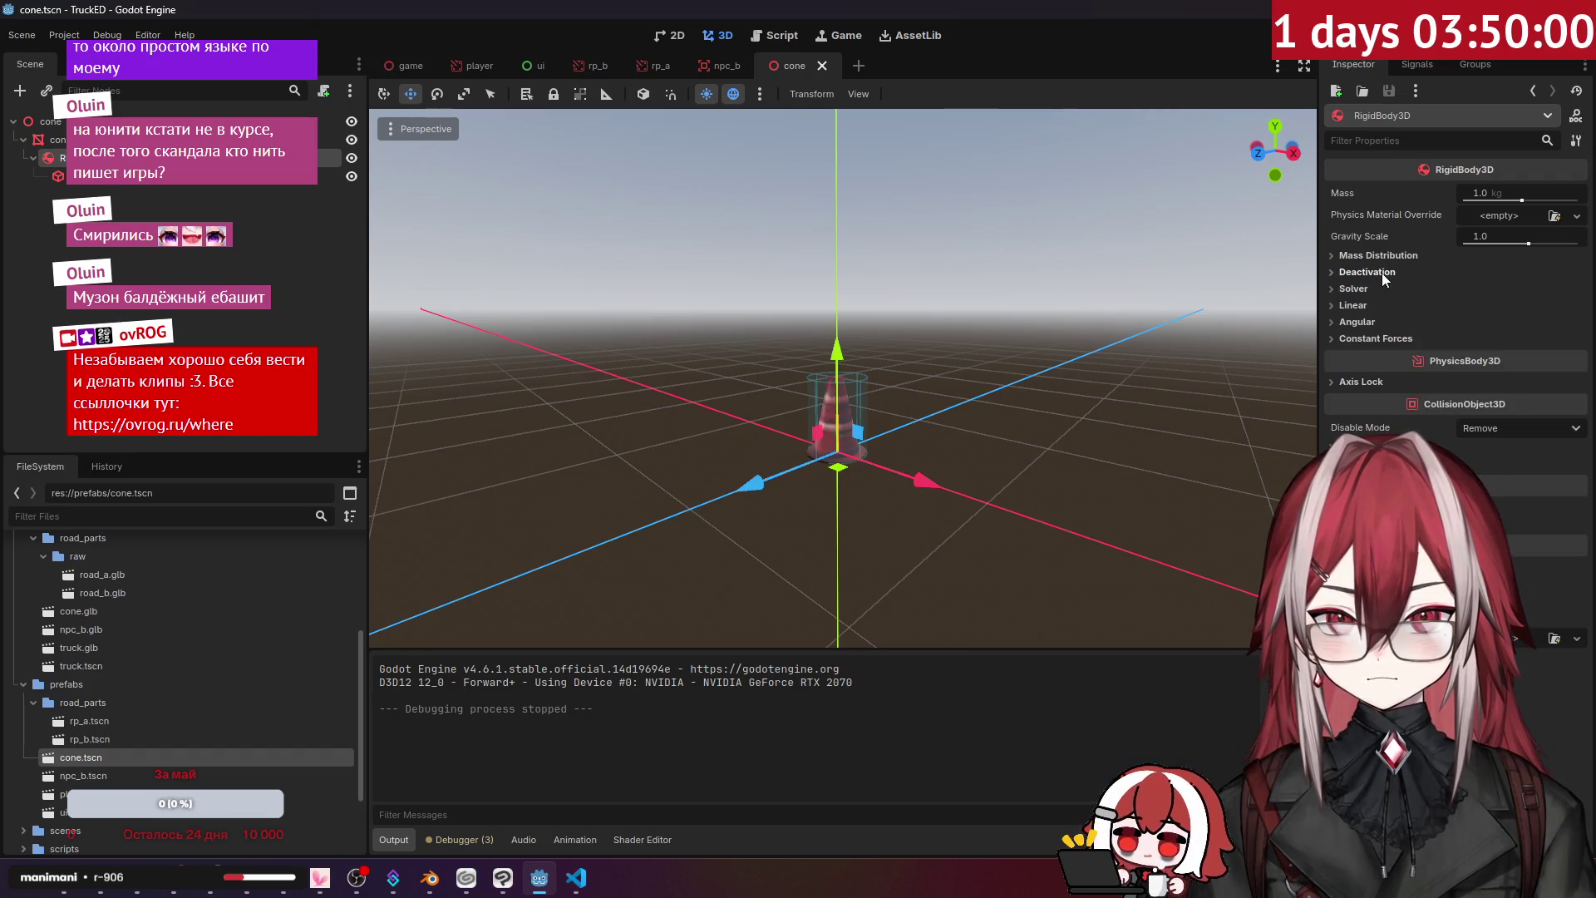
left_click(1374, 306)
left_click(1374, 306)
left_click(1374, 292)
left_click(1373, 293)
left_click(1373, 320)
left_click(1373, 321)
- Check the constant force settings, then select the truck's collision shape in player.tscn
left_click(1376, 339)
left_click(1377, 339)
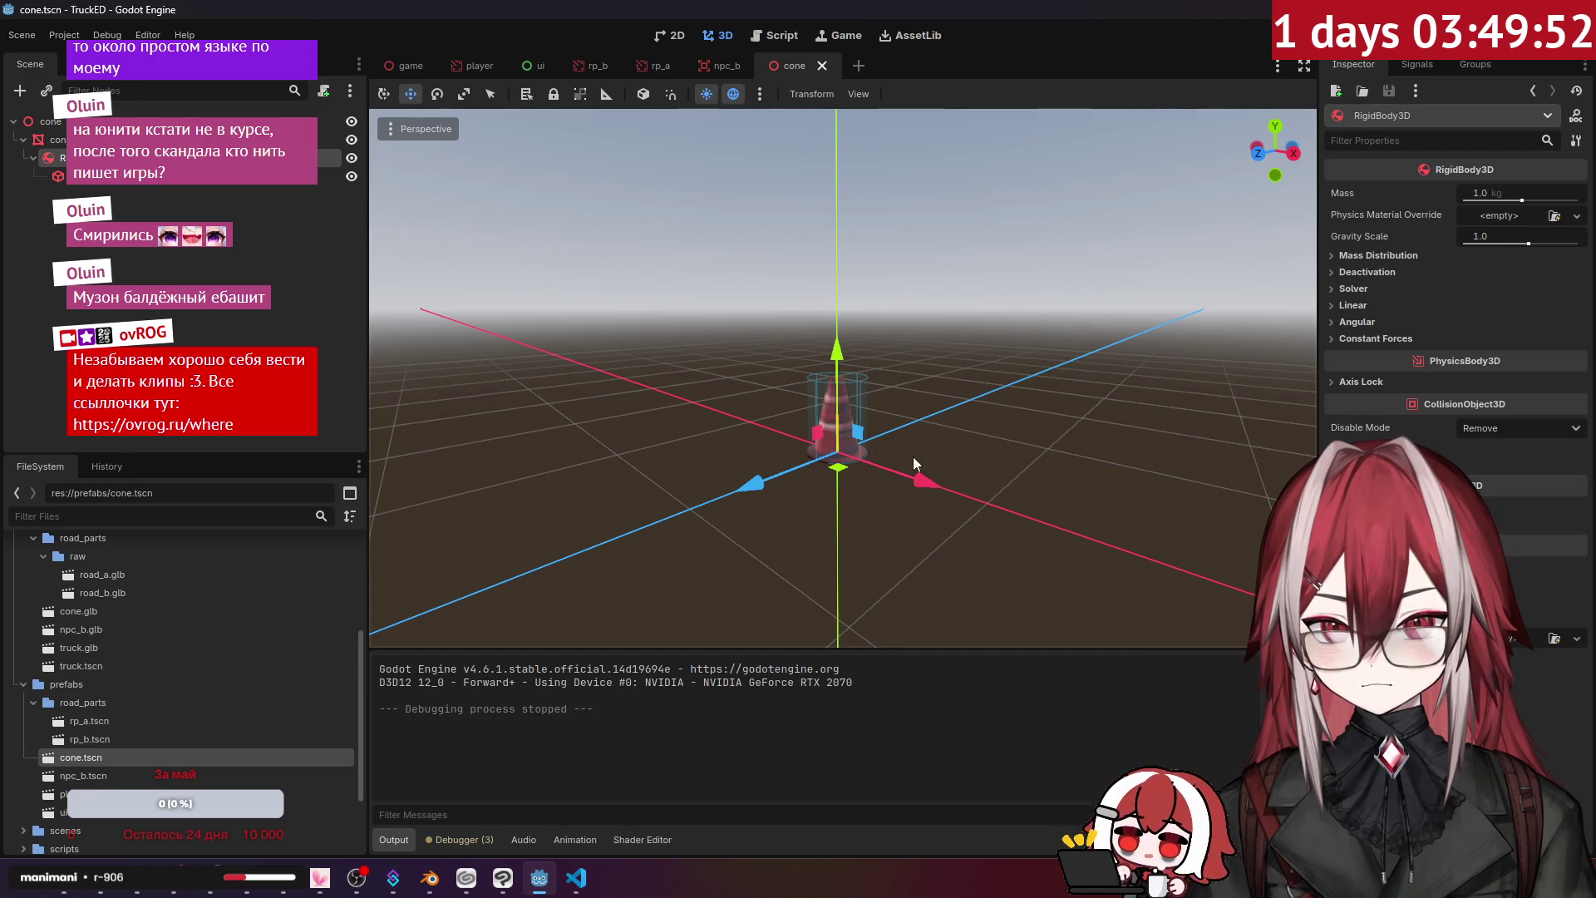
left_click(464, 68)
left_click(46, 175)
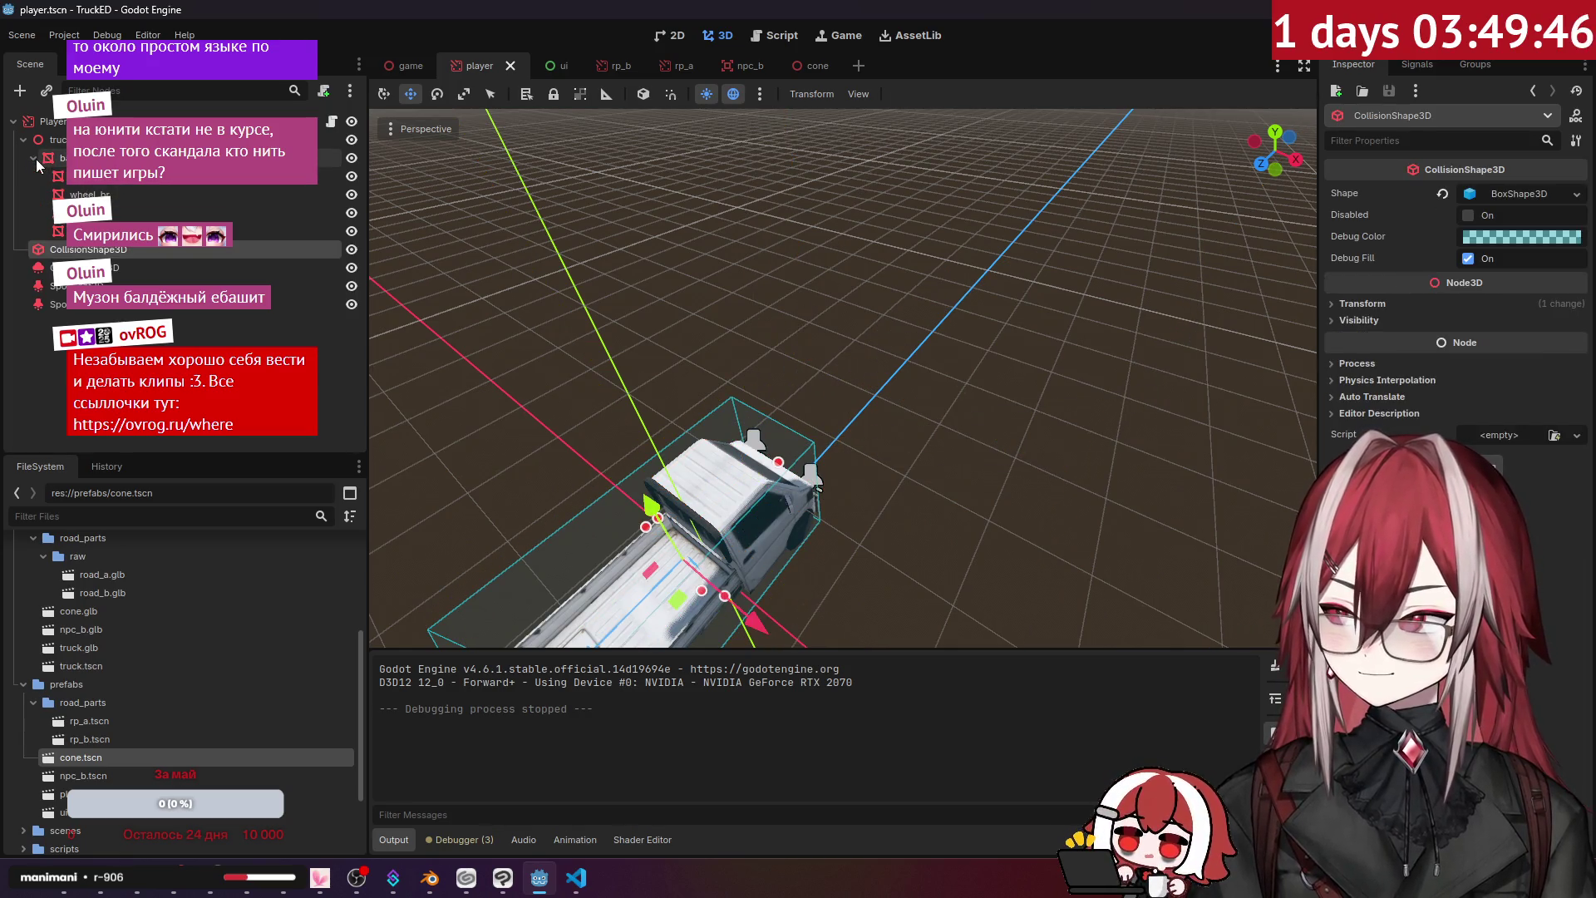
left_click(55, 123)
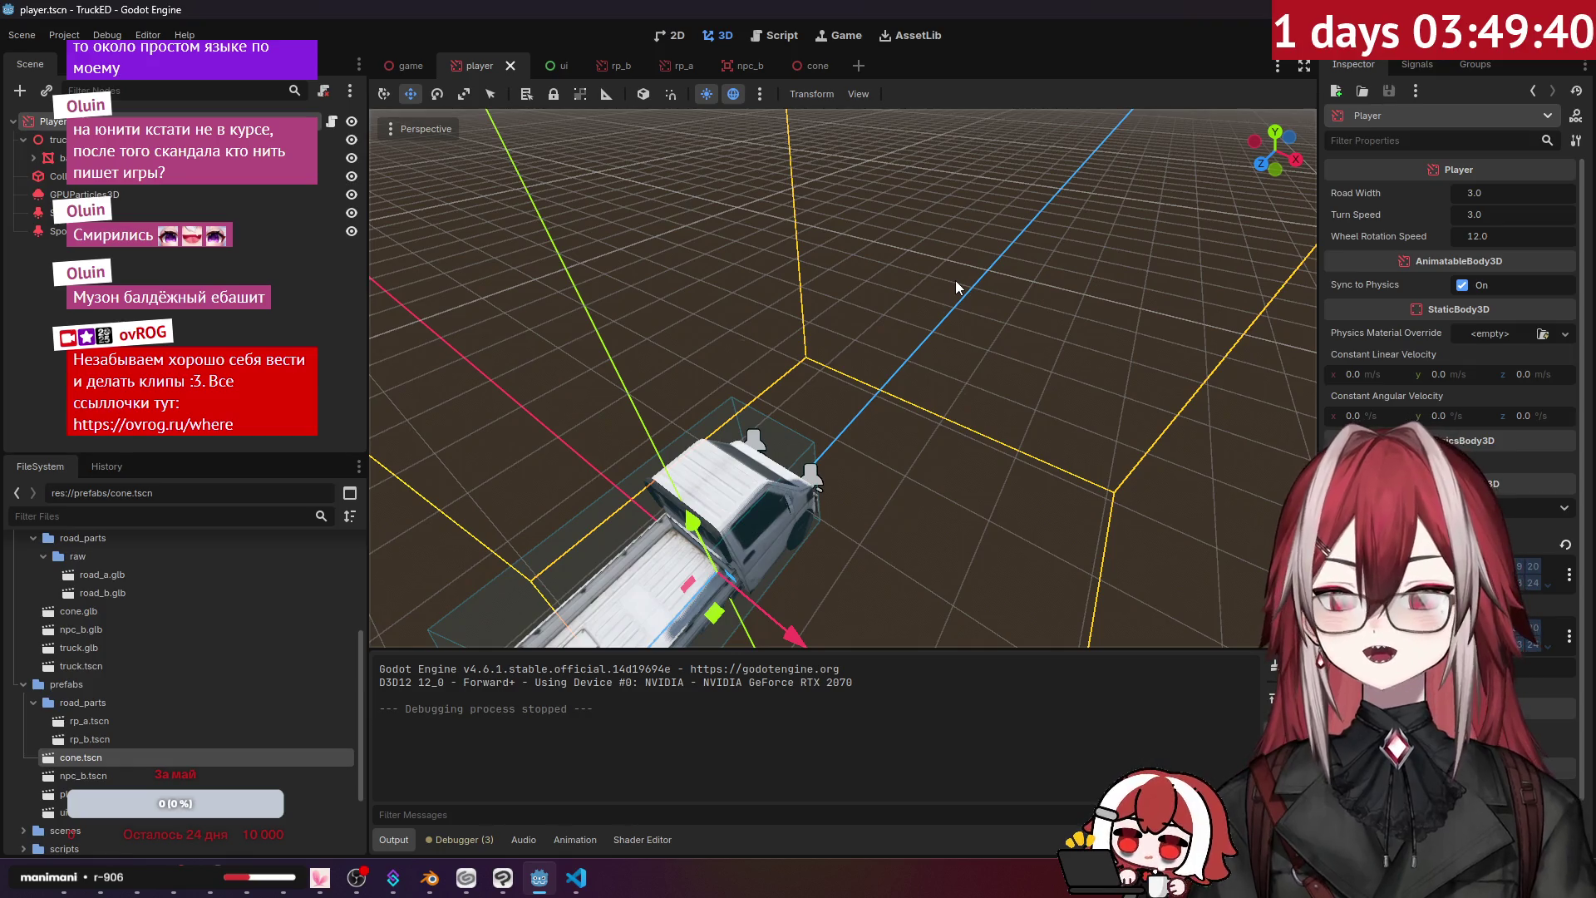
mouse_move(1468, 266)
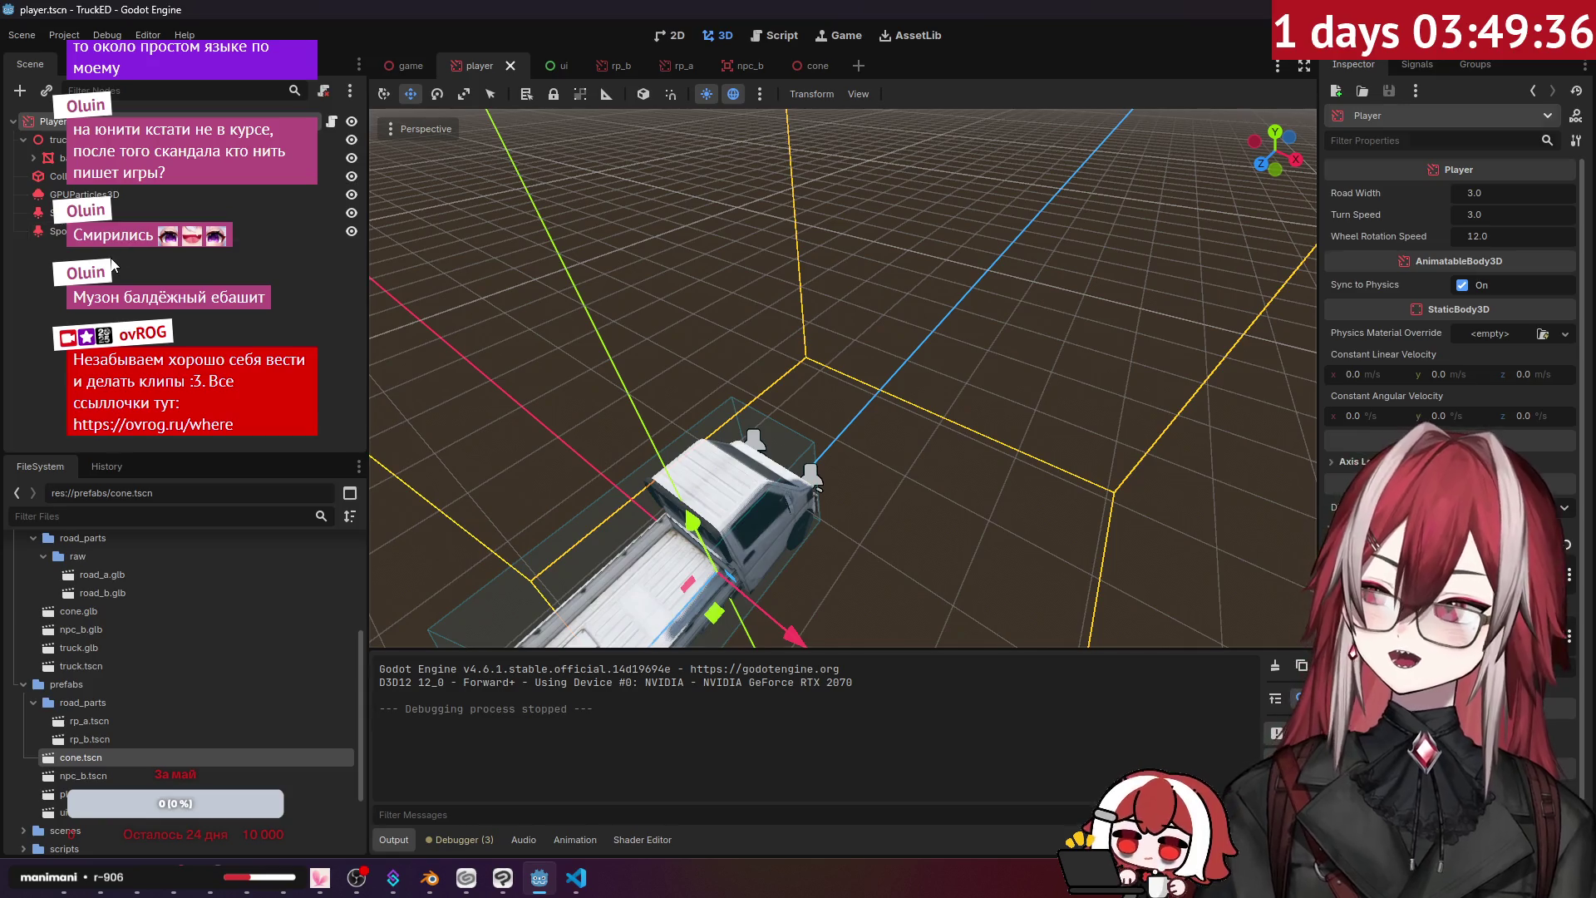
left_click(399, 138)
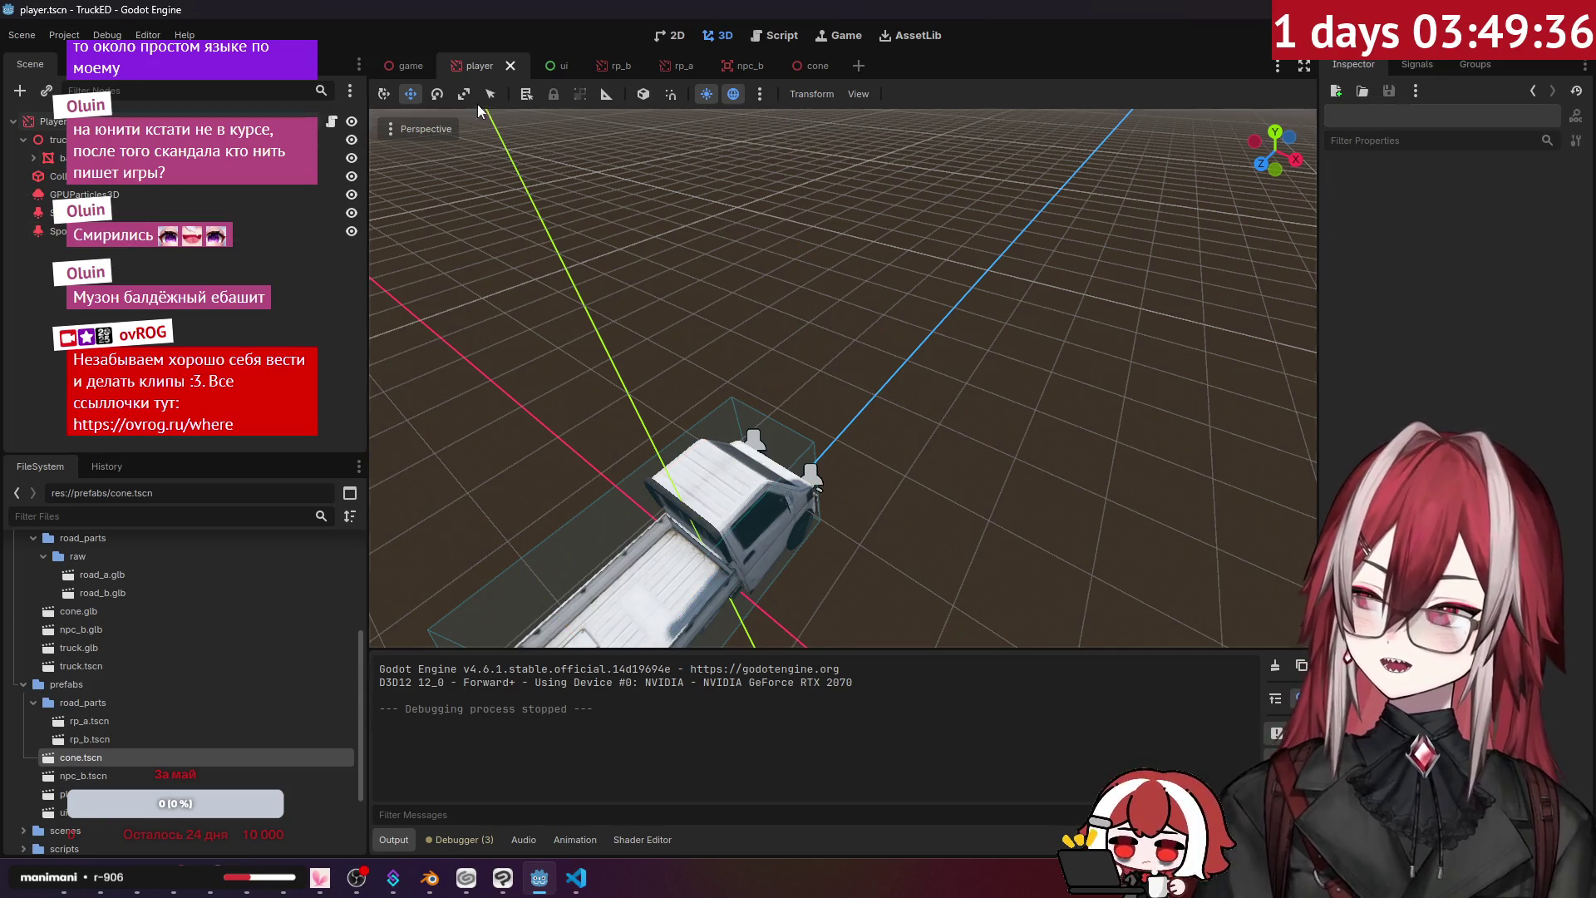
left_click(814, 70)
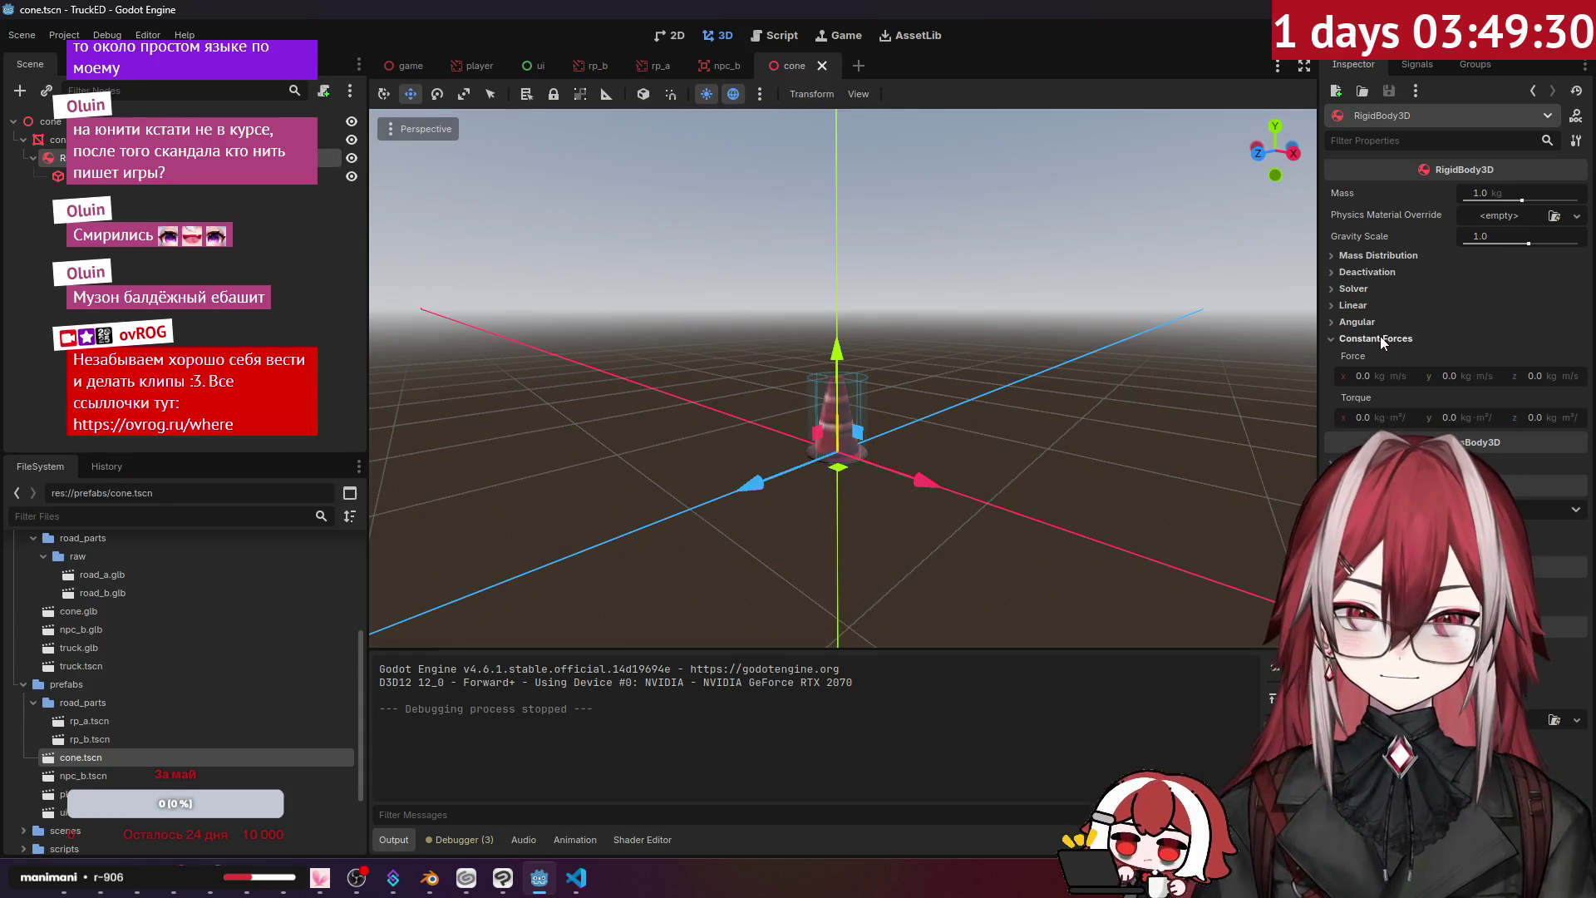
left_click(1380, 278)
left_click(1383, 272)
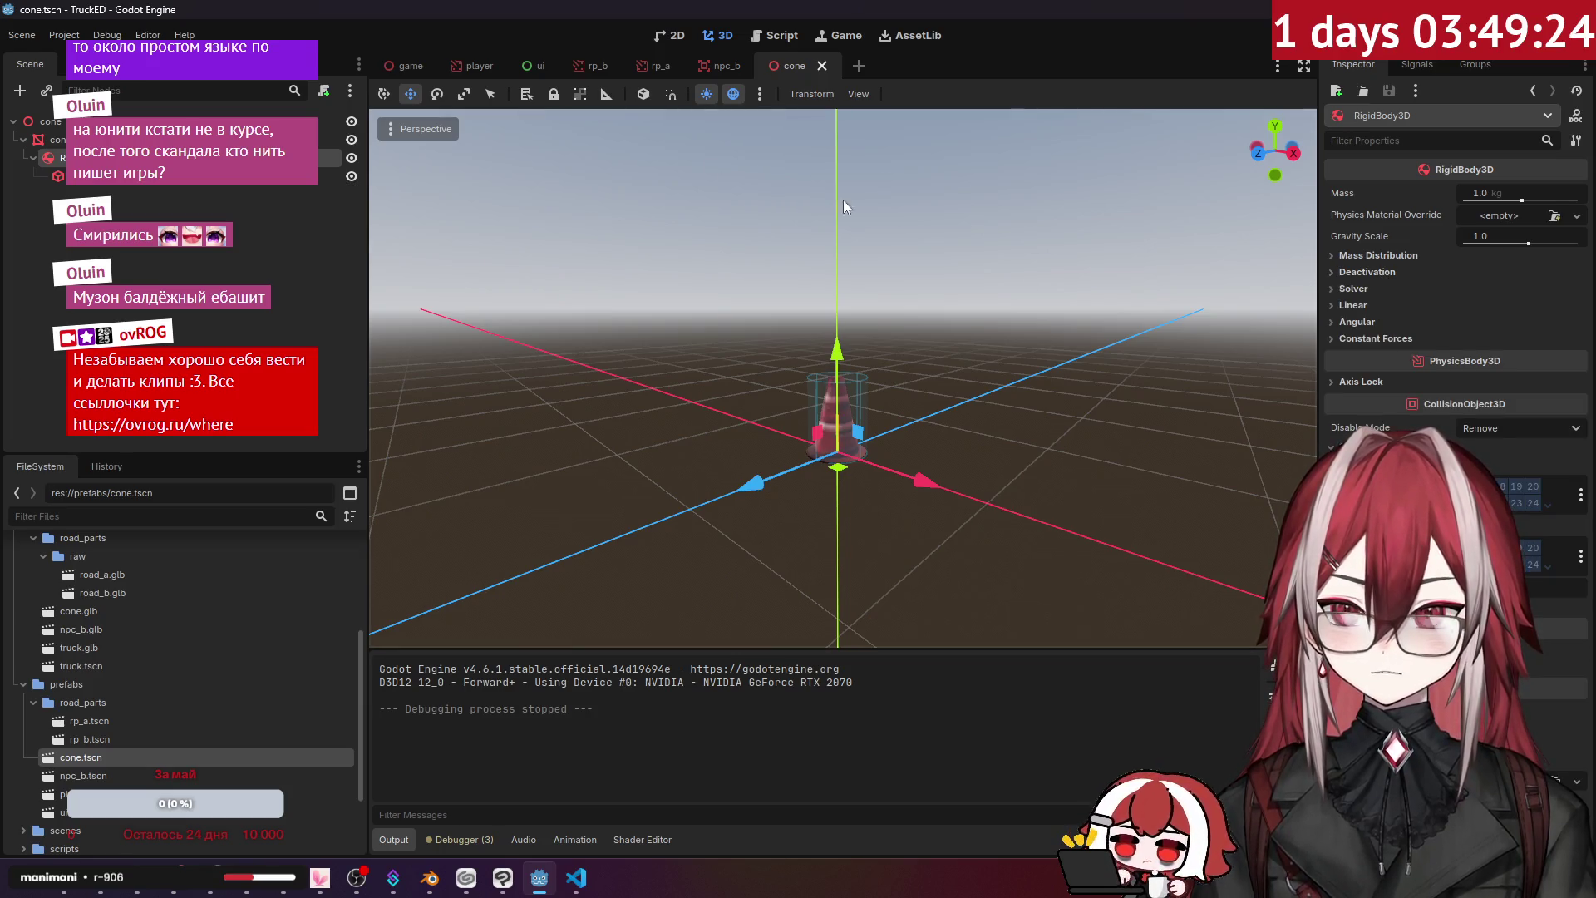
left_click(479, 65)
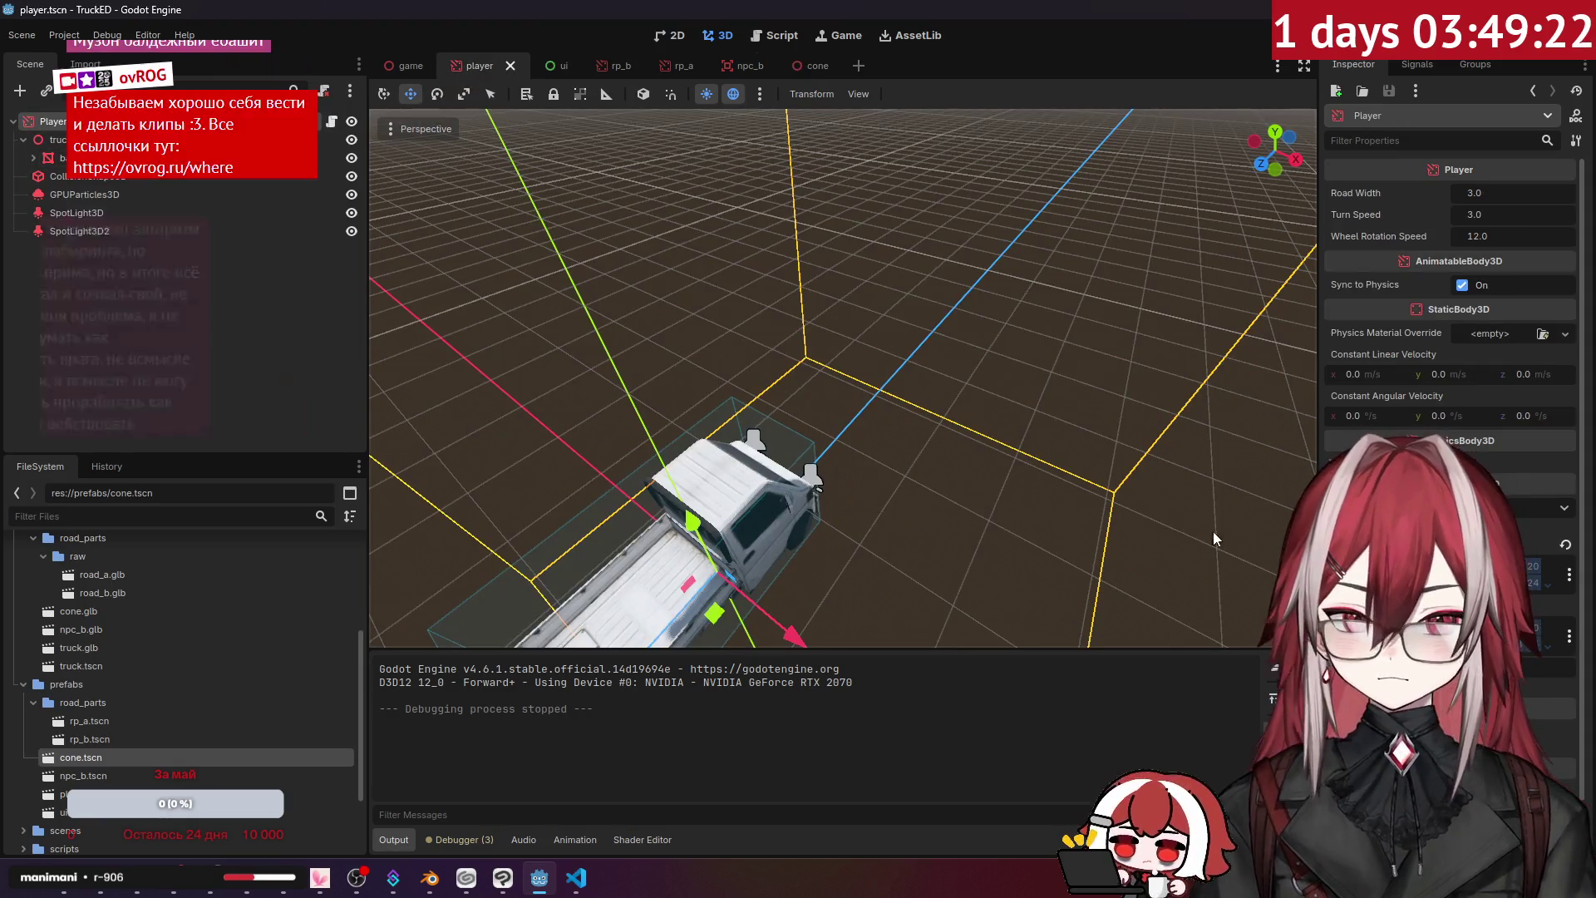
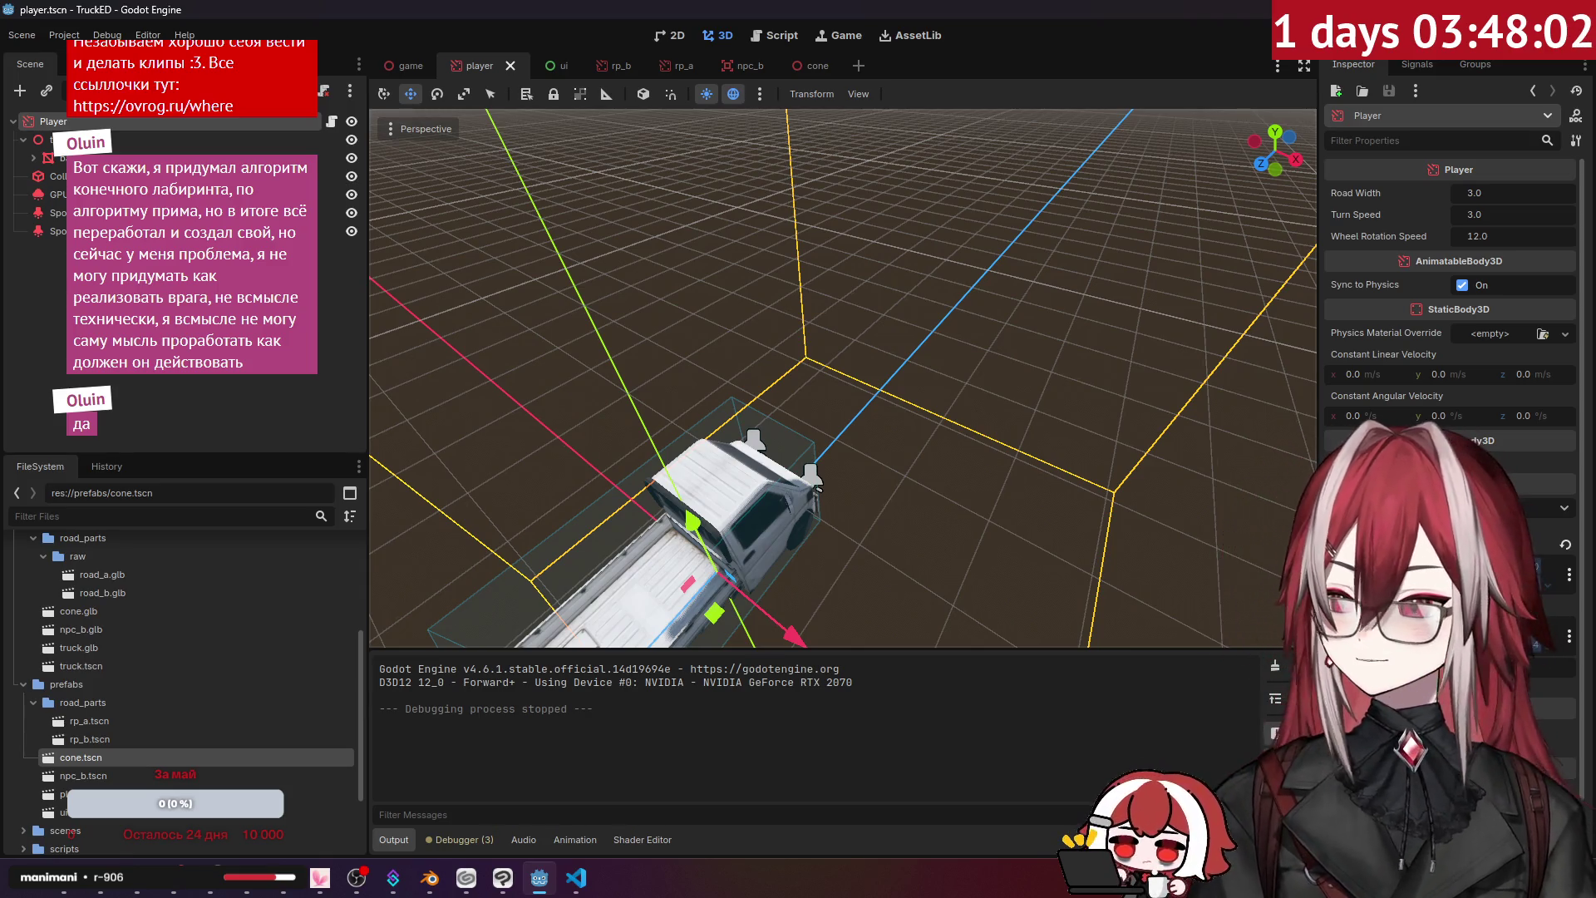
- Inspect the truck Player's collision shape and physics settings, then open the cone scene tab
double_click(57, 175)
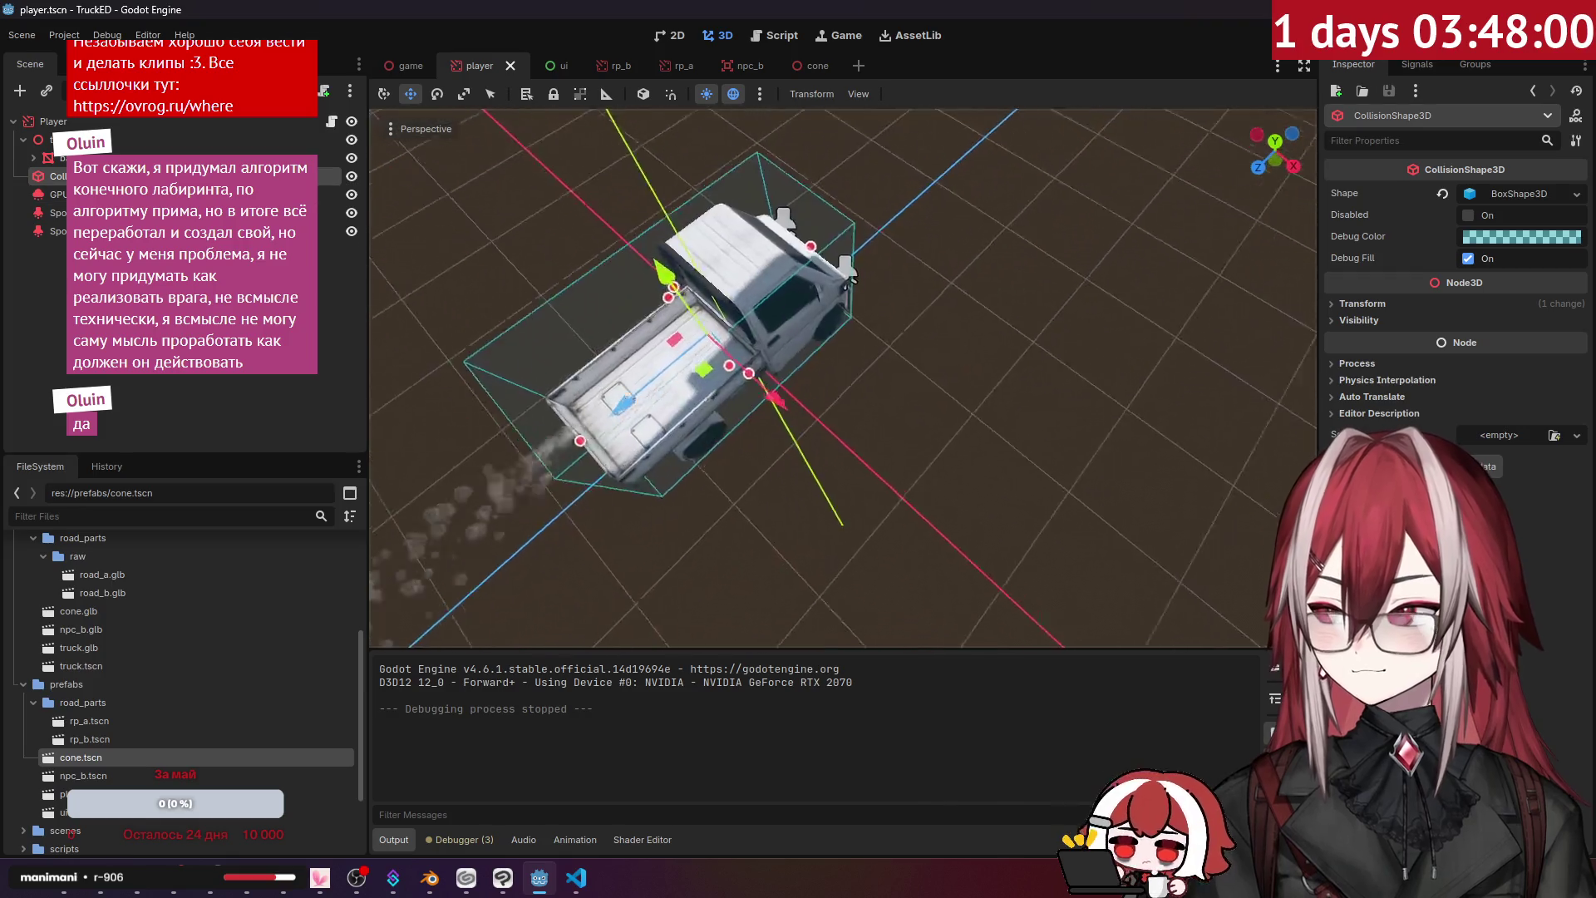
left_click(53, 120)
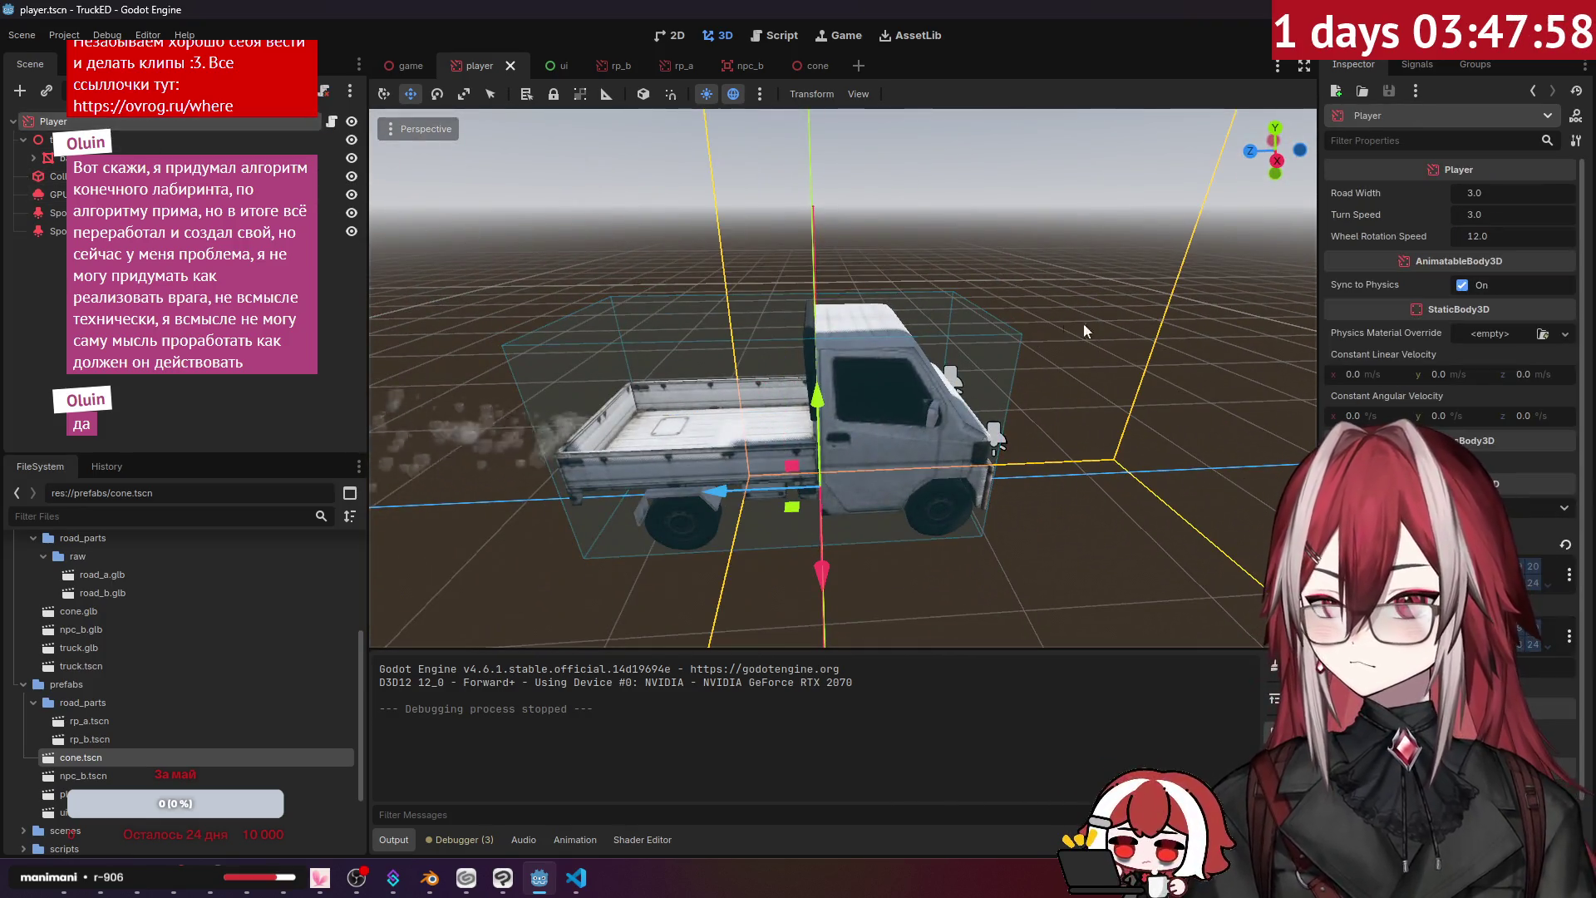
mouse_move(1445, 263)
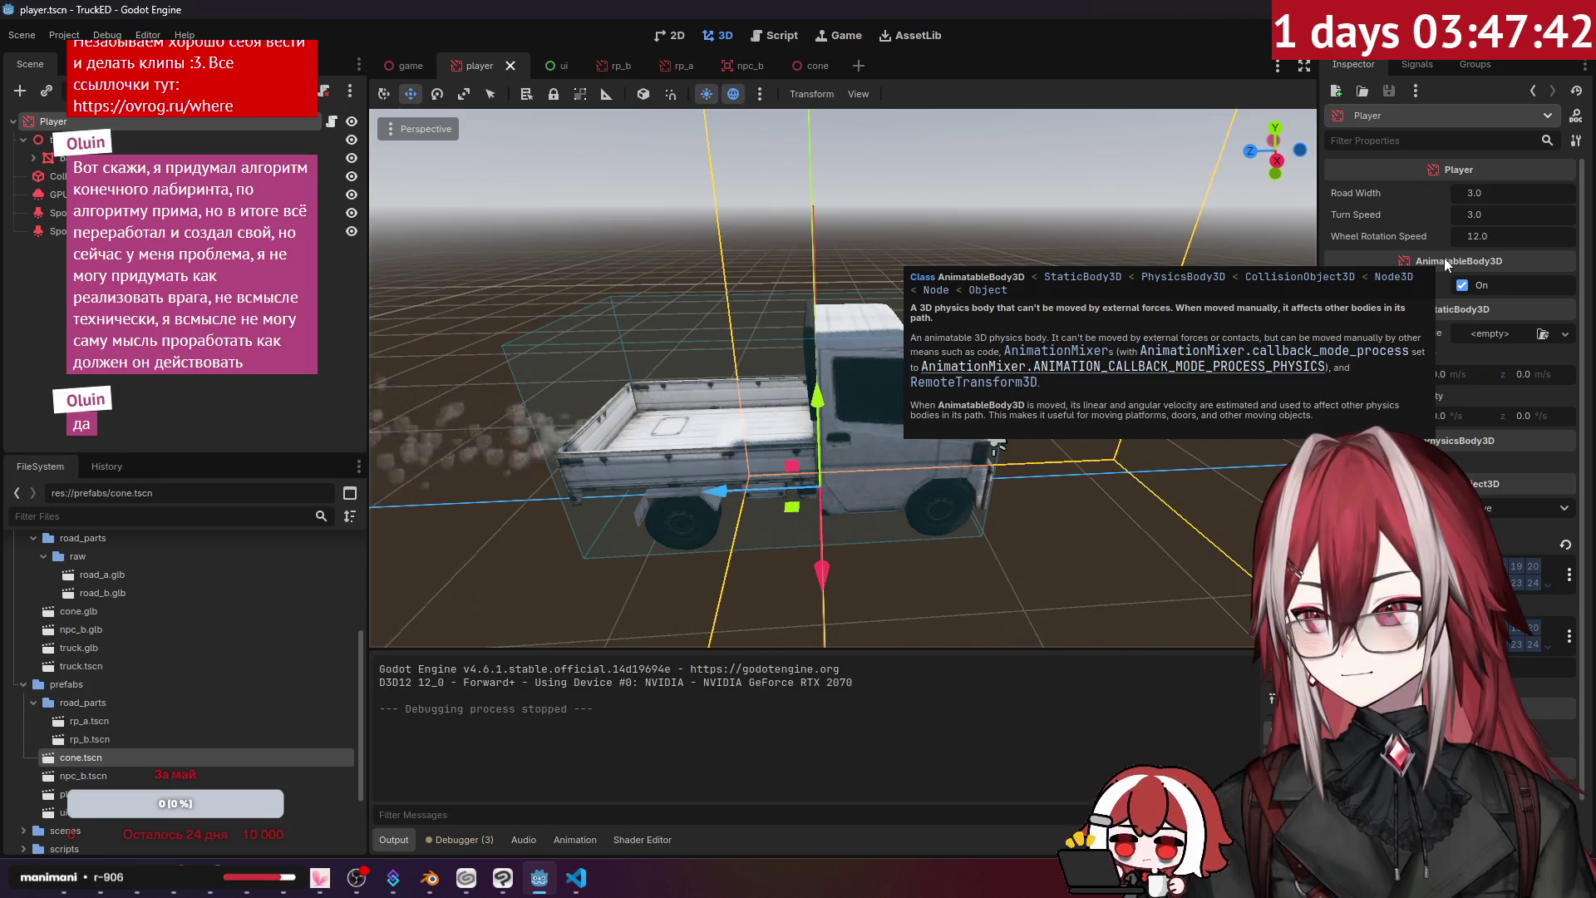
left_click(811, 66)
scroll(616, 246, "up", 3)
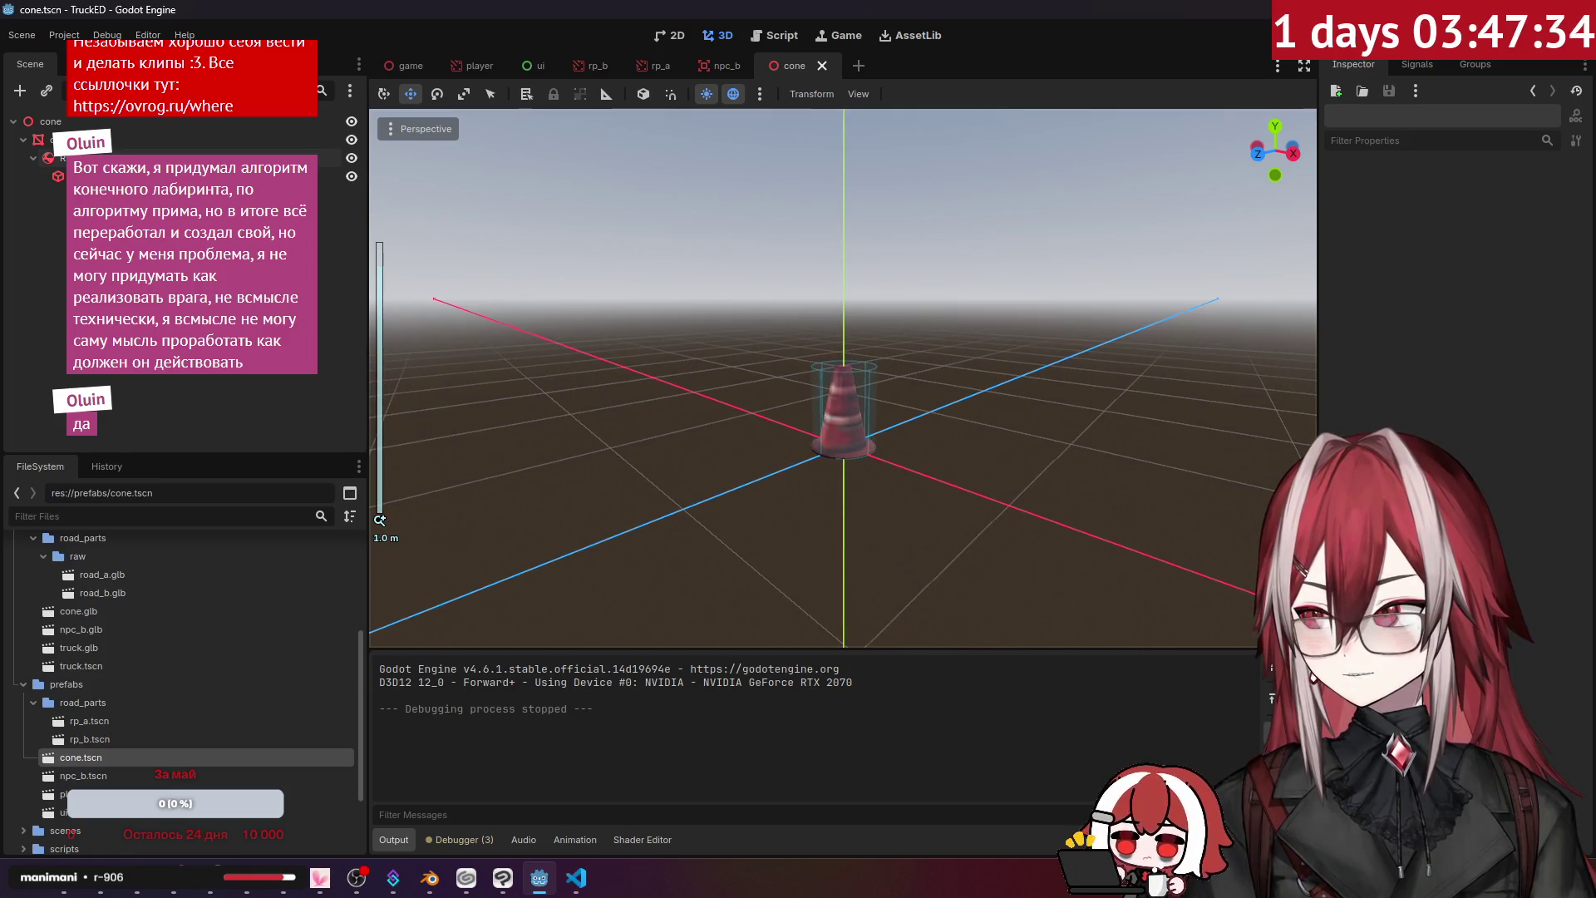
- Inspect the cone mesh's Geometry, Global Illumination, Visibility Range and Skeleton sections
left_click(83, 158)
left_click(83, 139)
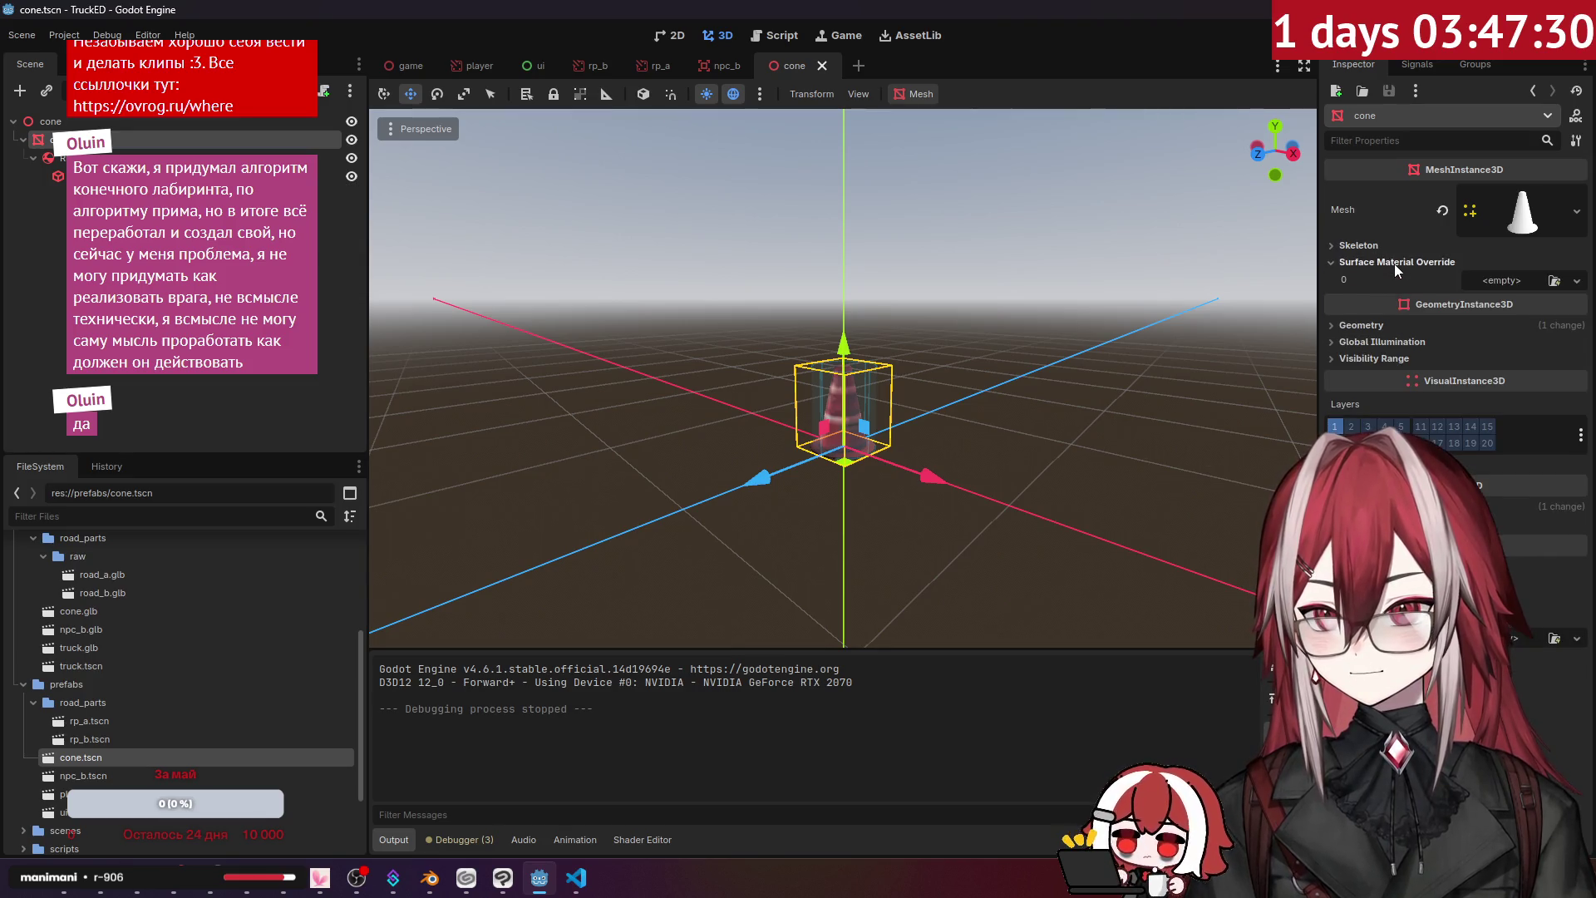
left_click(1368, 304)
left_click(1369, 305)
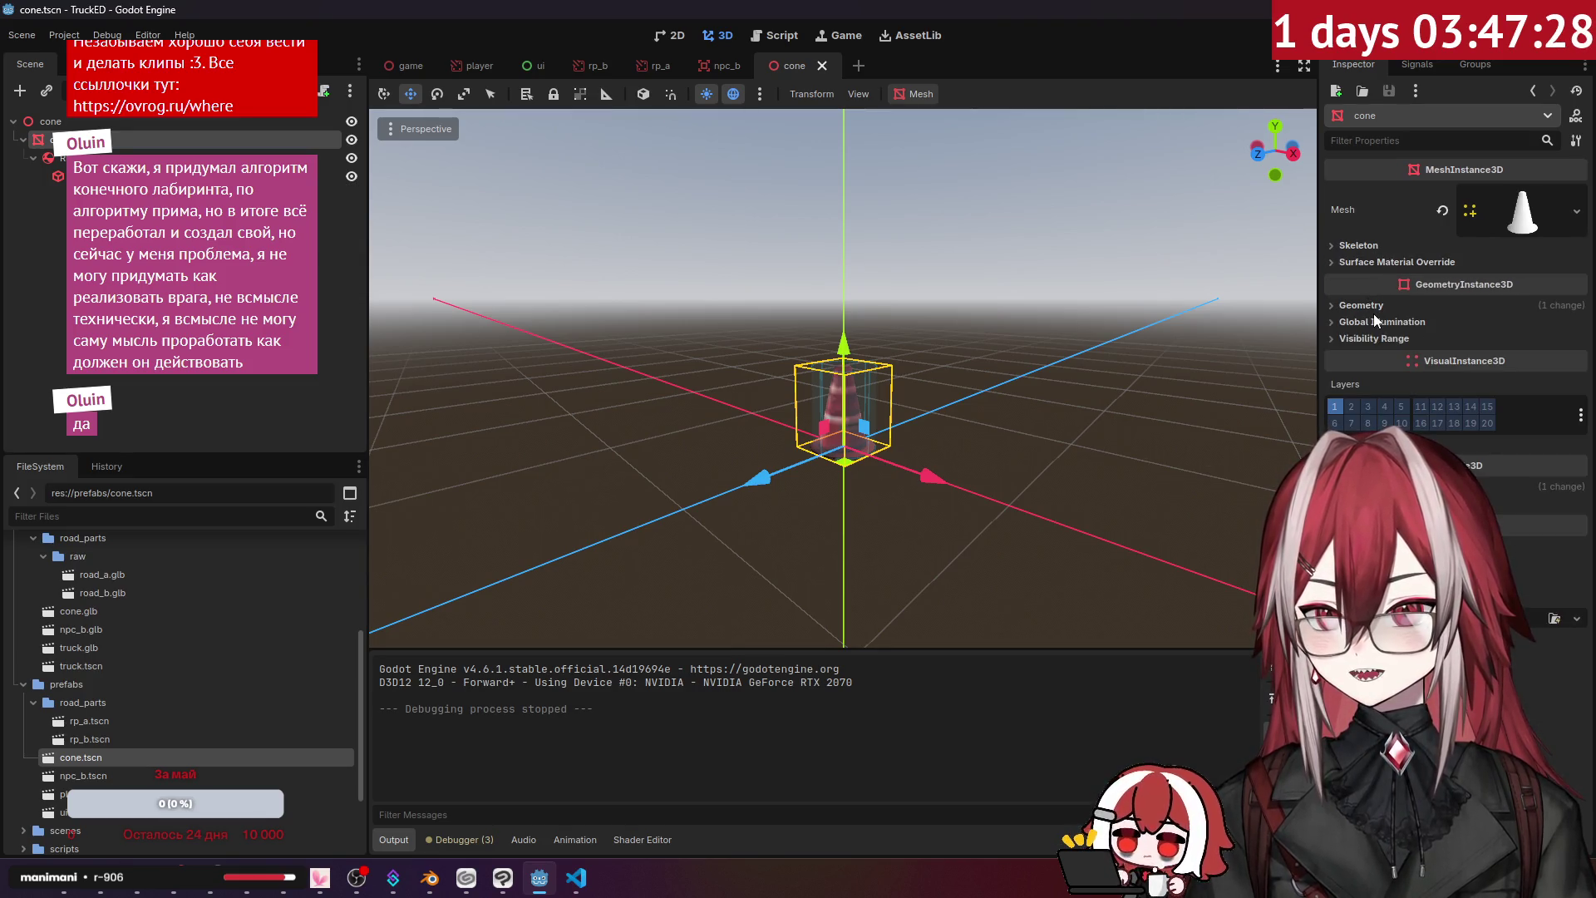
left_click(1376, 323)
left_click(1376, 322)
left_click(1380, 337)
left_click(1380, 336)
left_click(1372, 248)
left_click(1371, 248)
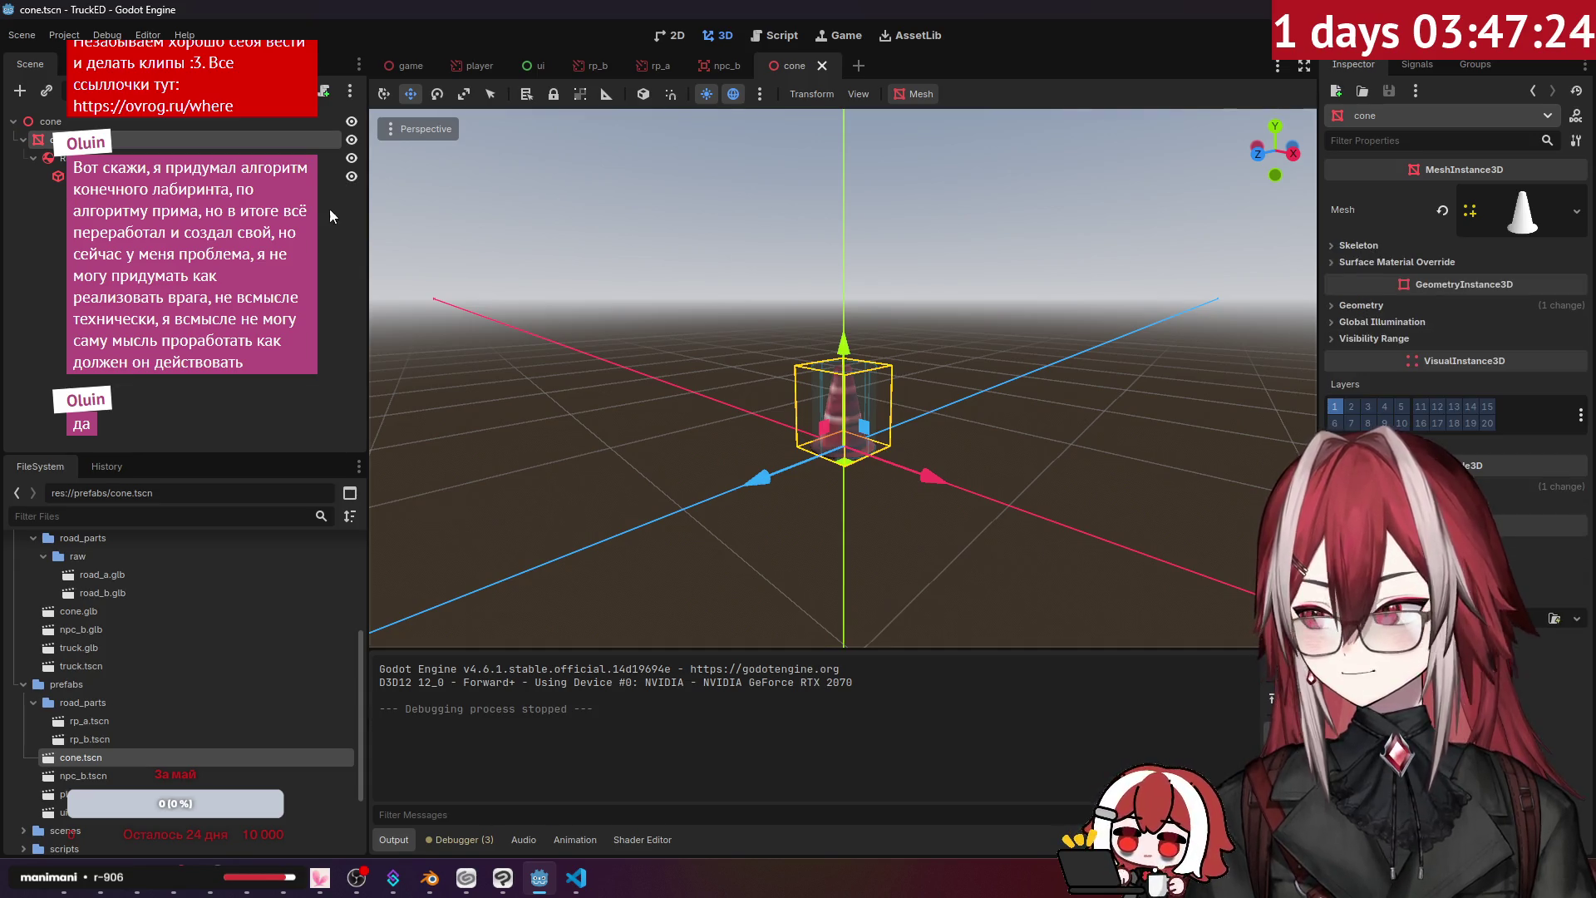
- Check the RigidBody3D's mass distribution and reparent it as cone's first child
left_click(124, 157)
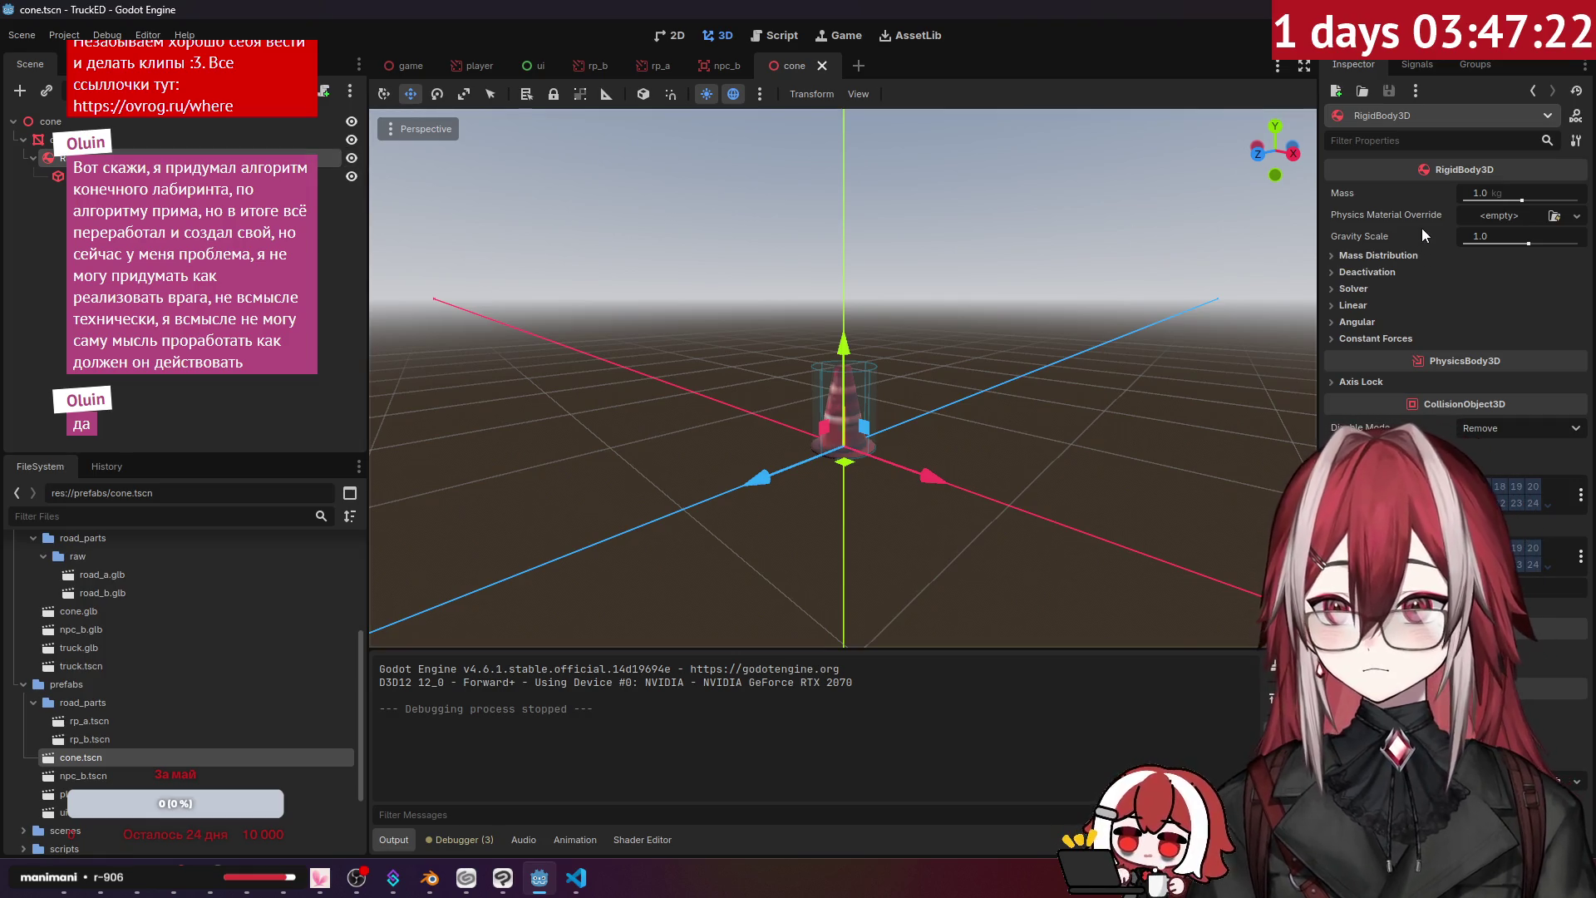
left_click(1395, 255)
left_click(1395, 255)
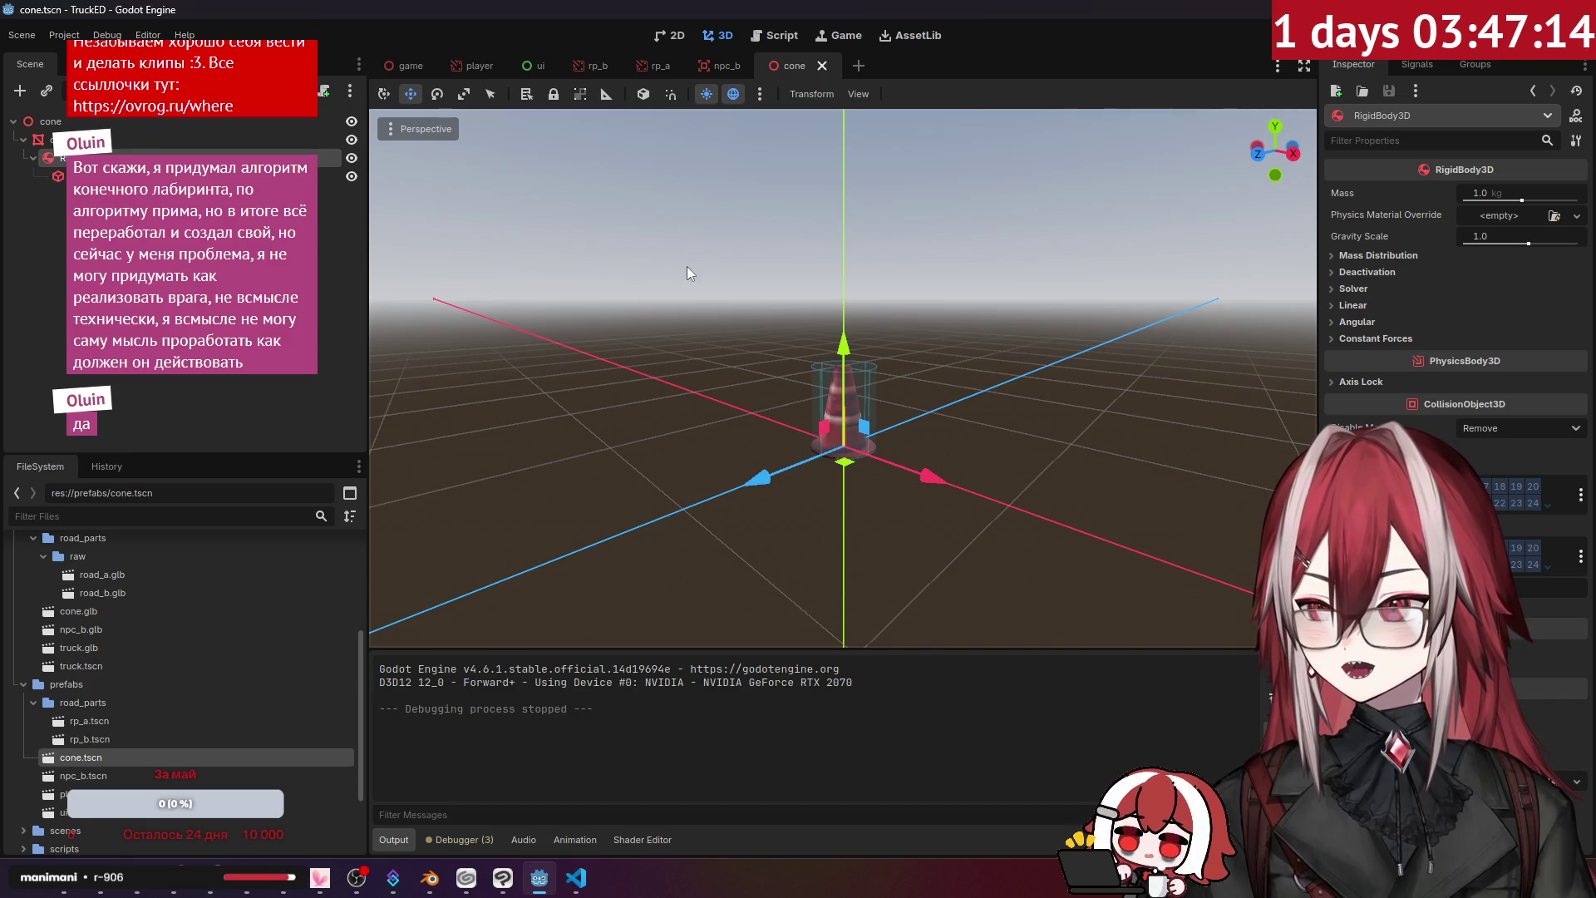
left_click(83, 139)
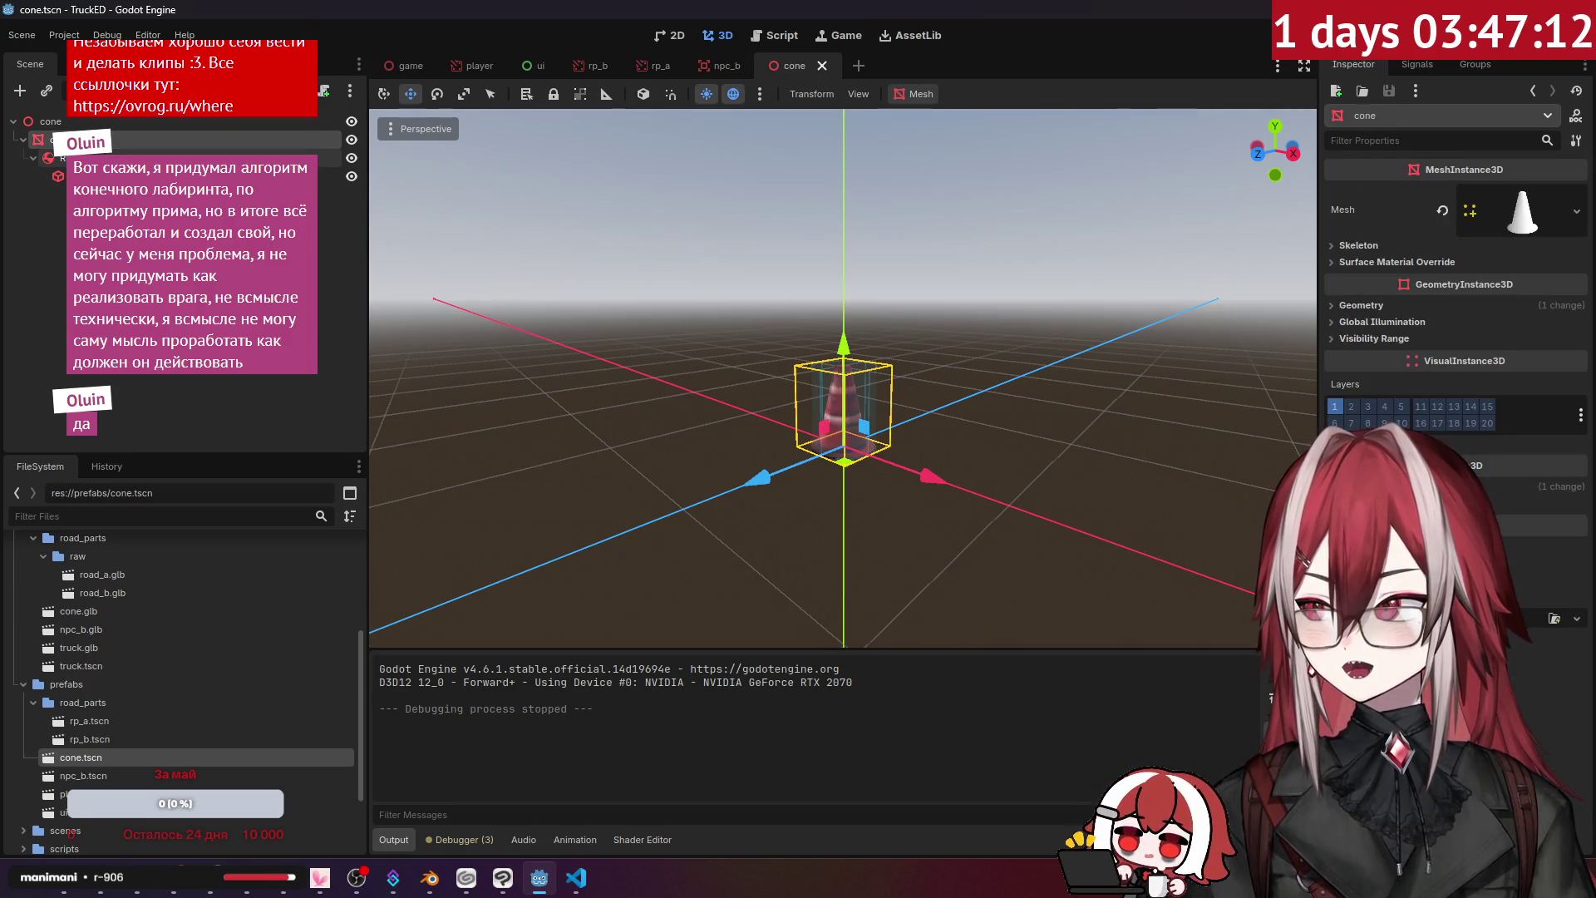
left_click(83, 158)
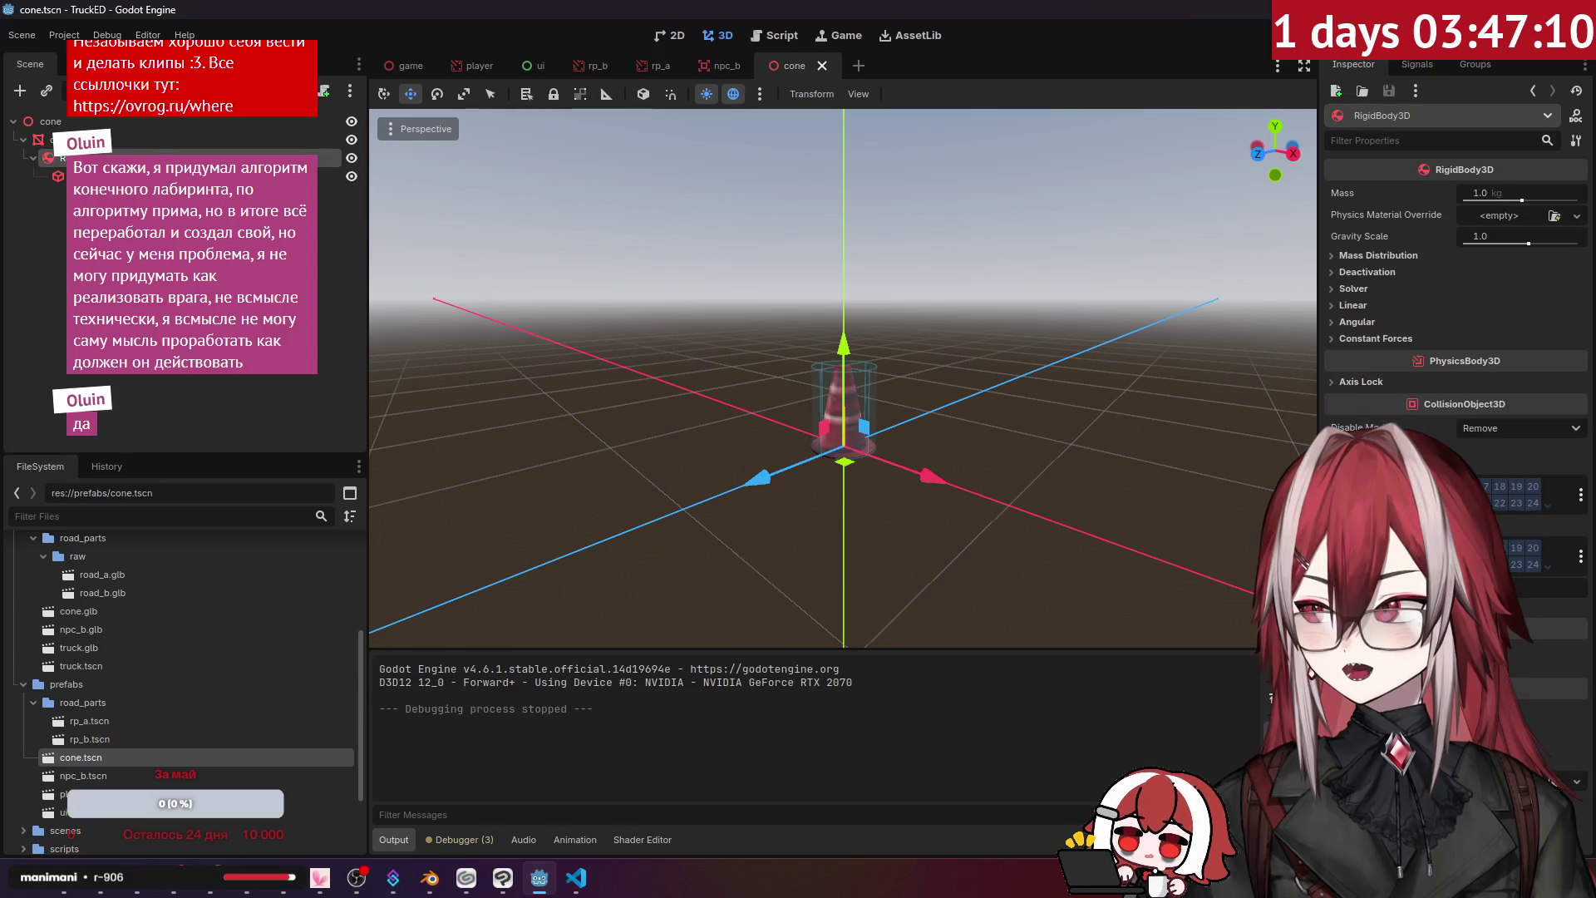
mouse_move(100, 140)
left_mouse_down()
mouse_move(100, 162)
mouse_move(67, 152)
left_mouse_up()
left_click(54, 178)
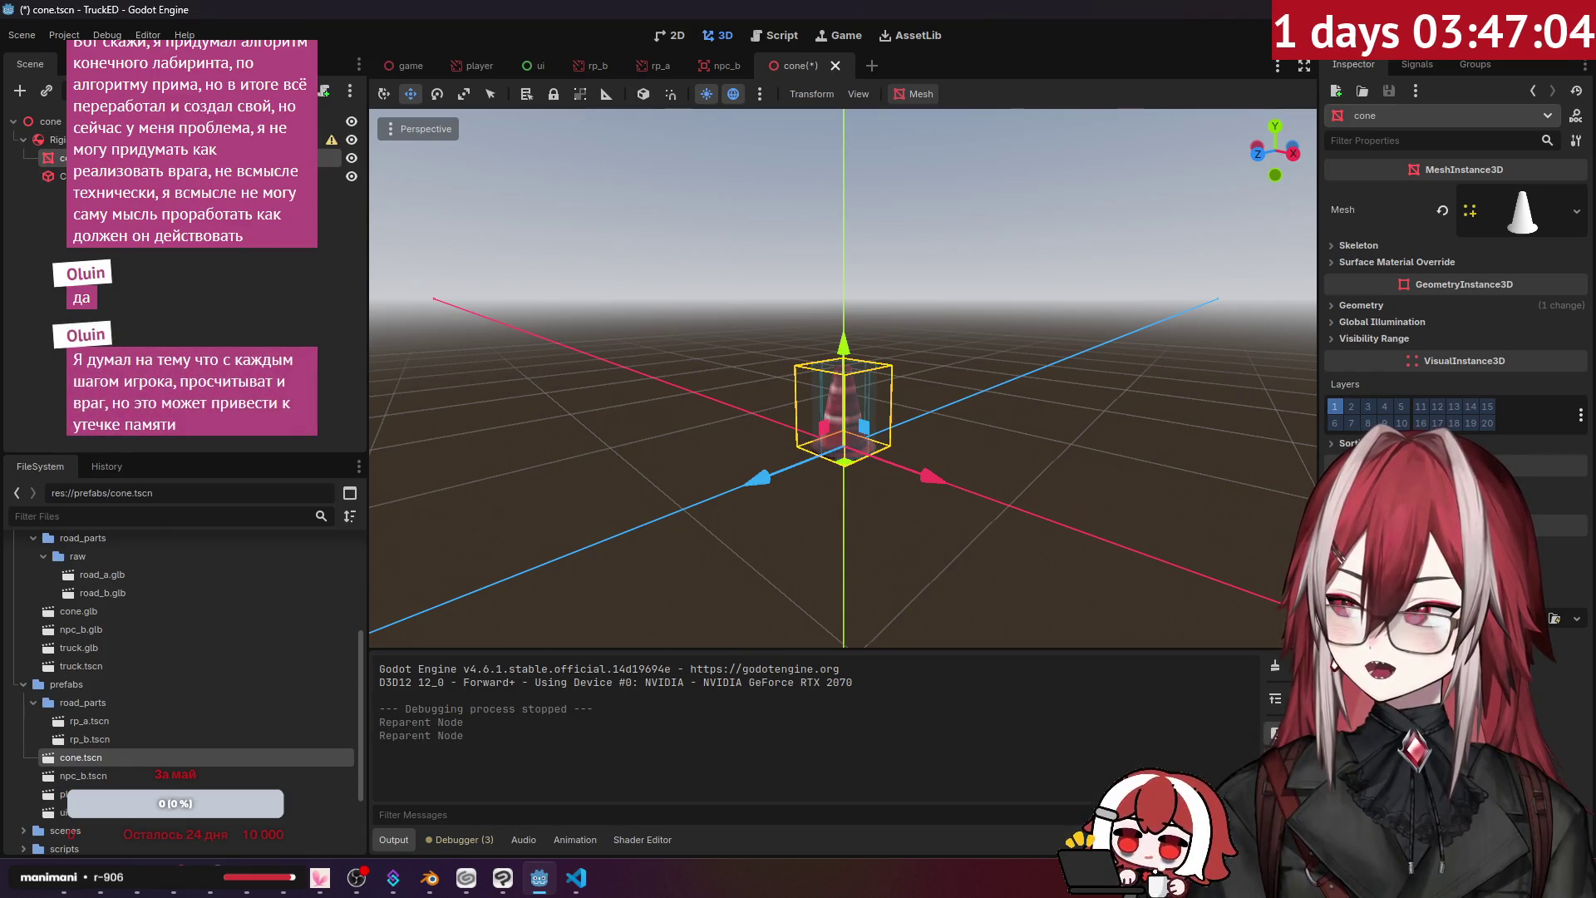
mouse_move(332, 140)
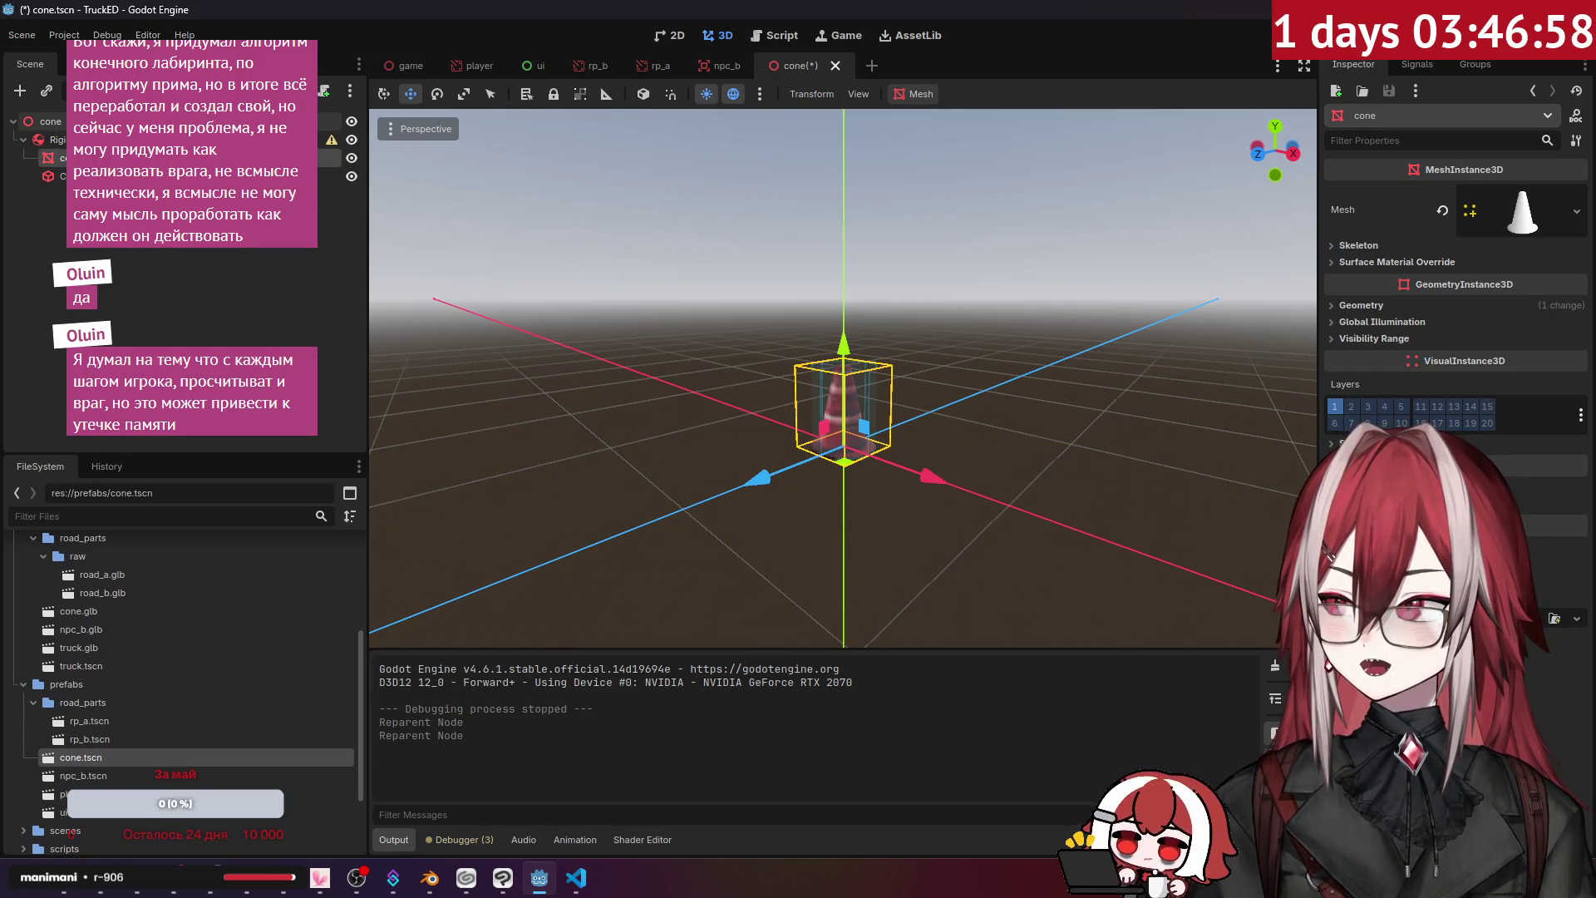
- Review the cone root's process and transform settings and the RigidBody3D's mass distribution
left_click(191, 121)
left_click(1357, 250)
left_click(1358, 251)
left_click(1377, 193)
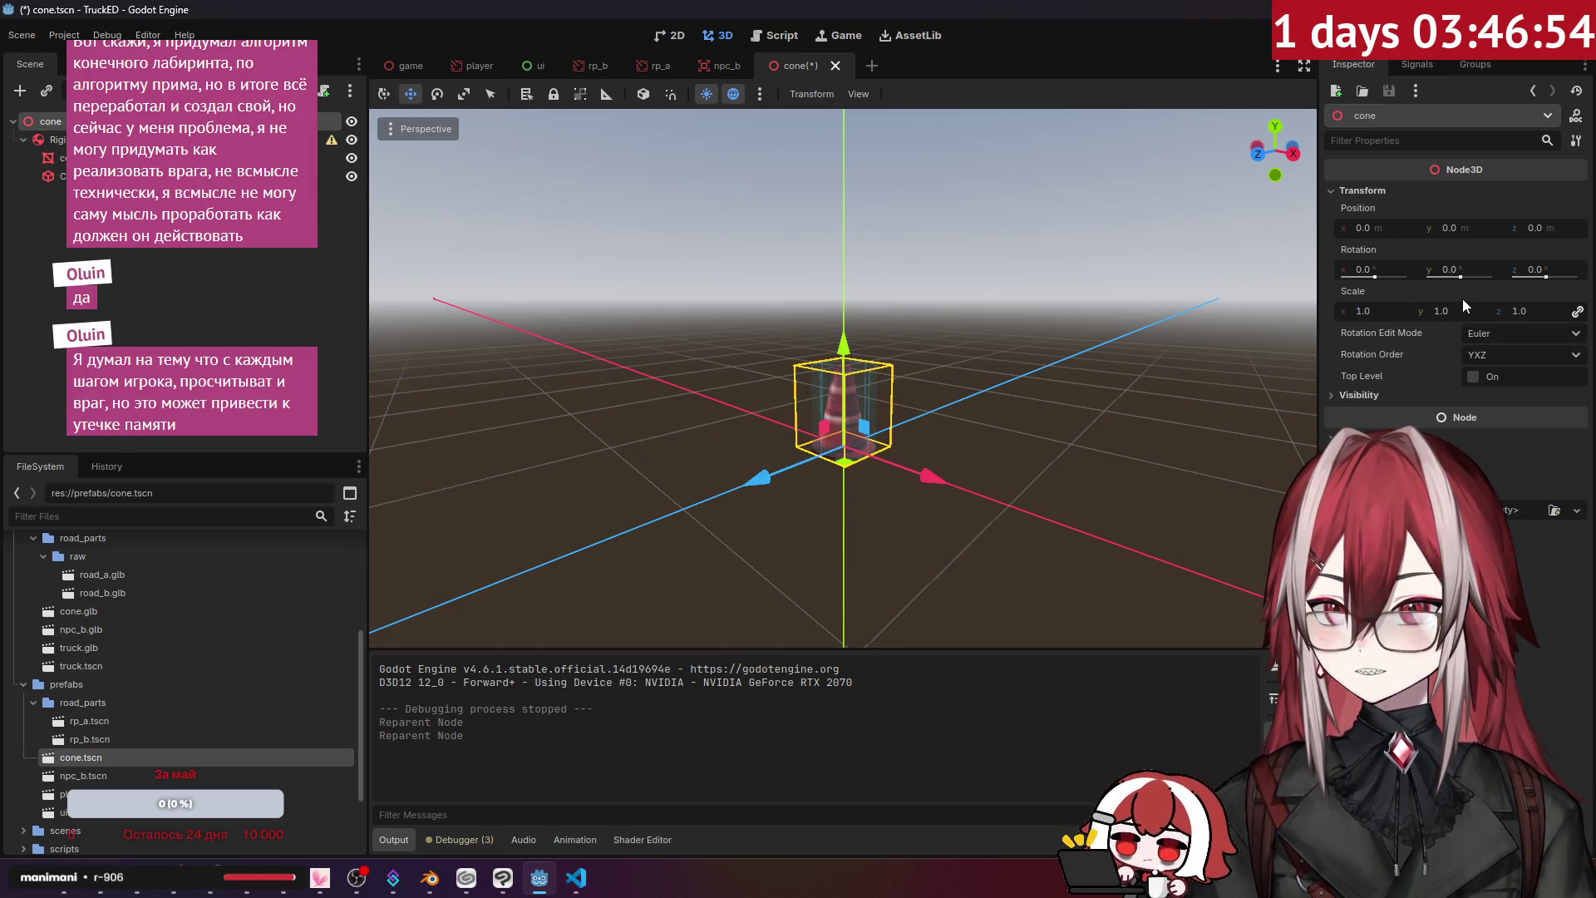
left_click(191, 140)
left_click(1378, 255)
left_click(1378, 256)
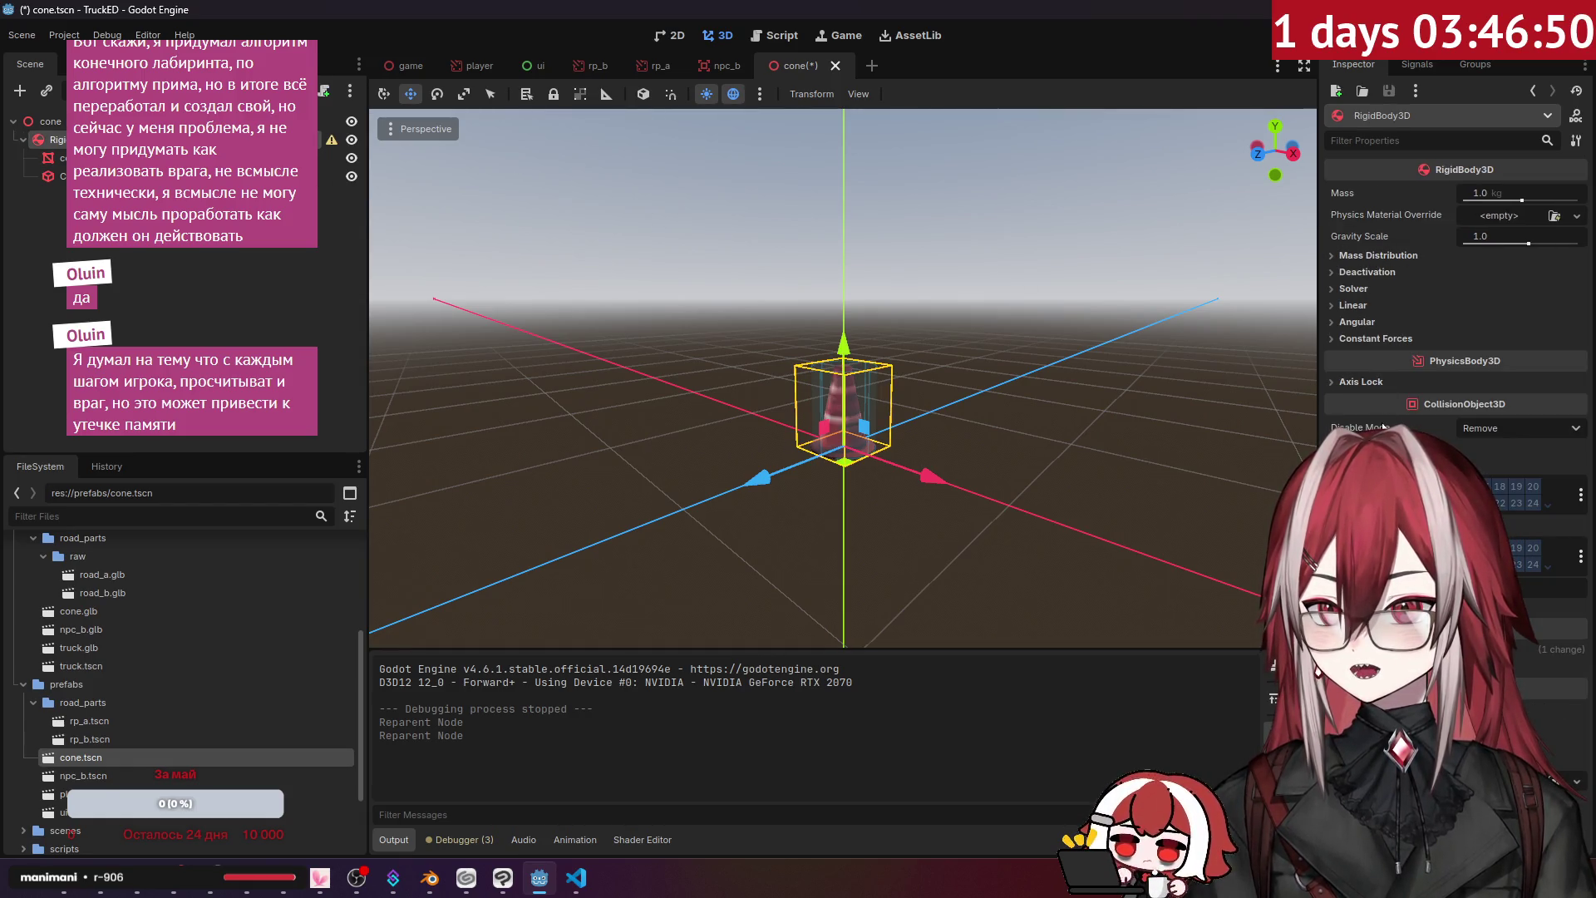
- Check the mesh's surface material override, then revert the RigidBody3D's scale to default
key("Down")
left_click(1378, 262)
left_click(1378, 262)
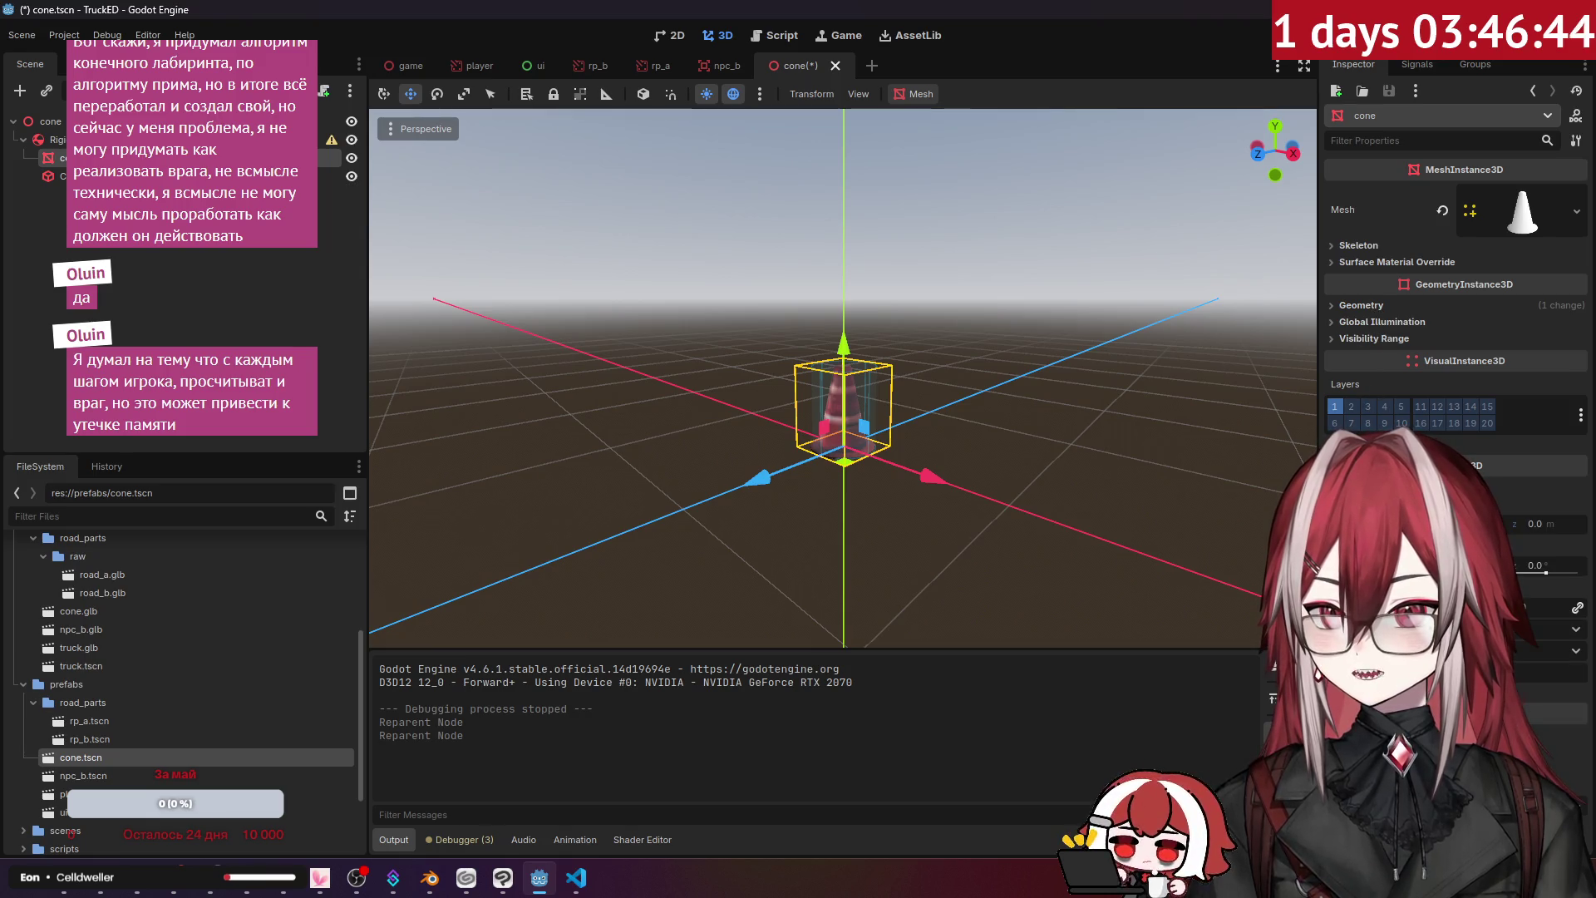
left_click(49, 139)
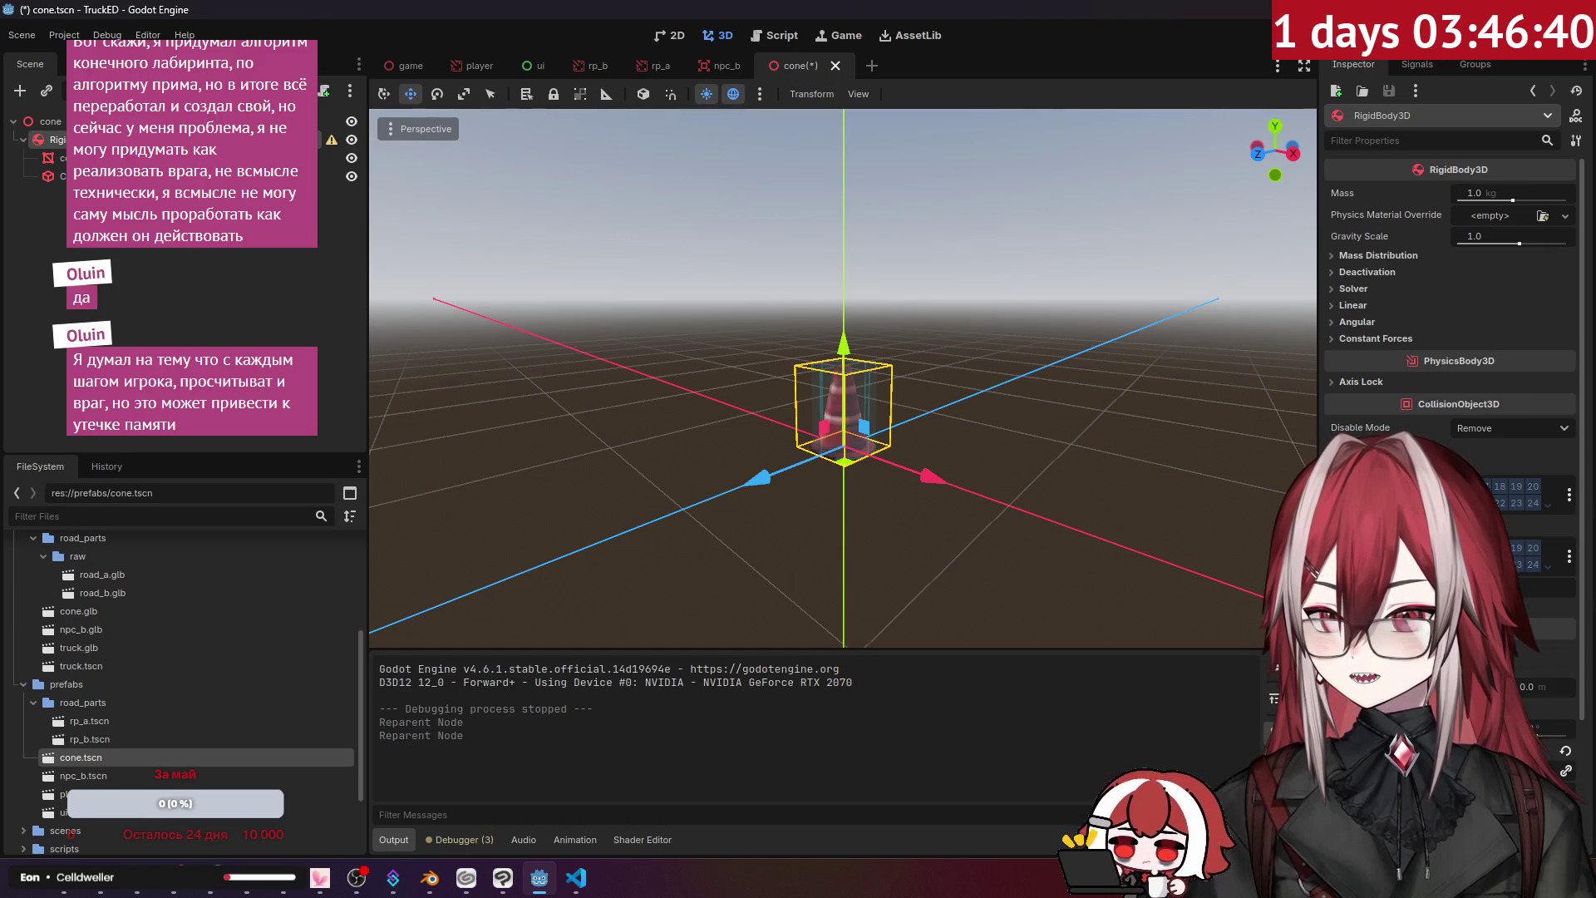
left_click(1565, 750)
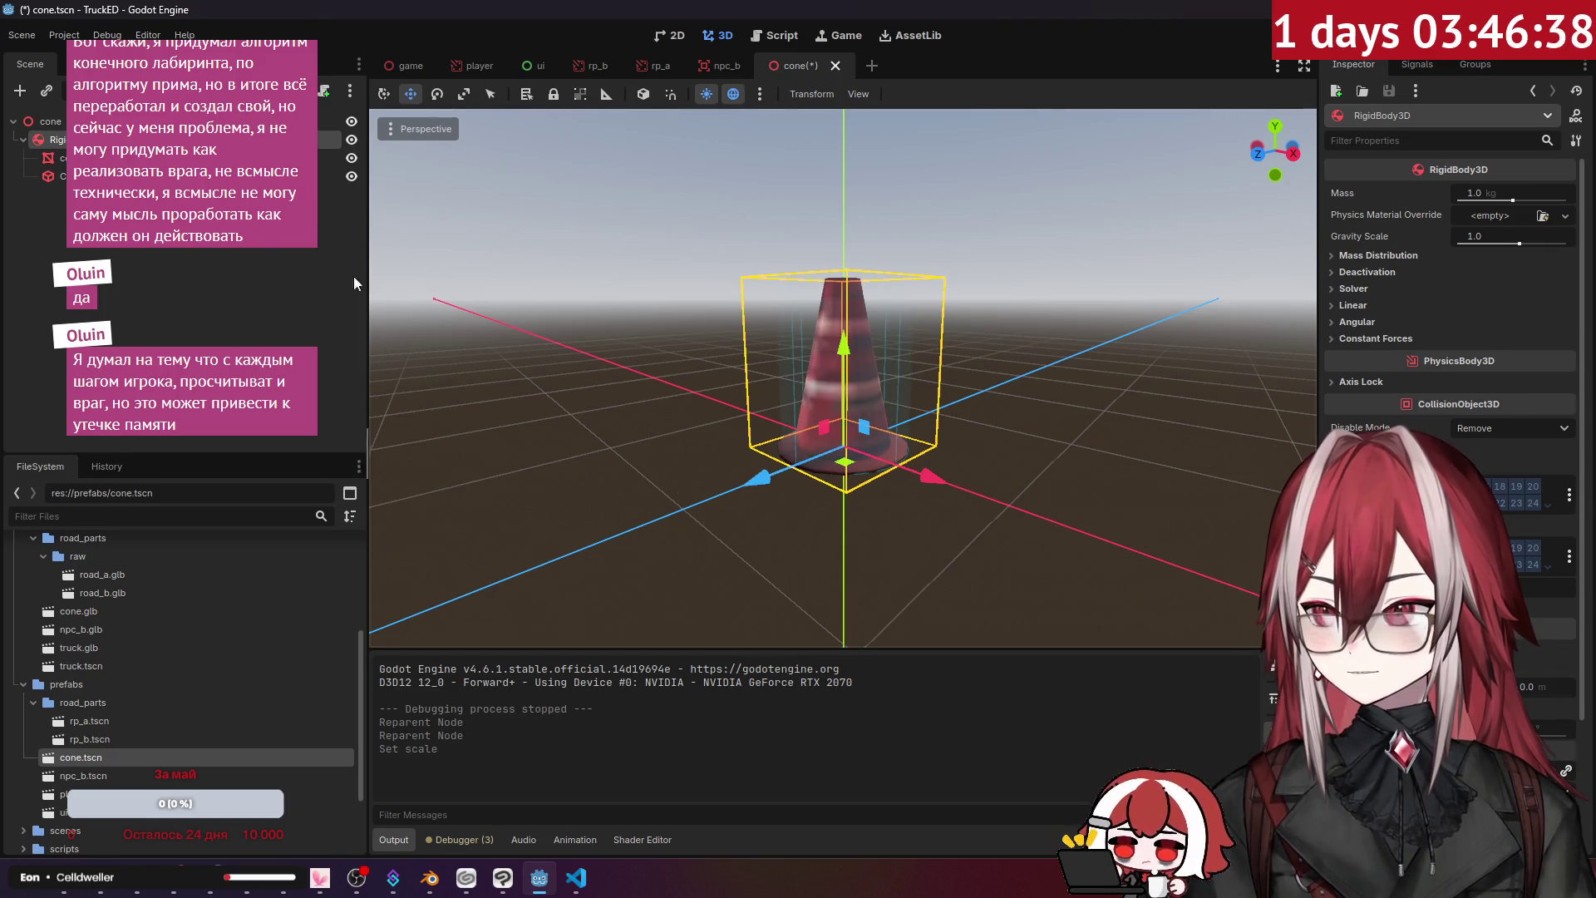
- Set the cone root node's scale to 0.5
left_click_drag(592, 331, 681, 290)
left_click(50, 121)
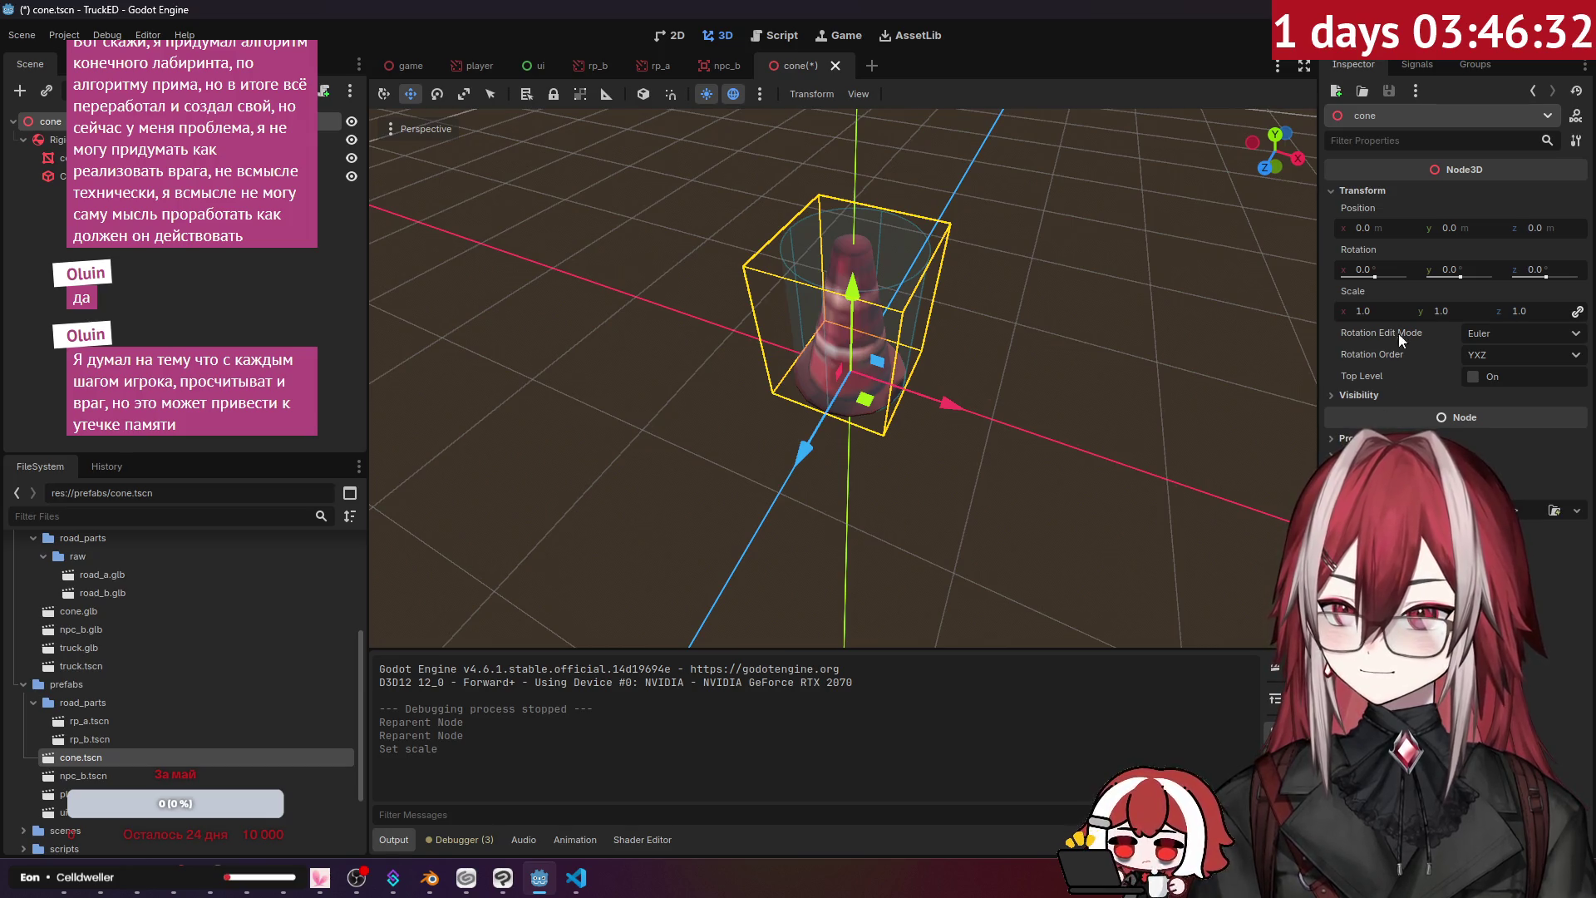
left_click(1405, 311)
type("0.5")
key("Return")
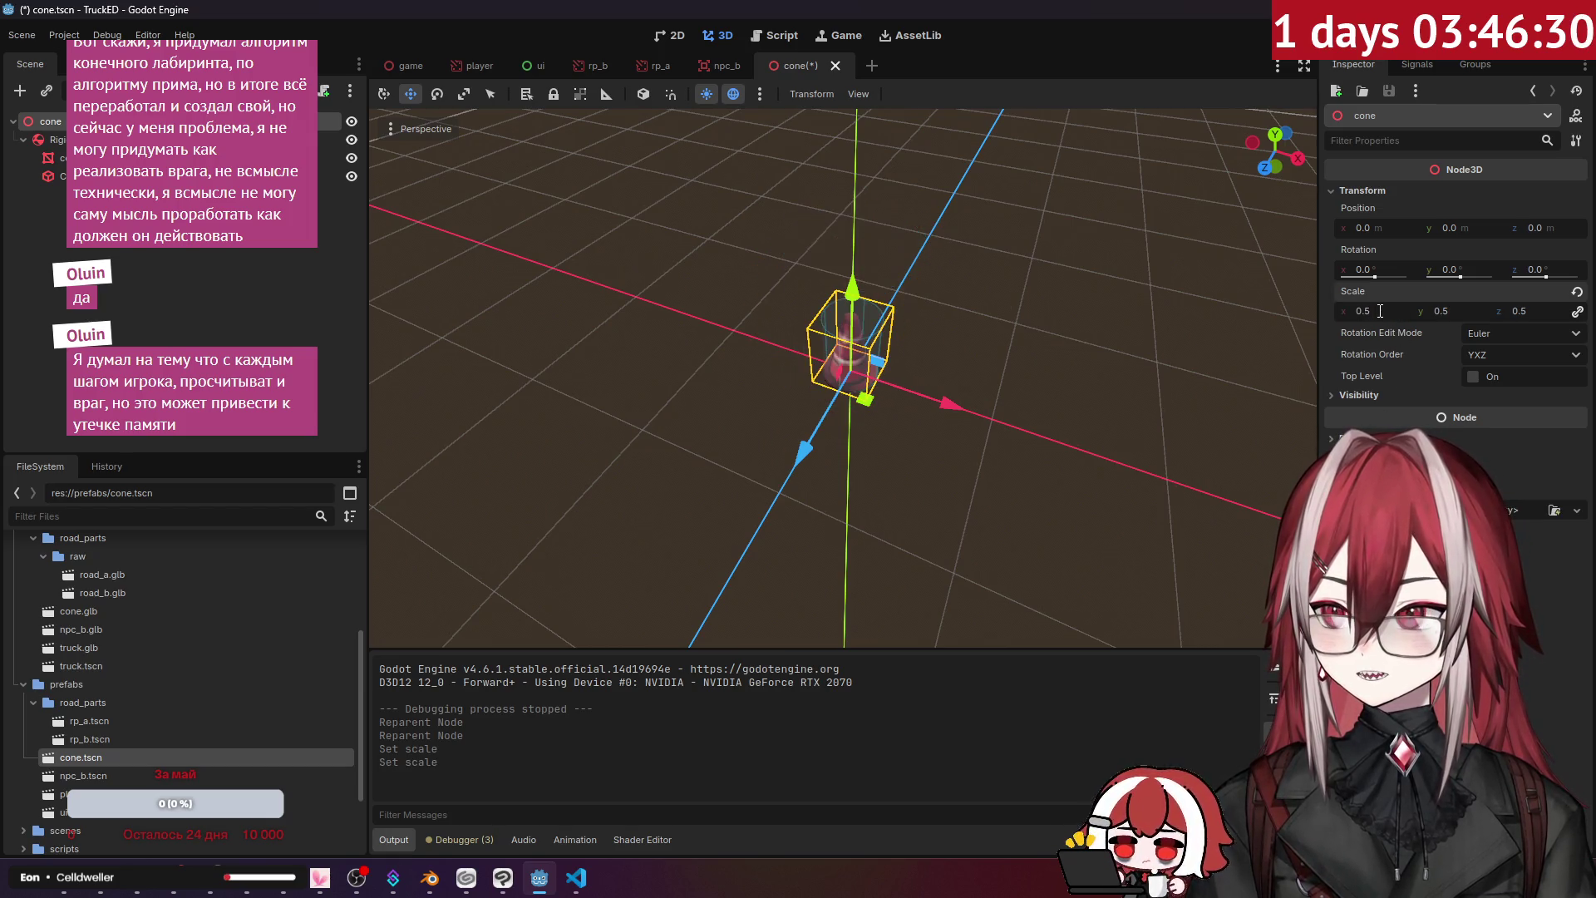
- Deselect the cone and save cone.tscn
scroll(843, 378, "up", 3)
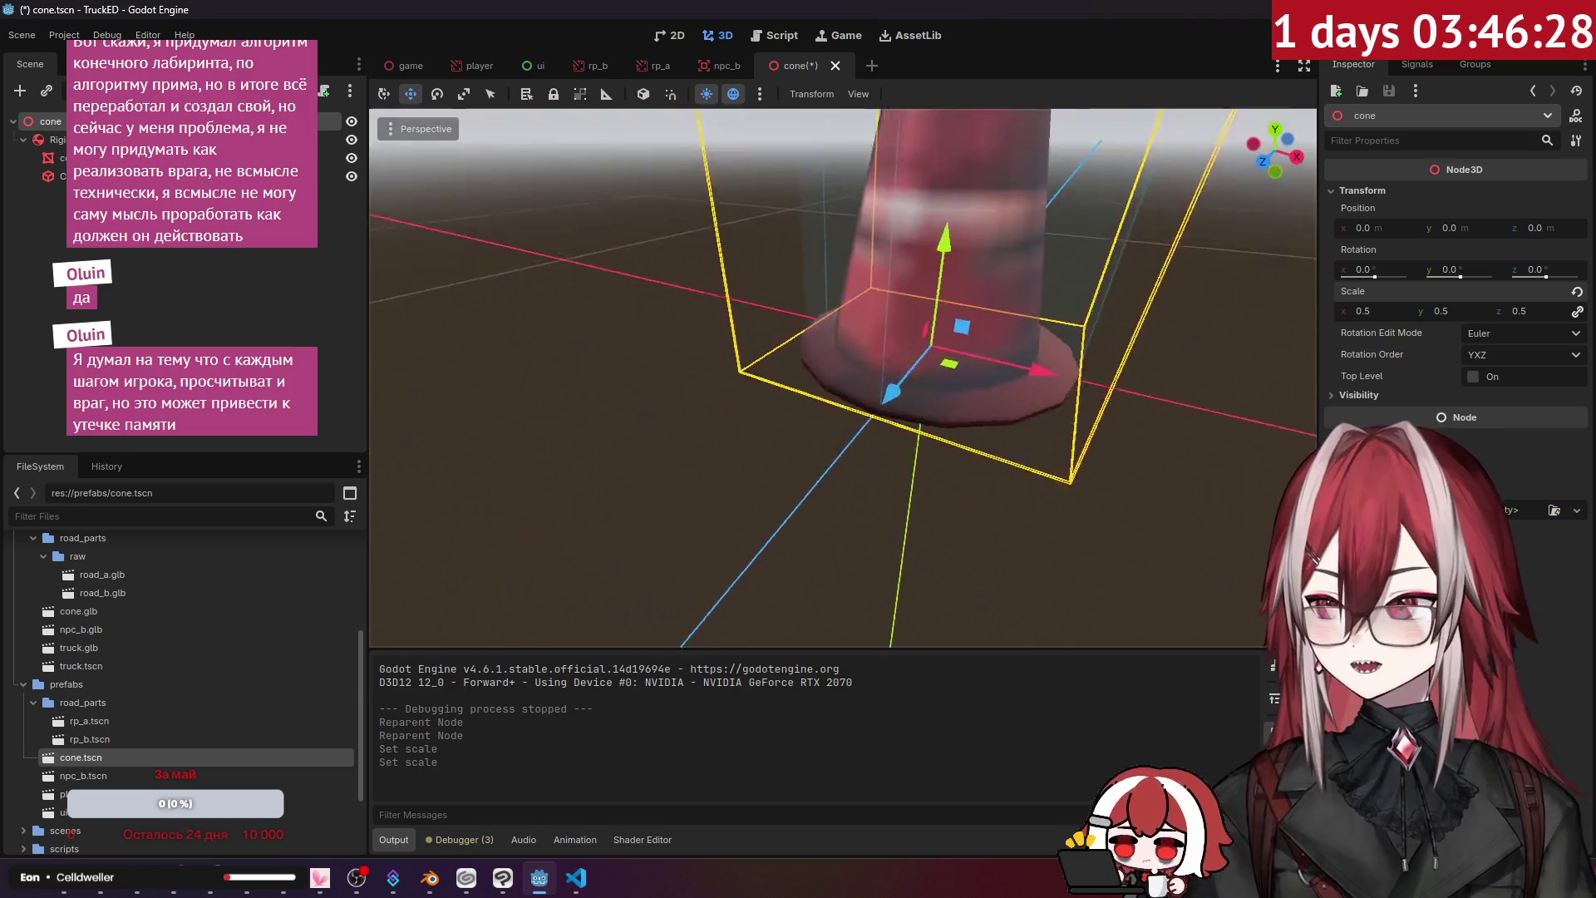
left_click(294, 287)
key("ctrl+s")
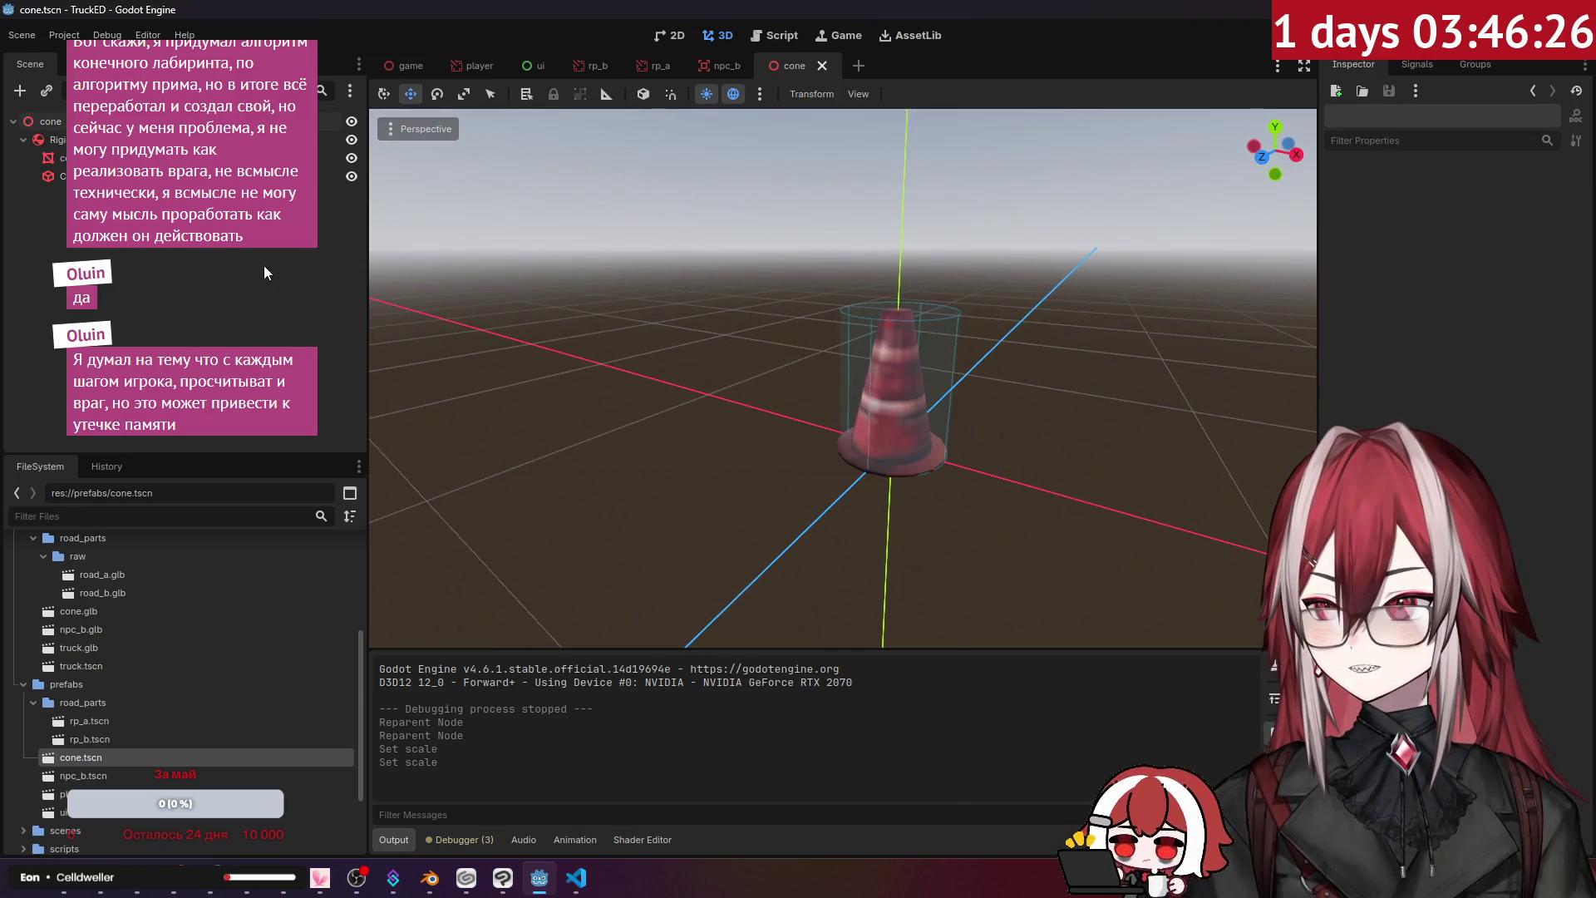
key("F5")
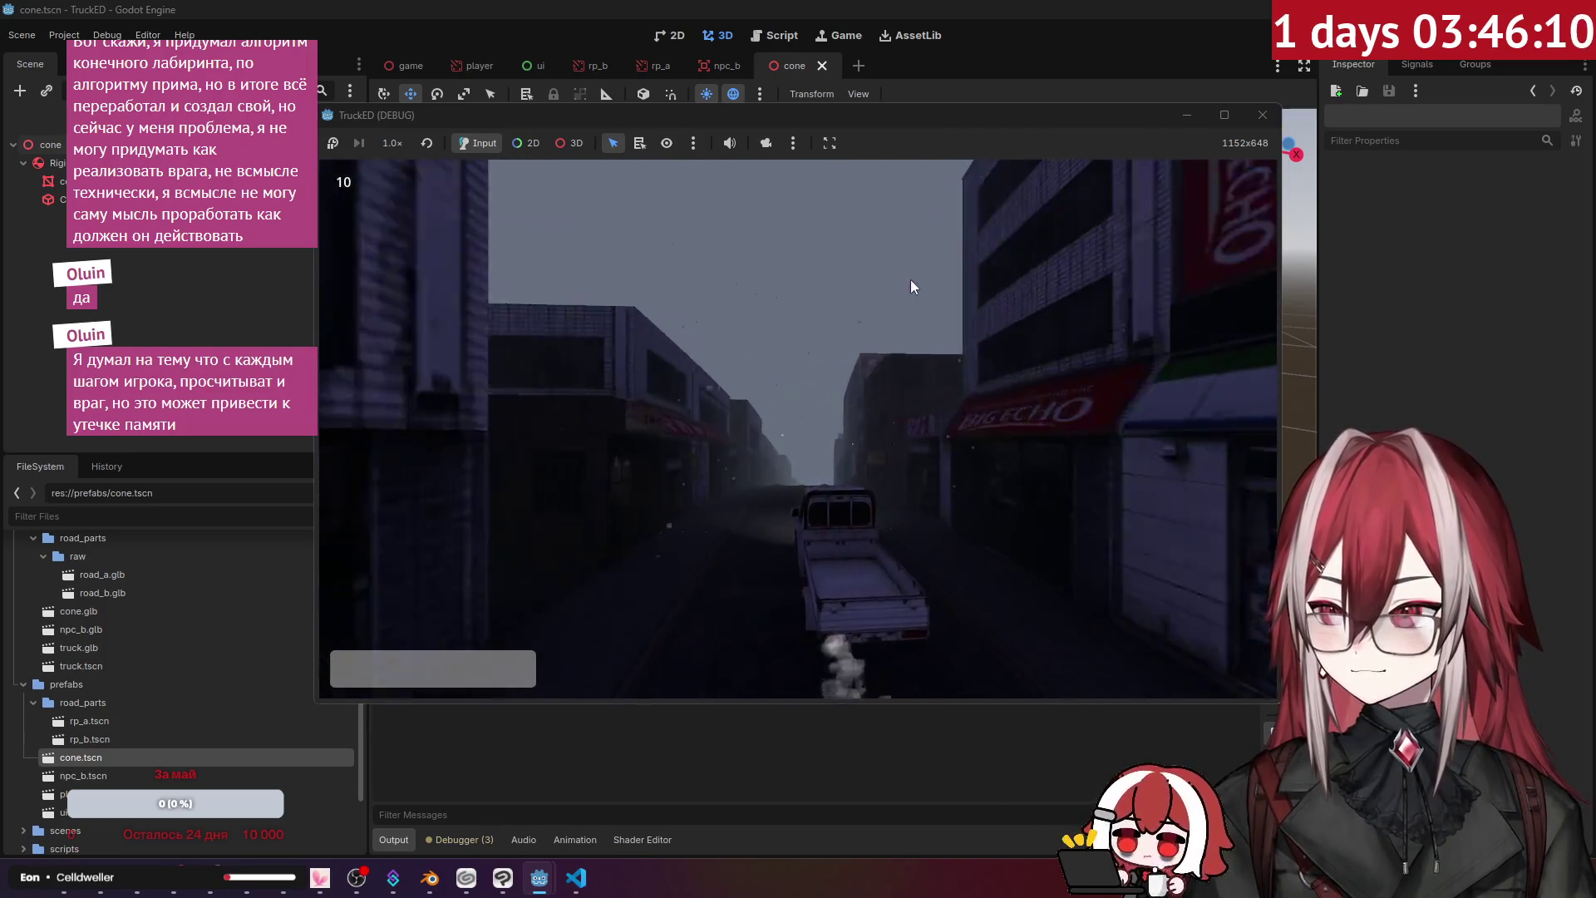
left_click(1262, 114)
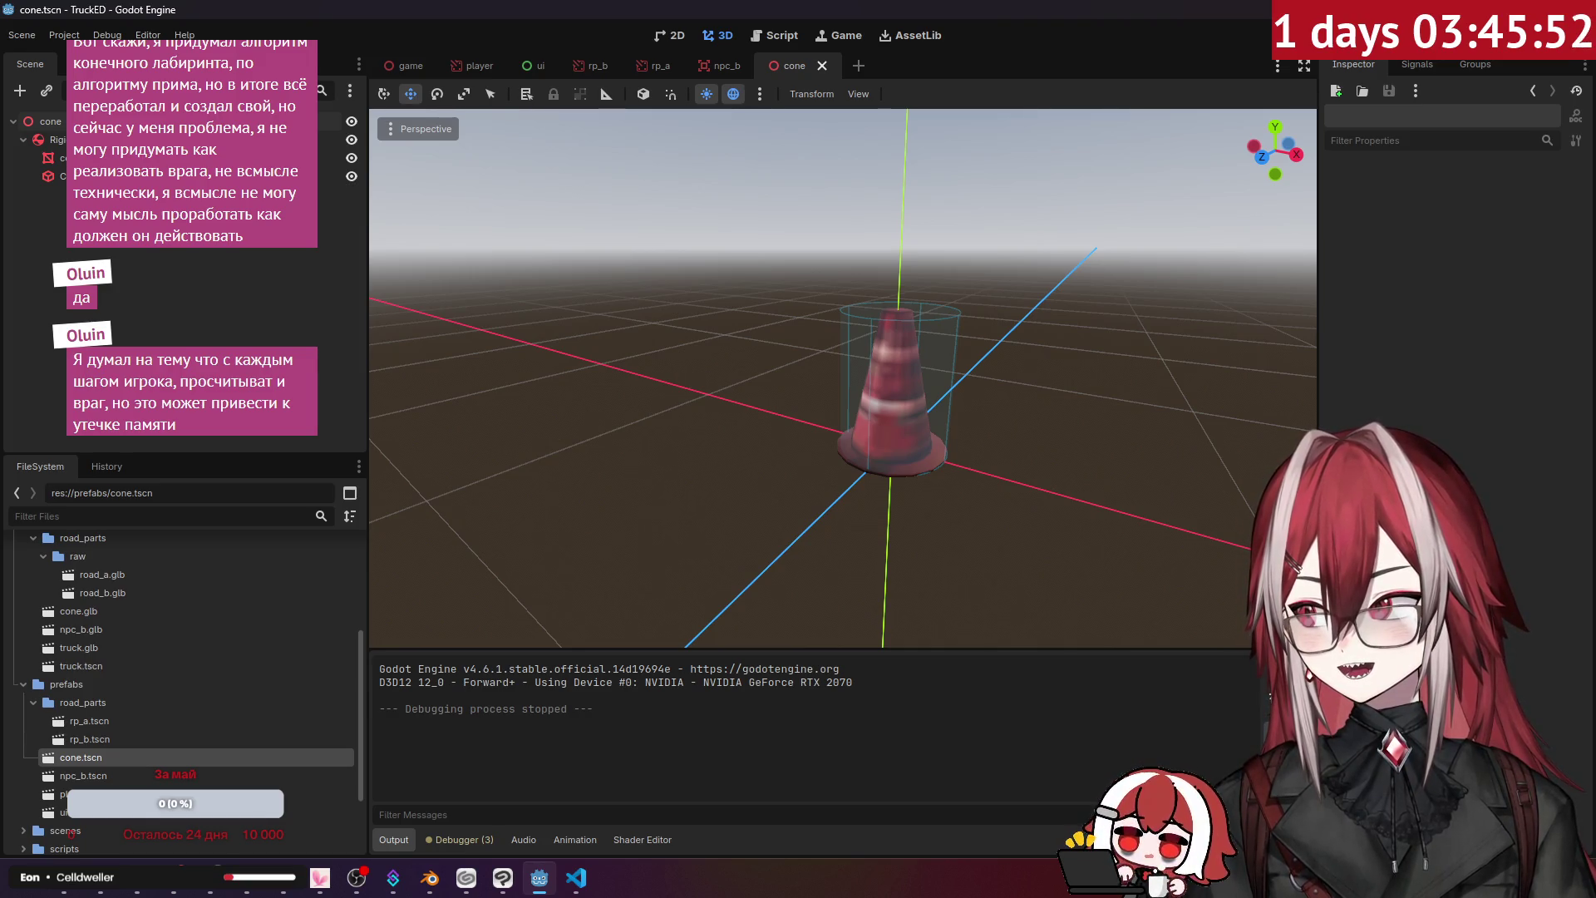
left_click(51, 139)
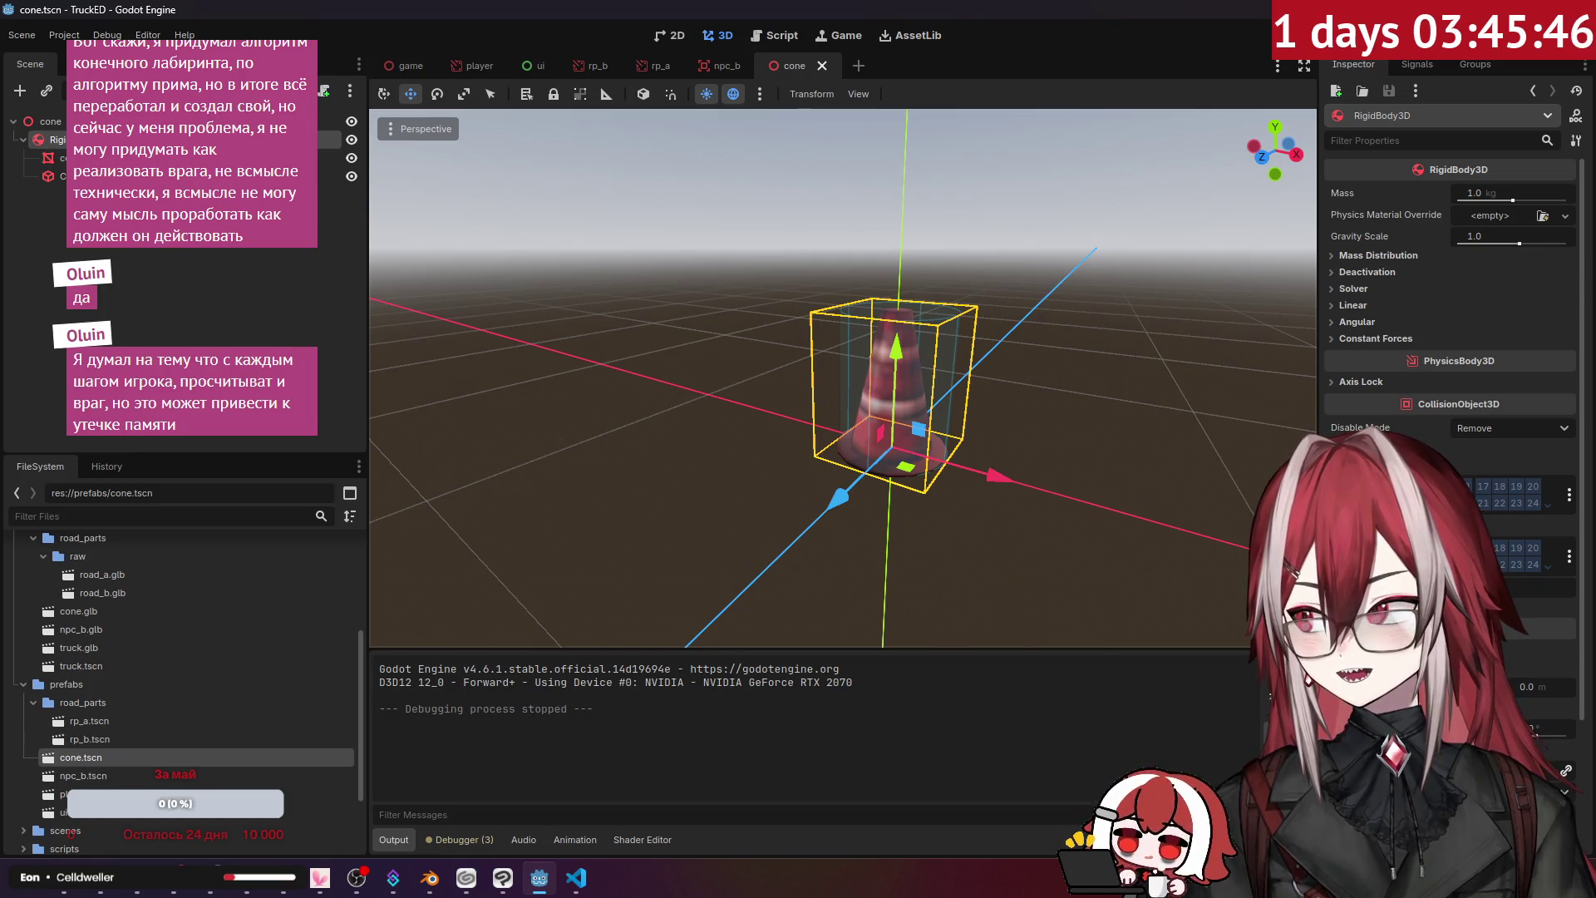
key("Escape")
key("F5")
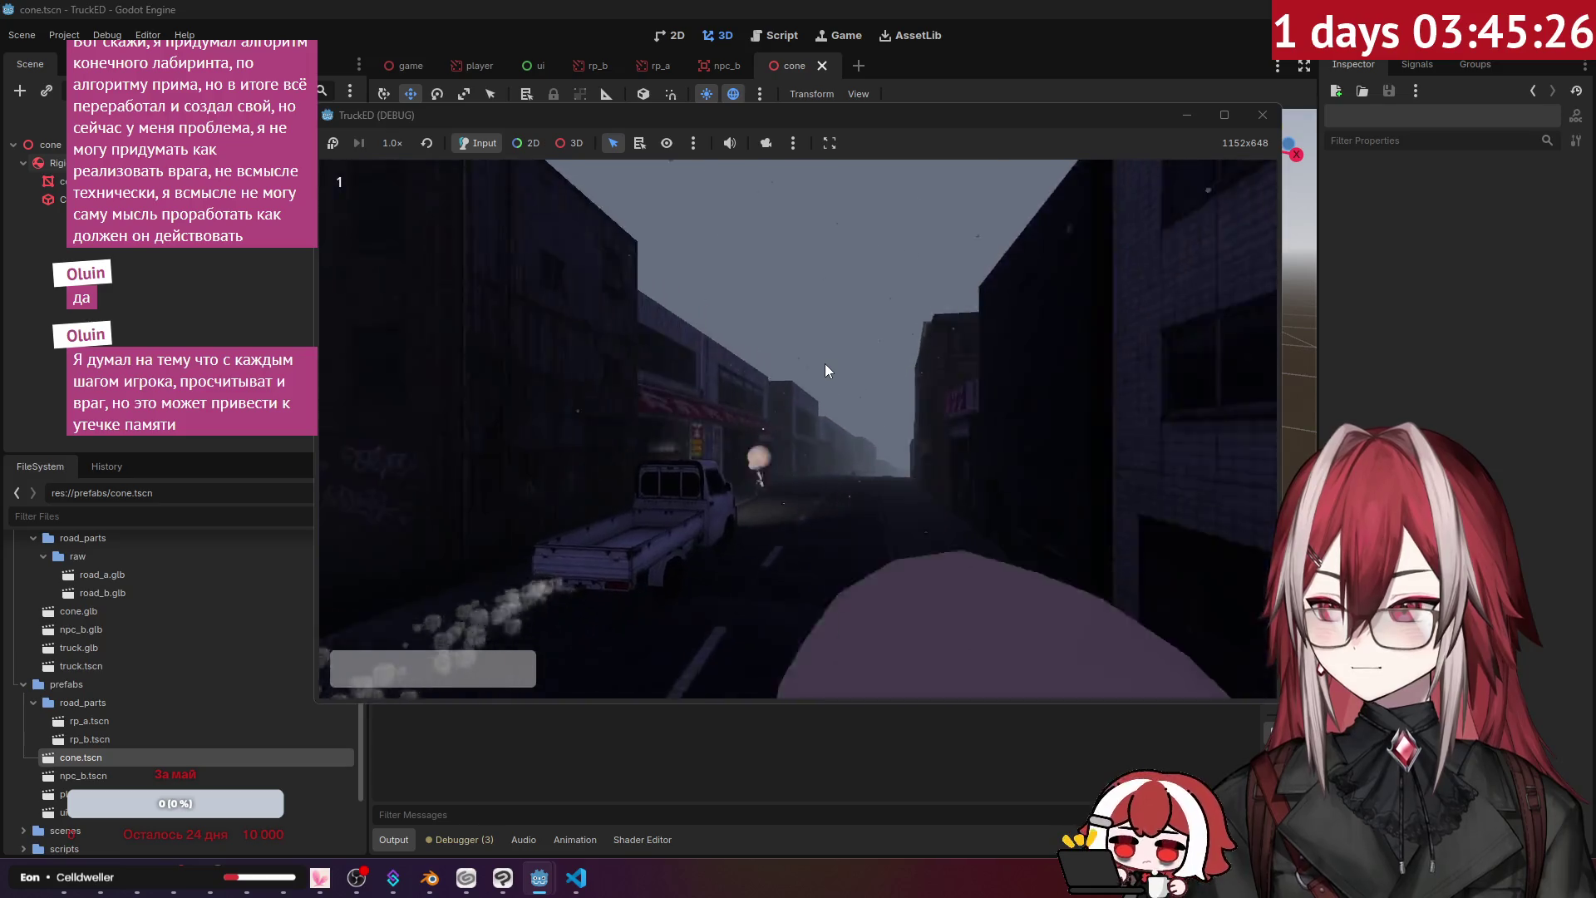
left_click(1263, 115)
left_click(54, 158)
key("Escape")
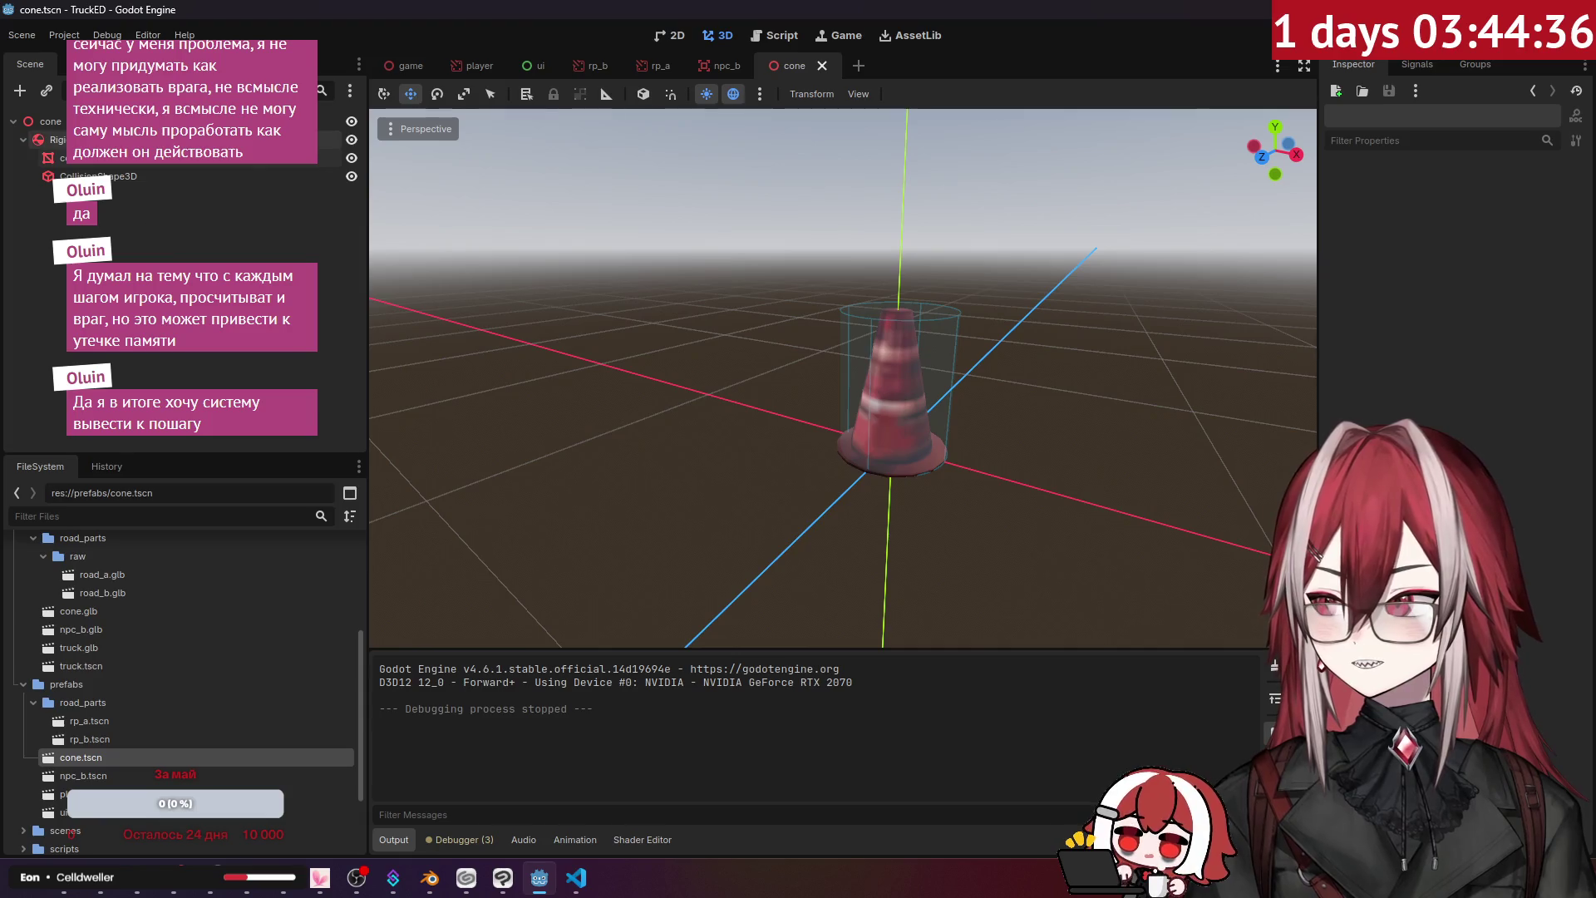
- Browse the RigidBody3D's Deactivation, Solver, Linear, Axis Lock and collision sections
left_click(55, 140)
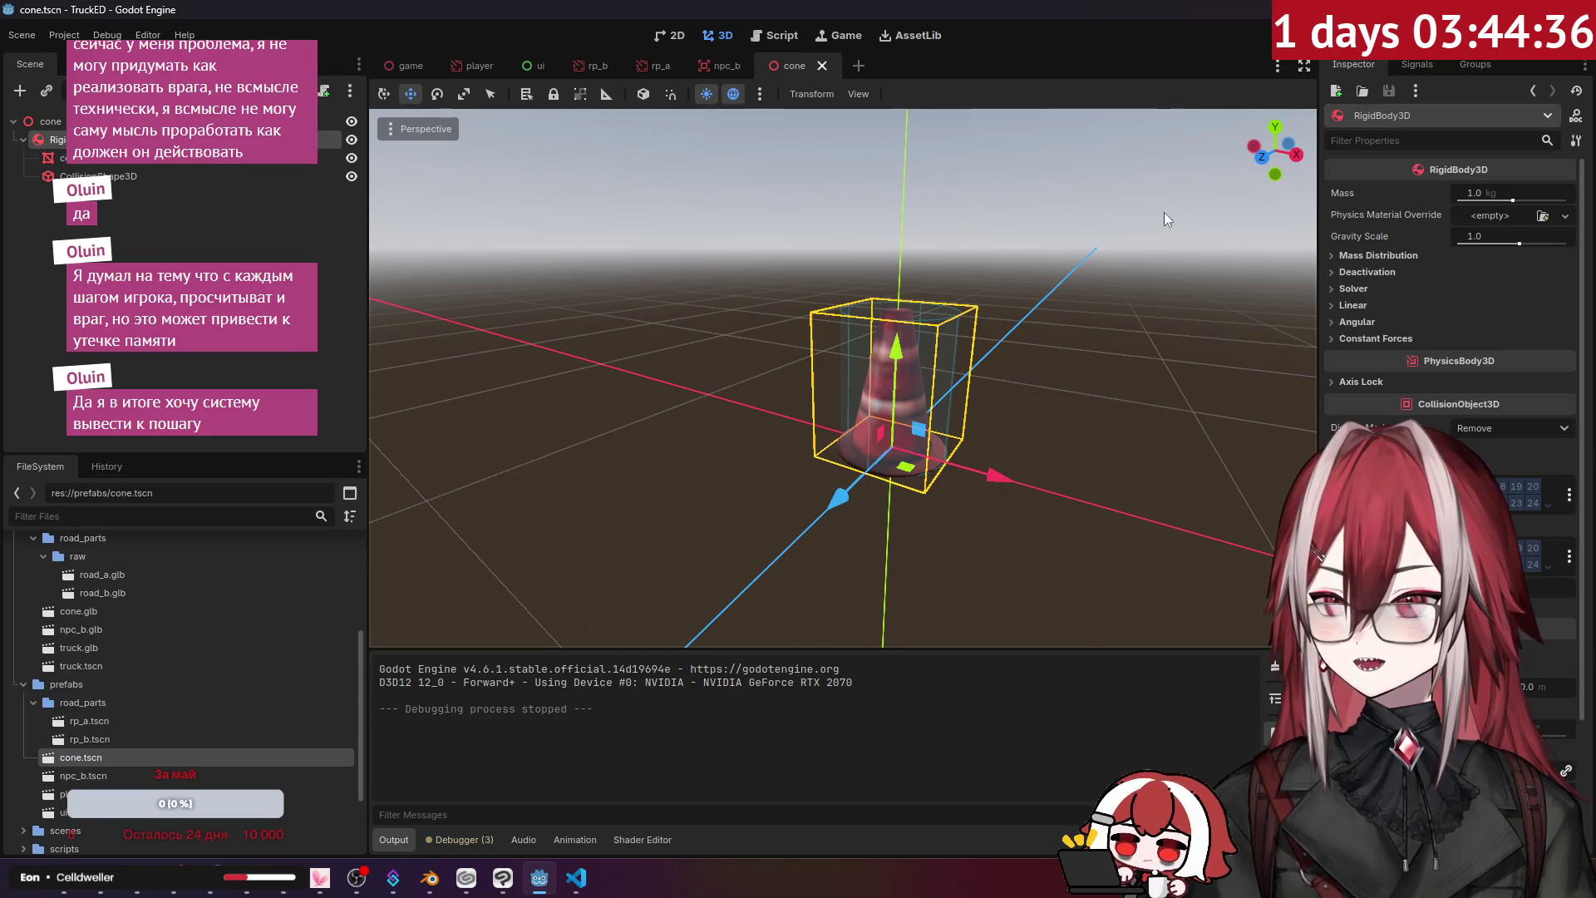
left_click(1378, 256)
left_click(1370, 270)
left_click(1370, 270)
left_click(1351, 289)
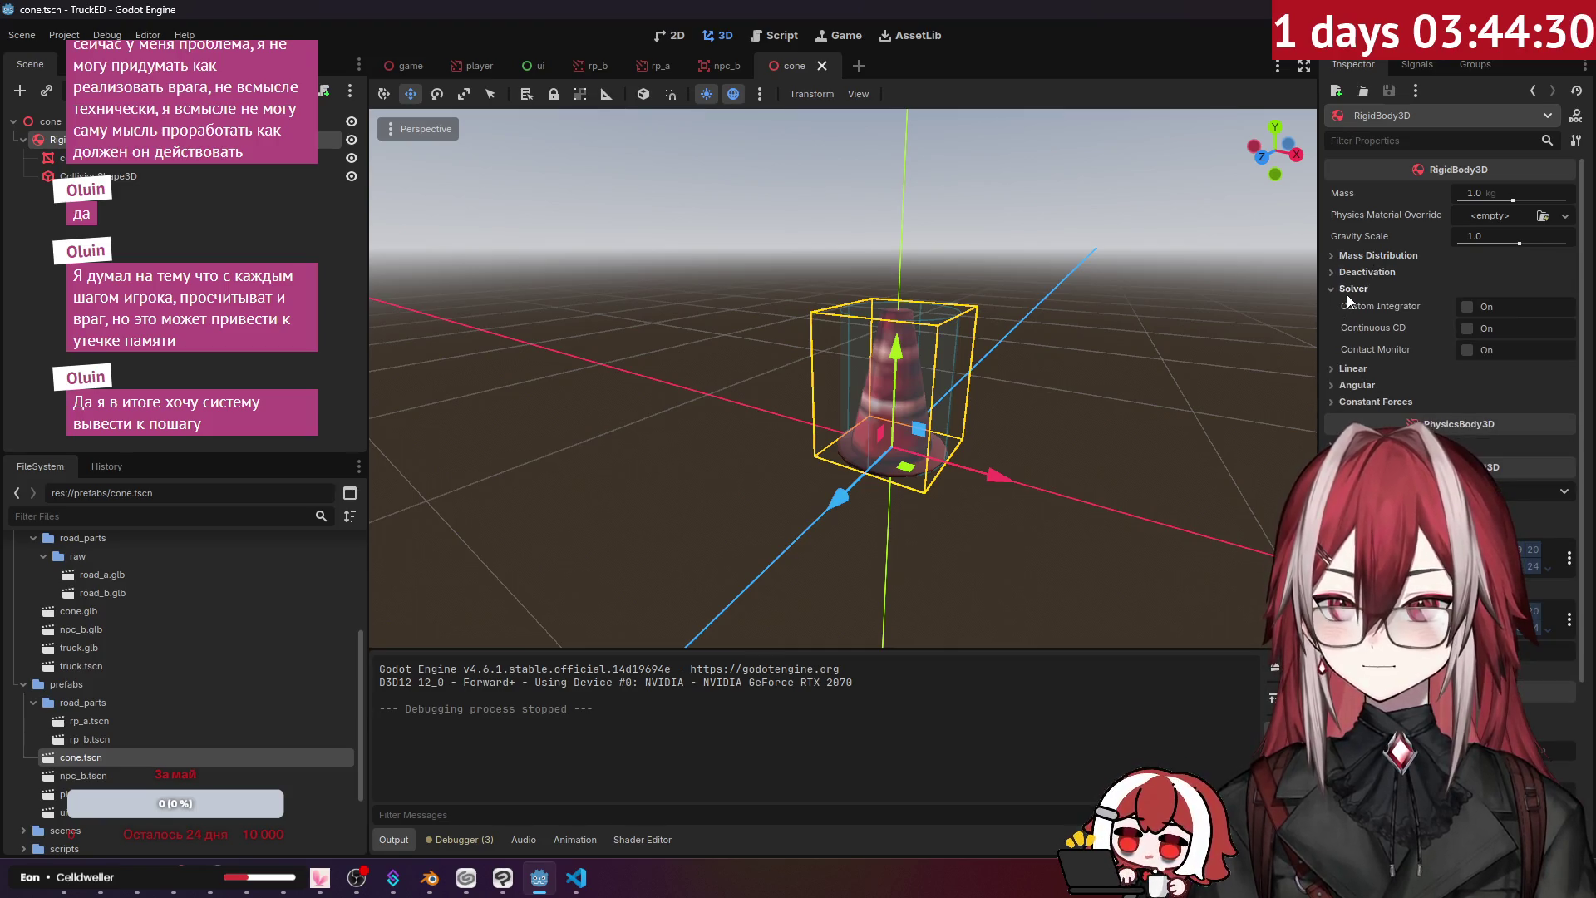
mouse_move(1401, 352)
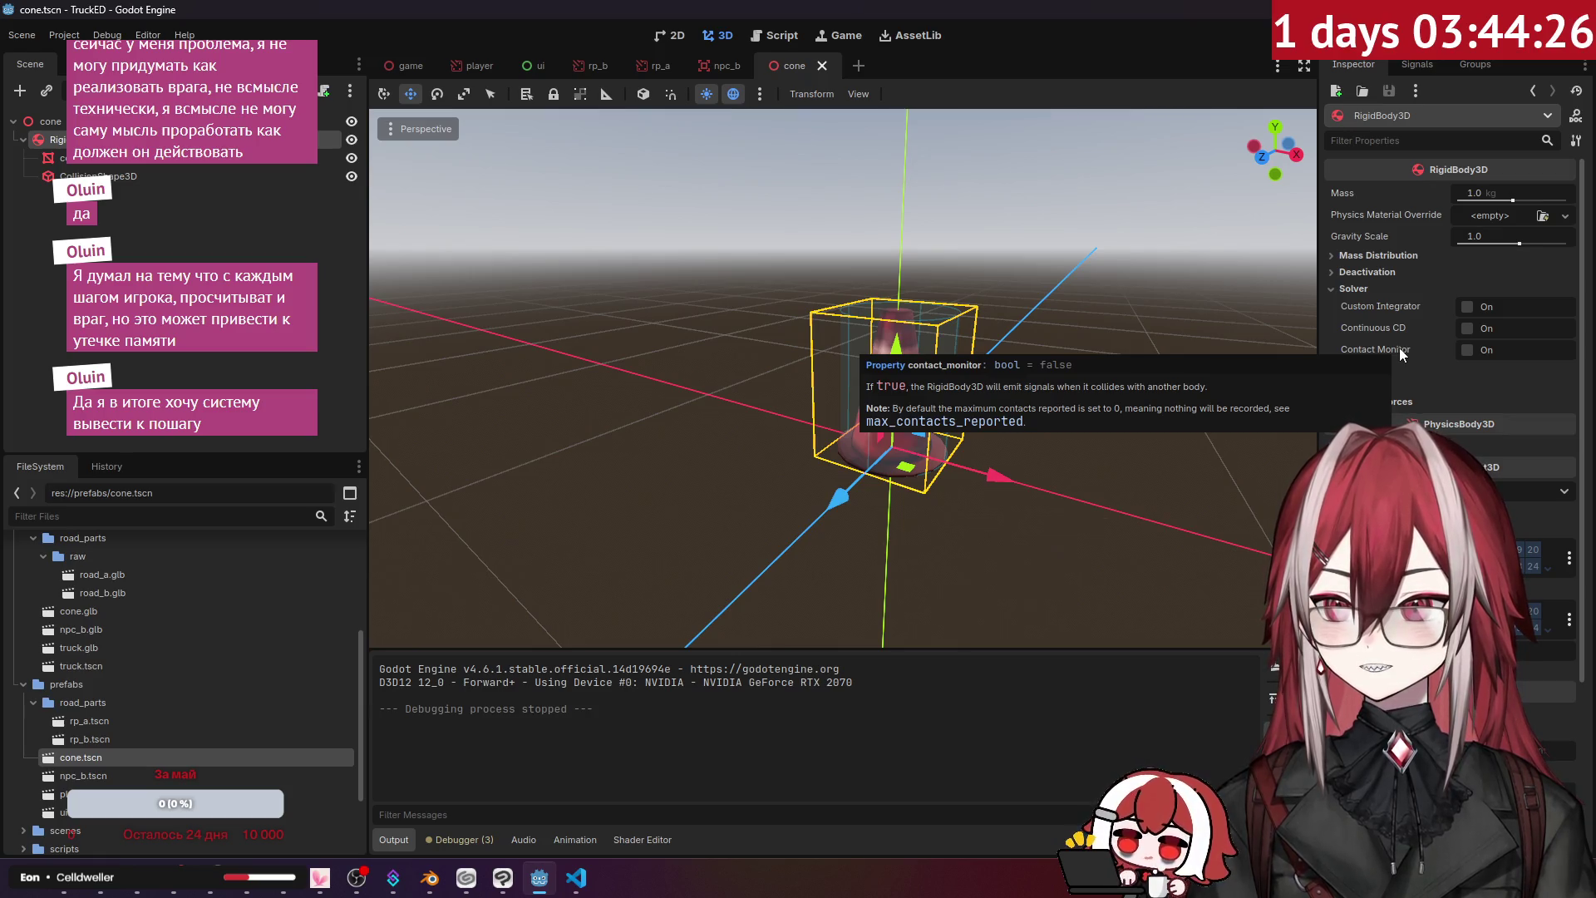
left_click(1394, 287)
left_click(1368, 304)
left_click(1368, 304)
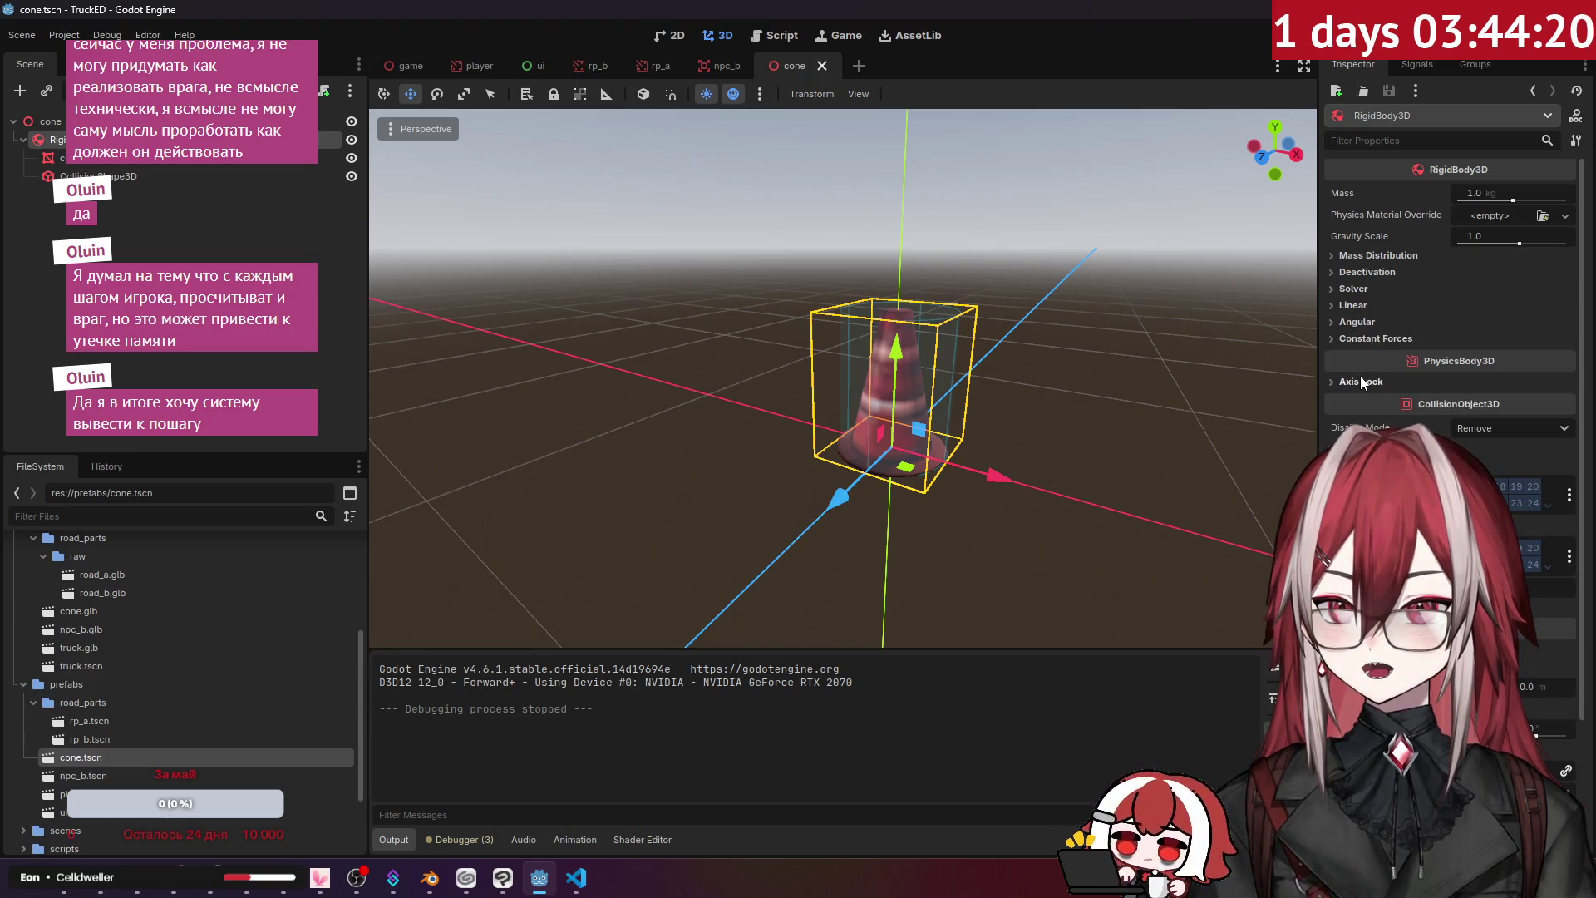
left_click(1360, 375)
left_click(1360, 375)
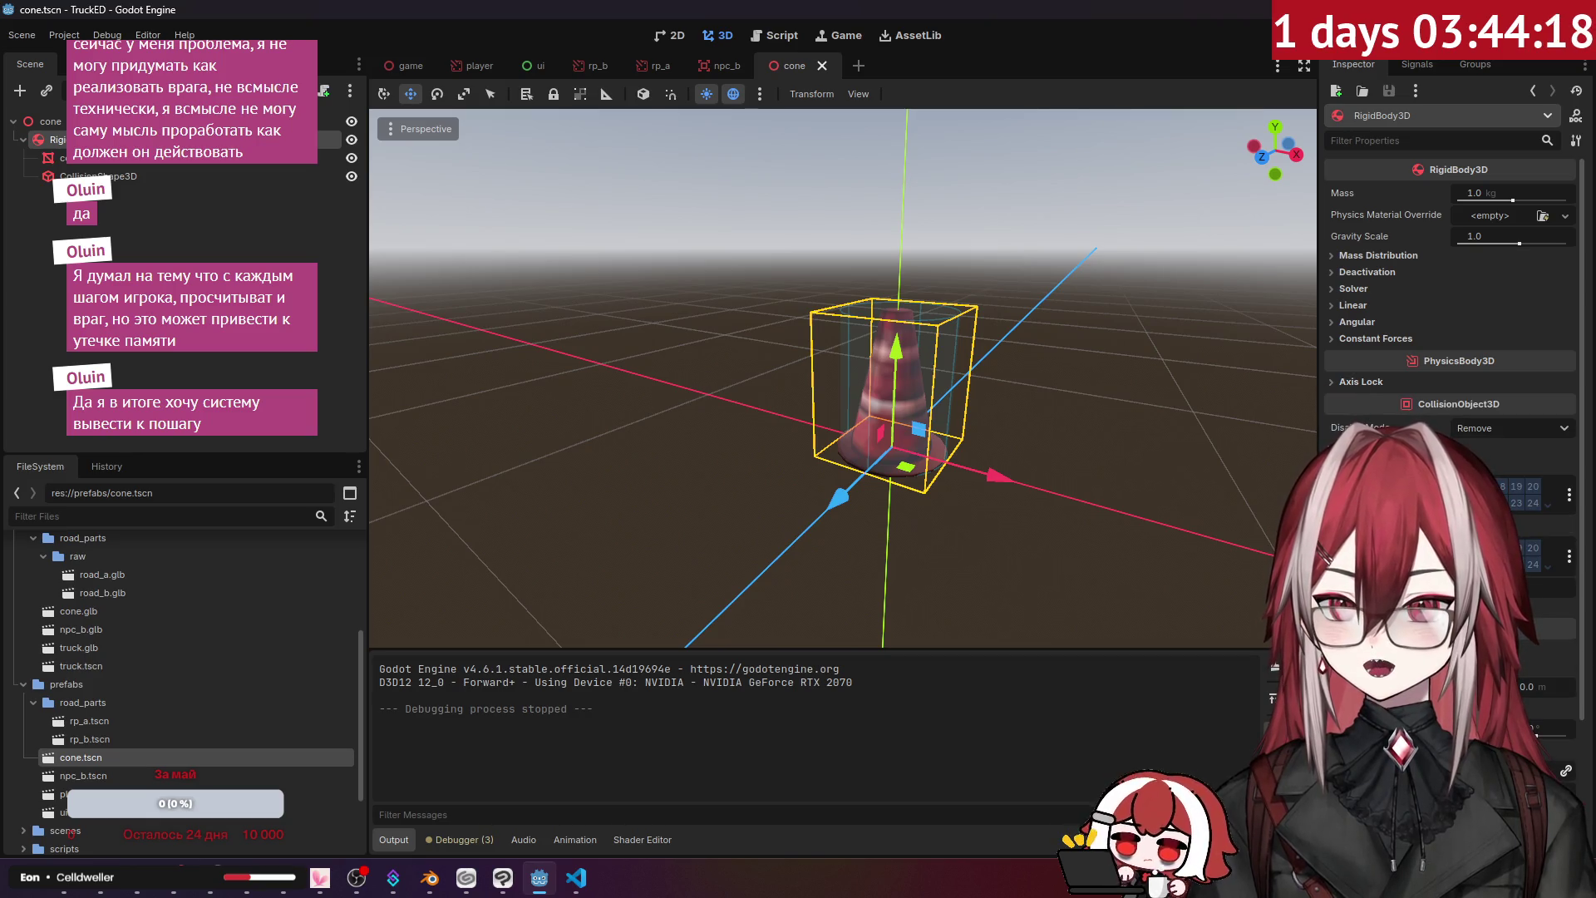
left_click(1346, 449)
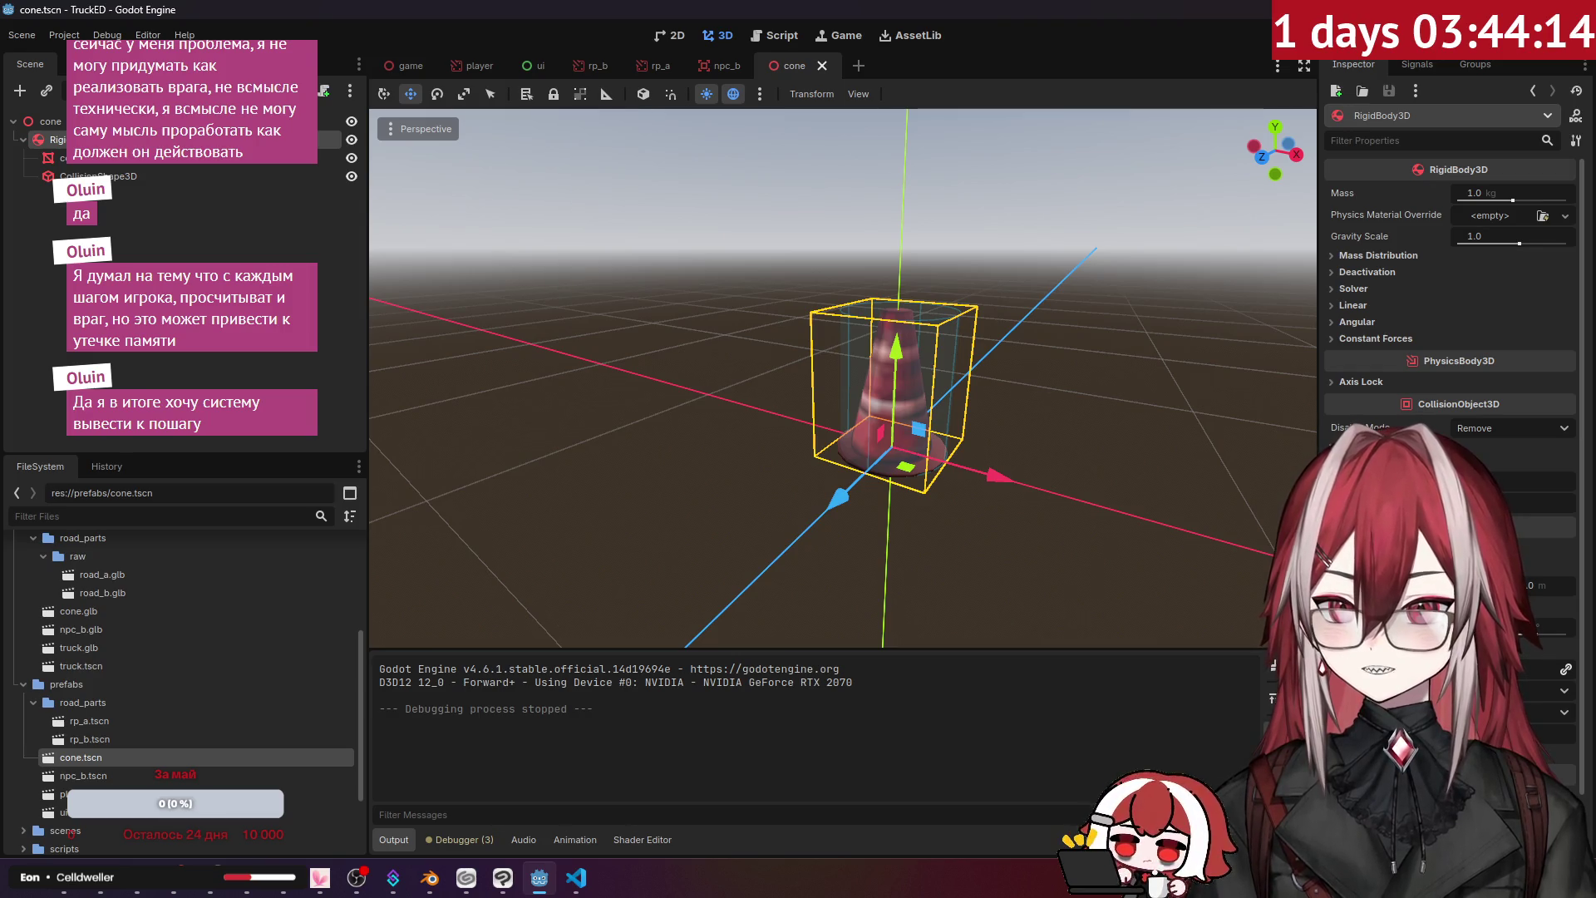
left_click(1346, 467)
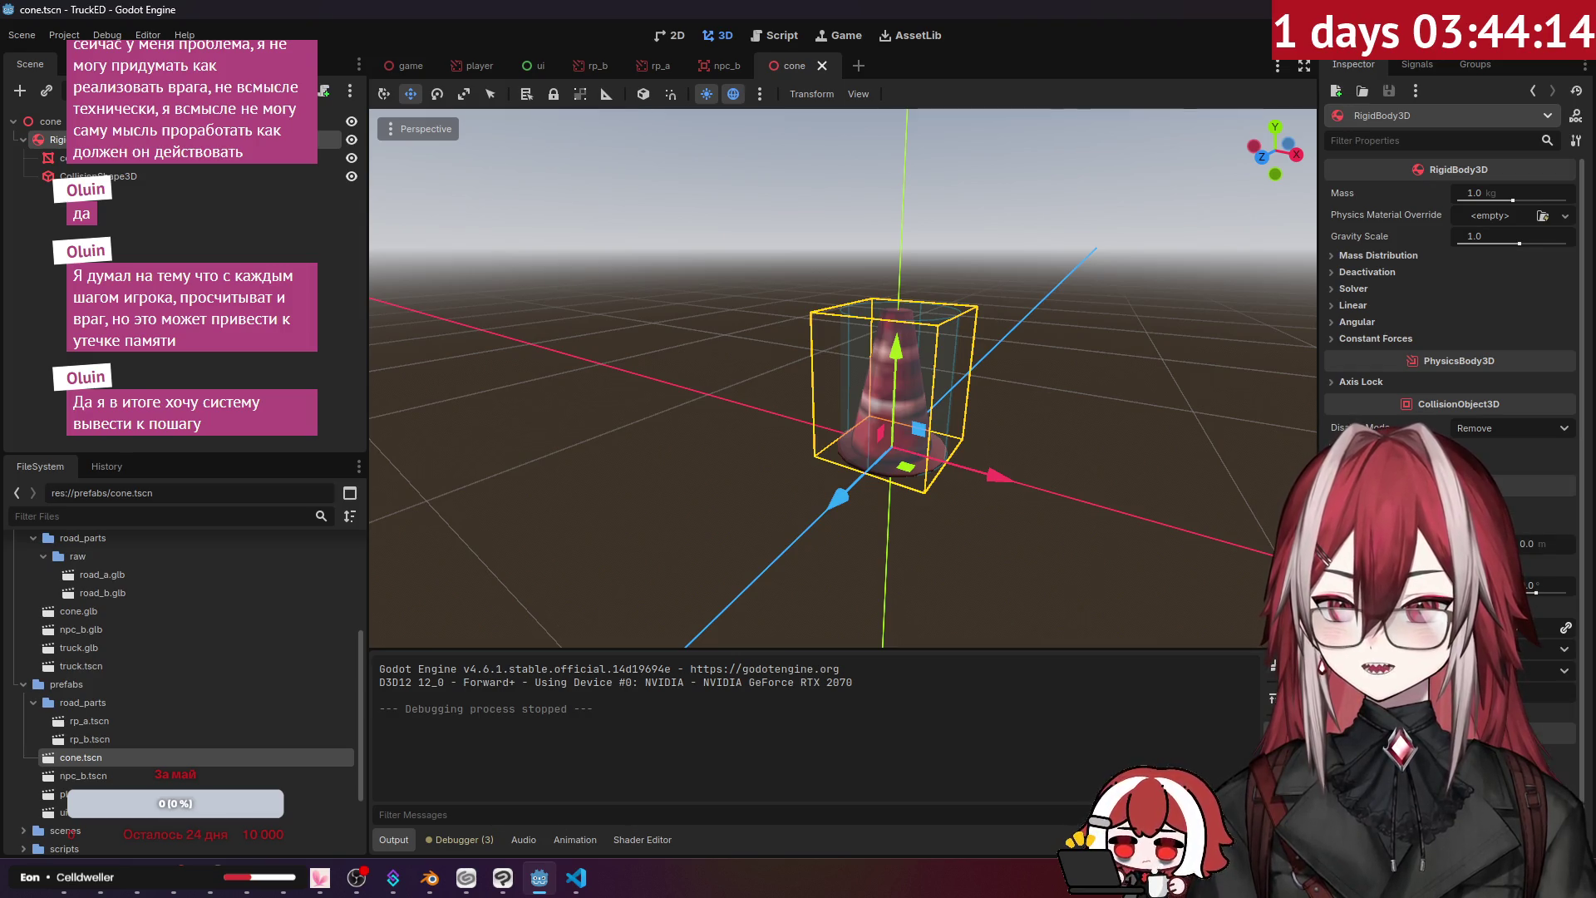
- Assign a New PhysicsMaterial as the body's Physics Material Override and expand it
left_click(1376, 257)
left_click(1376, 257)
left_click(1381, 258)
left_click(1384, 256)
left_click(1529, 216)
left_click(1529, 256)
left_click(1524, 217)
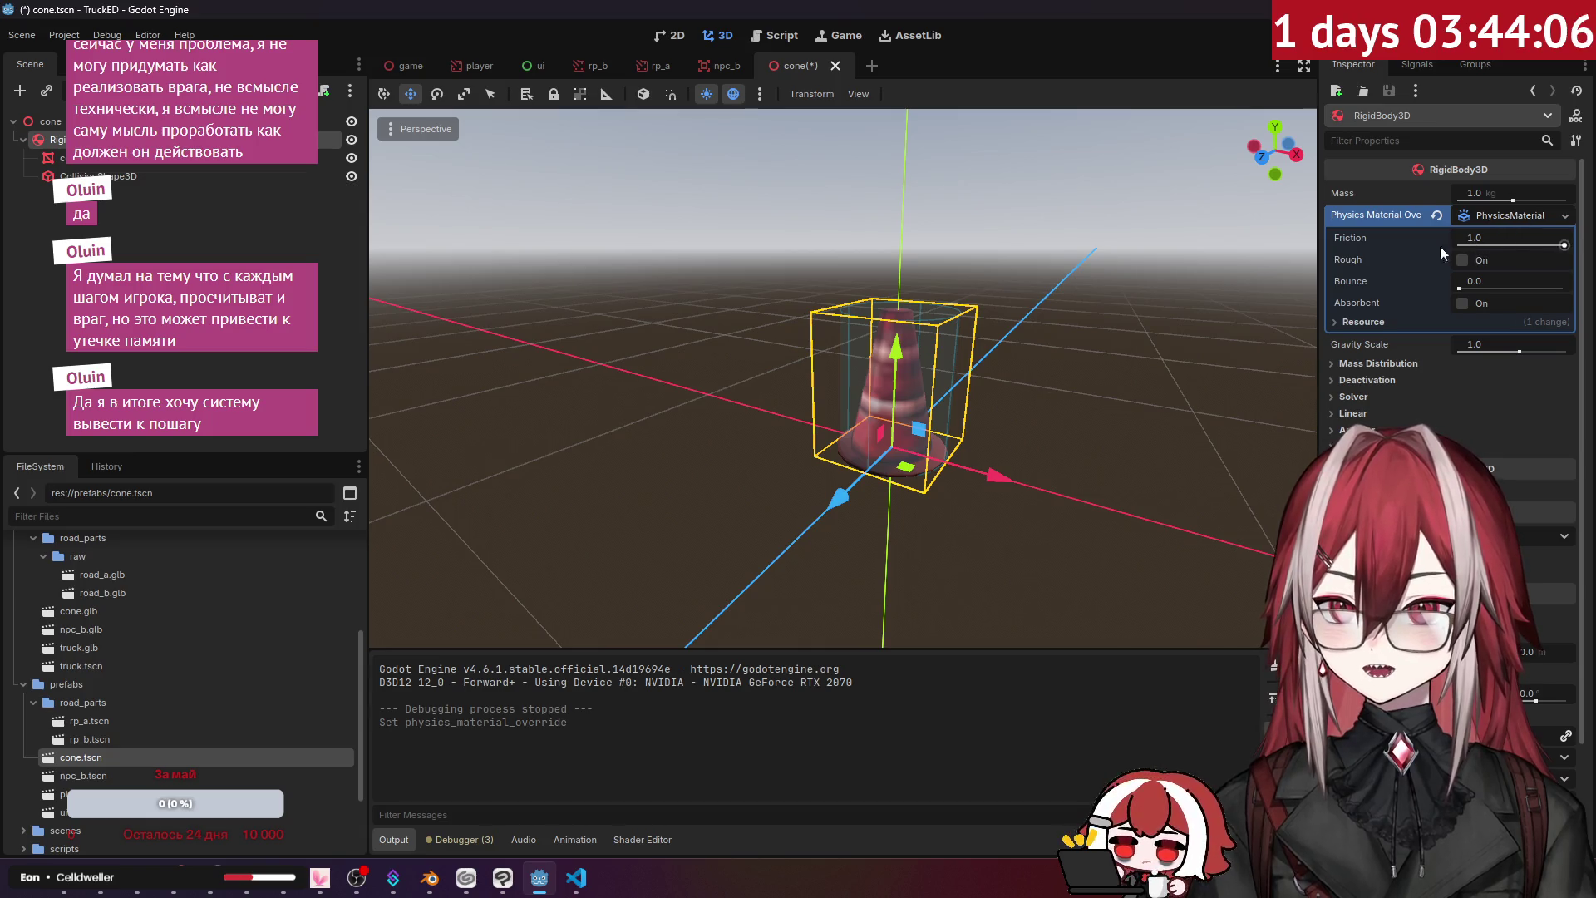
- Enable Rough on the cone's PhysicsMaterial, then save and run the game with F5
mouse_move(1349, 256)
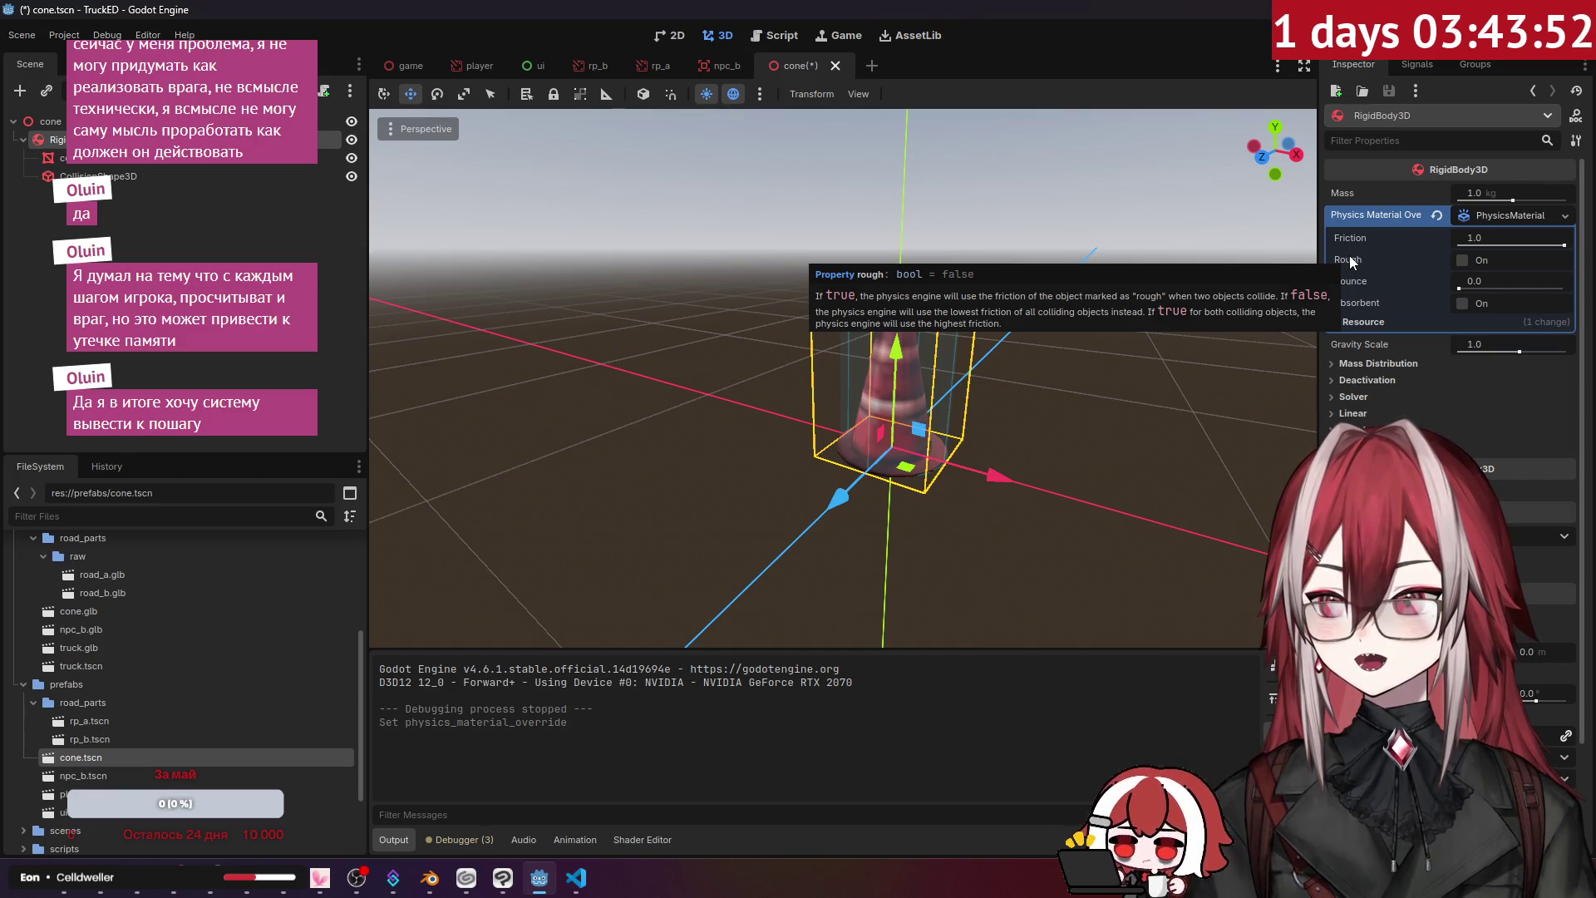
left_click(1468, 266)
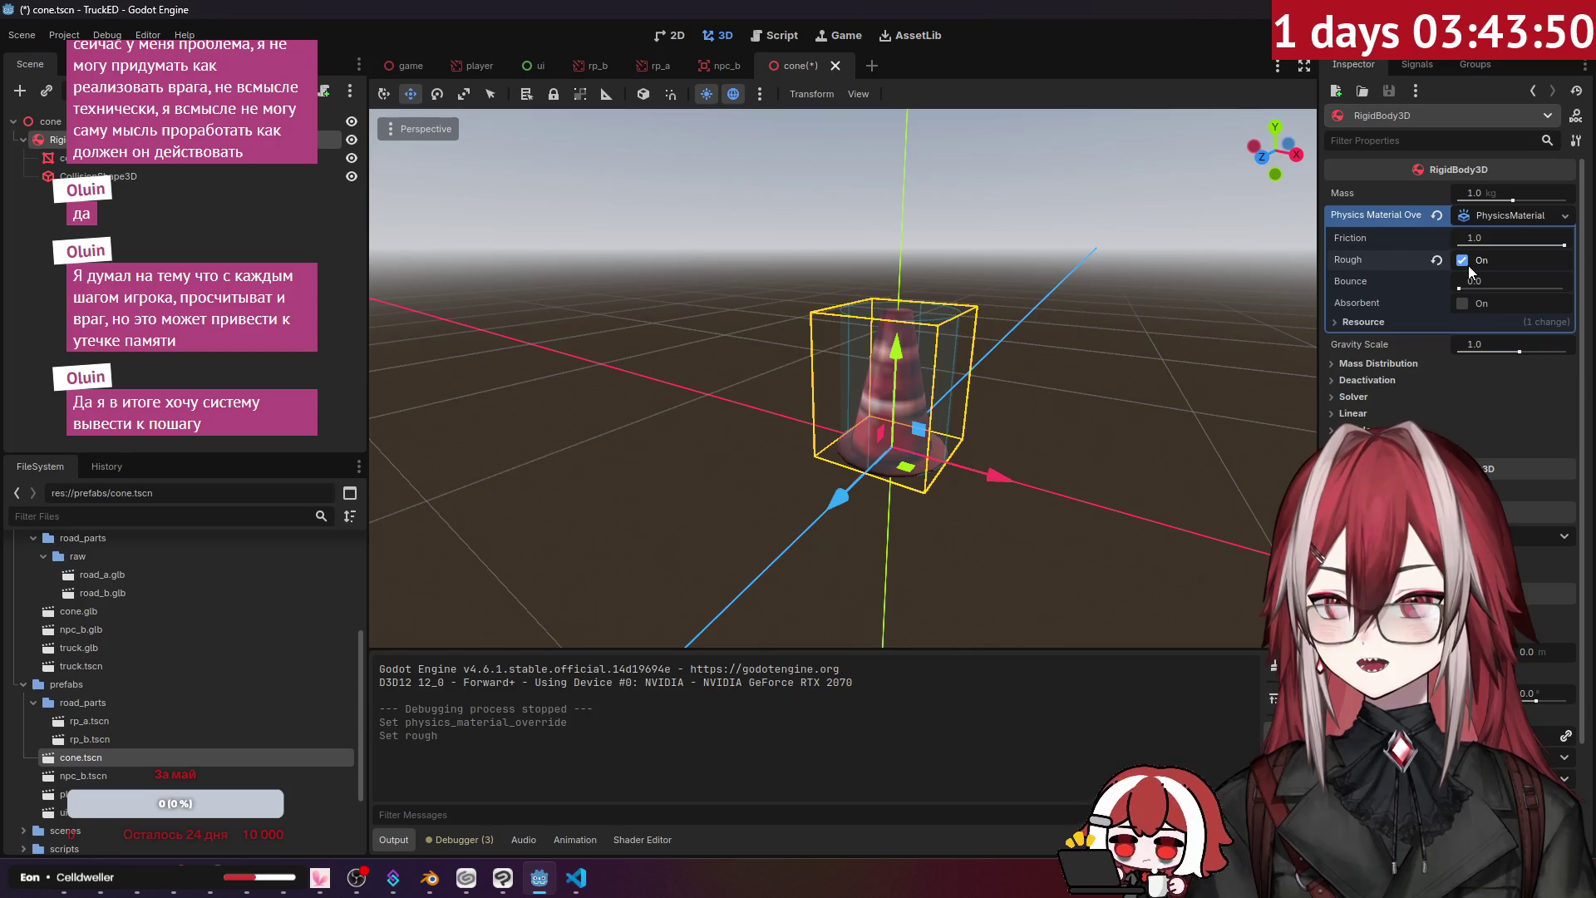
mouse_move(1375, 306)
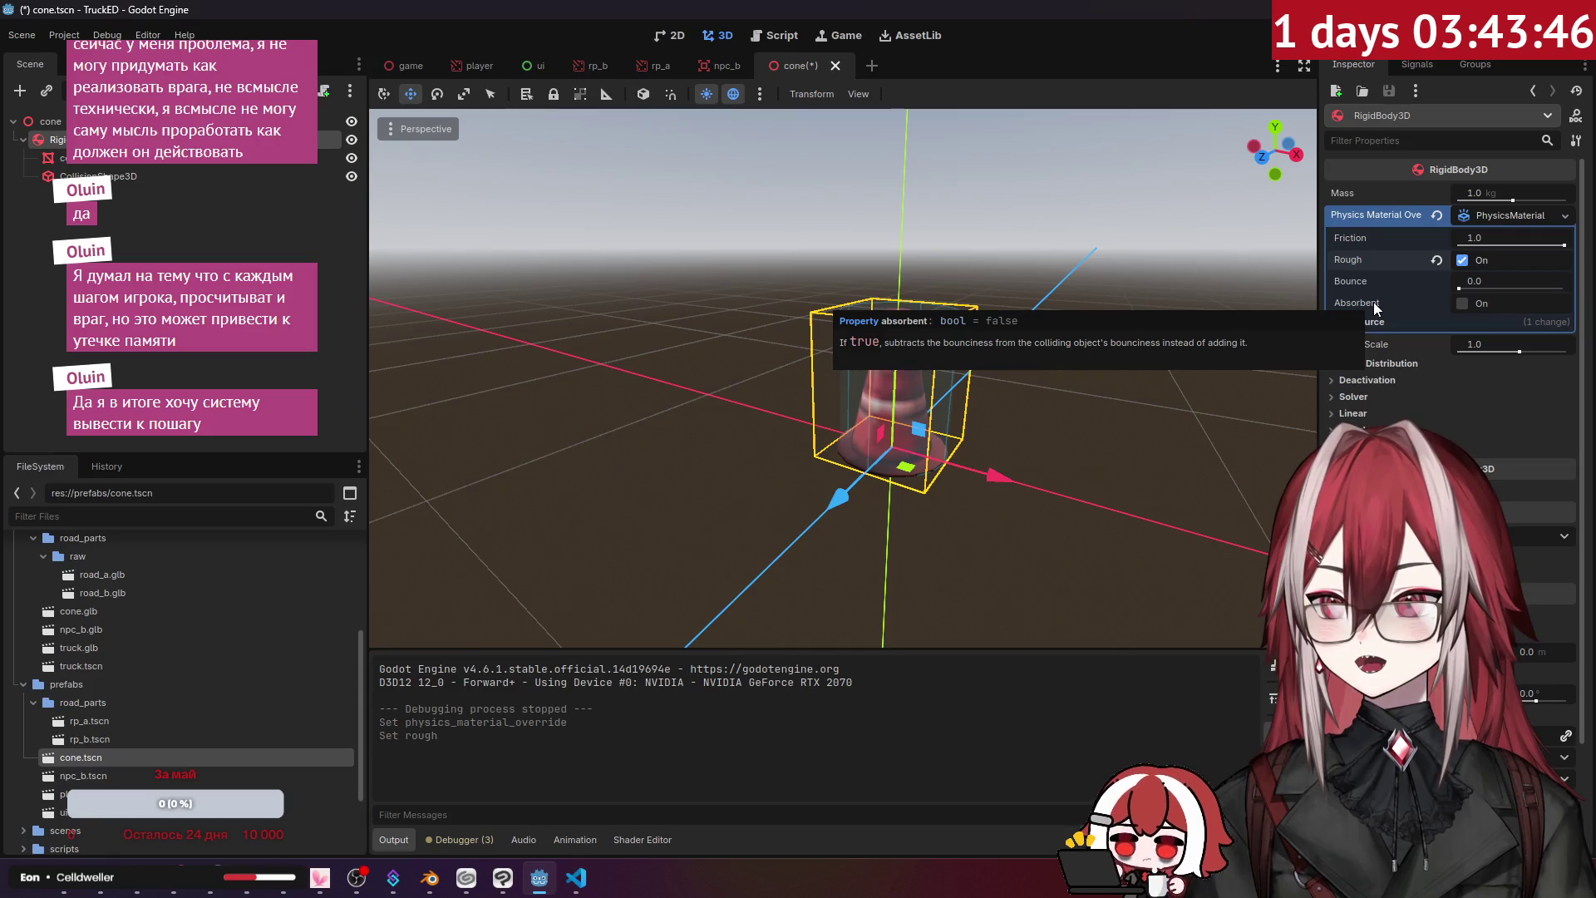
key("F5")
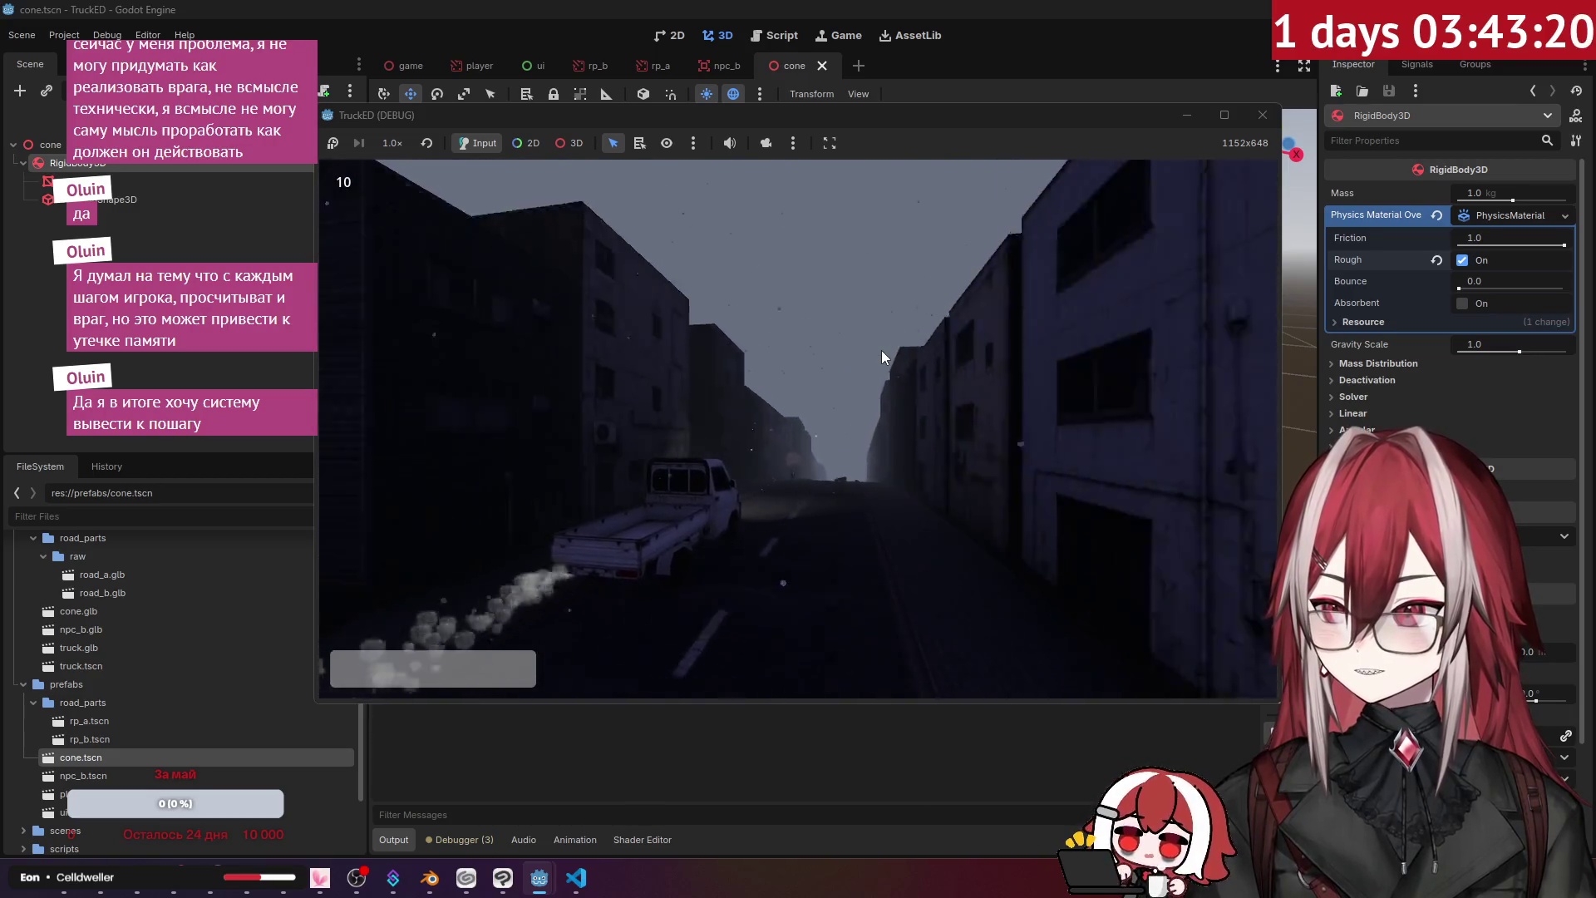
- Close the TruckED debug window to stop the test run and return to the editor
left_click(1262, 114)
left_click(1462, 260)
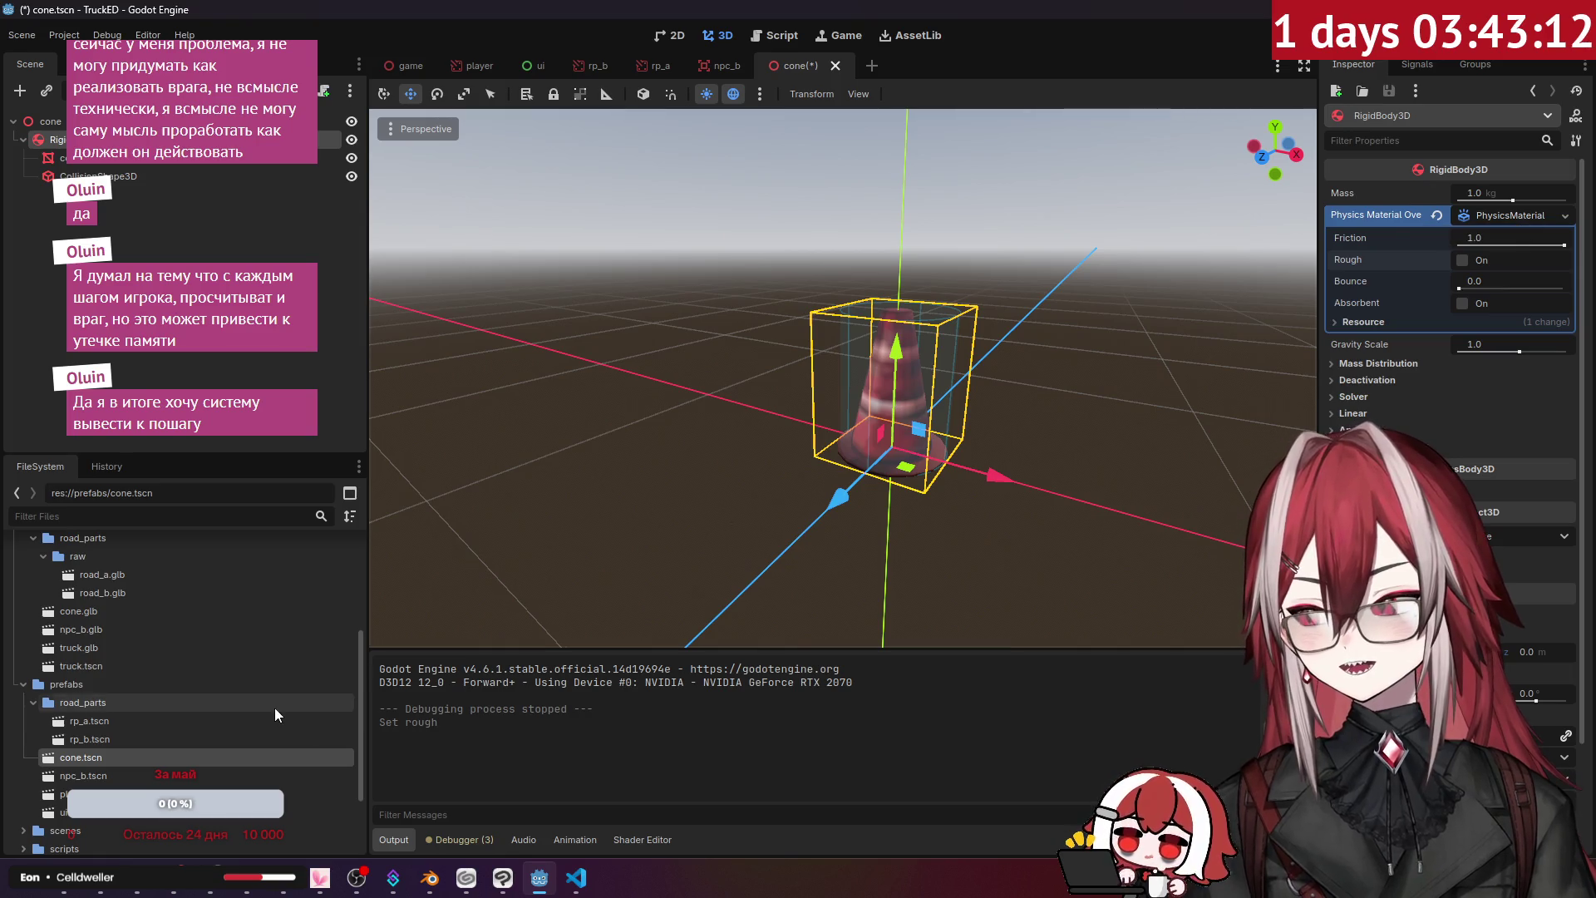
left_click(114, 890)
- Look over the road_part.gd script in VS Code, then return to Godot
left_click(114, 890)
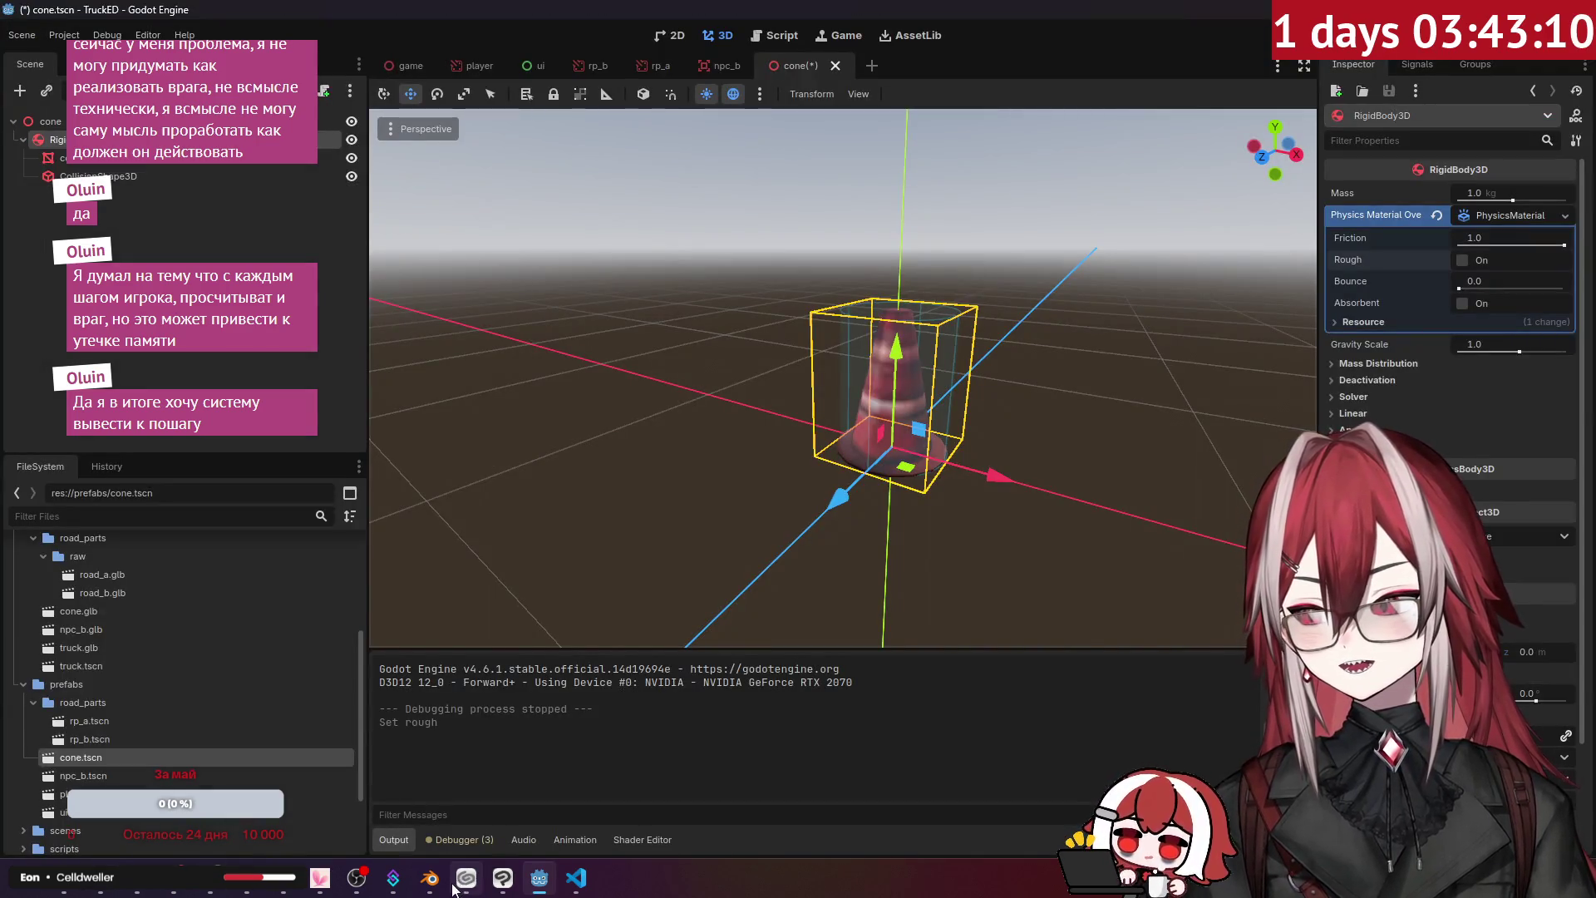
left_click(576, 878)
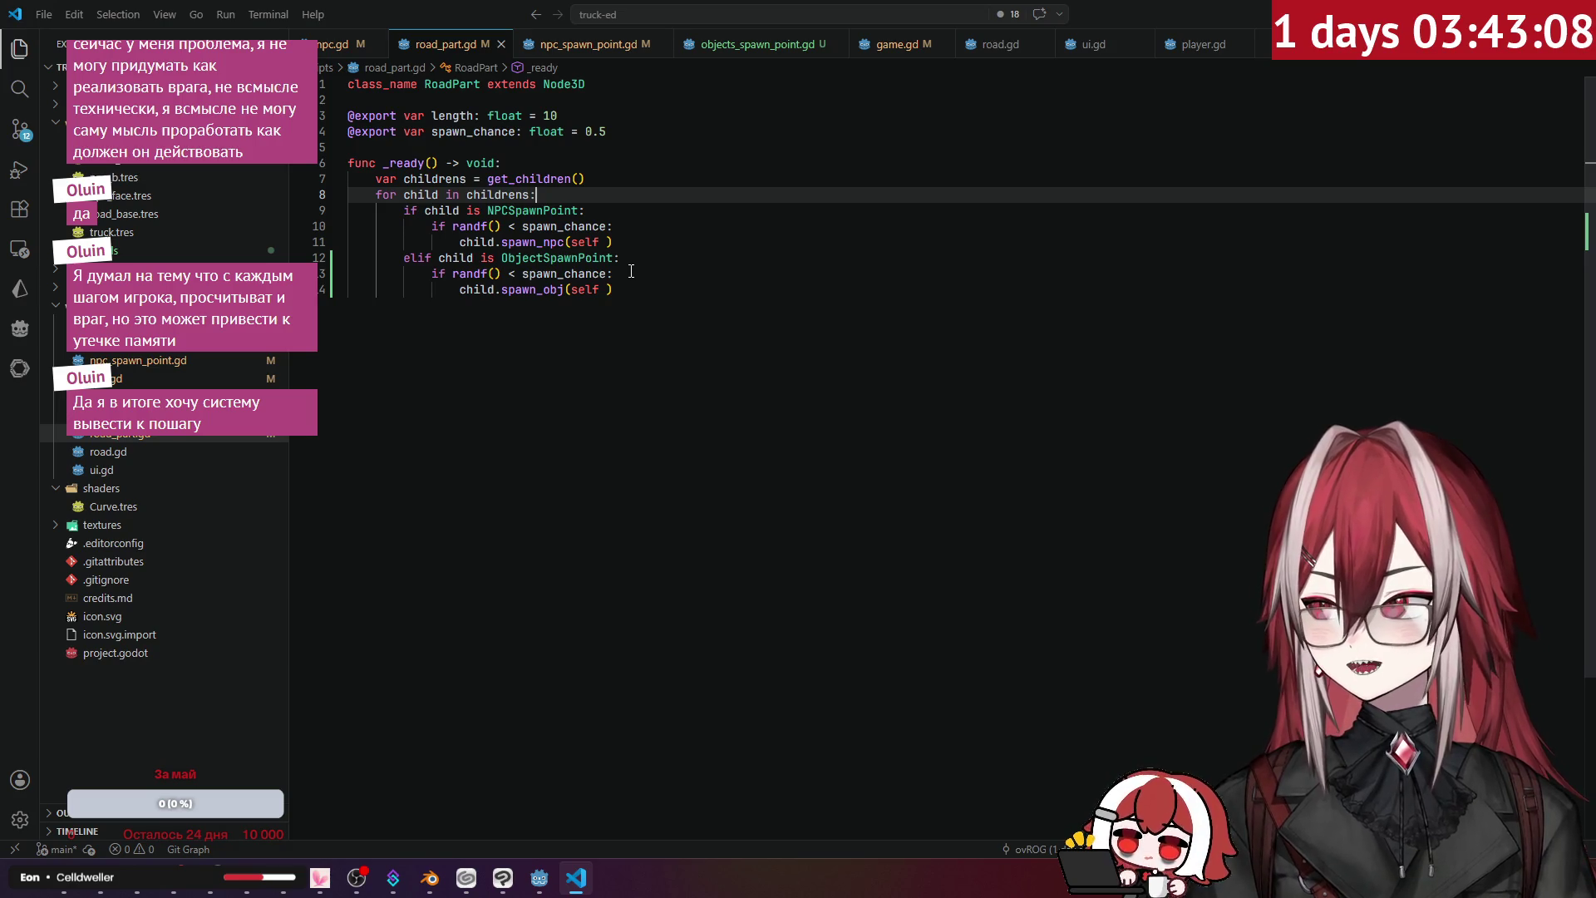
left_click(451, 422)
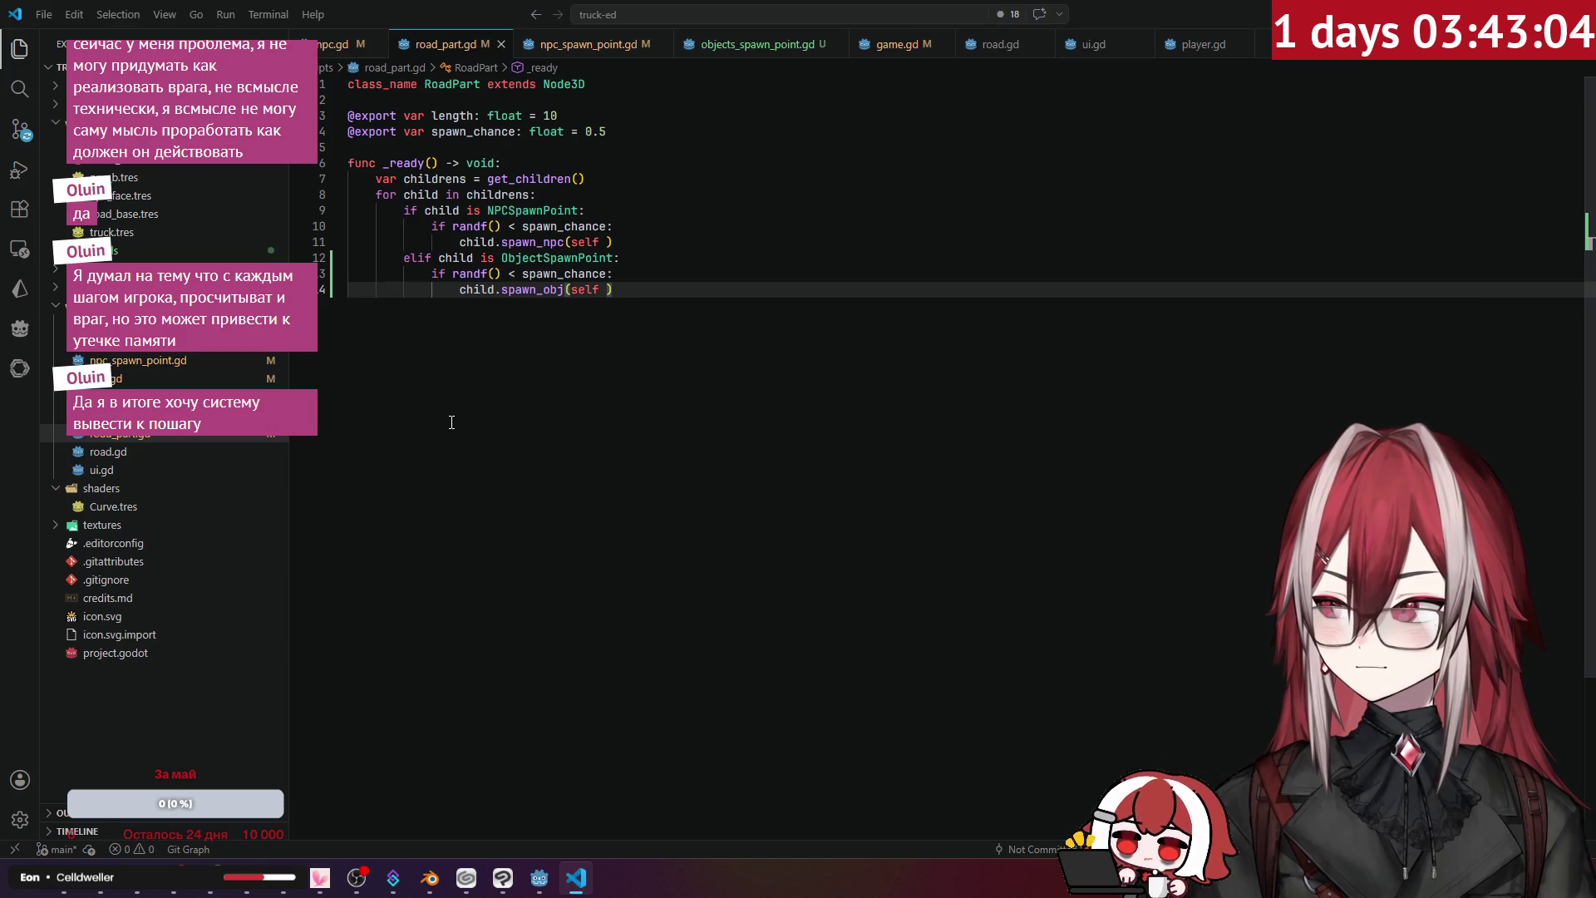
key("alt+Tab")
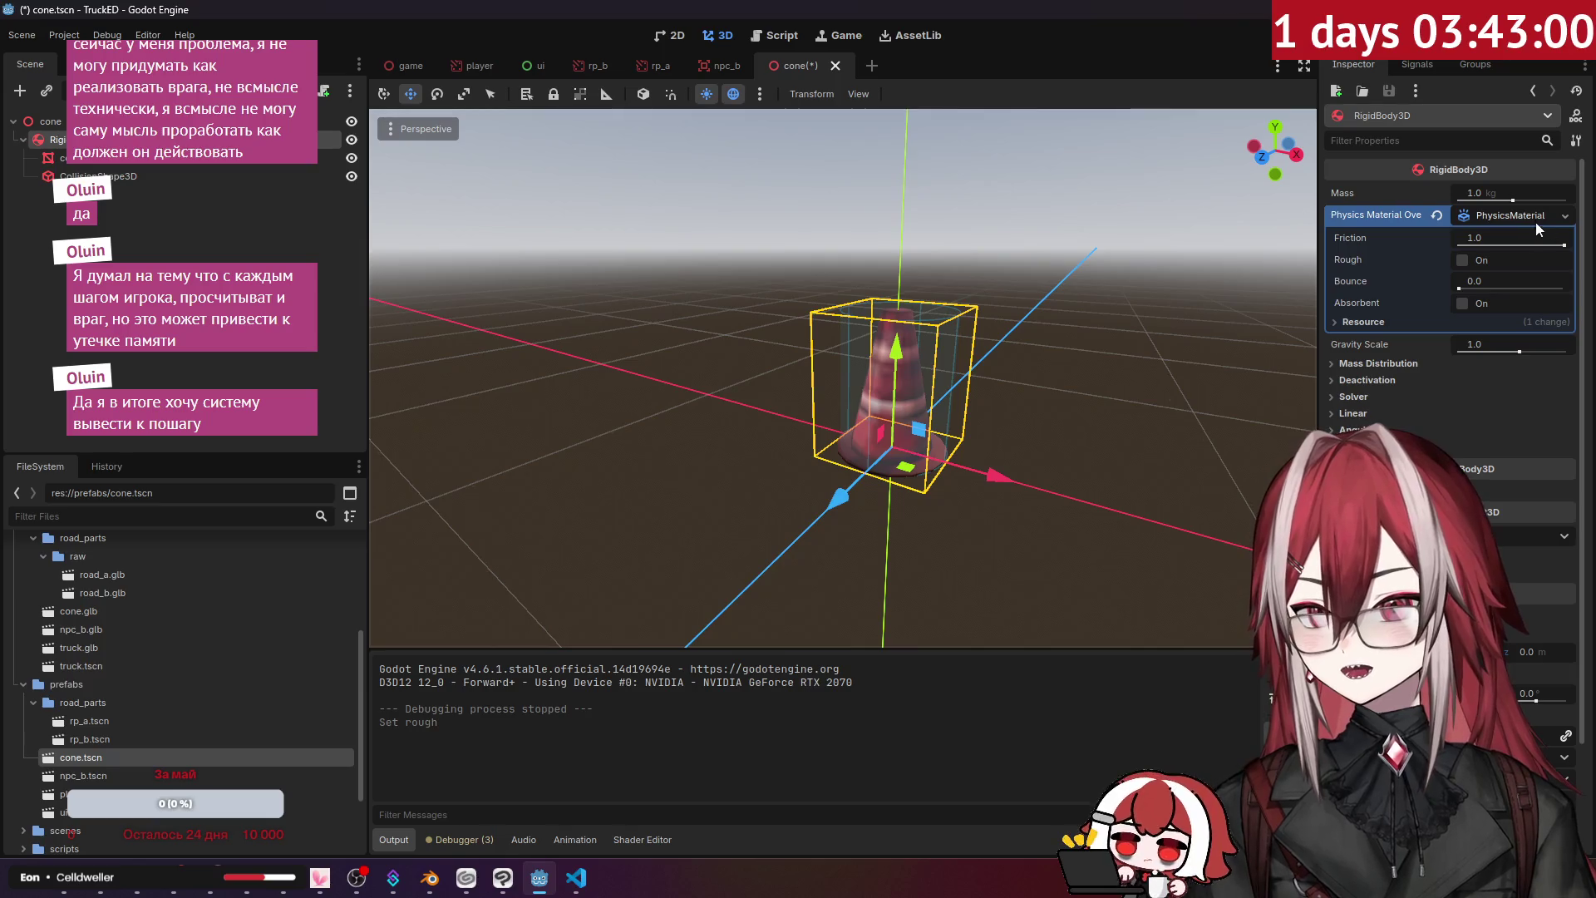
- Review the RigidBody3D's linear and deactivation settings, keeping Freeze Mode as Static
left_click(1540, 216)
left_click(1380, 254)
left_click(1380, 255)
left_click(1360, 302)
left_click(1359, 305)
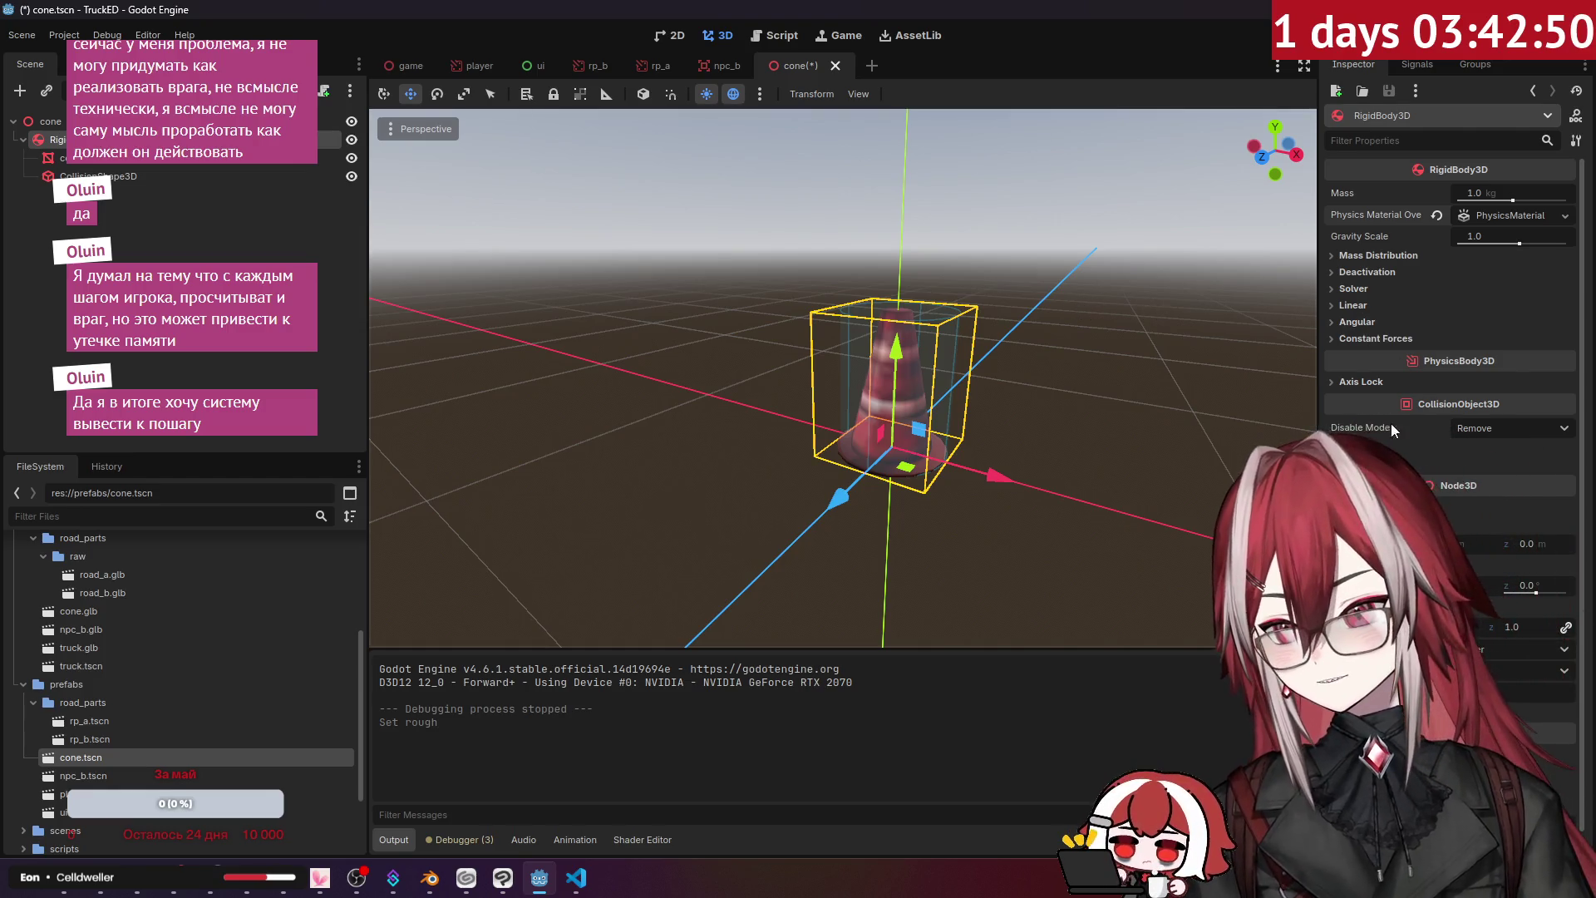
left_click(1365, 306)
left_click(1365, 308)
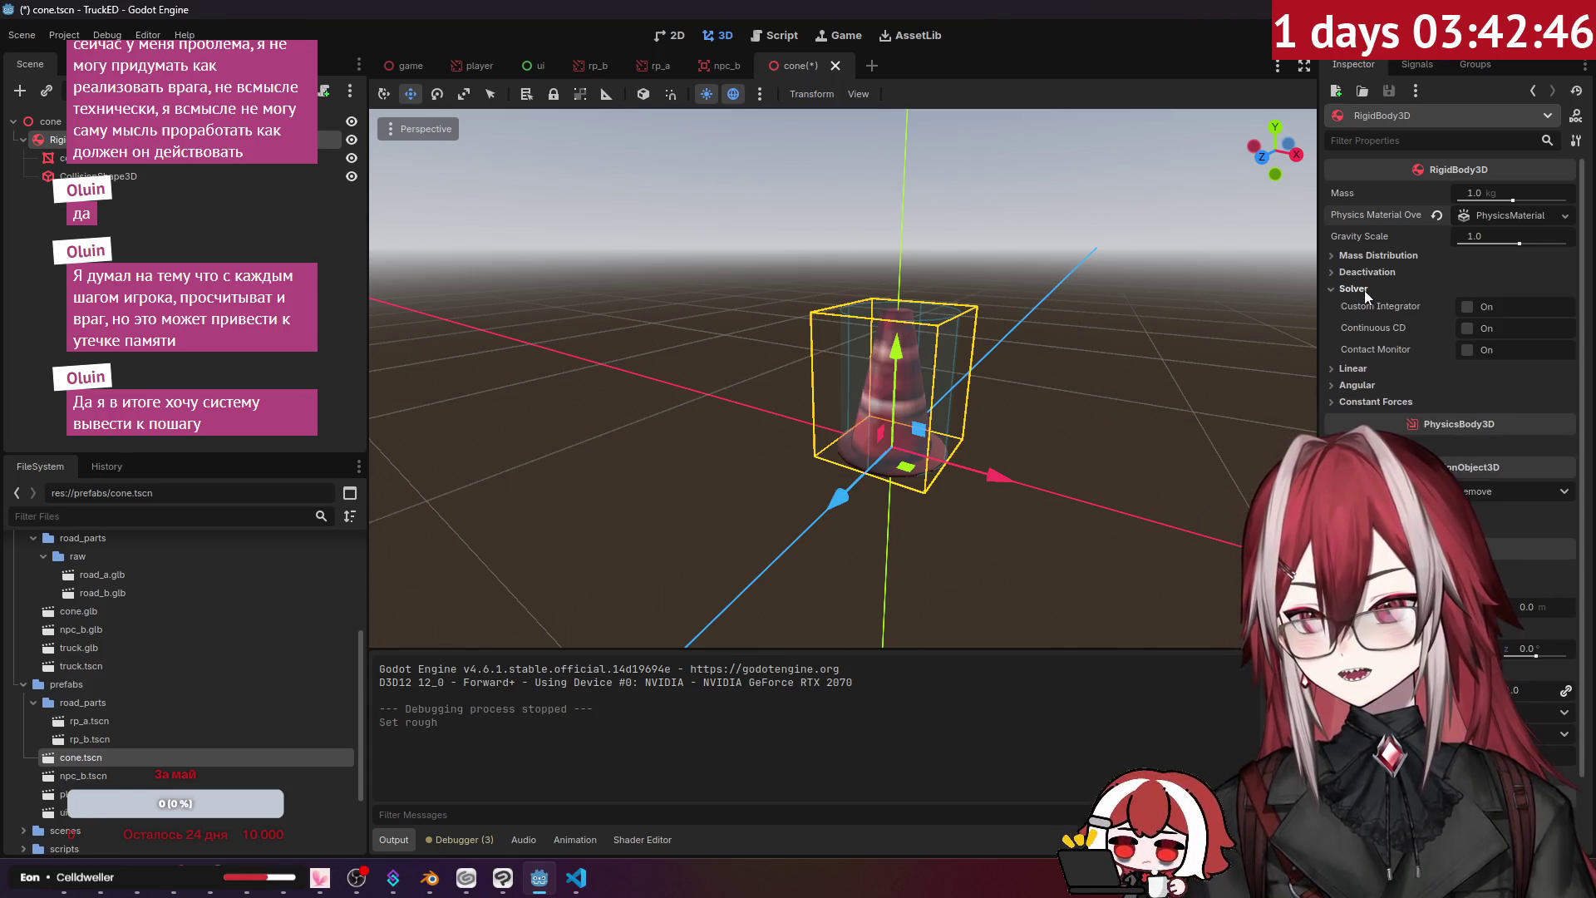
left_click(1368, 272)
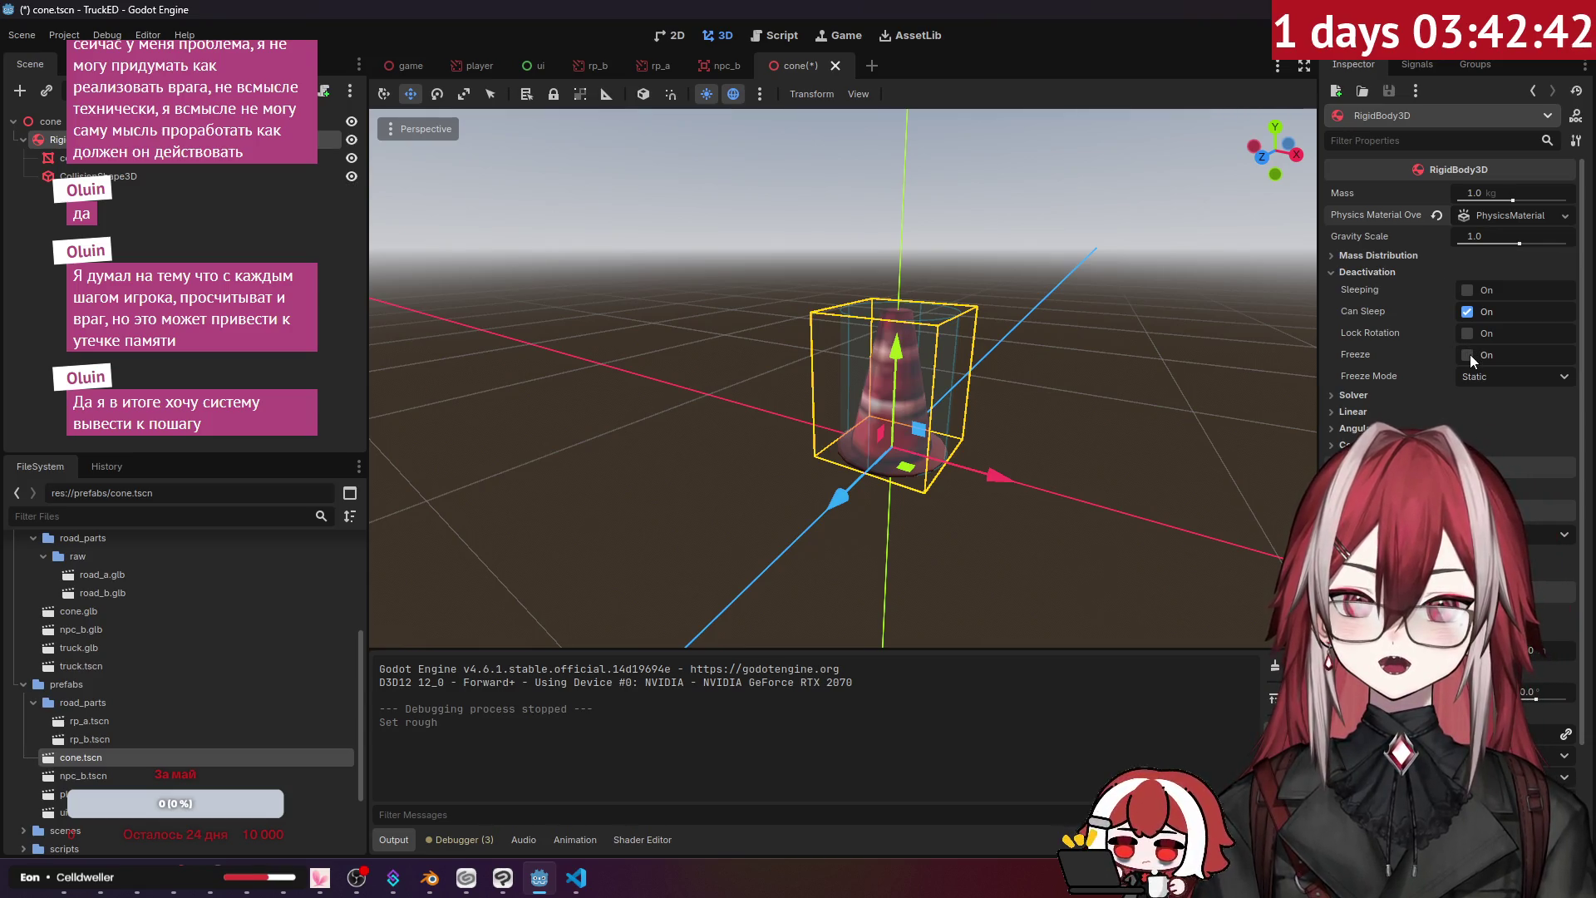
left_click(1480, 379)
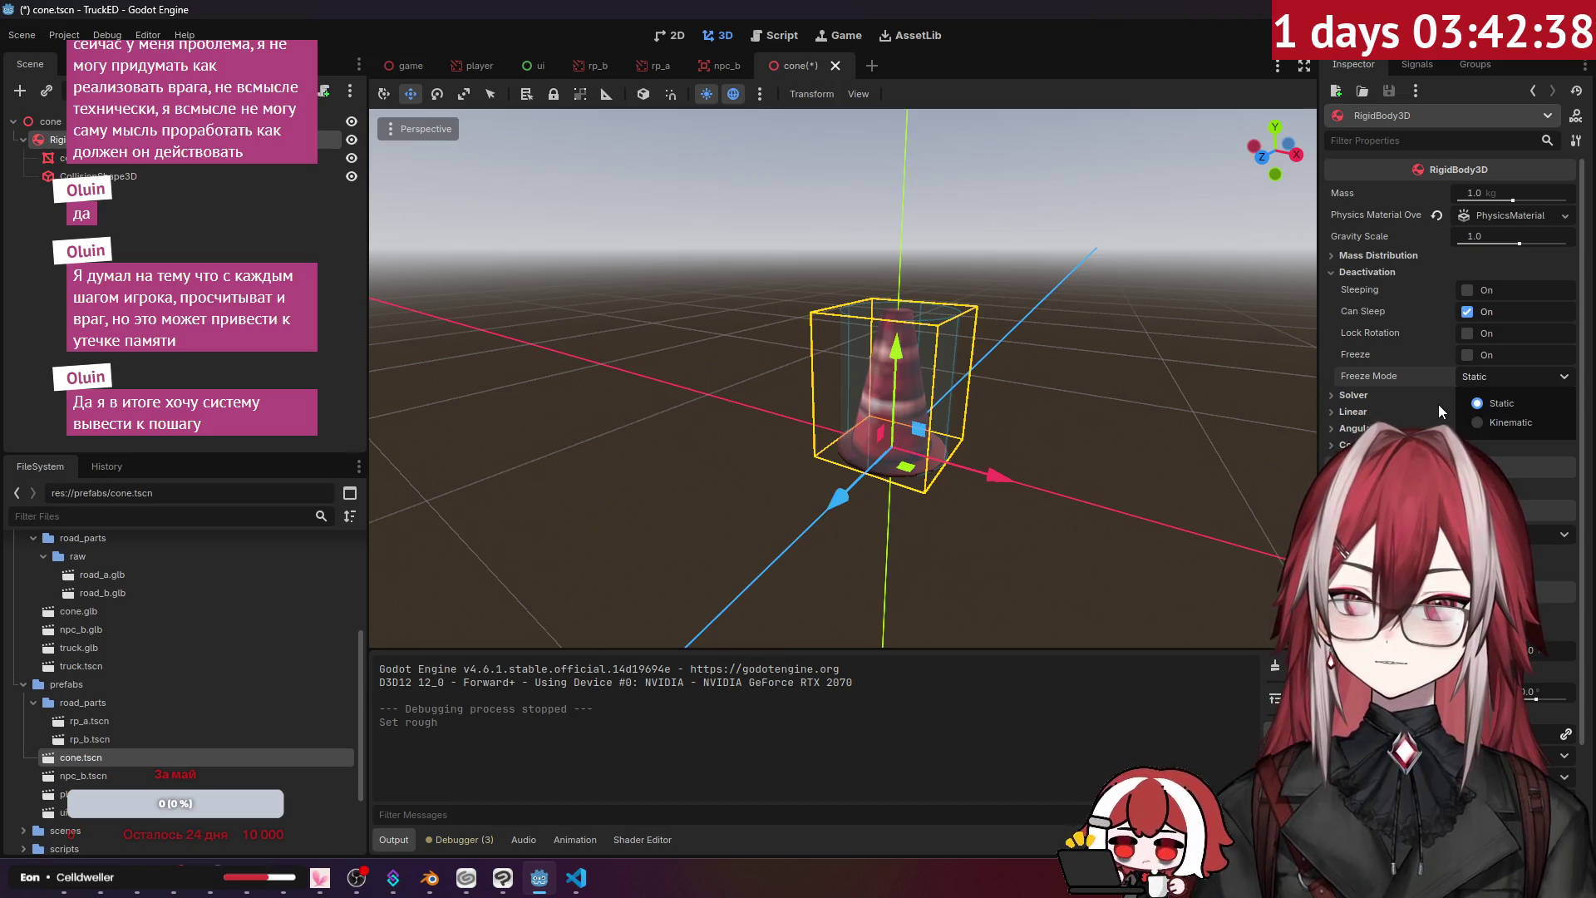
left_click(1417, 387)
mouse_move(1395, 374)
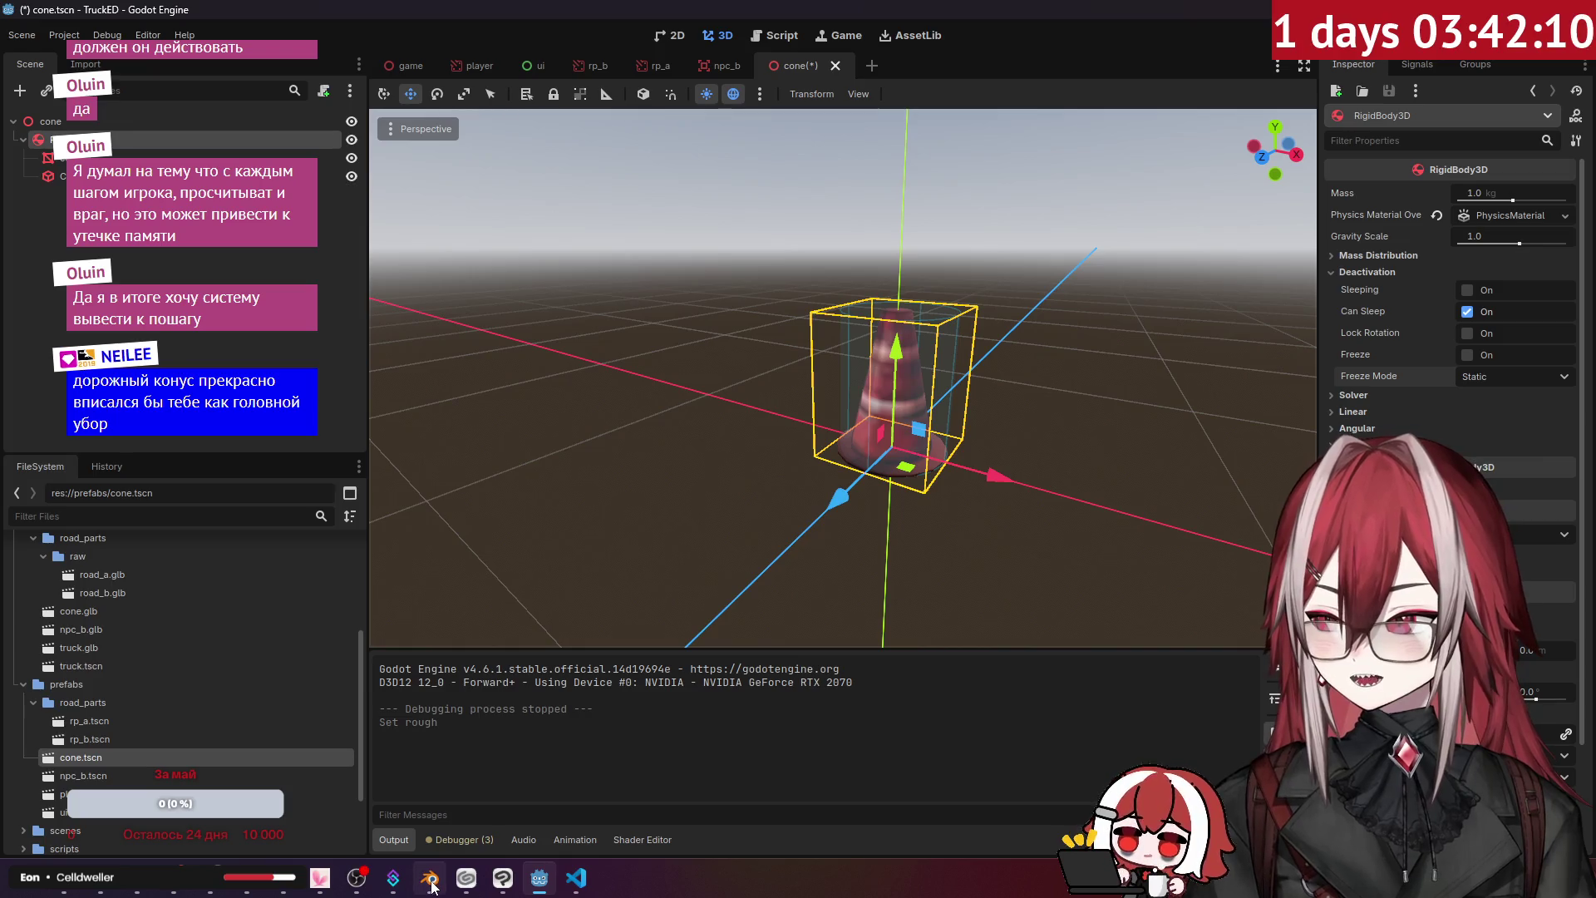
- Bring the browser showing the Tokyo city texture sheet to the front
mouse_move(424, 882)
left_click(320, 878)
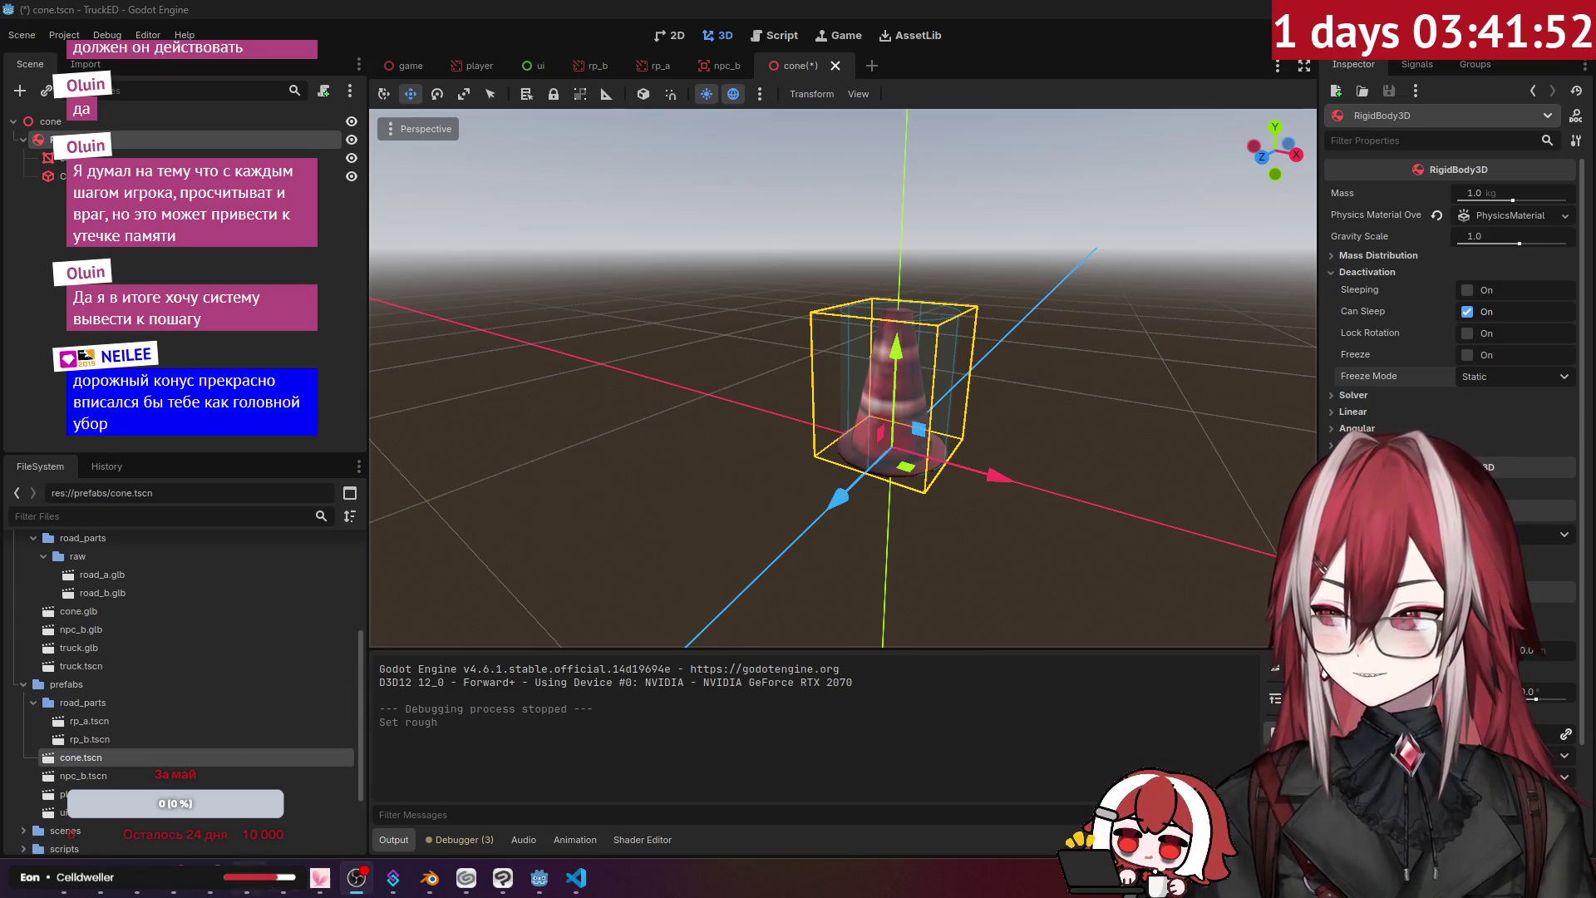
left_click(102, 891)
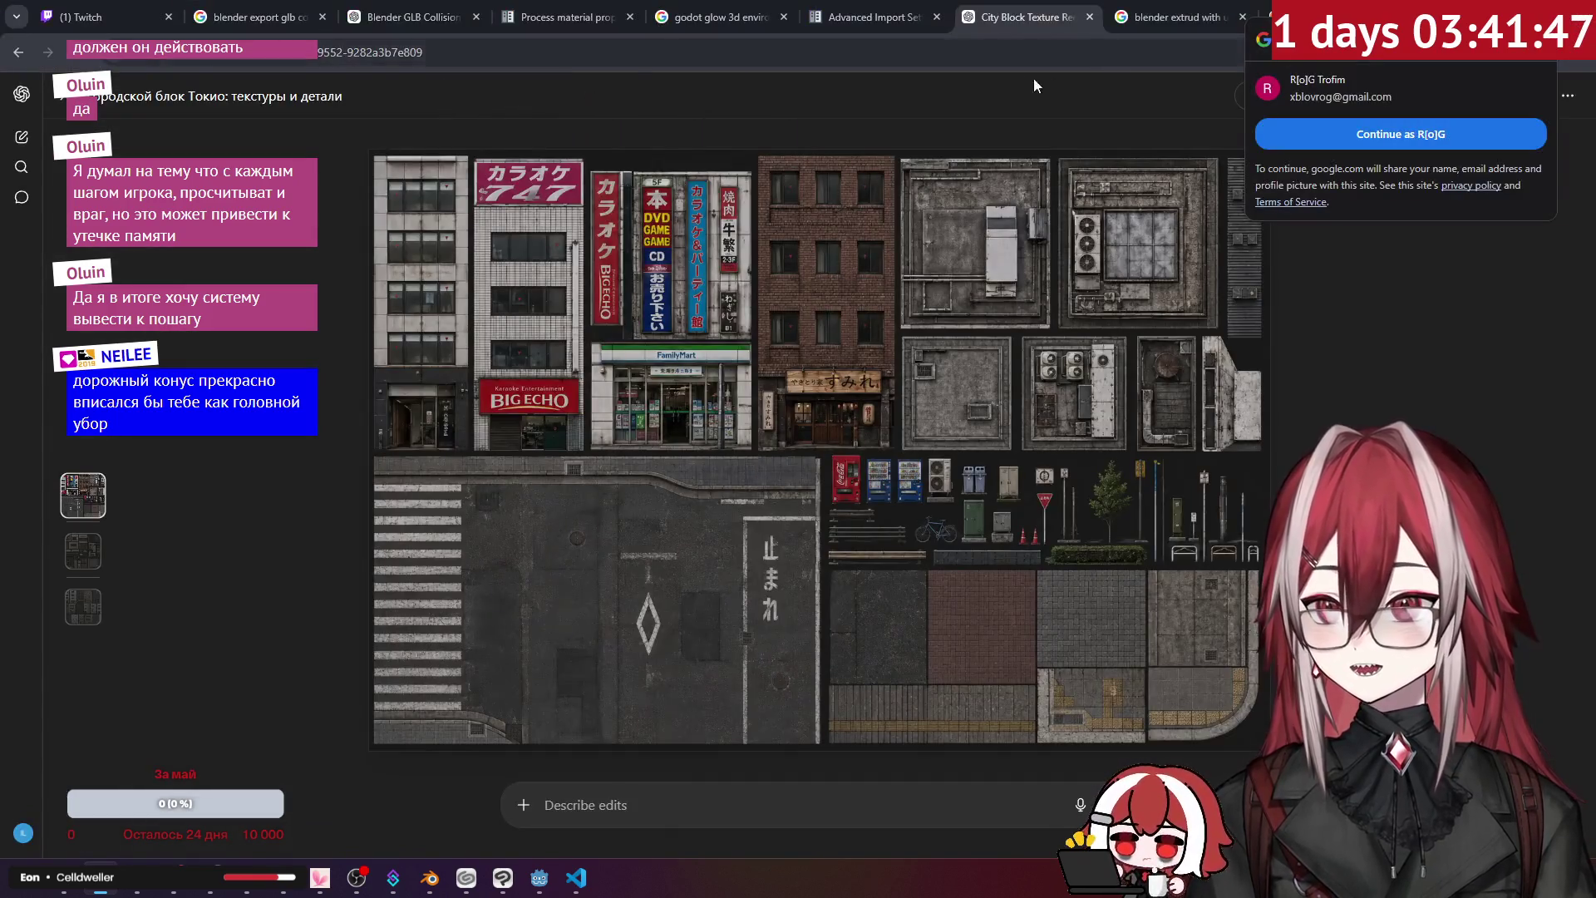
- Close the Stack Exchange tab and search the web for 'rod conpng'
left_click(1208, 22)
left_click(1330, 17)
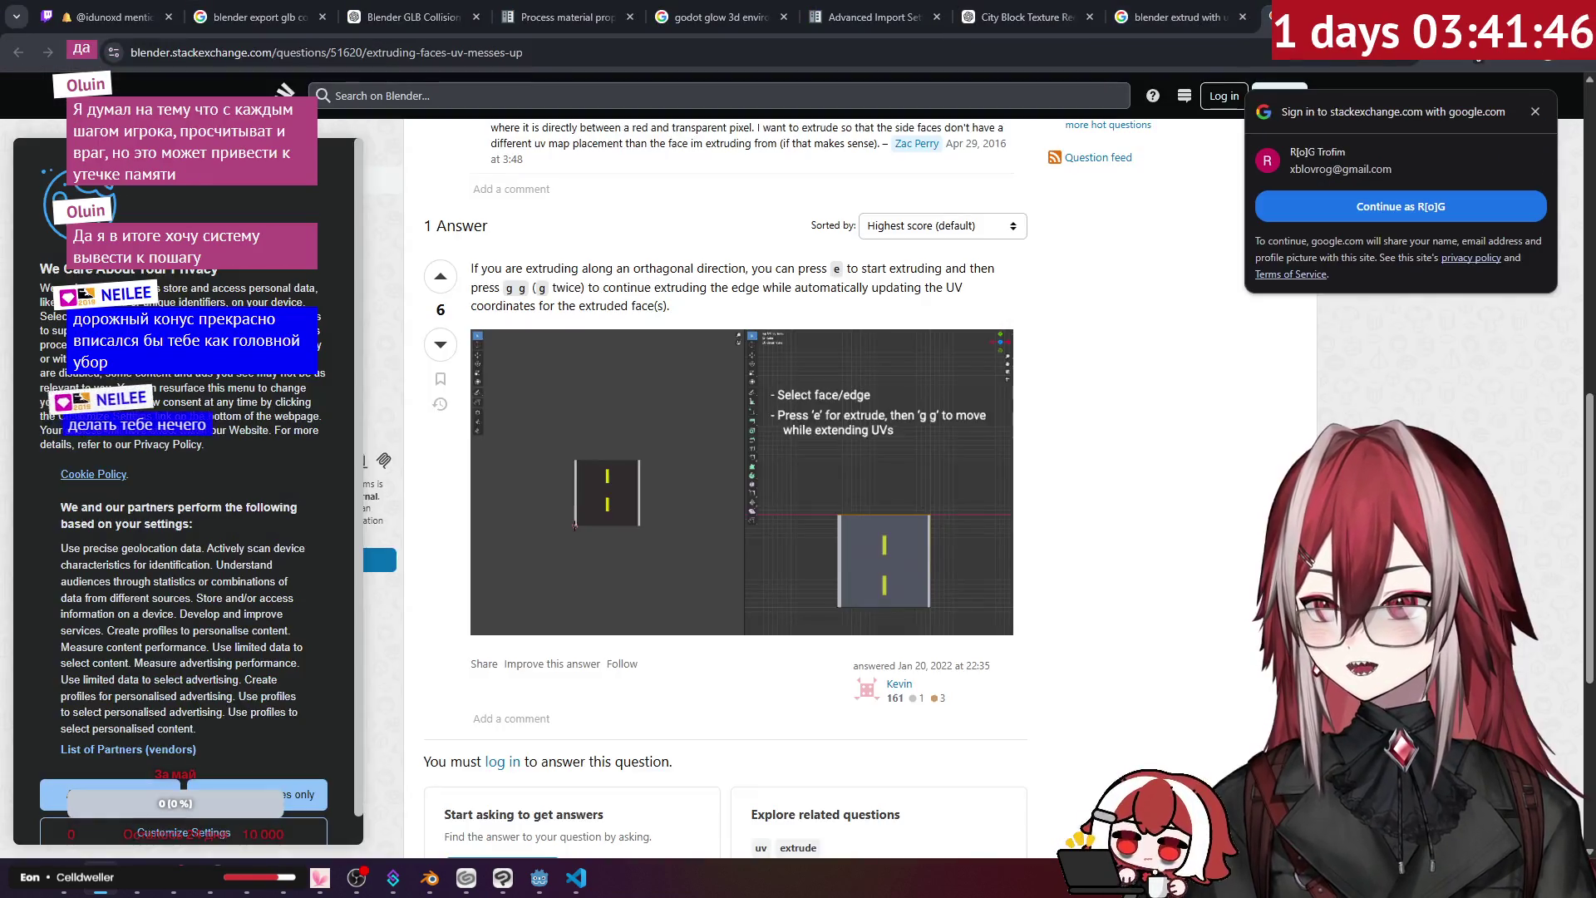
key("ctrl+w")
key("ctrl+w")
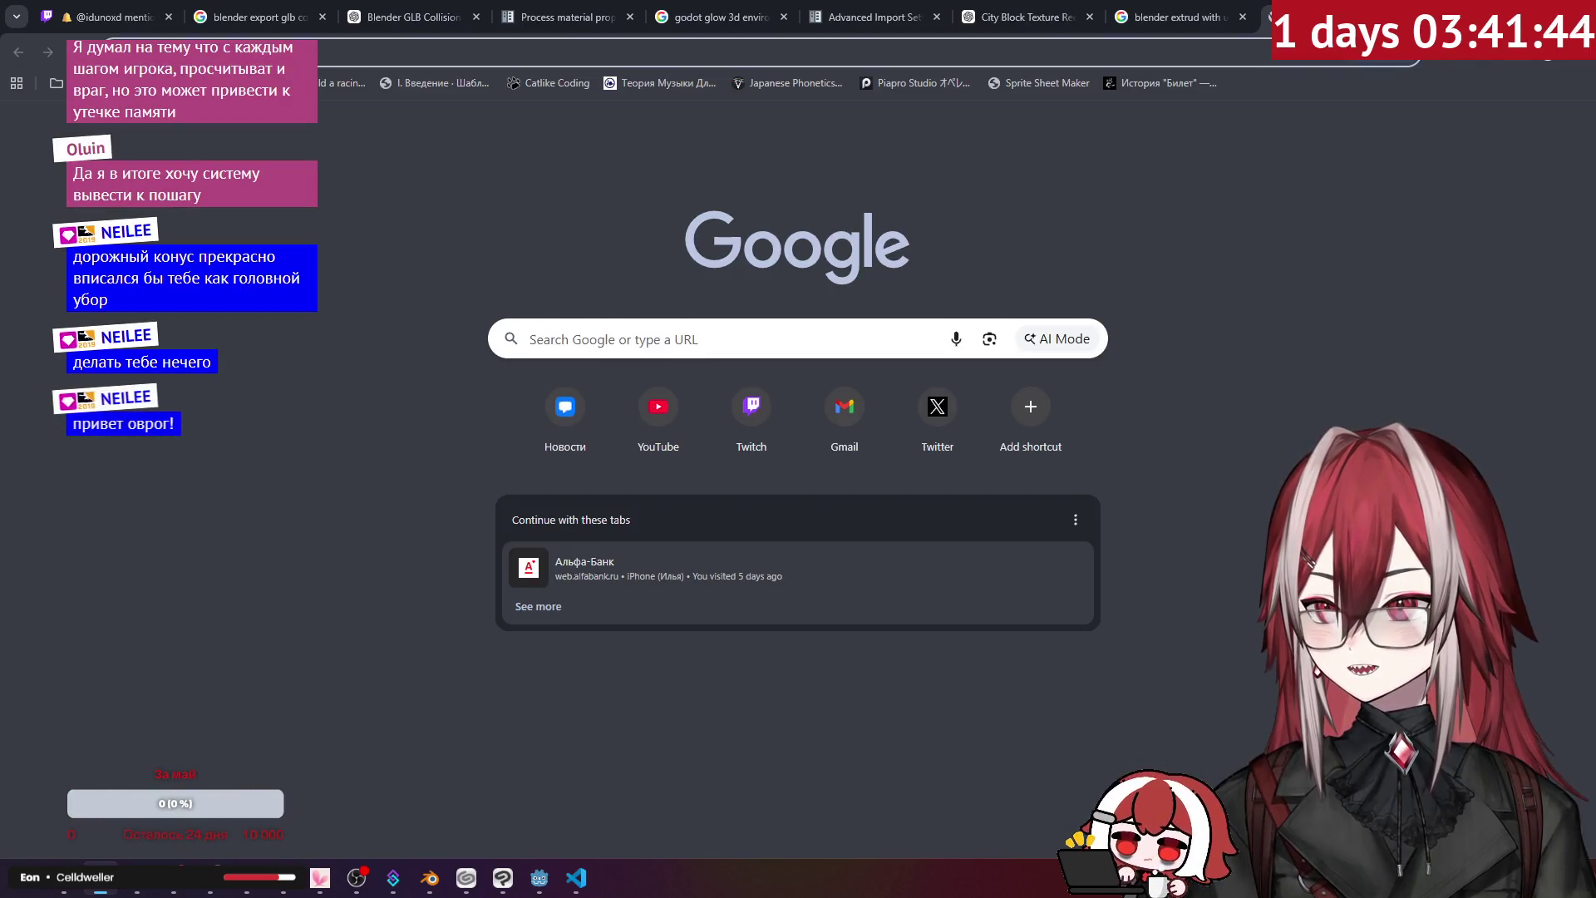
left_click(1053, 44)
type("ro")
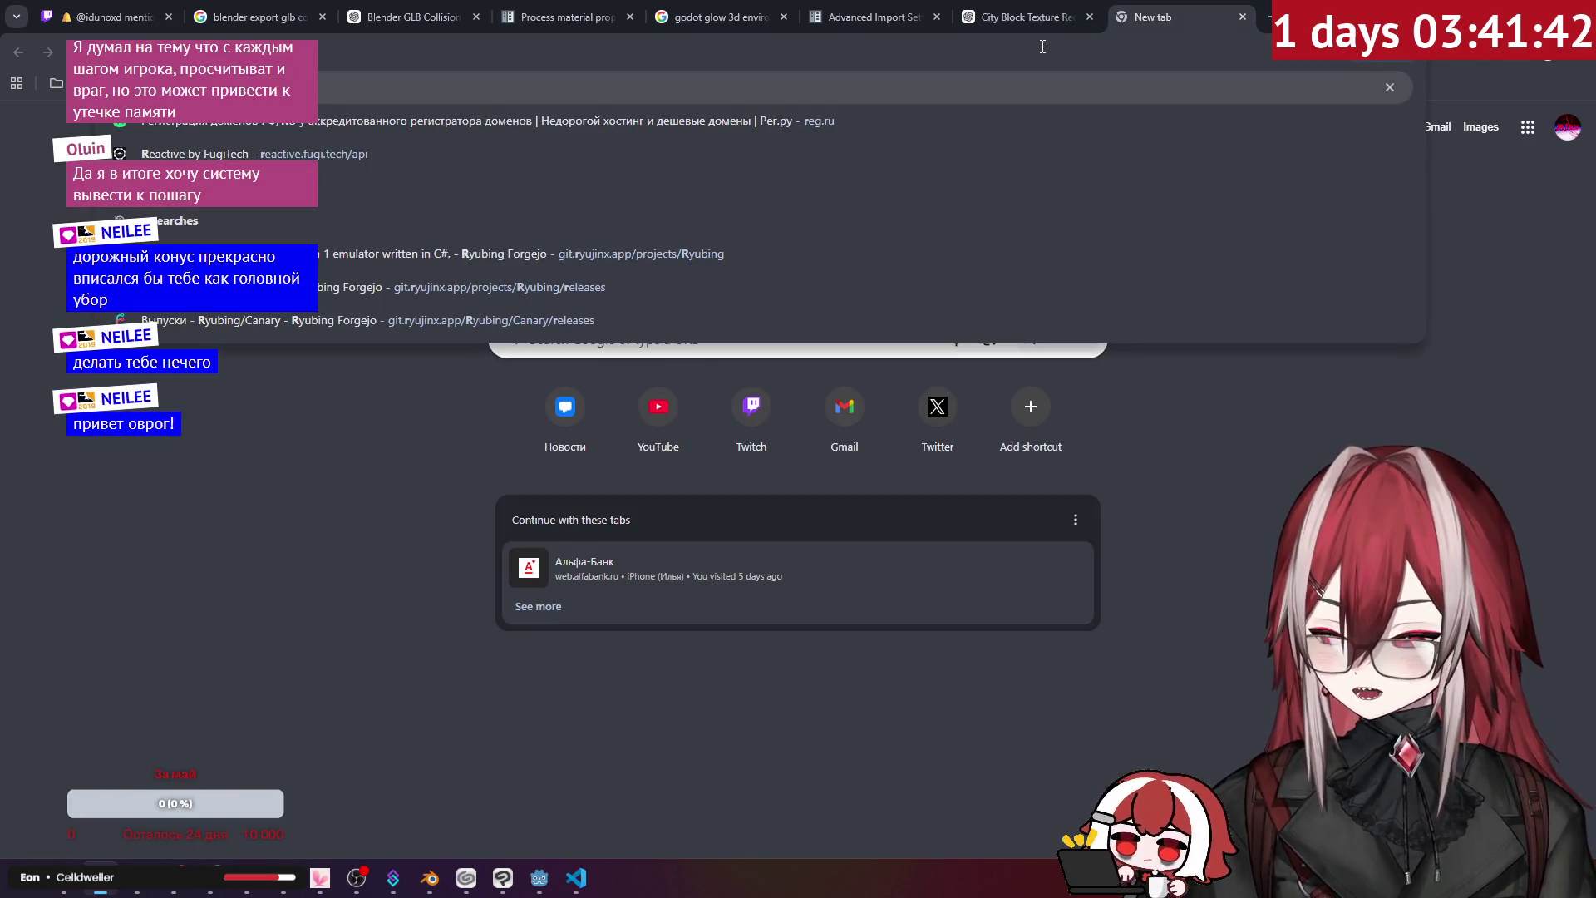
type("d con")
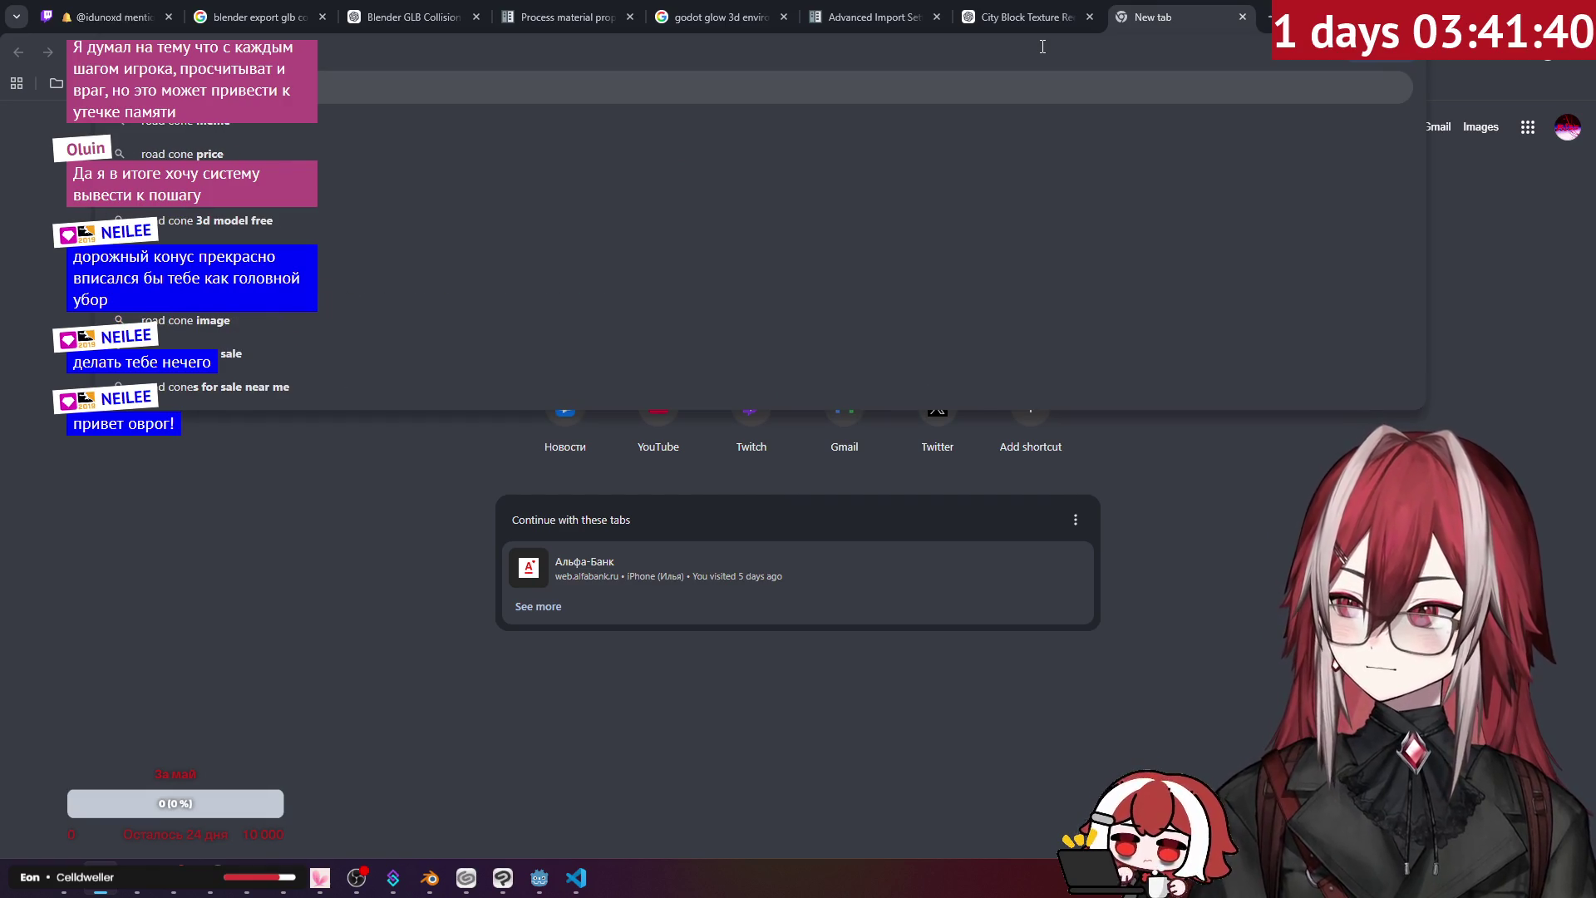
type("png")
key("Return")
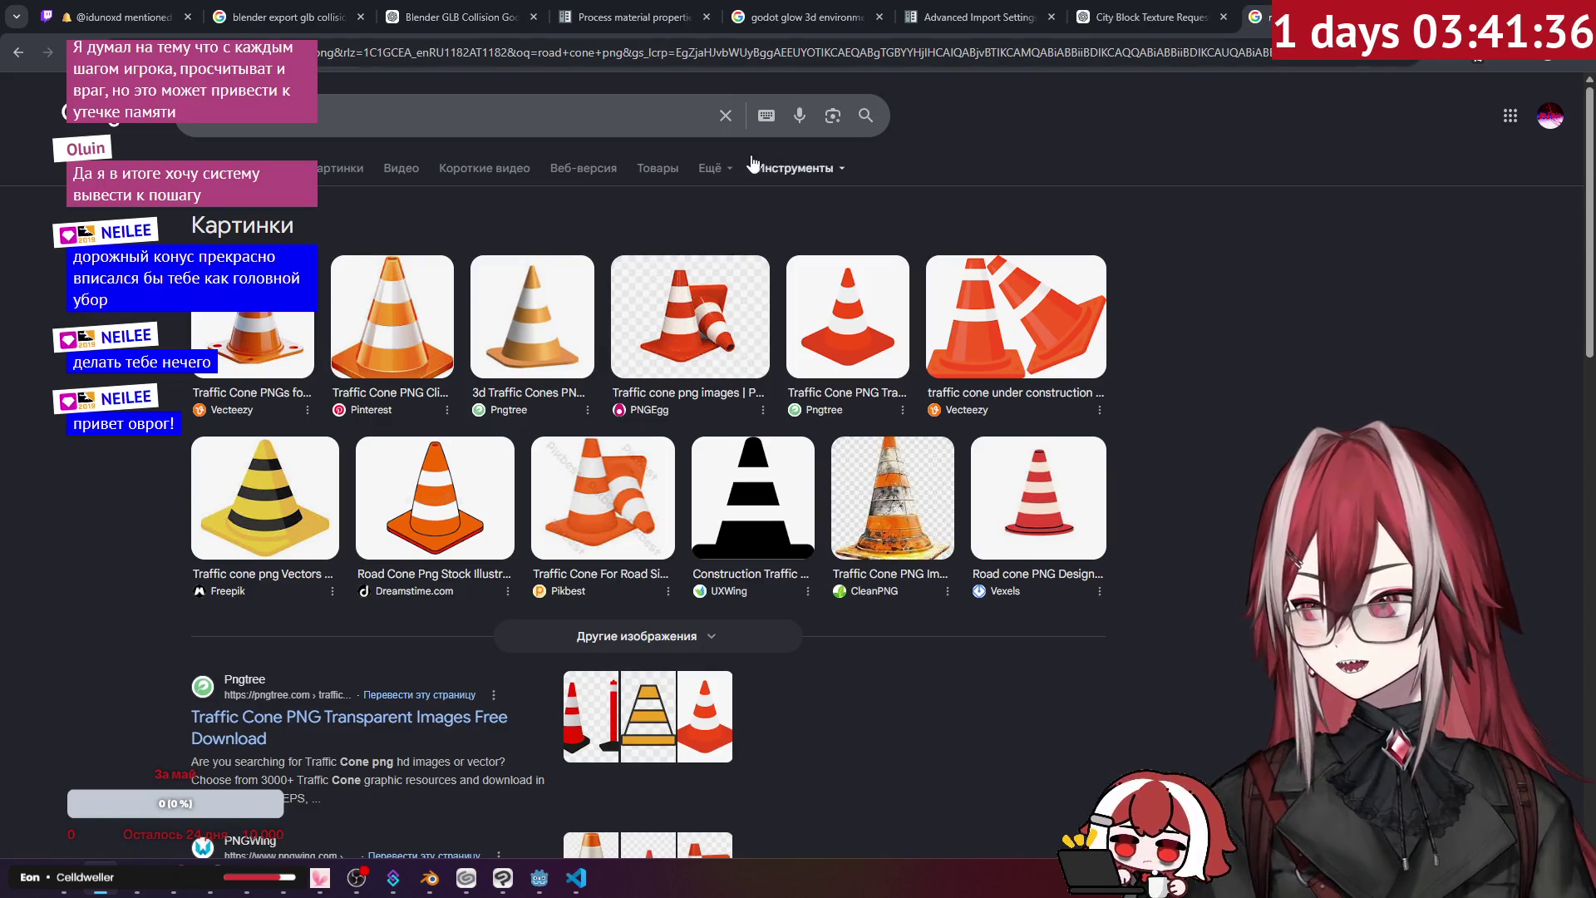
- Switch to image results filtered to transparent-background cones
left_click(762, 172)
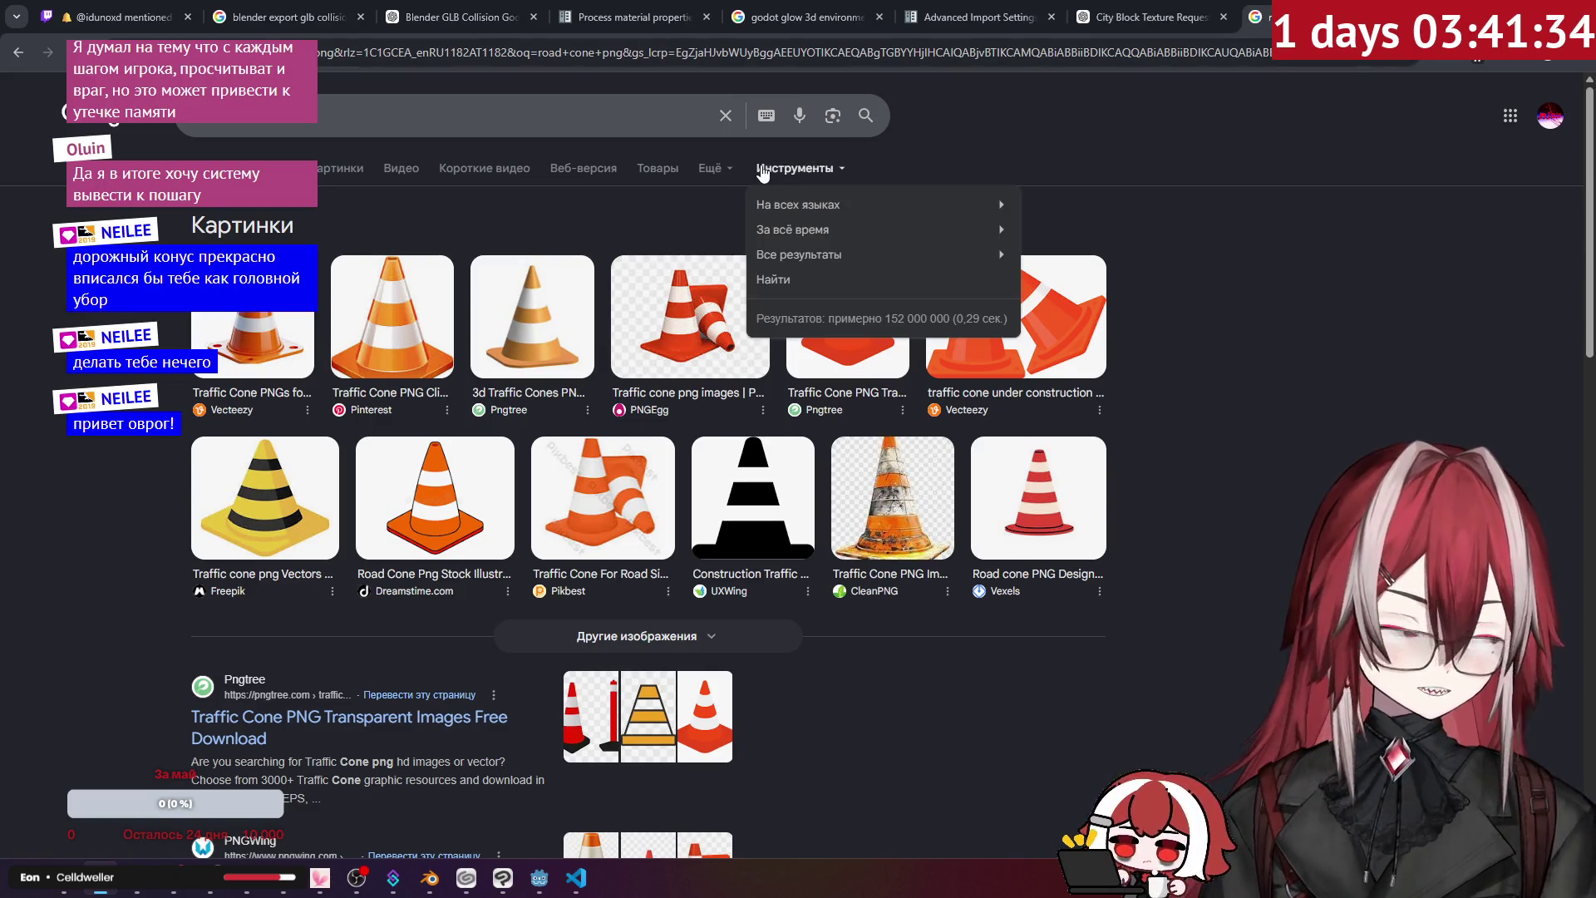
left_click(337, 168)
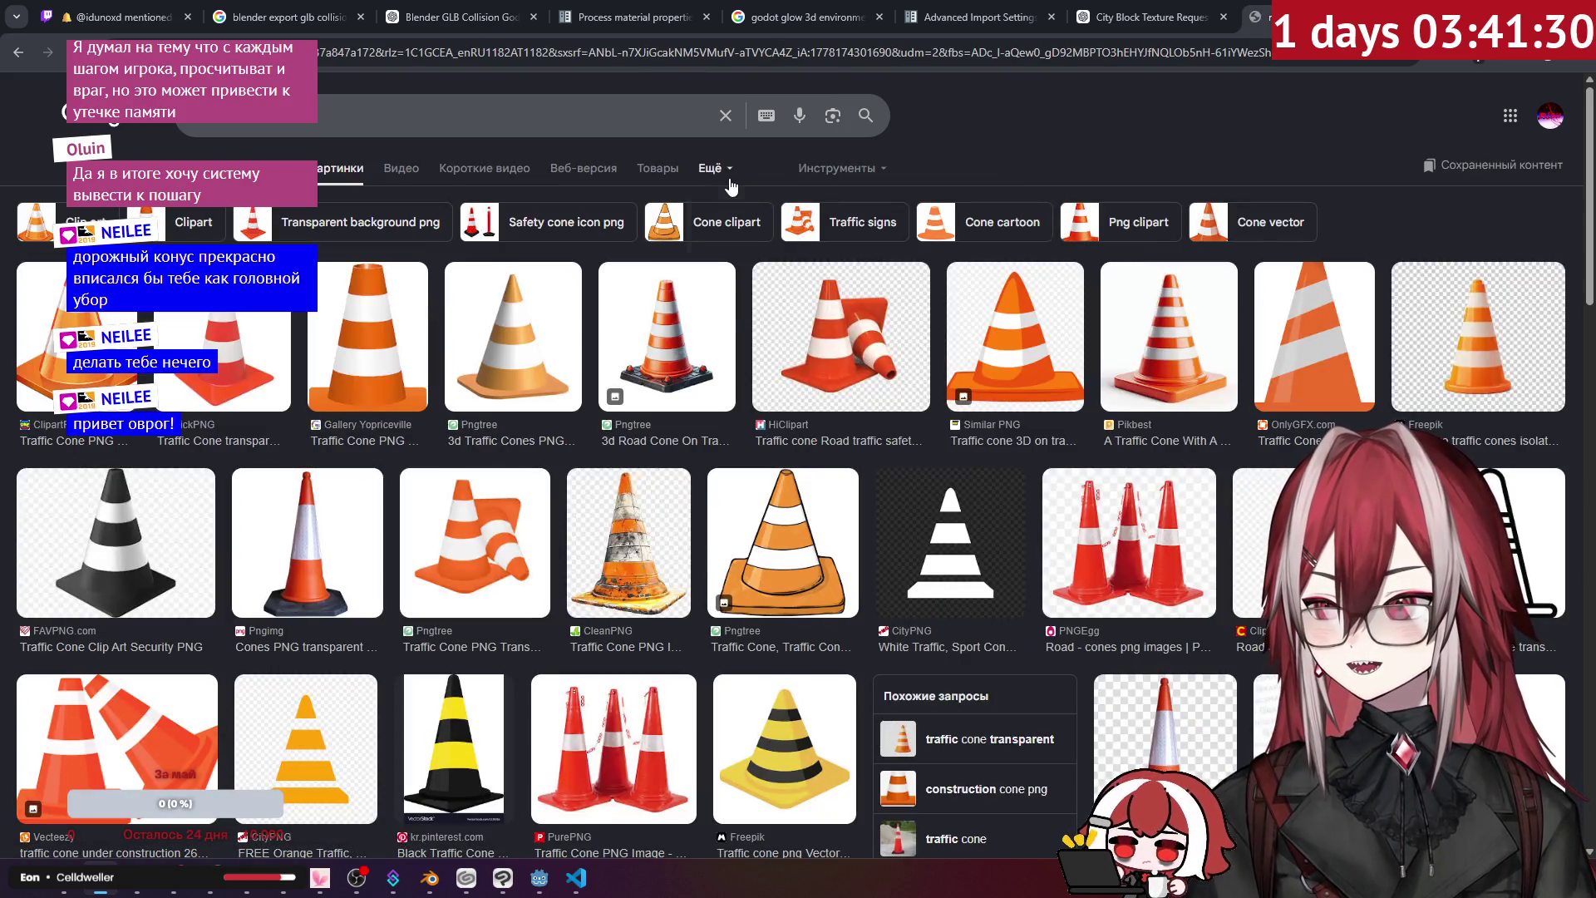
left_click(838, 168)
mouse_move(1021, 230)
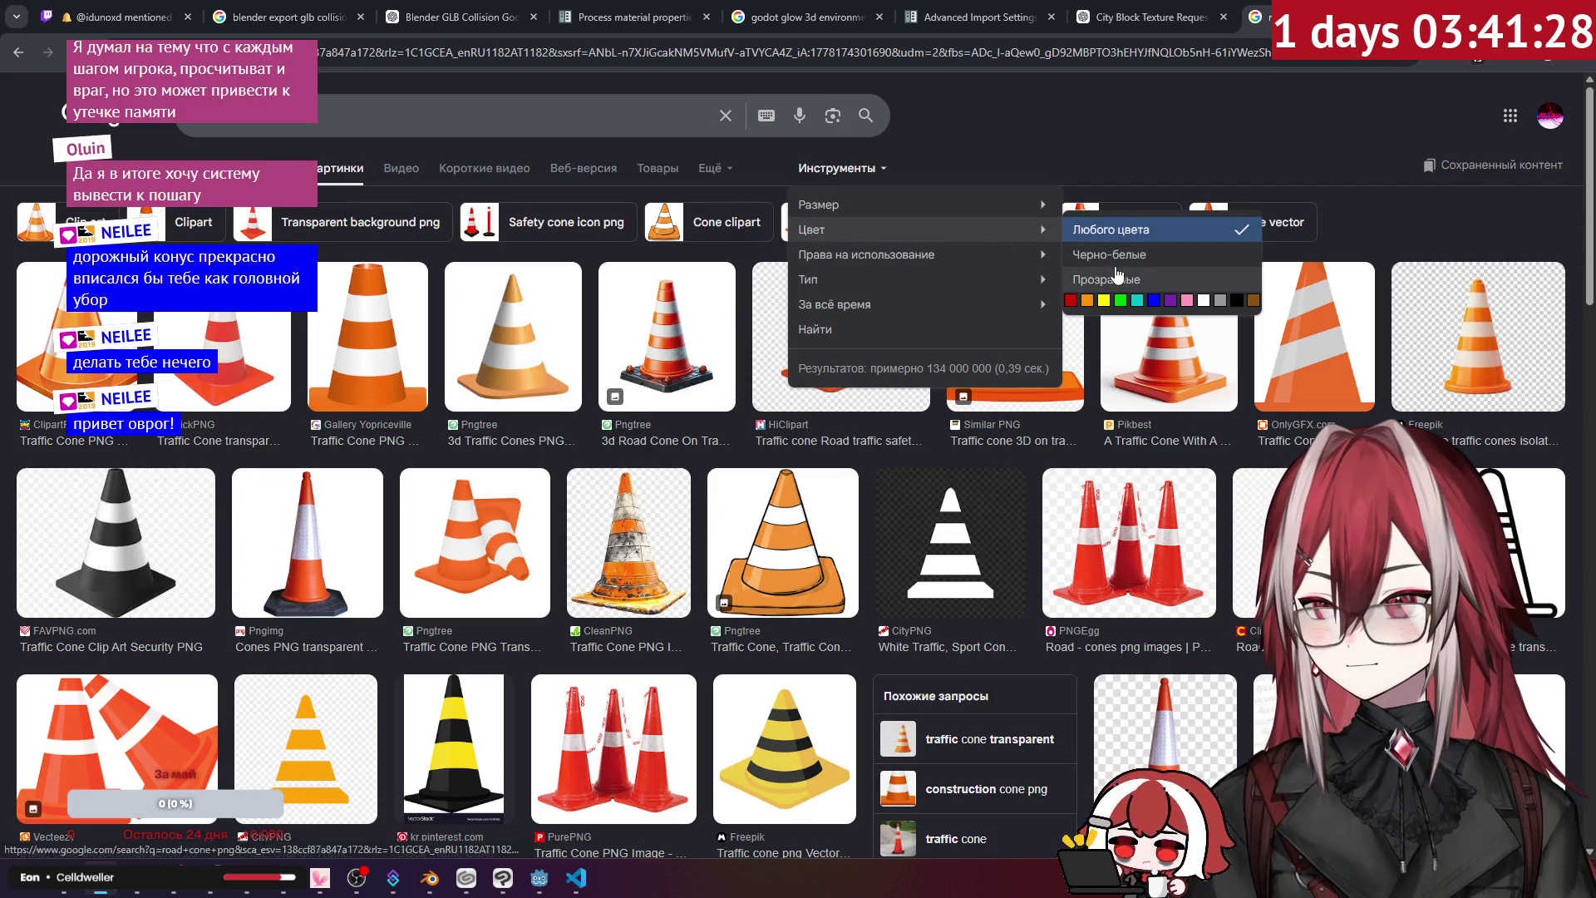
left_click(1106, 279)
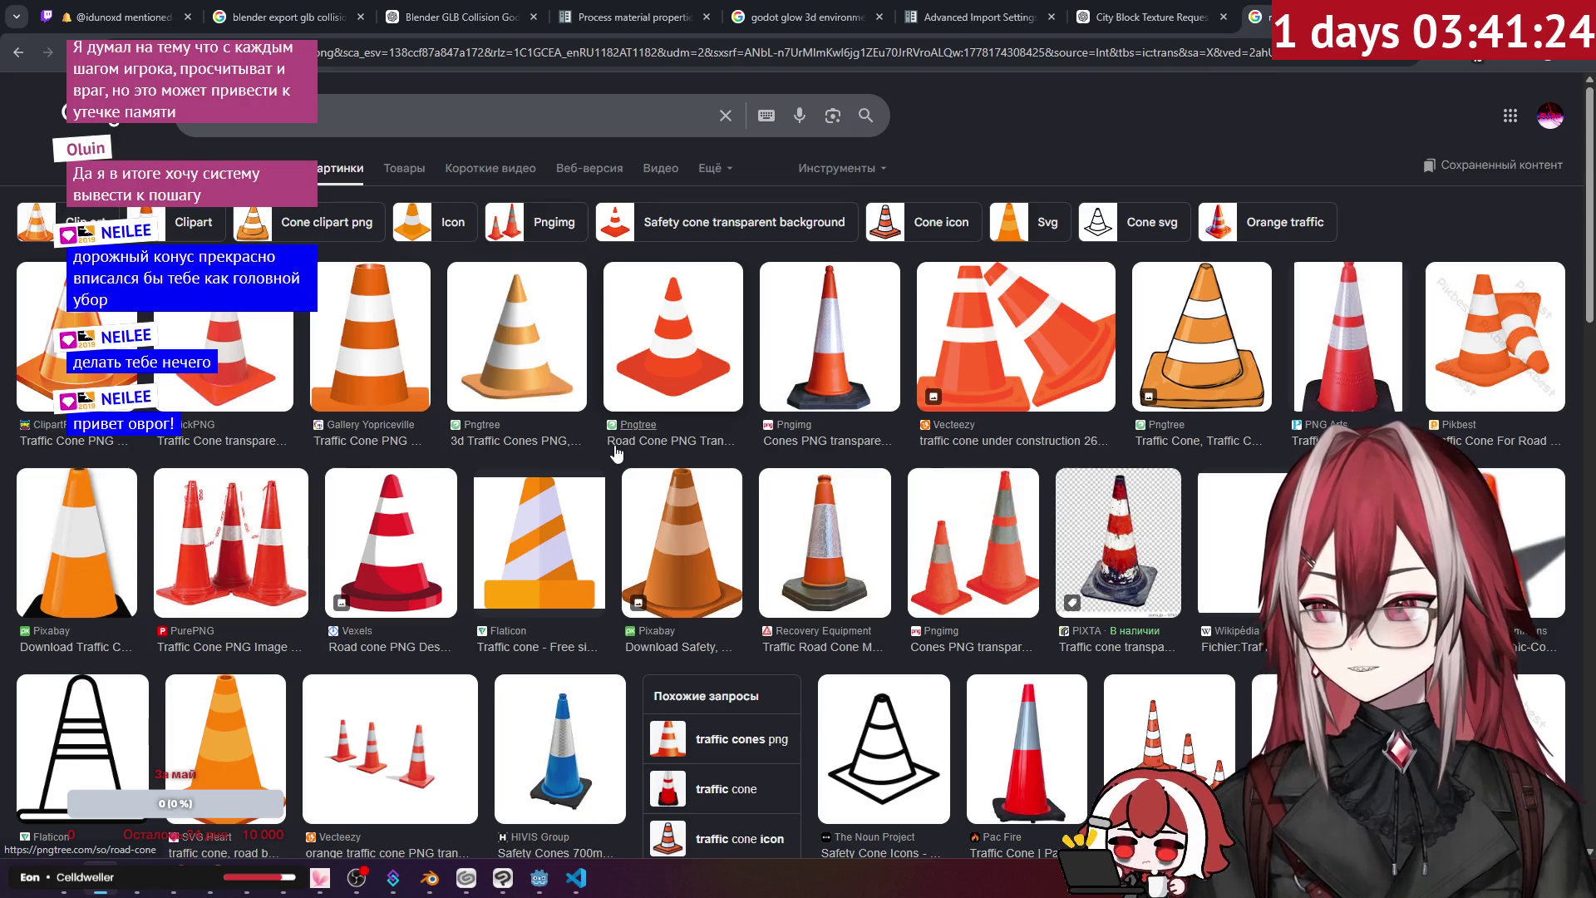
scroll(117, 486, "down", 1)
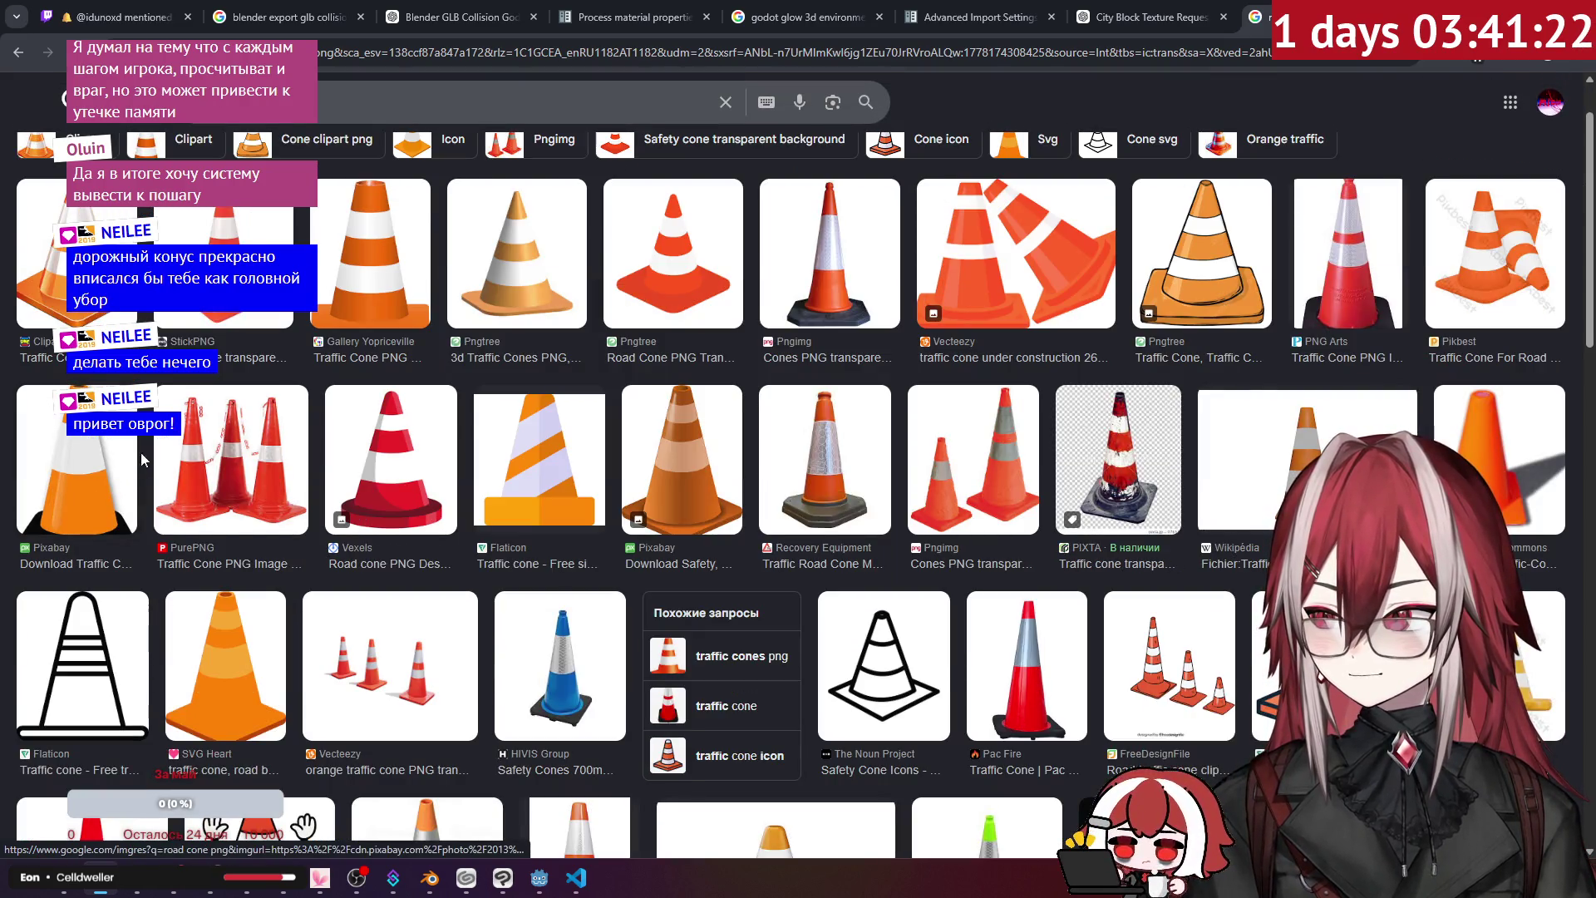
scroll(138, 453, "down", 2)
scroll(381, 319, "up", 3)
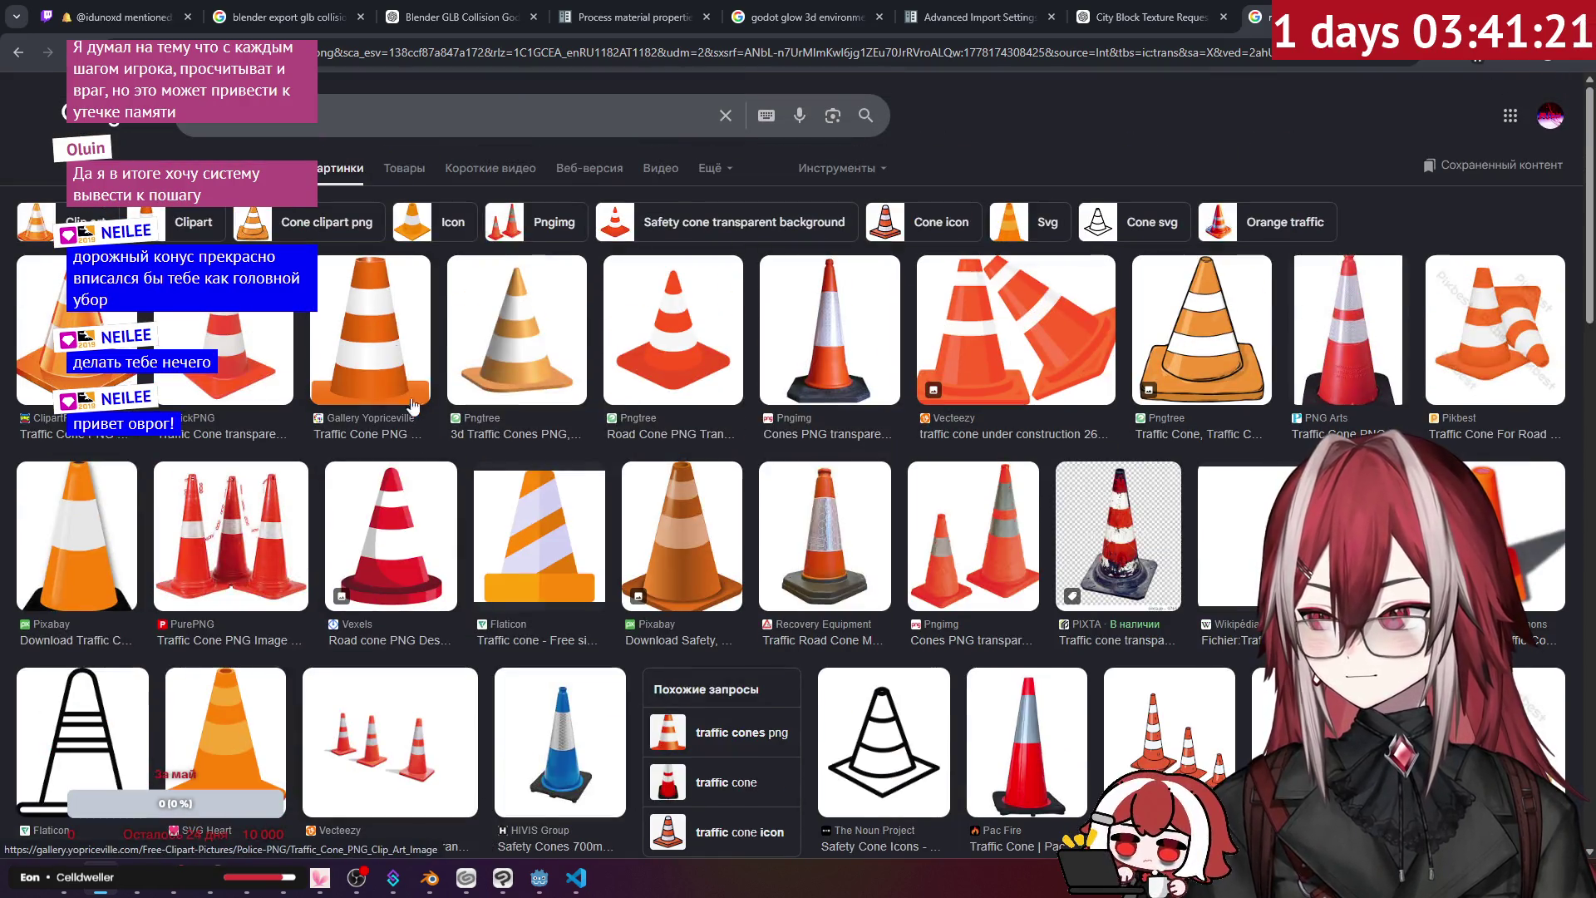
- Save the Yopriceville cone as Traffic_Cone_PNG_Clip_Art_Image.png, then close the tab and return to Godot
left_click(380, 318)
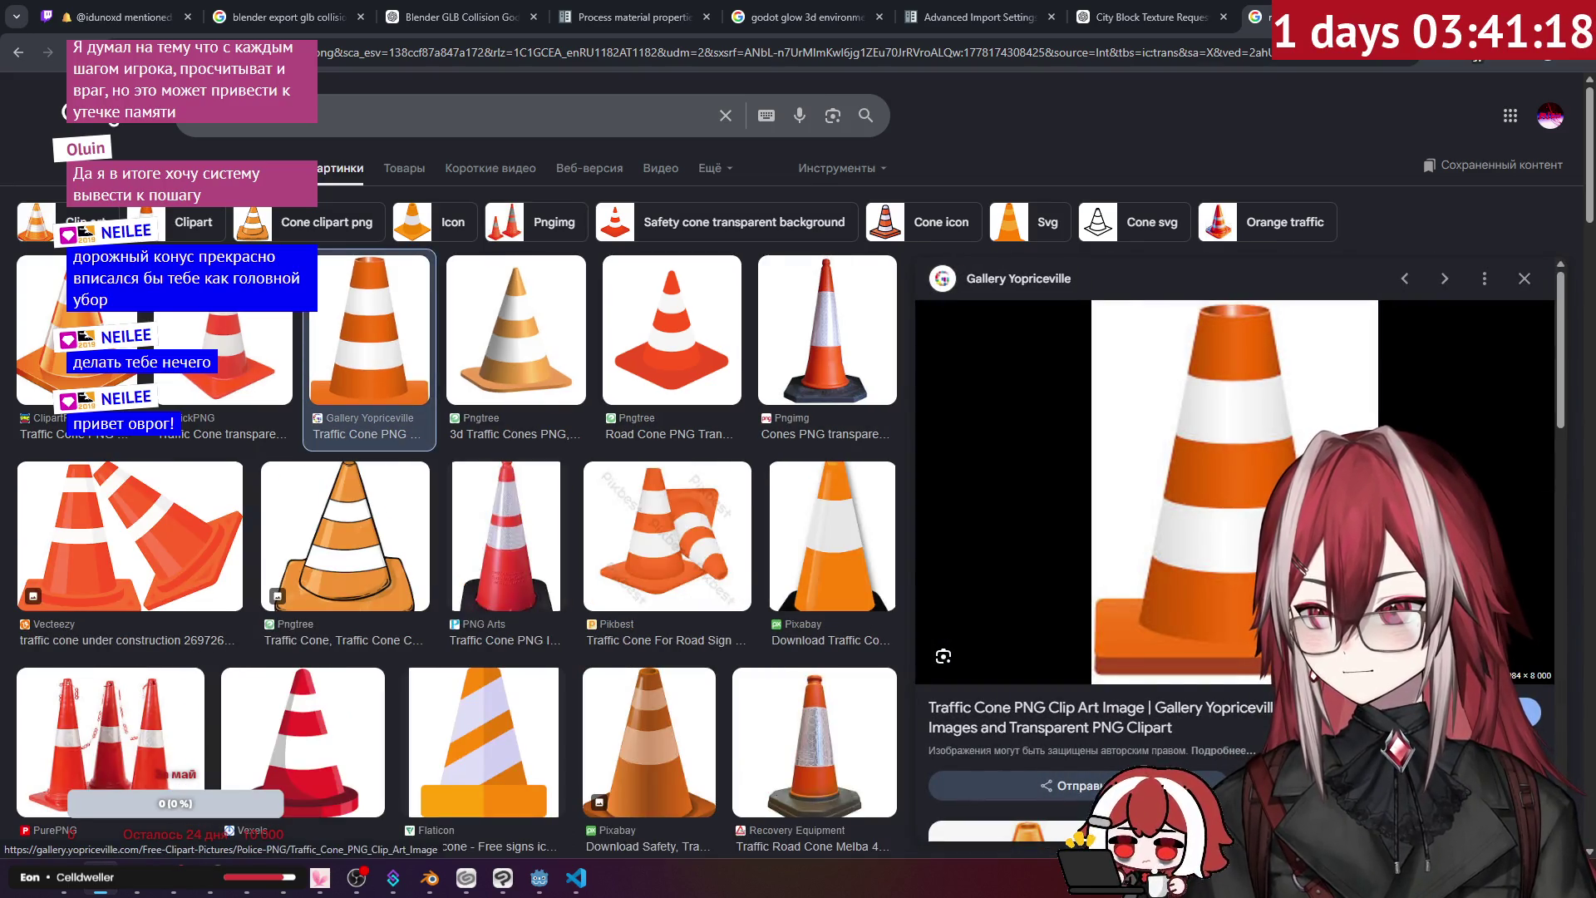
right_click(1272, 439)
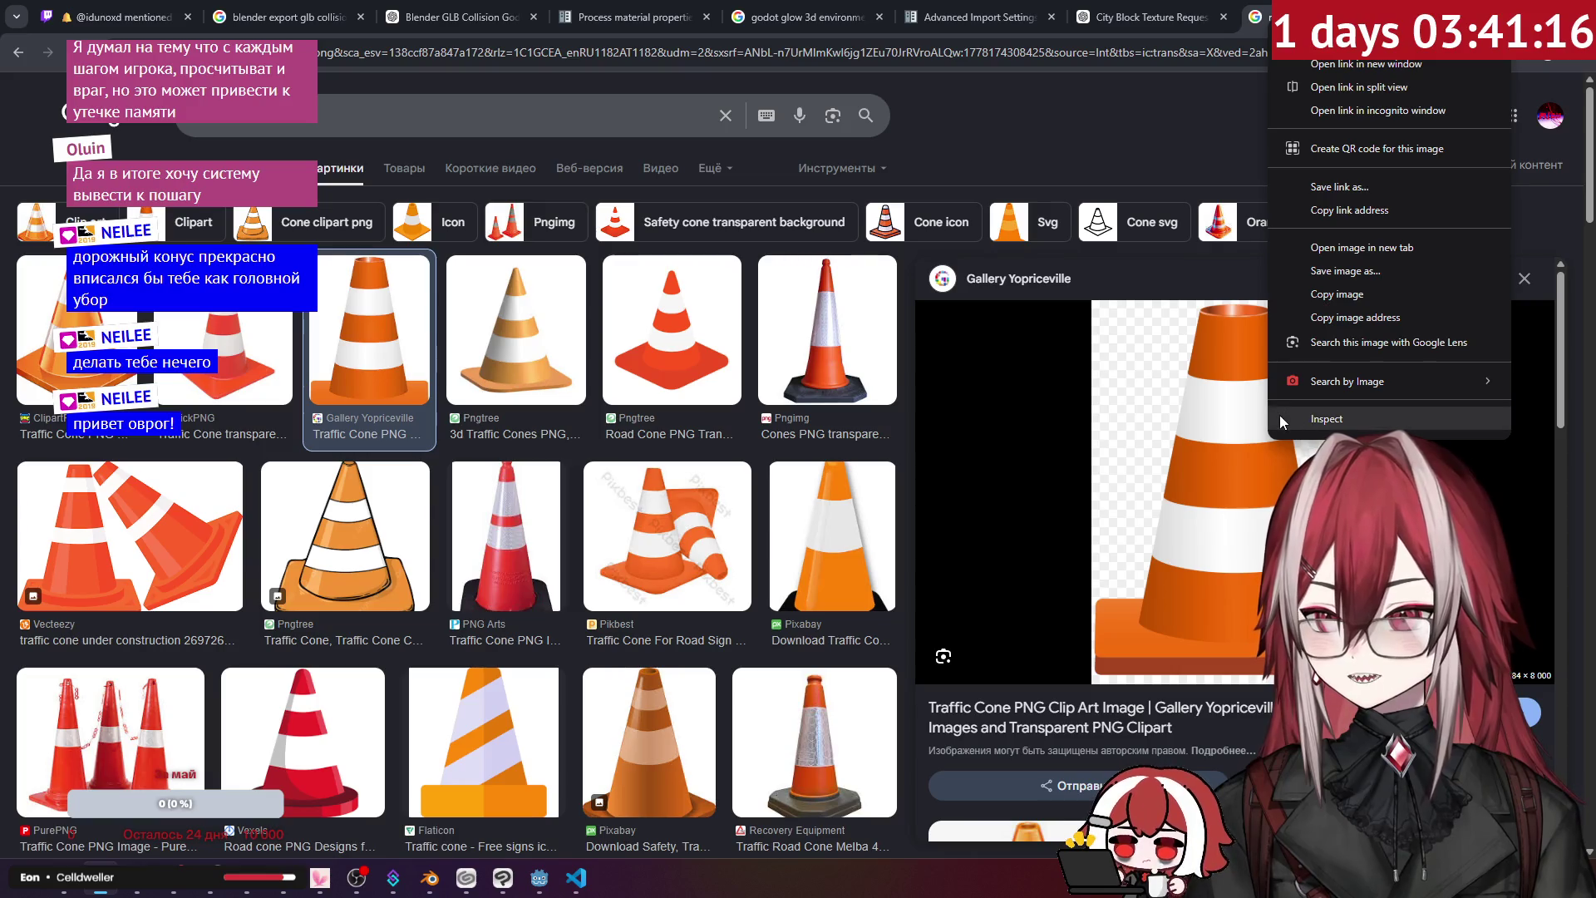
left_click(1363, 273)
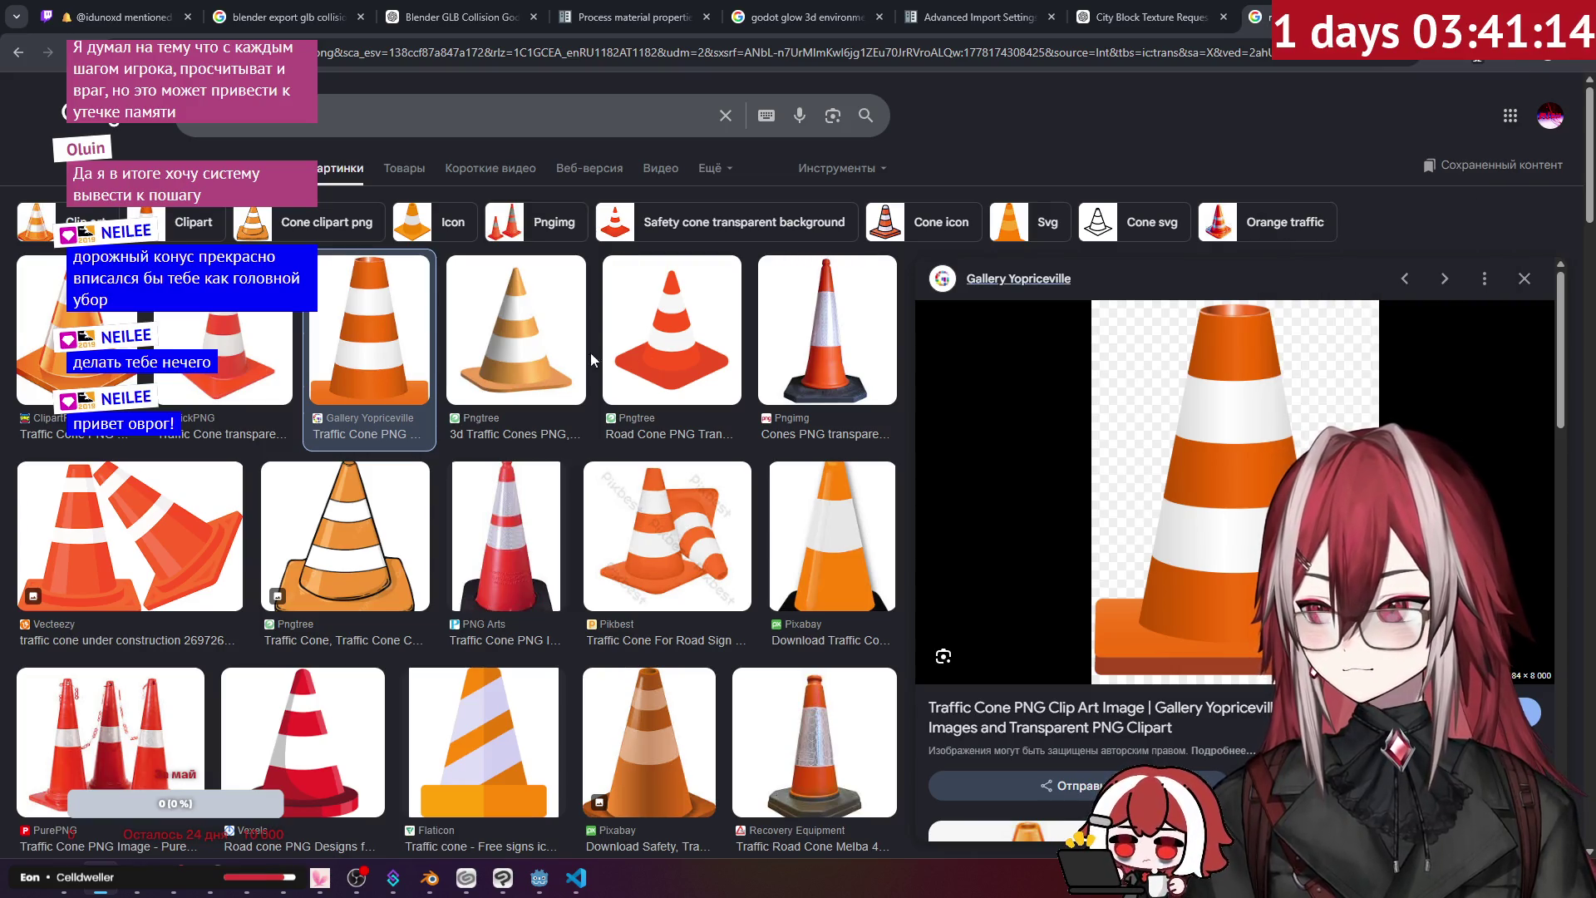
left_click(712, 463)
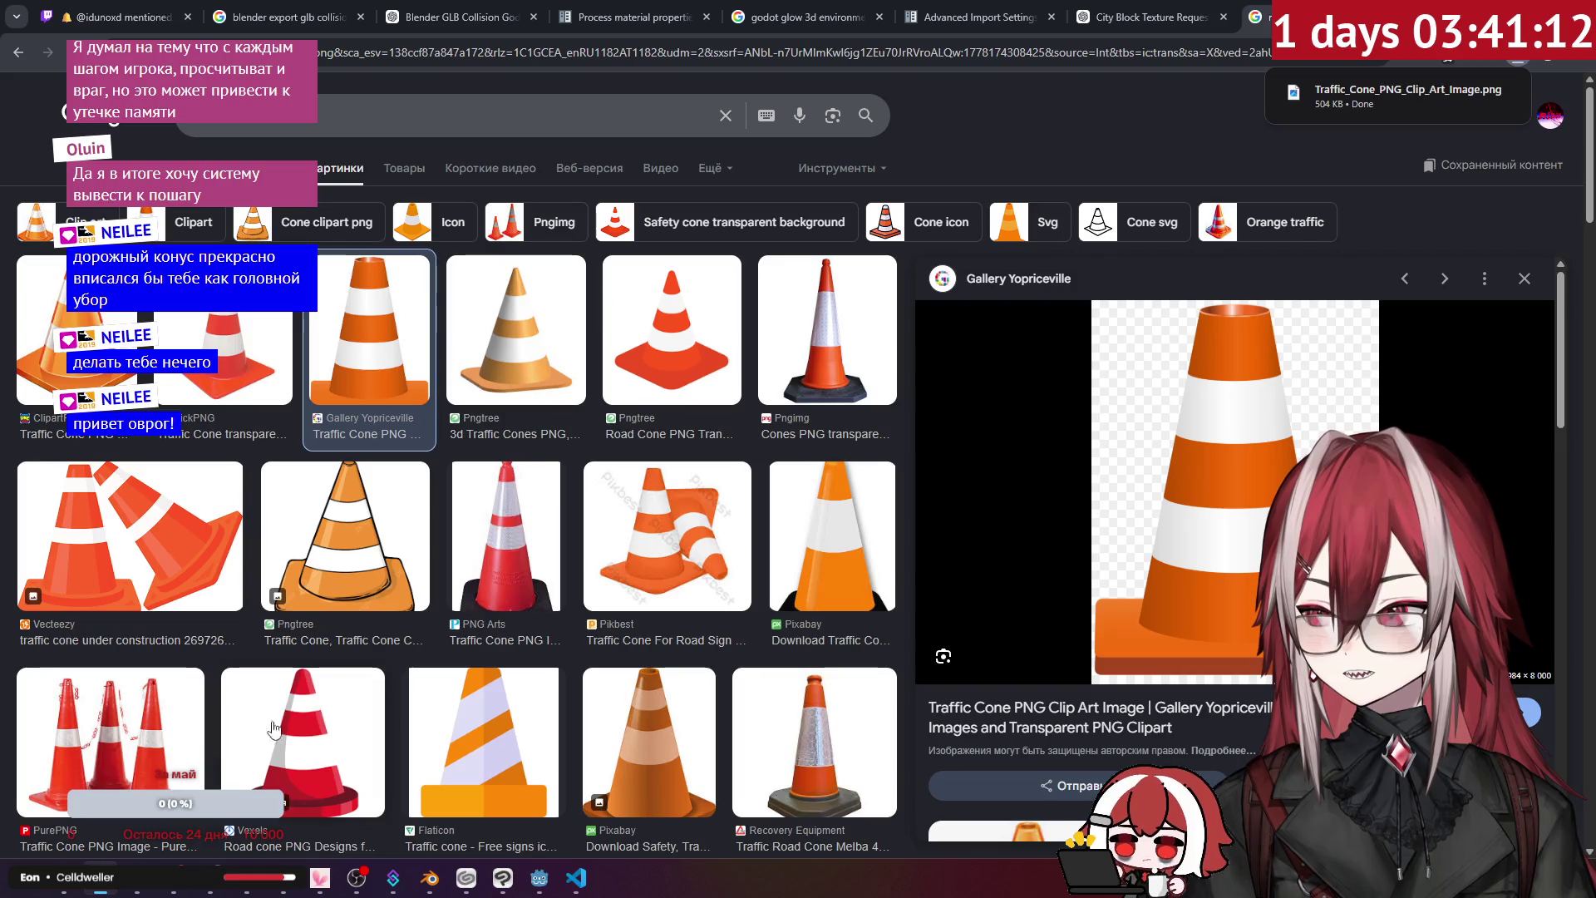
left_click_drag(1368, 100, 321, 882)
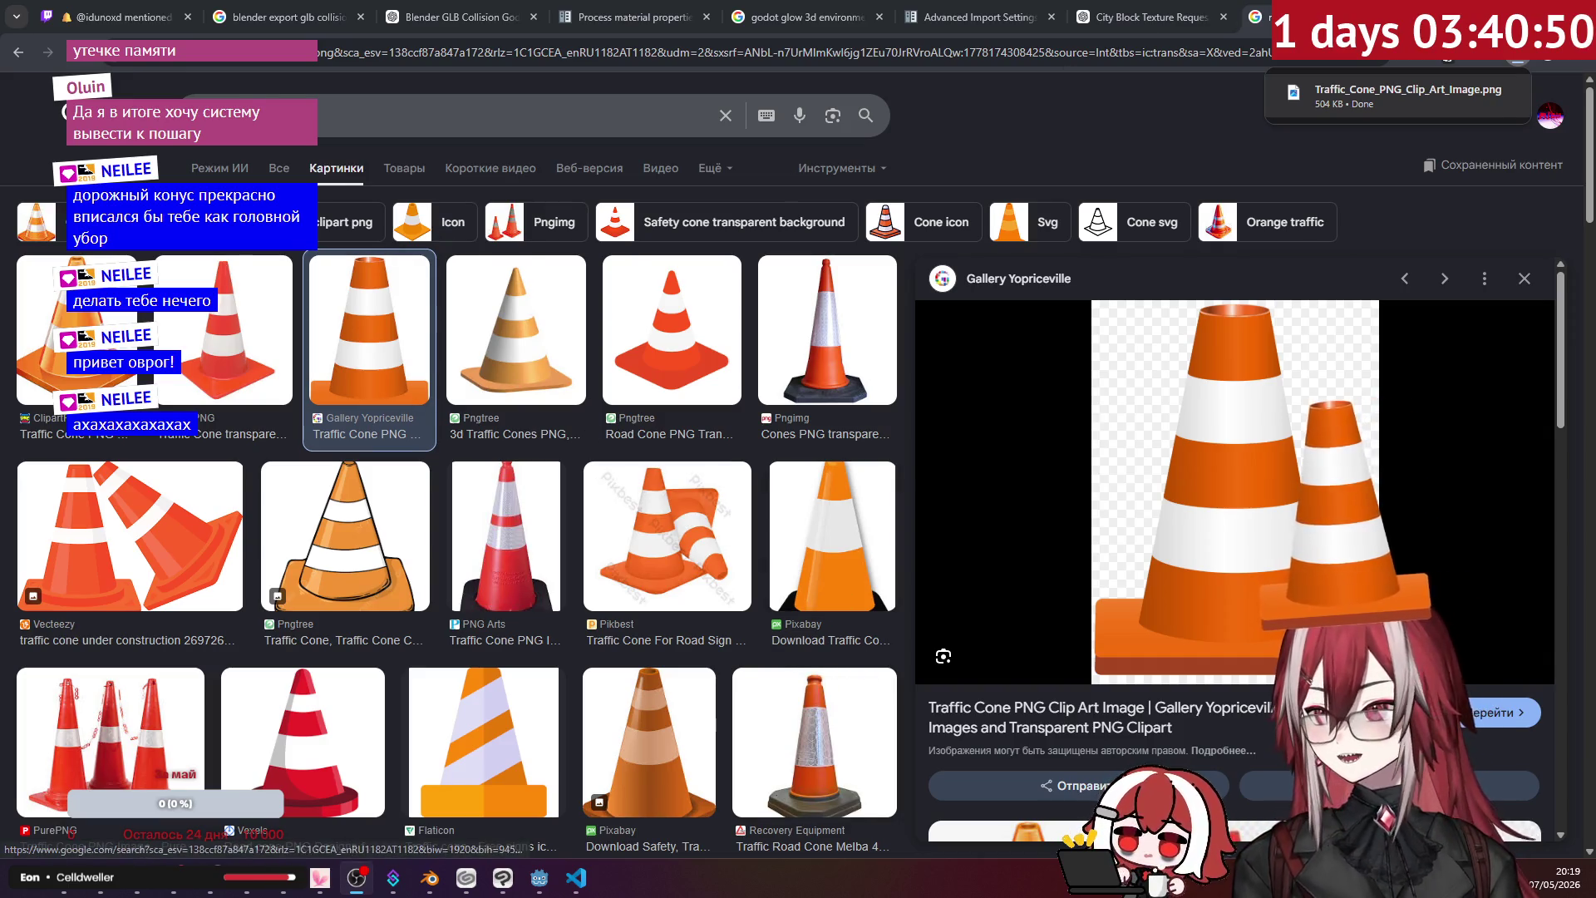
key("ctrl+w")
left_click(537, 871)
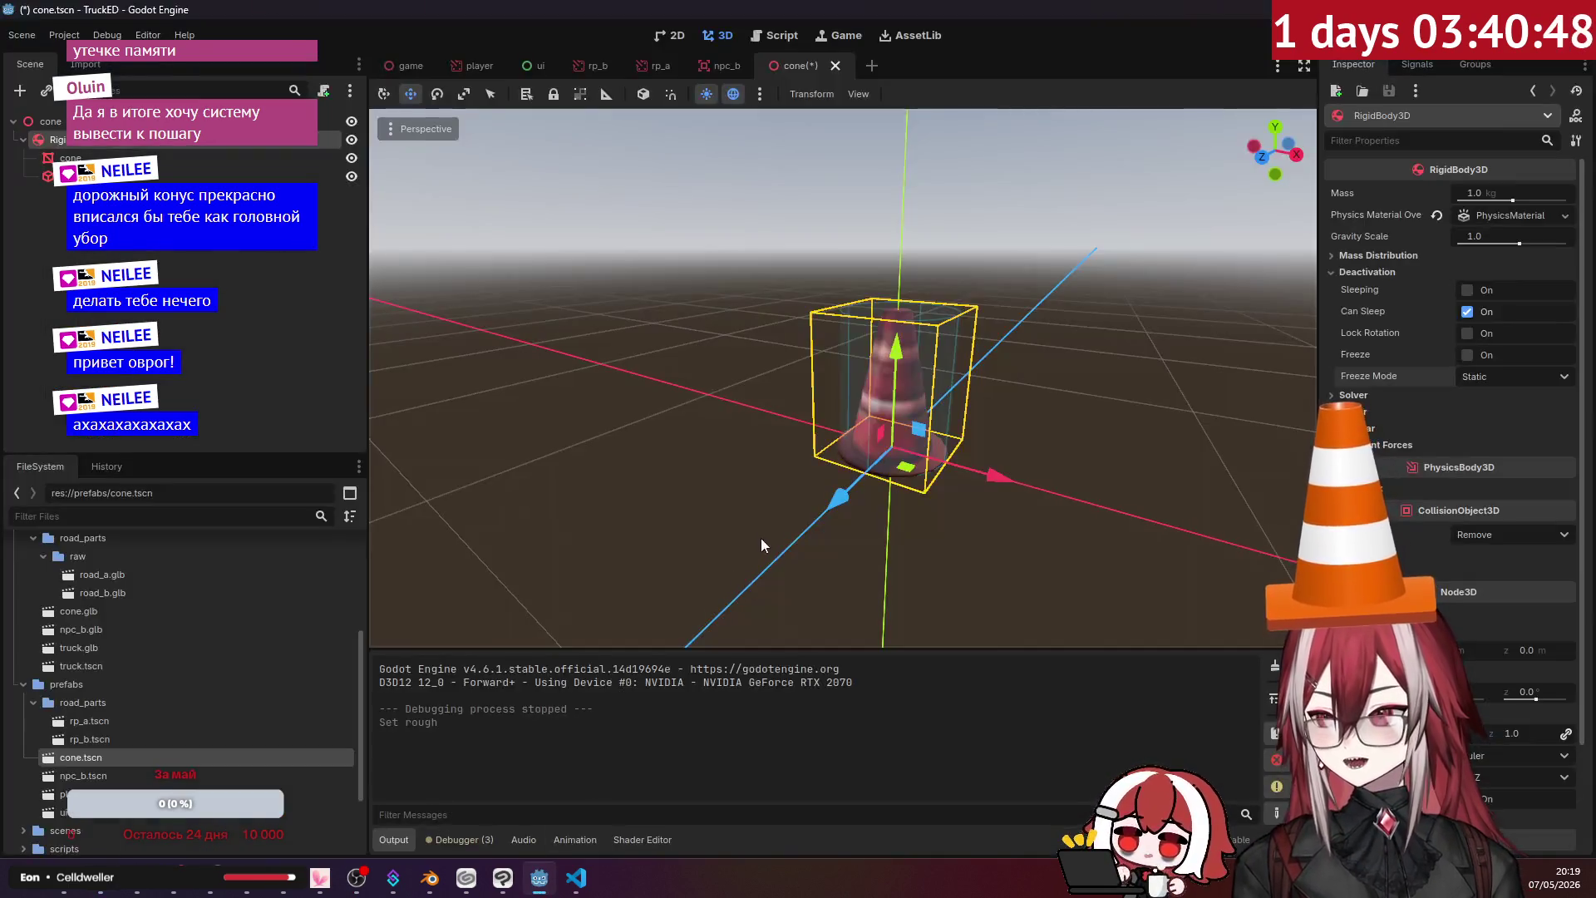
- Turn on Freeze with Kinematic freeze mode for the cone's RigidBody3D, then run the game
left_click(150, 176)
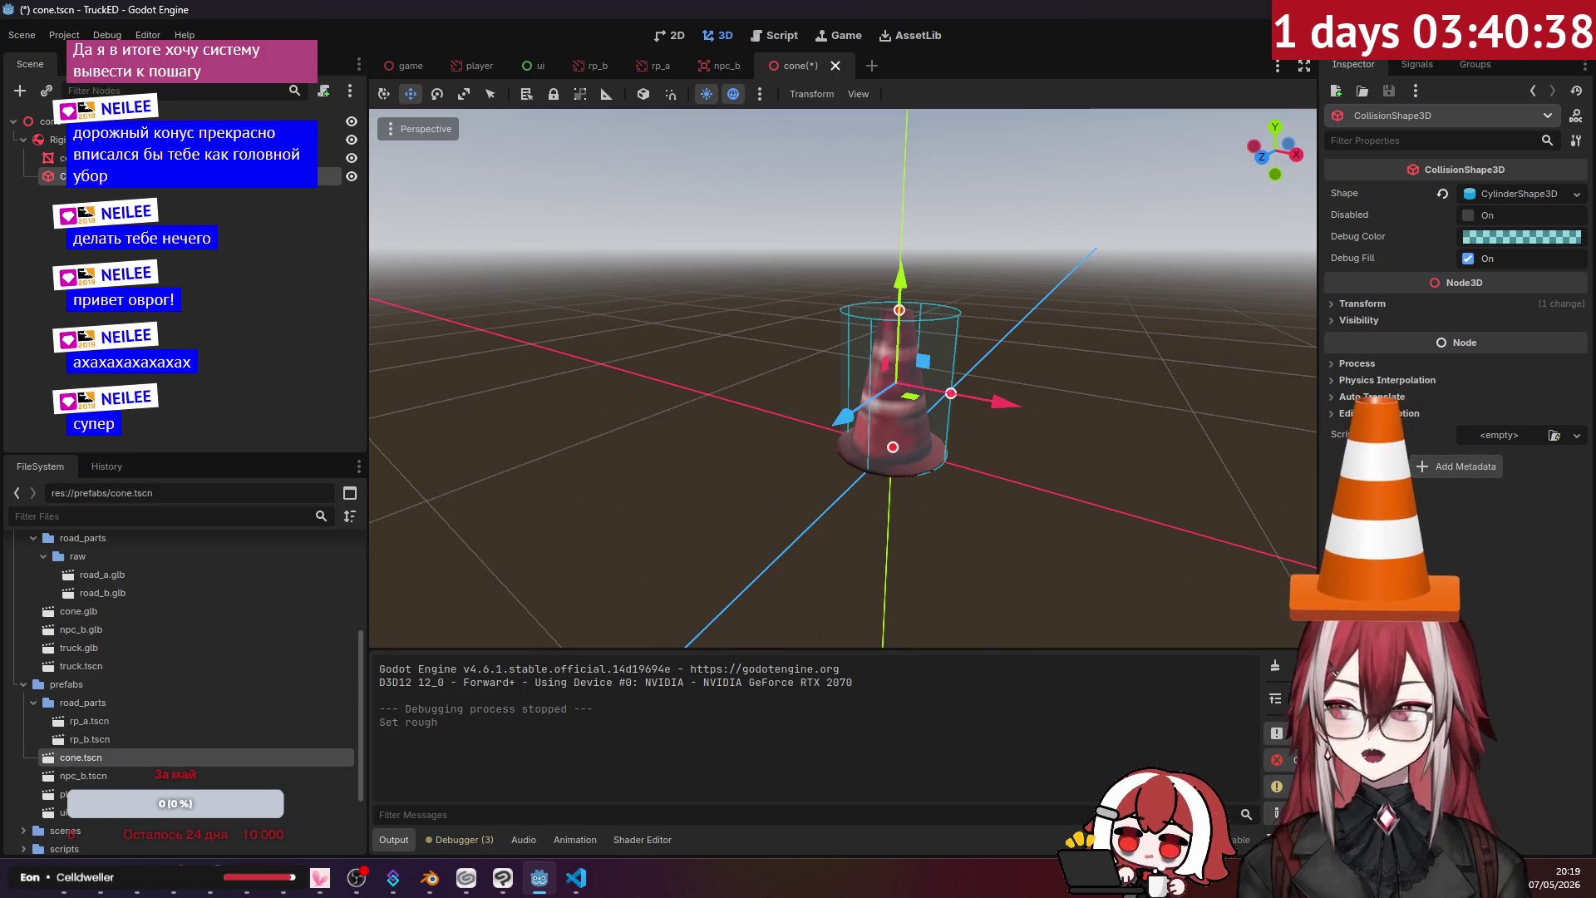
left_click(50, 121)
left_click(50, 140)
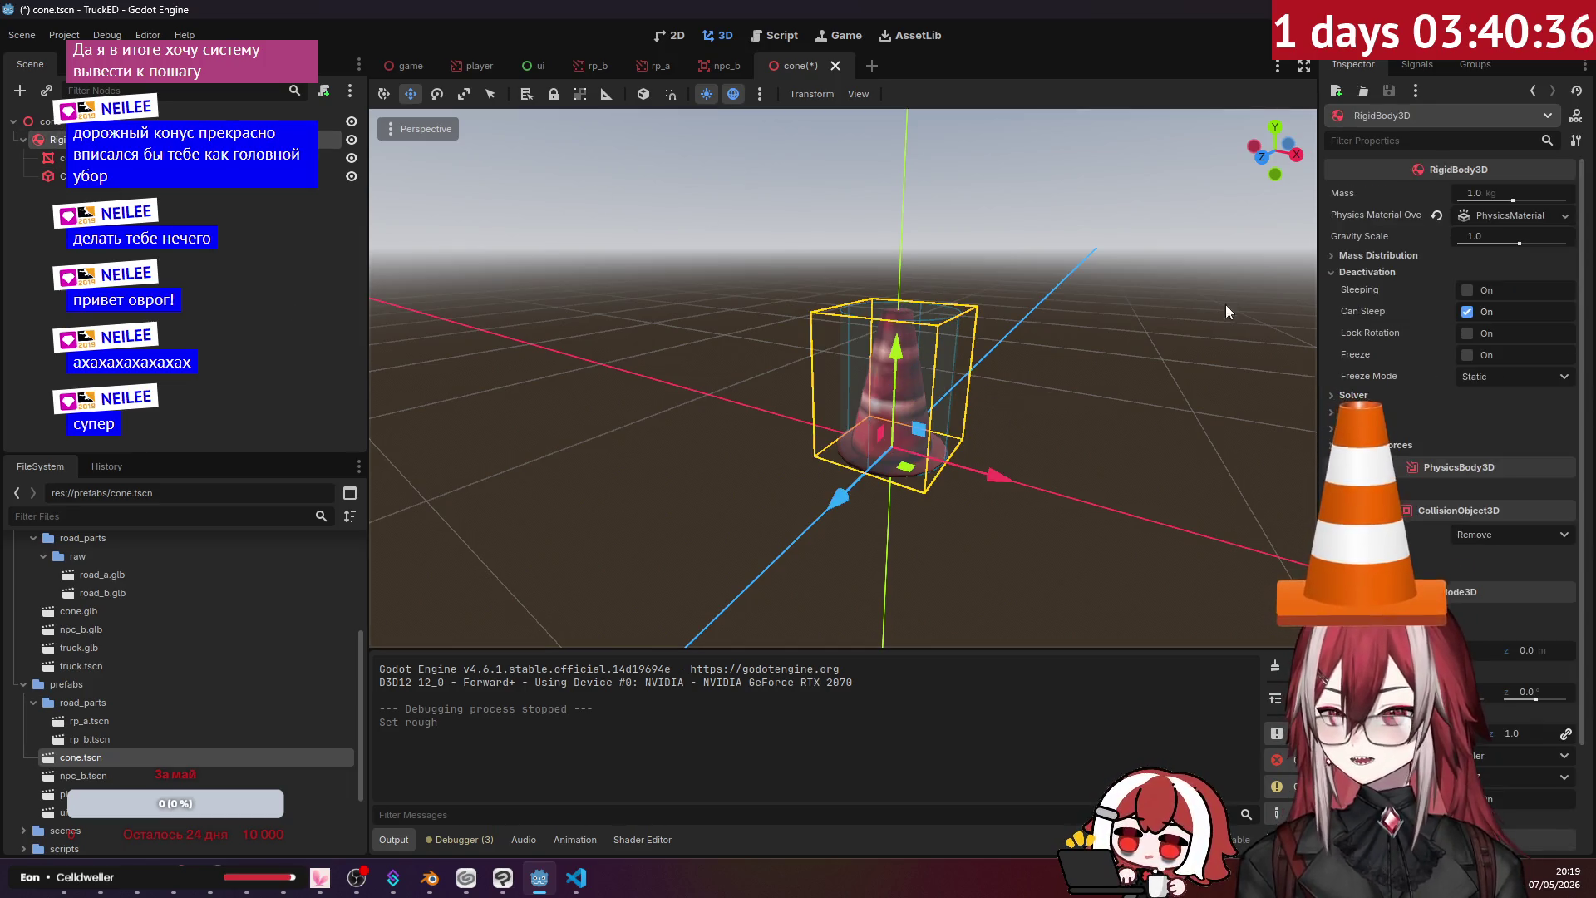
left_click(1467, 355)
left_click(1488, 375)
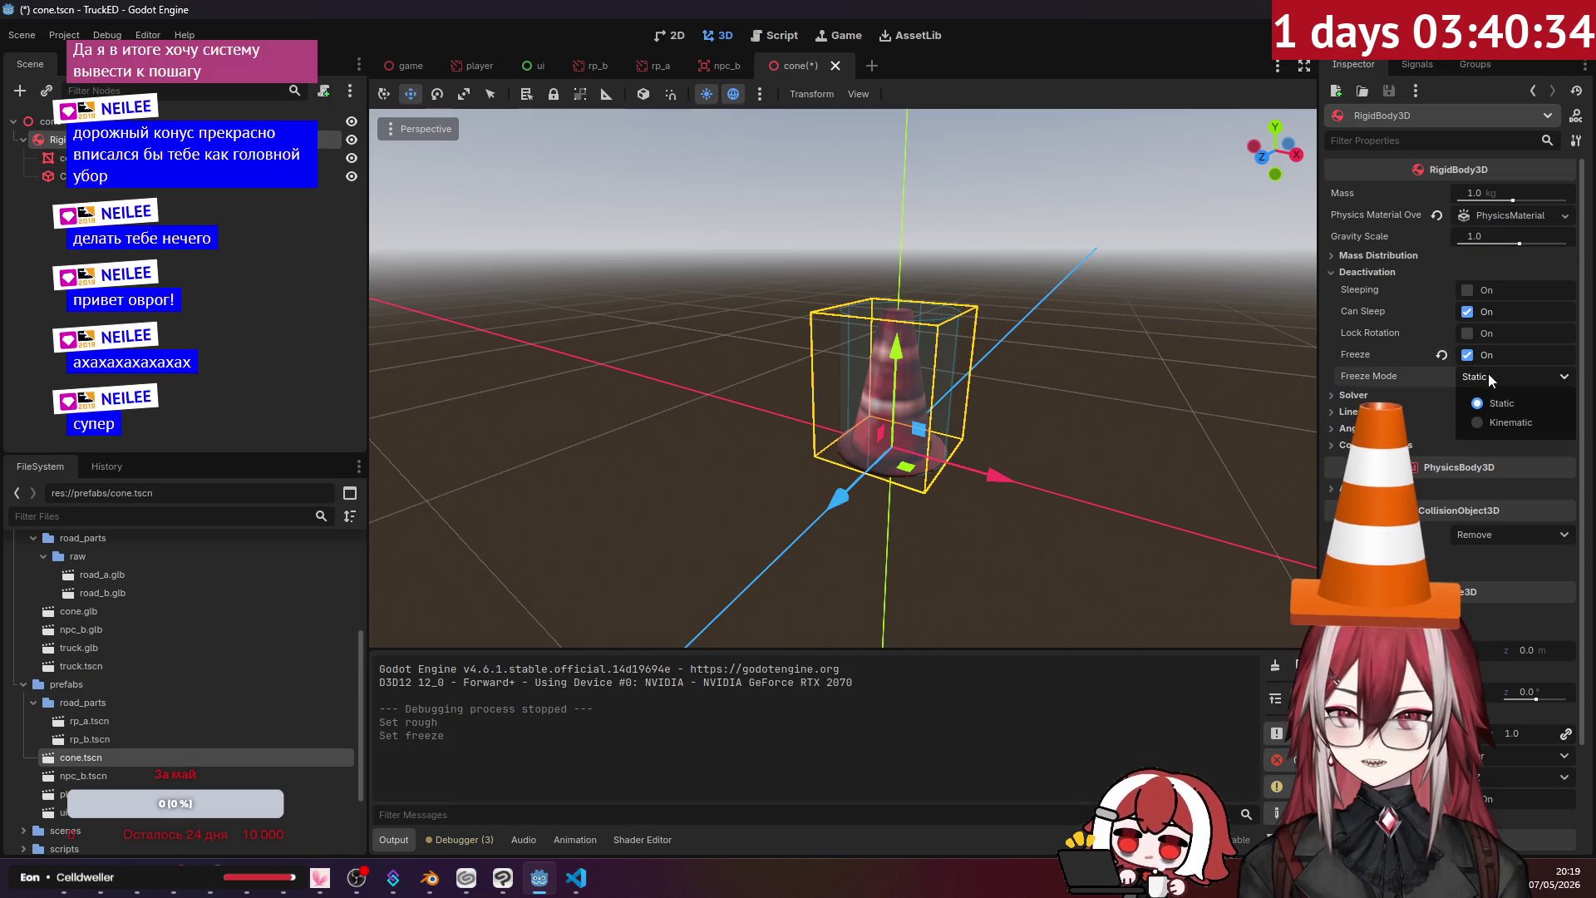
left_click(1495, 422)
key("F5")
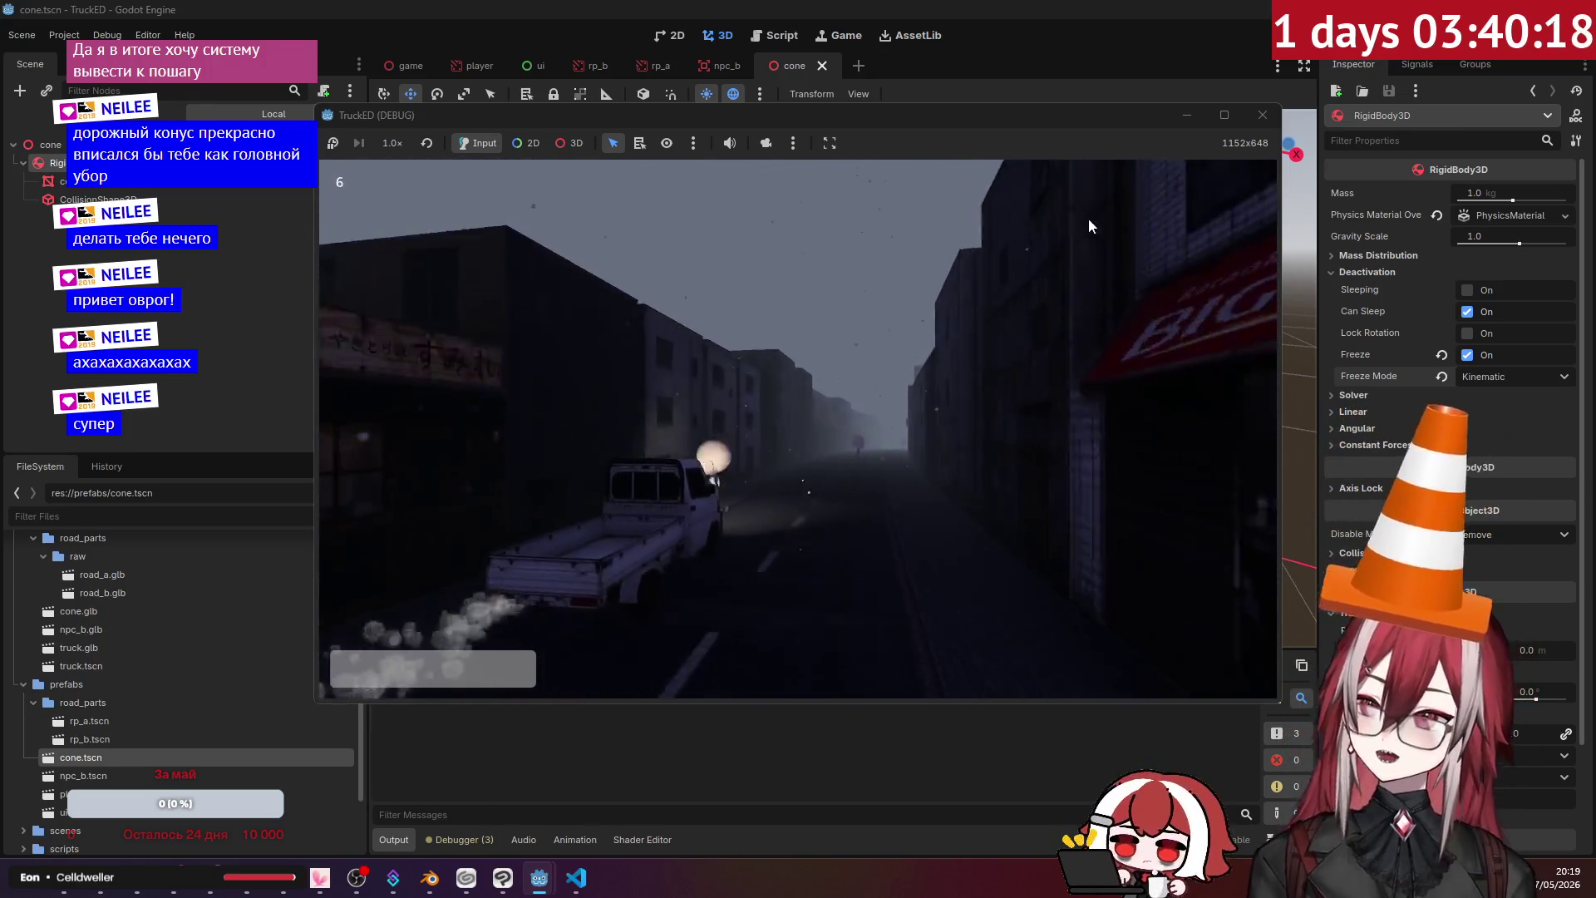
- Switch the cone body to Static freeze mode with Freeze still on, then rerun and close the test
left_click(1275, 123)
left_click(1468, 355)
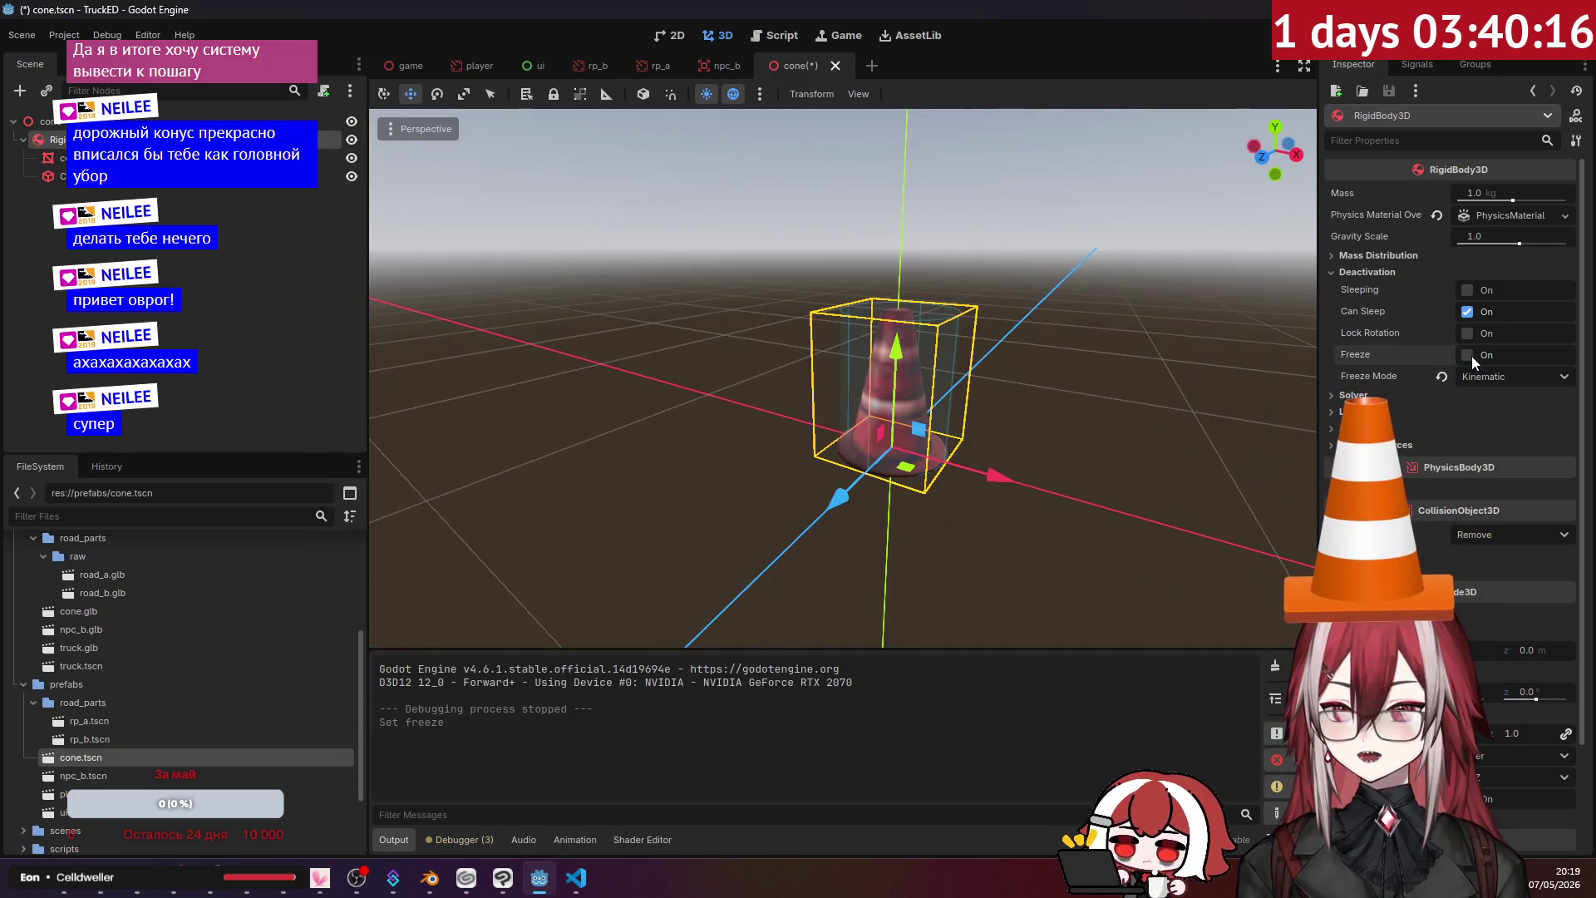
left_click(1474, 376)
left_click(1483, 396)
left_click(1468, 356)
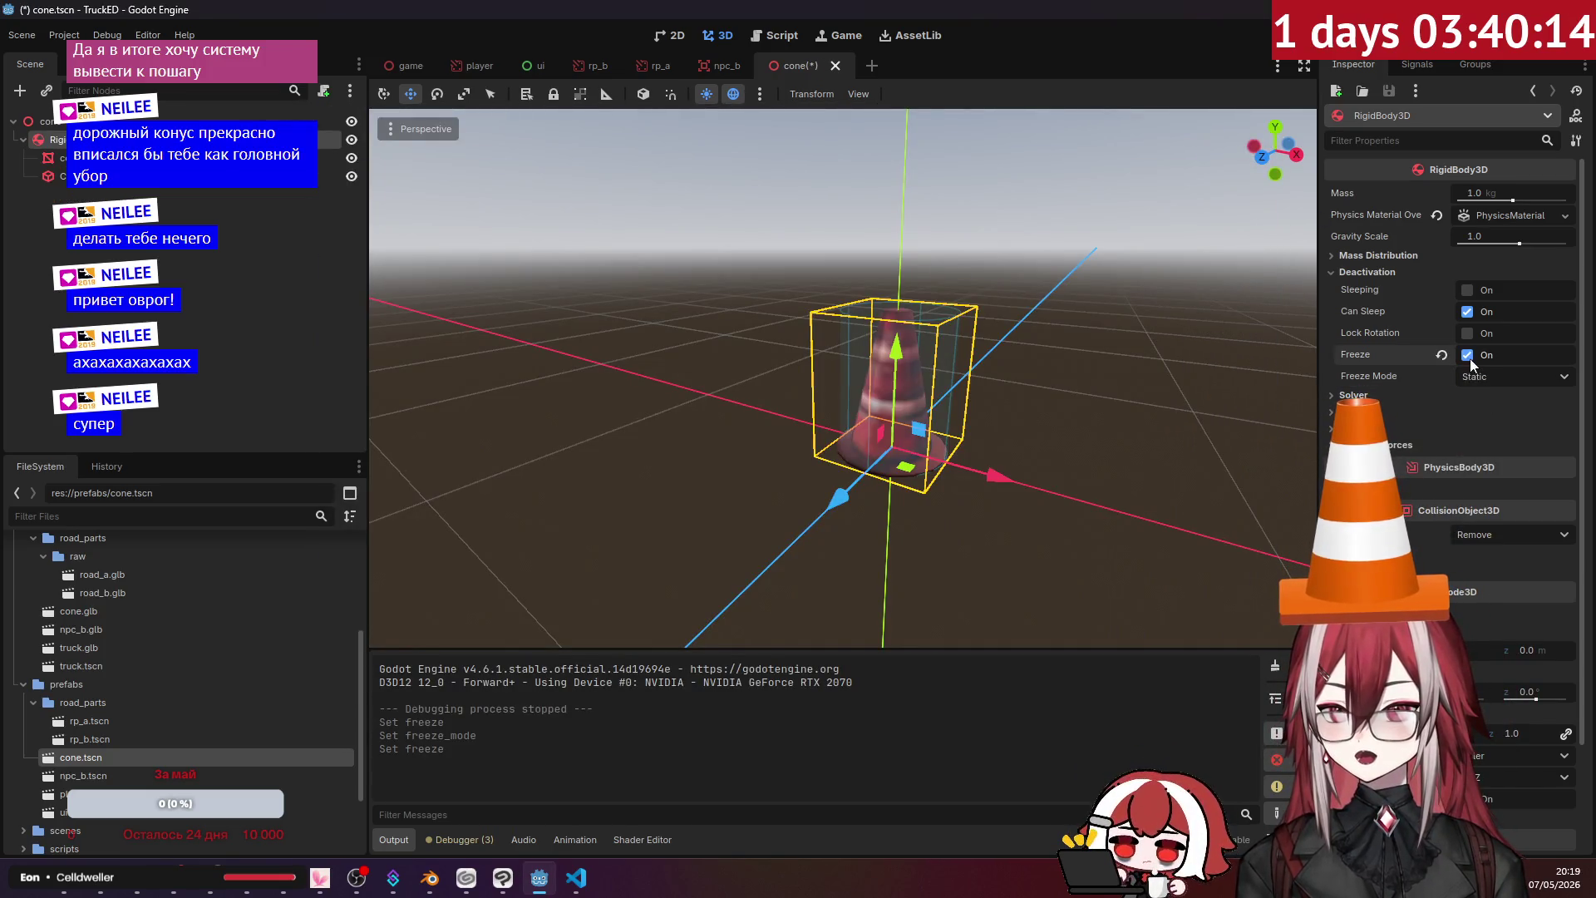
key("F5")
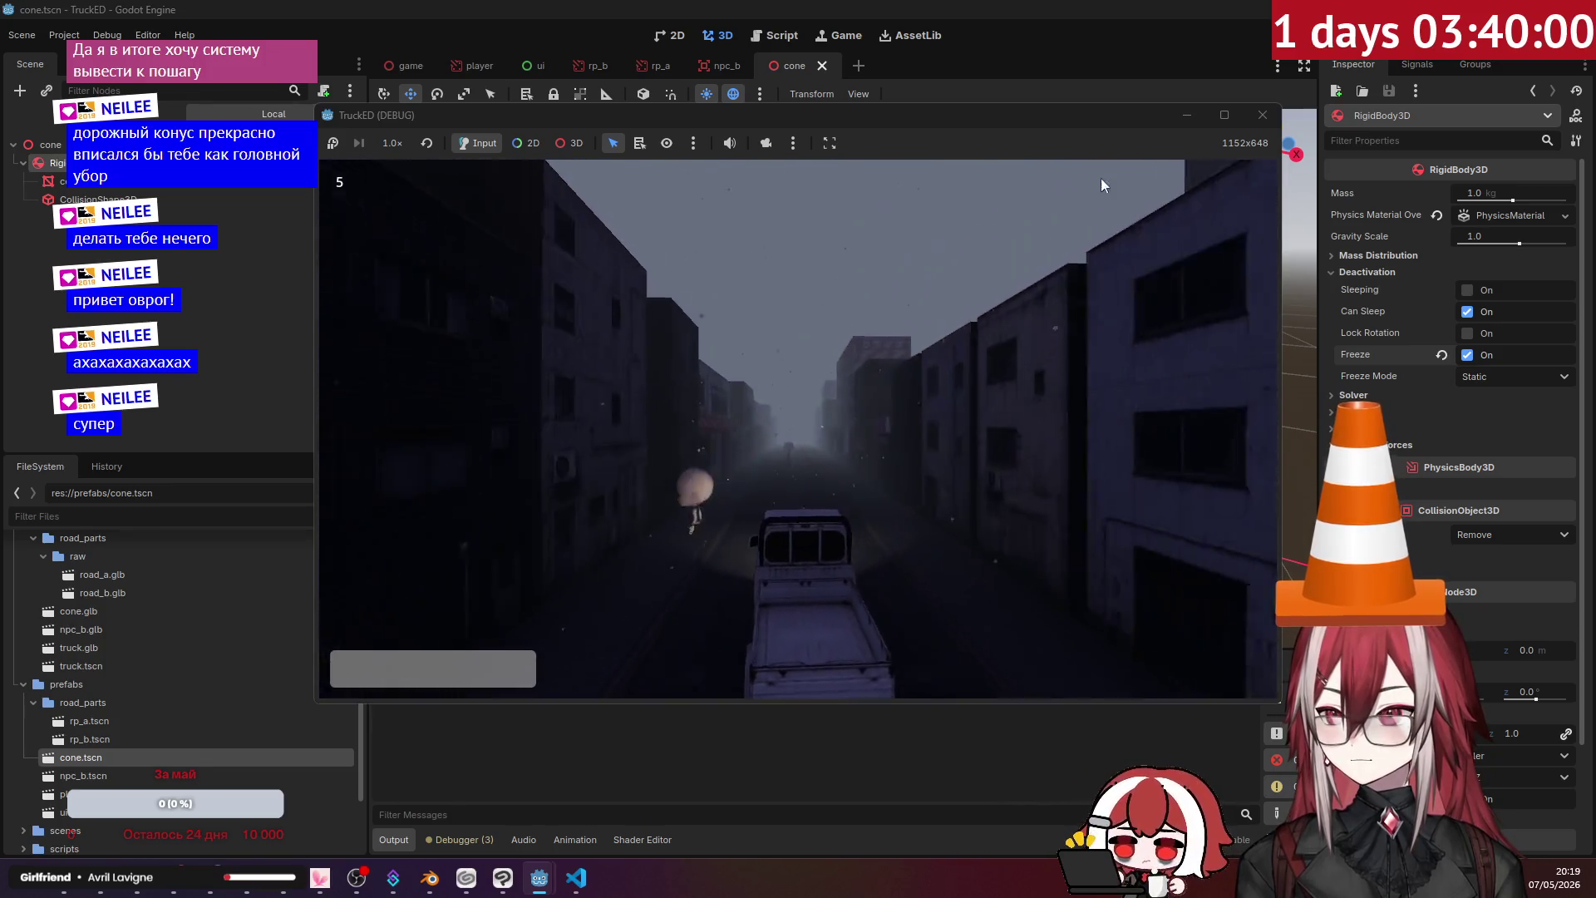
left_click(1261, 117)
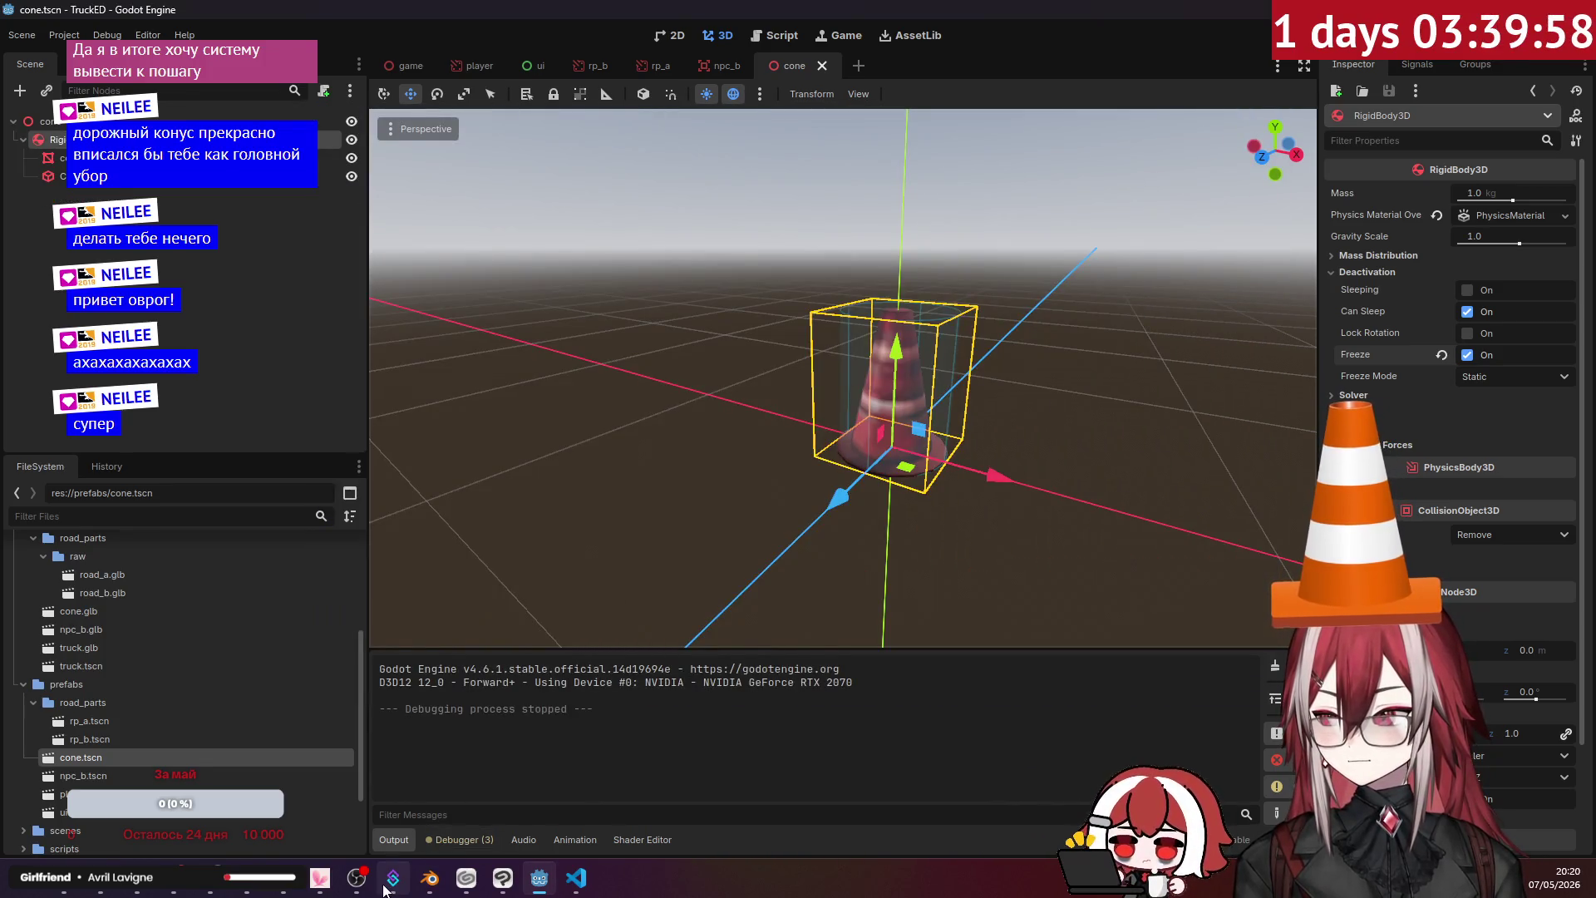
- In VS Code's Codex panel, request a script that unfreezes the cone's rigid body on player collision
mouse_move(434, 886)
left_click(576, 878)
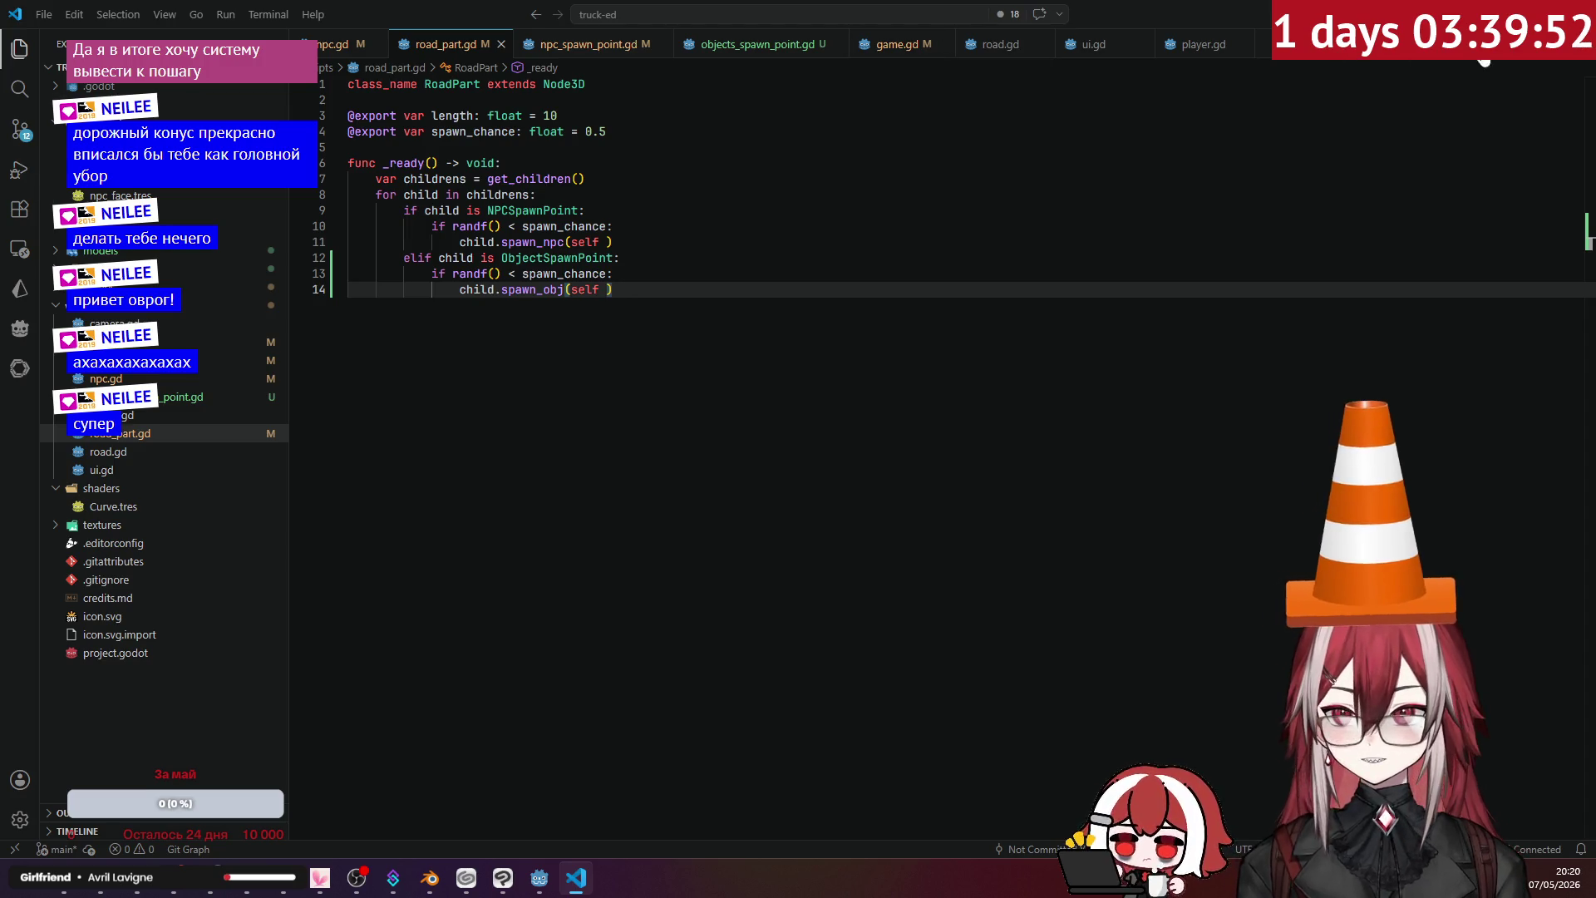
key("ctrl+backslash")
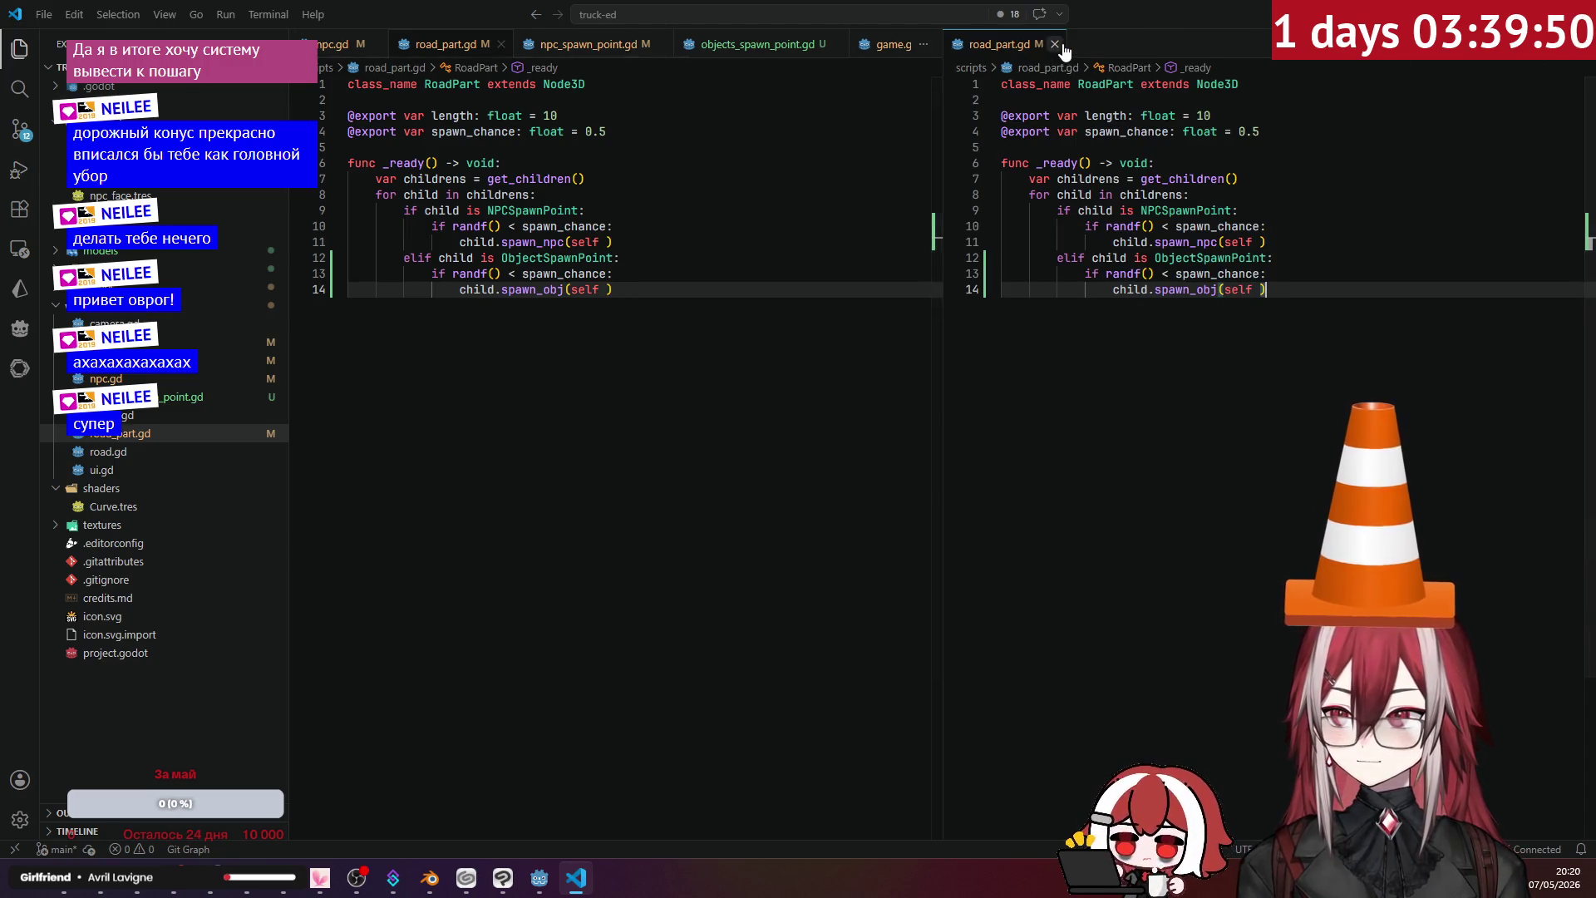
left_click(1066, 46)
key("ctrl+alt+b")
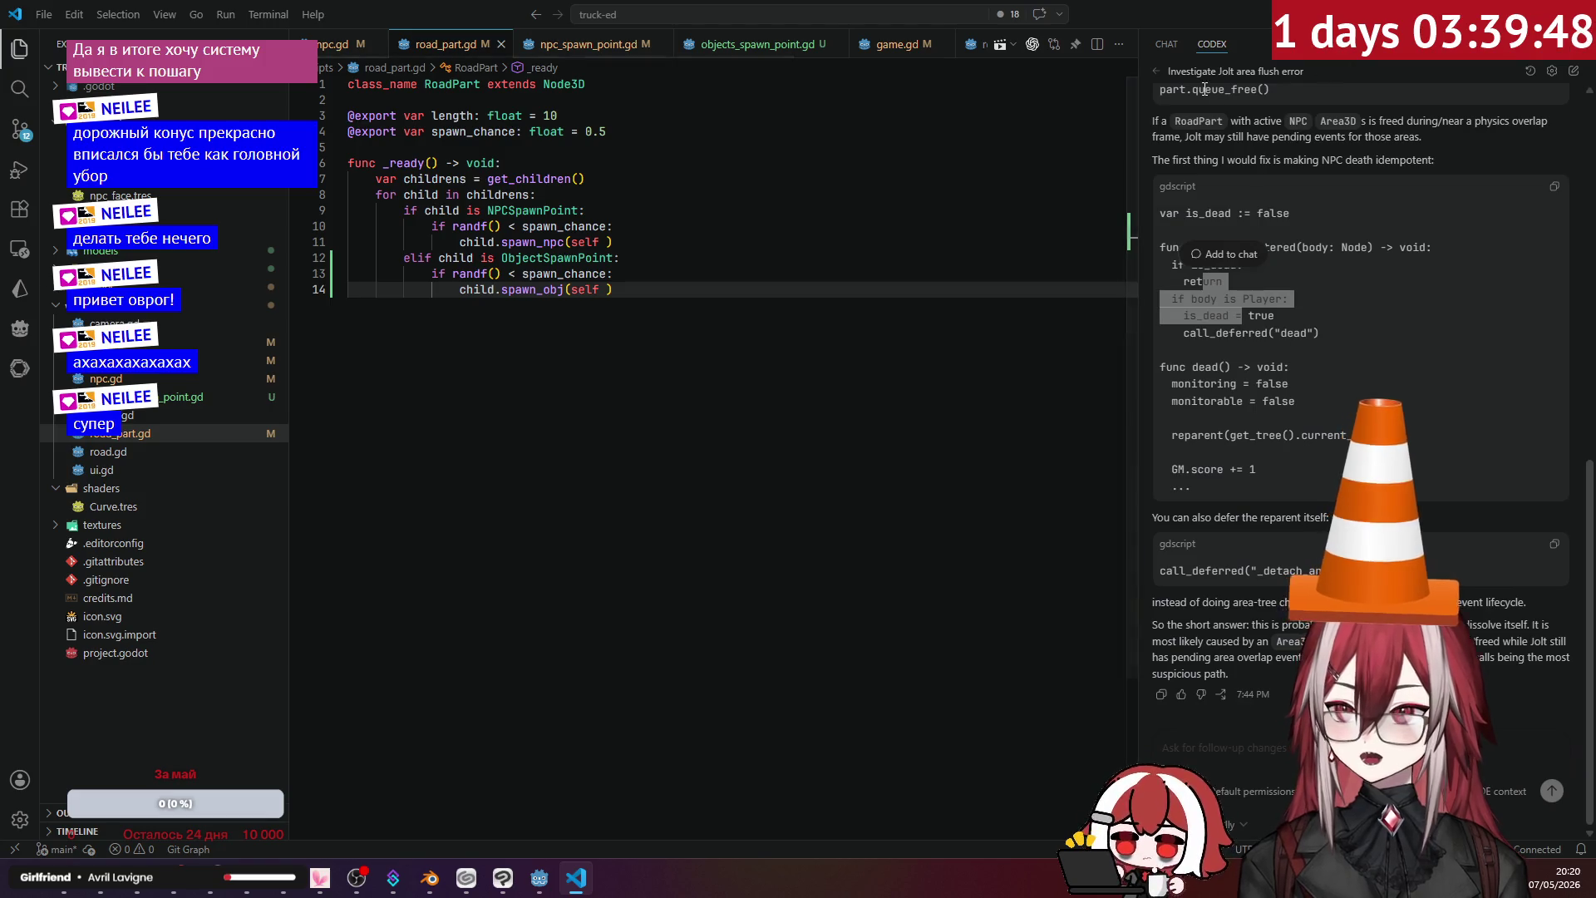
left_click(1166, 69)
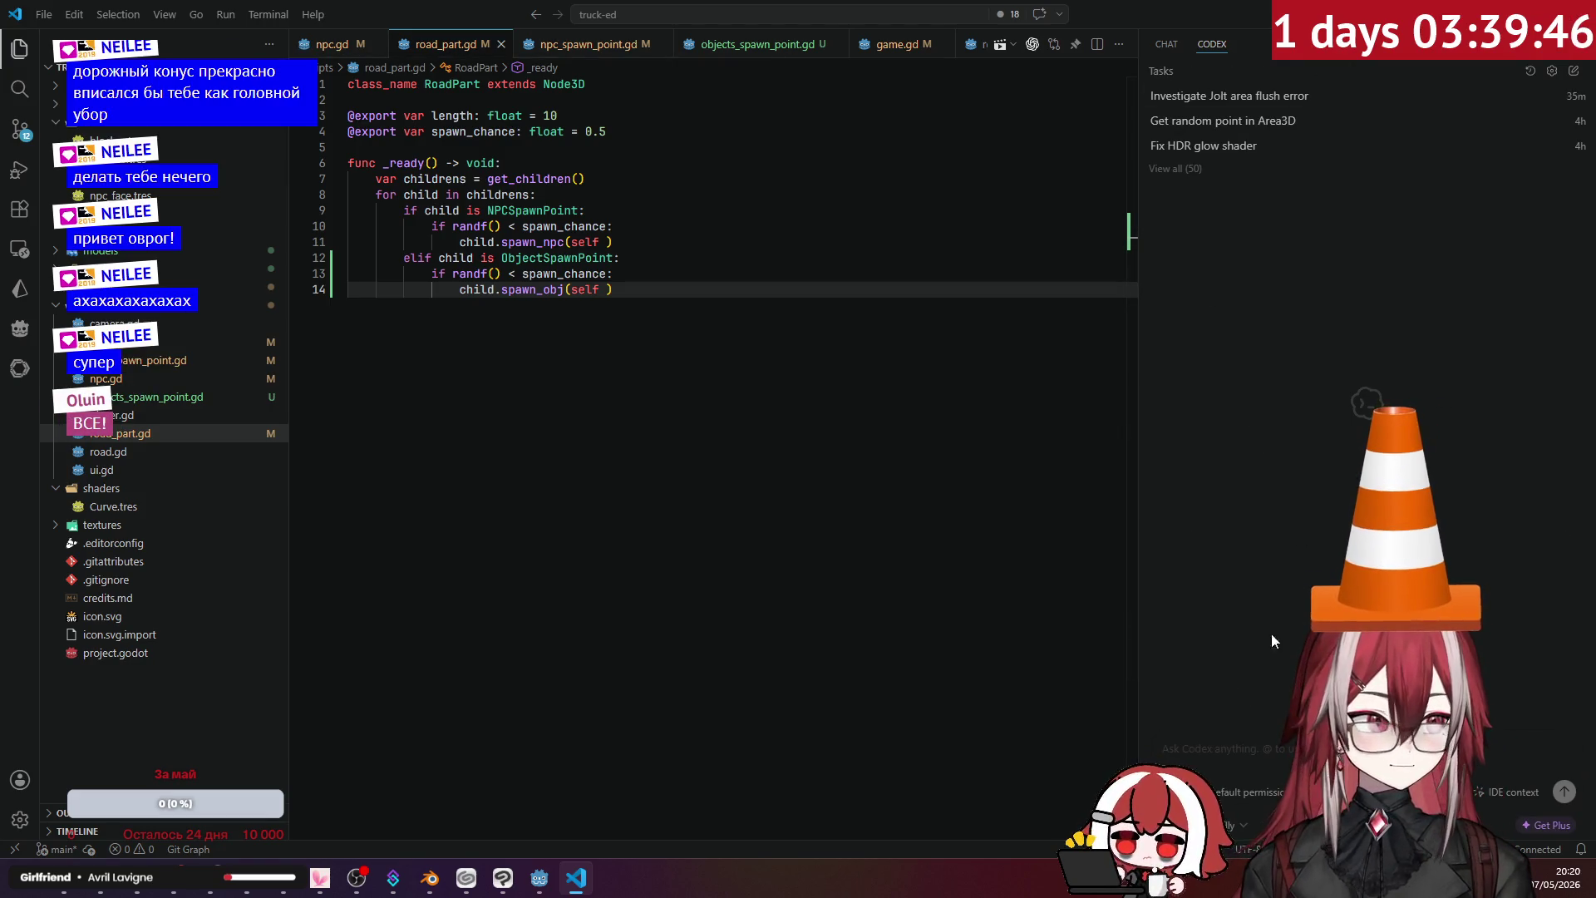
type("make sc")
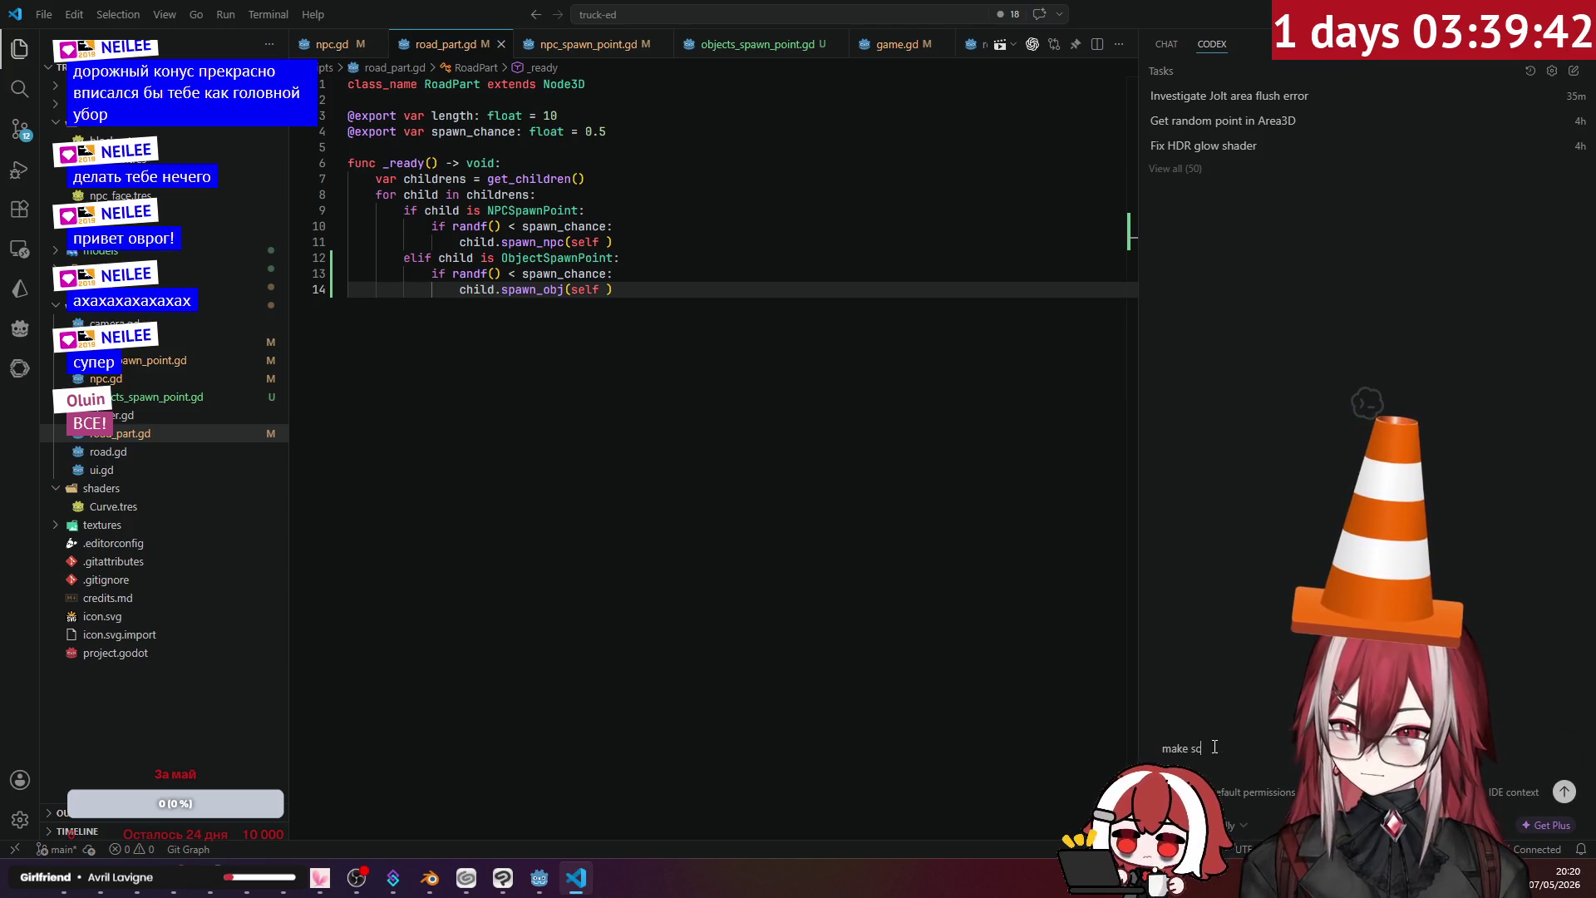
type("ript that ")
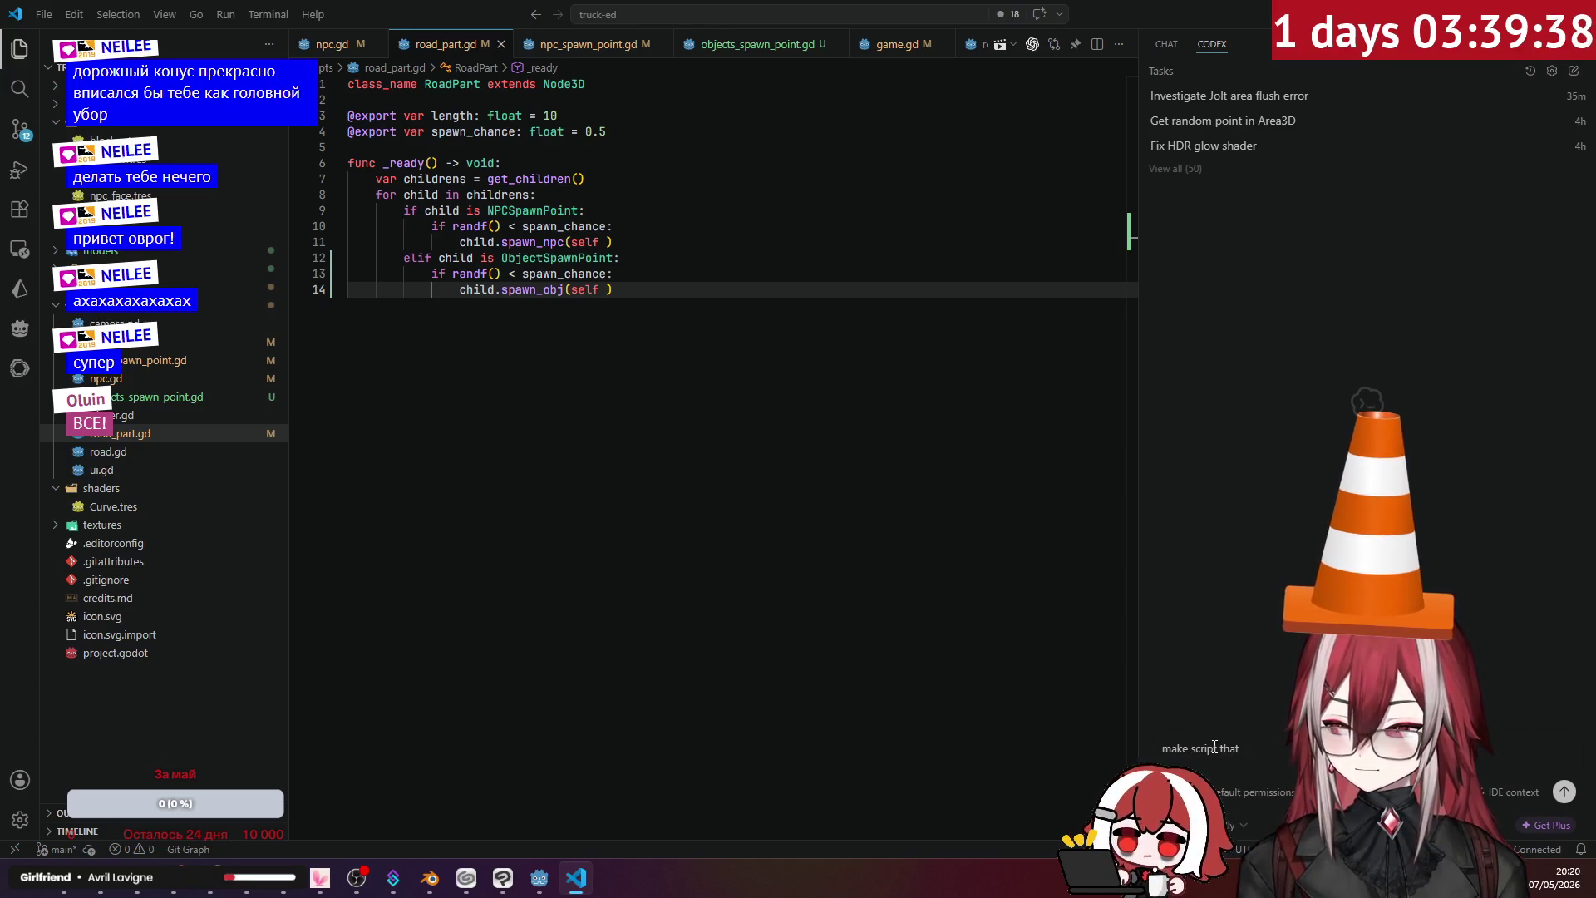
type("w")
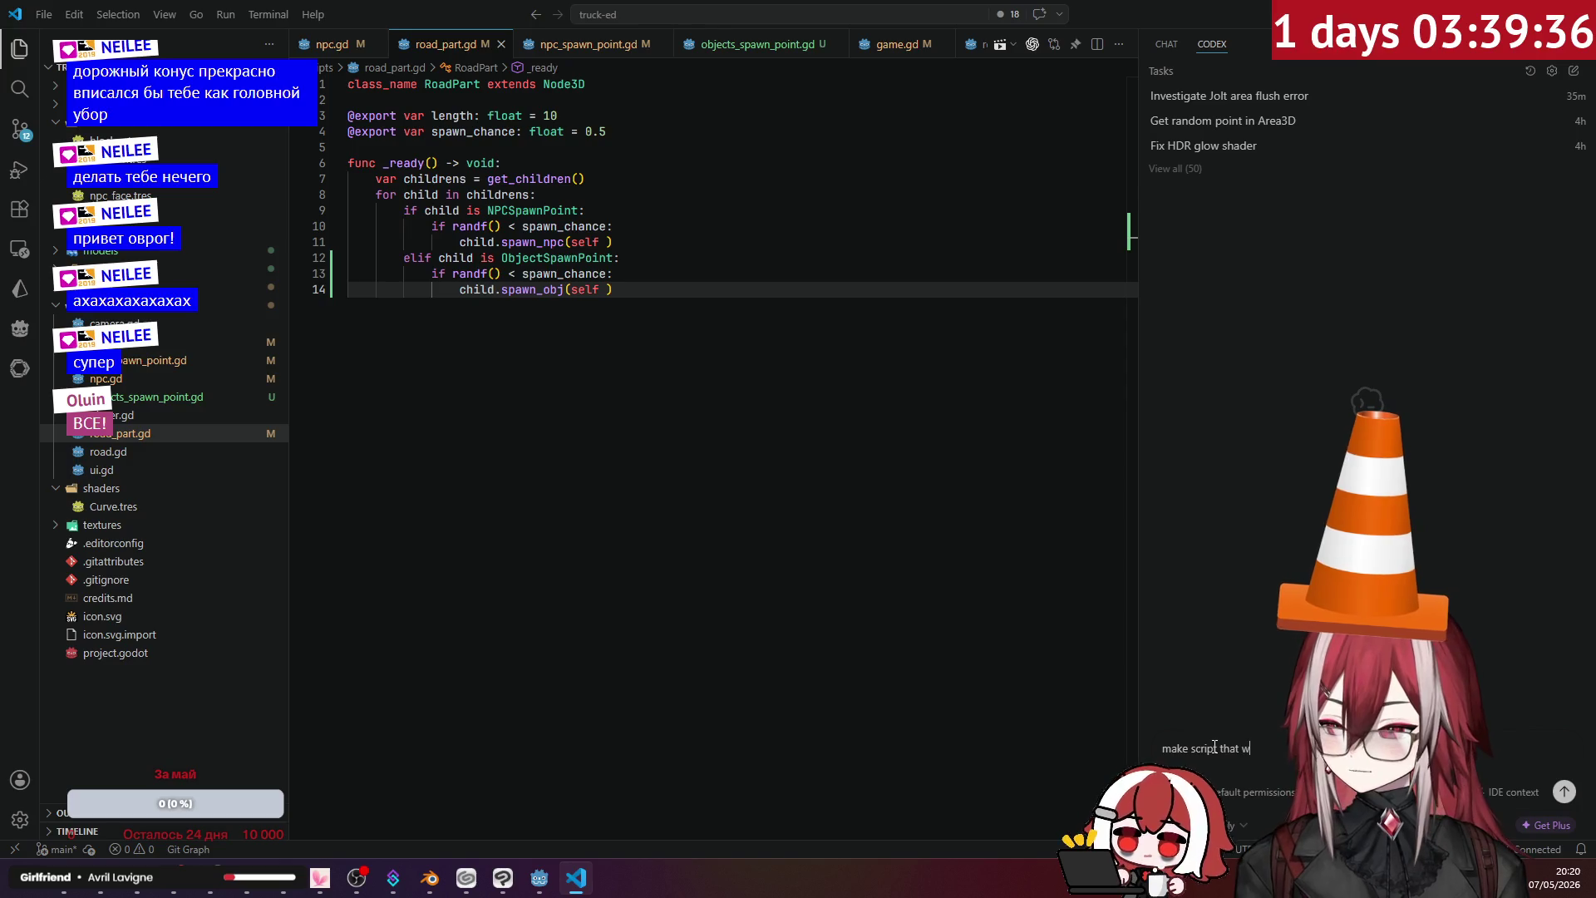
type("ill unf")
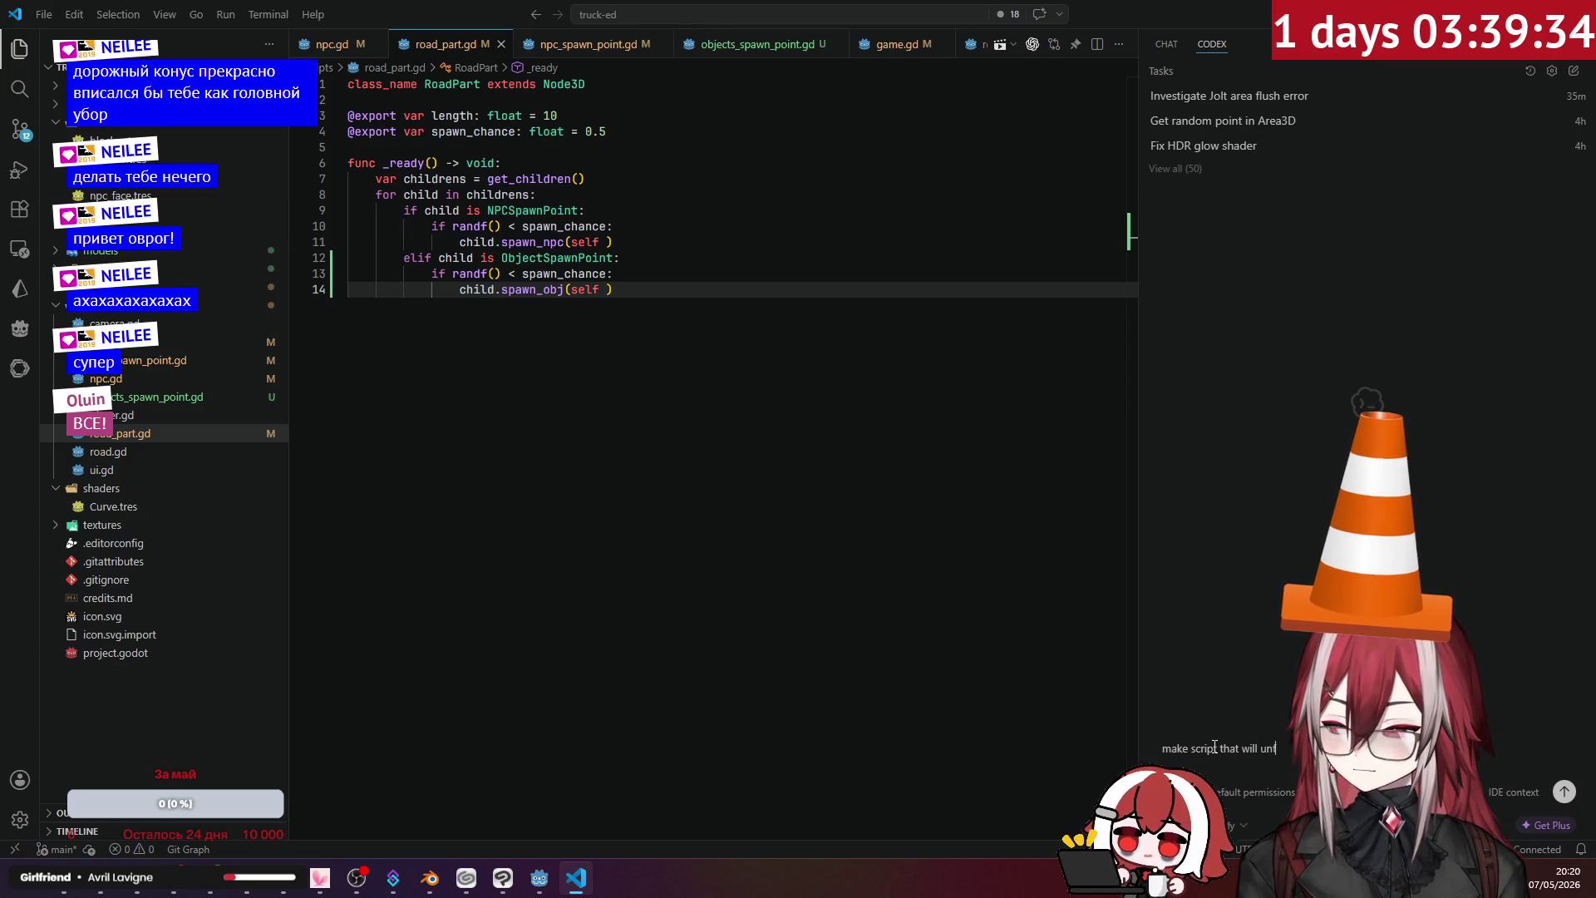
type("reez")
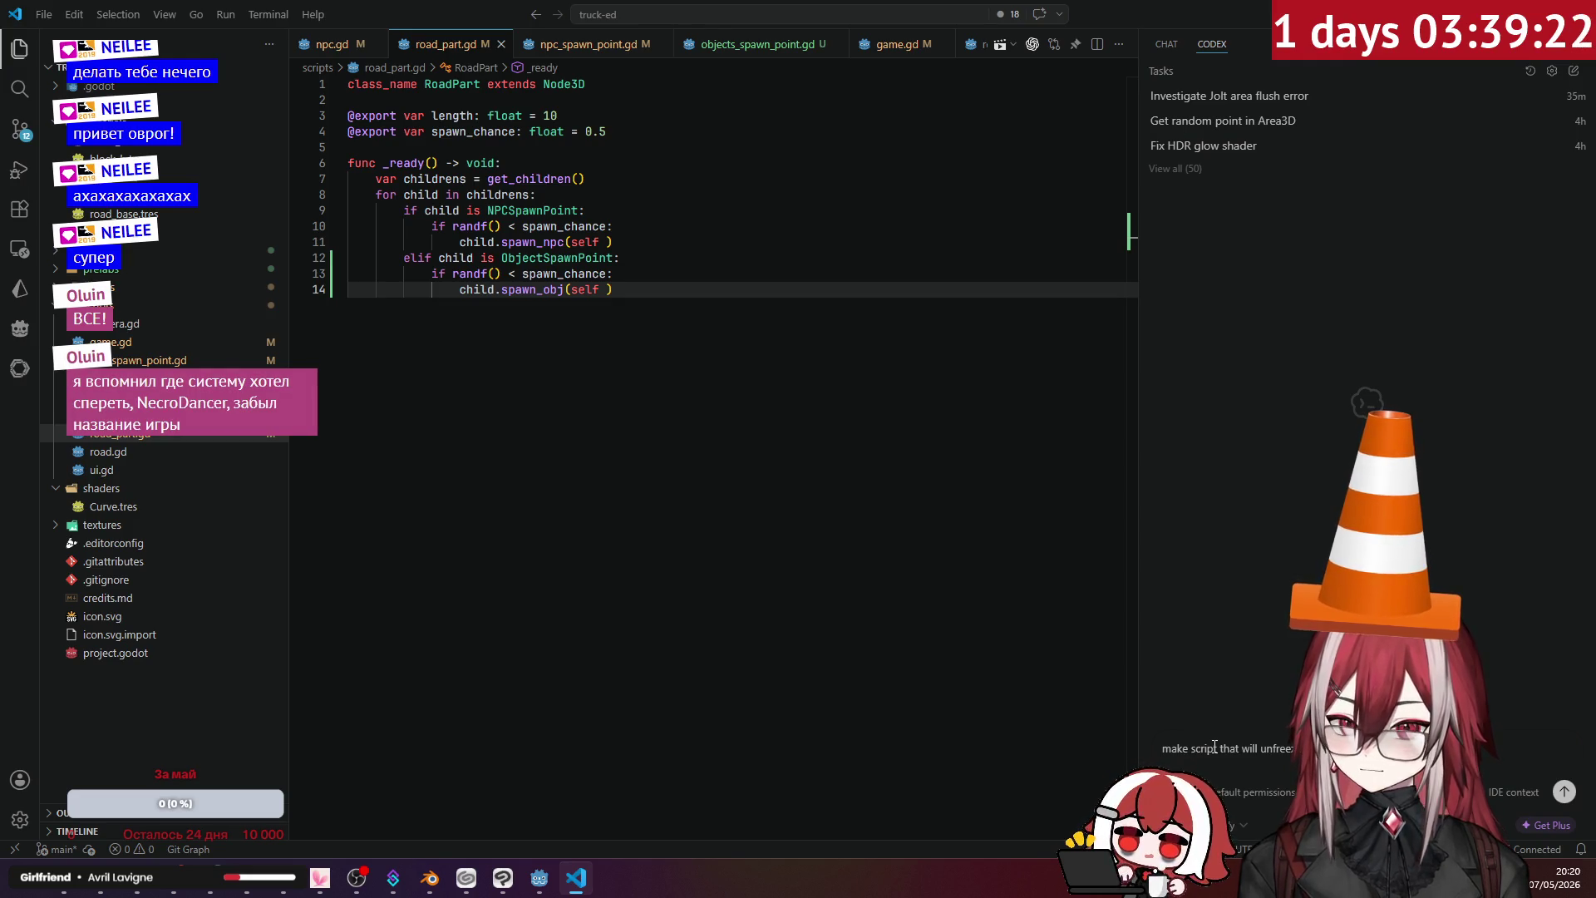
key("Return")
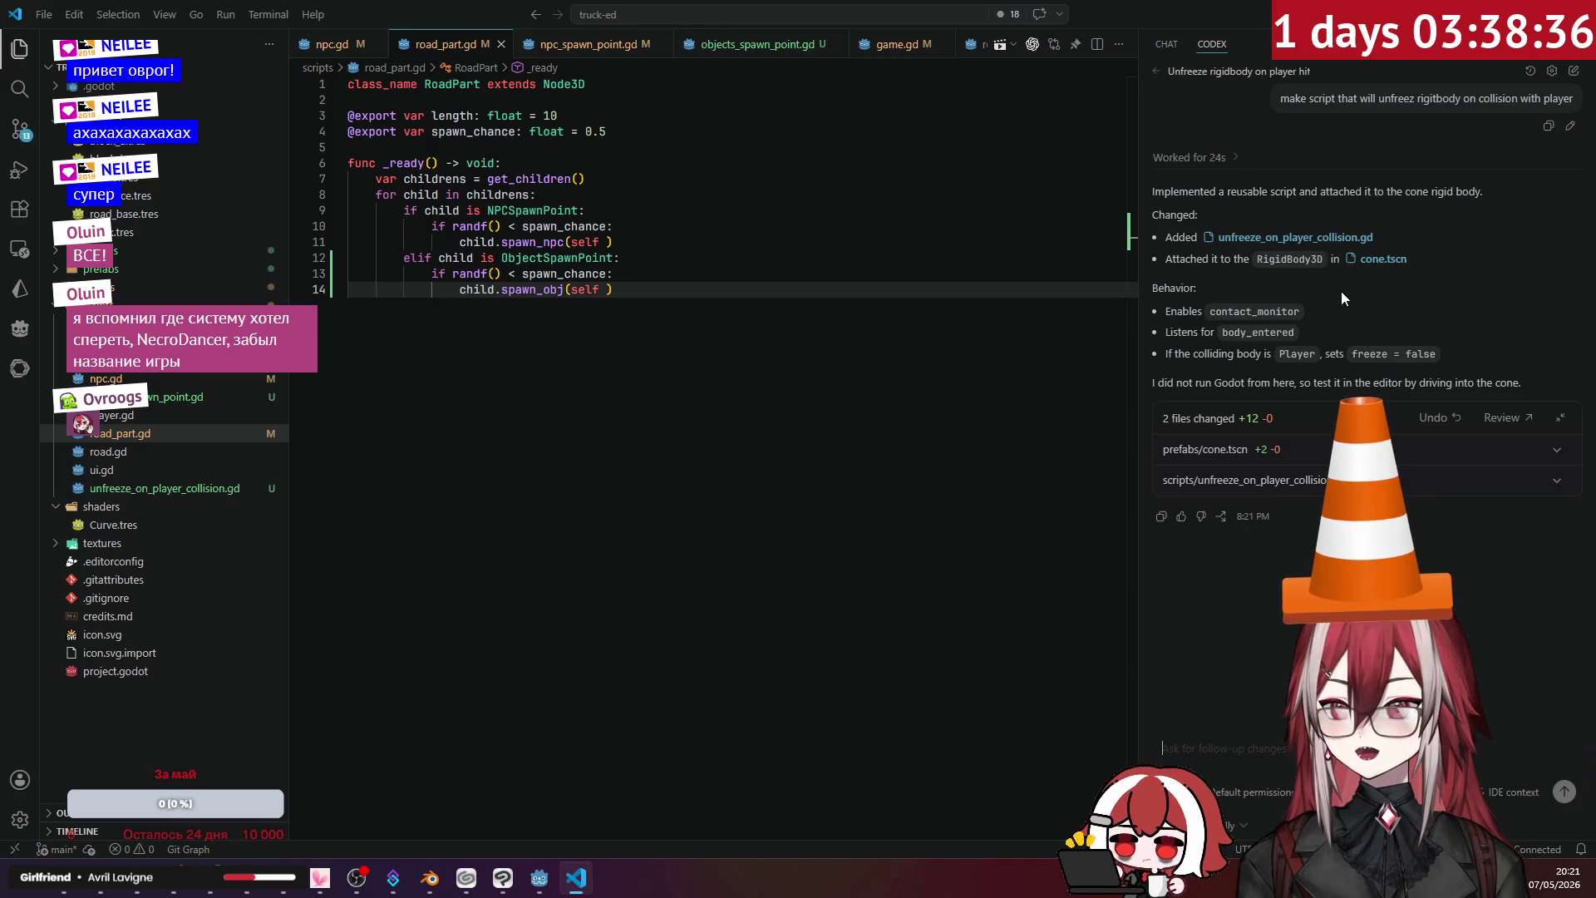
- Open the new unfreeze_on_player_collision.gd script and review its code
left_click(208, 488)
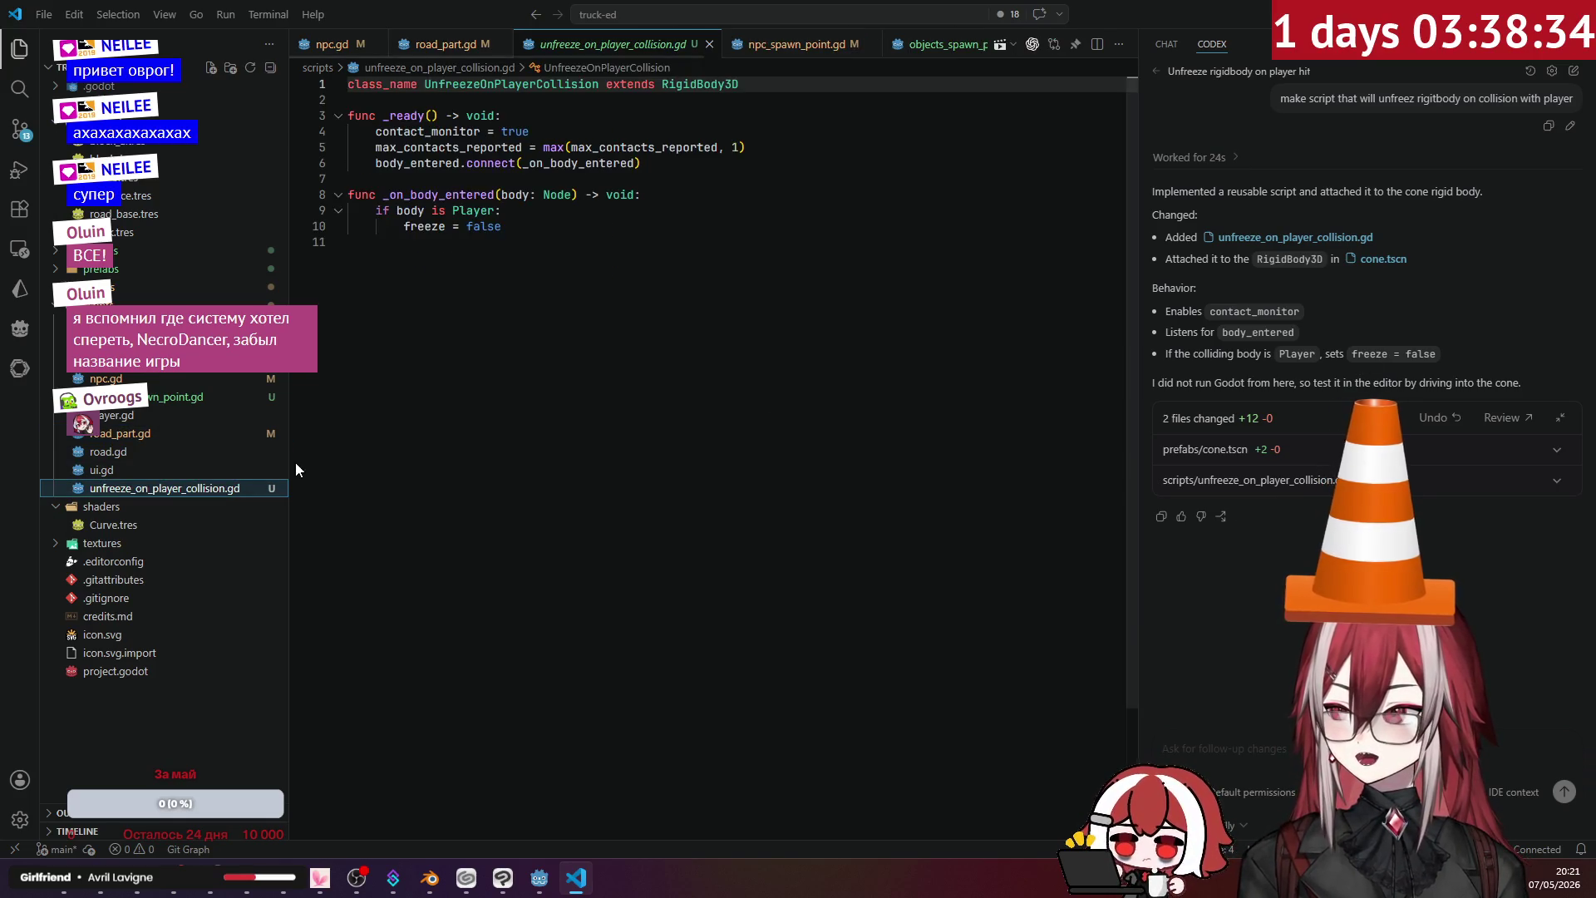
left_click(508, 265)
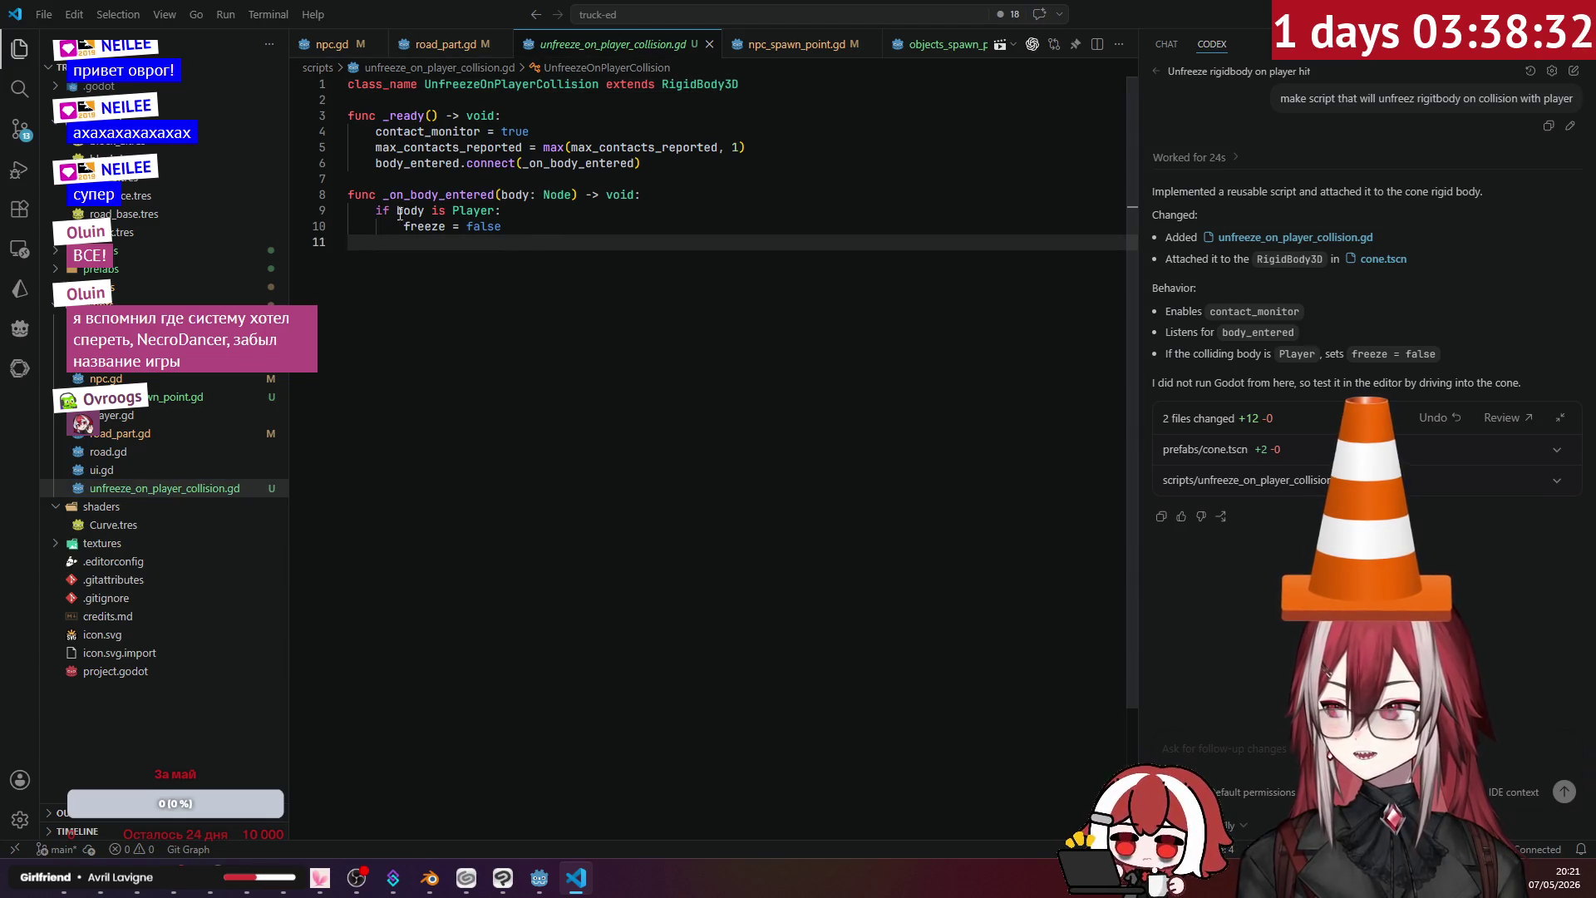
right_click(159, 489)
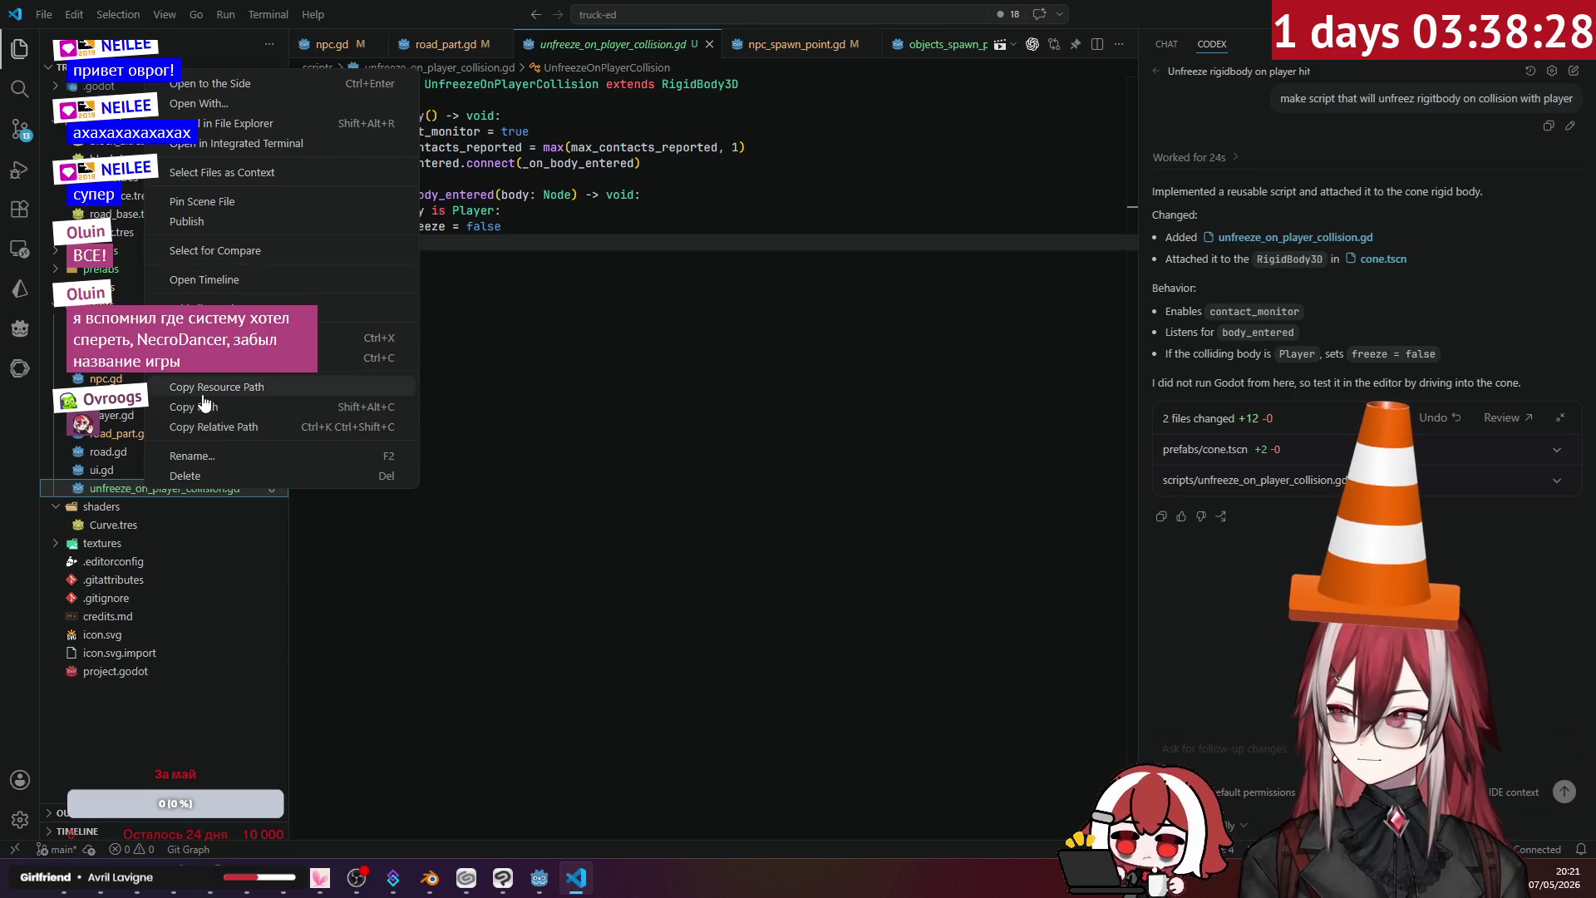
left_click(203, 455)
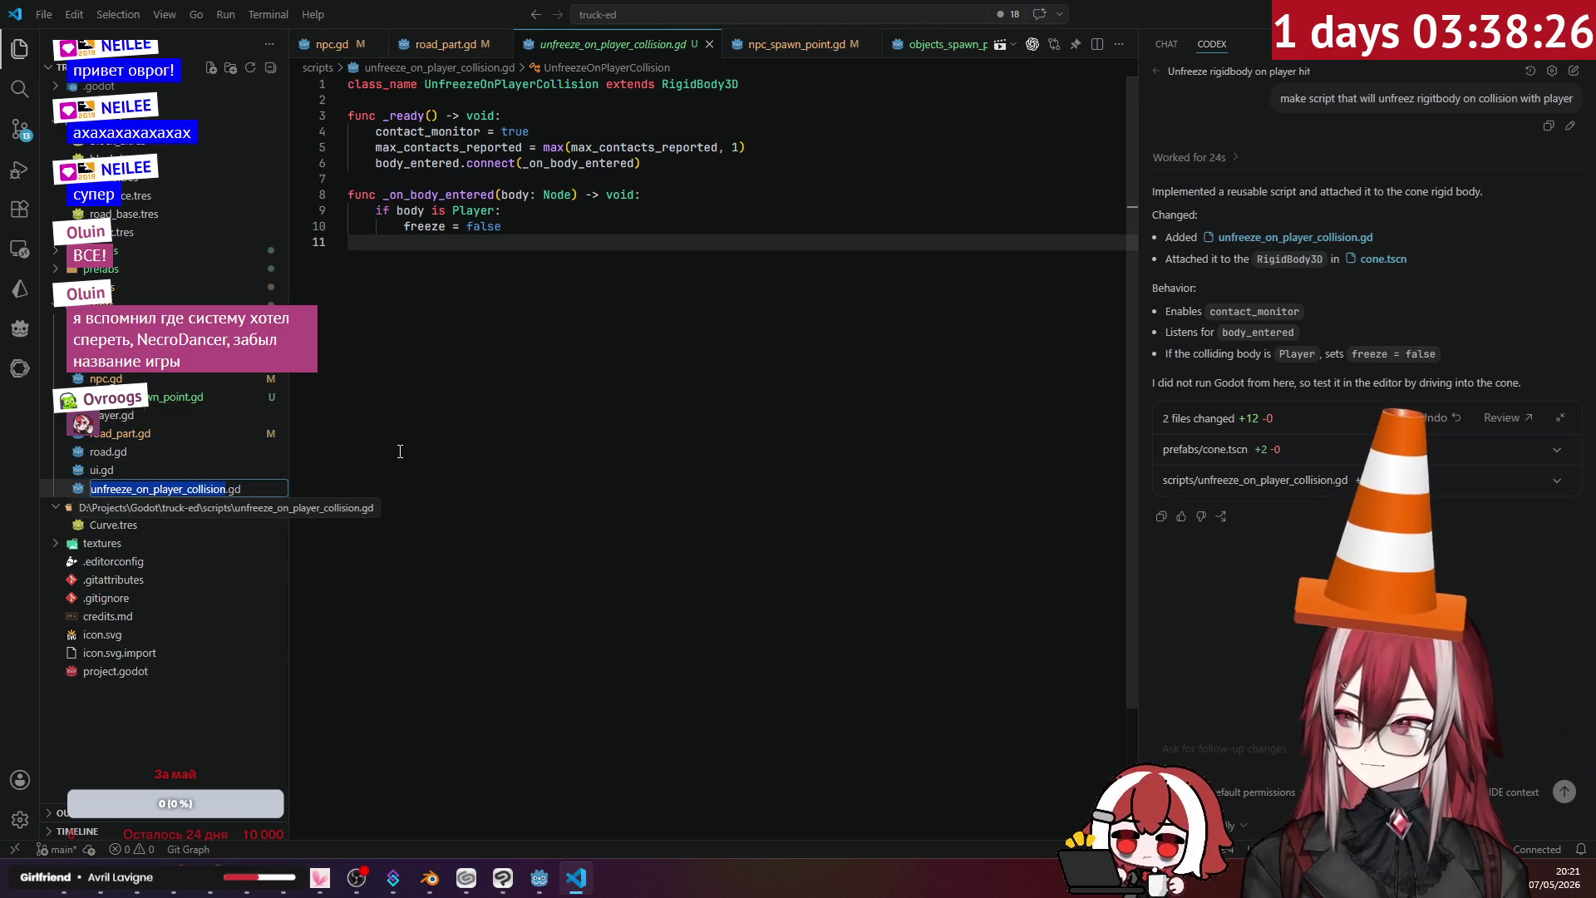
key("Escape")
- Reload the externally modified cone.tscn from disk in Godot, then return to VS Code
key("alt+Tab")
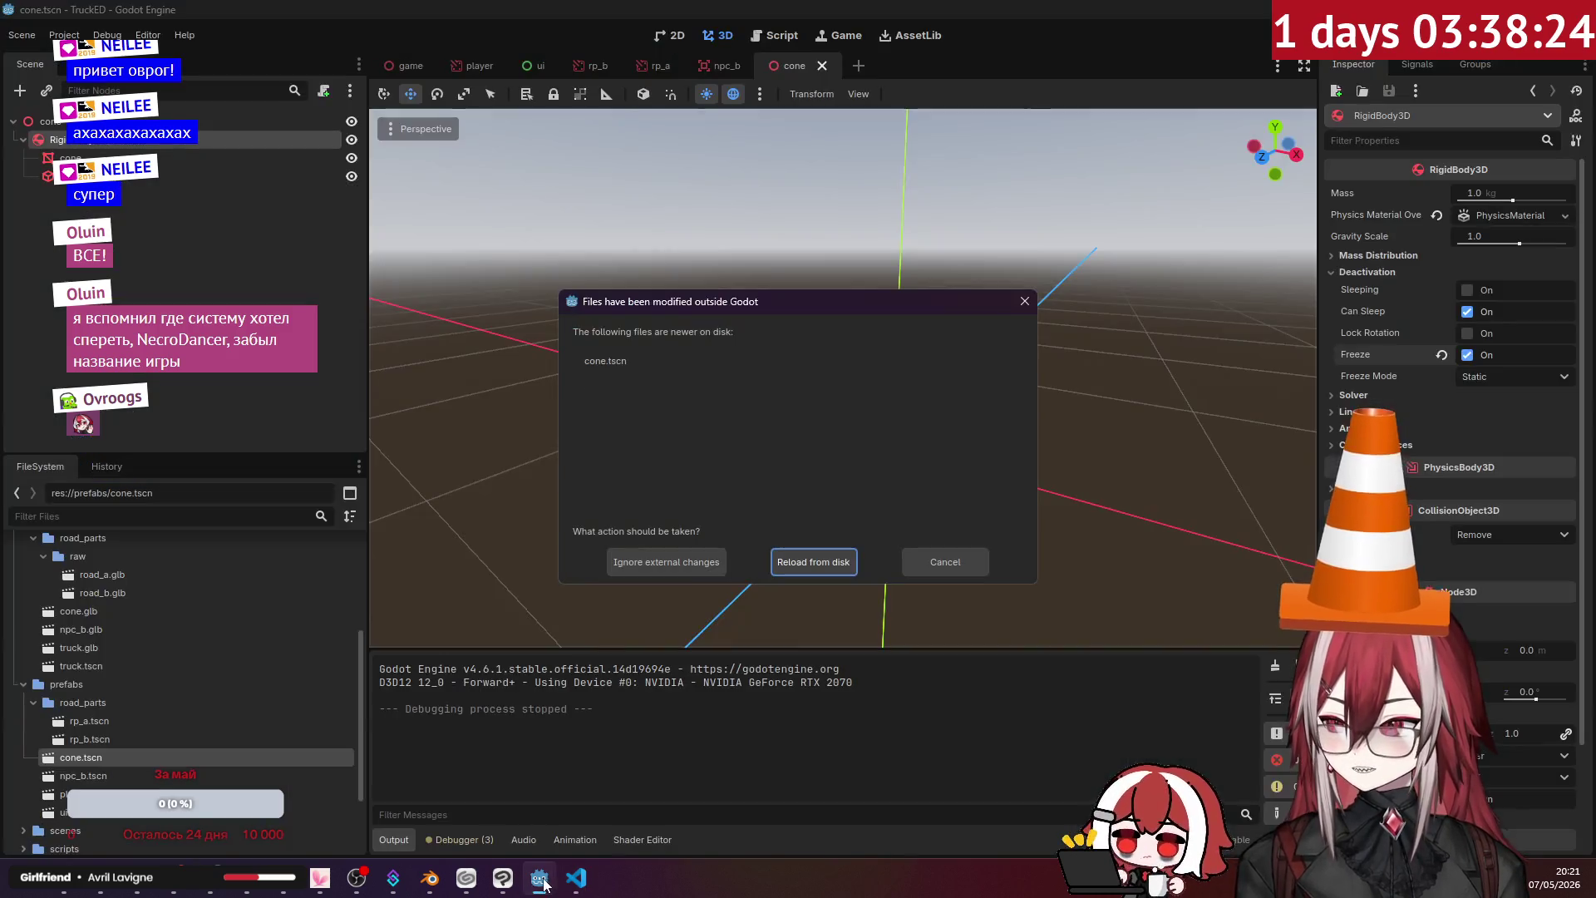
left_click(793, 566)
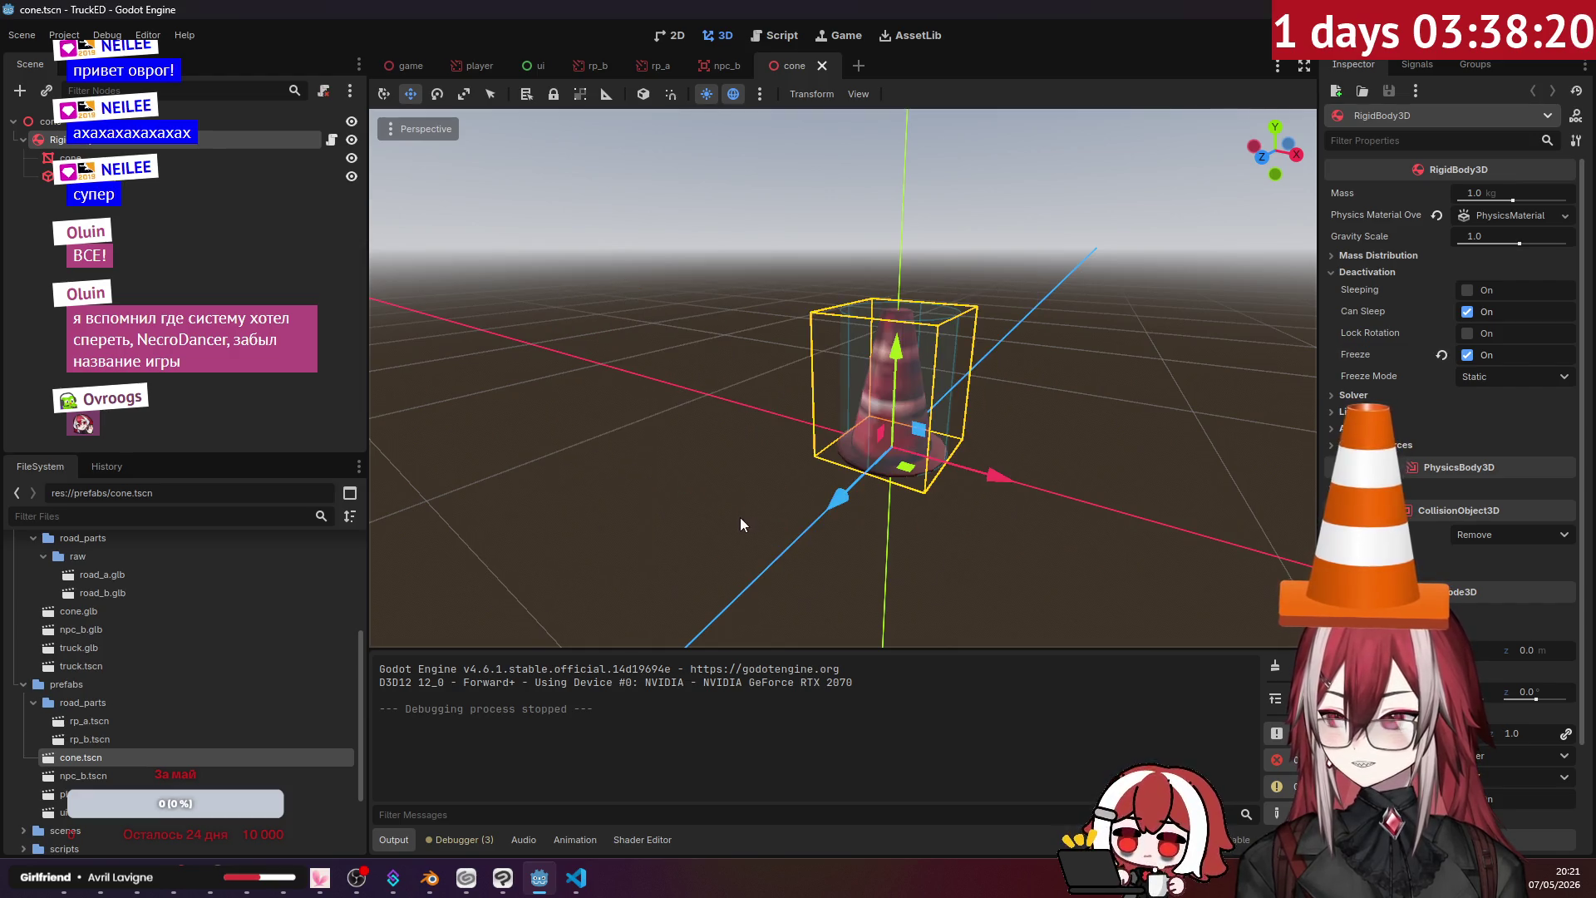
left_click(576, 875)
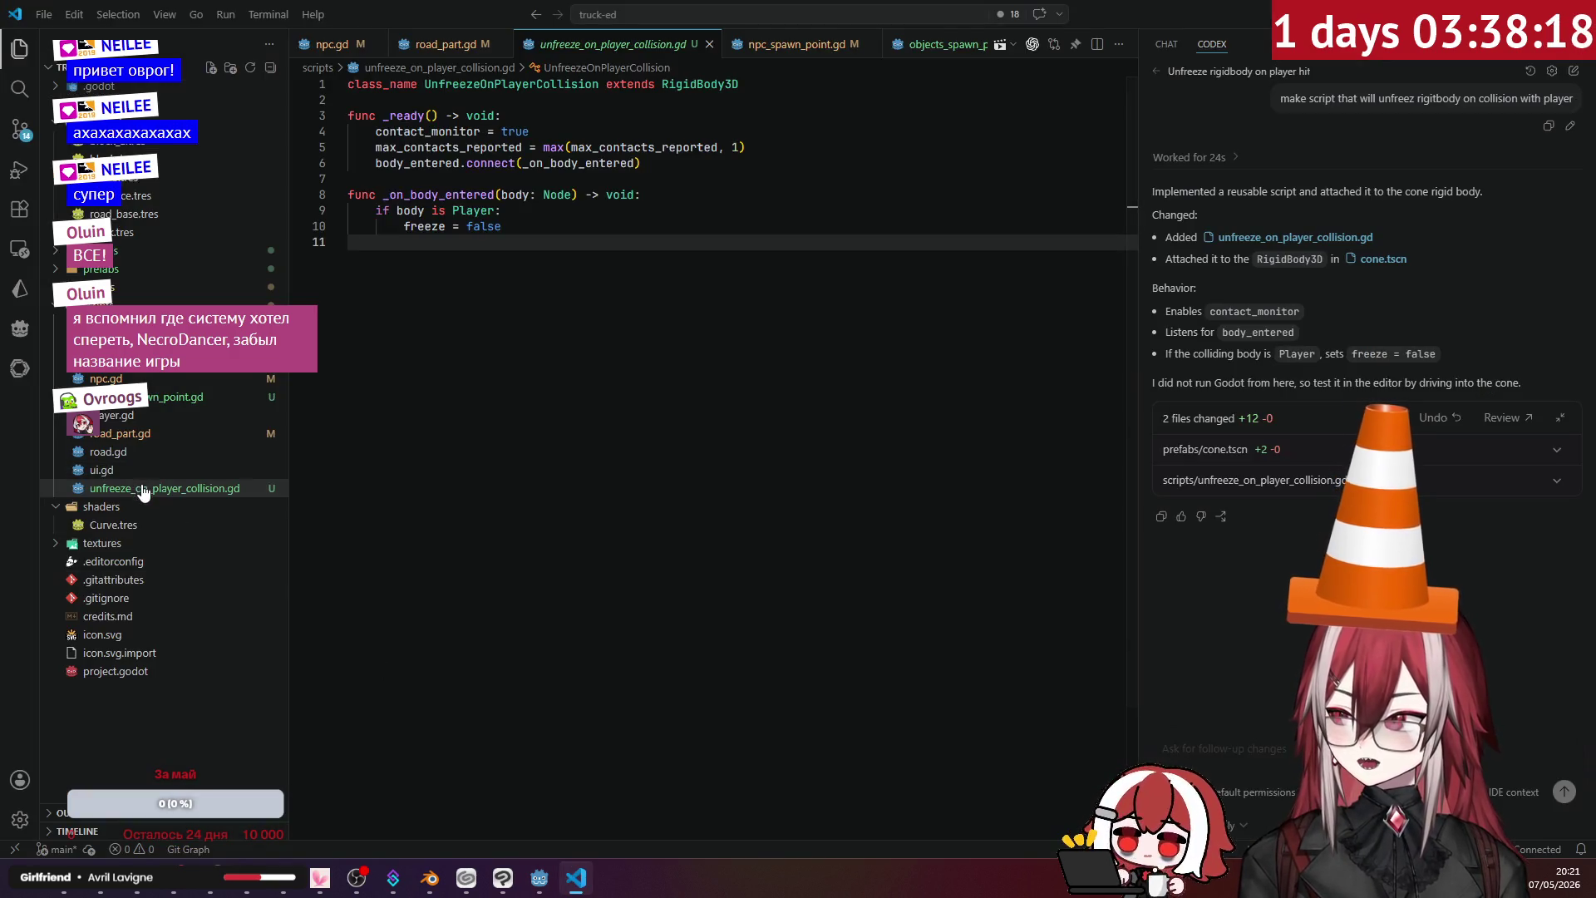
- Rename the script file to object.gd
right_click(145, 489)
left_click(199, 457)
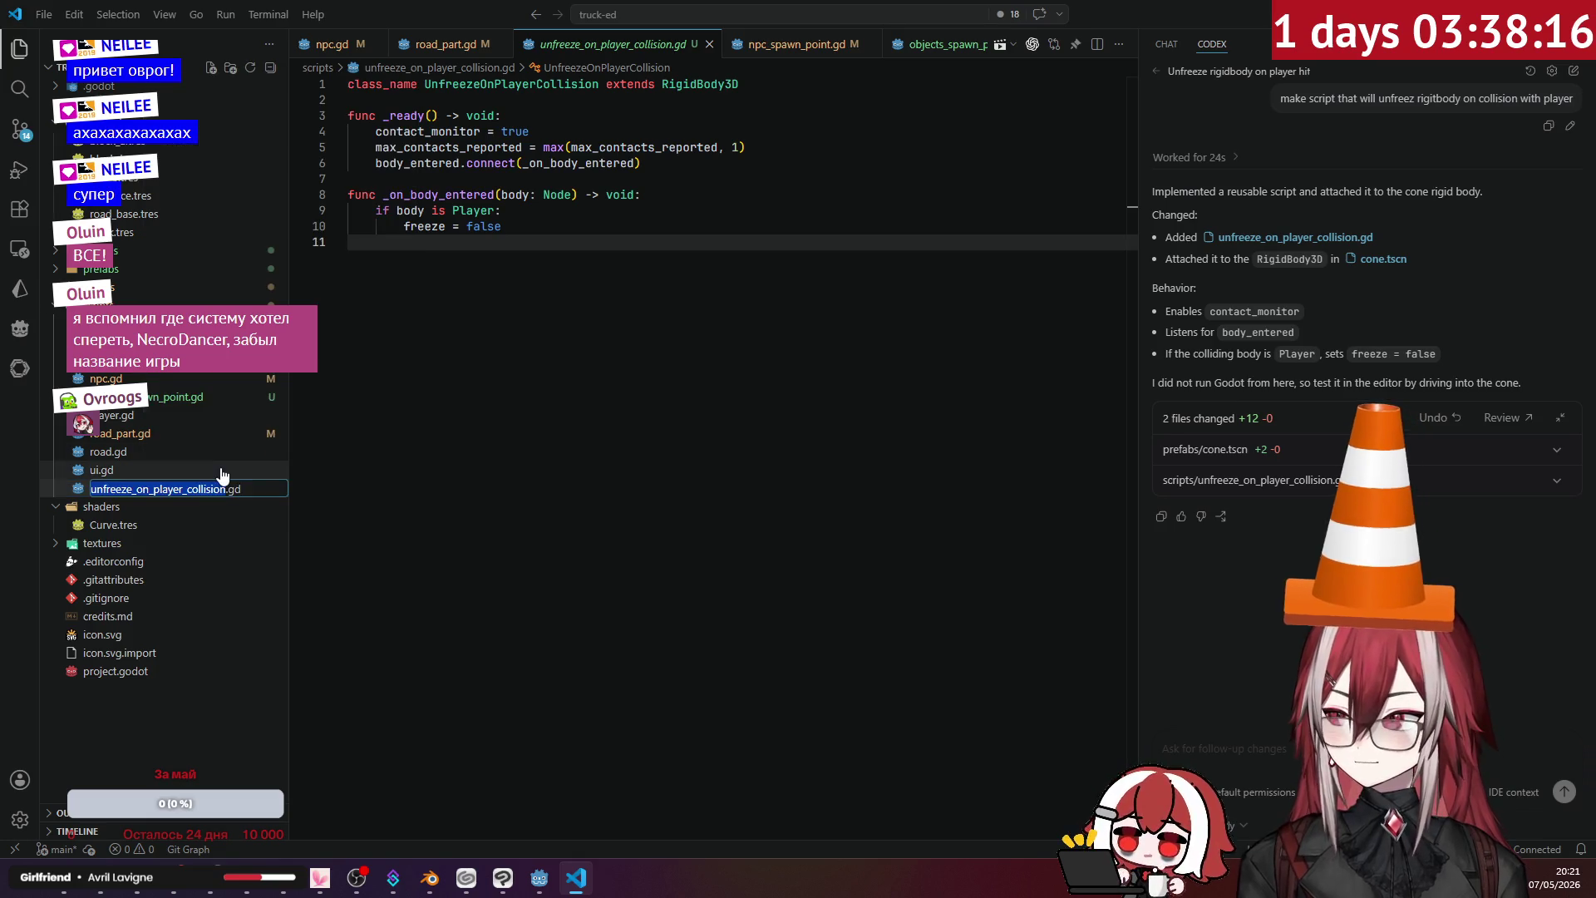
type("object")
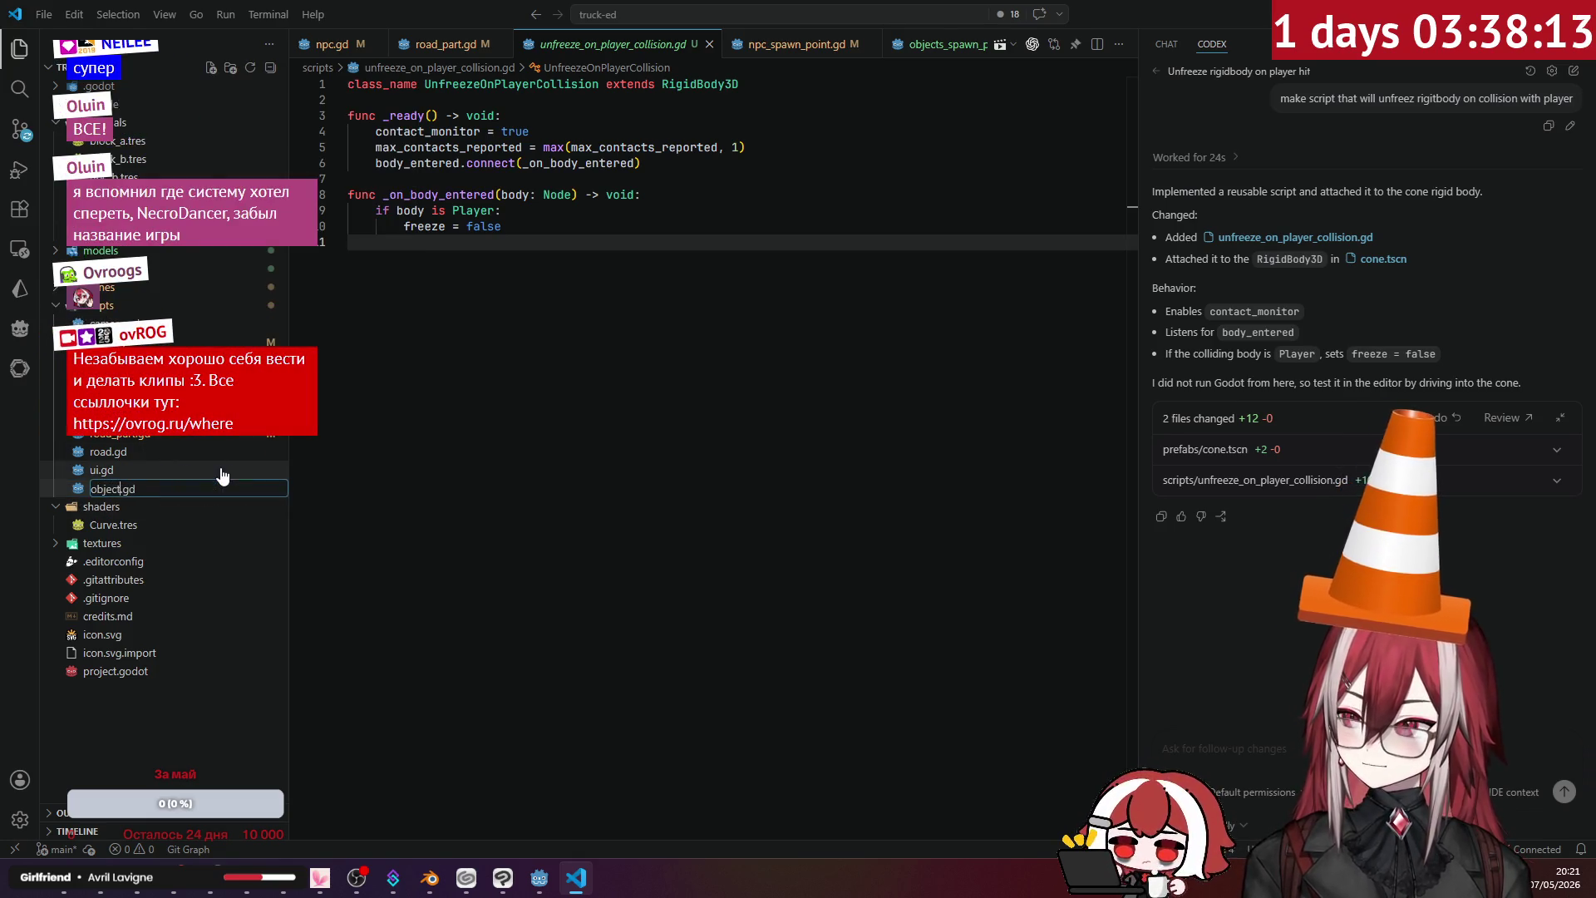
key("Return")
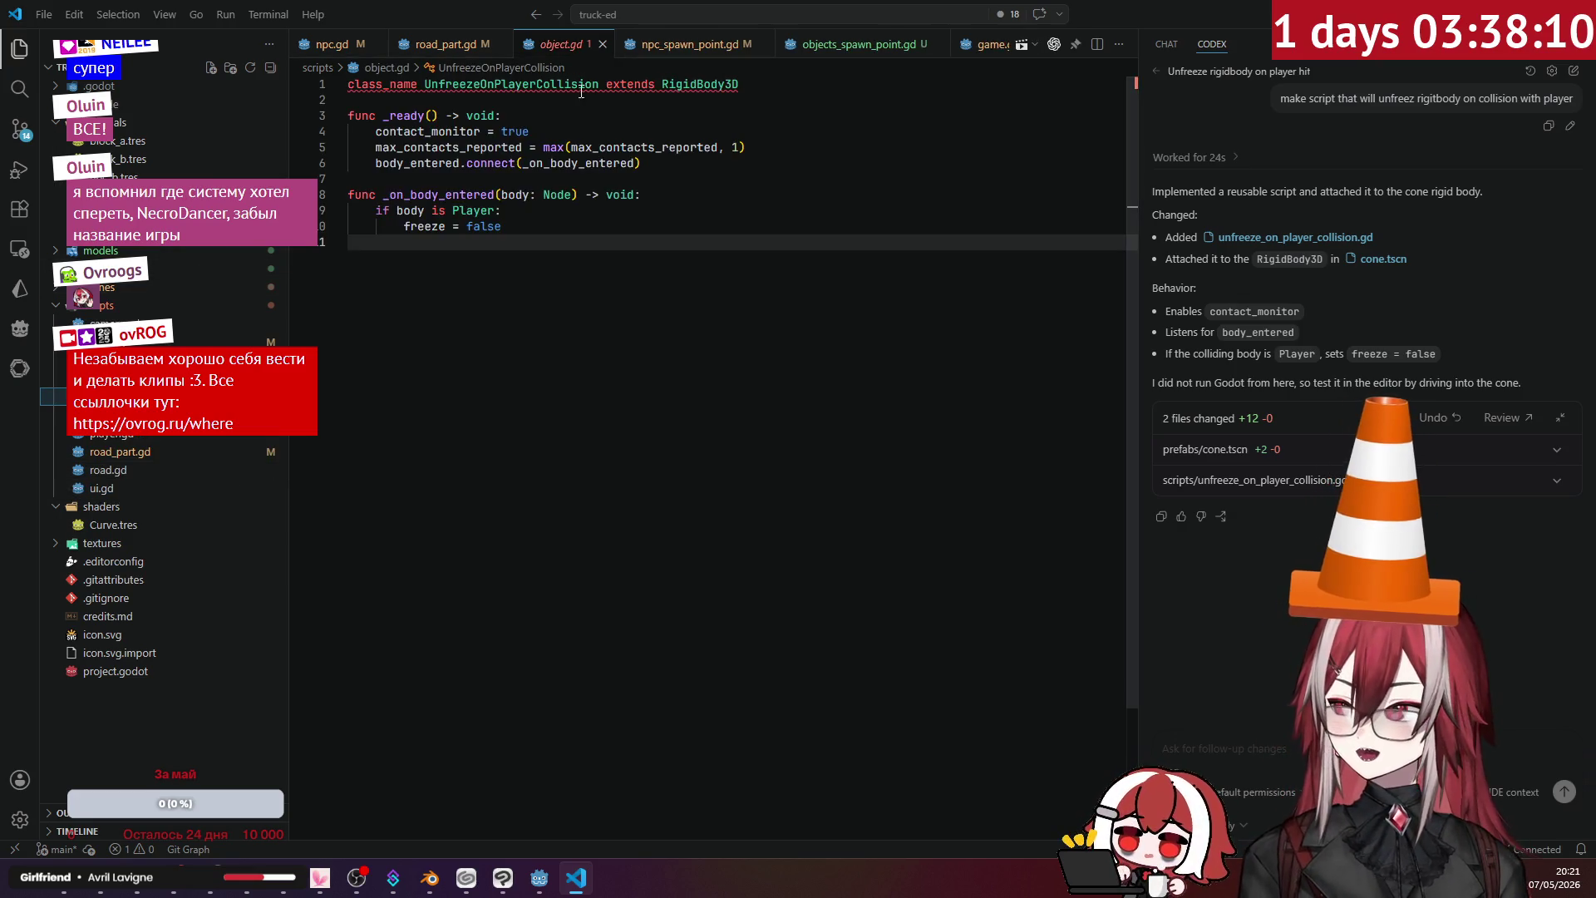
- Replace the class_name UnfreezeOnPlayerCollision with DebrisObject
double_click(431, 84)
key("BackSpace")
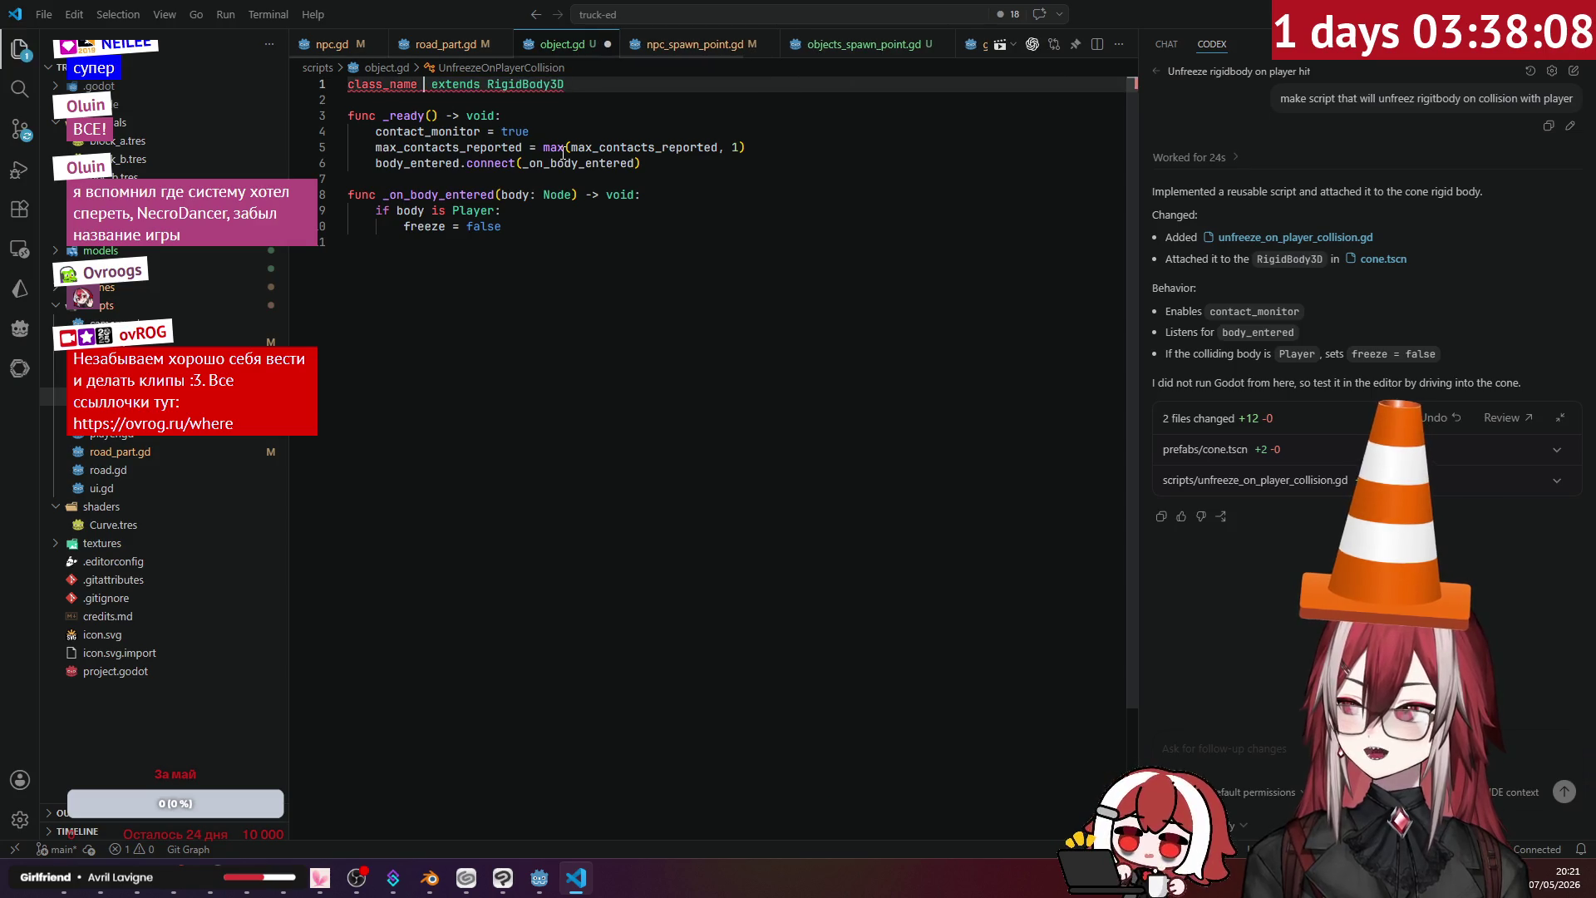
type("Object")
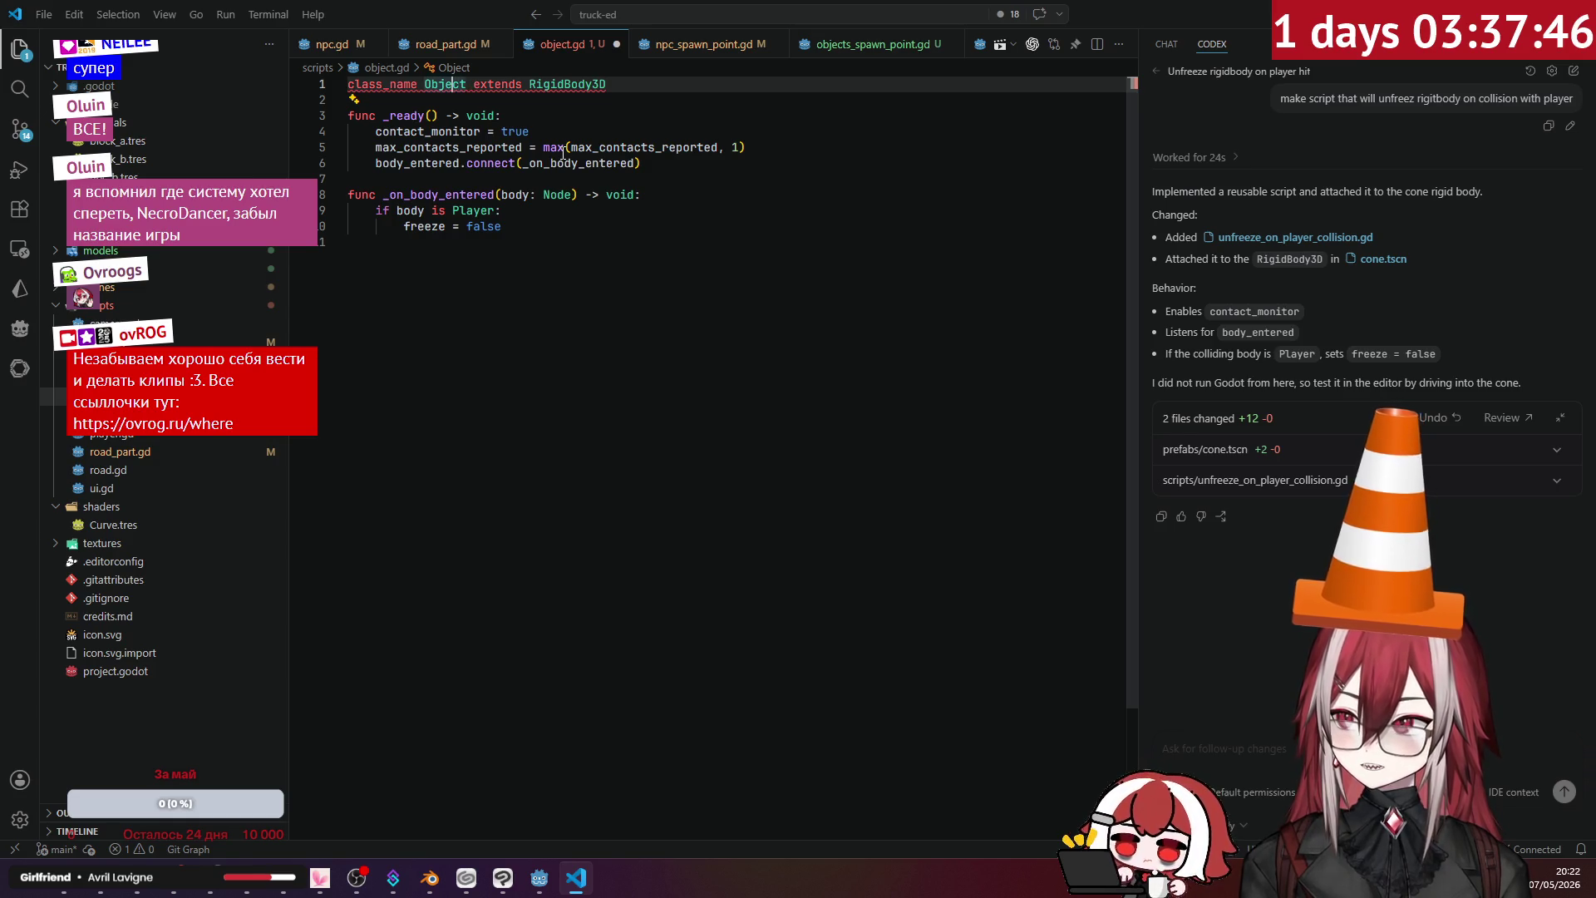
type("De")
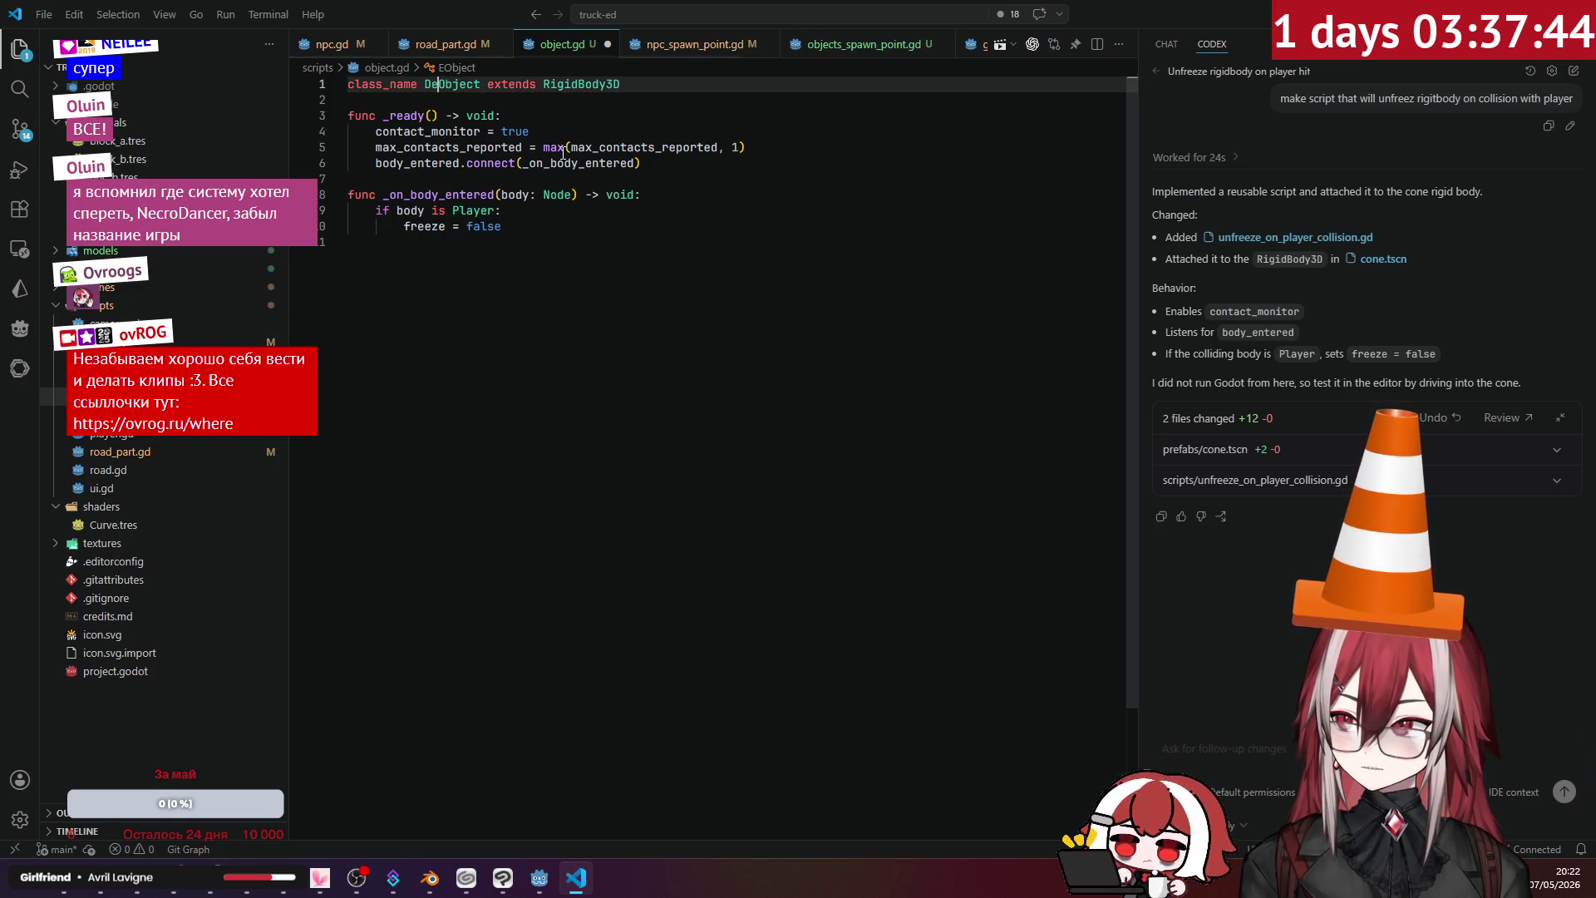
type("bre")
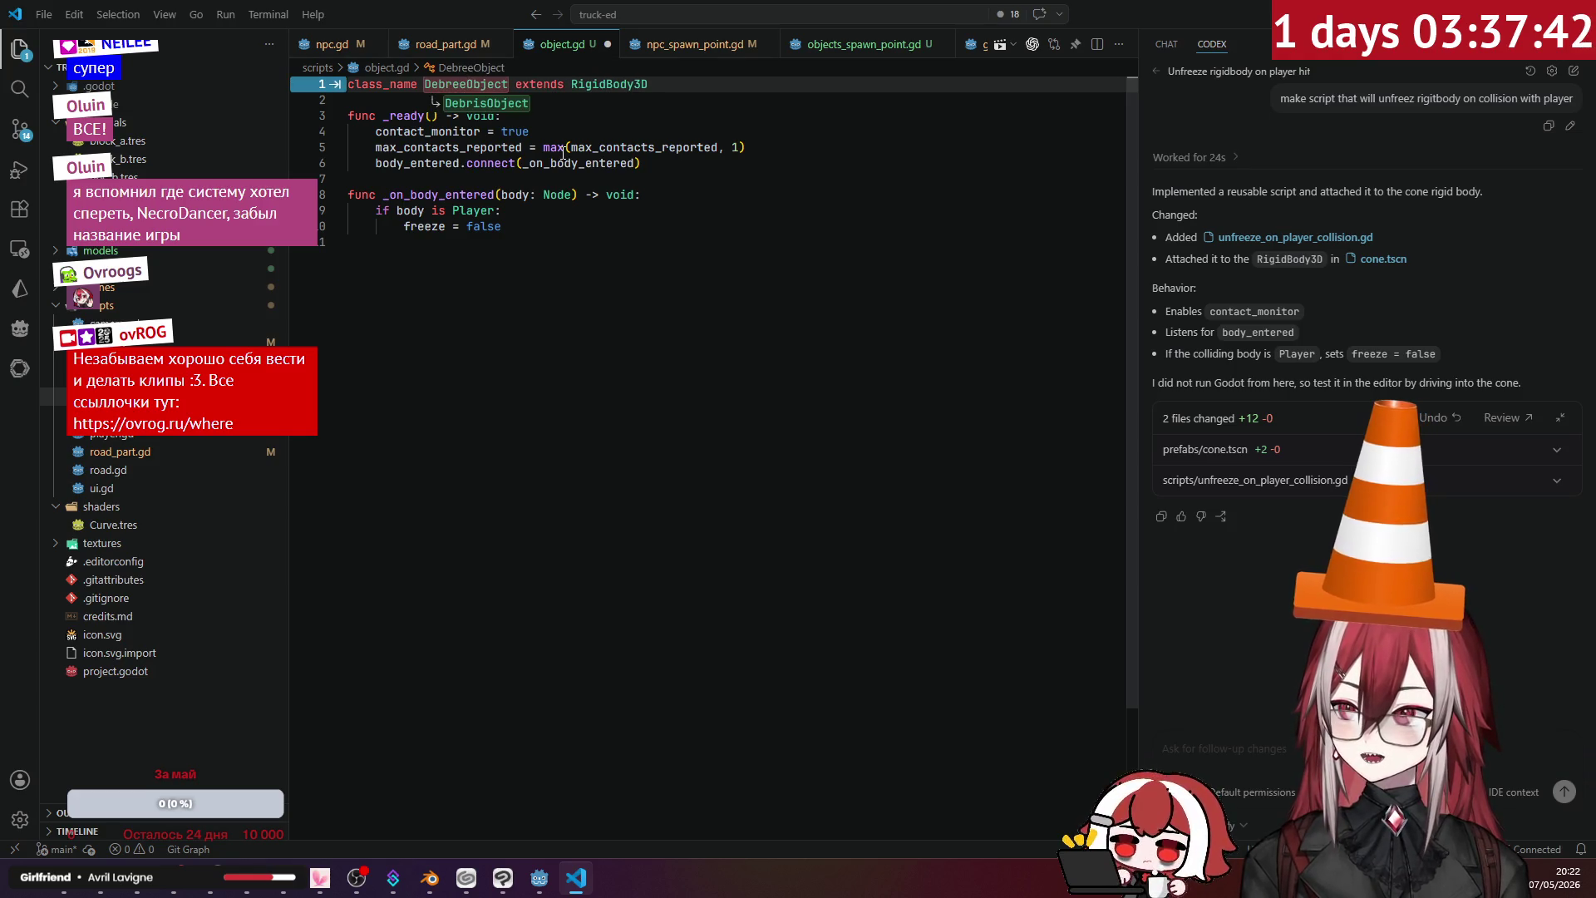
key("Tab")
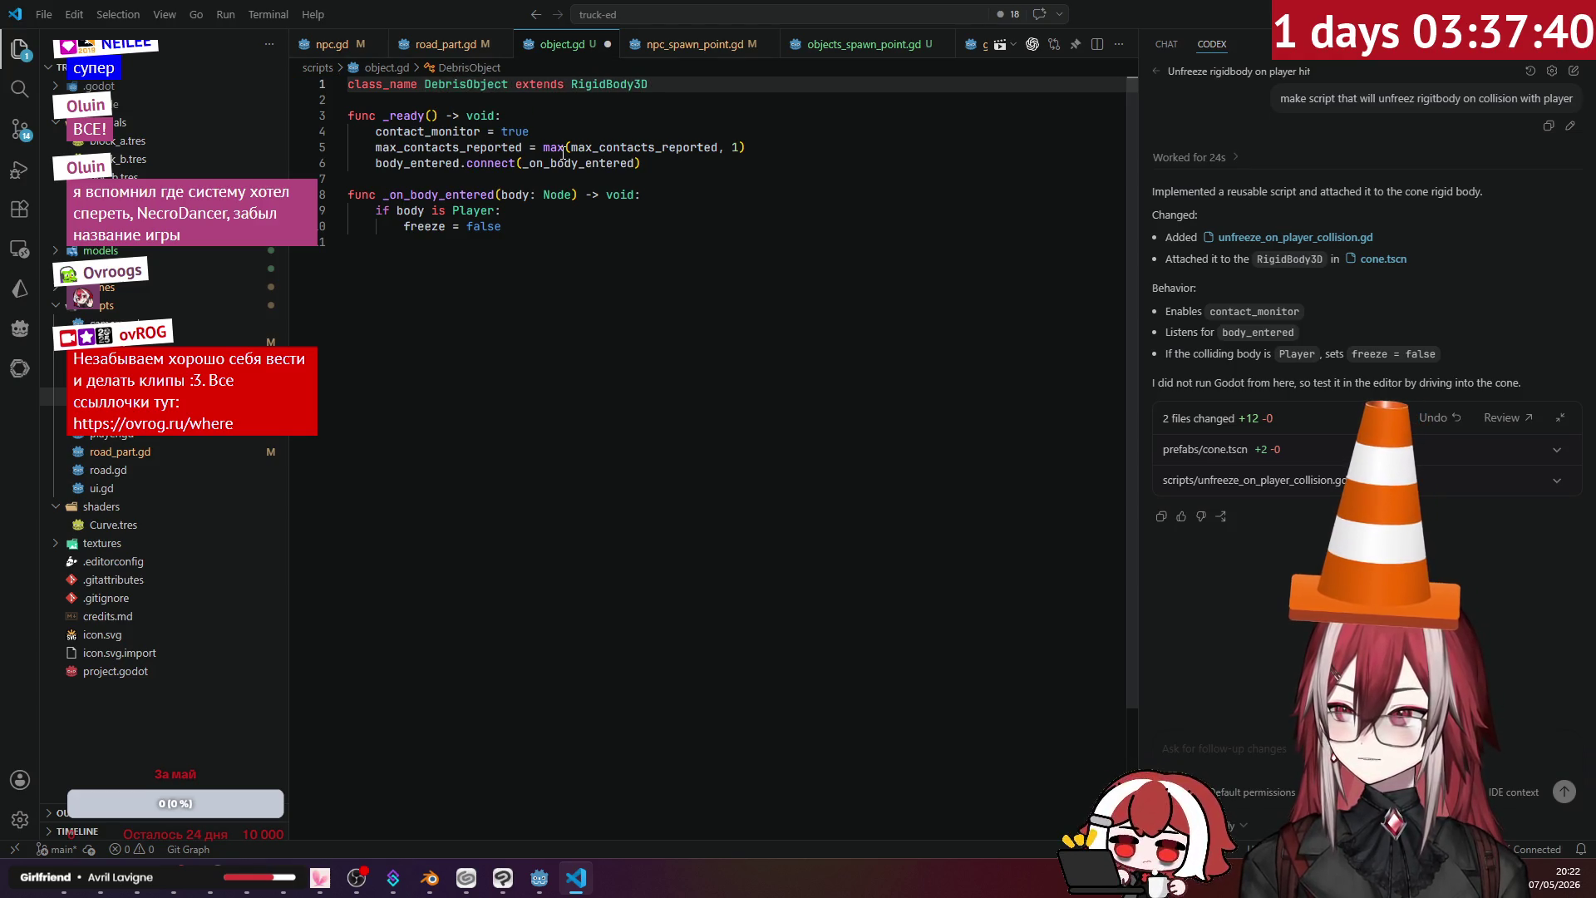
left_click(801, 196)
left_click_drag(425, 84, 461, 84)
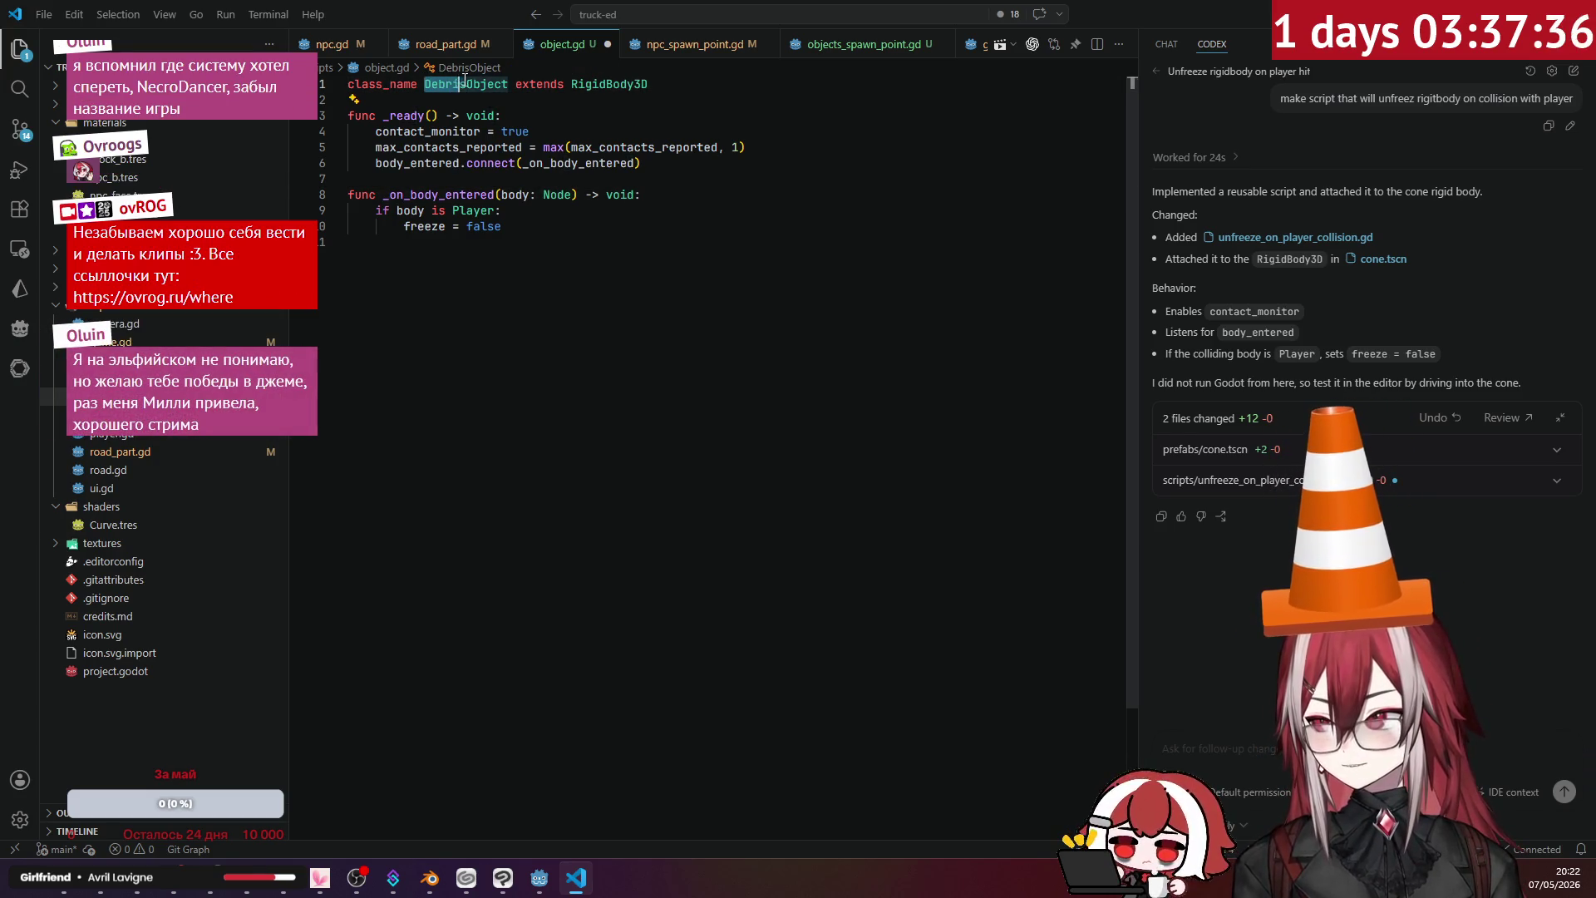
left_click(100, 878)
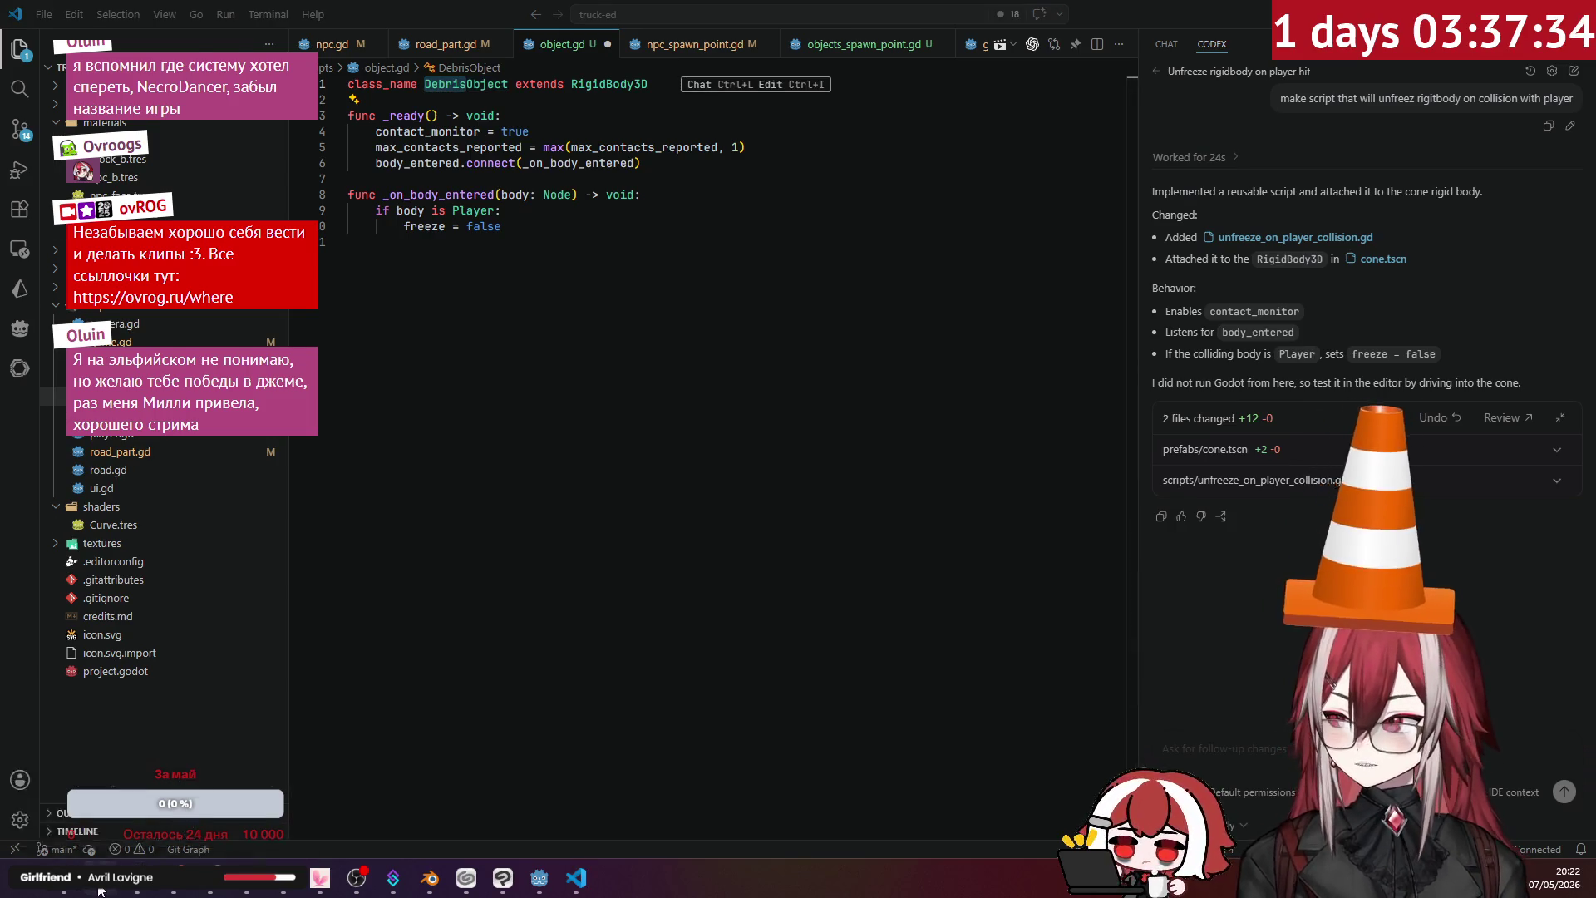
key("ctrl+t")
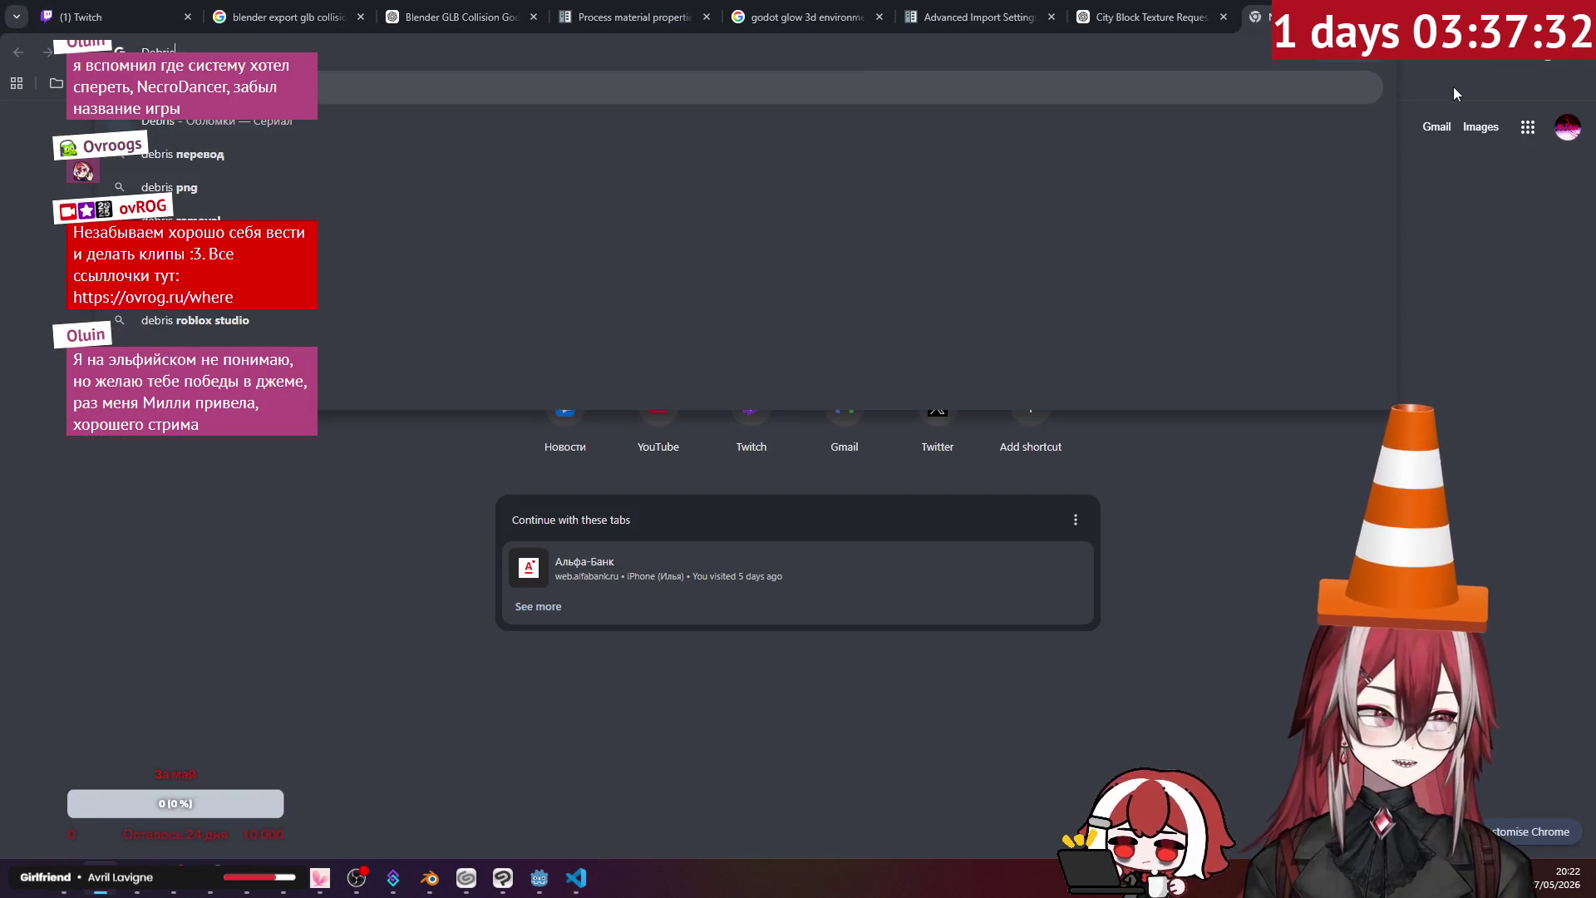
- Search Google for 'Debris', then close the tab and return to VS Code
type("Debris")
key("Return")
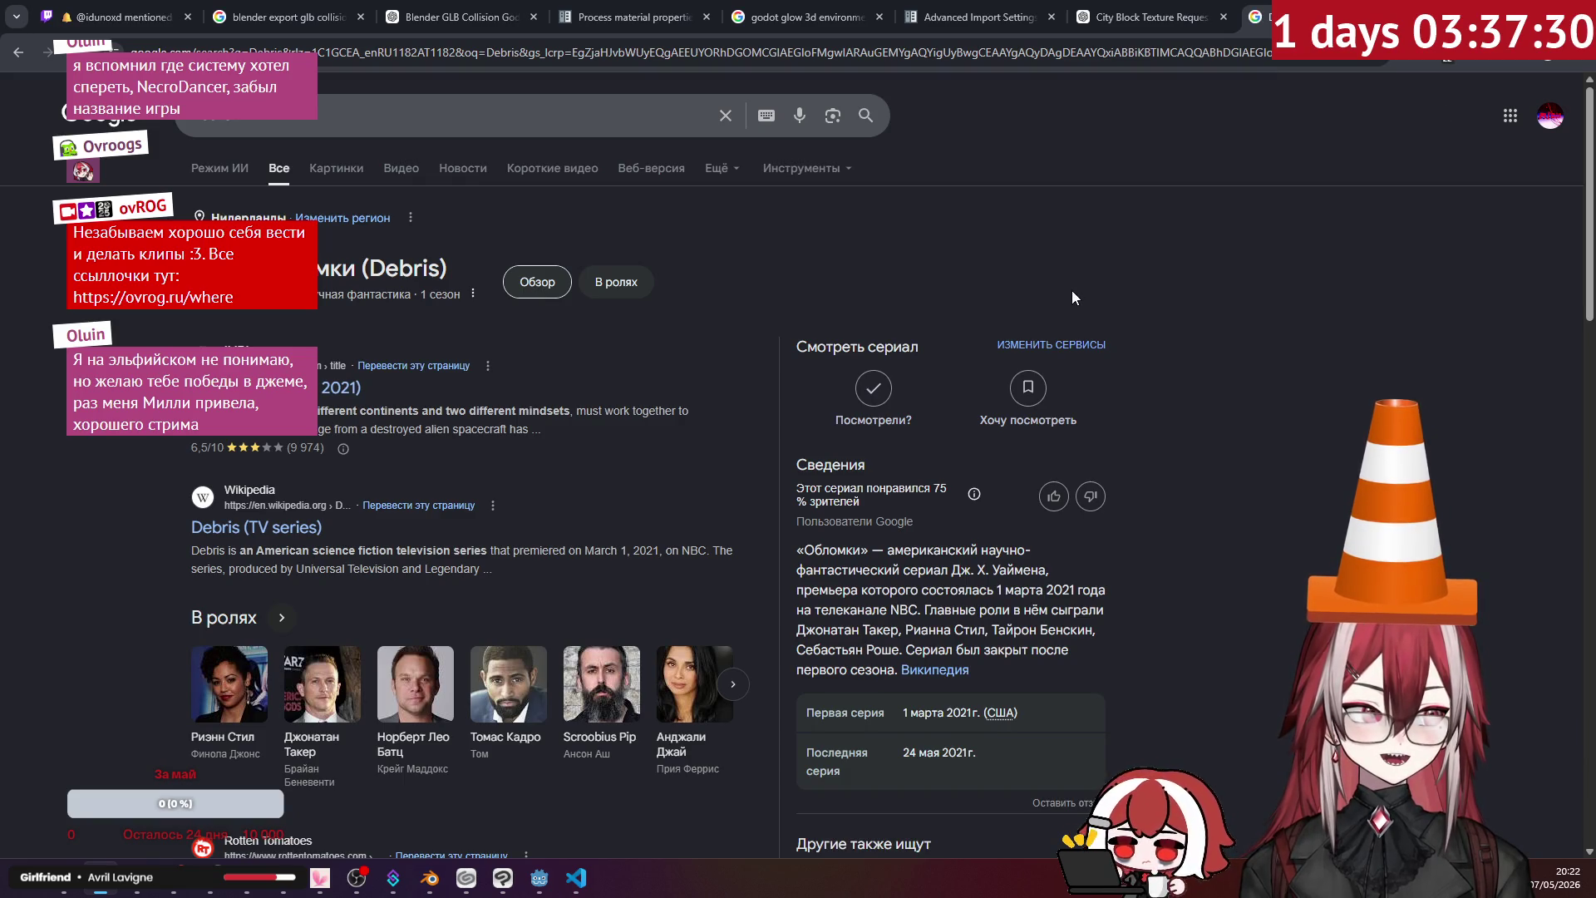
key("ctrl+w")
key("alt+Tab")
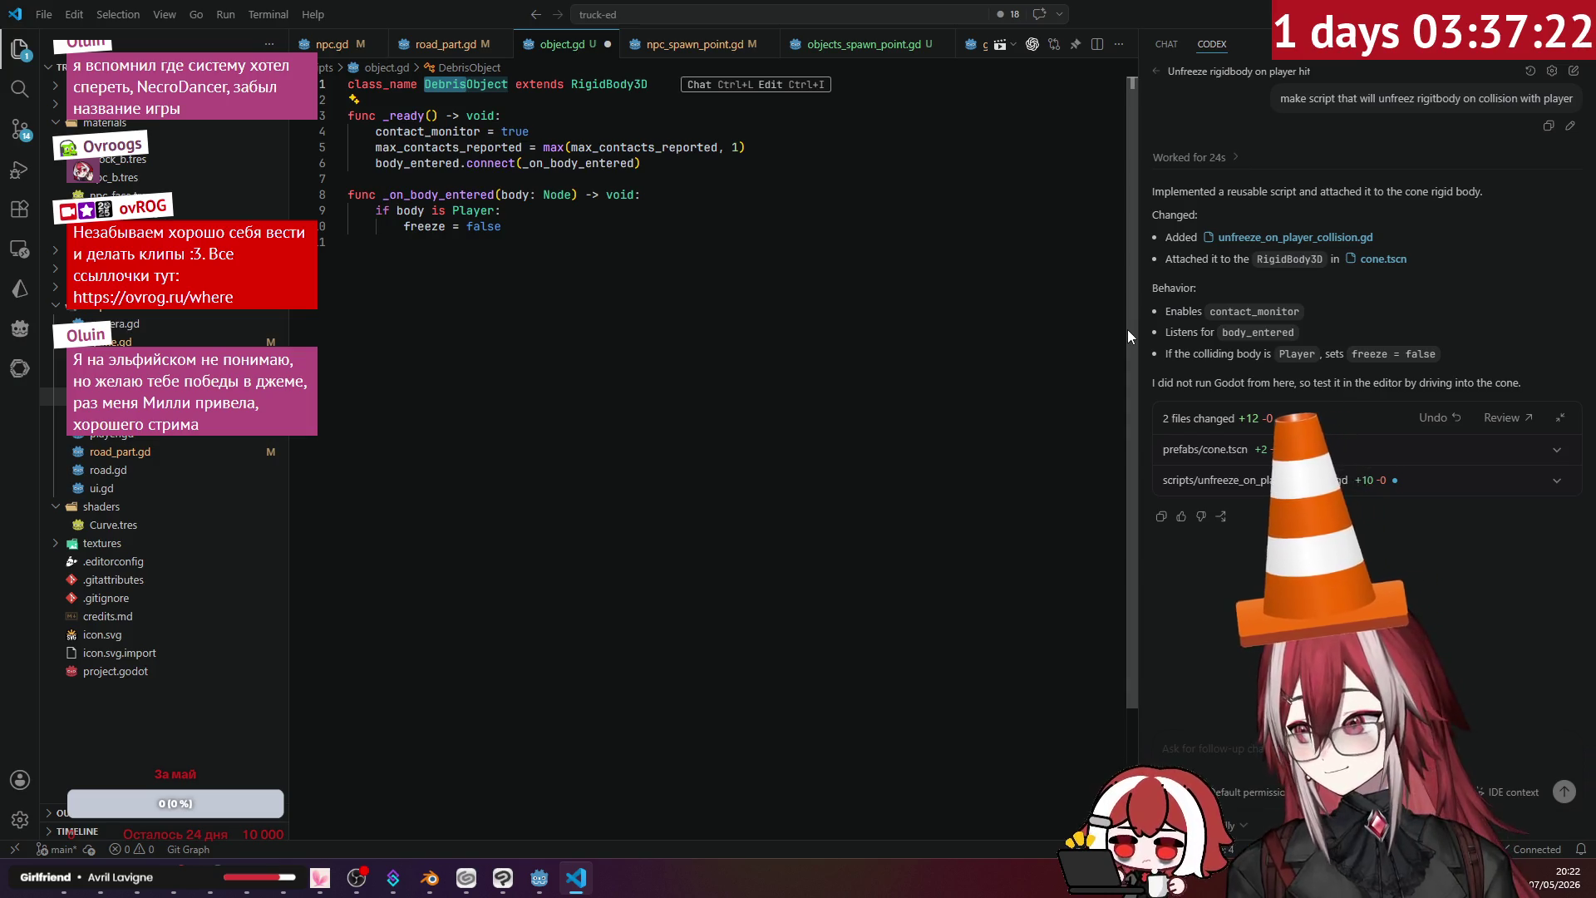
- Rename object.gd to debris_object.gd
left_click(740, 243)
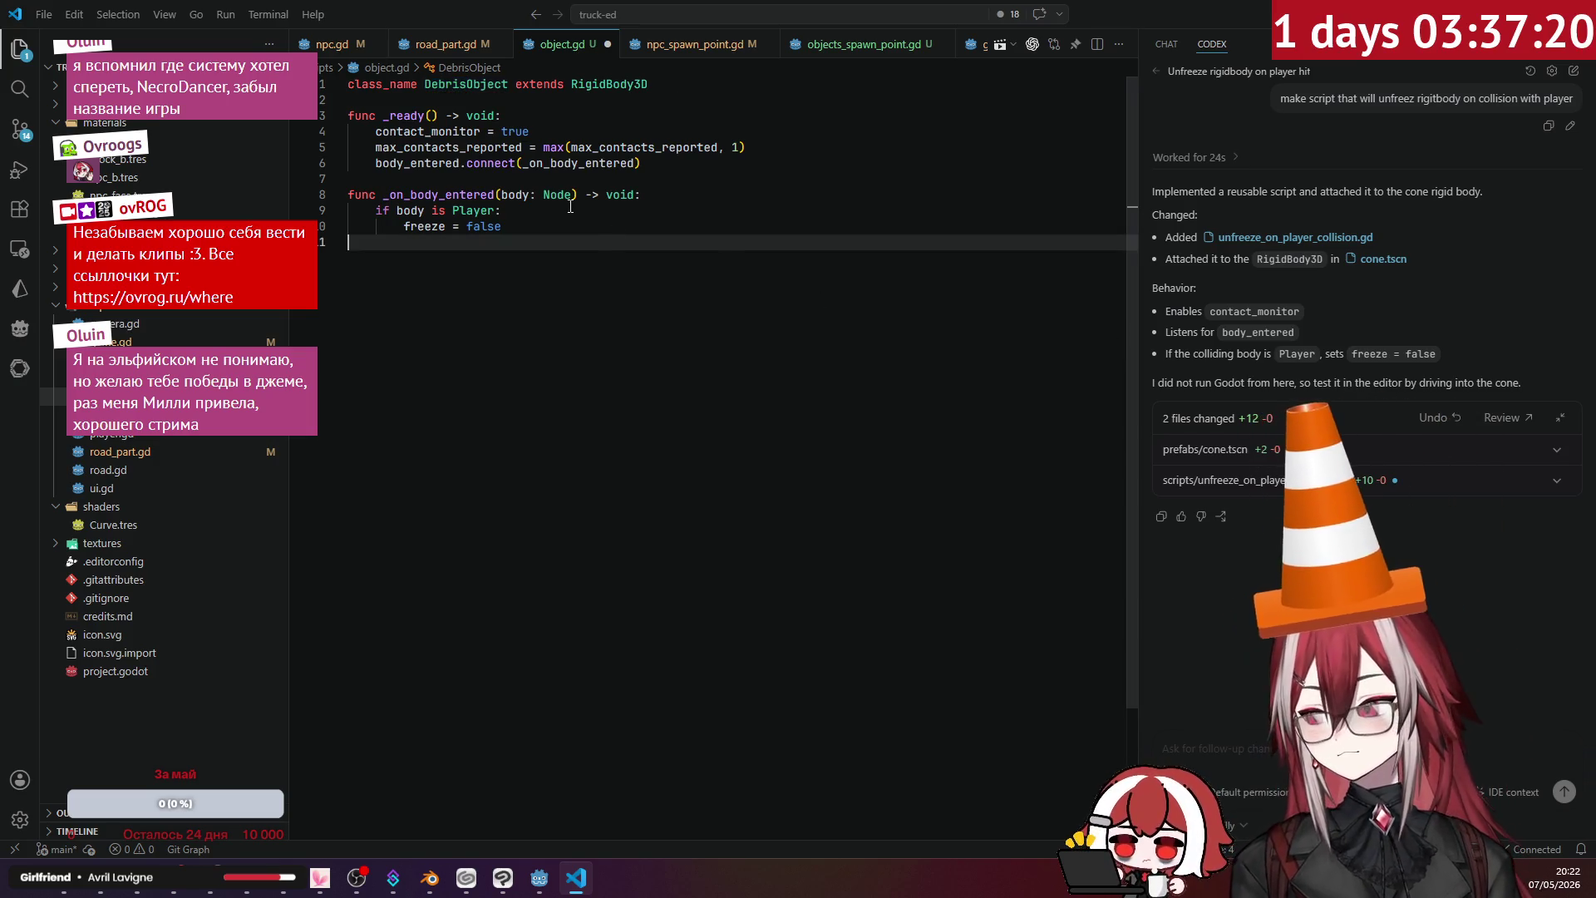
left_click(568, 204)
left_click(612, 149)
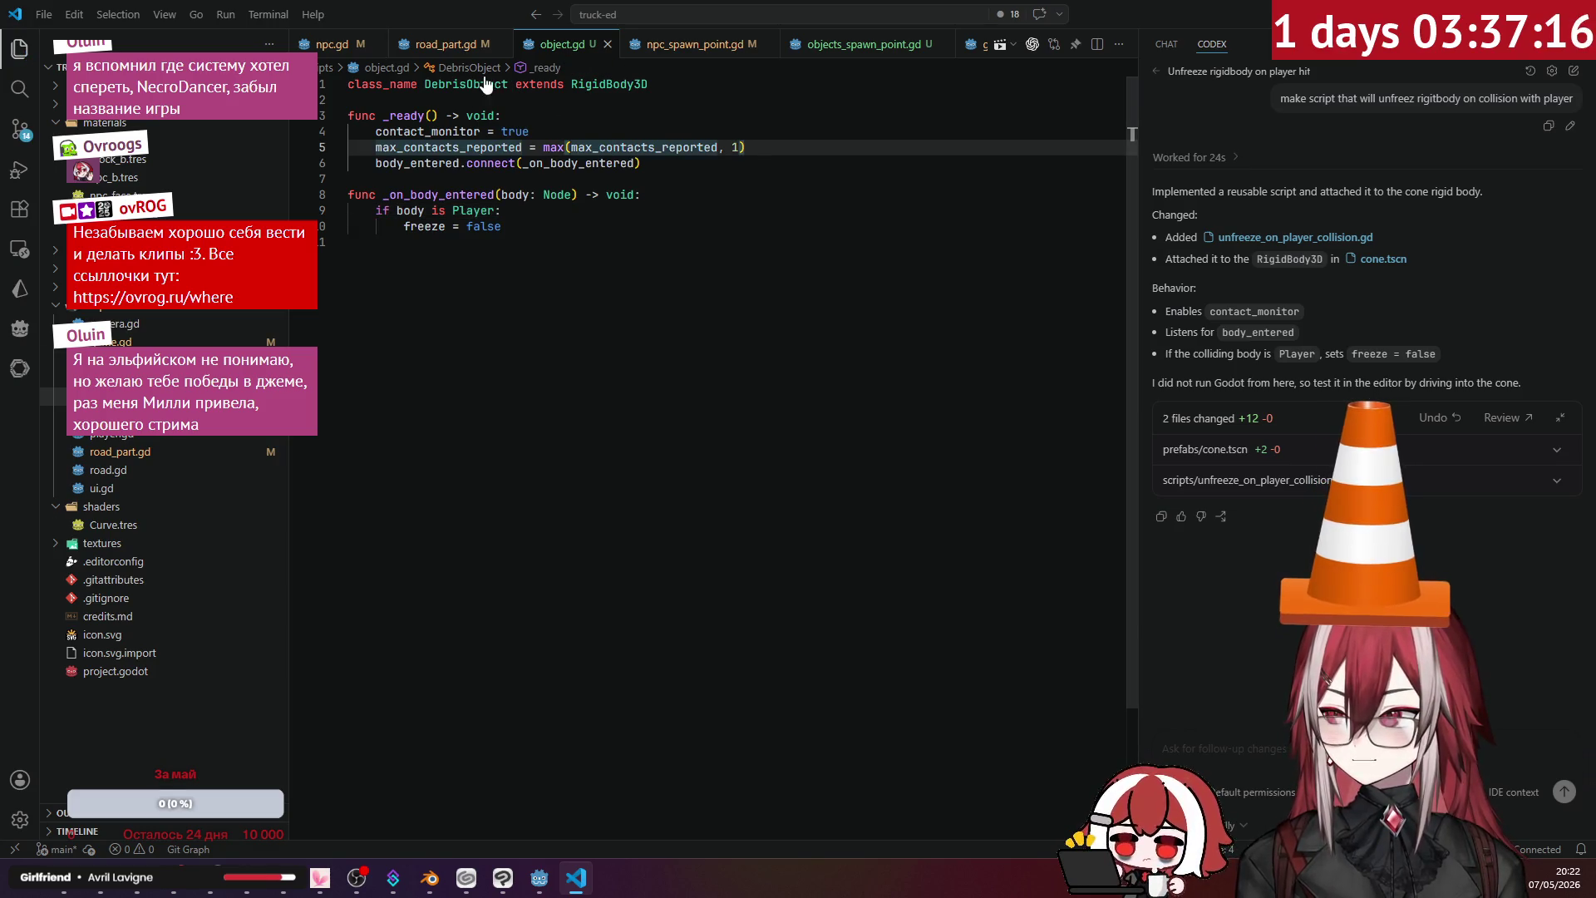
right_click(125, 401)
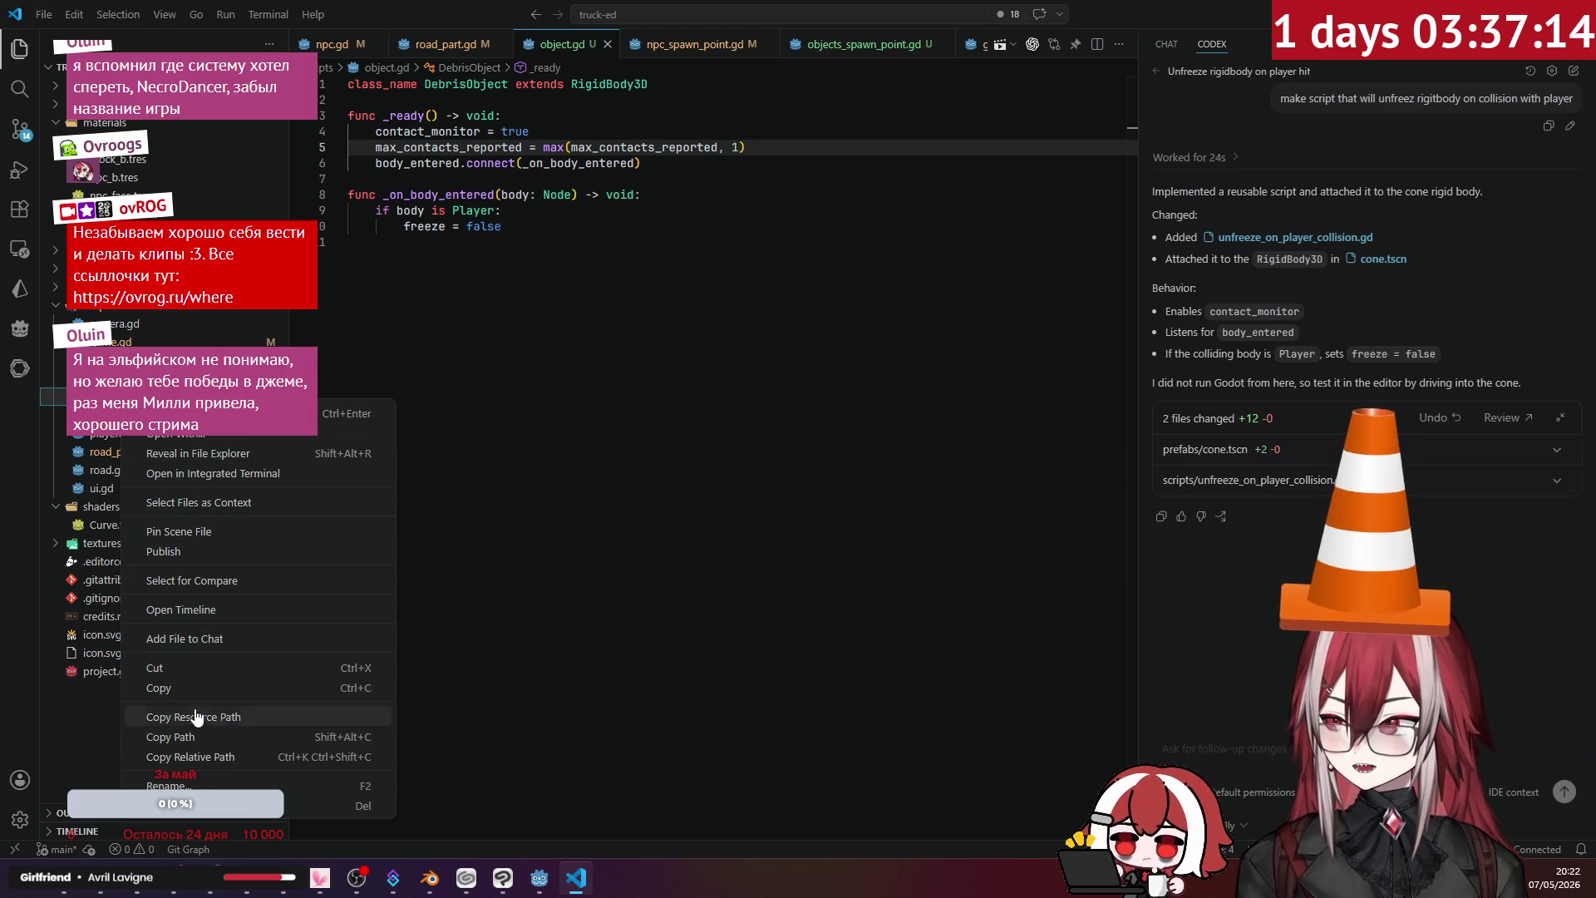
left_click(166, 785)
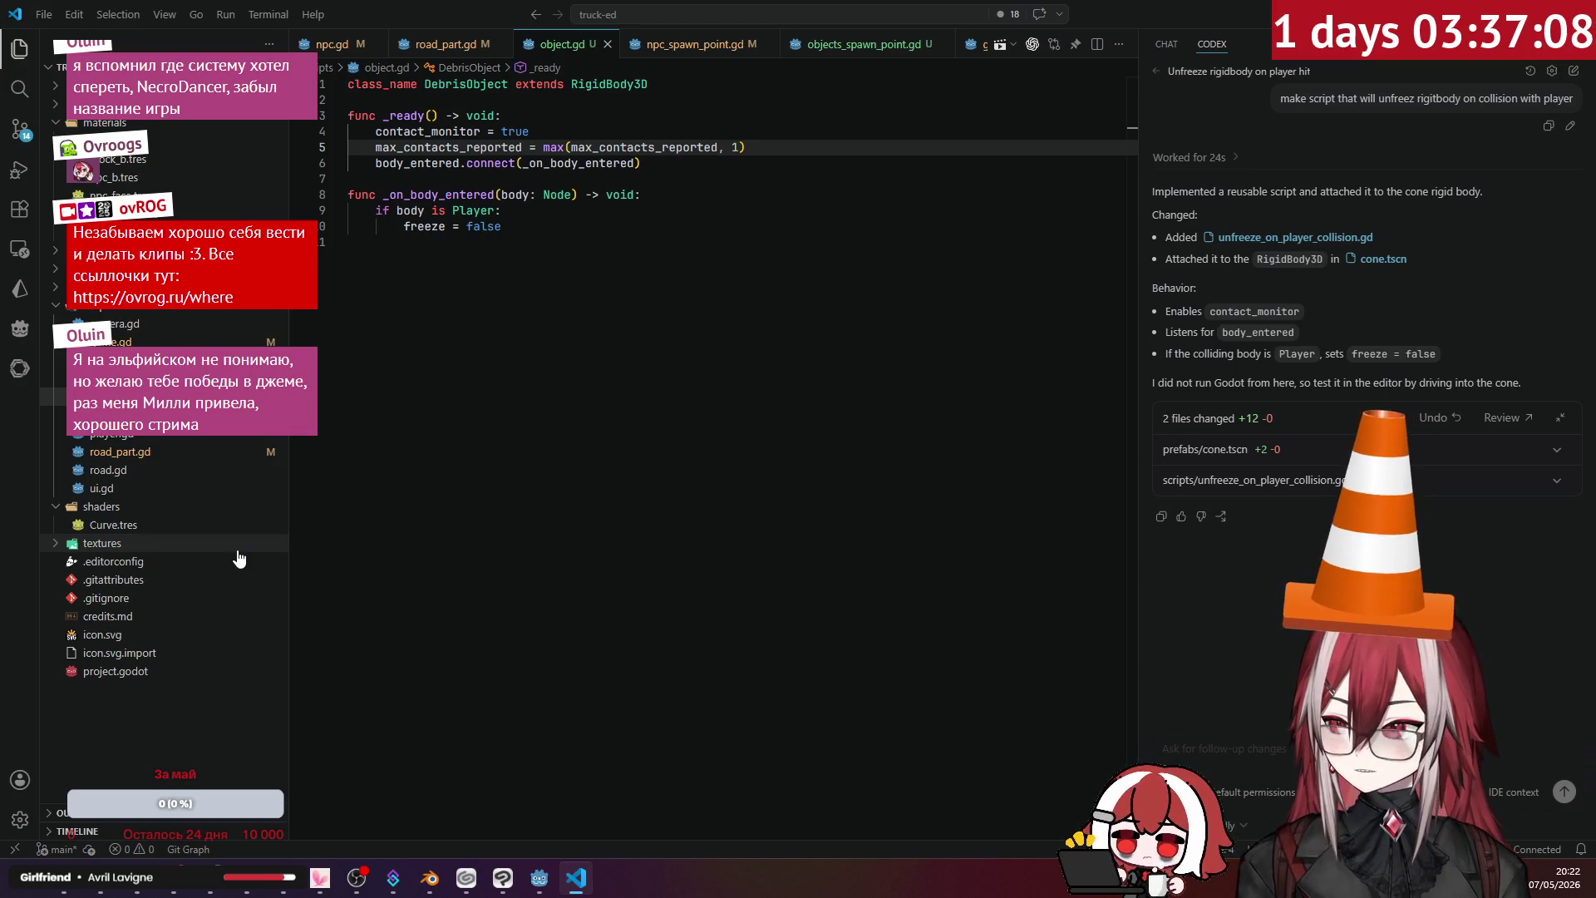
key("Return")
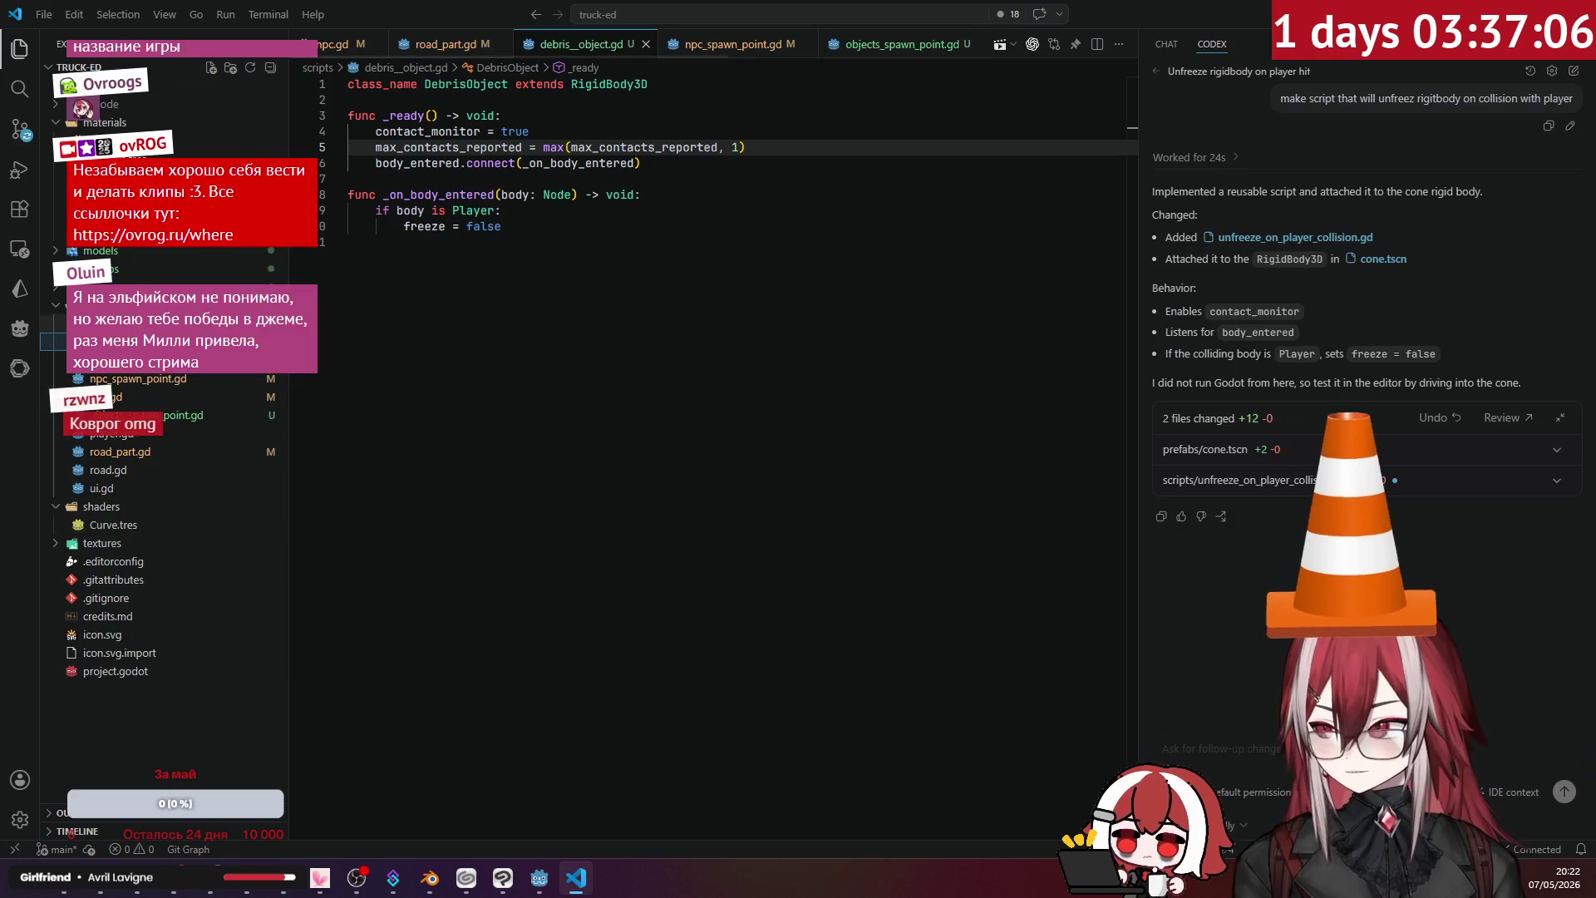
- Review the Player check in debris_object.gd's collision handler, then return to Godot
right_click(171, 544)
left_click(247, 726)
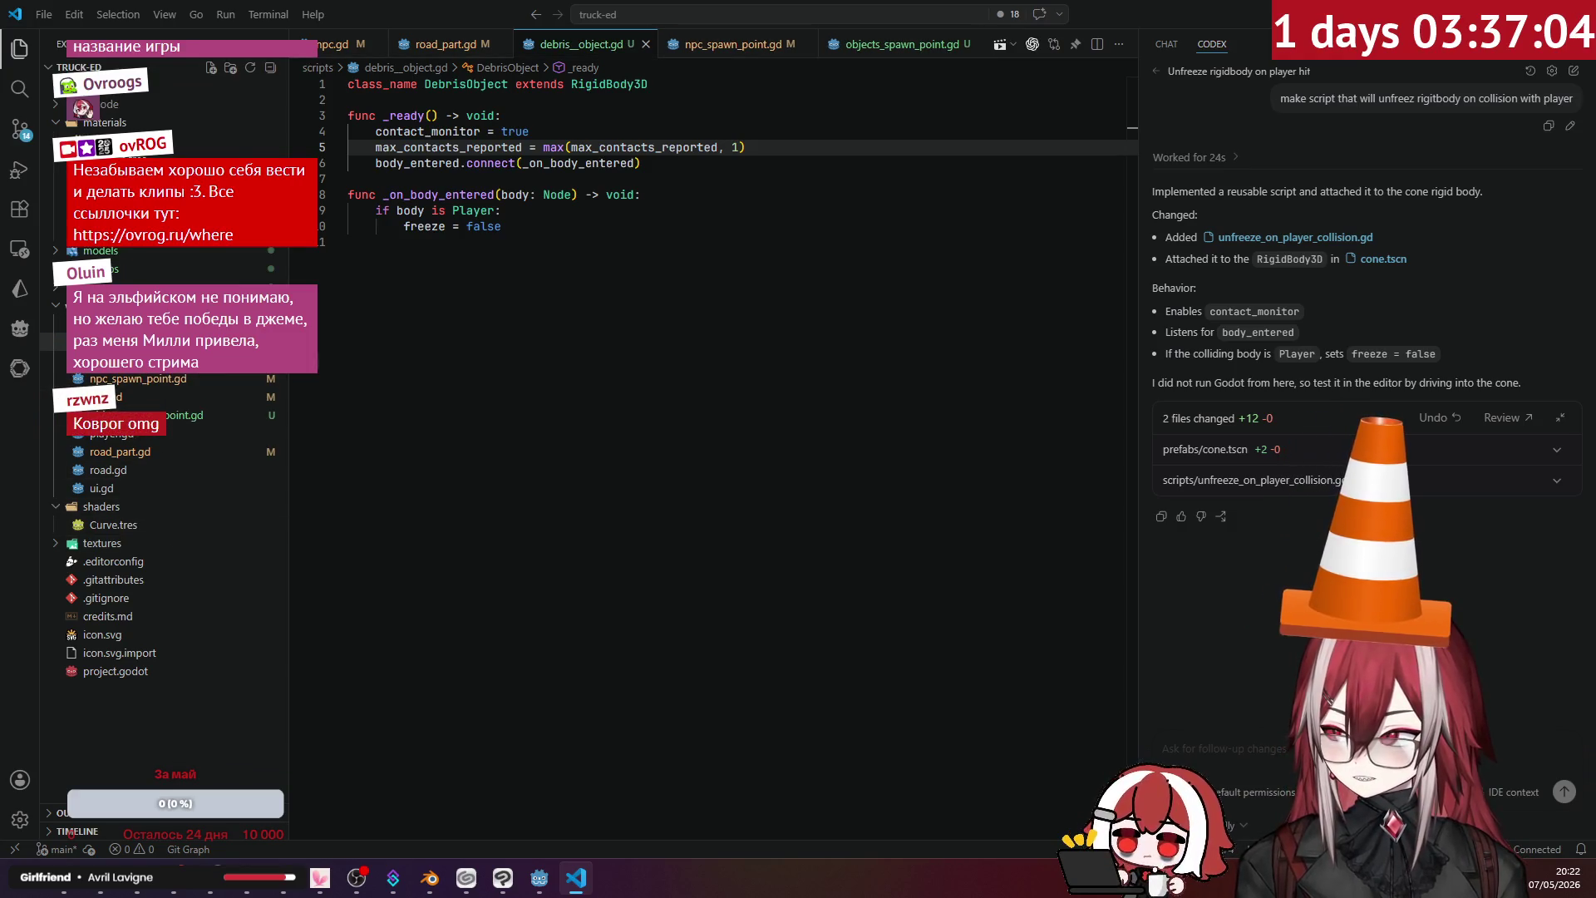
left_click(445, 344)
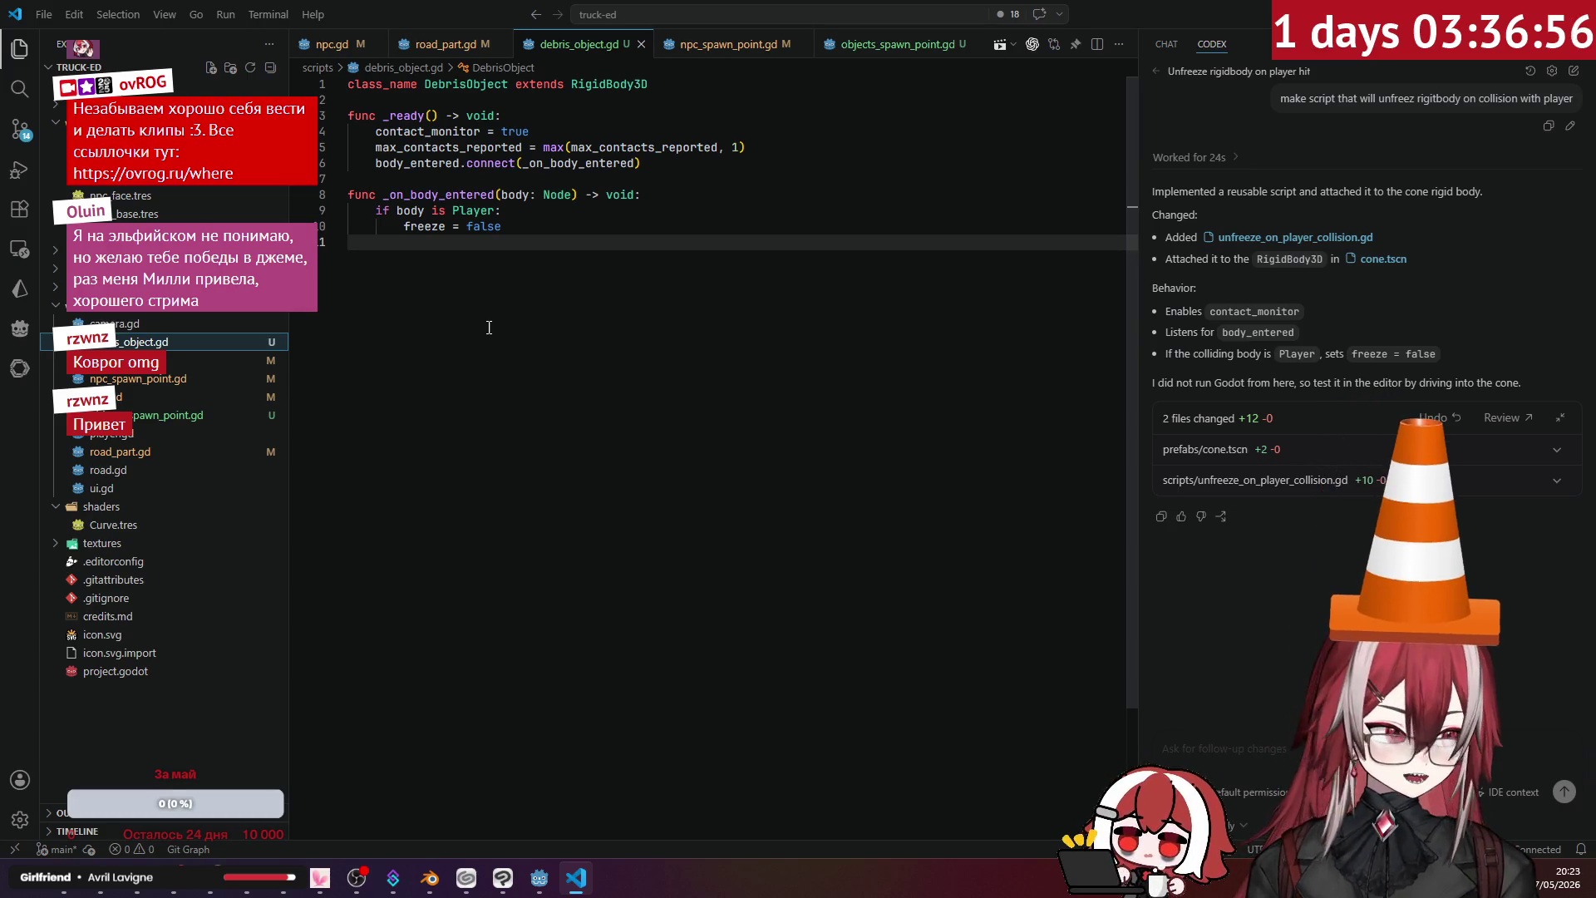
left_click(623, 249)
key("Up")
key("Up")
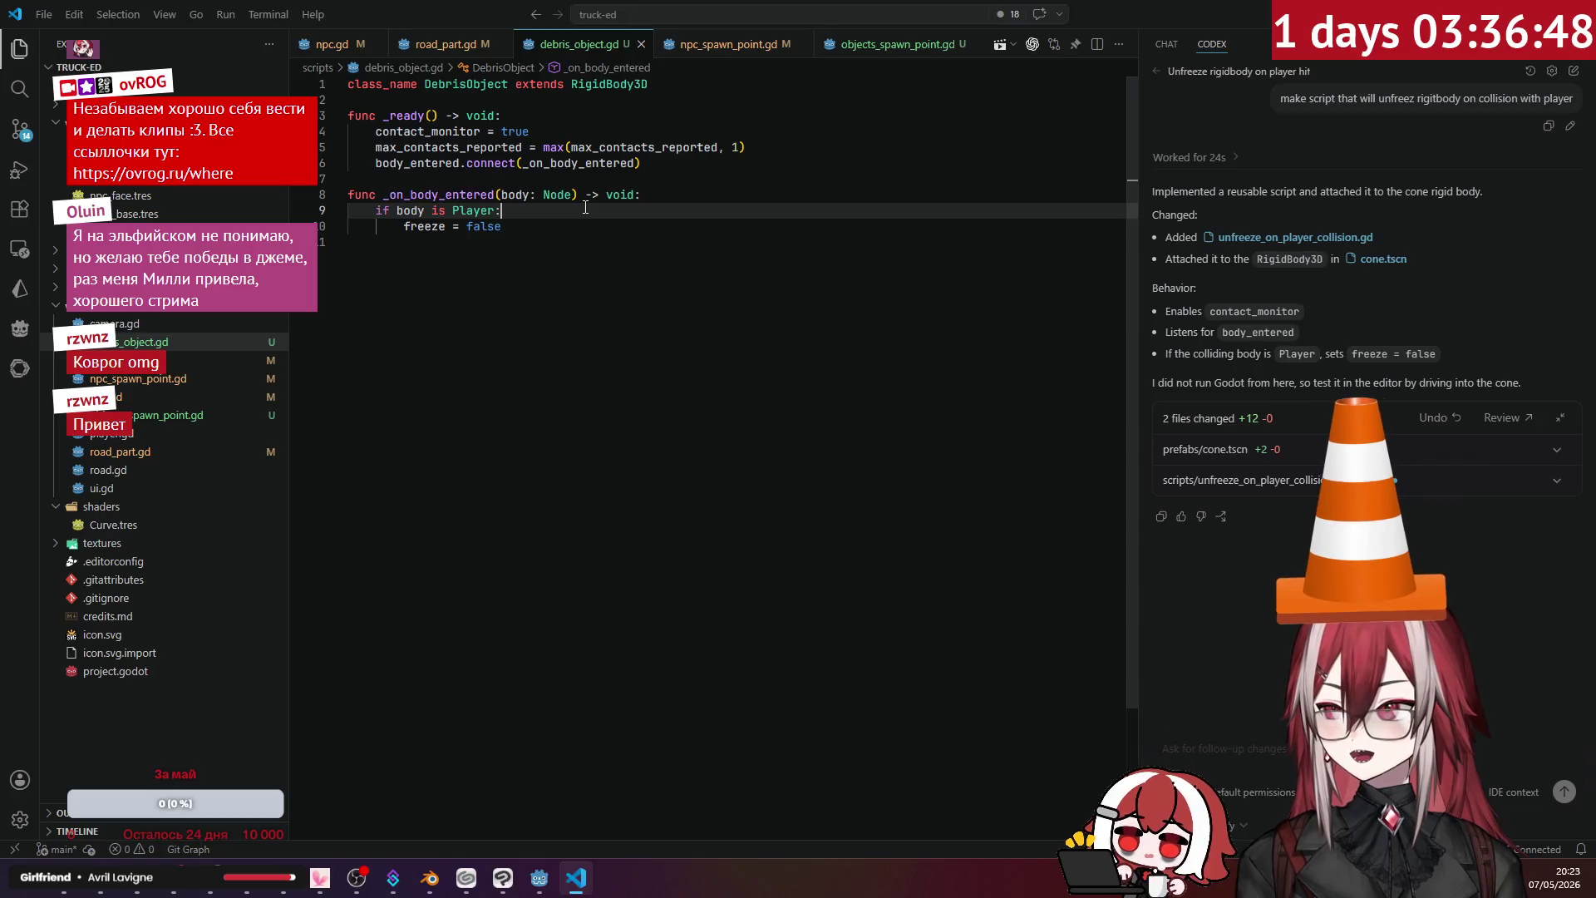
left_click(542, 878)
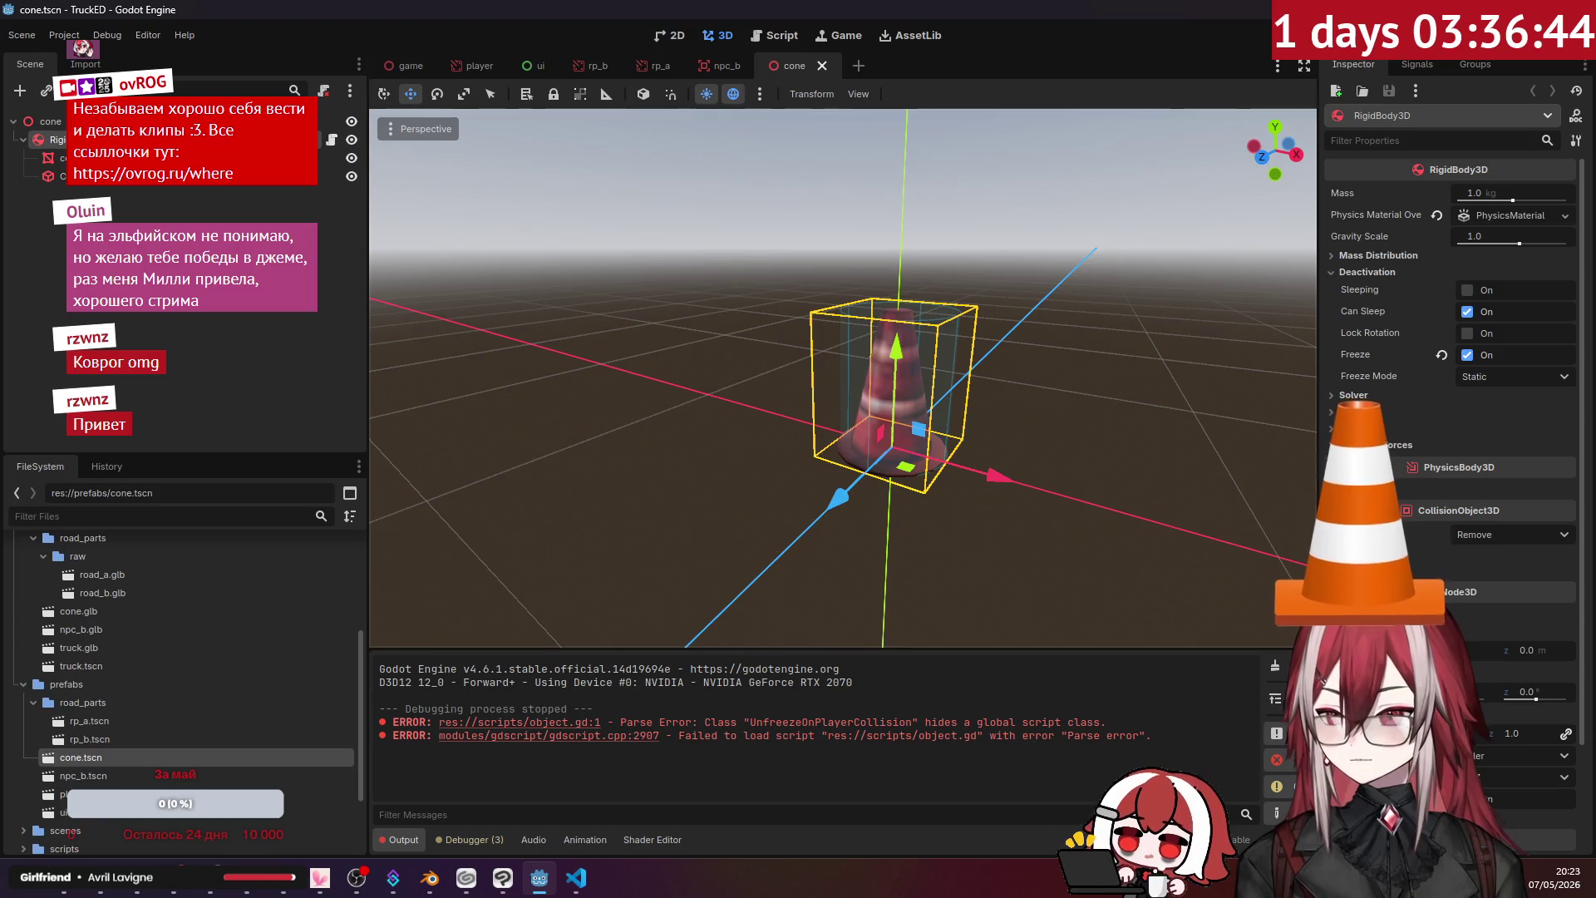
- Clear the Output log's old errors, inspect the cone's RigidBody3D, and open game.tscn
left_click(1275, 666)
left_click(236, 192)
left_click(235, 139)
left_click(235, 192)
left_click(177, 141)
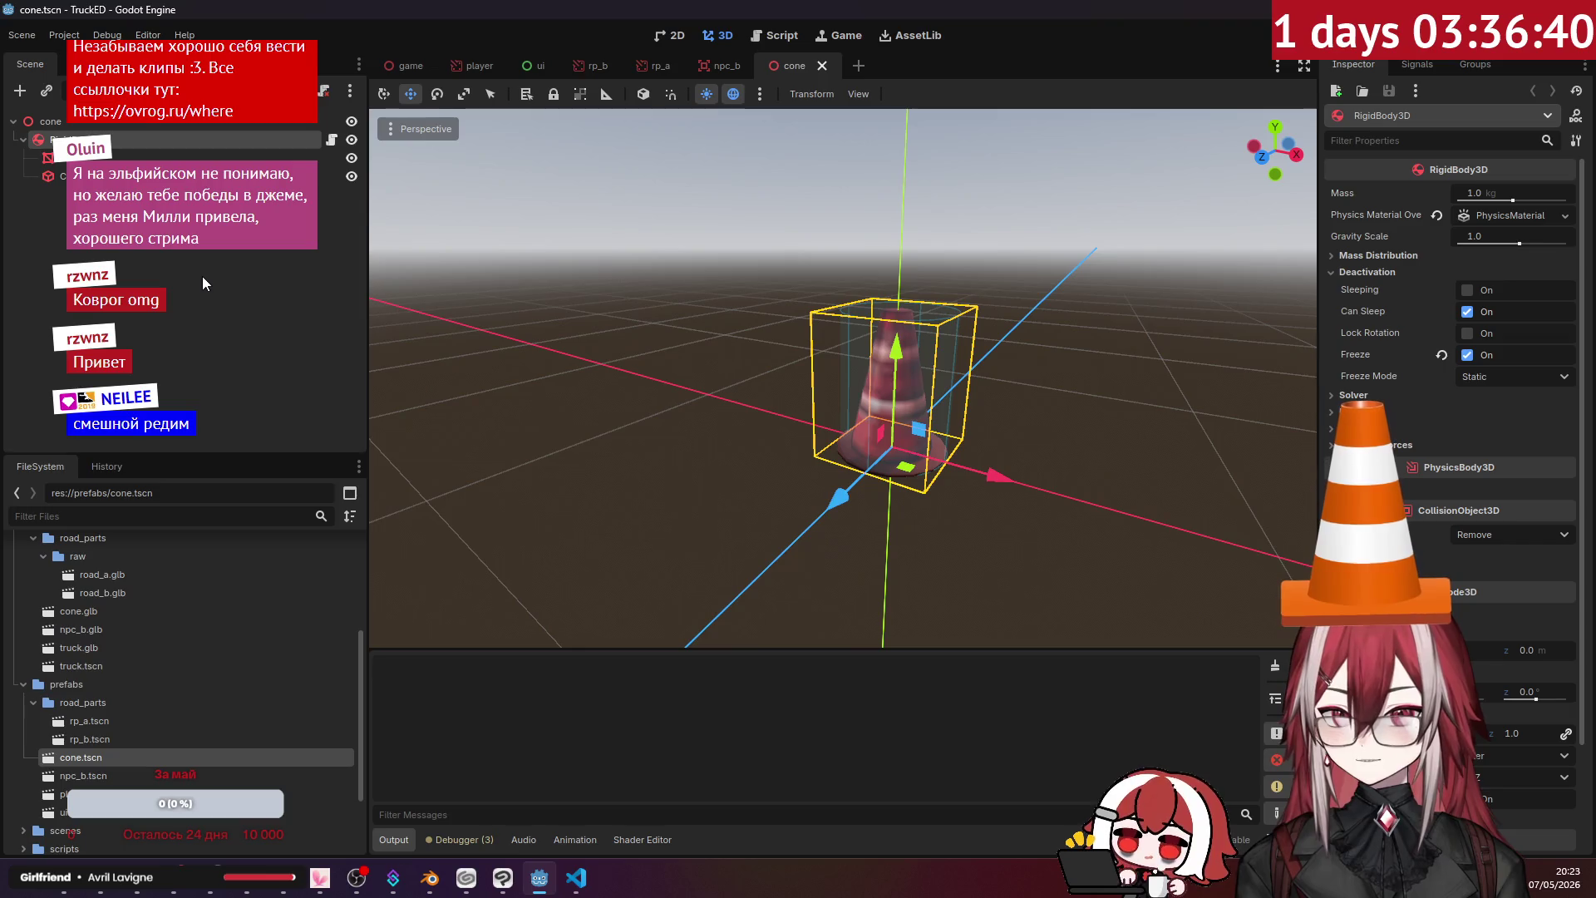
left_click(202, 276)
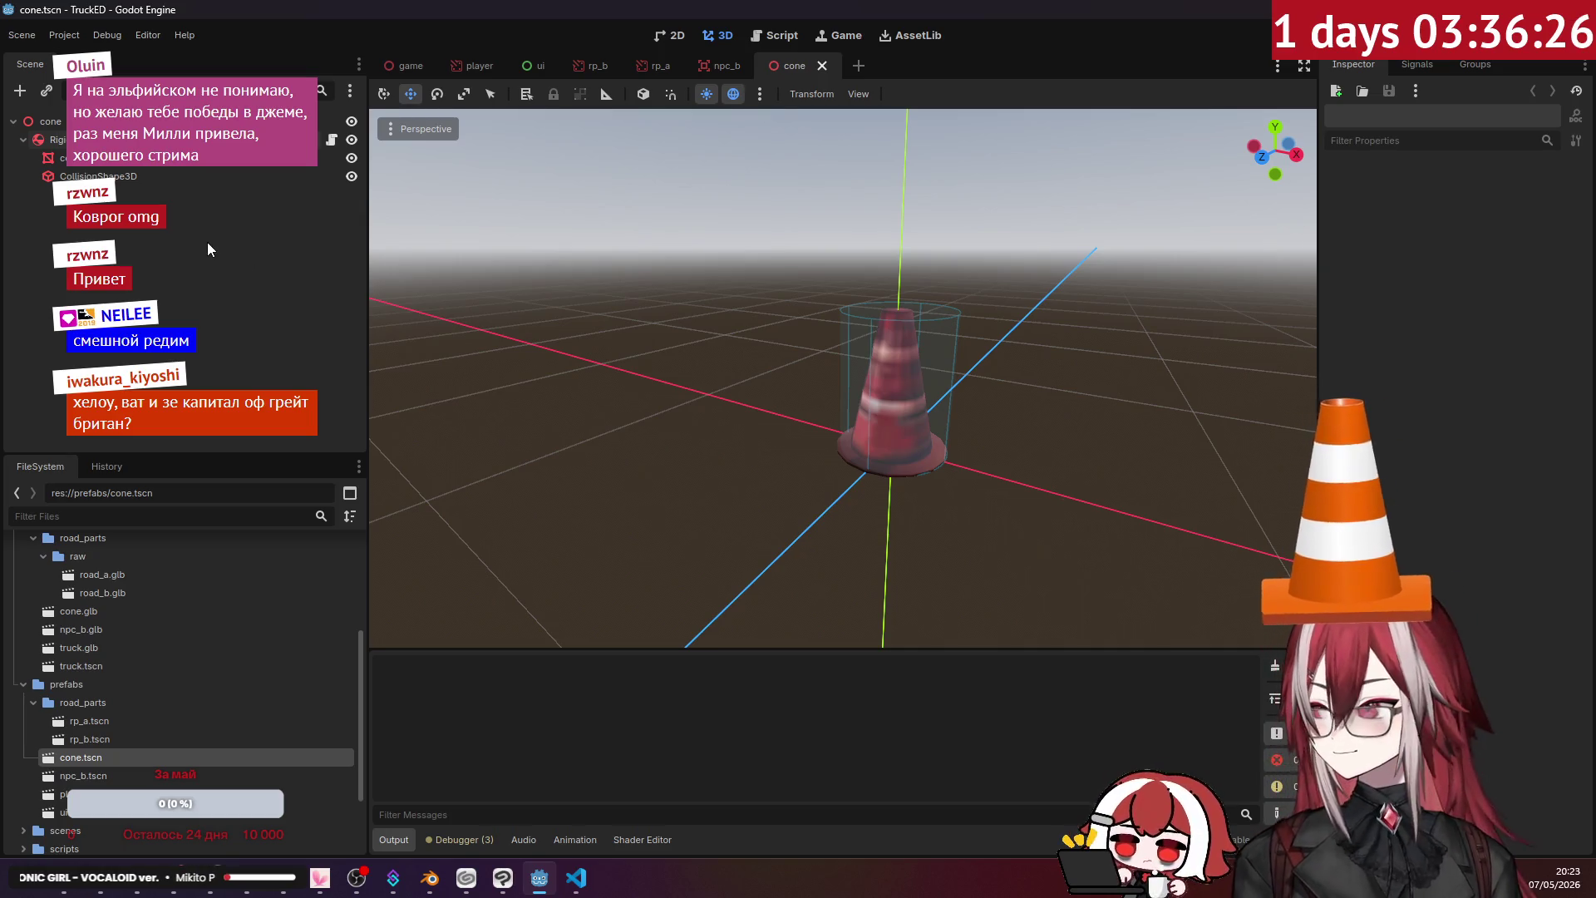
left_click(402, 67)
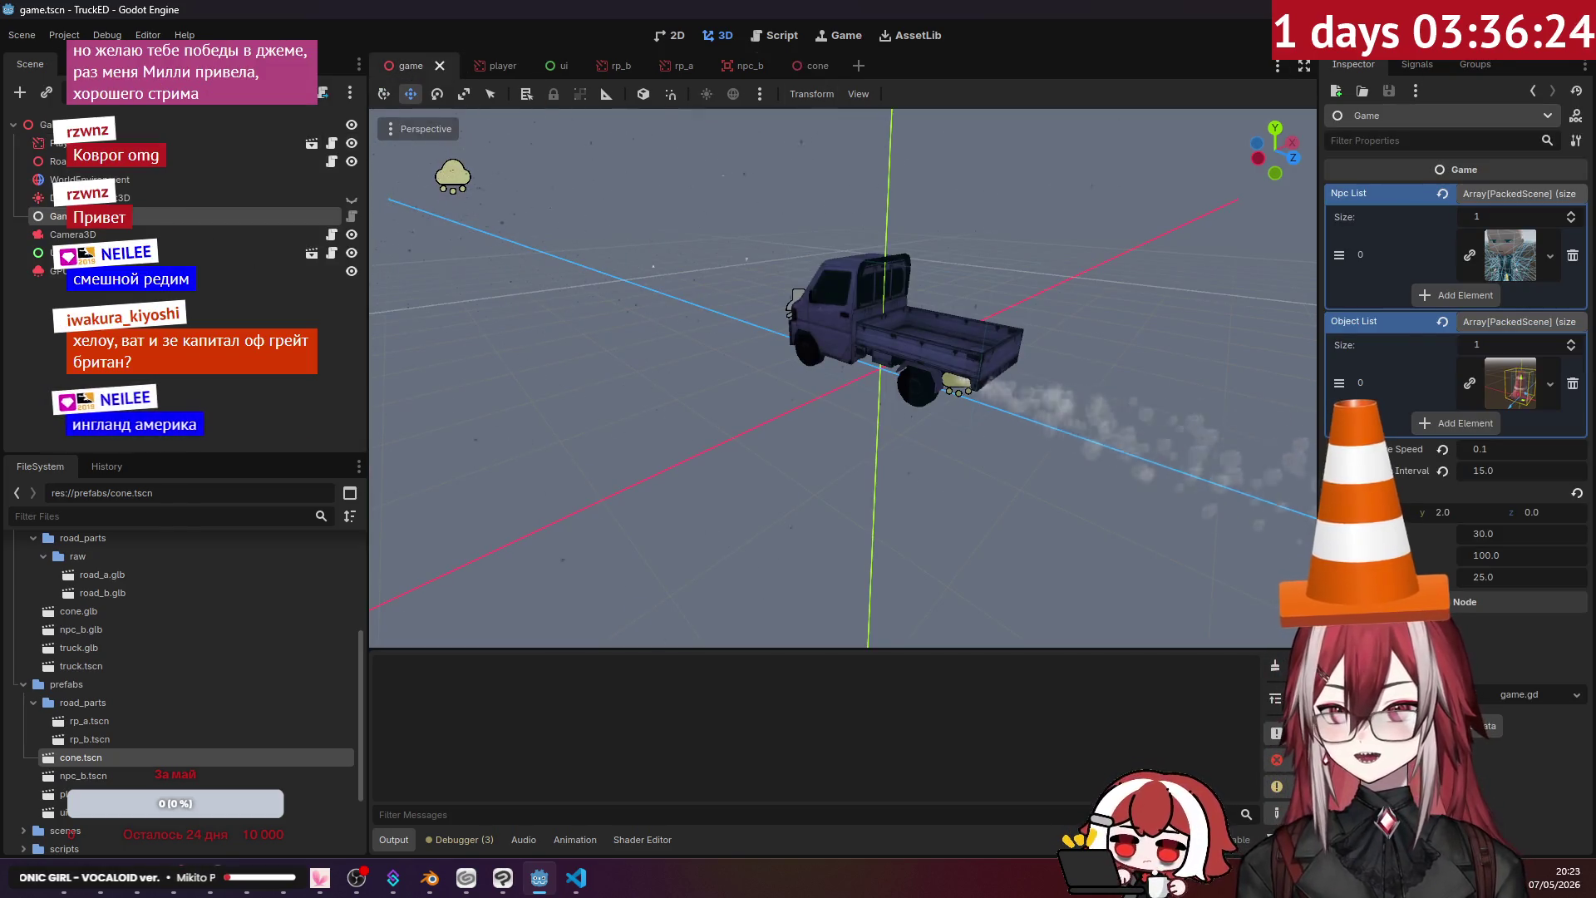
- Run the TruckED game with F5, stop it, and return to cone.tscn
key("F5")
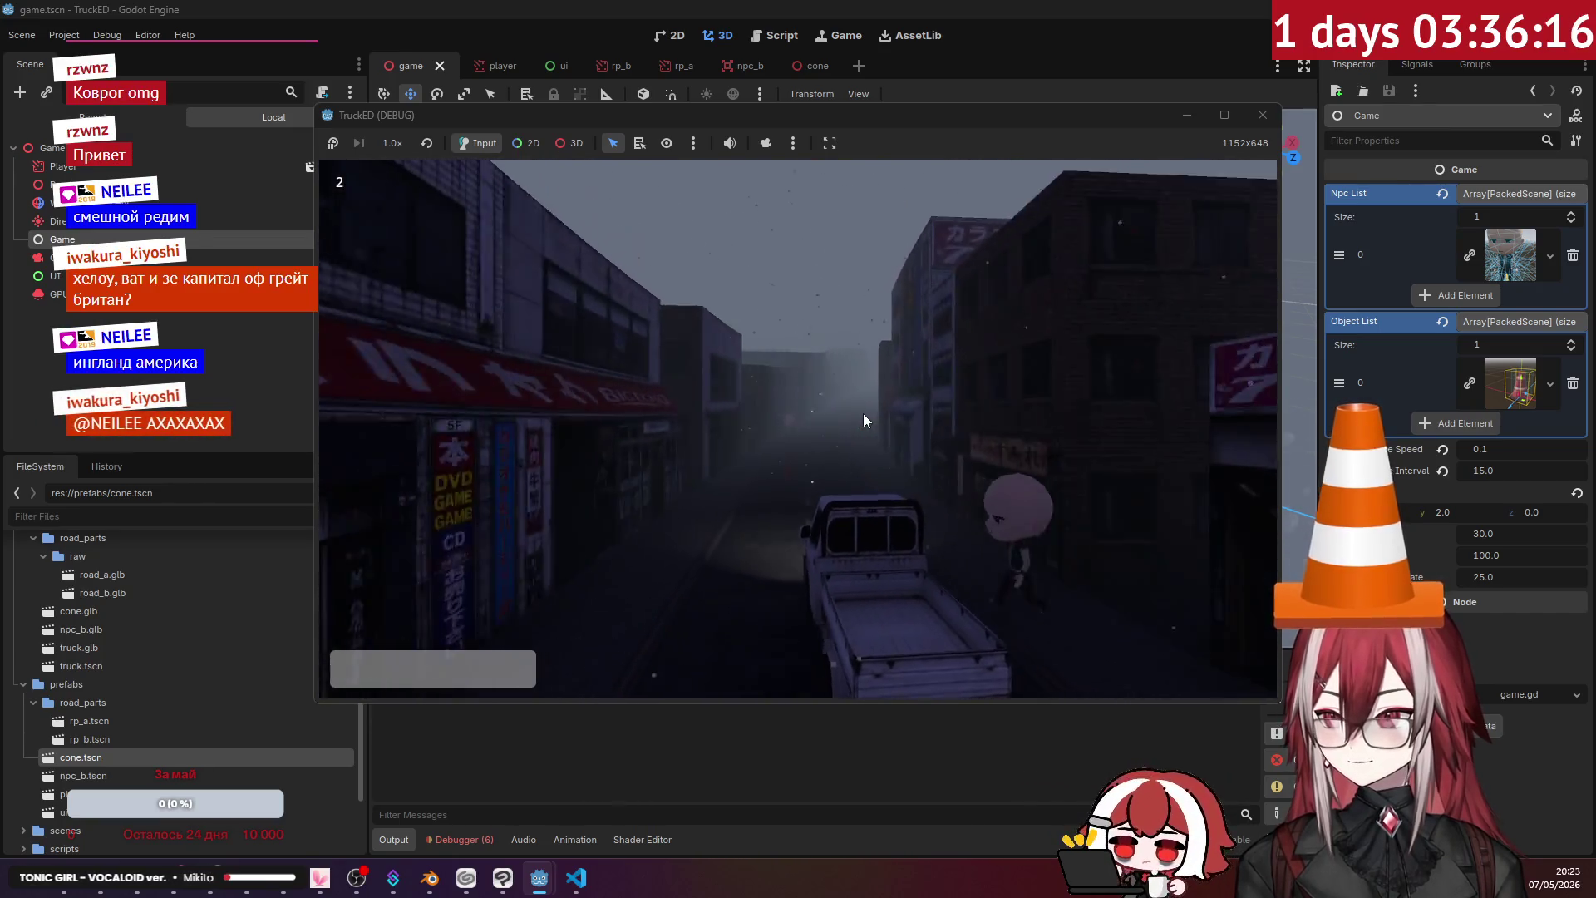
left_click(1262, 115)
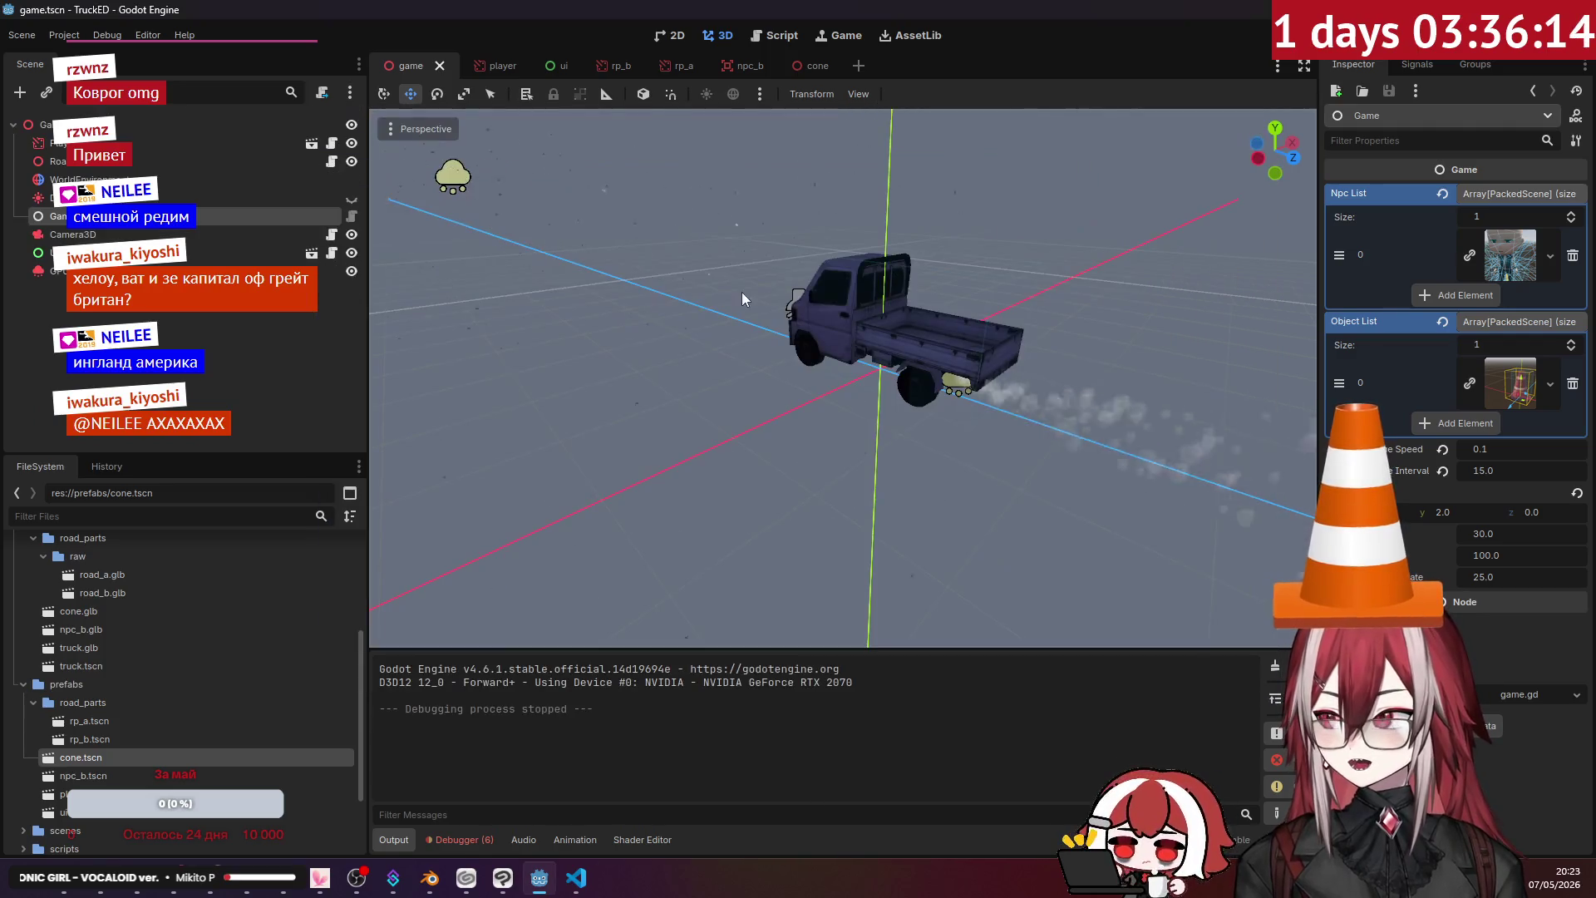
left_click(799, 59)
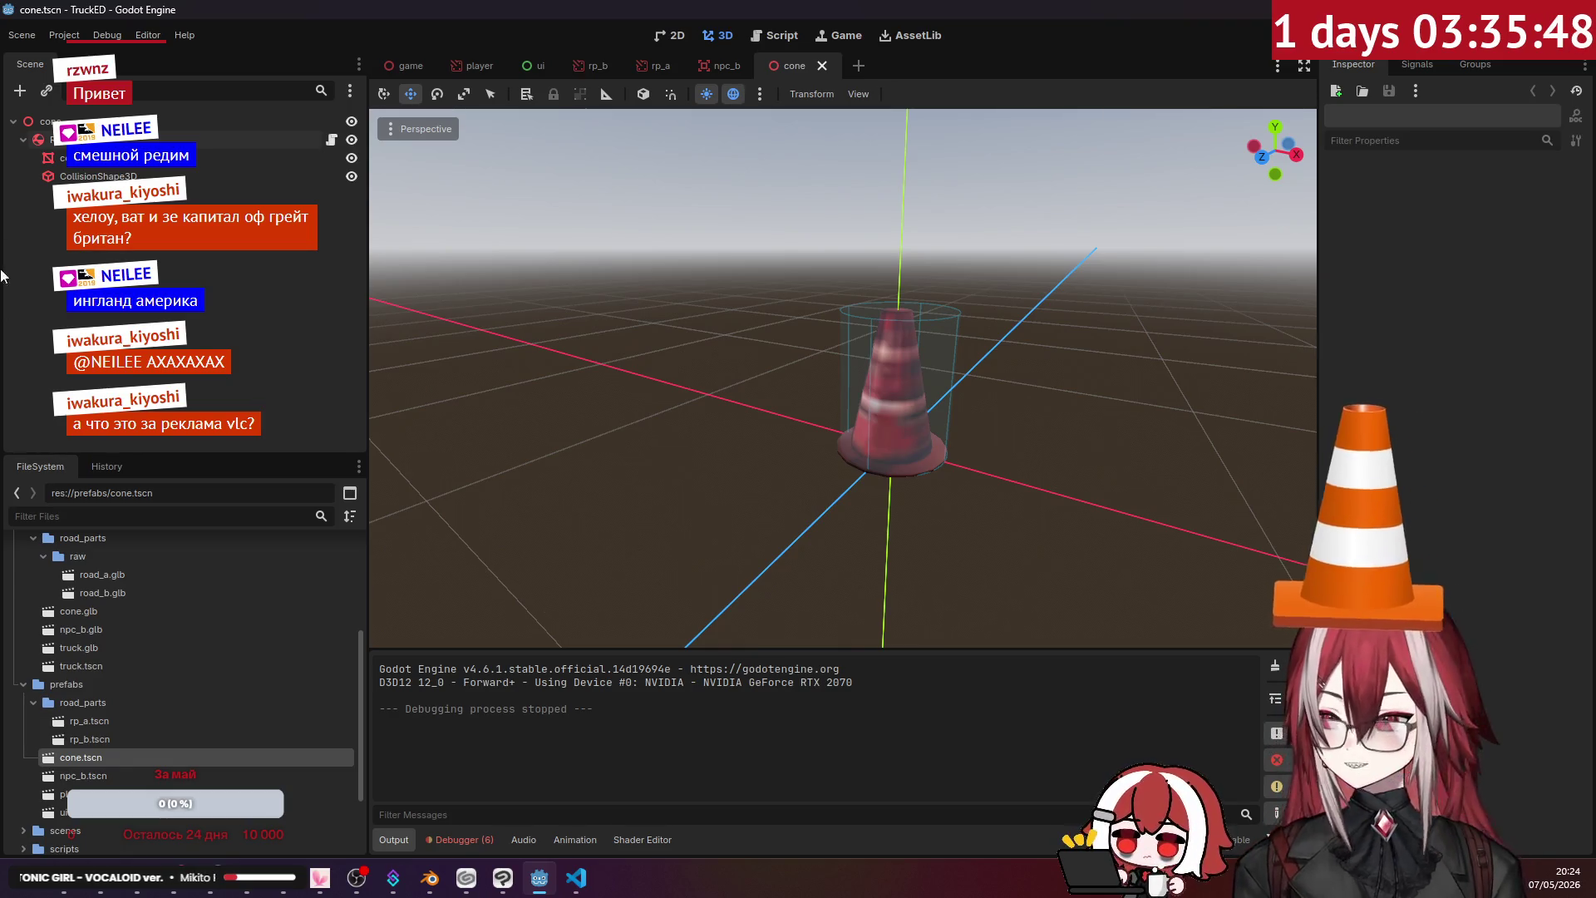
- Open YouTube from a new tab in Chrome
left_click(117, 877)
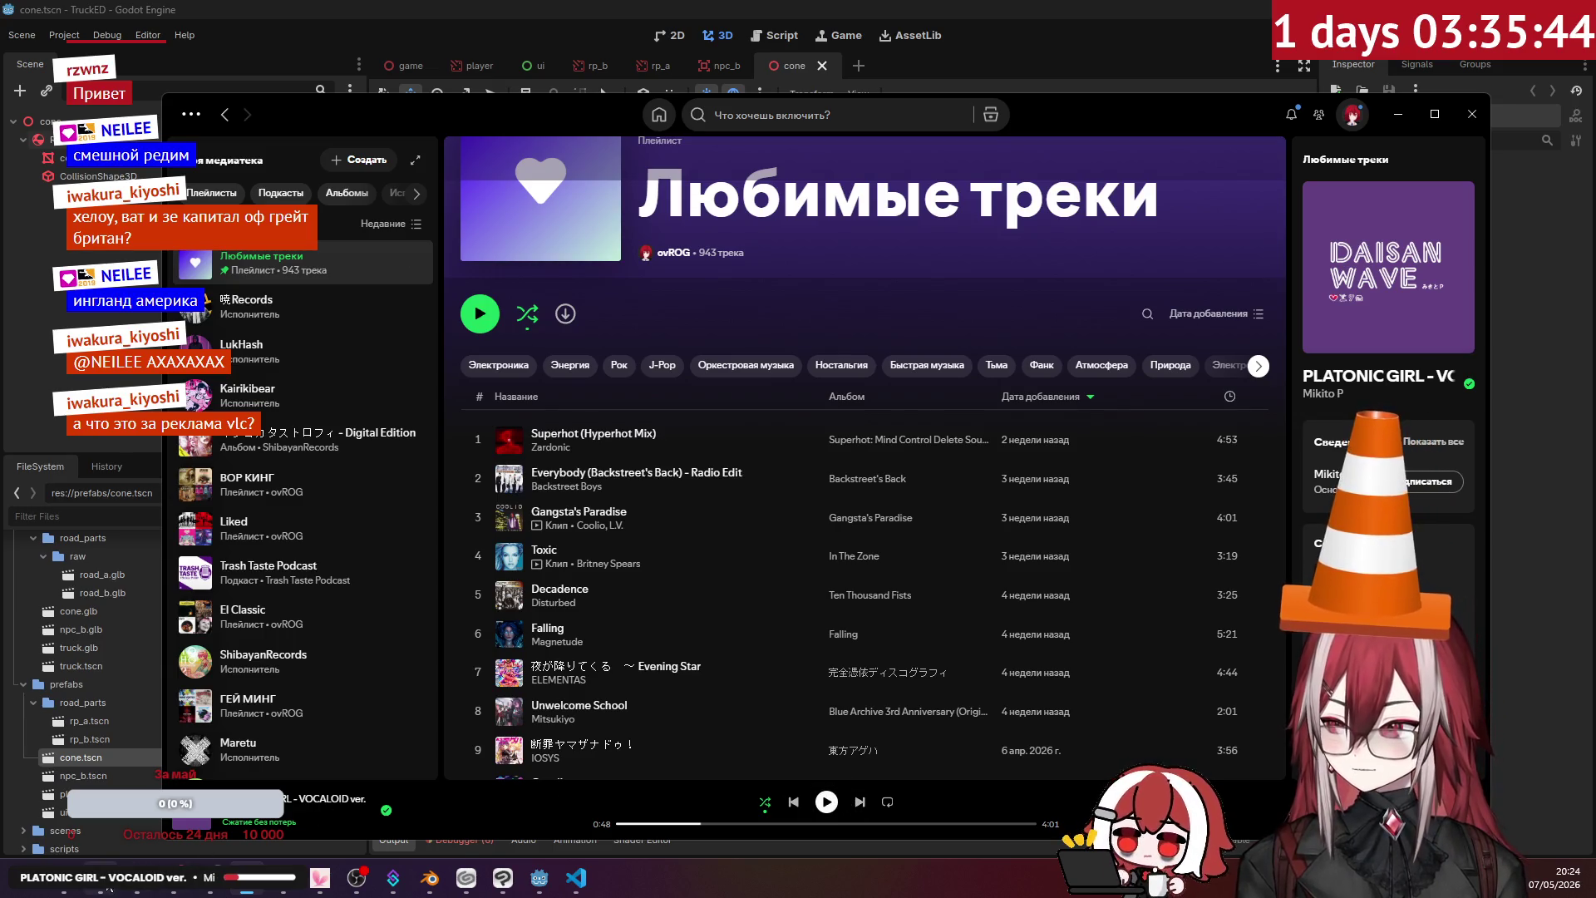
key("alt+Tab")
key("ctrl+t")
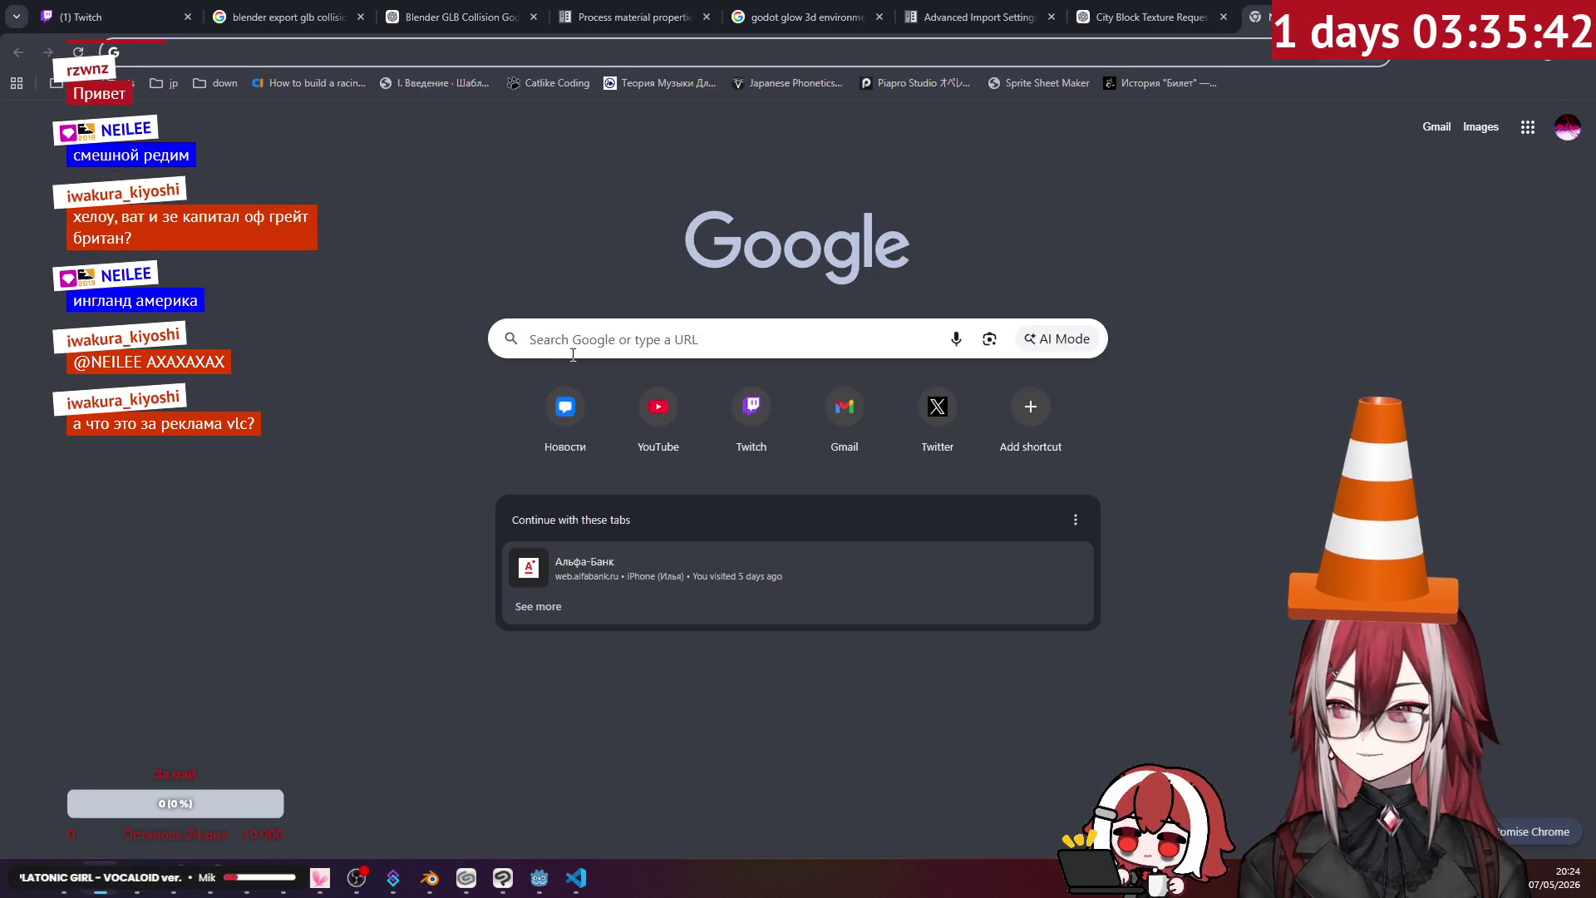
left_click(643, 432)
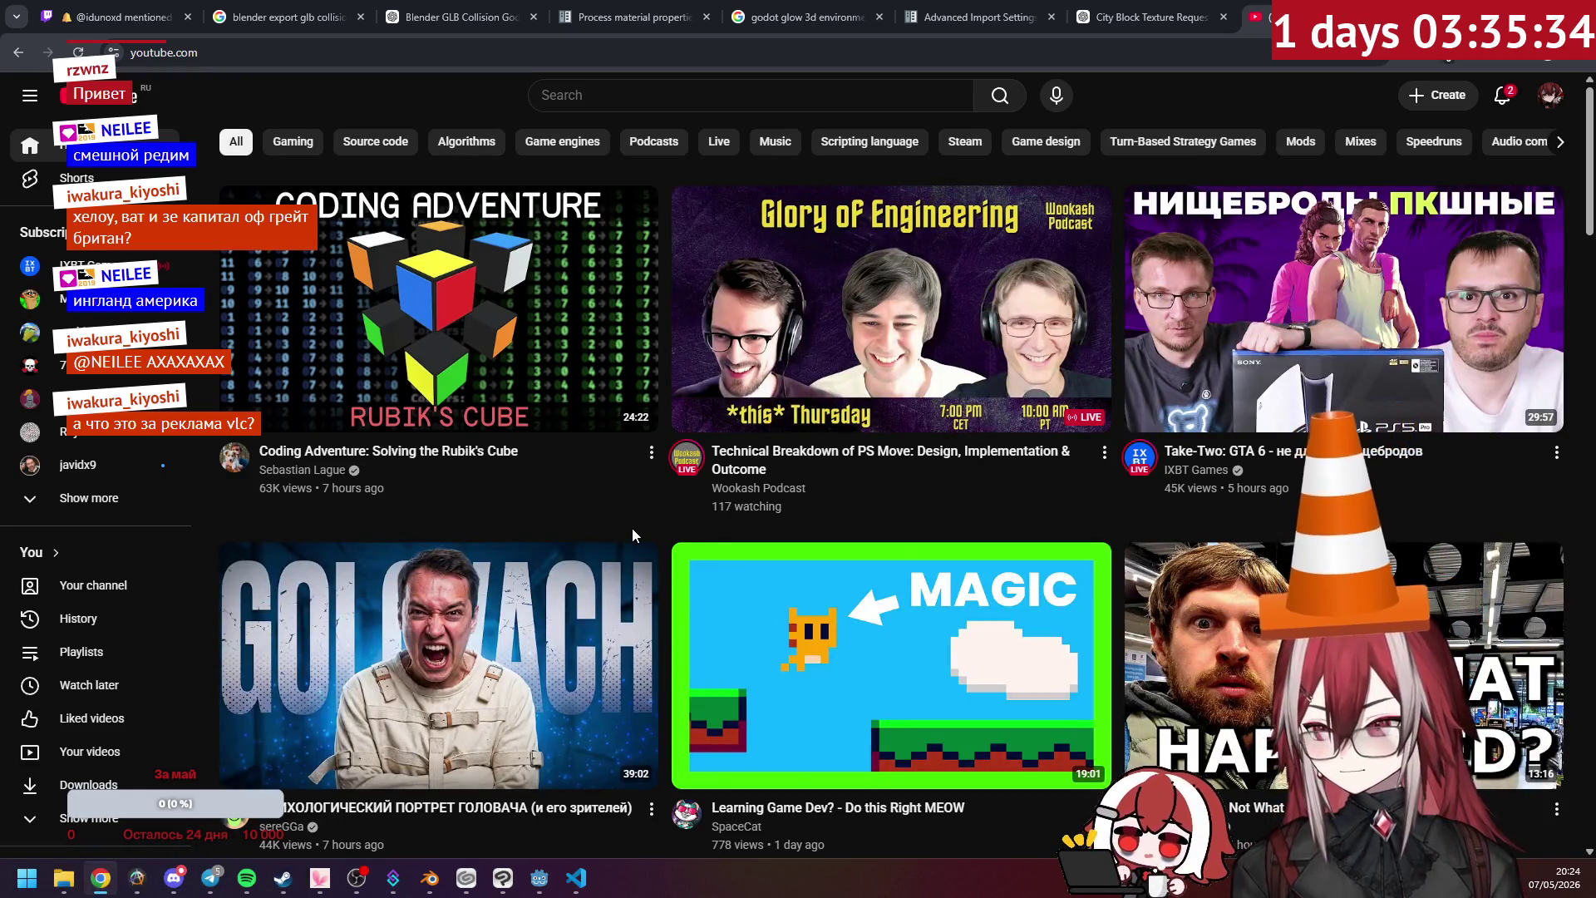
scroll(641, 540, "down", 1)
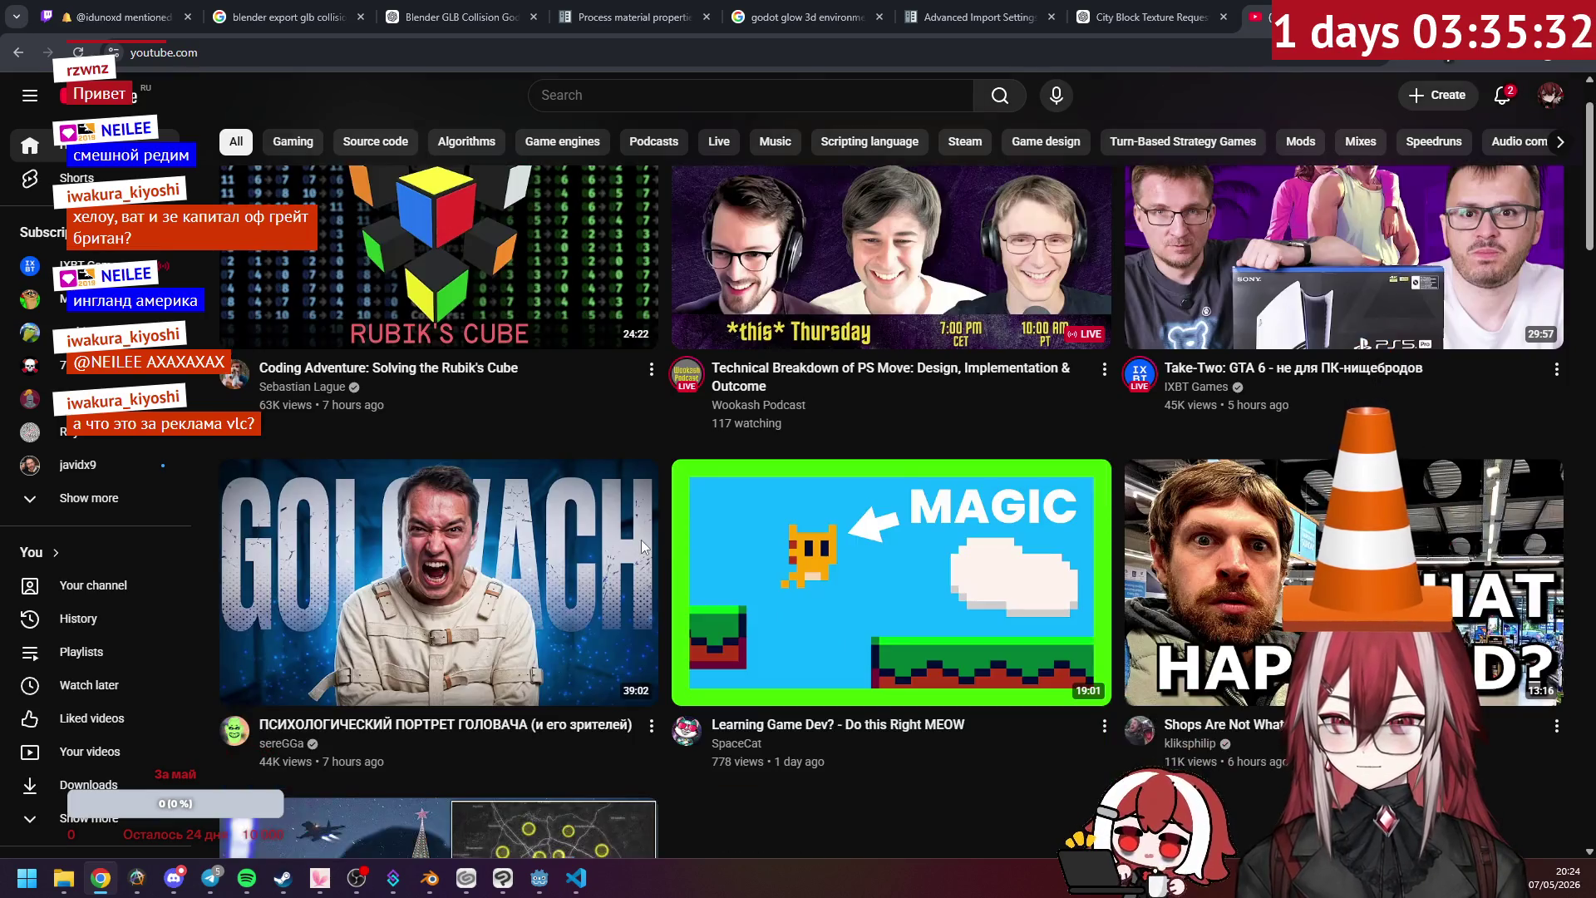
scroll(641, 540, "down", 2)
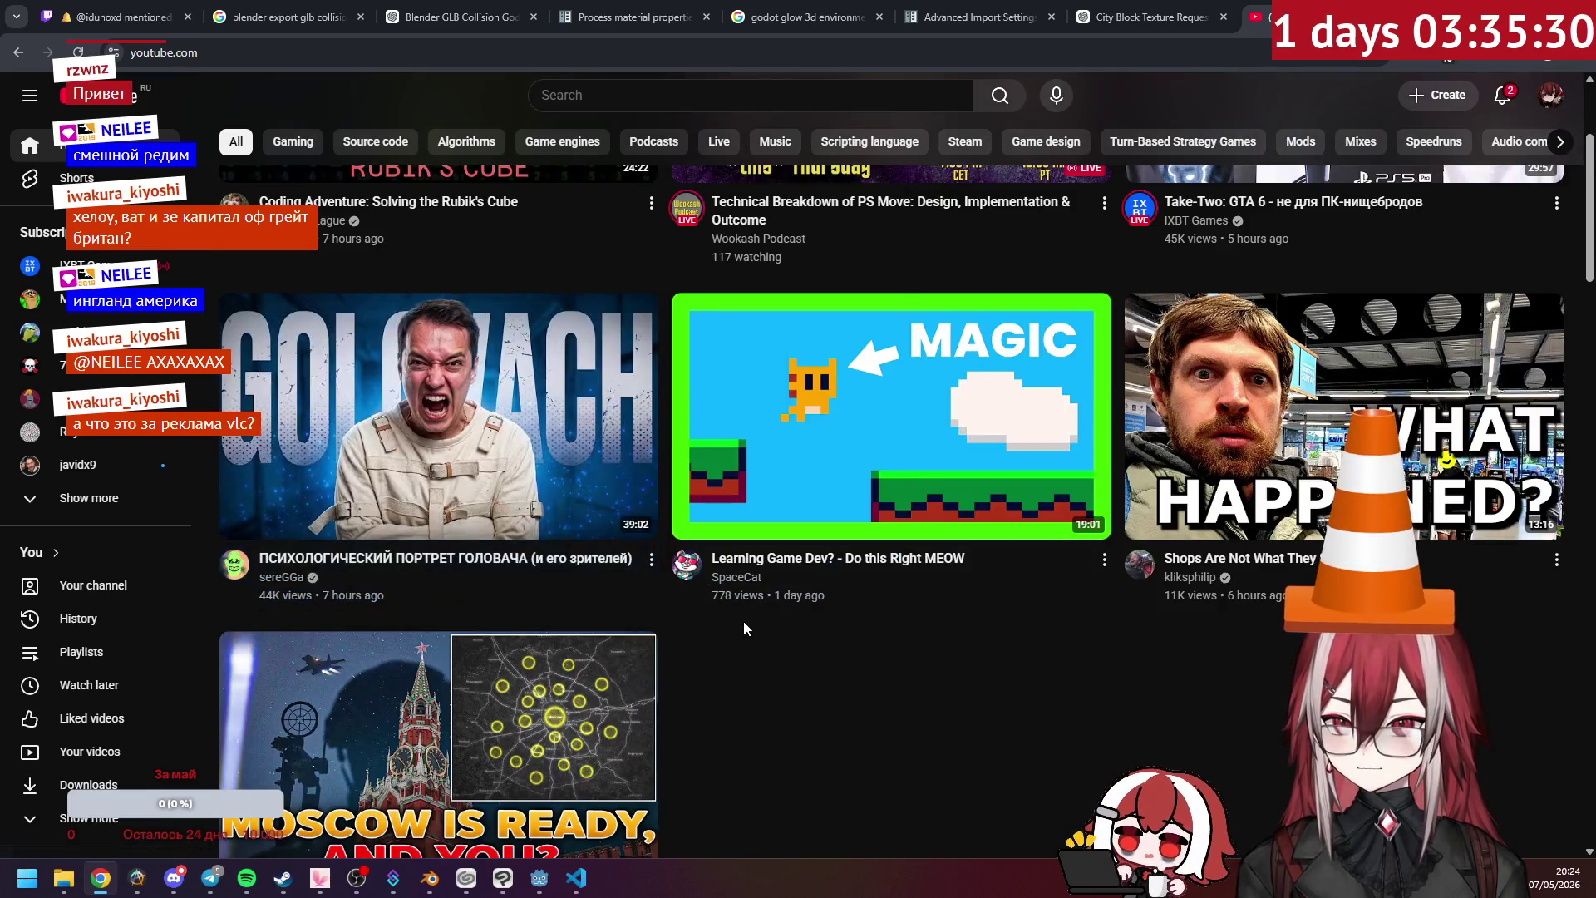
scroll(710, 636, "down", 1)
scroll(769, 599, "down", 6)
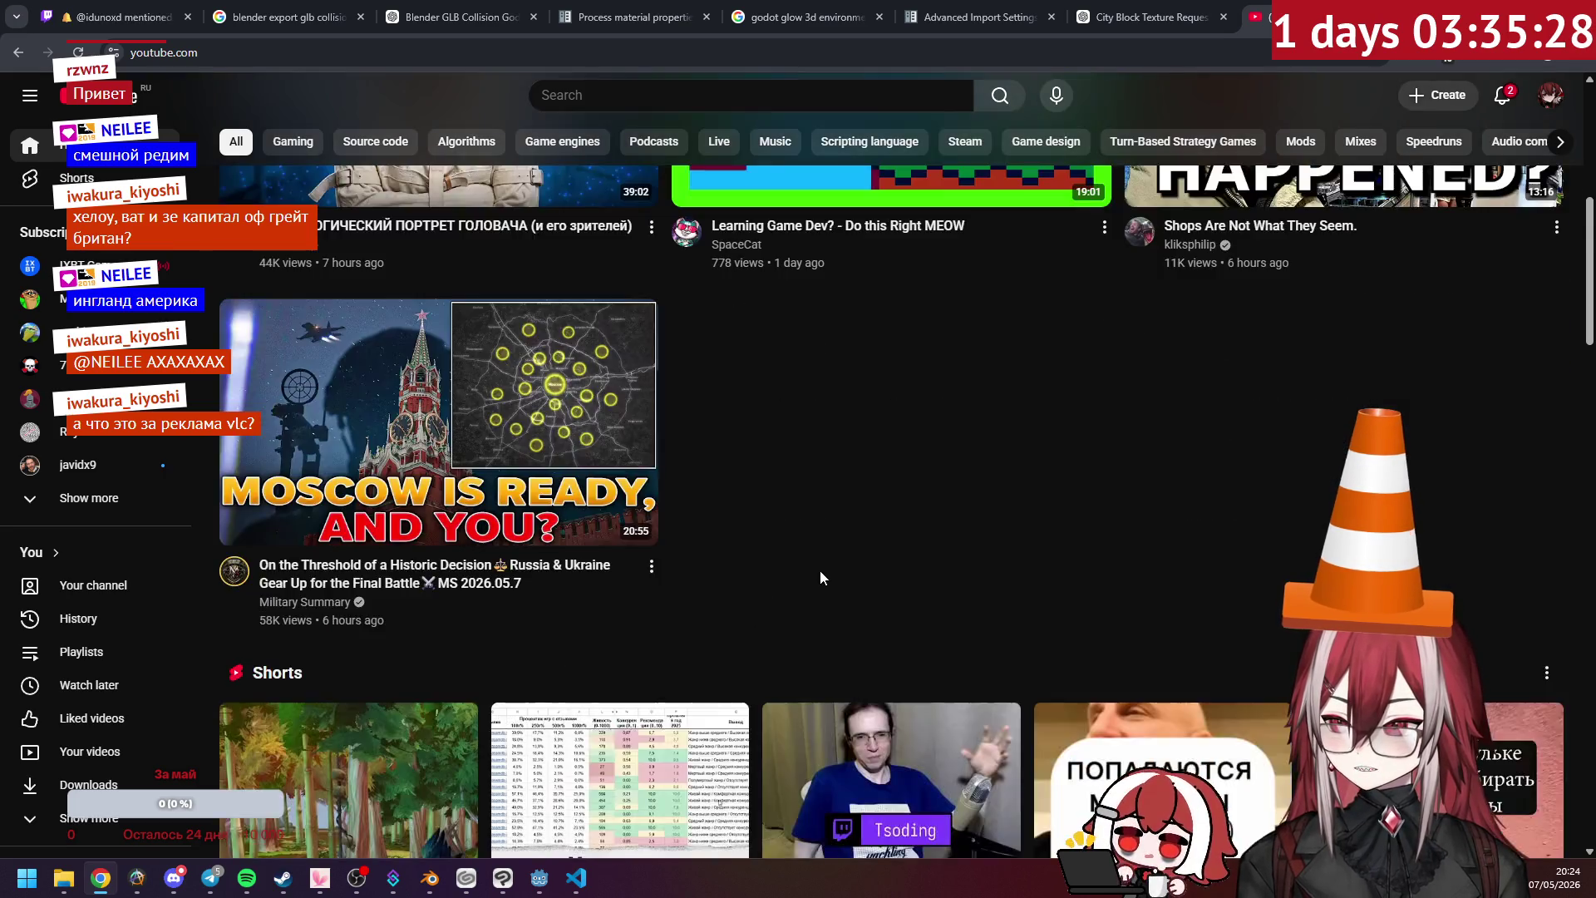
scroll(818, 409, "down", 8)
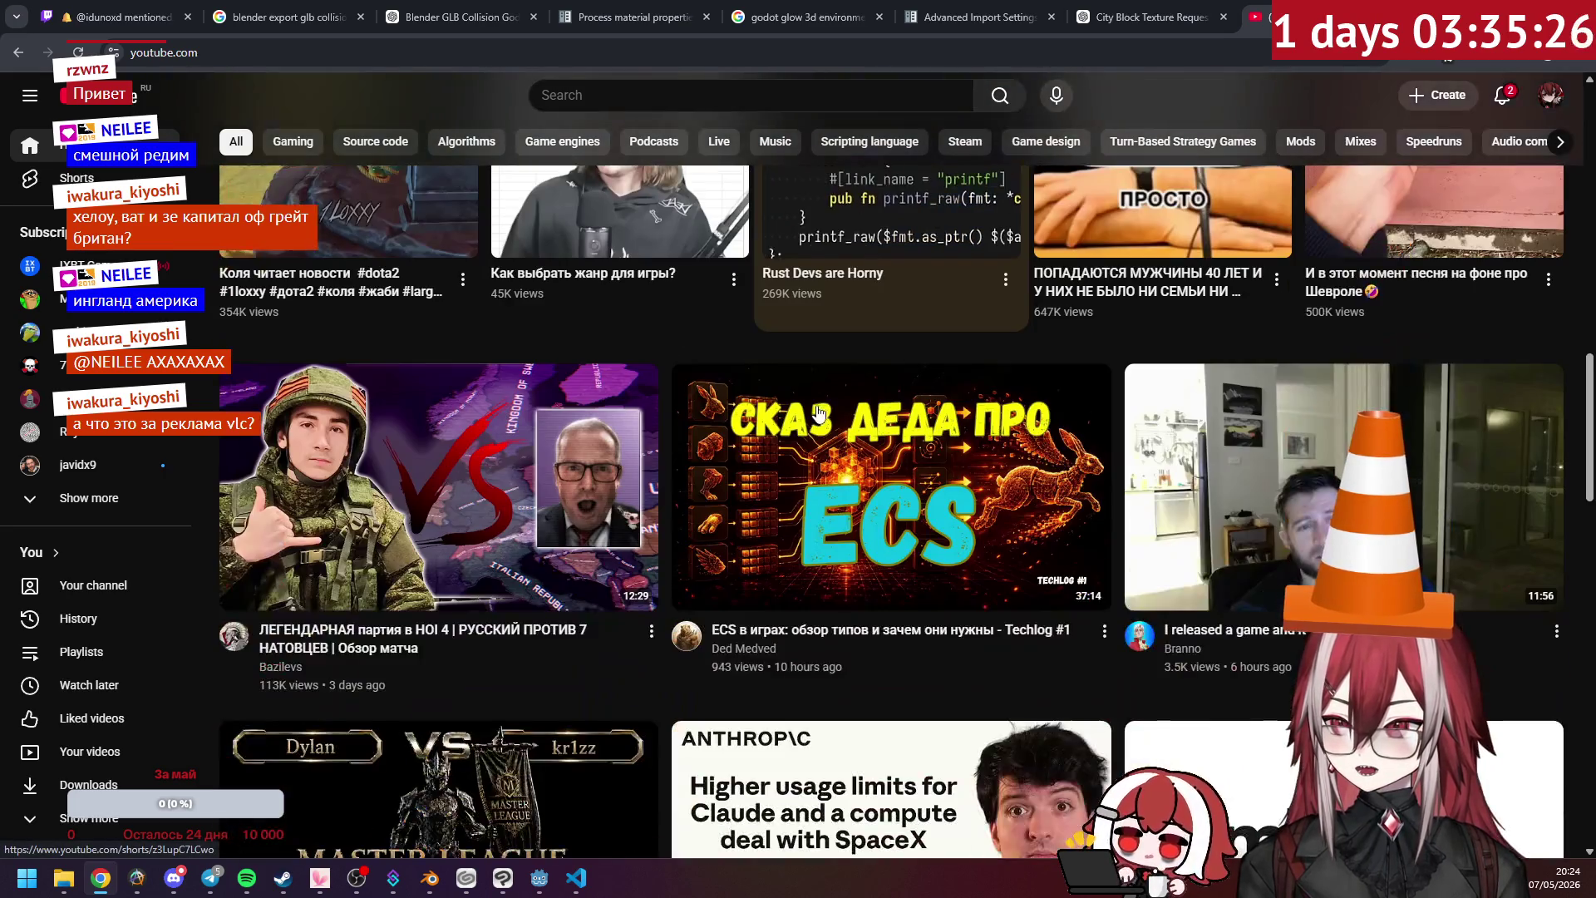
scroll(861, 474, "down", 3)
scroll(860, 474, "down", 5)
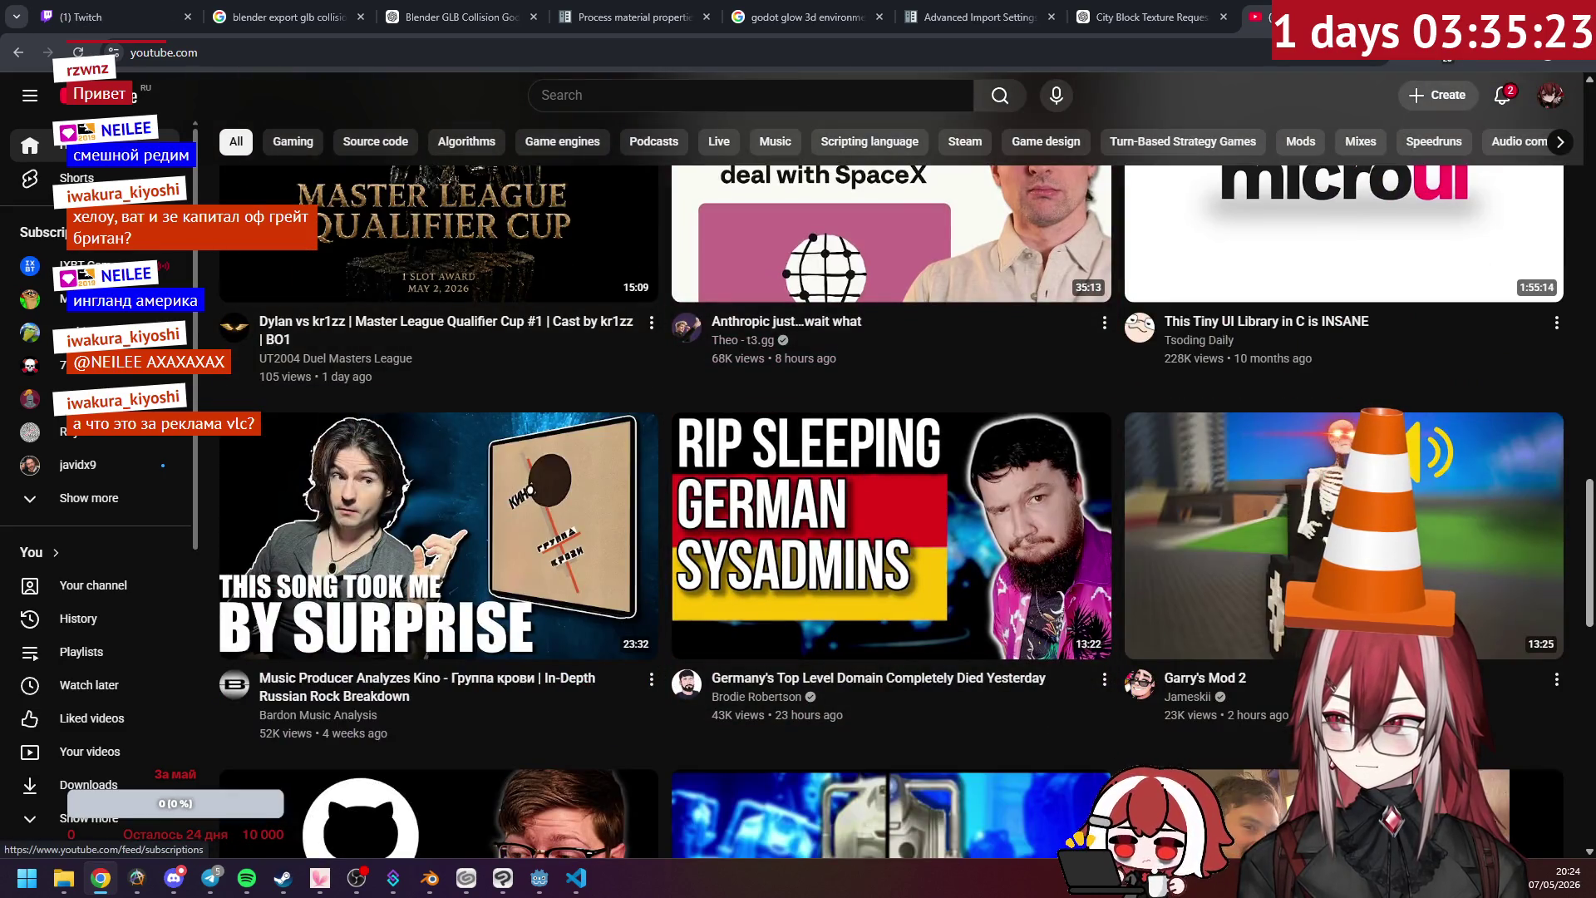
left_click(38, 232)
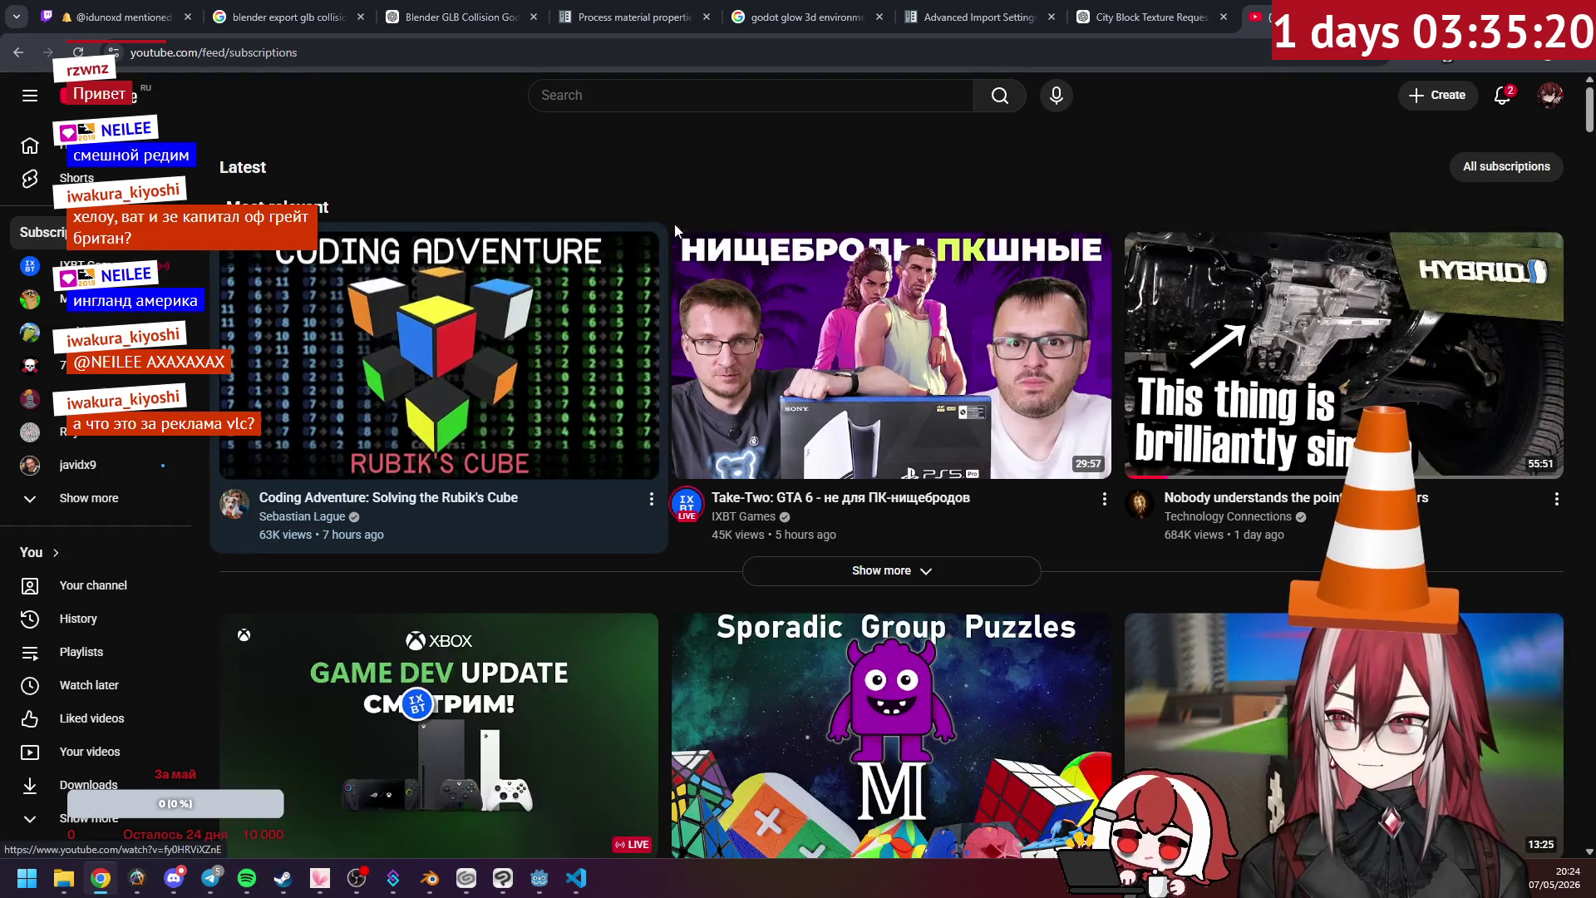
mouse_move(537, 353)
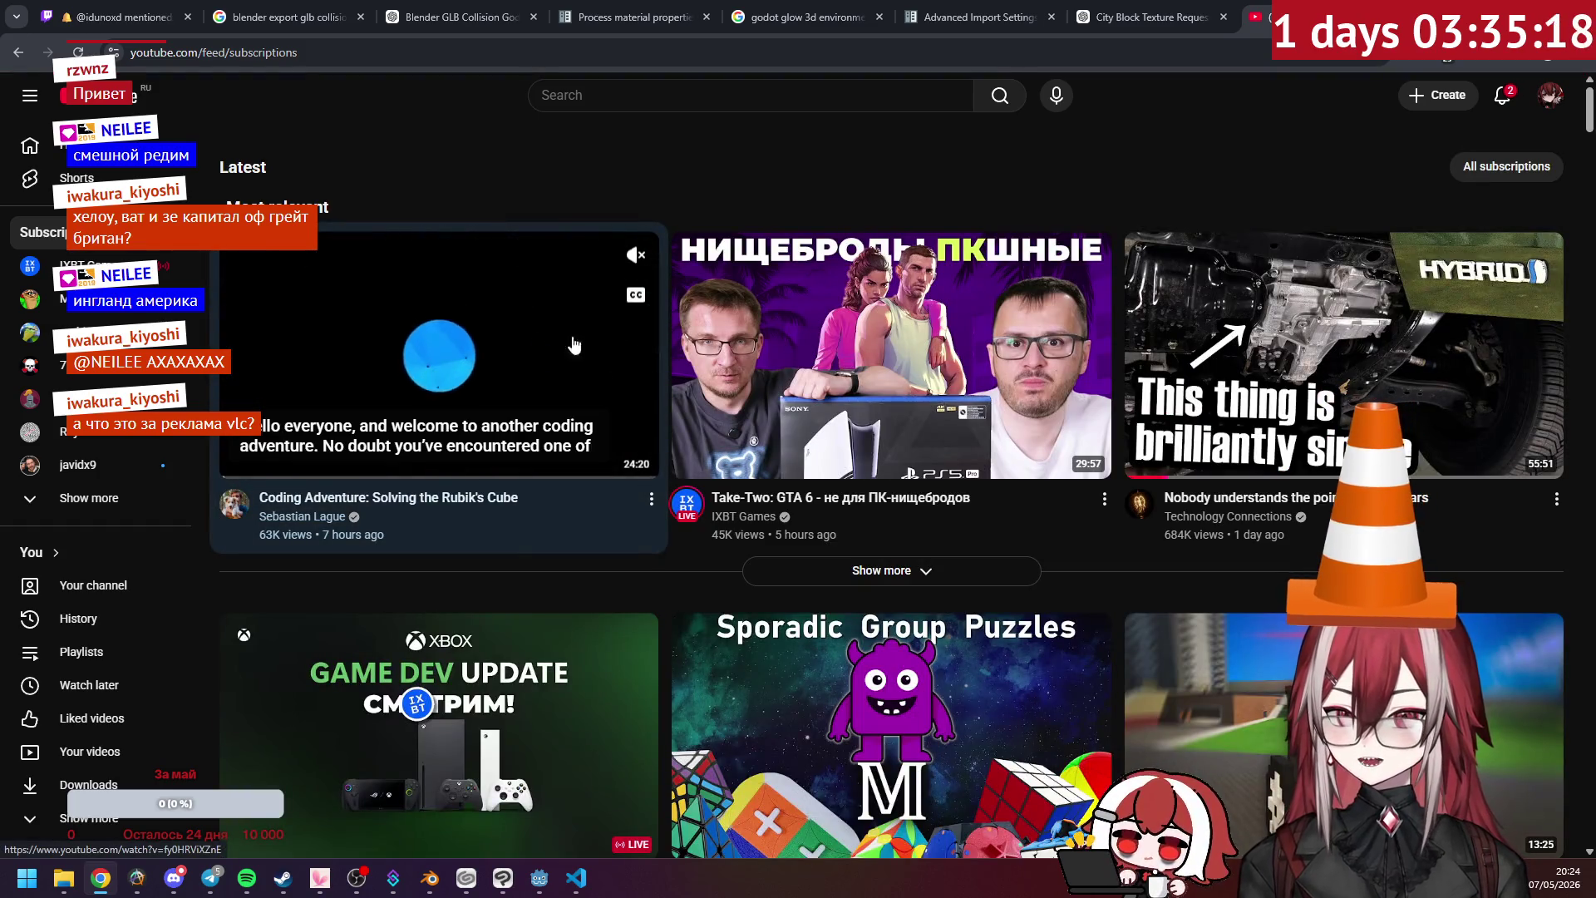
scroll(686, 429, "down", 2)
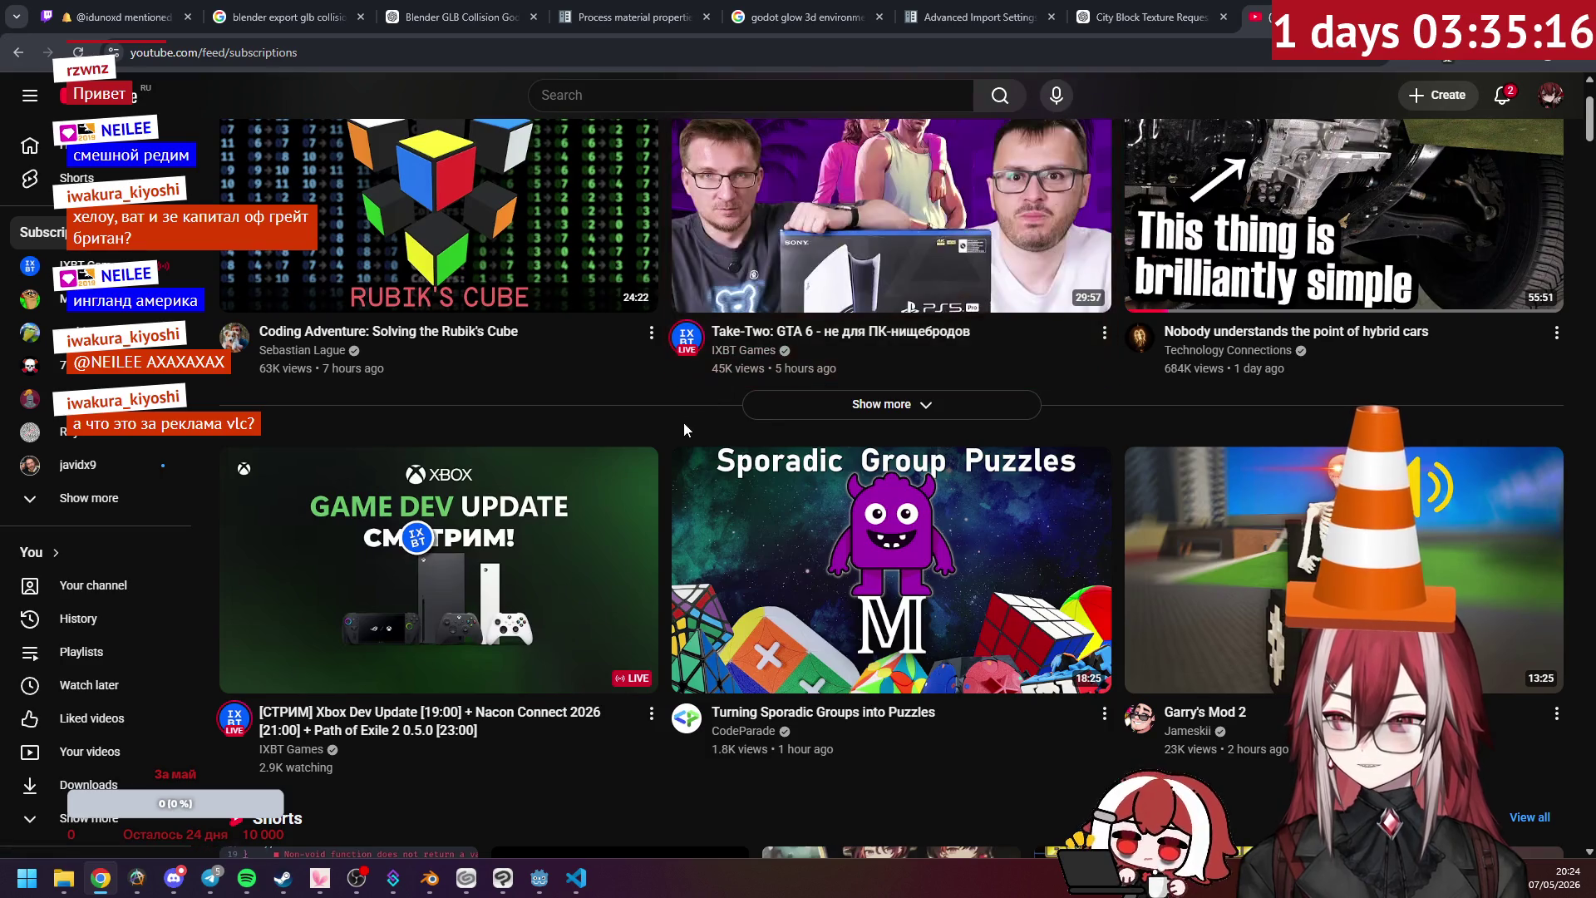
scroll(678, 426, "down", 2)
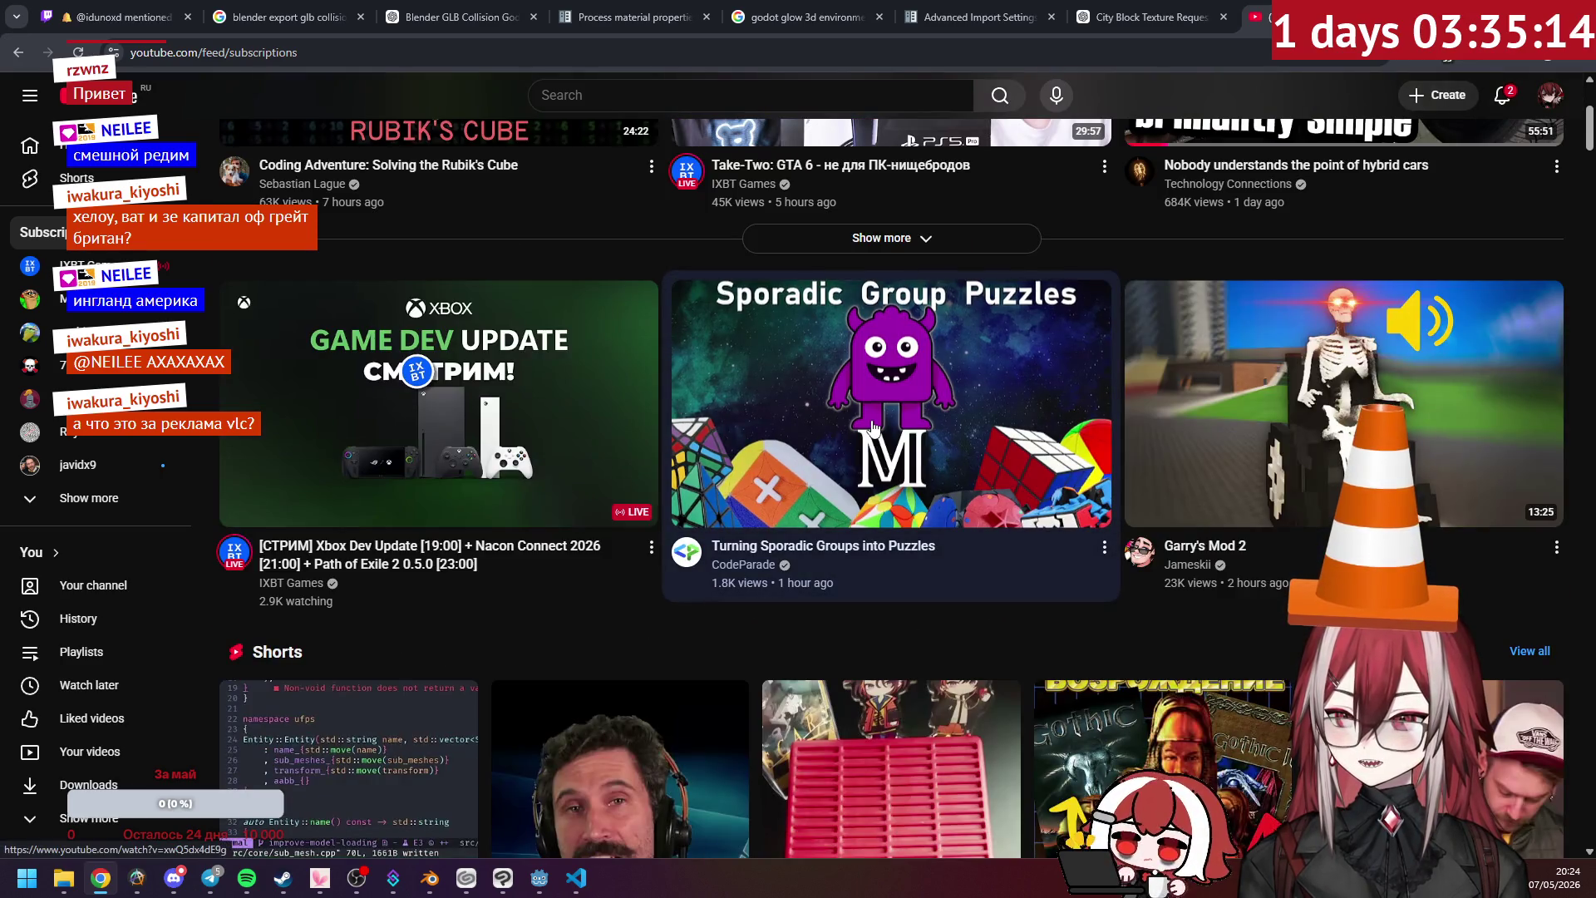
mouse_move(873, 428)
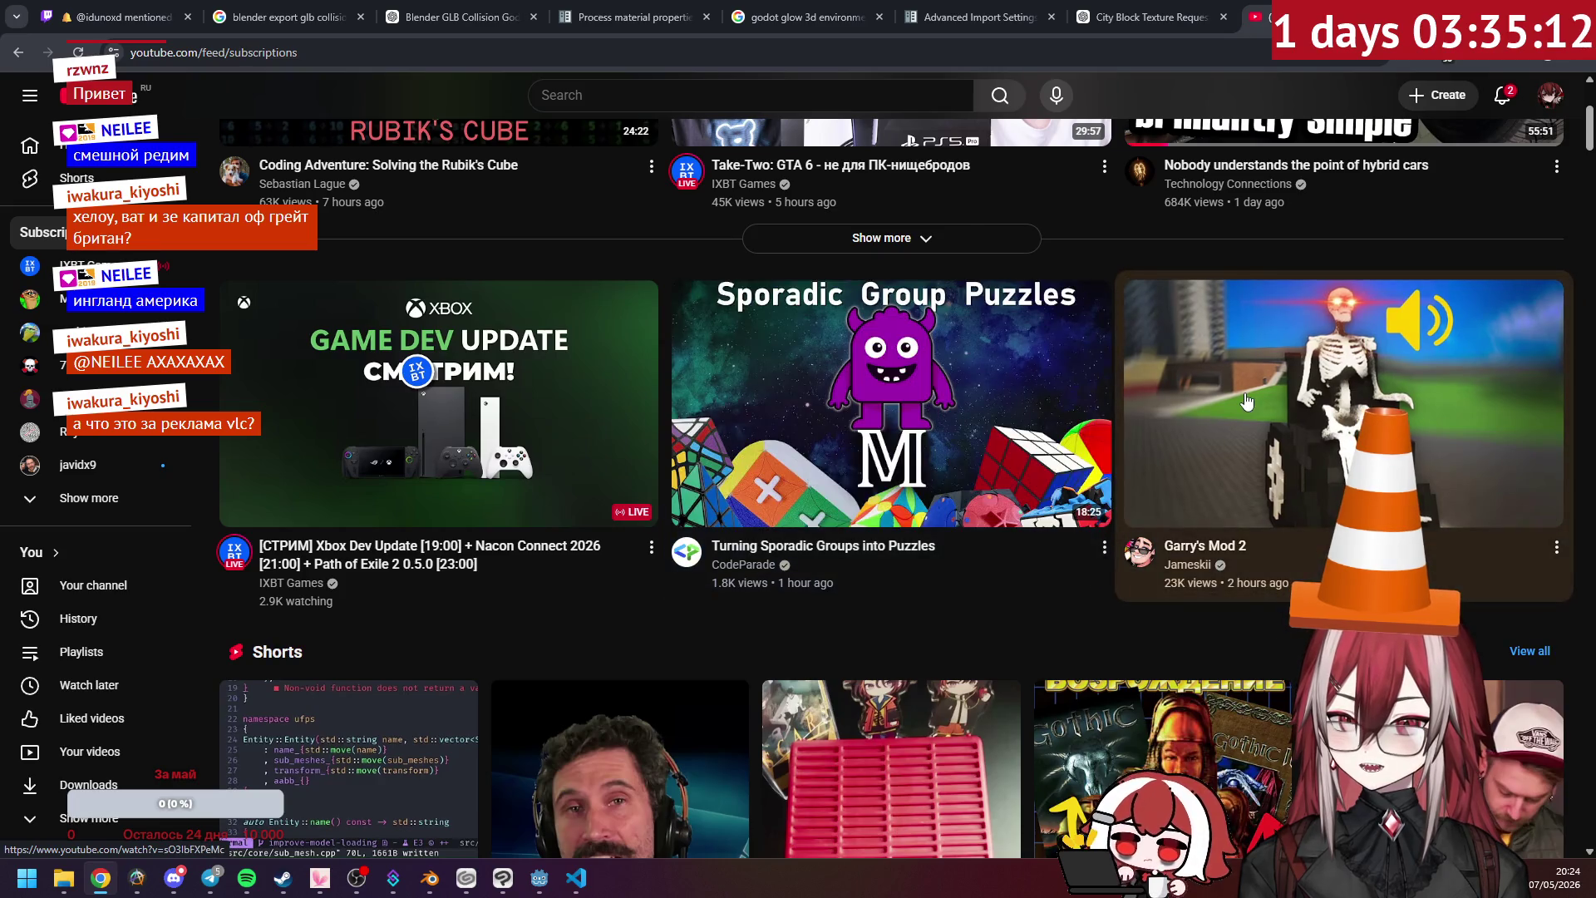
scroll(1131, 398, "down", 2)
scroll(1130, 397, "down", 8)
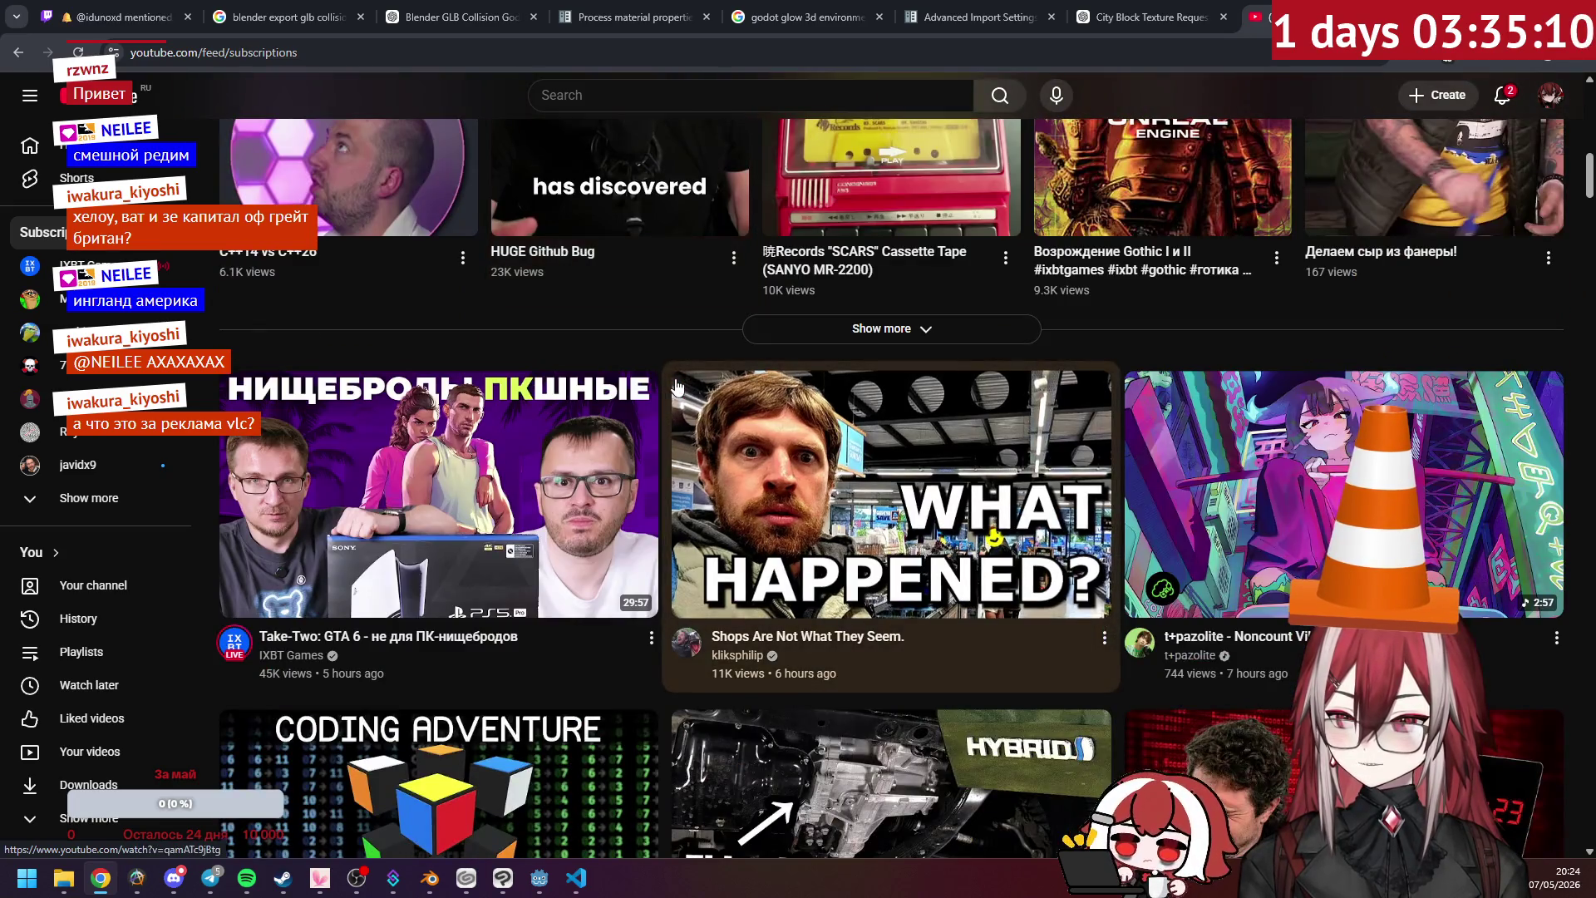
scroll(662, 445, "down", 3)
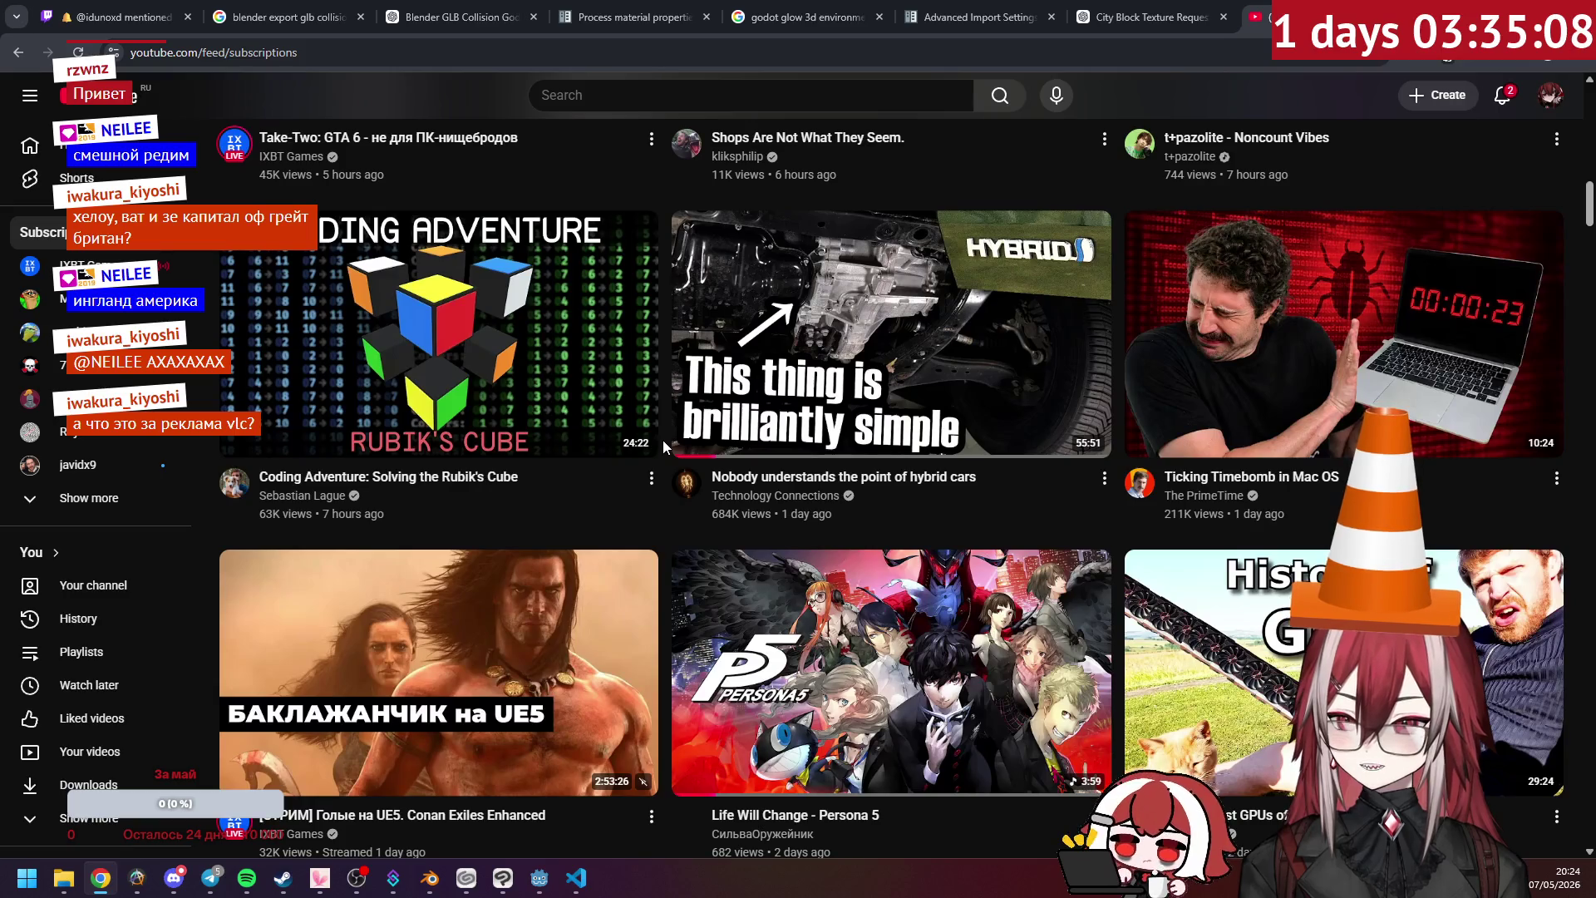
scroll(663, 440, "up", 4)
mouse_move(490, 410)
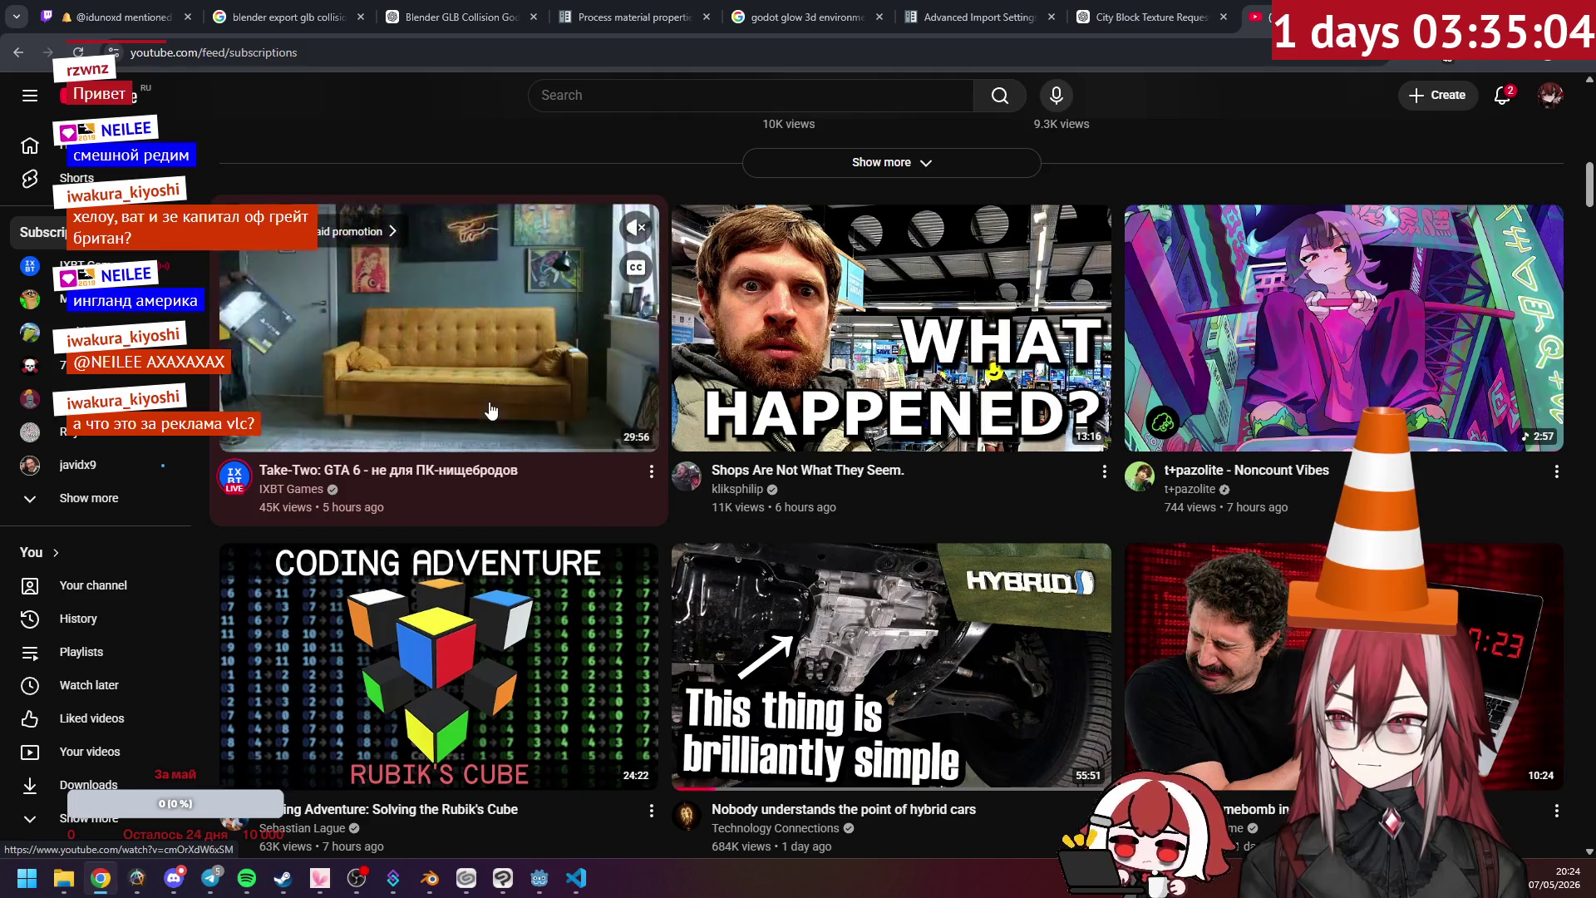
scroll(491, 410, "down", 11)
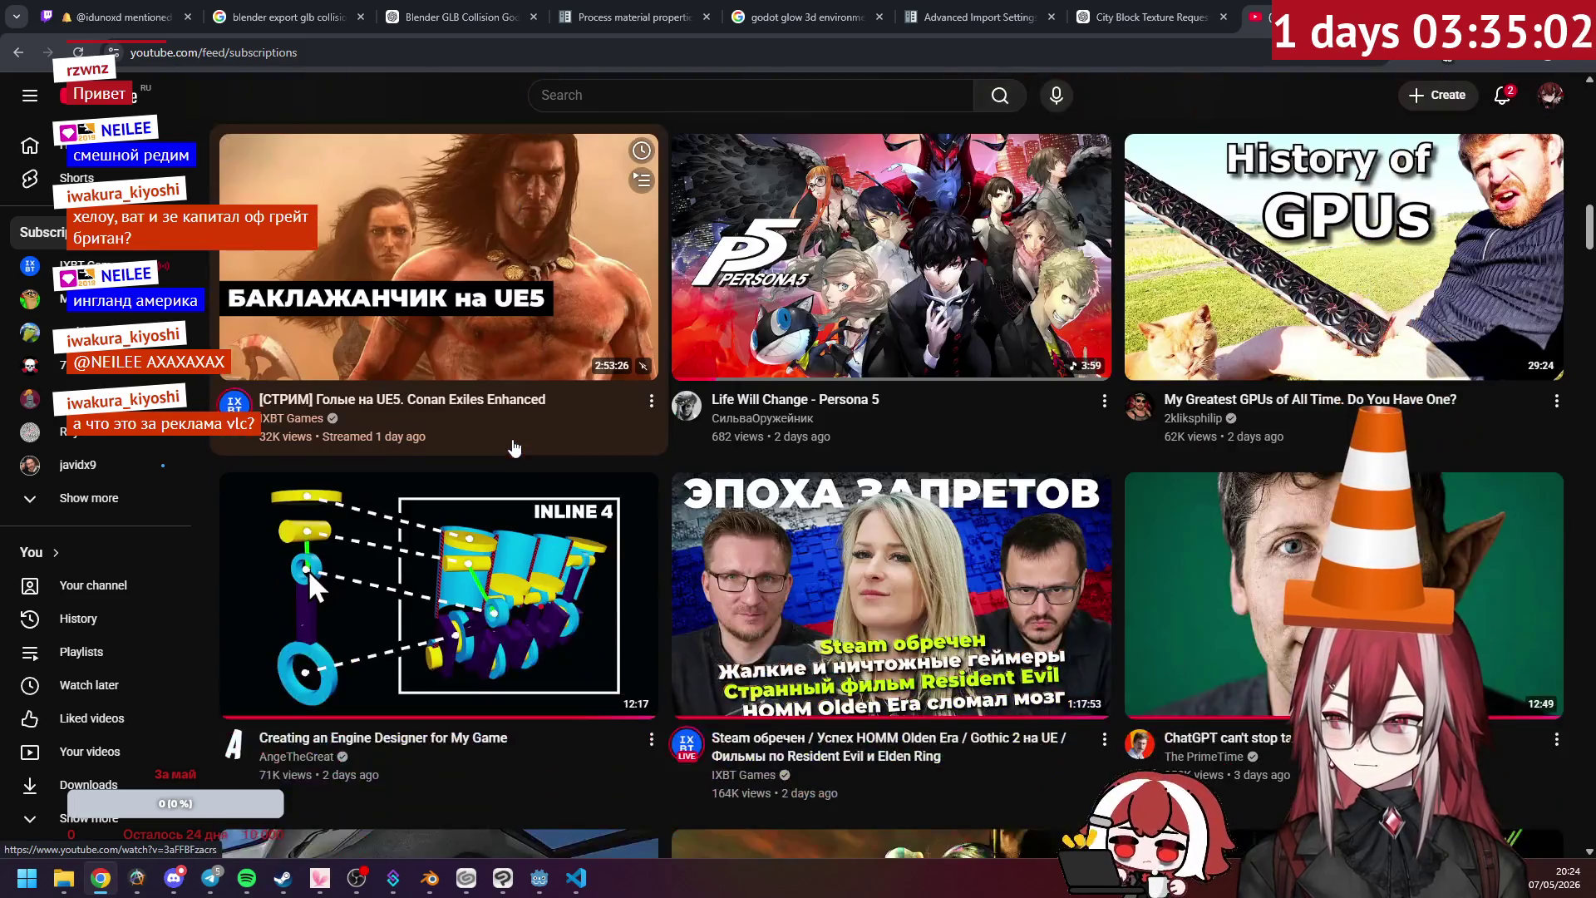
scroll(513, 446, "down", 5)
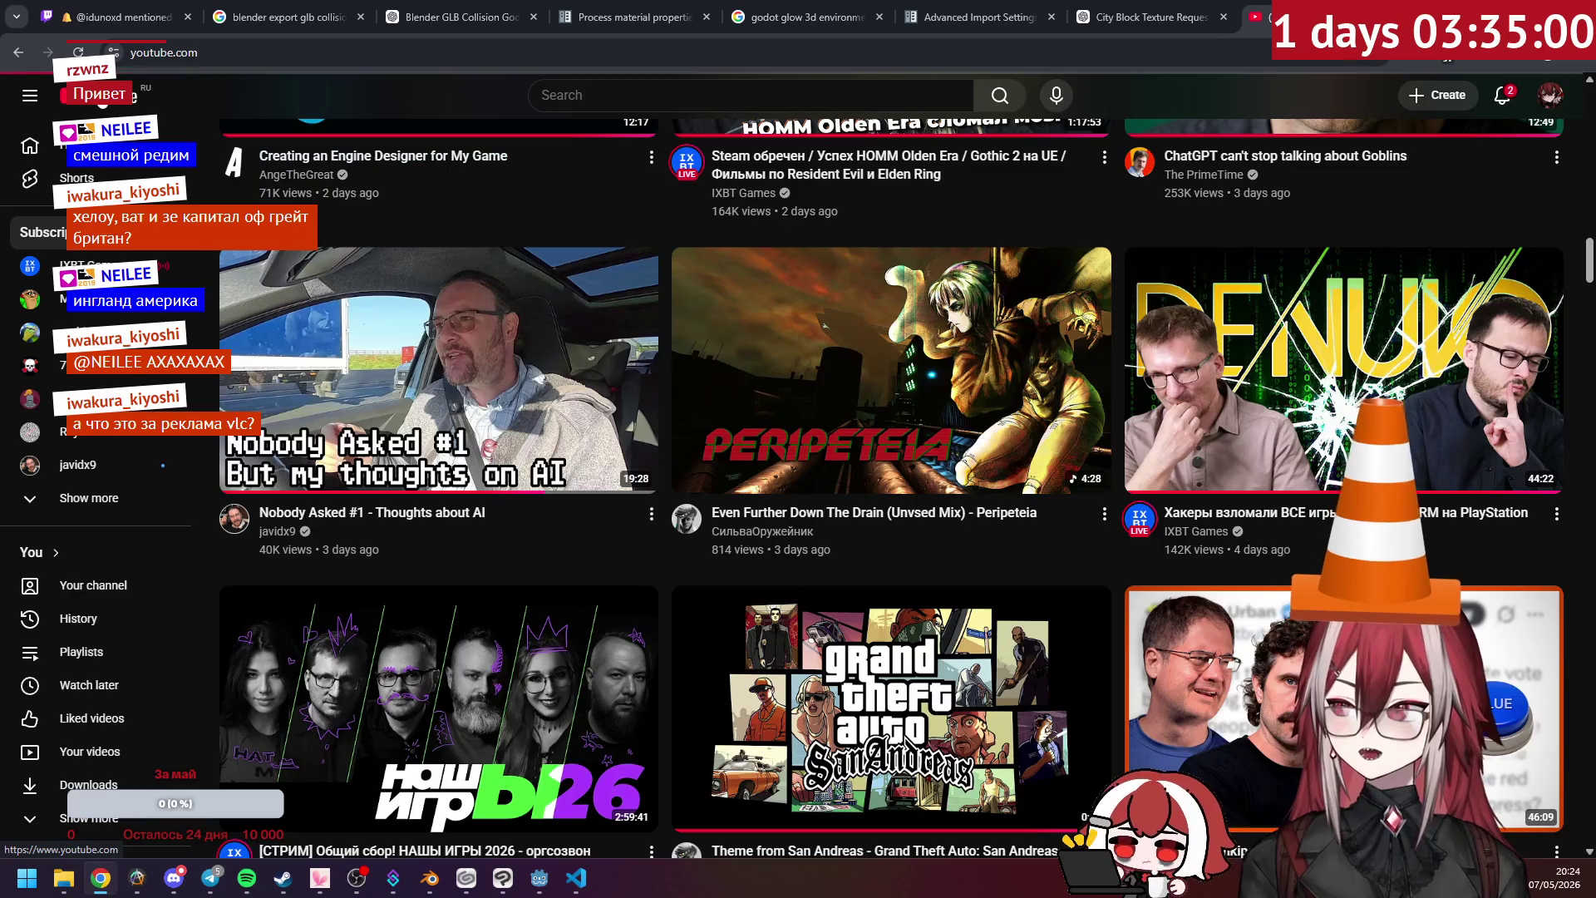
key("alt+Left")
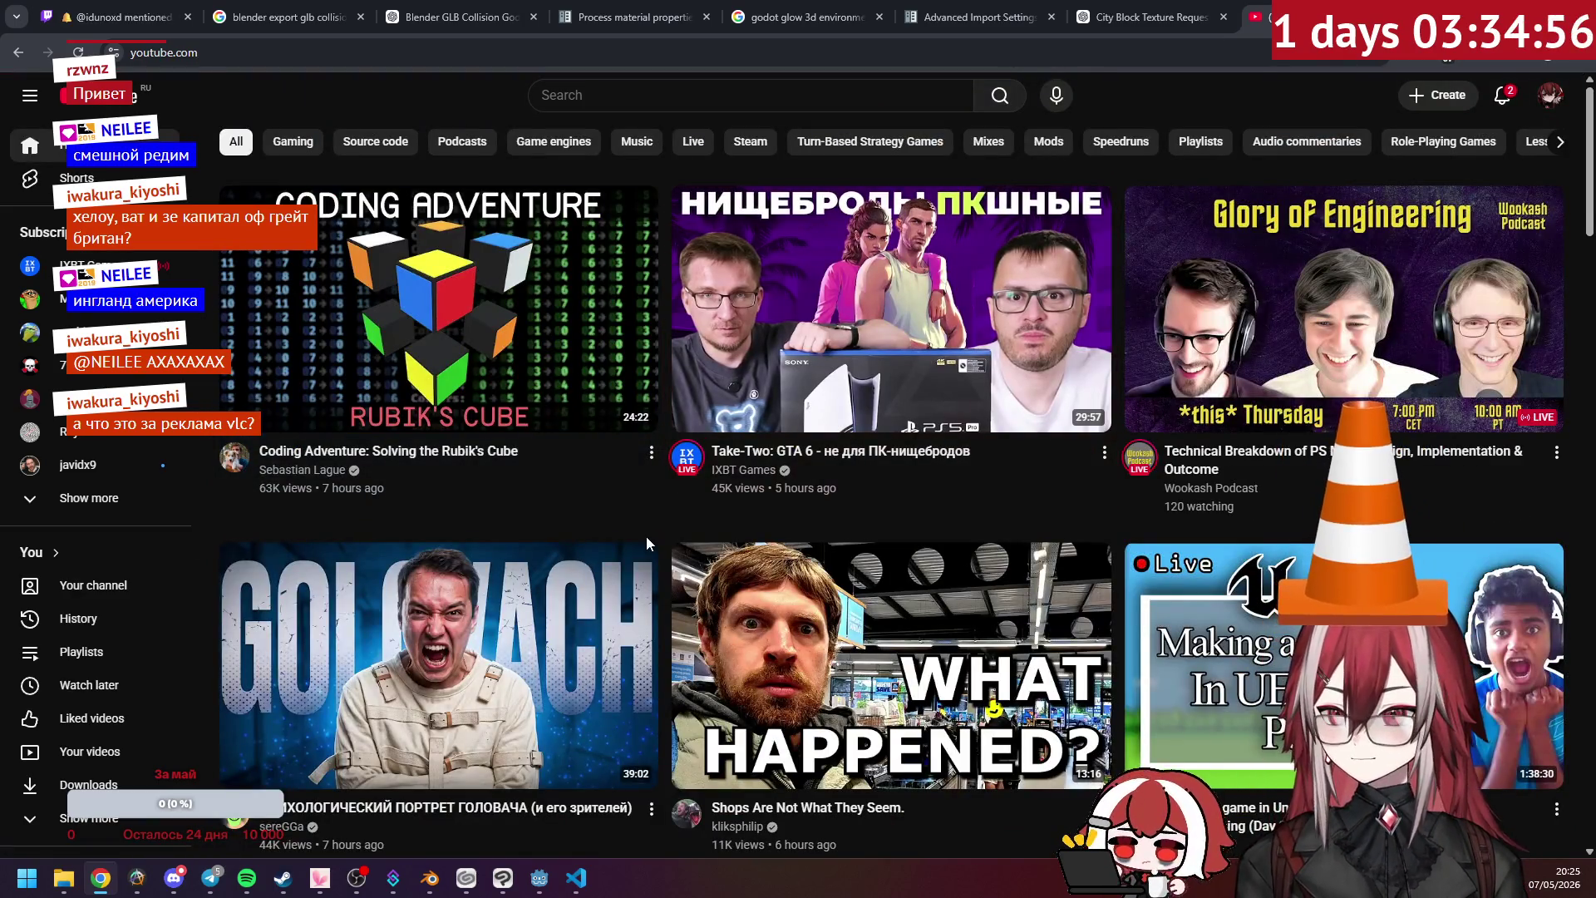
- Scroll down the YouTube home feed and open the video 'Случай в столовой'
scroll(646, 536, "down", 6)
scroll(833, 366, "down", 10)
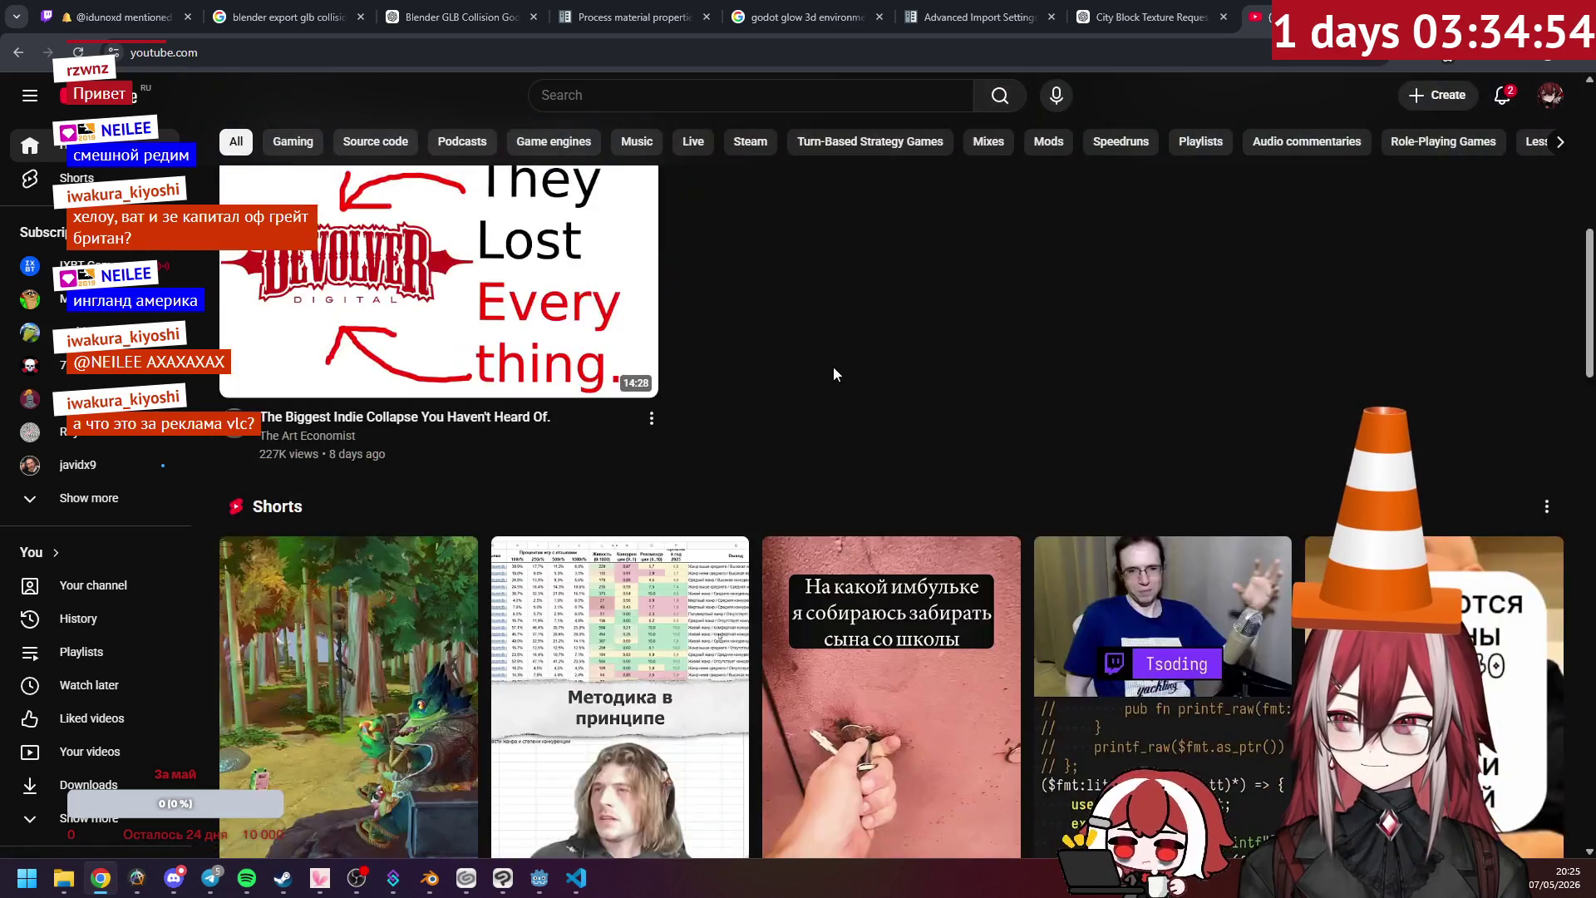
scroll(835, 376, "down", 3)
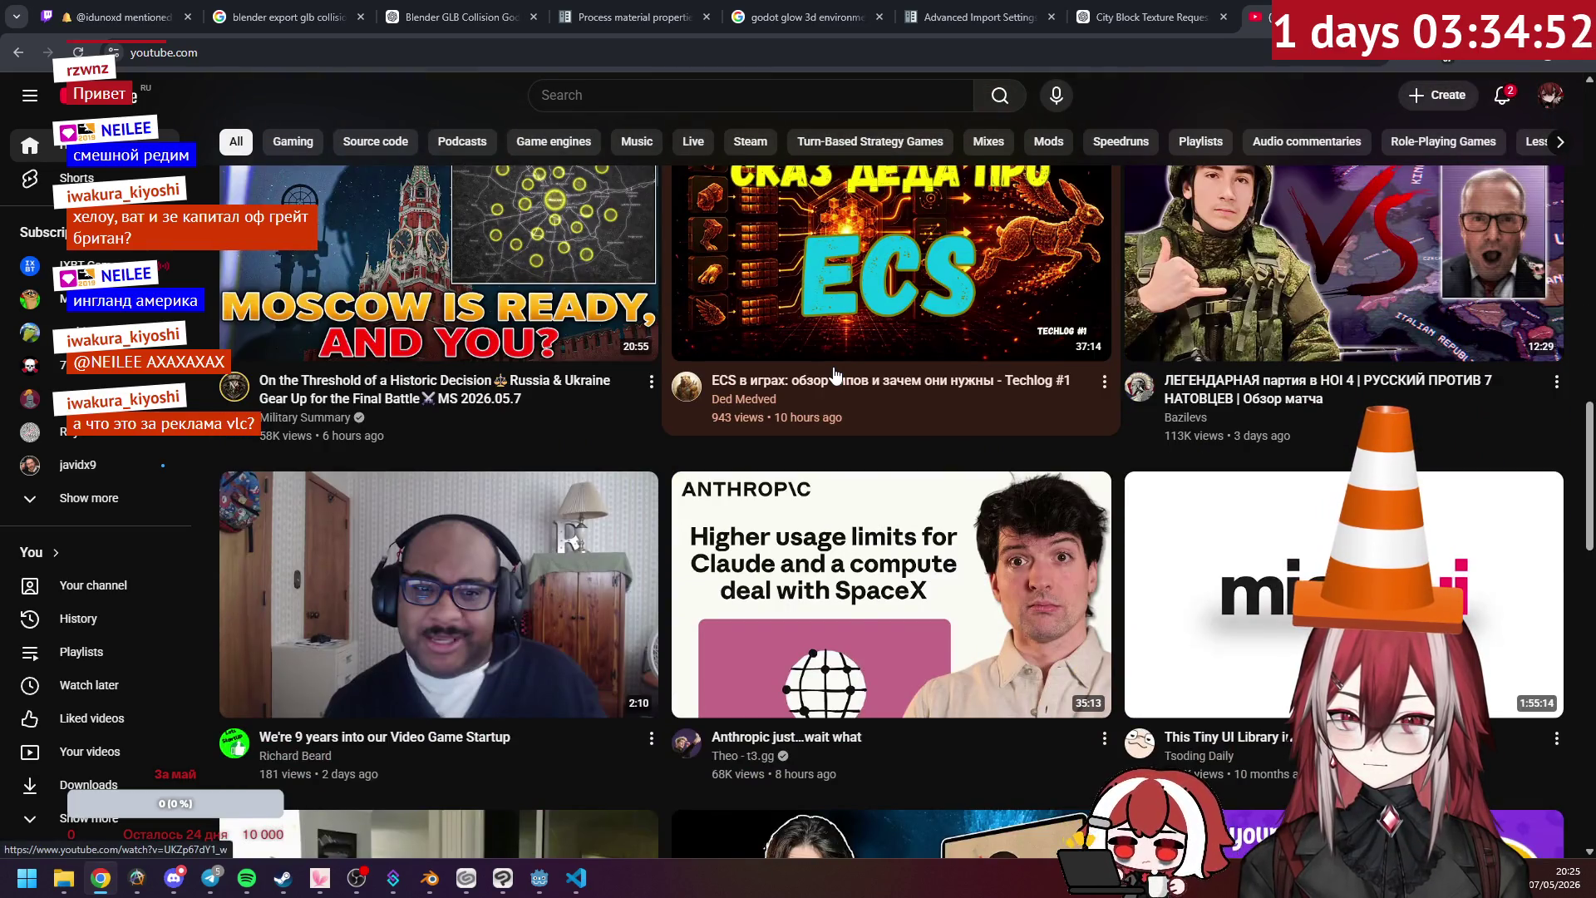
scroll(835, 376, "down", 4)
scroll(835, 375, "down", 2)
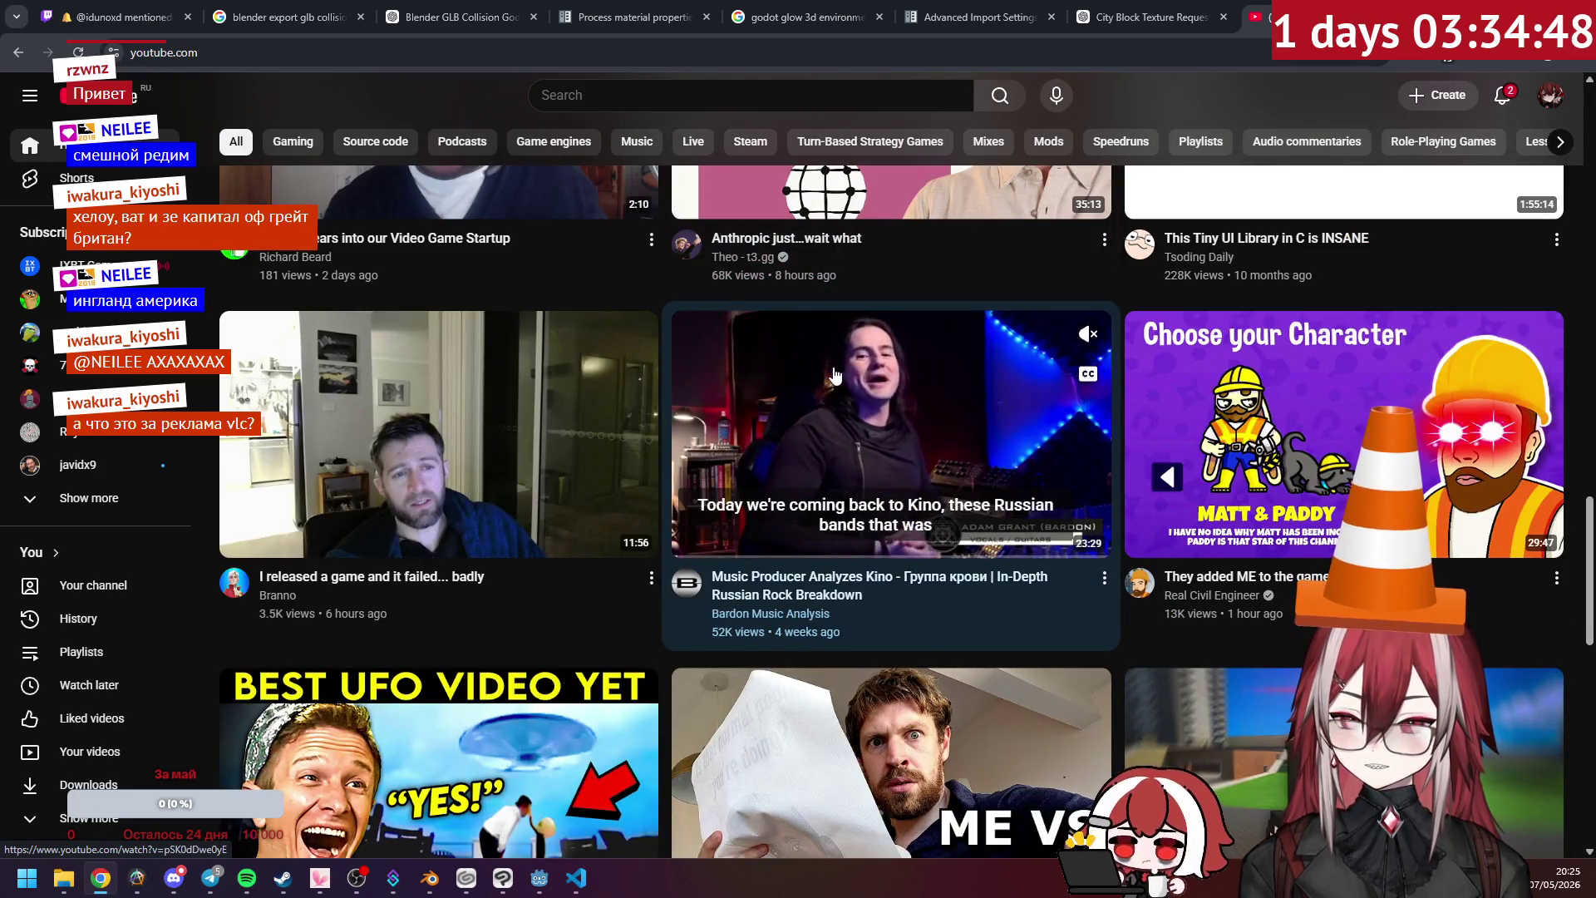
scroll(690, 494, "down", 2)
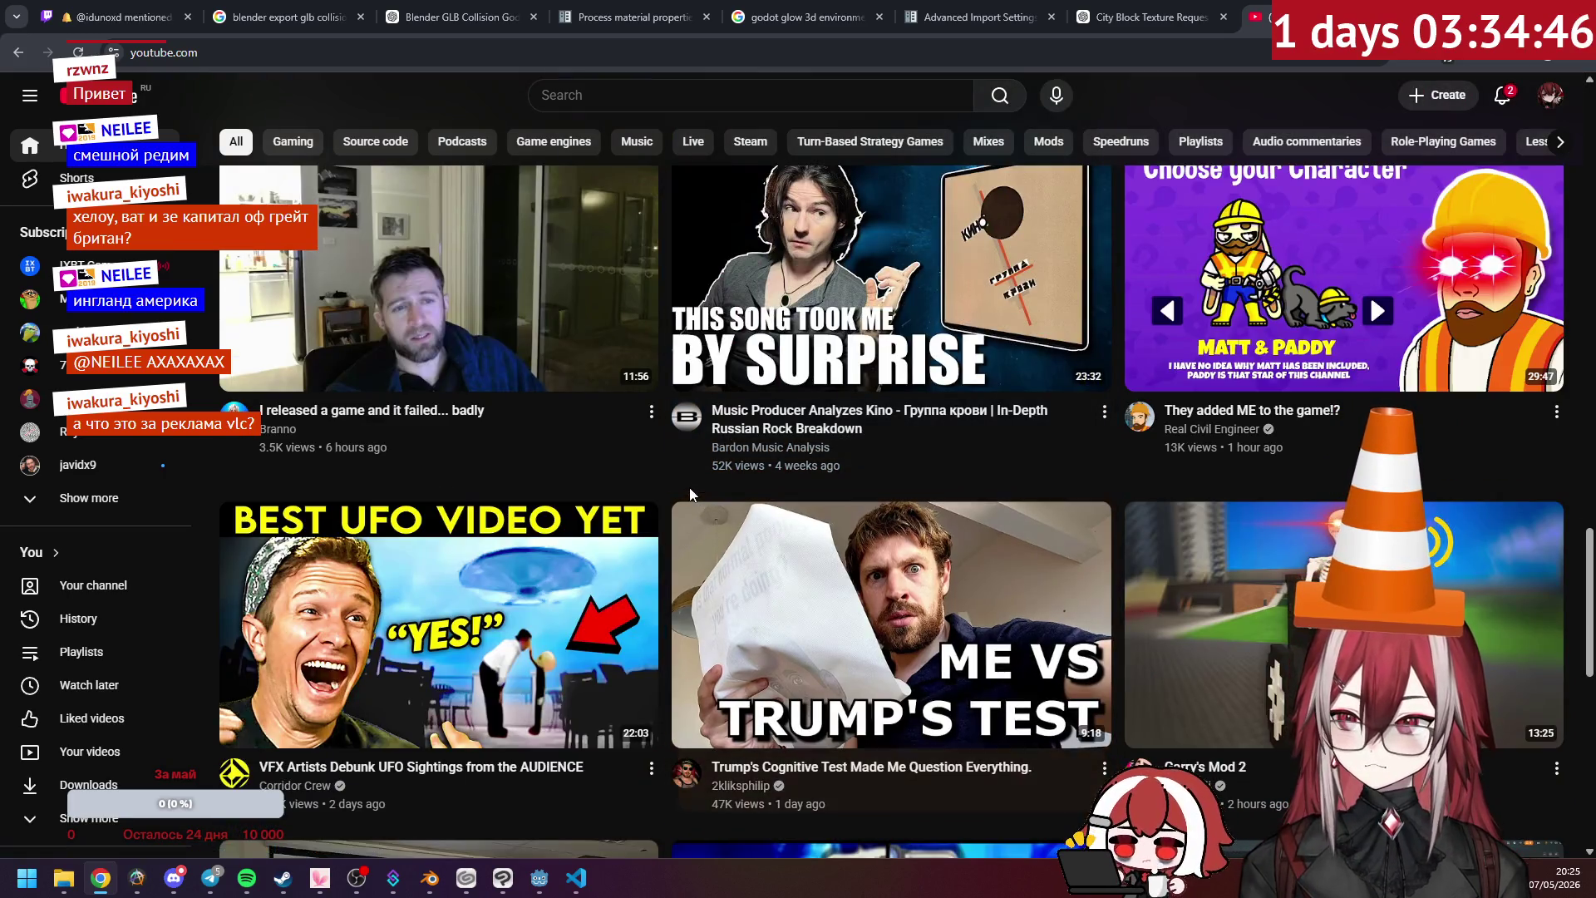
scroll(690, 490, "down", 3)
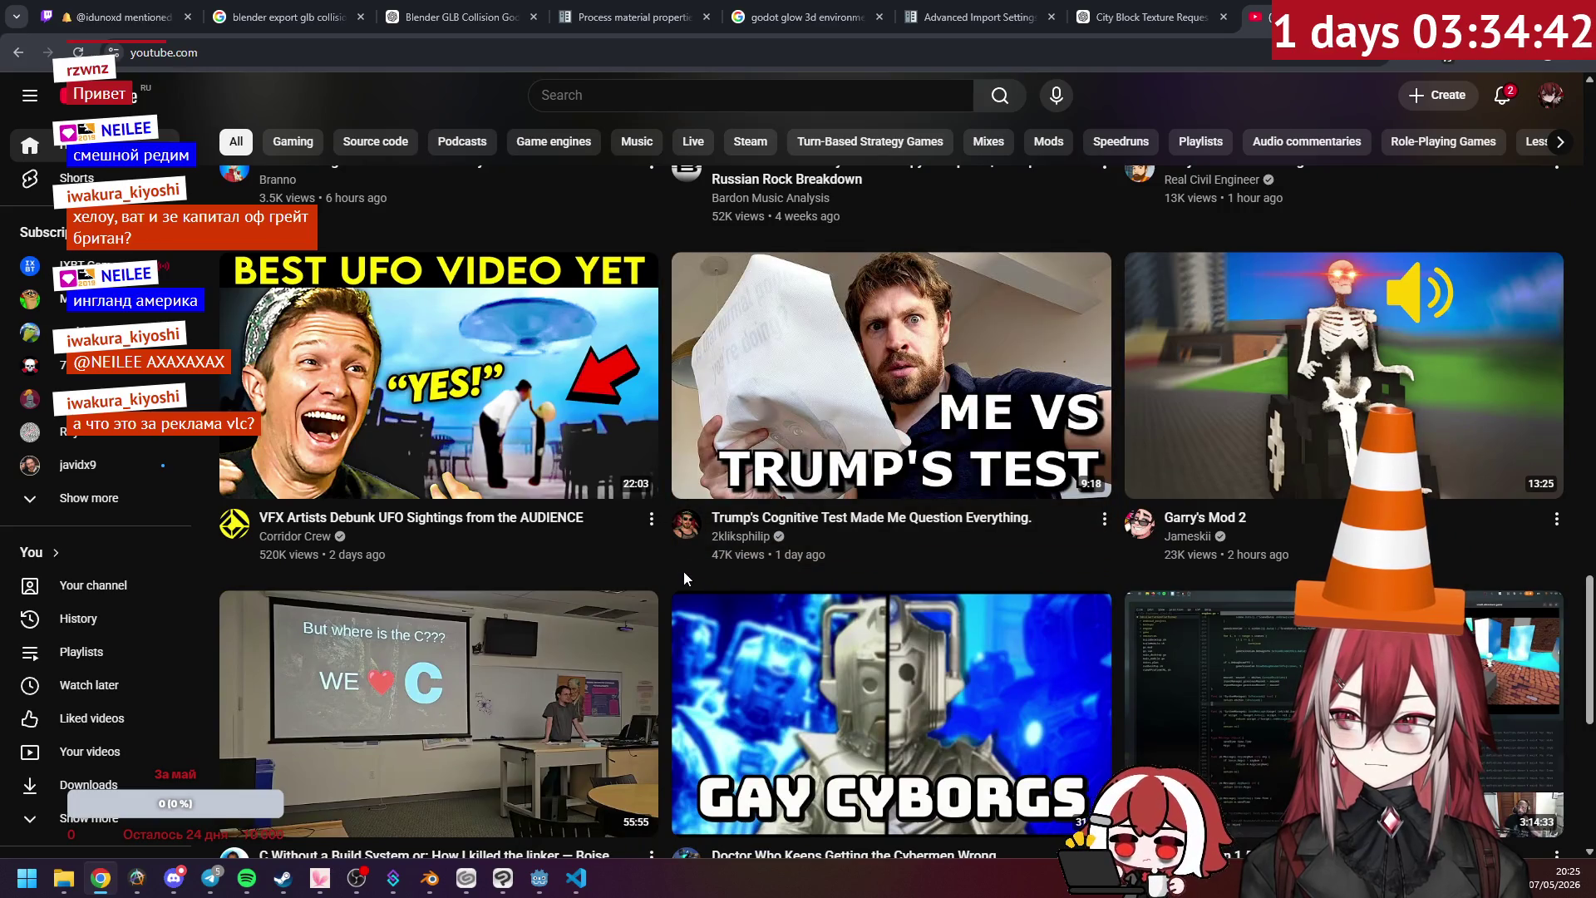
scroll(683, 574, "down", 5)
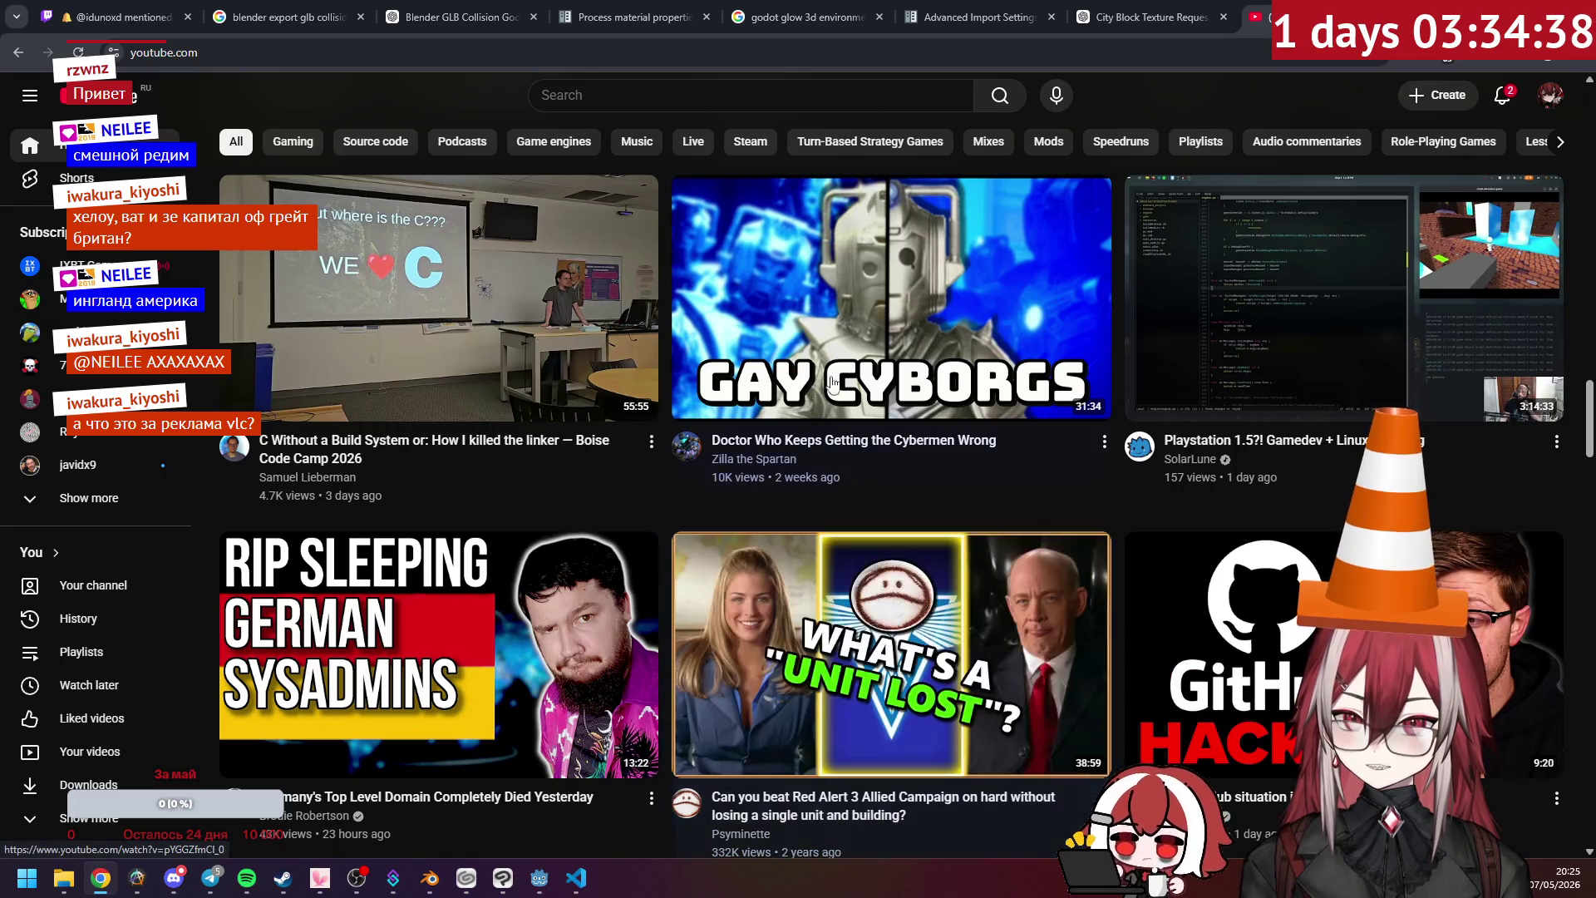
scroll(662, 505, "down", 3)
scroll(668, 555, "down", 4)
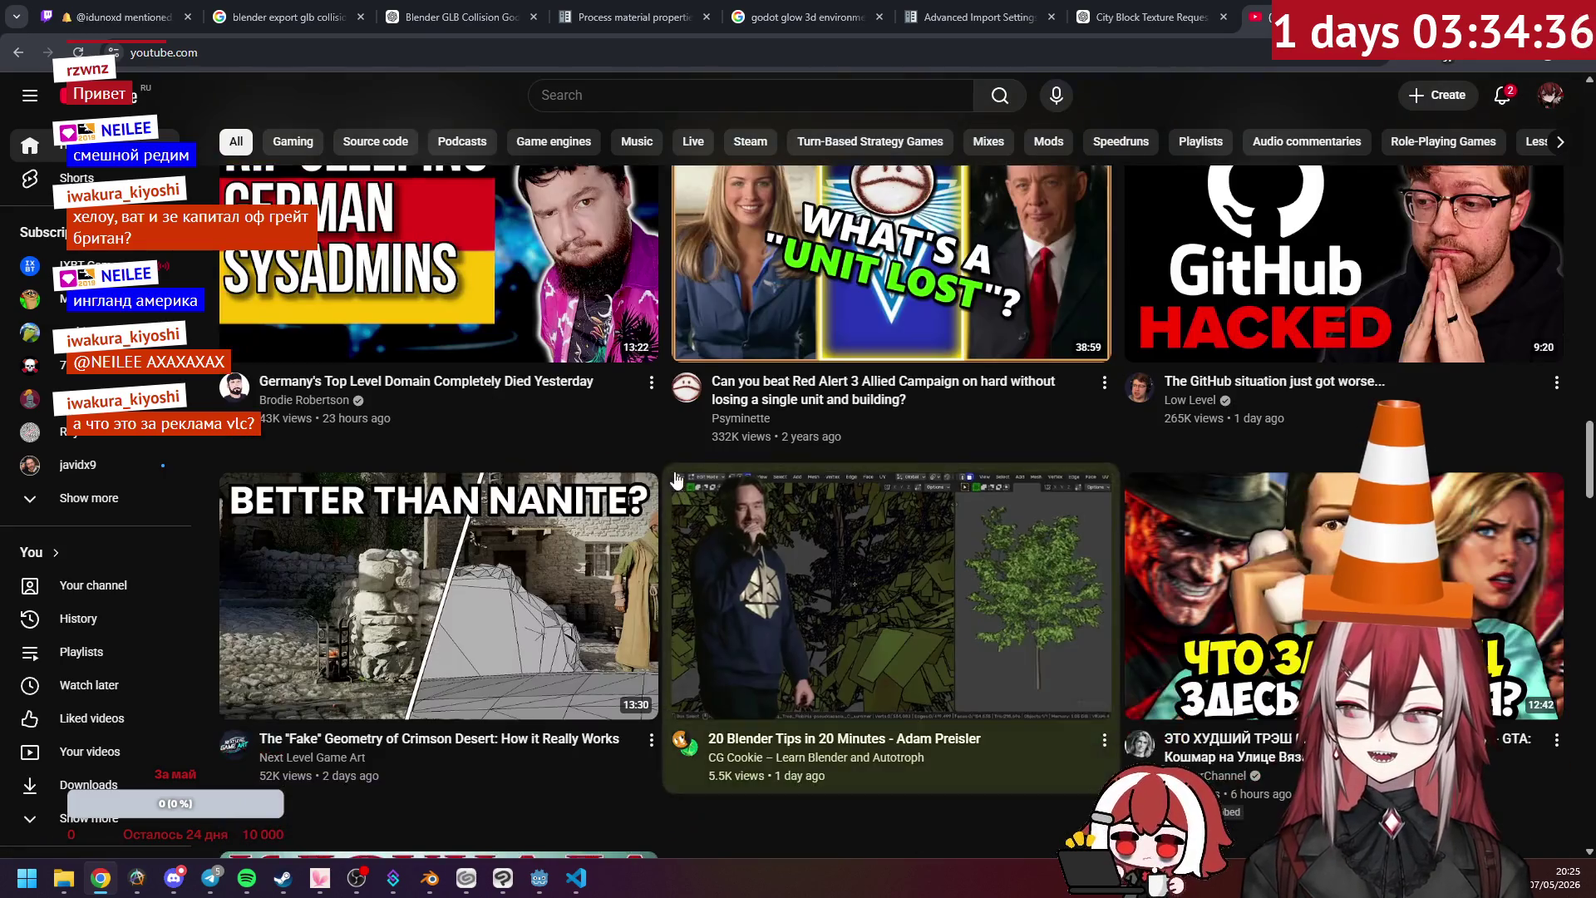
scroll(709, 620, "down", 1)
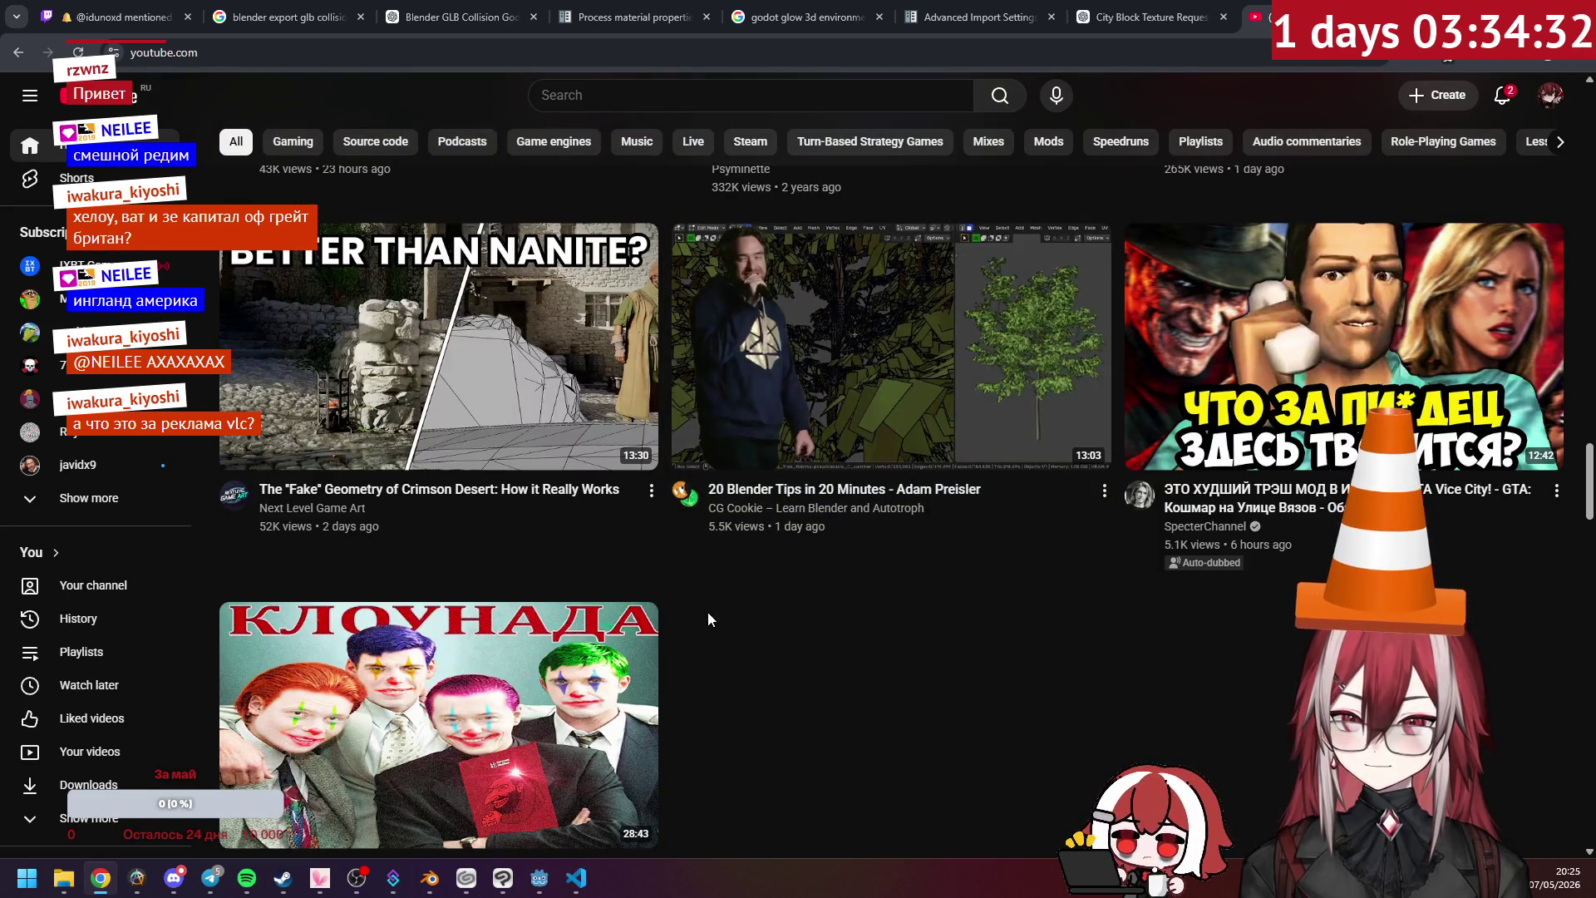
scroll(708, 619, "down", 8)
scroll(708, 619, "down", 7)
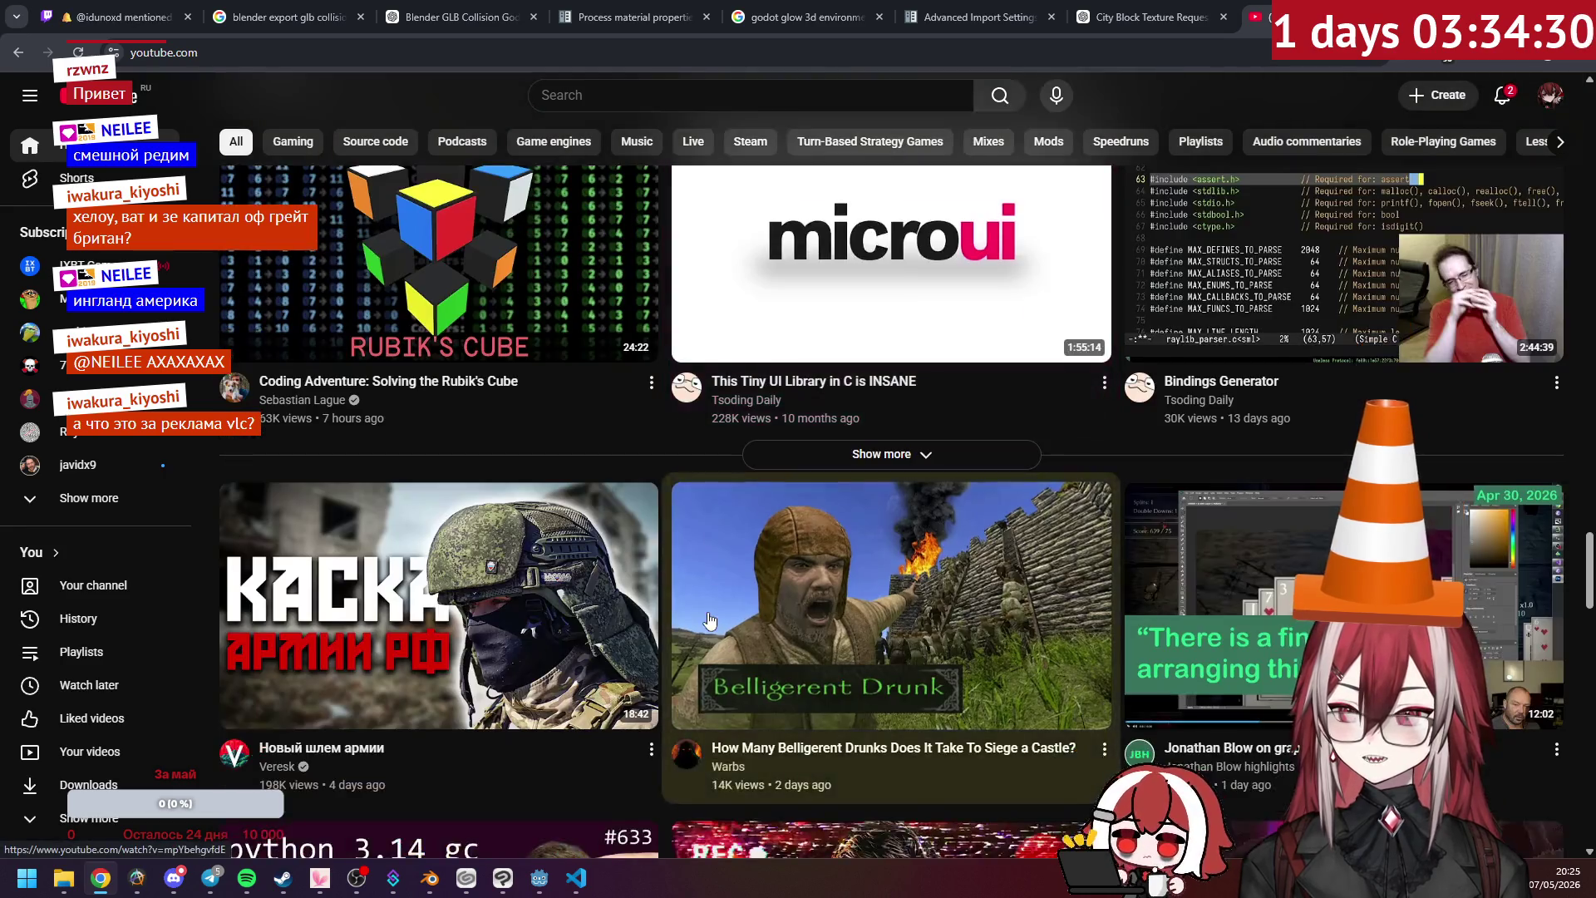
scroll(708, 620, "up", 1)
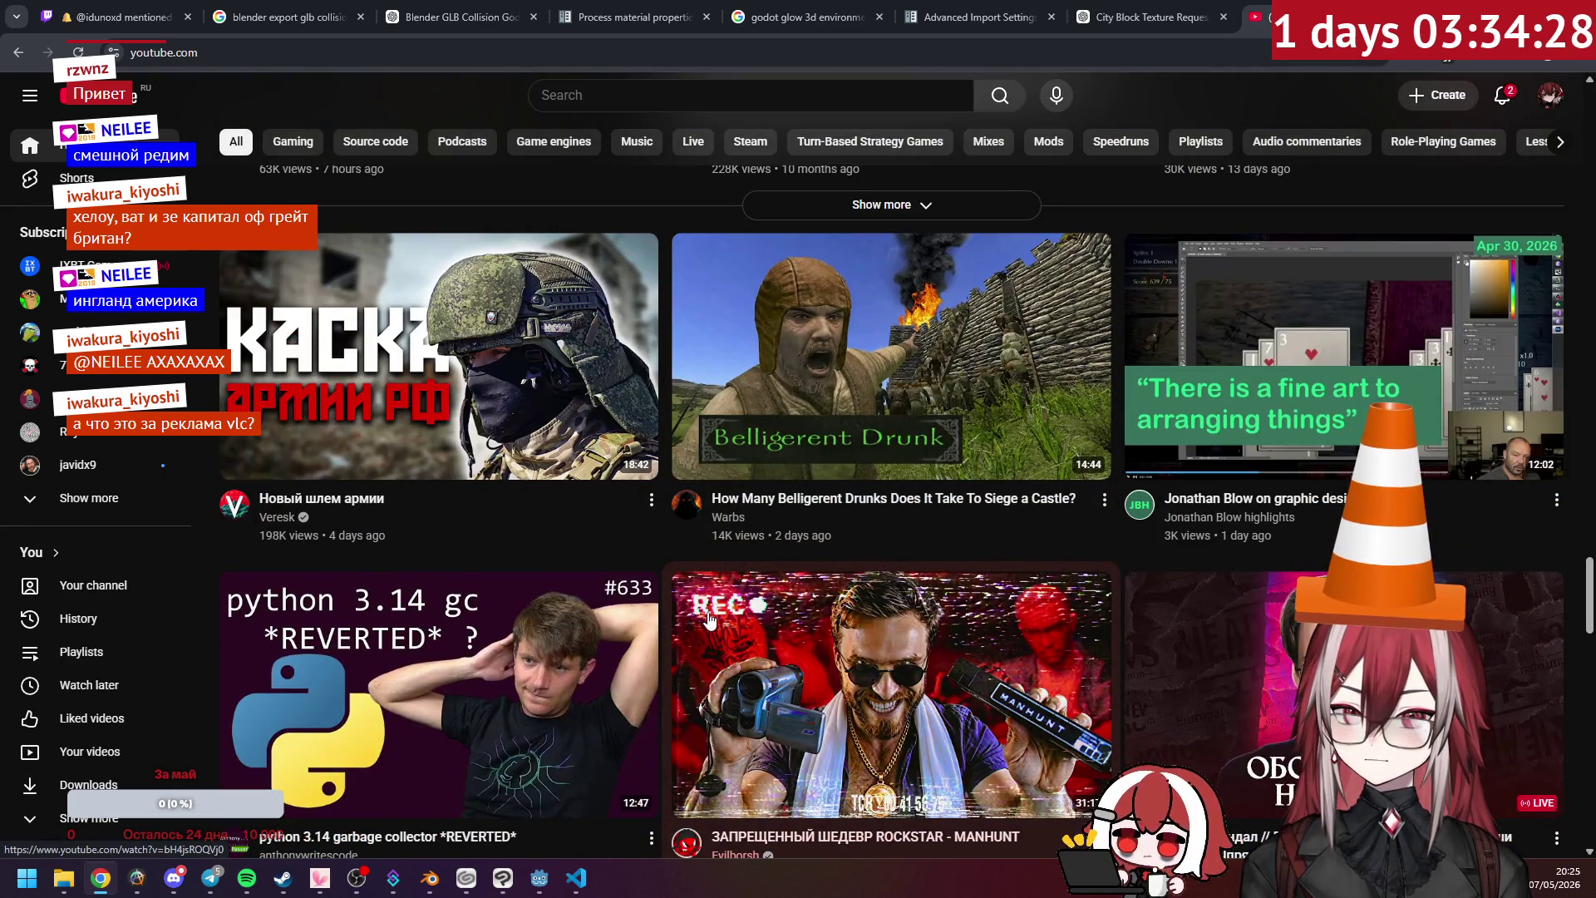
scroll(709, 619, "down", 4)
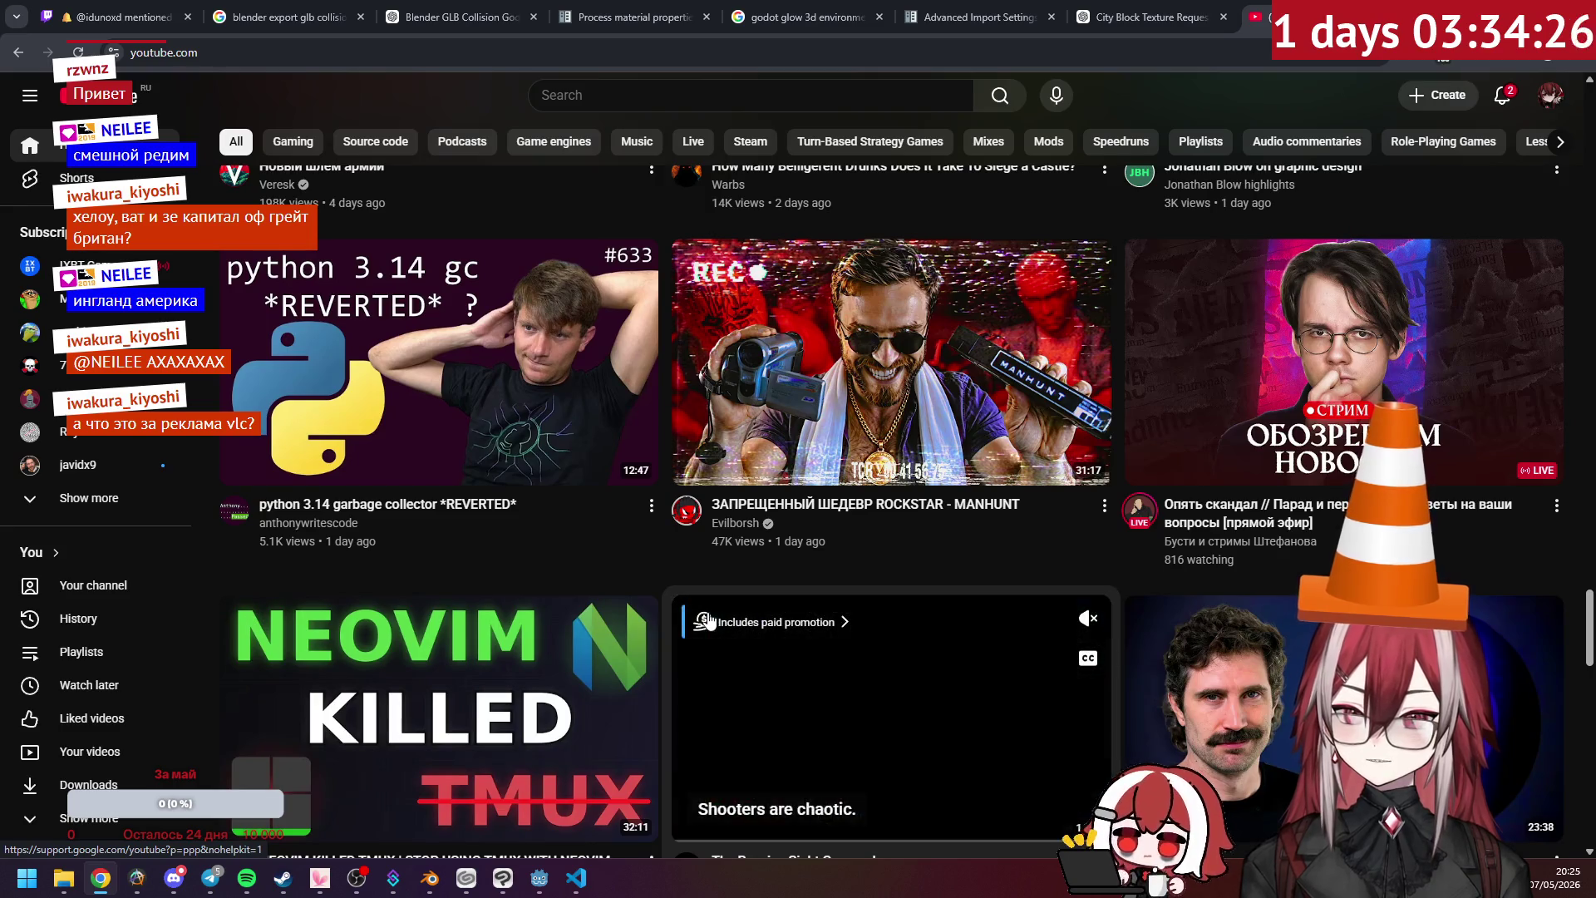
scroll(709, 620, "down", 3)
scroll(709, 619, "down", 7)
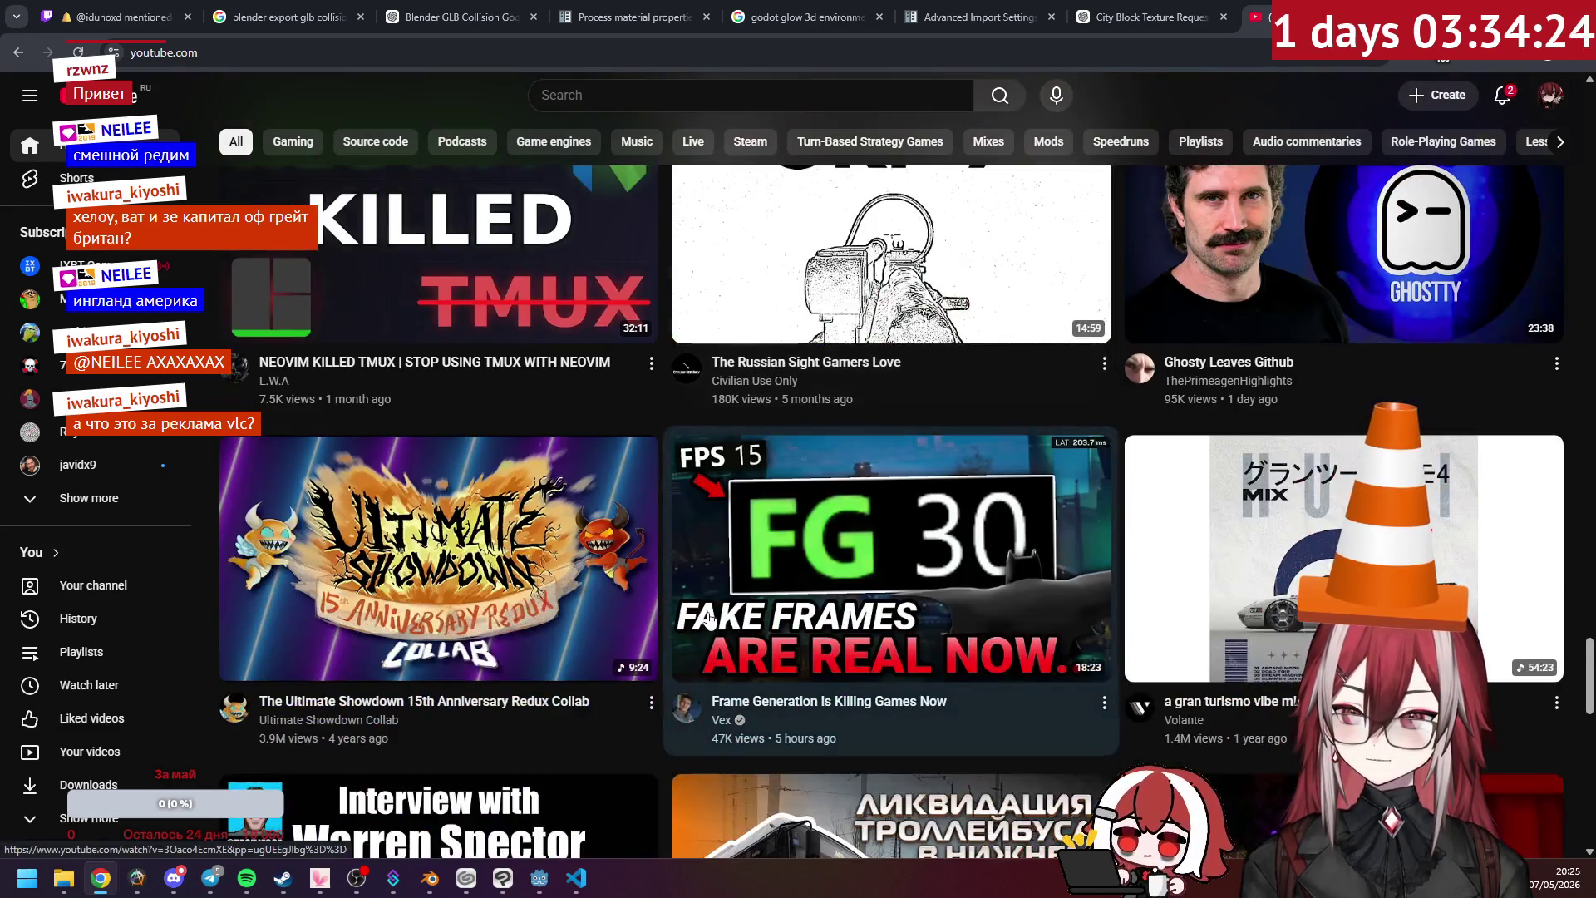
scroll(709, 619, "down", 4)
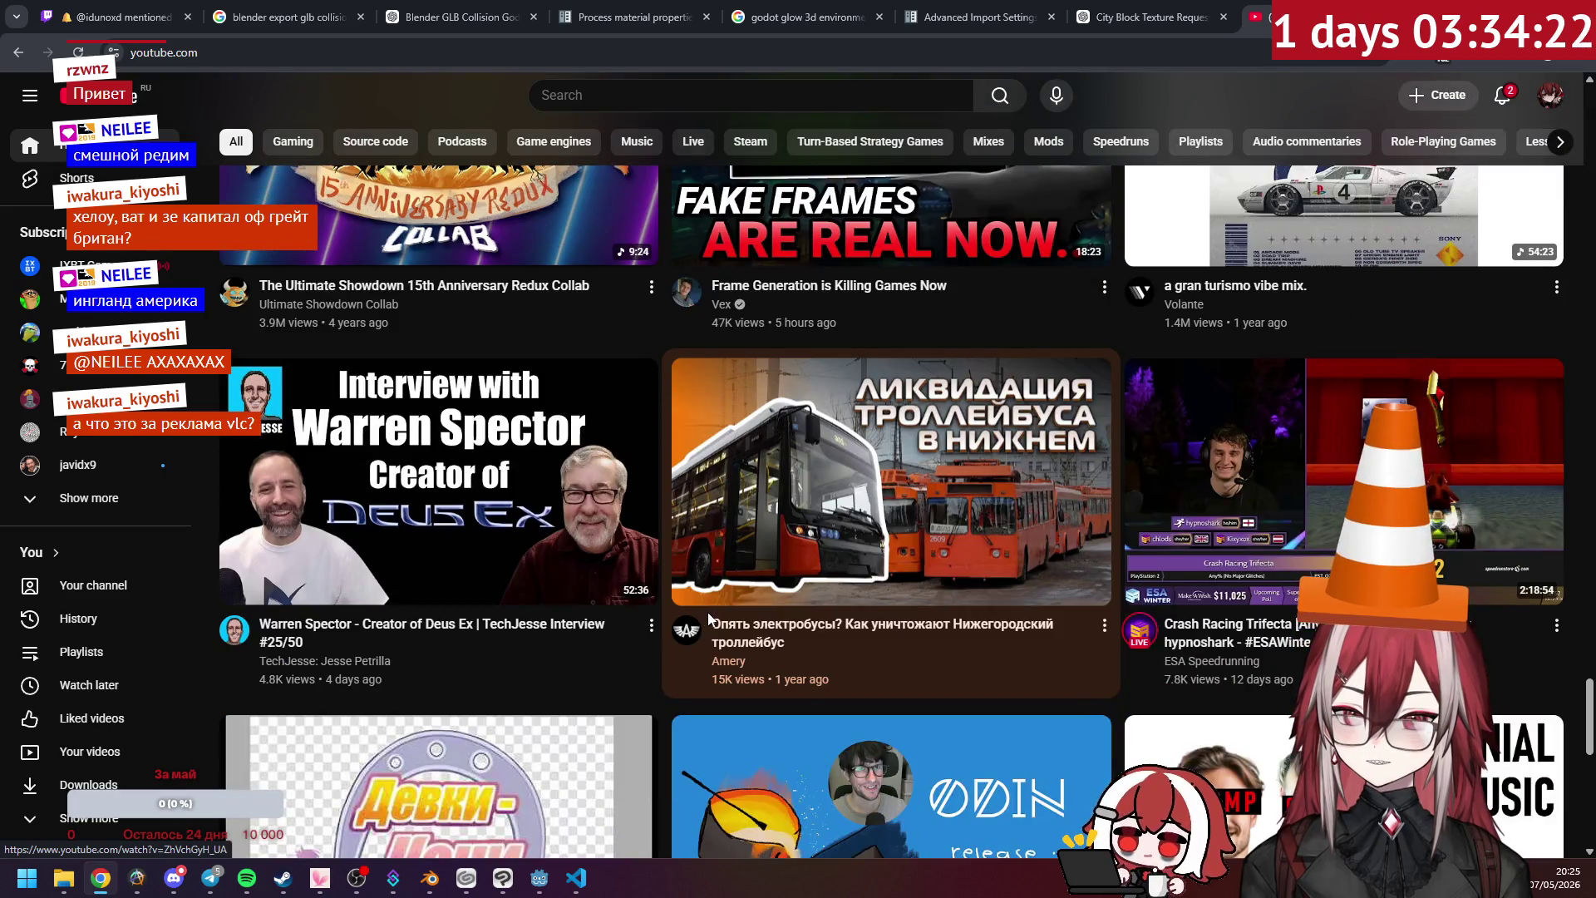
scroll(709, 619, "down", 3)
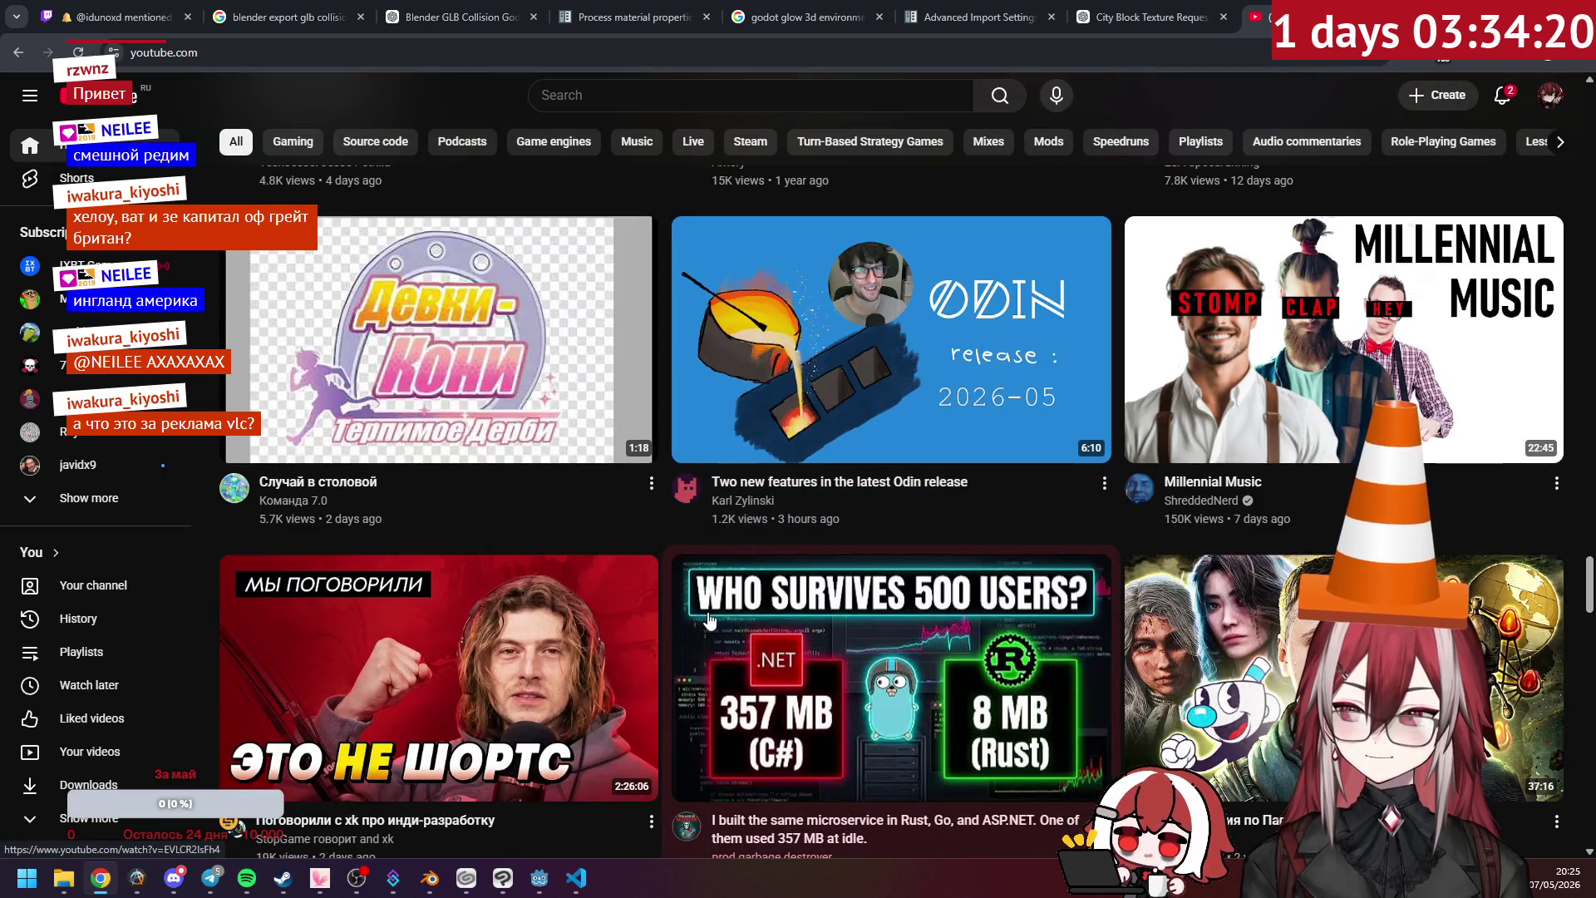
mouse_move(543, 447)
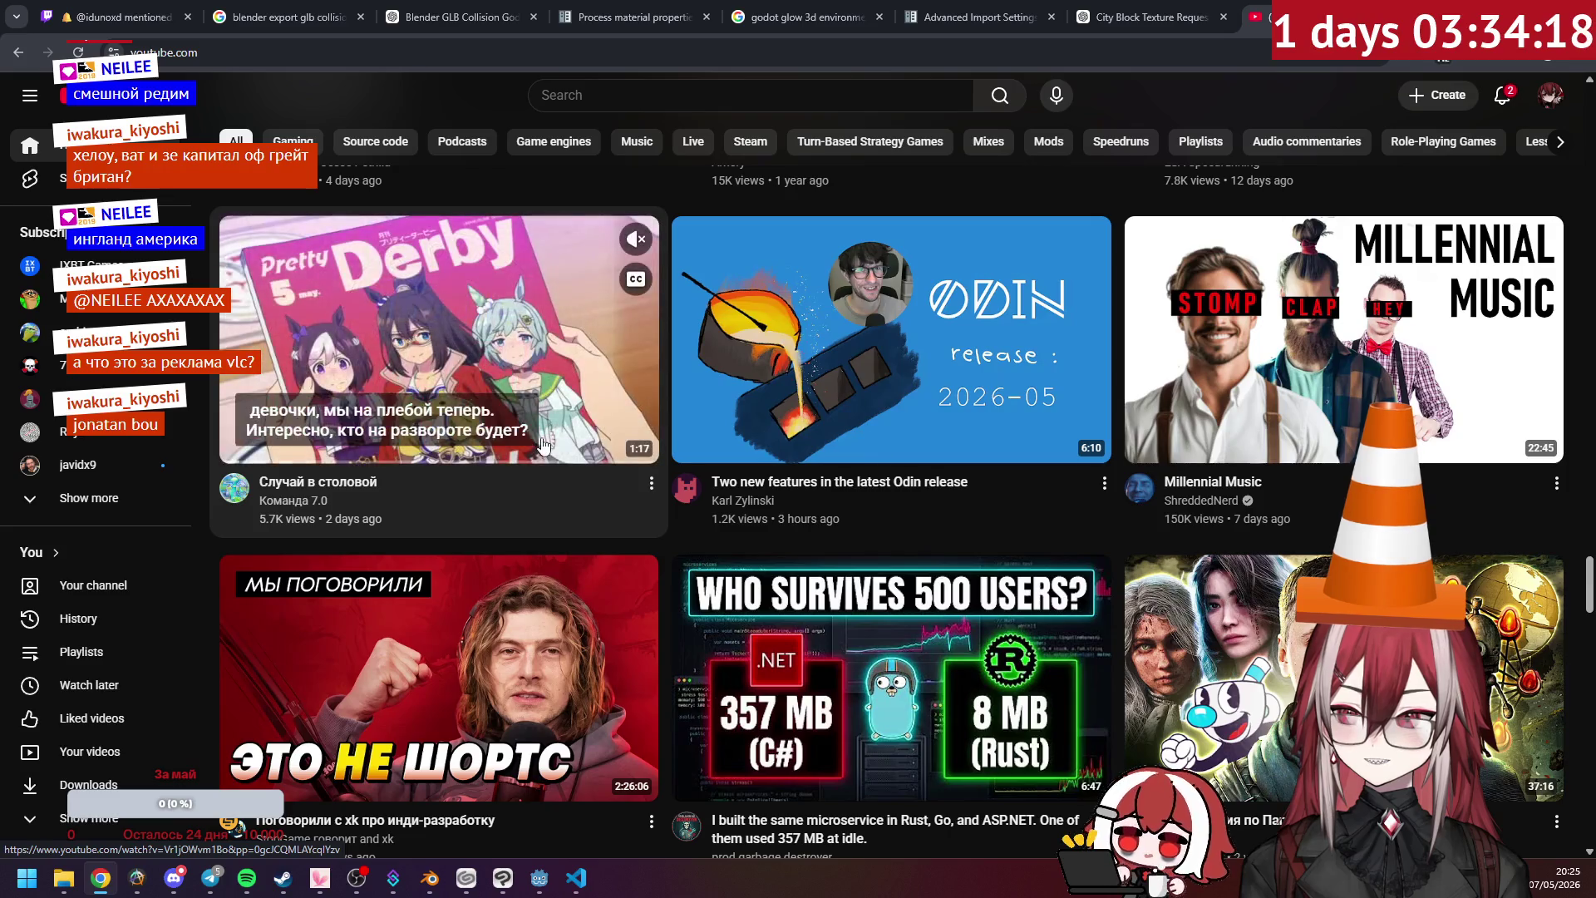
left_click(502, 352)
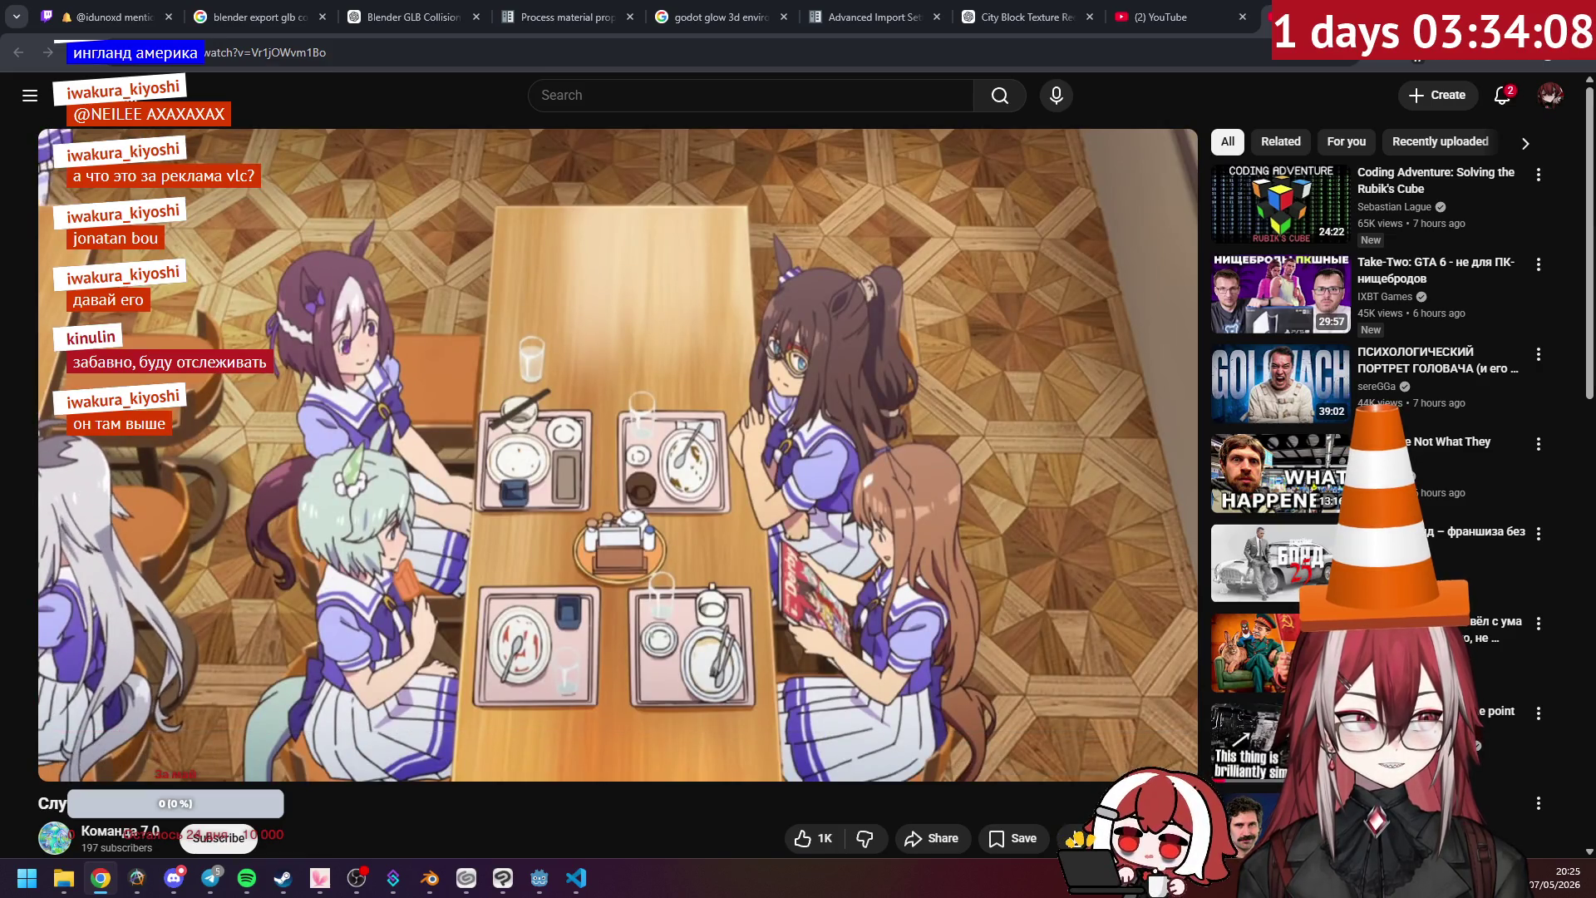
- Lower the volume slightly, watch the 1:17 clip to the end, and go back to the feed
mouse_move(146, 766)
left_click_drag(146, 766, 137, 766)
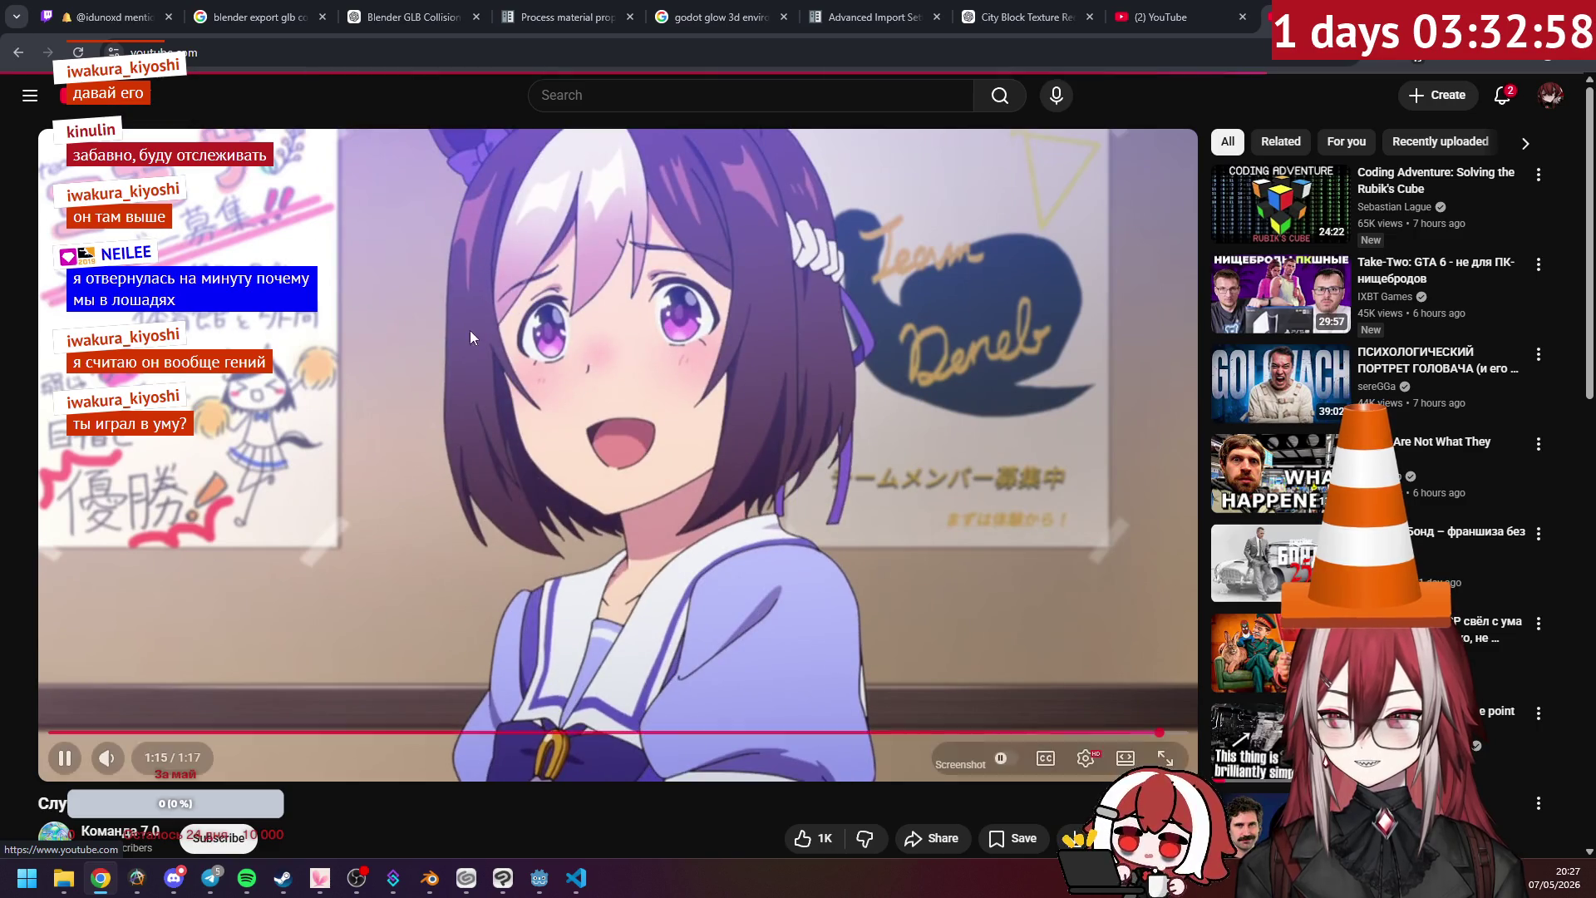
key("alt+Left")
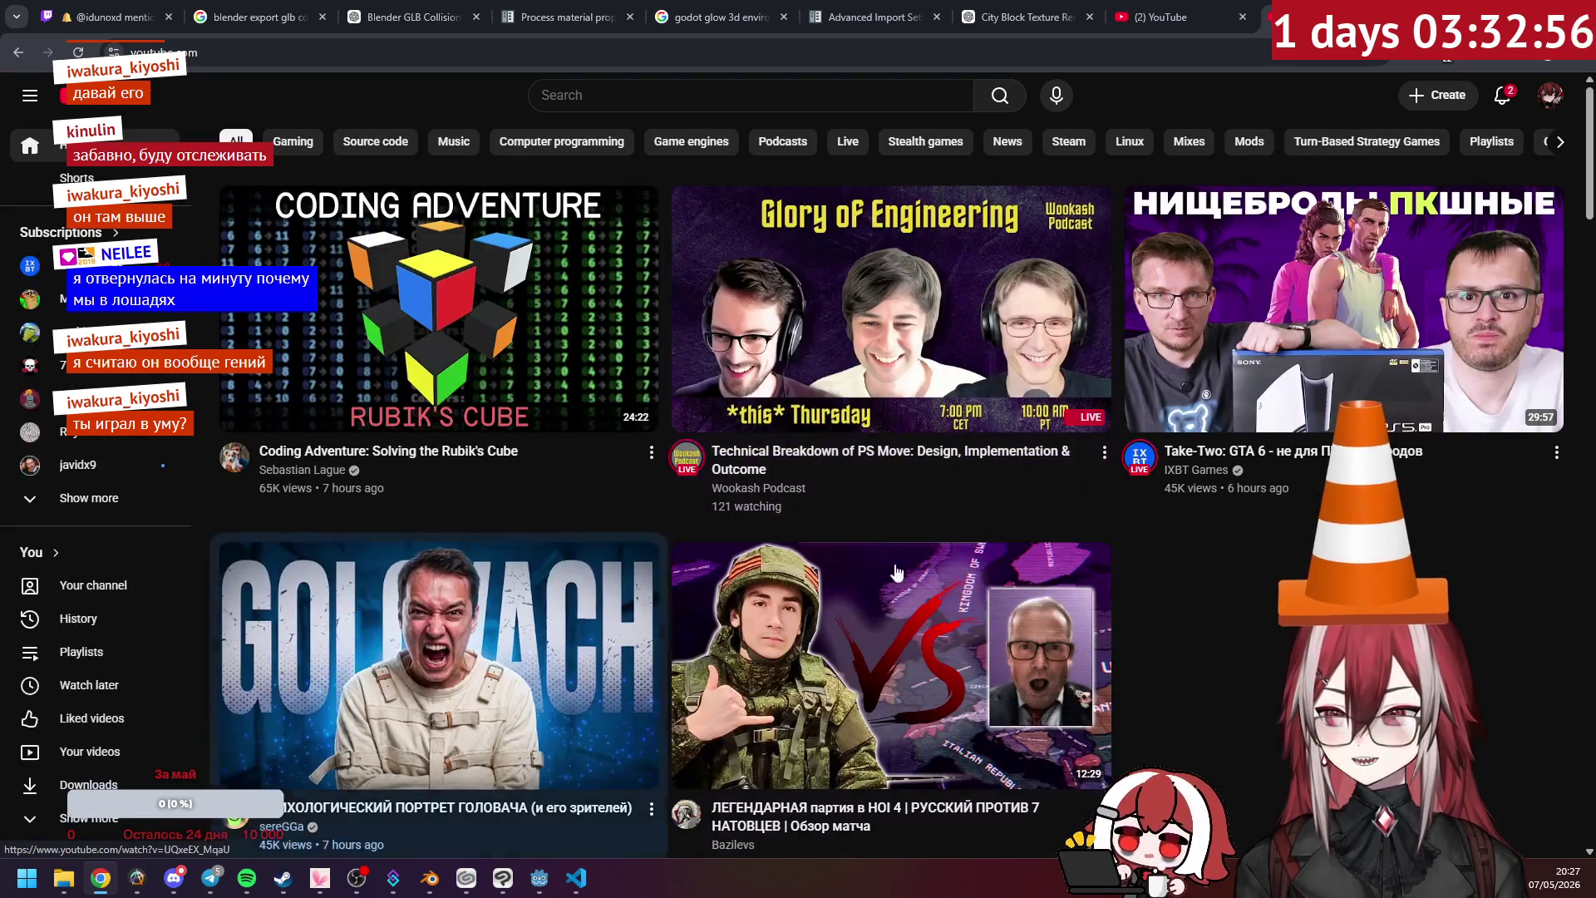
scroll(1210, 585, "down", 10)
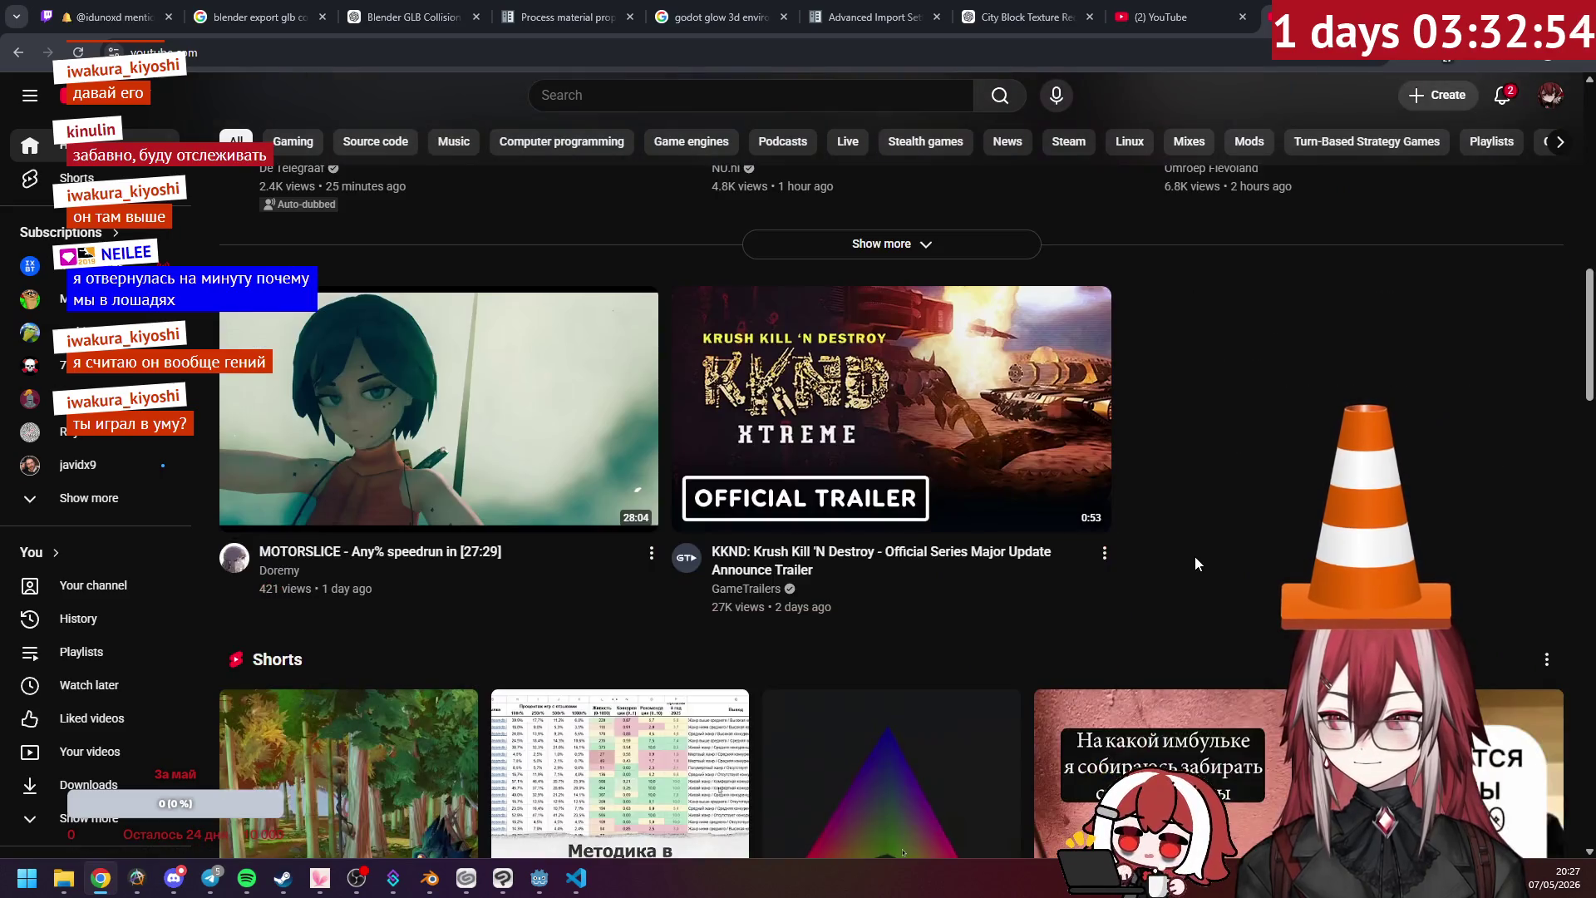
scroll(1194, 563, "down", 13)
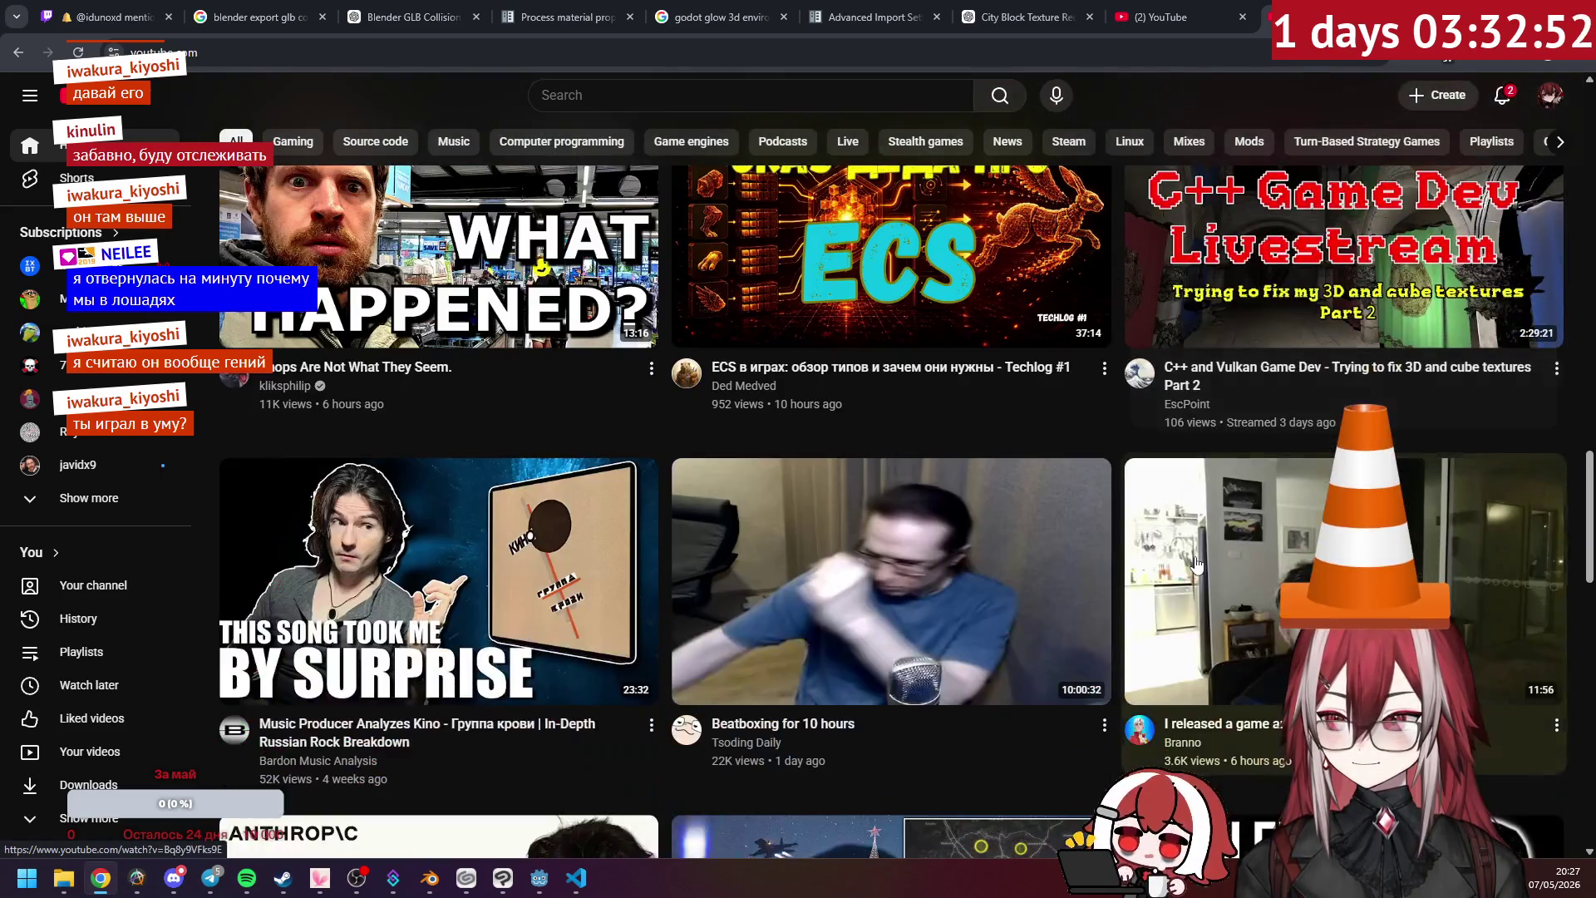
scroll(1195, 563, "down", 3)
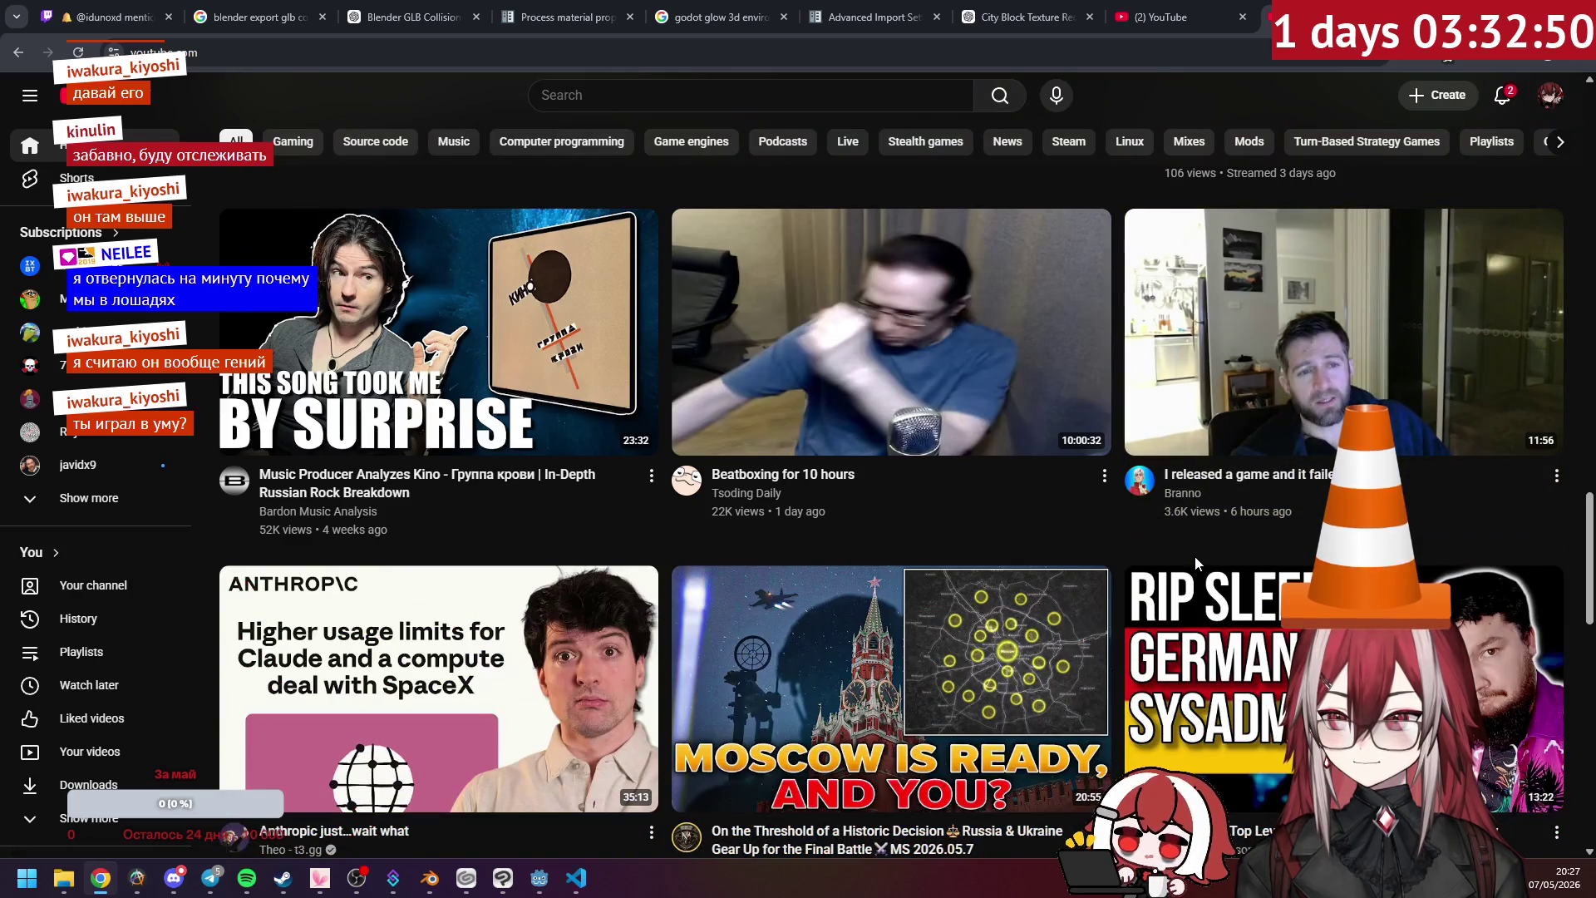
mouse_move(898, 383)
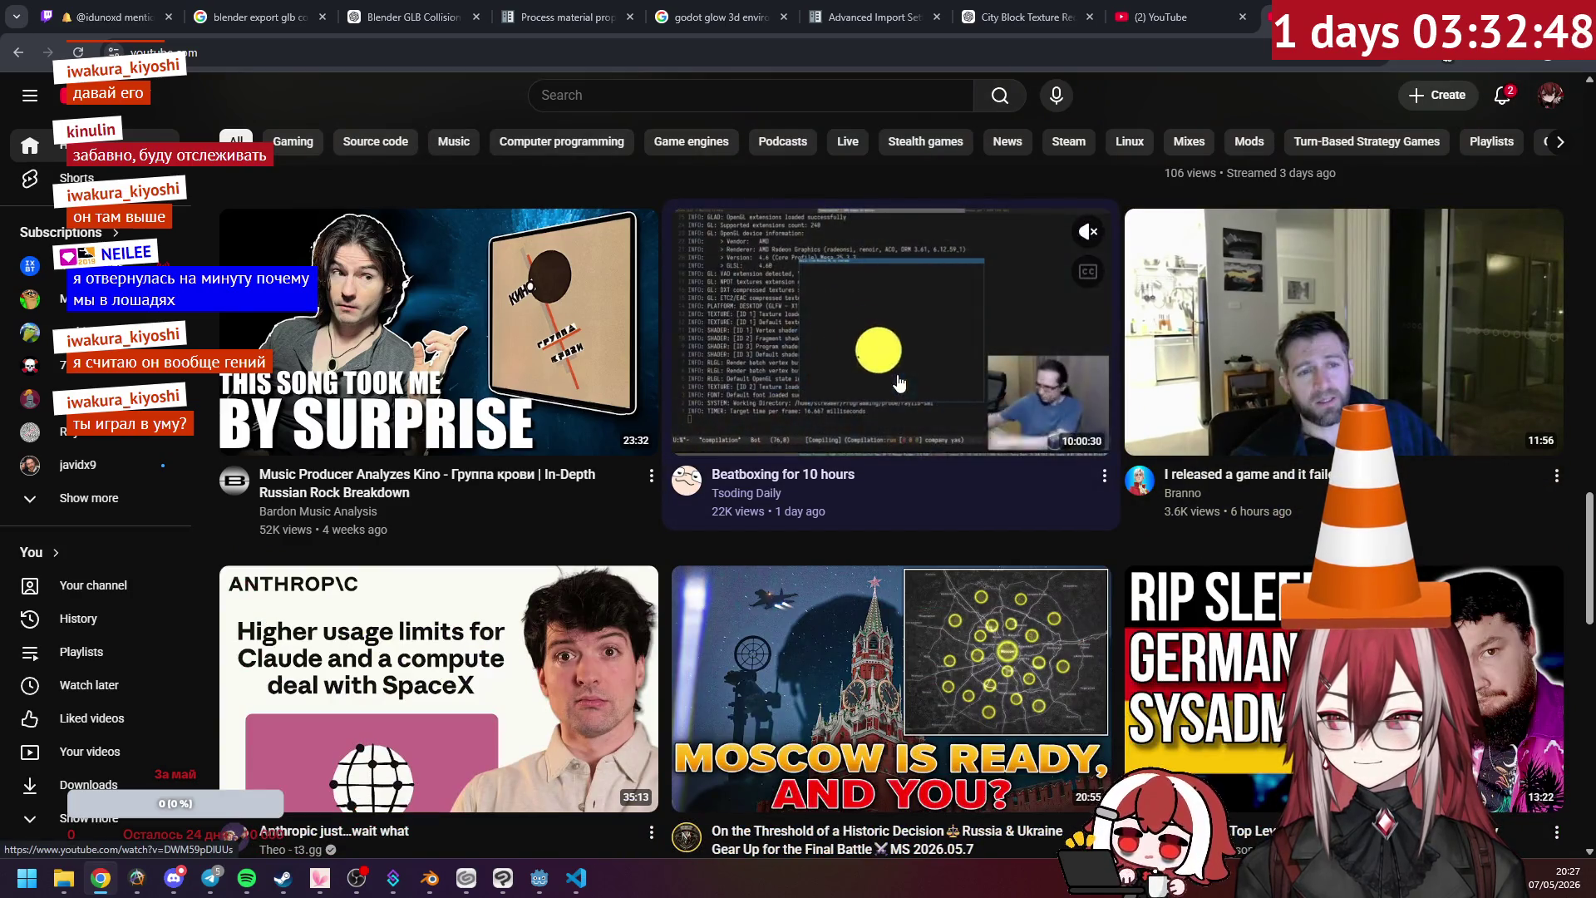
scroll(899, 383, "down", 12)
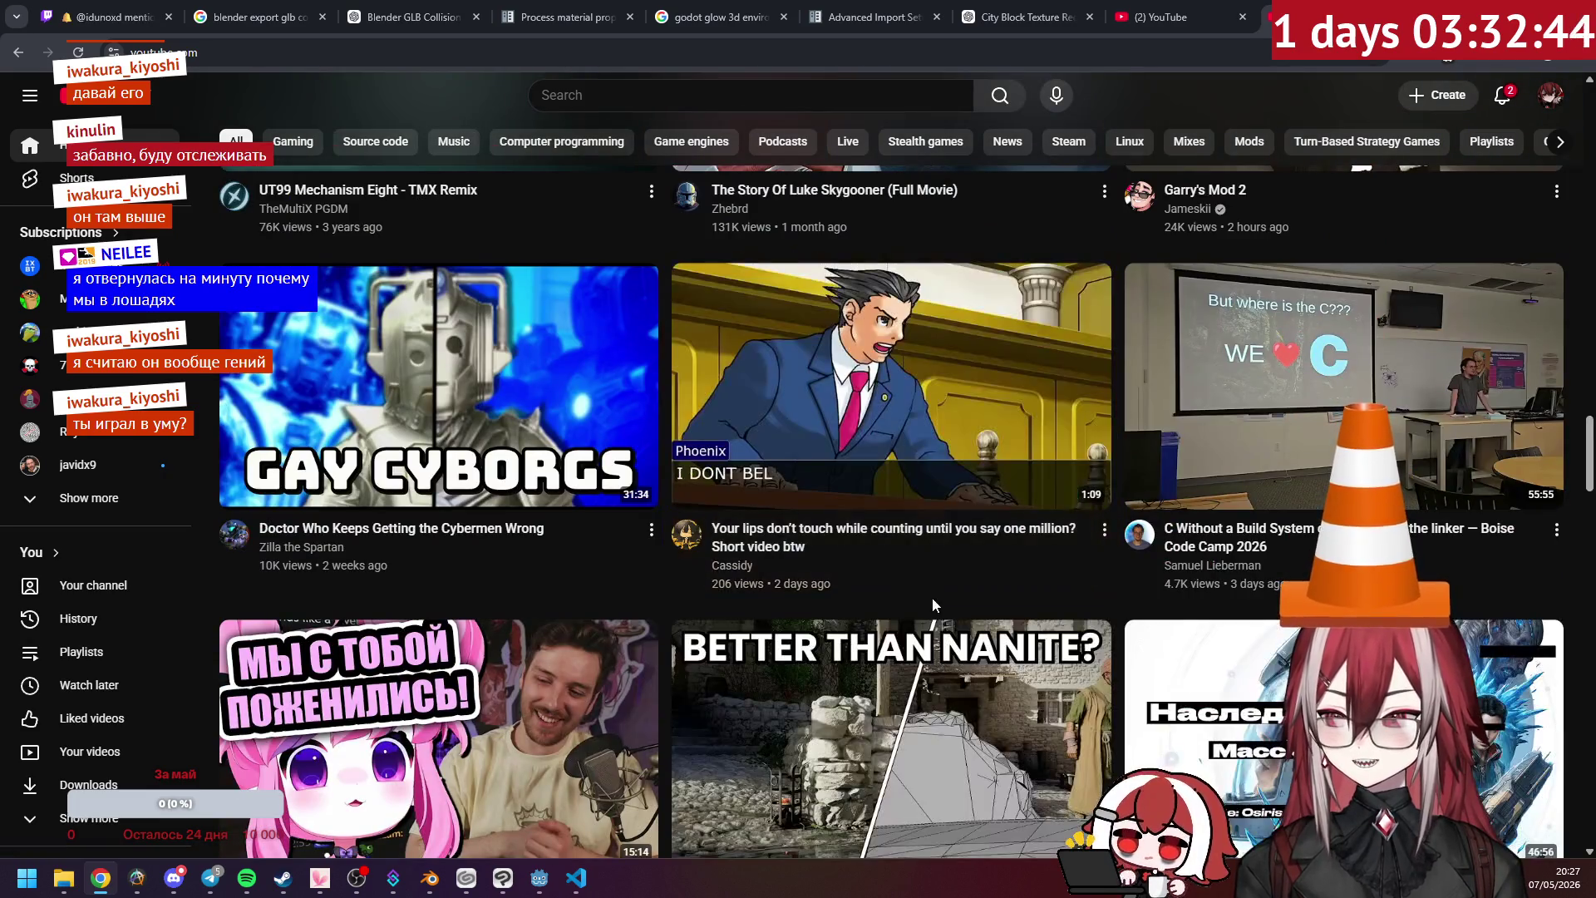
scroll(931, 597, "down", 5)
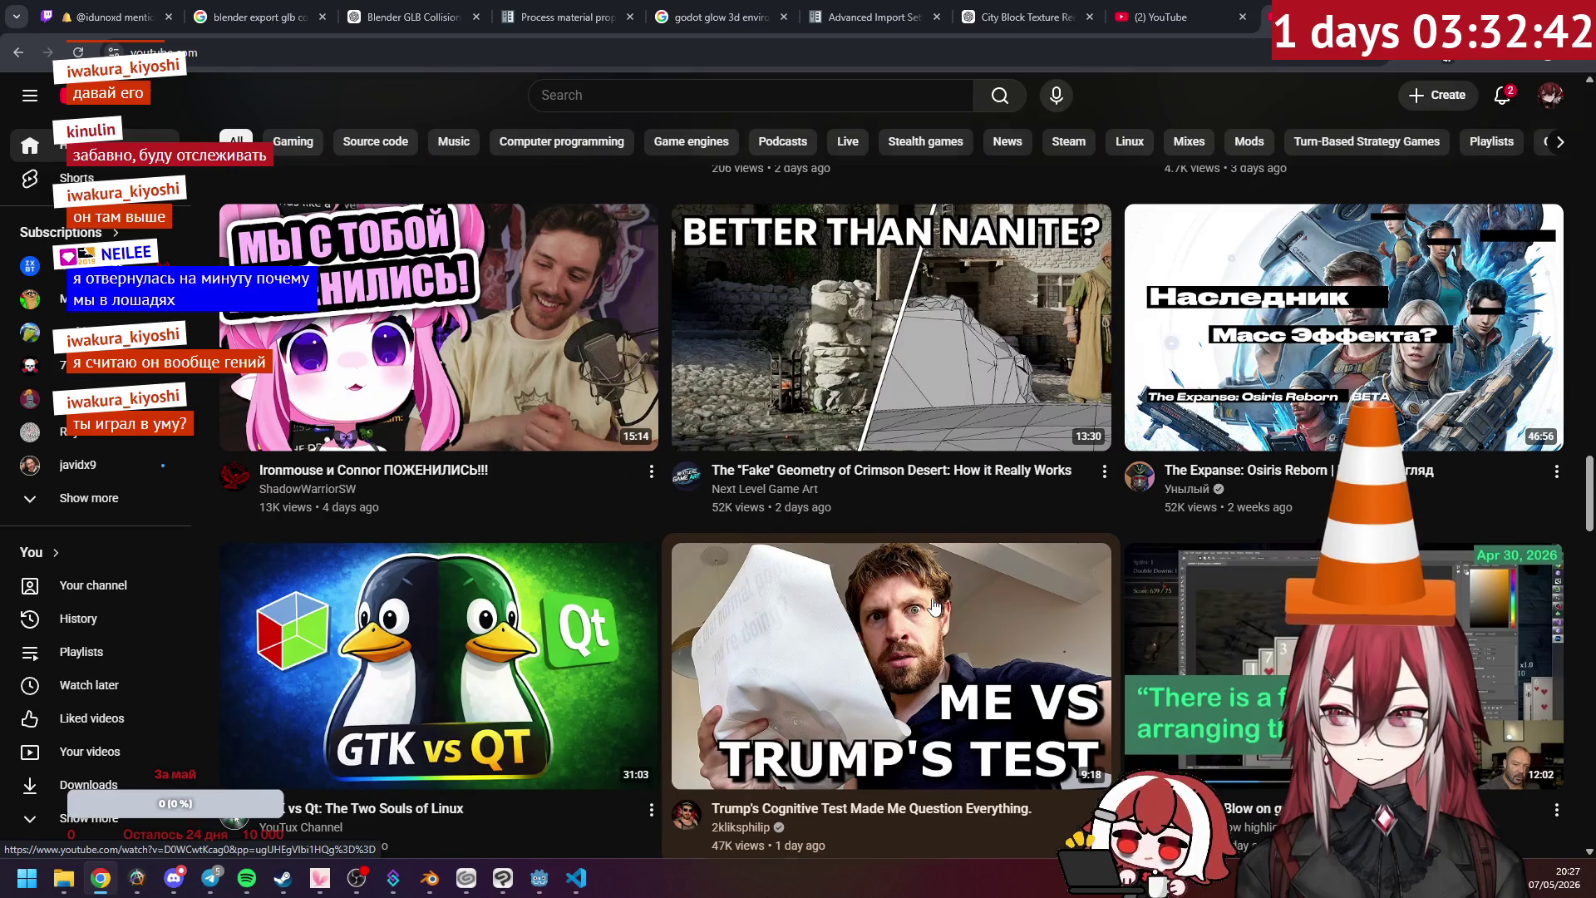
scroll(933, 605, "down", 6)
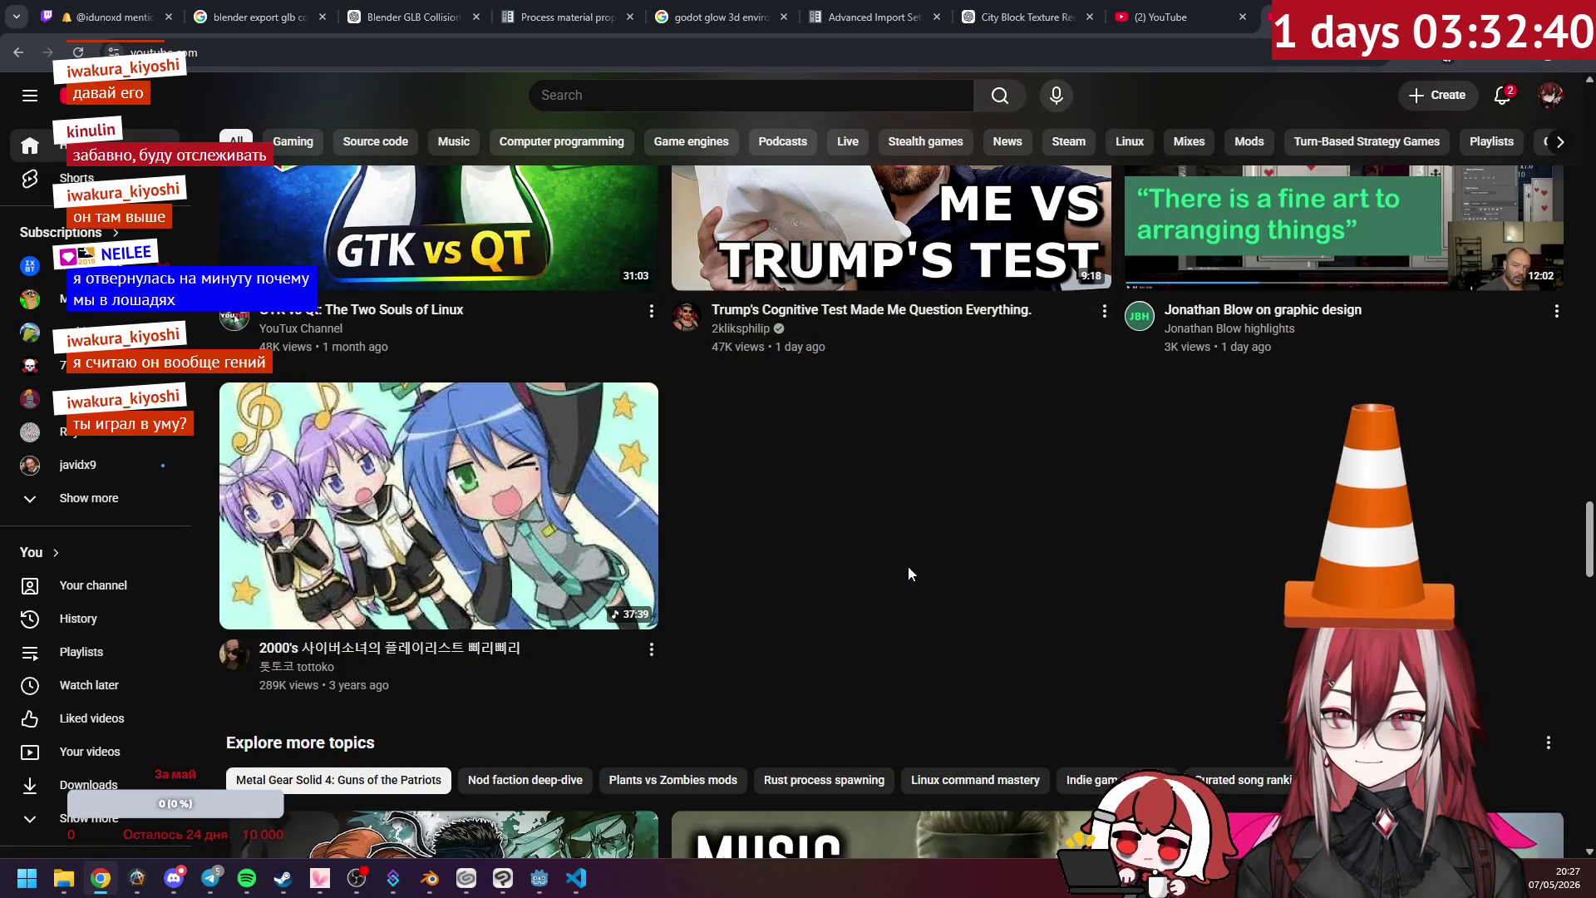
scroll(935, 551, "down", 9)
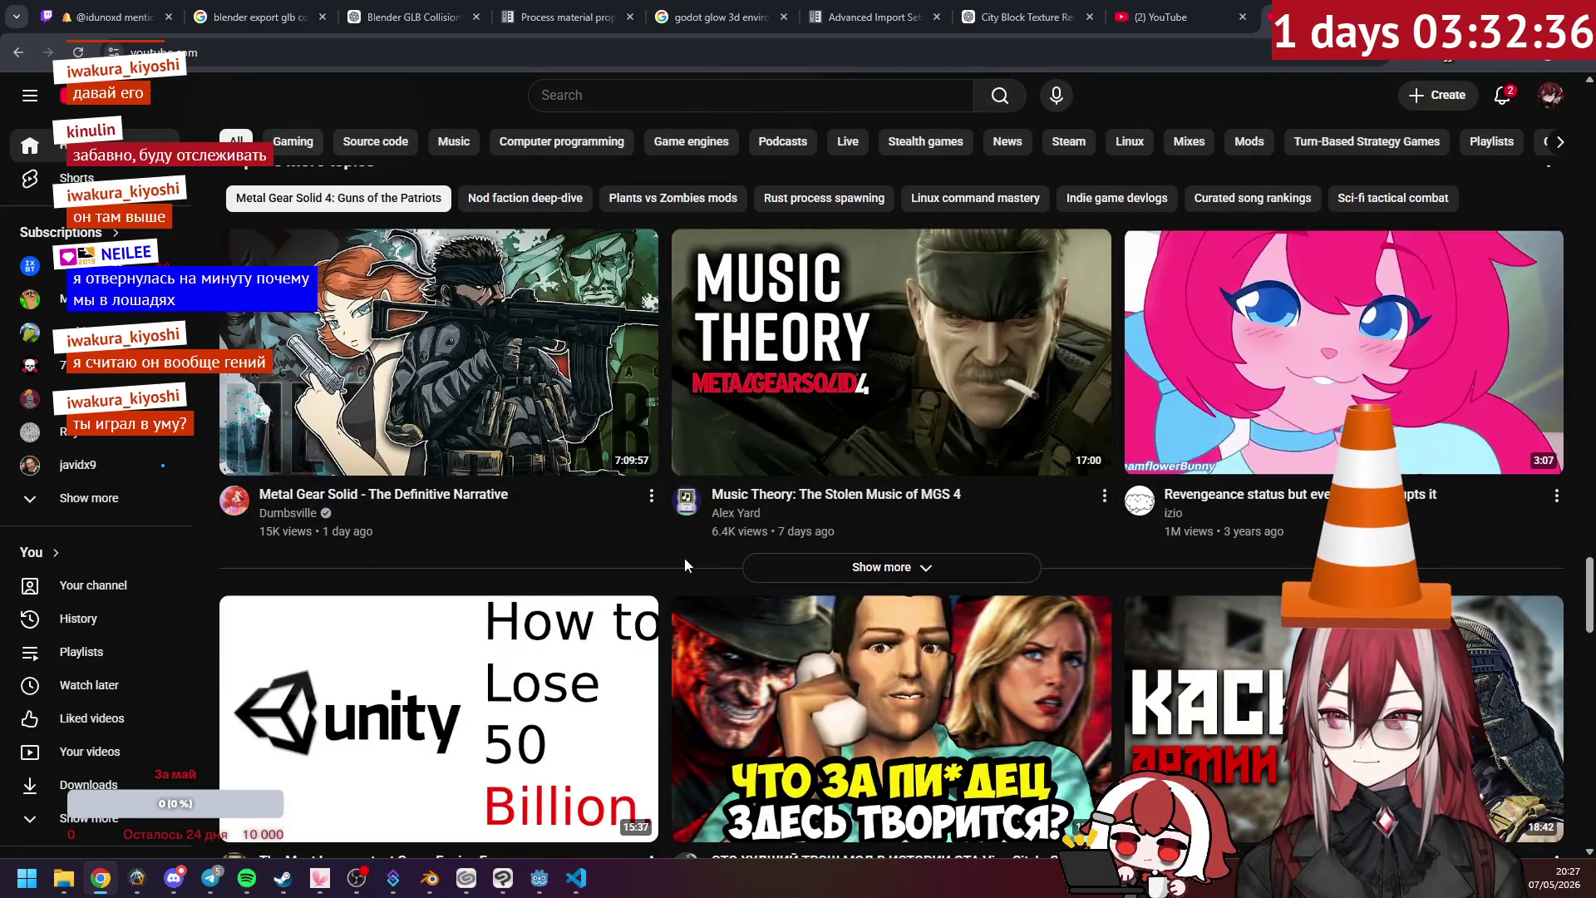
scroll(677, 555, "down", 12)
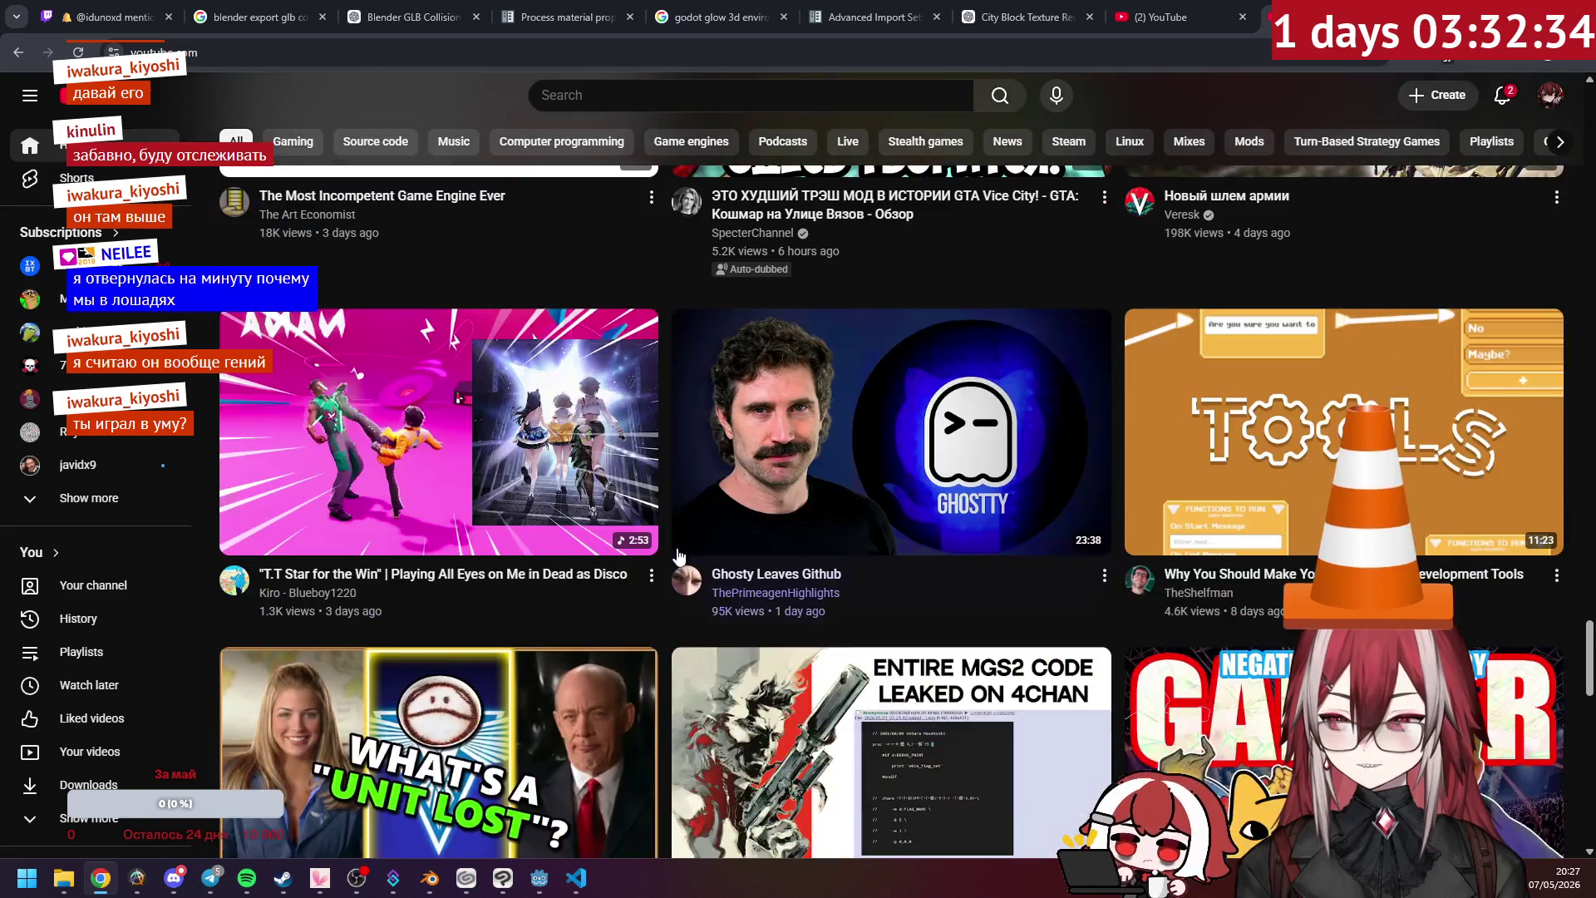
scroll(677, 555, "down", 2)
scroll(832, 515, "down", 2)
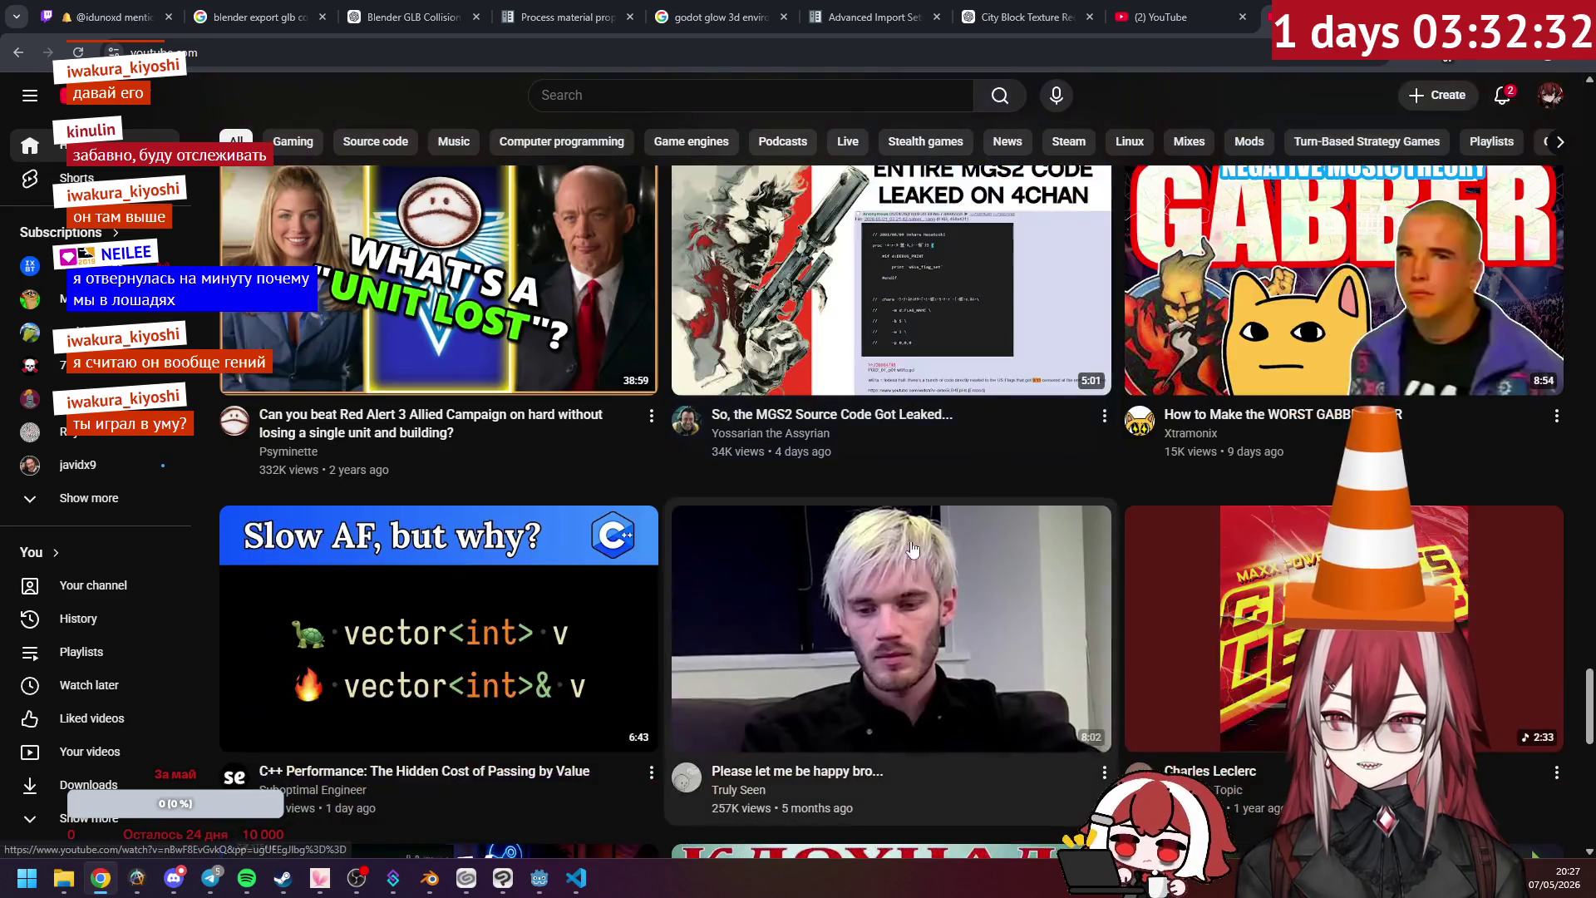
scroll(1022, 467, "down", 2)
scroll(1061, 491, "down", 5)
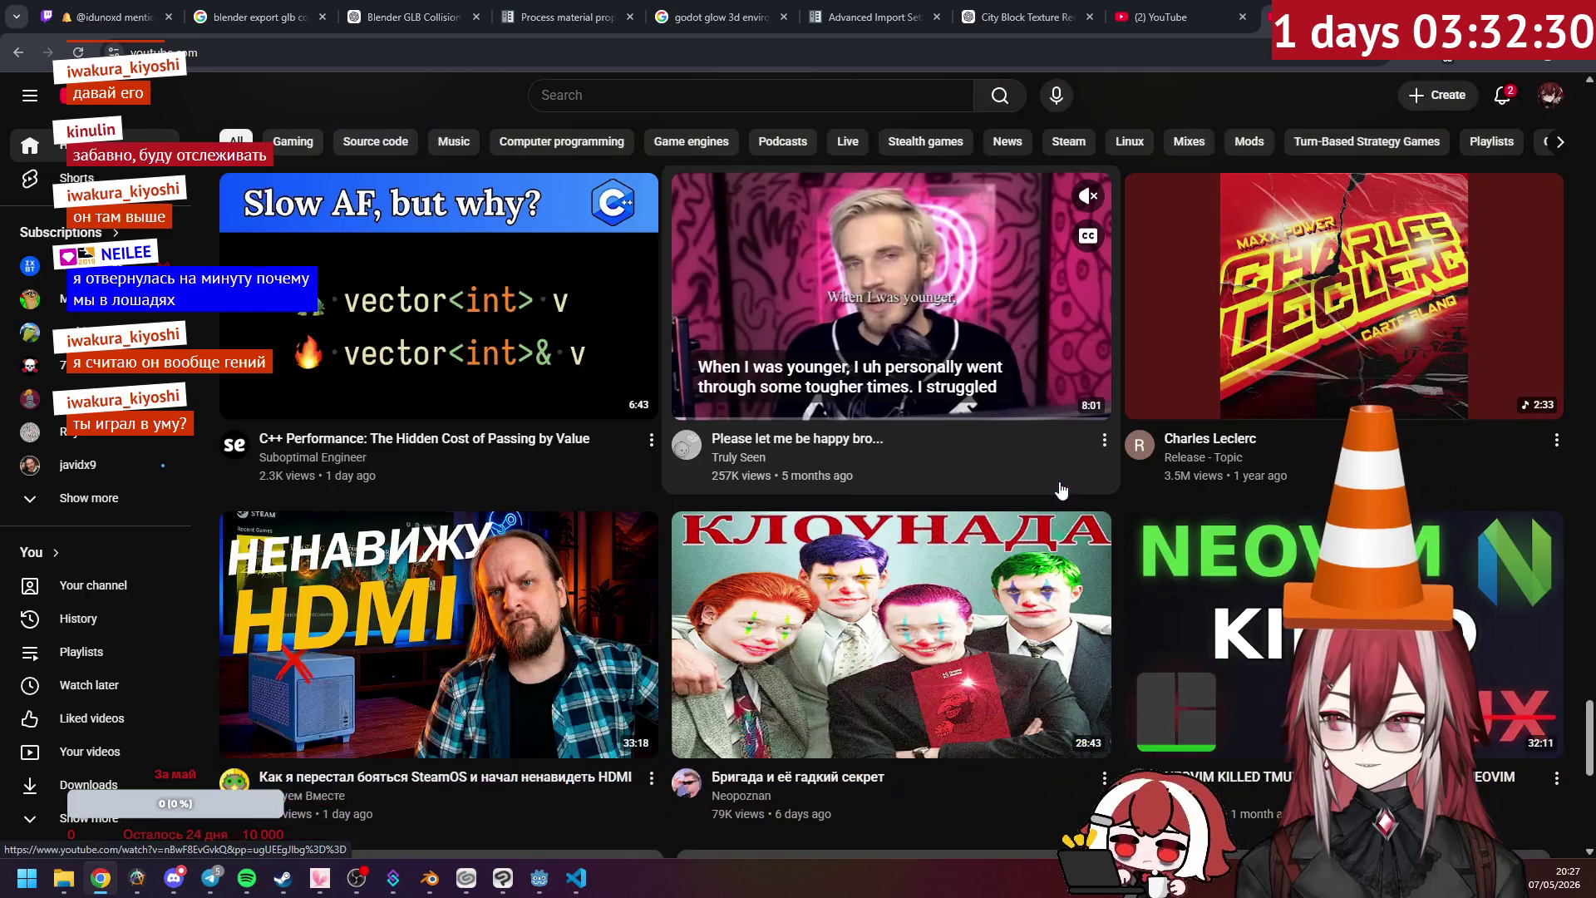
scroll(1062, 491, "down", 9)
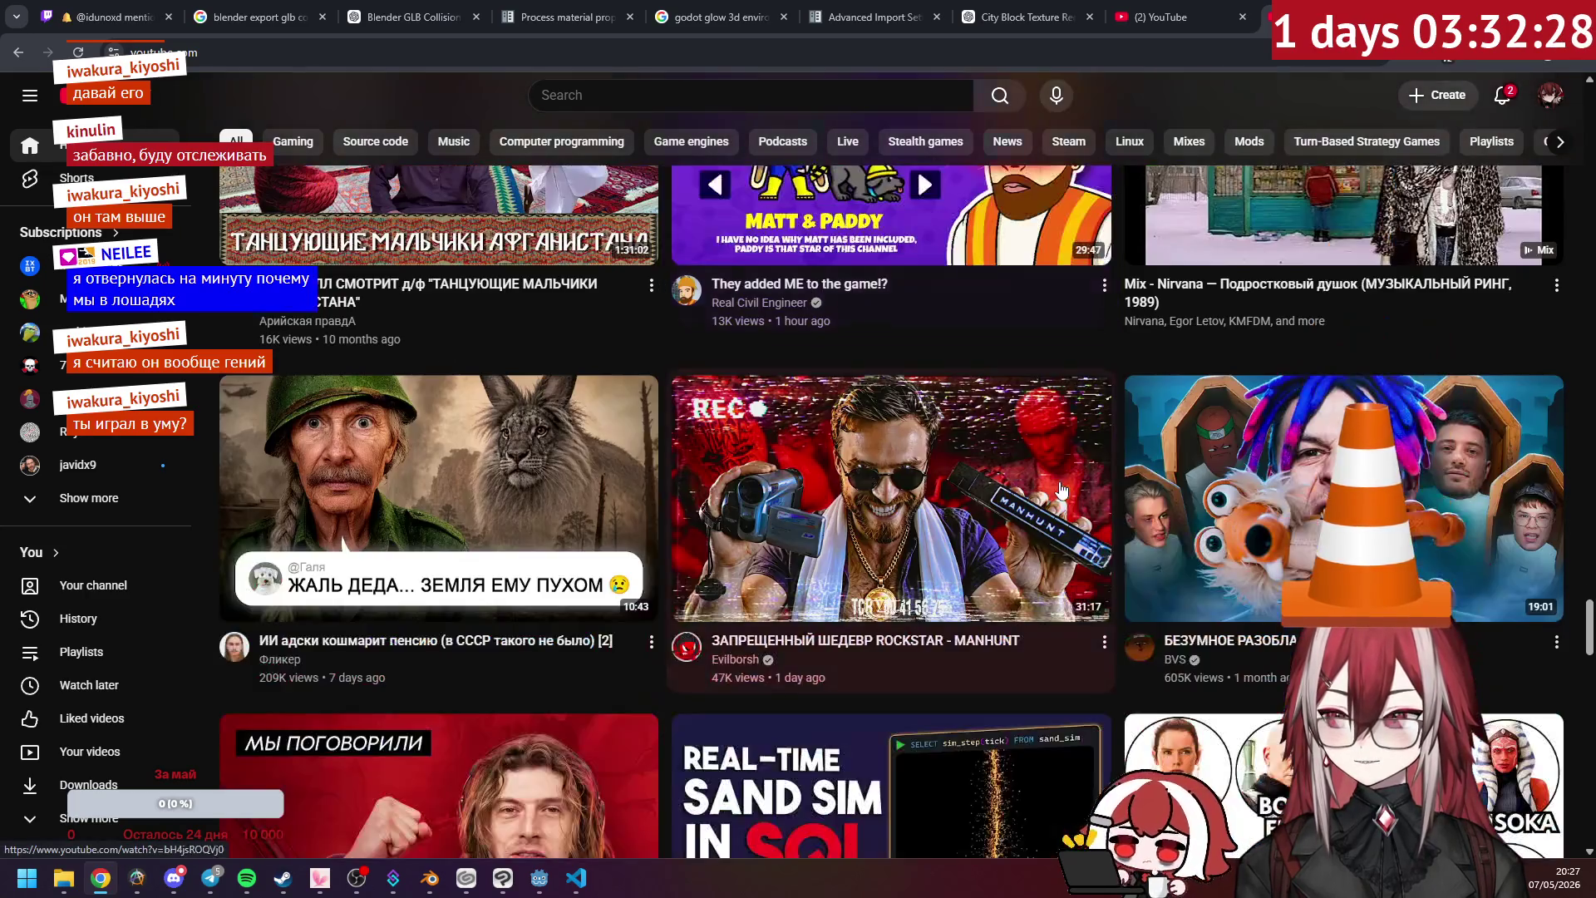
scroll(1061, 490, "down", 4)
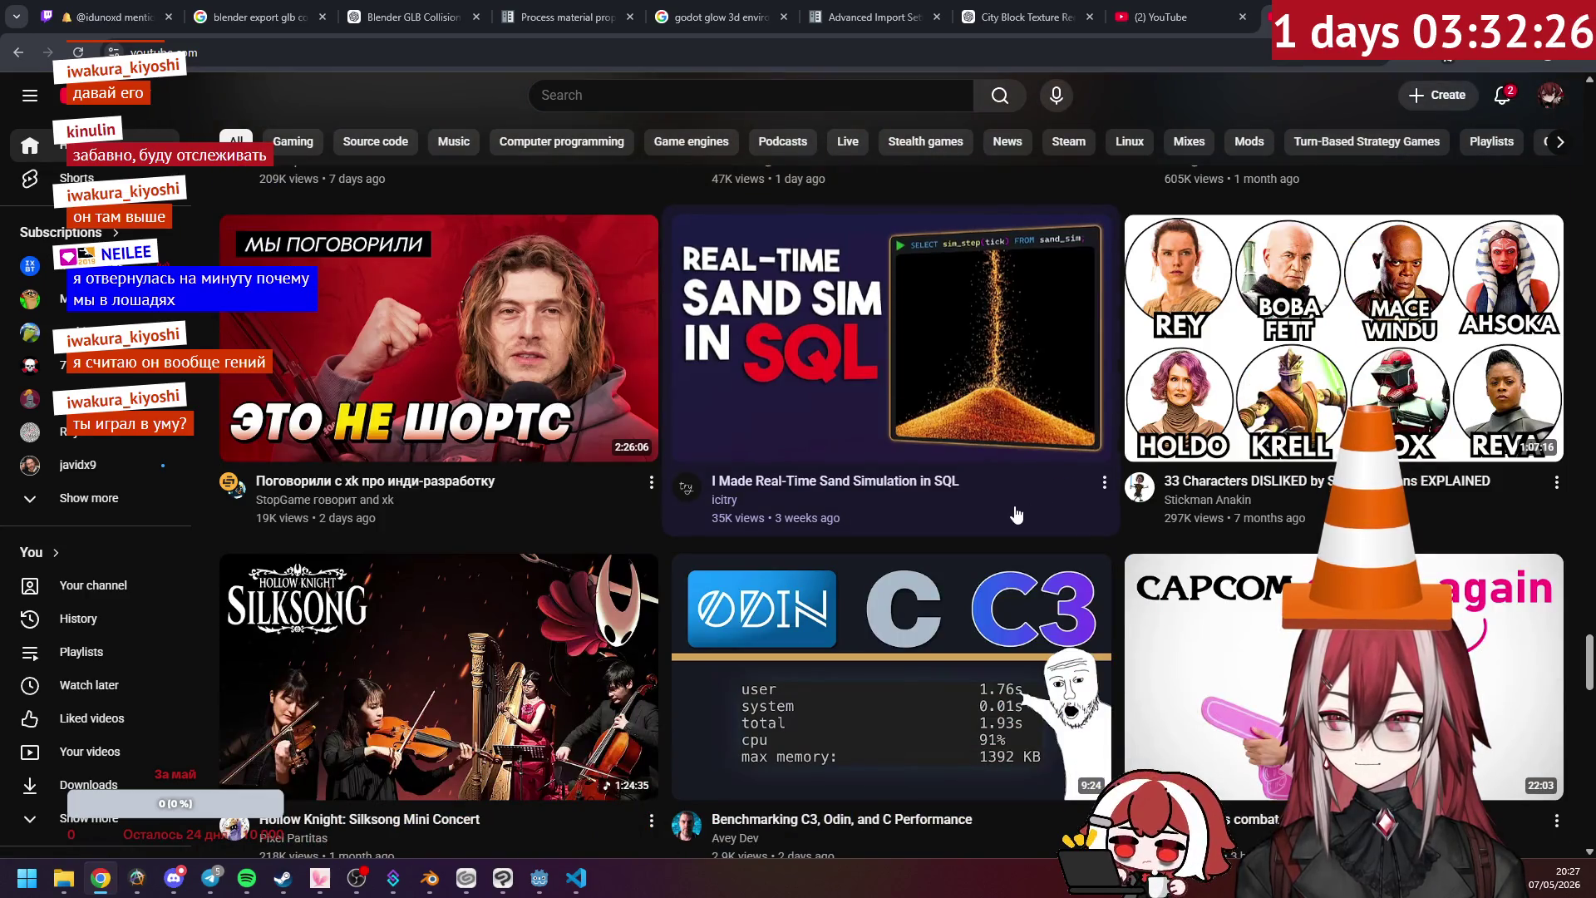
scroll(1018, 513, "down", 2)
scroll(1016, 514, "down", 5)
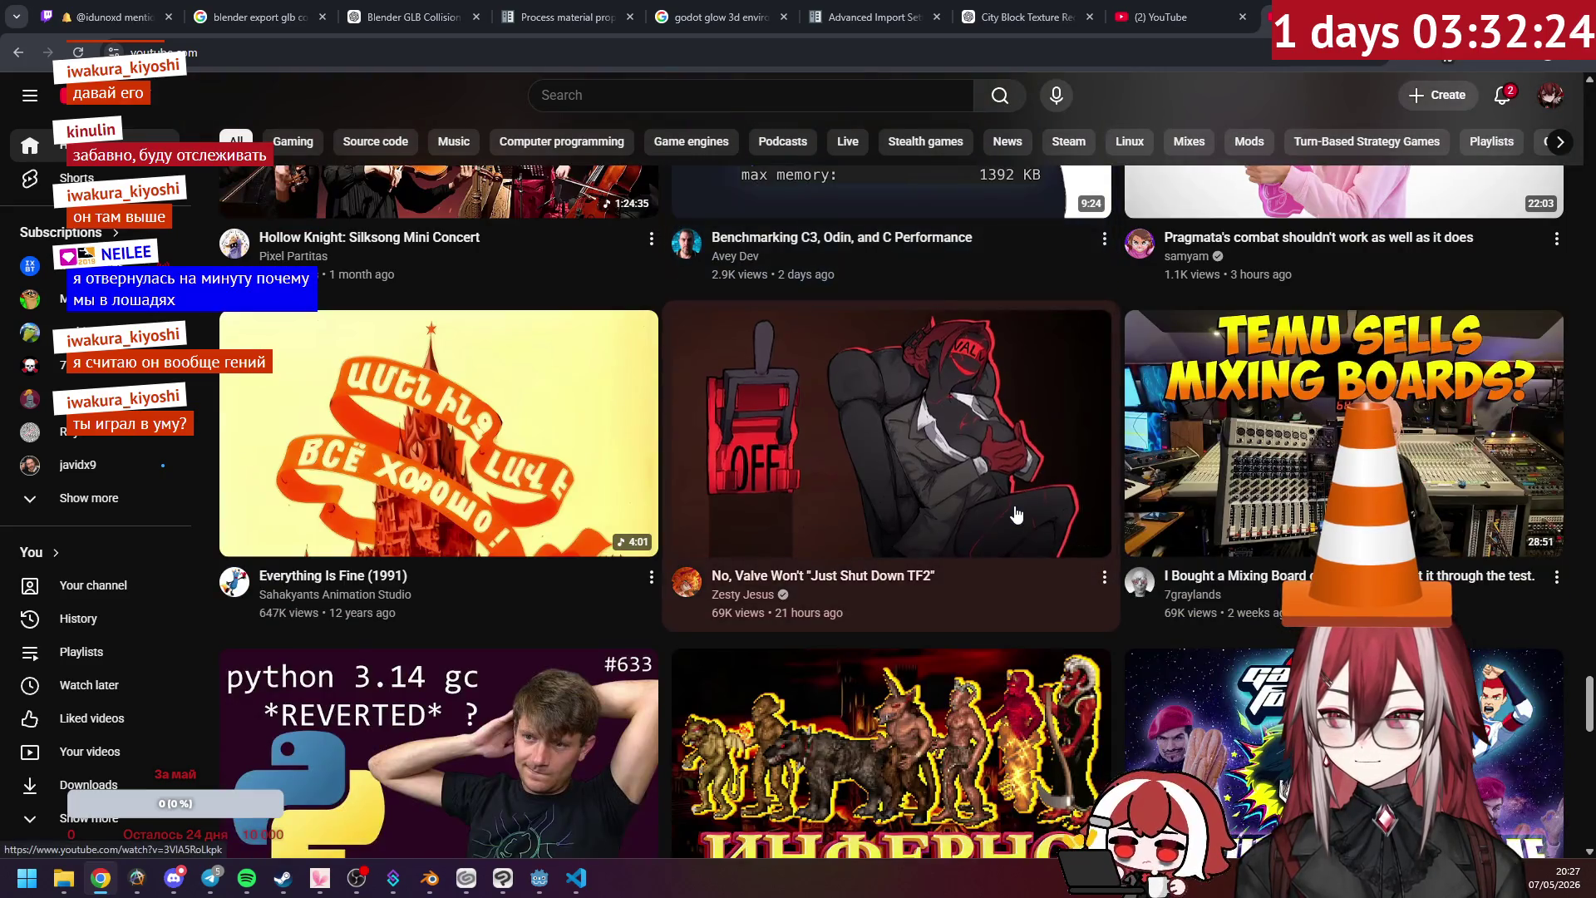
scroll(1016, 514, "down", 2)
scroll(1016, 514, "up", 1)
scroll(1016, 515, "down", 15)
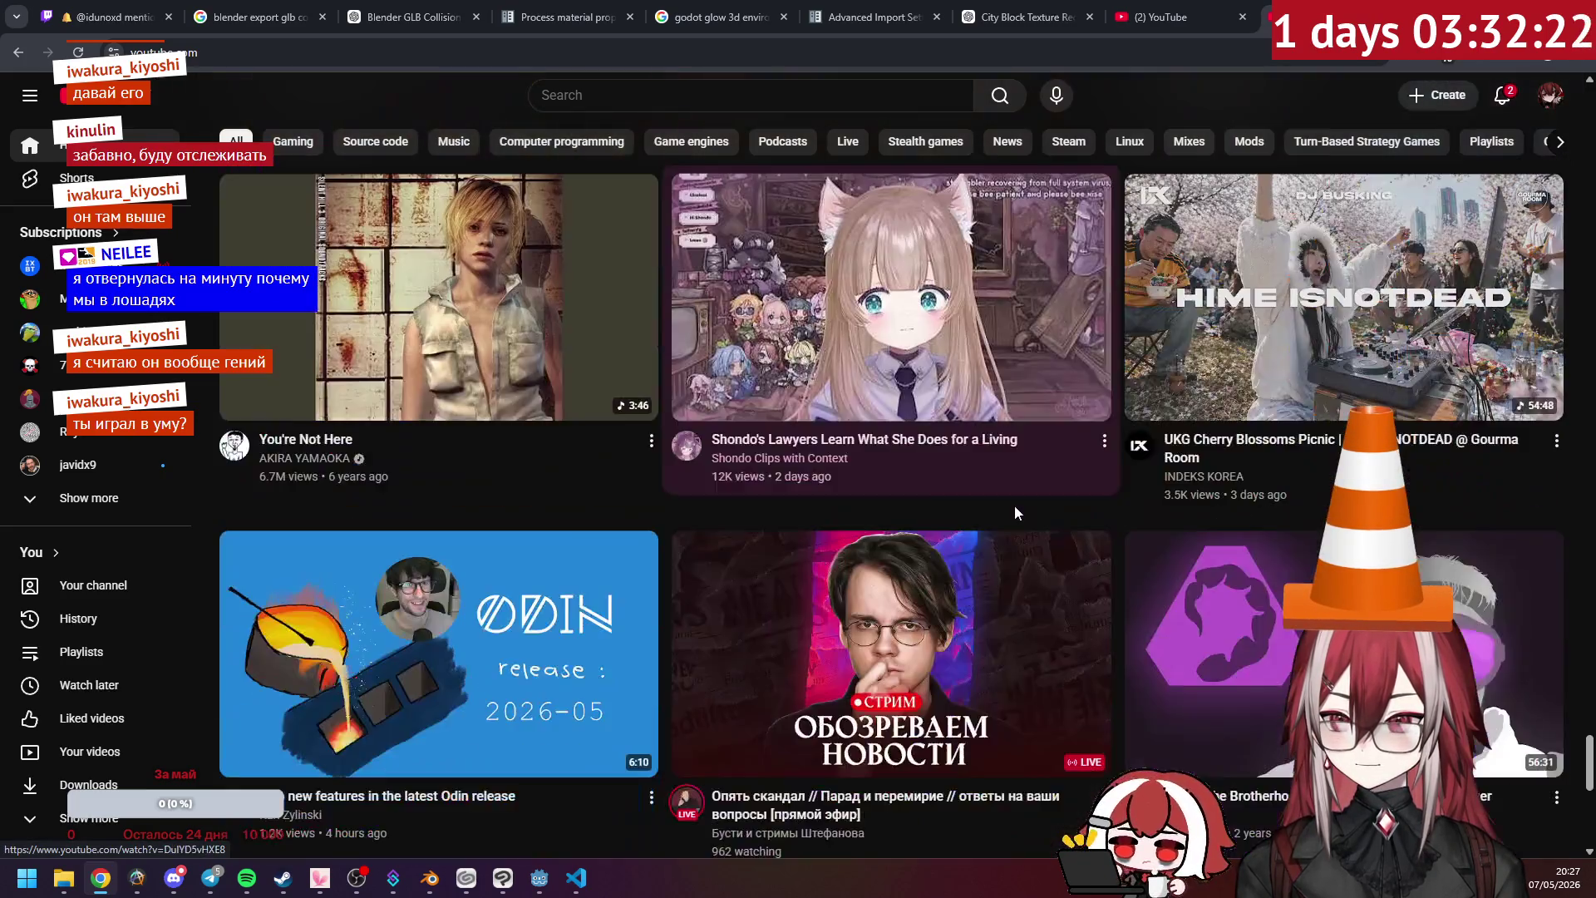
scroll(1016, 513, "down", 15)
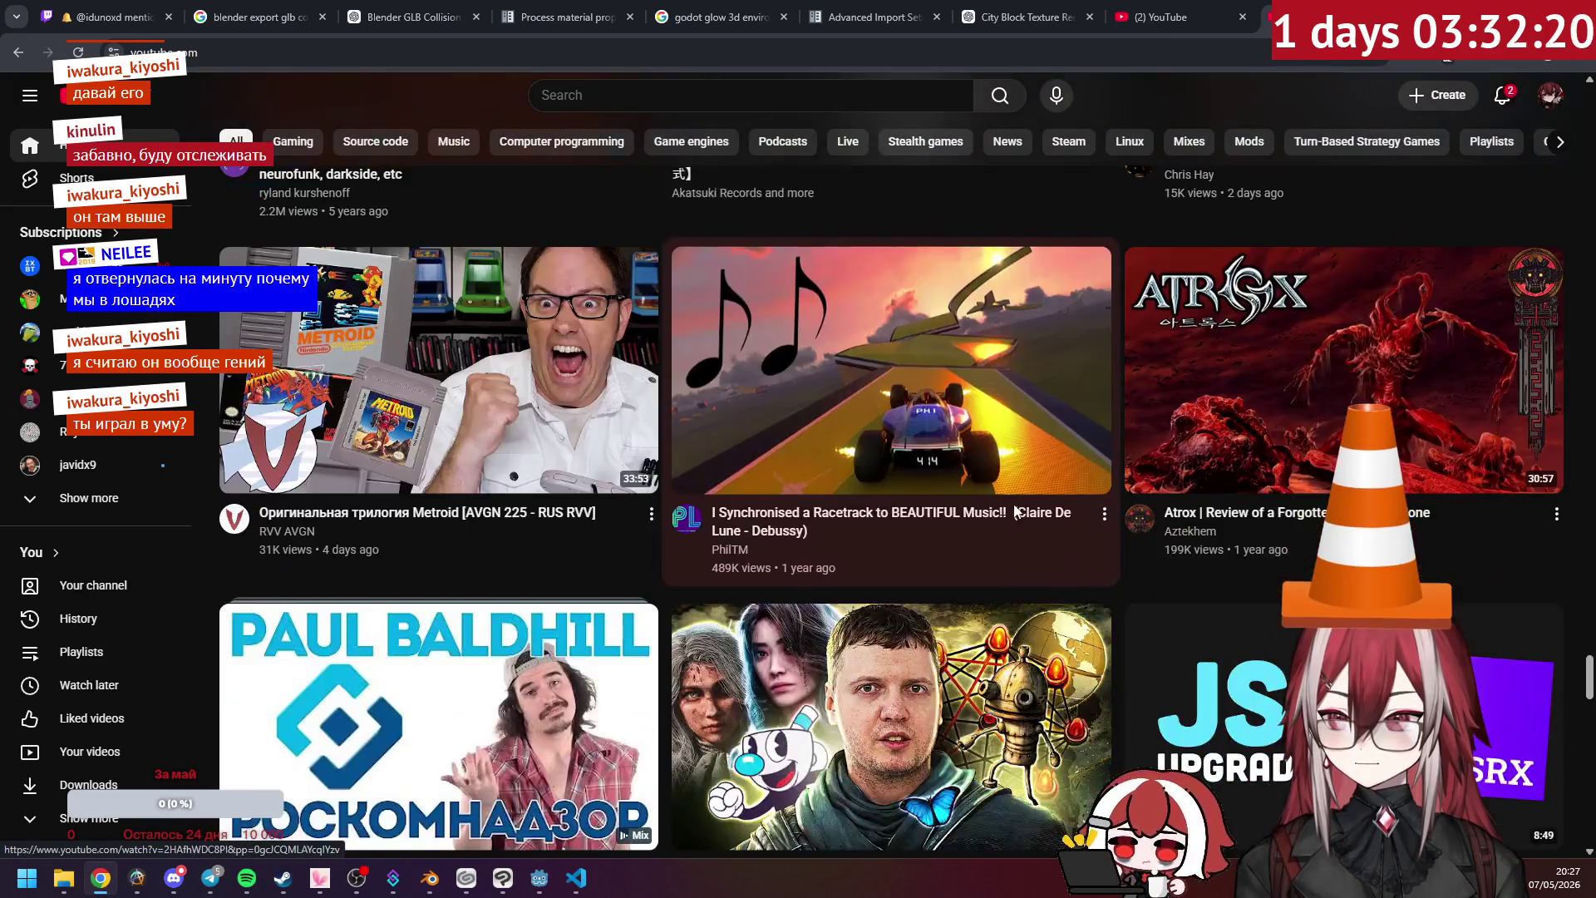
scroll(1016, 513, "down", 15)
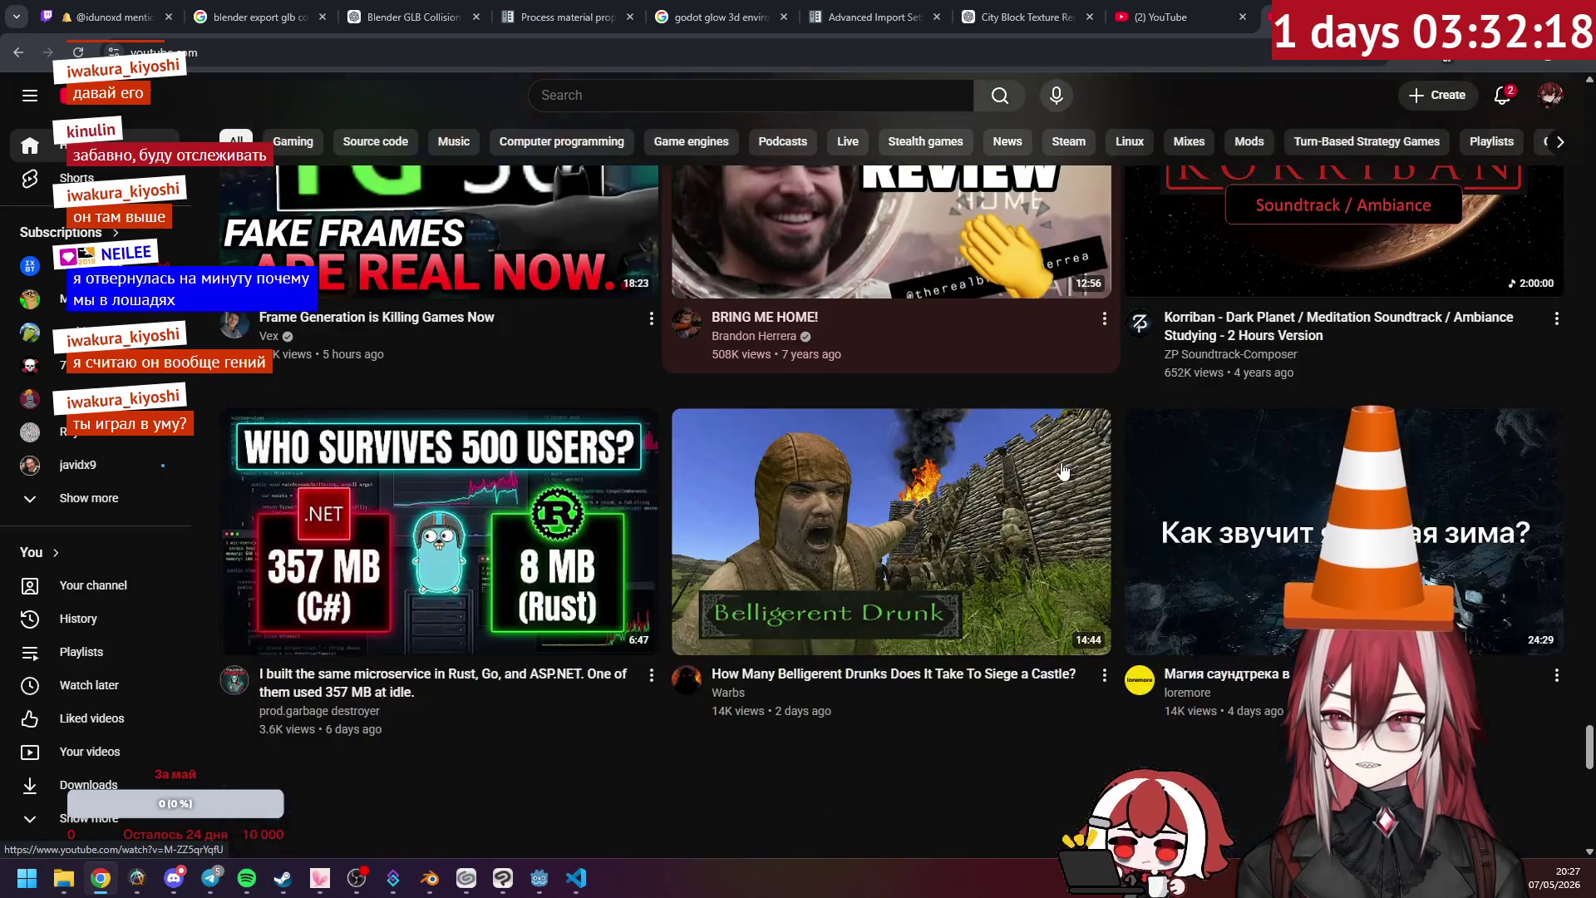
scroll(977, 423, "down", 12)
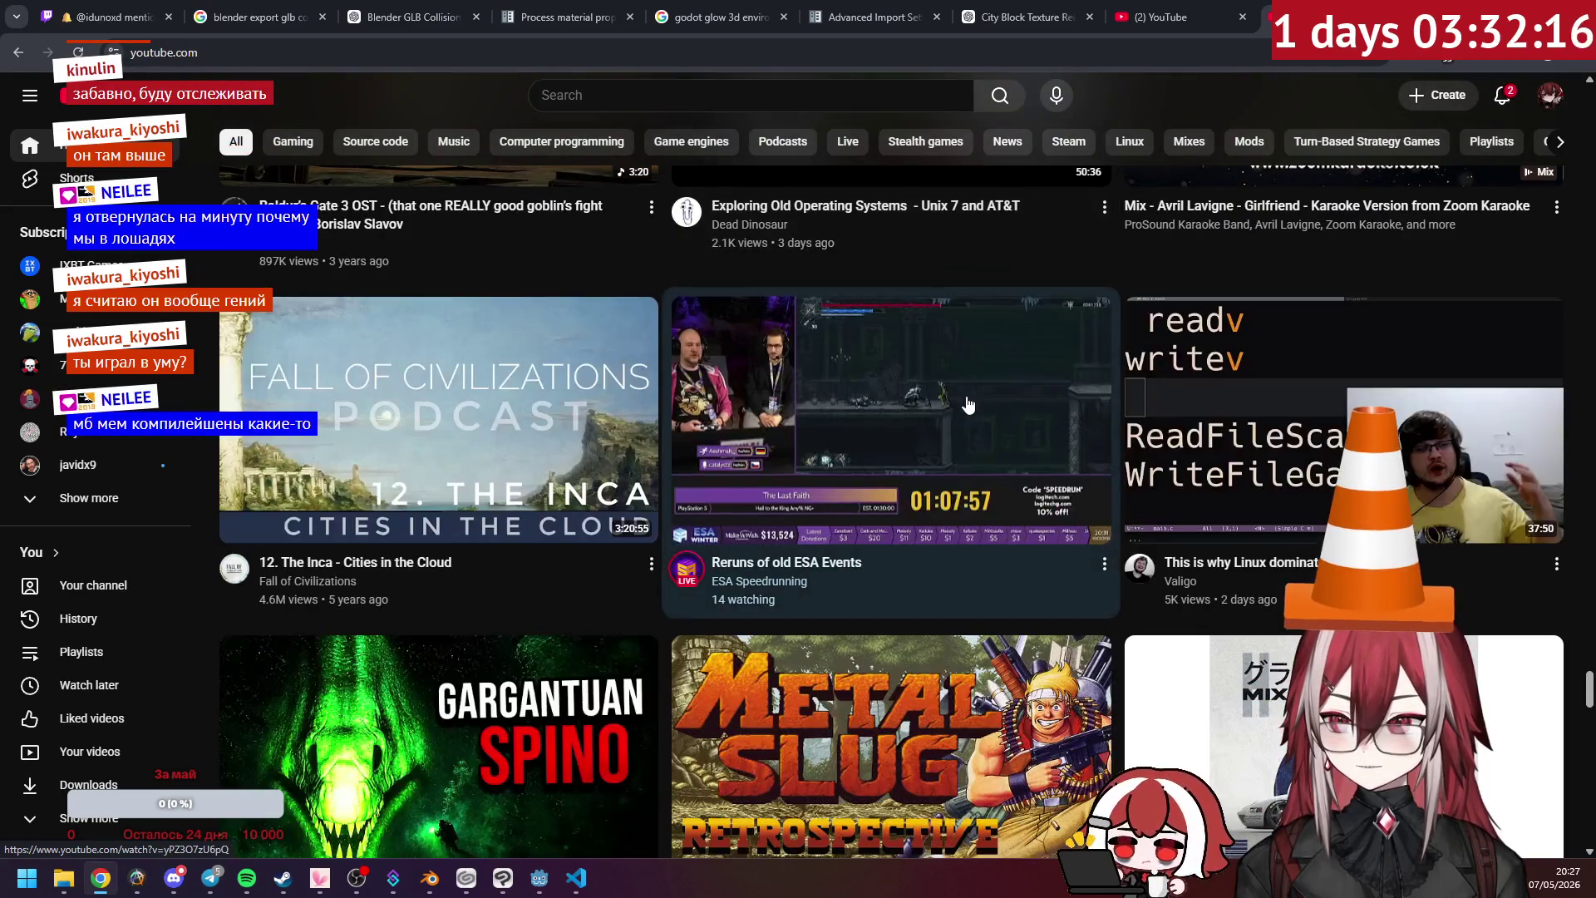
scroll(964, 399, "down", 18)
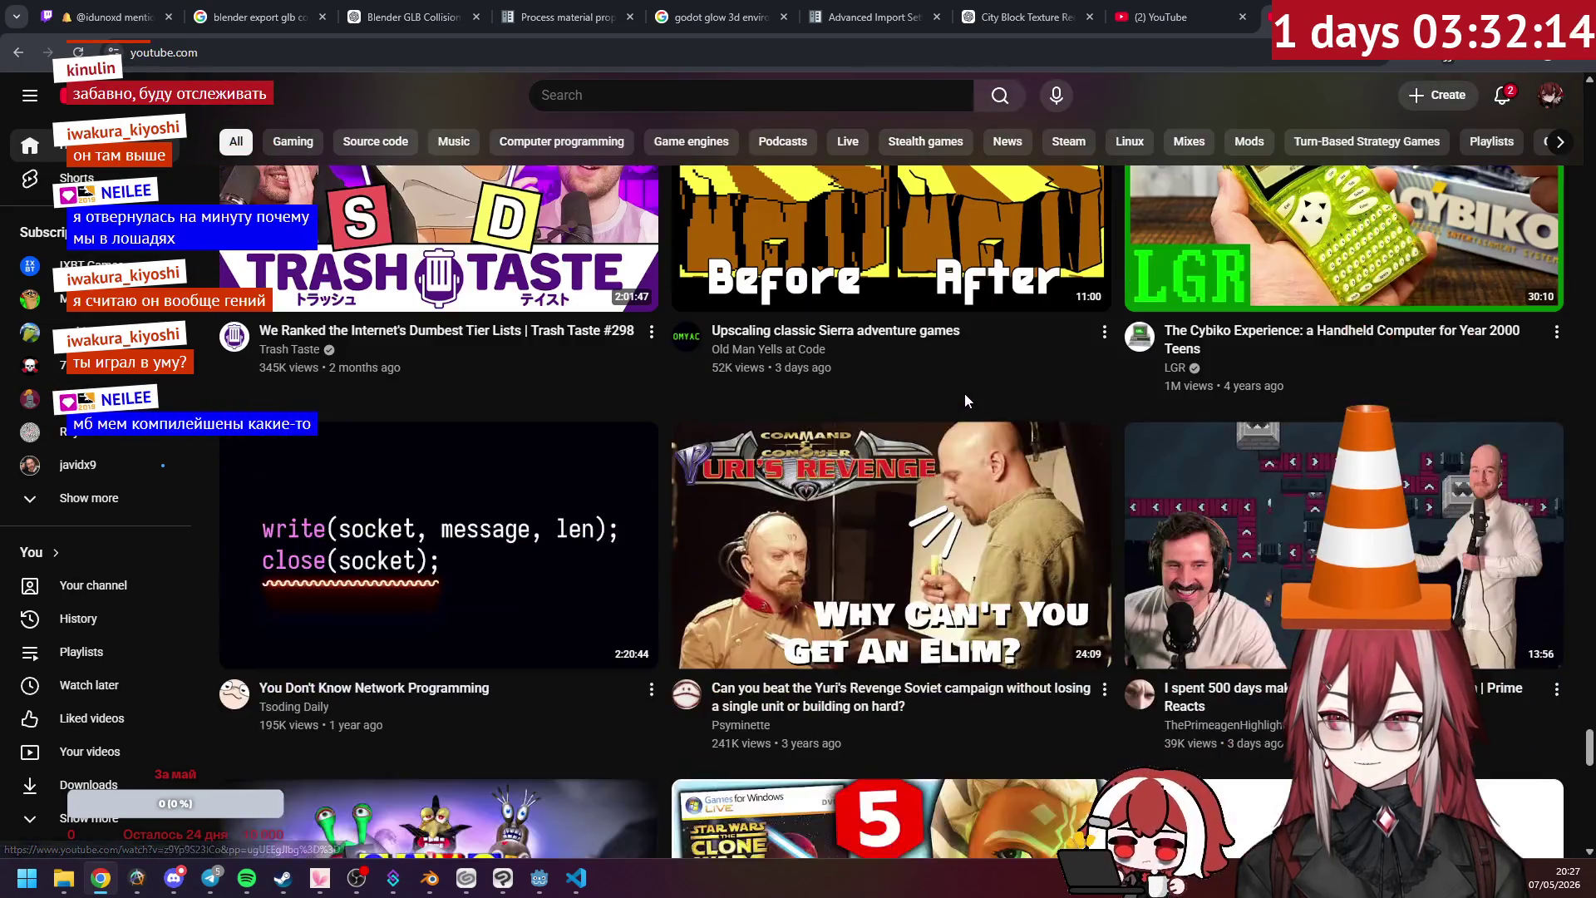
scroll(962, 395, "down", 10)
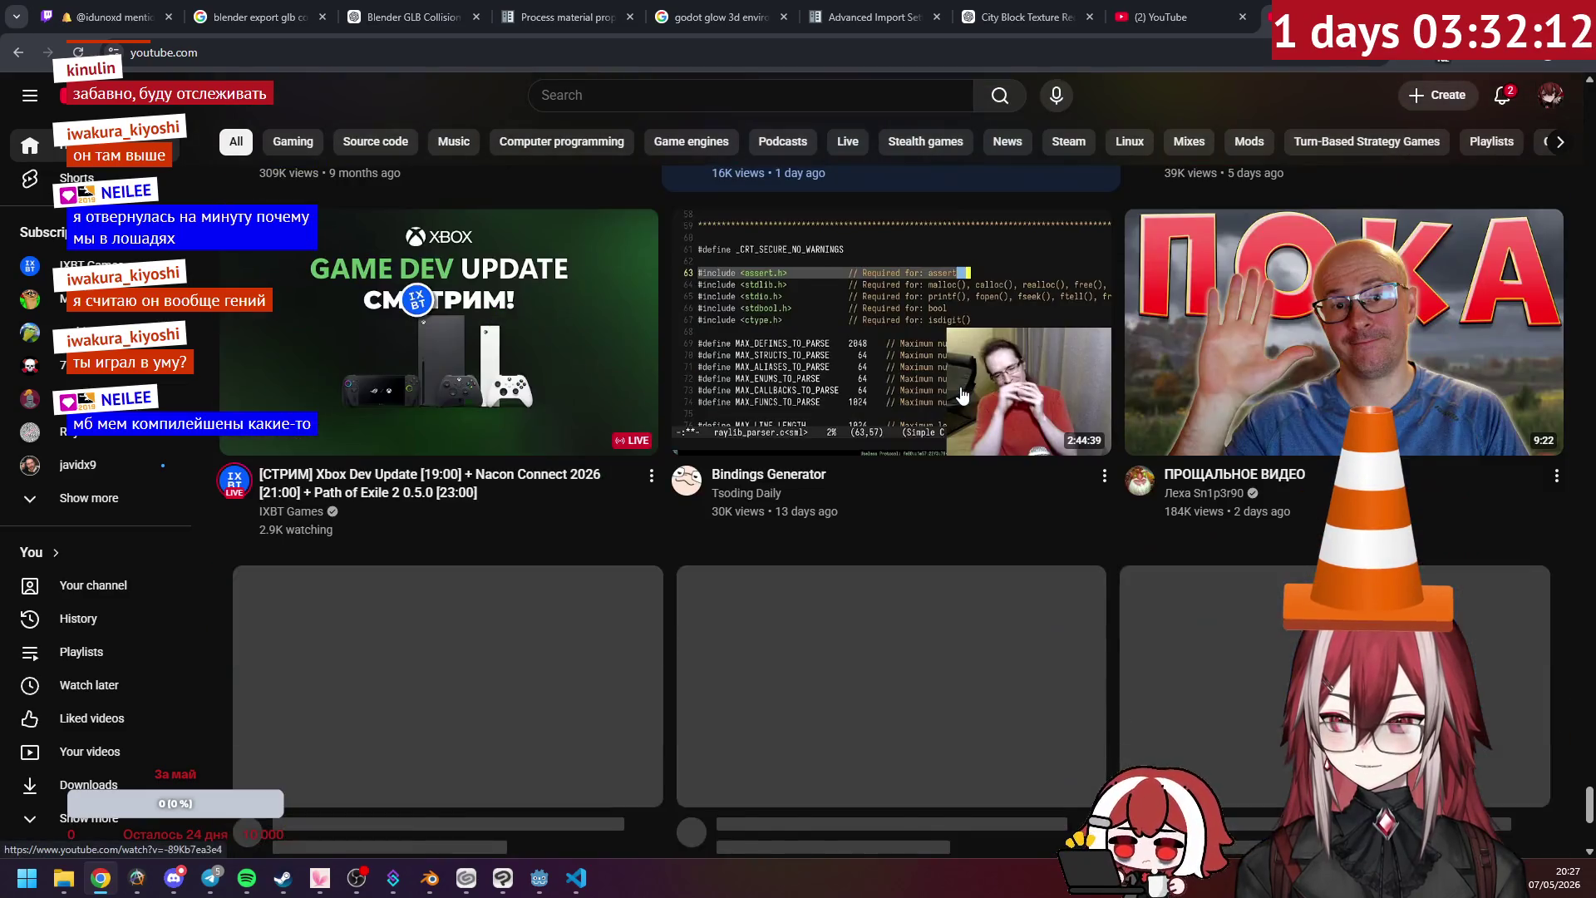
scroll(962, 395, "down", 15)
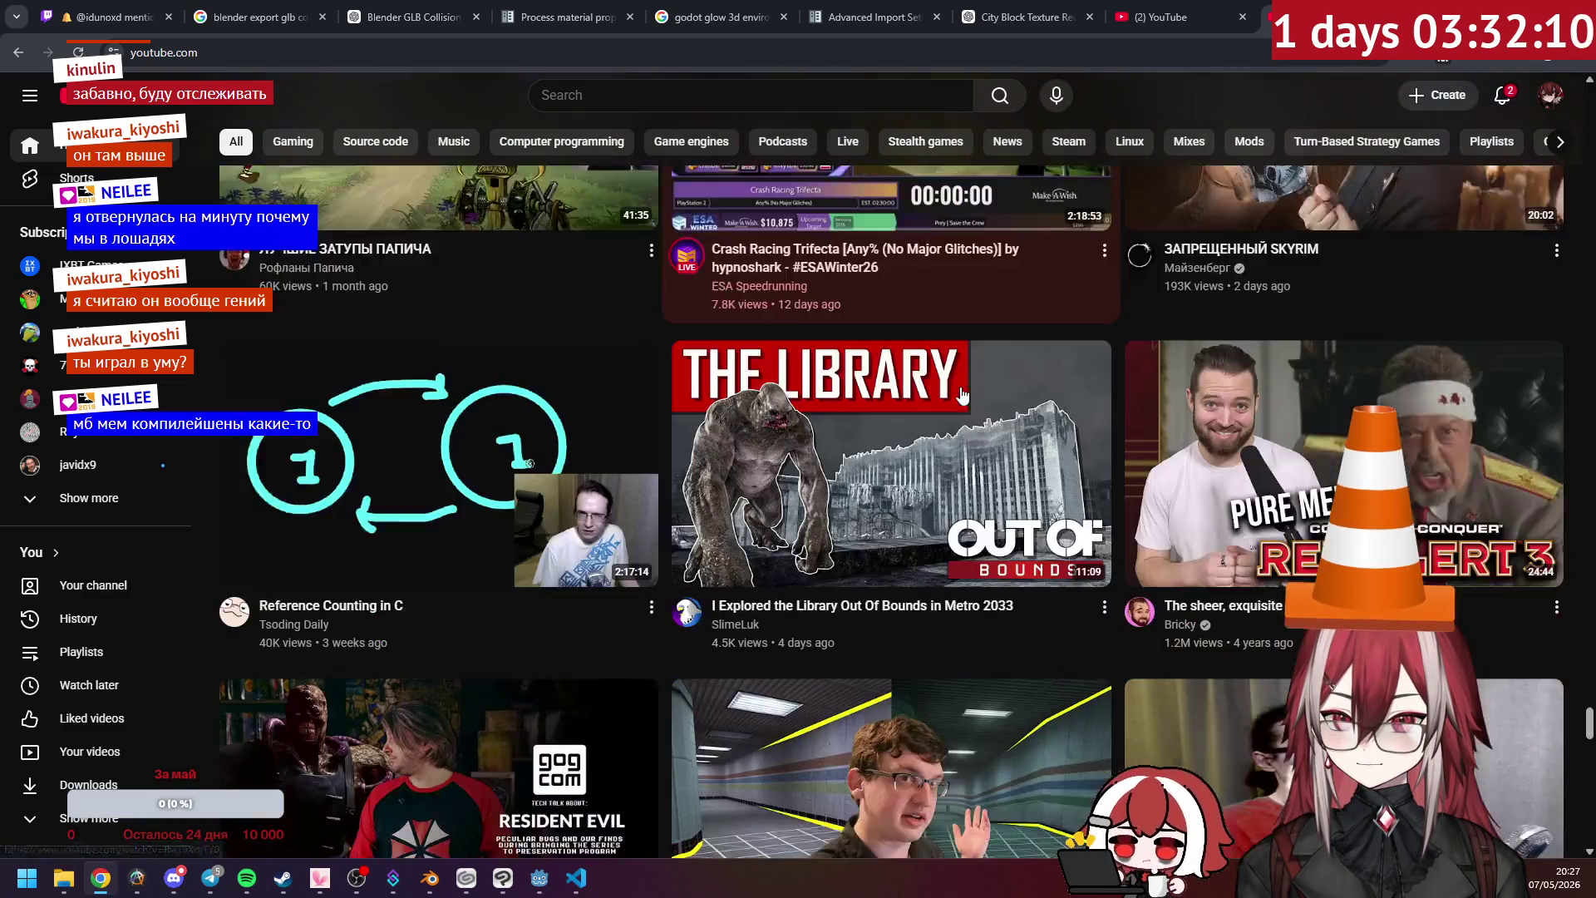
scroll(962, 395, "down", 7)
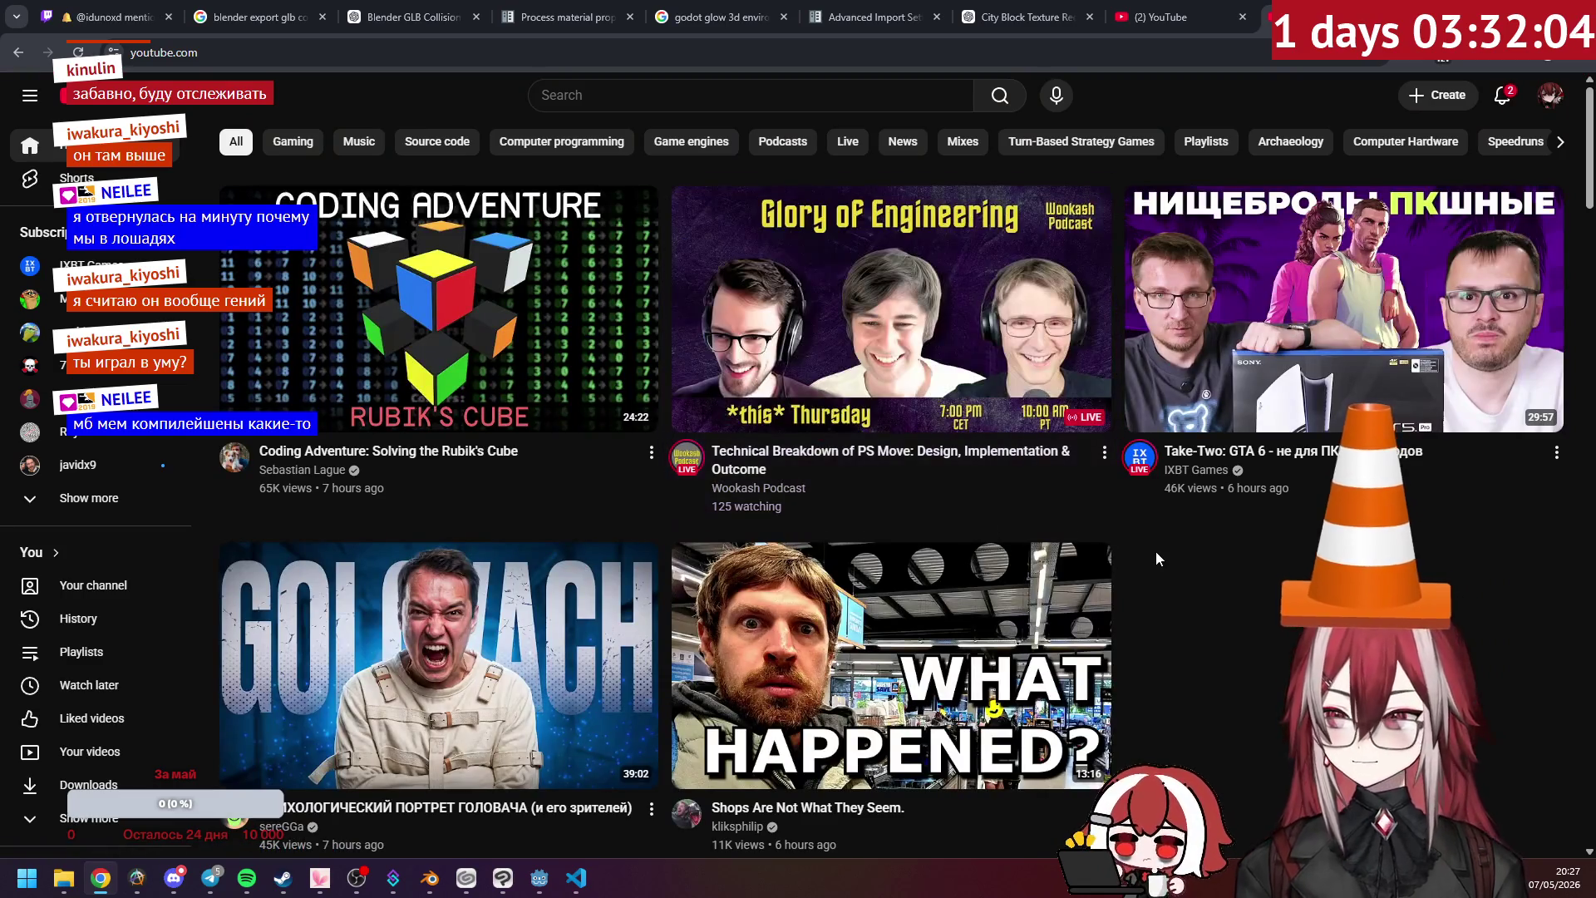
scroll(1157, 553, "down", 10)
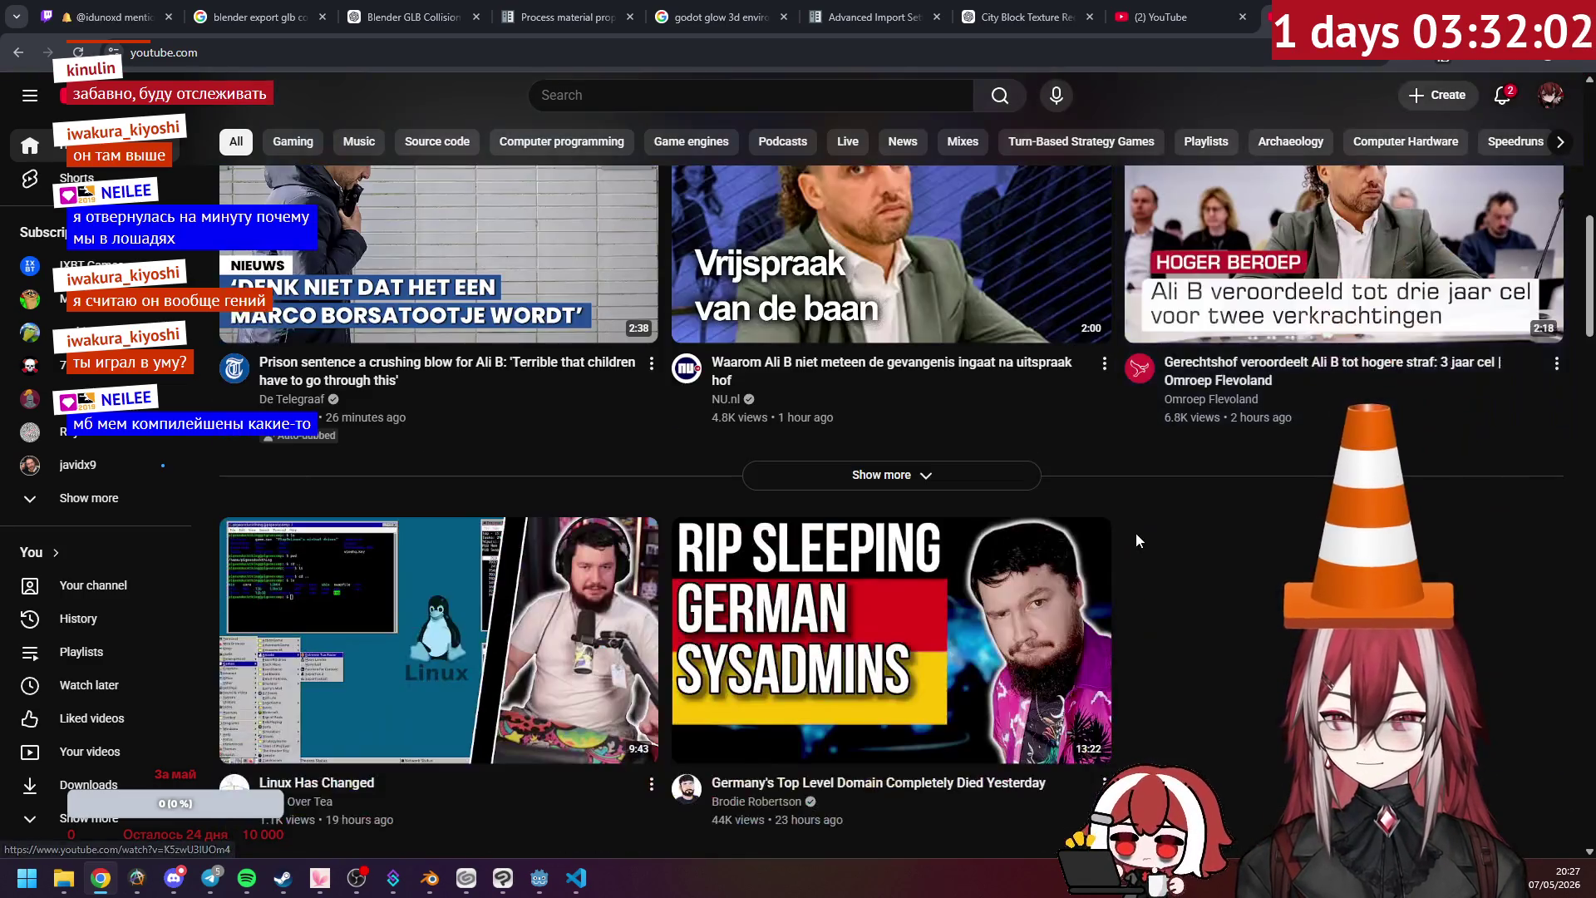
scroll(1137, 538, "down", 7)
scroll(1137, 541, "down", 12)
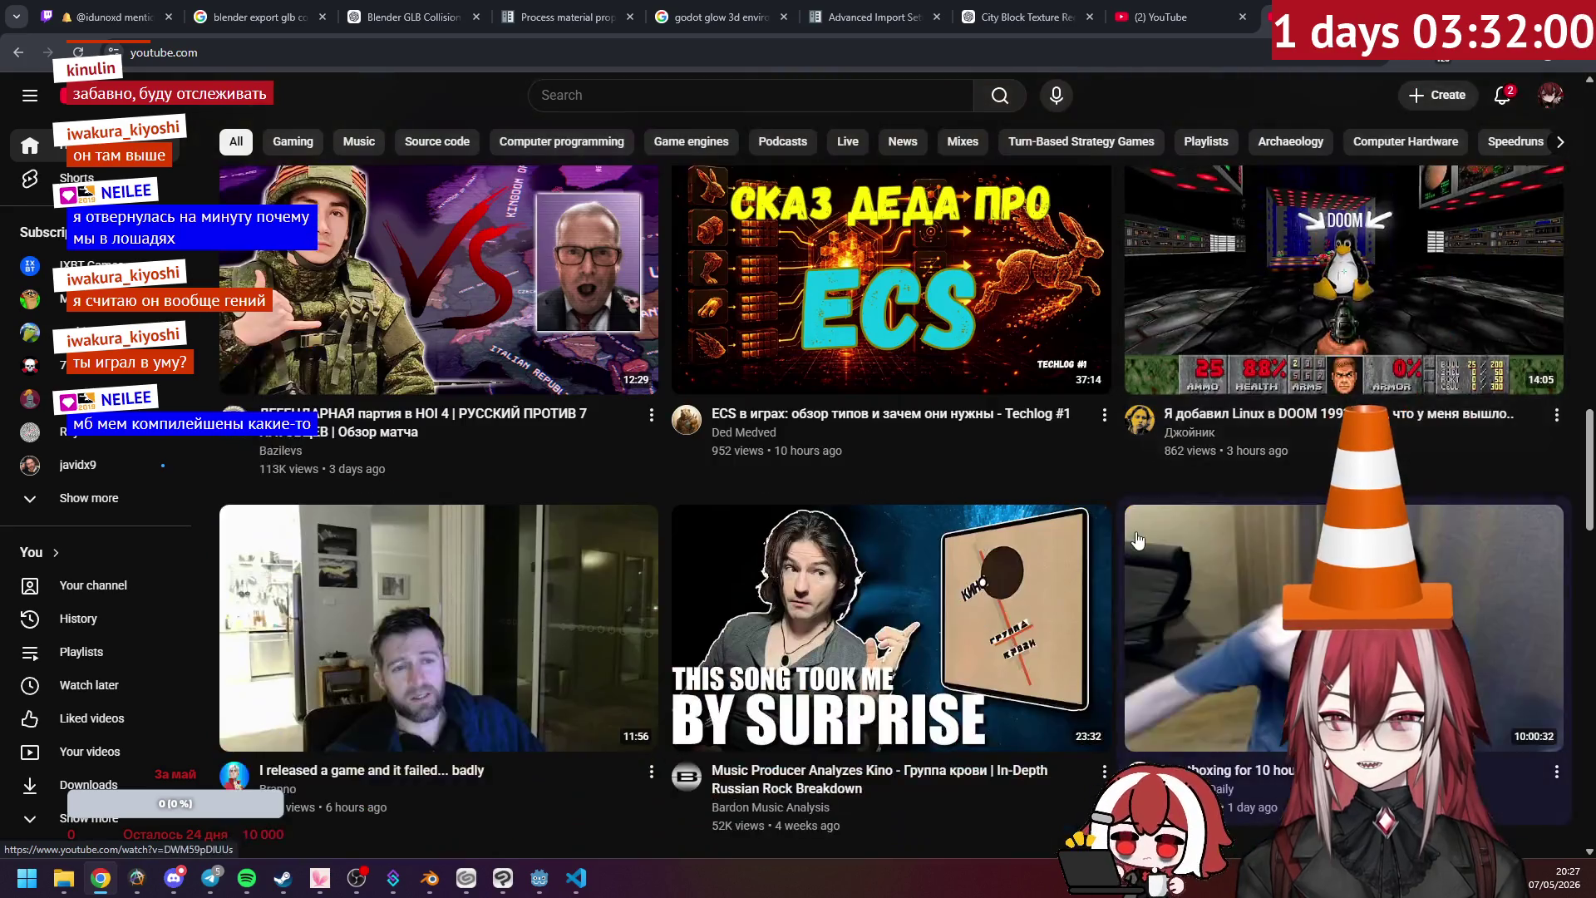
scroll(1097, 503, "down", 15)
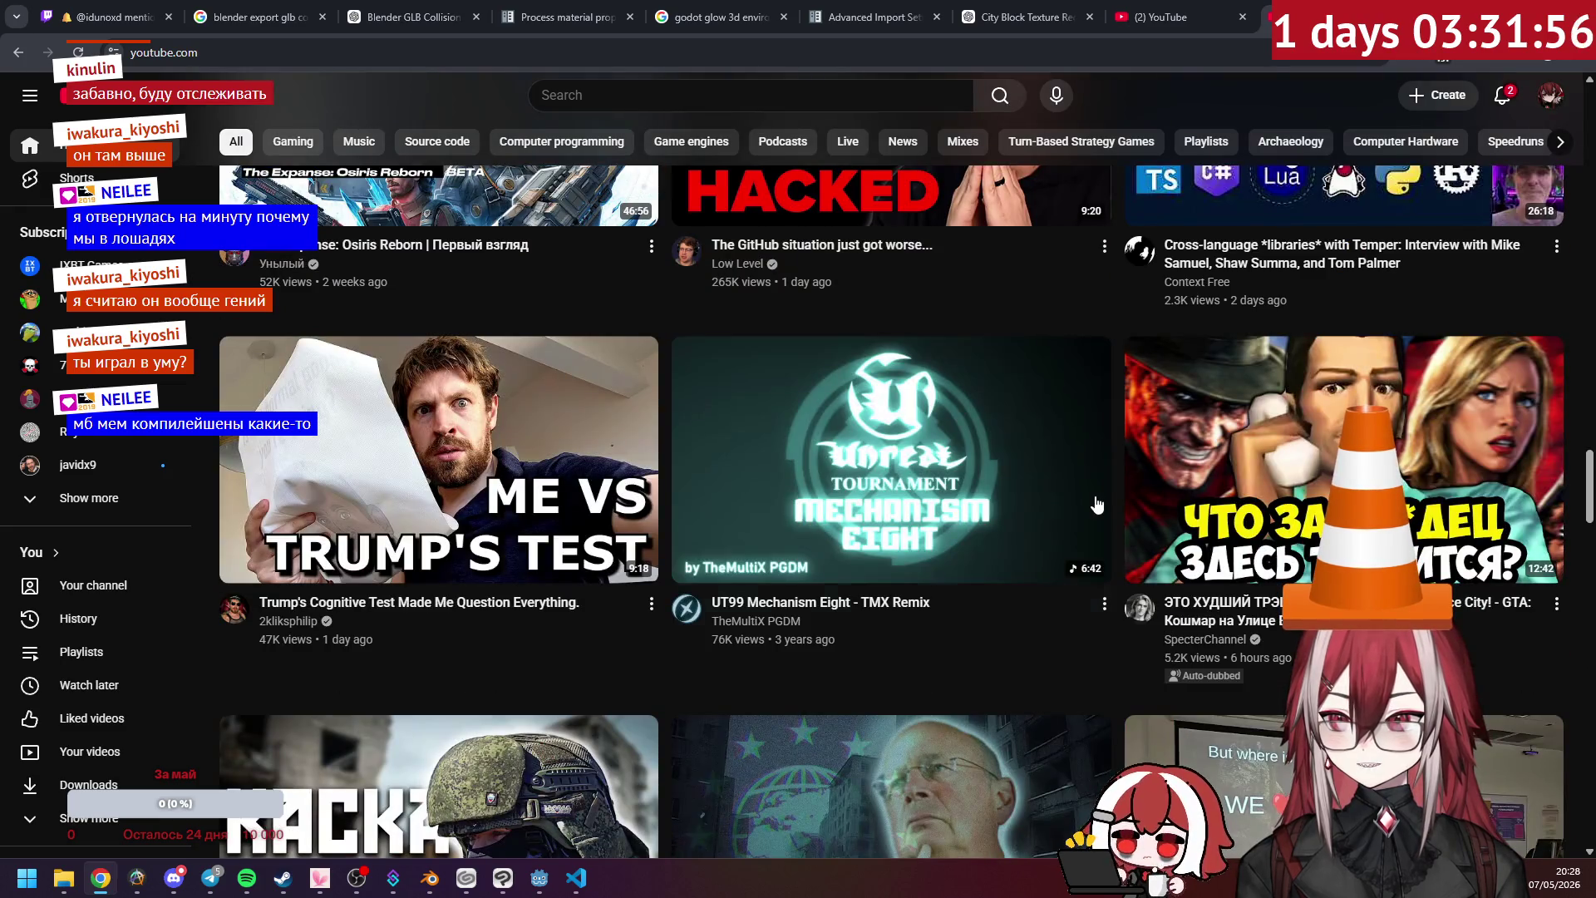
scroll(1096, 503, "down", 6)
scroll(1098, 503, "down", 9)
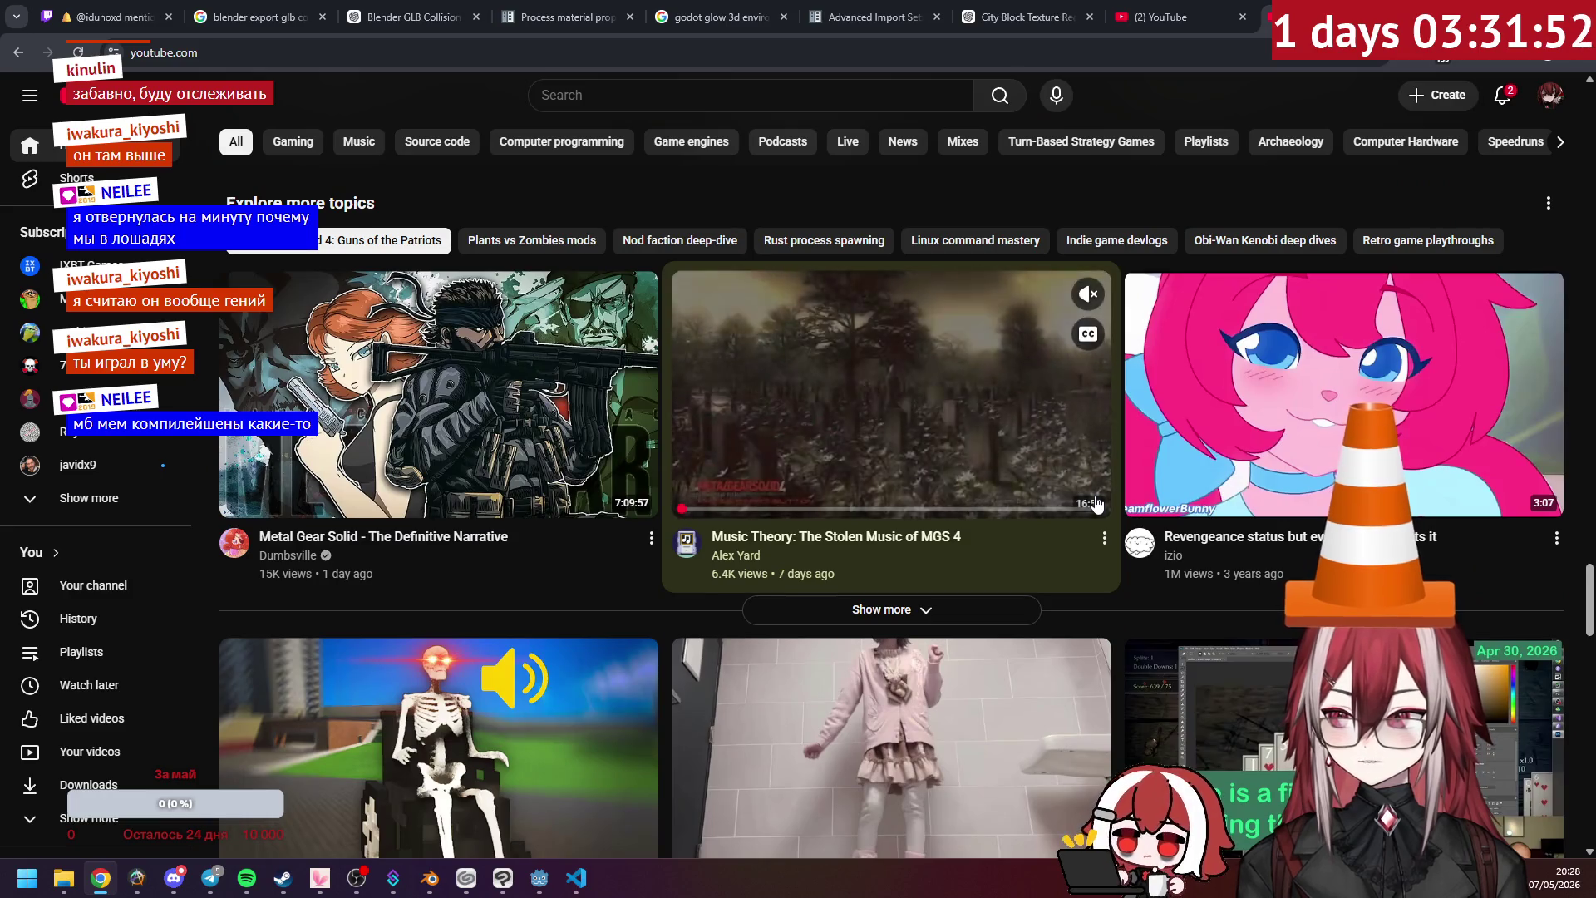
scroll(1097, 503, "down", 1)
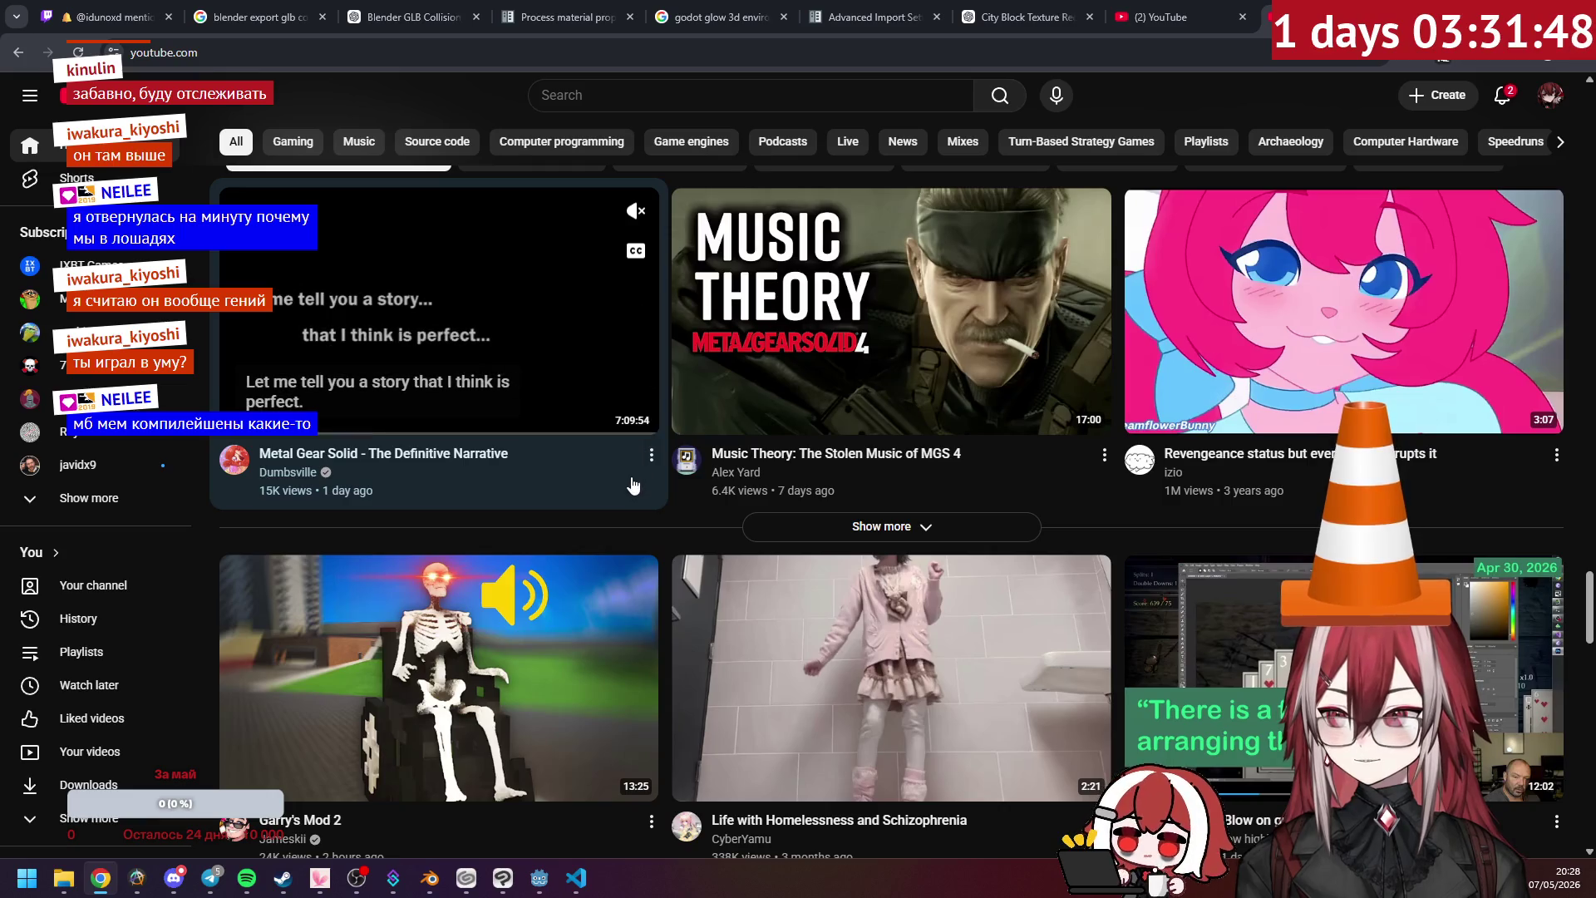
scroll(644, 502, "down", 7)
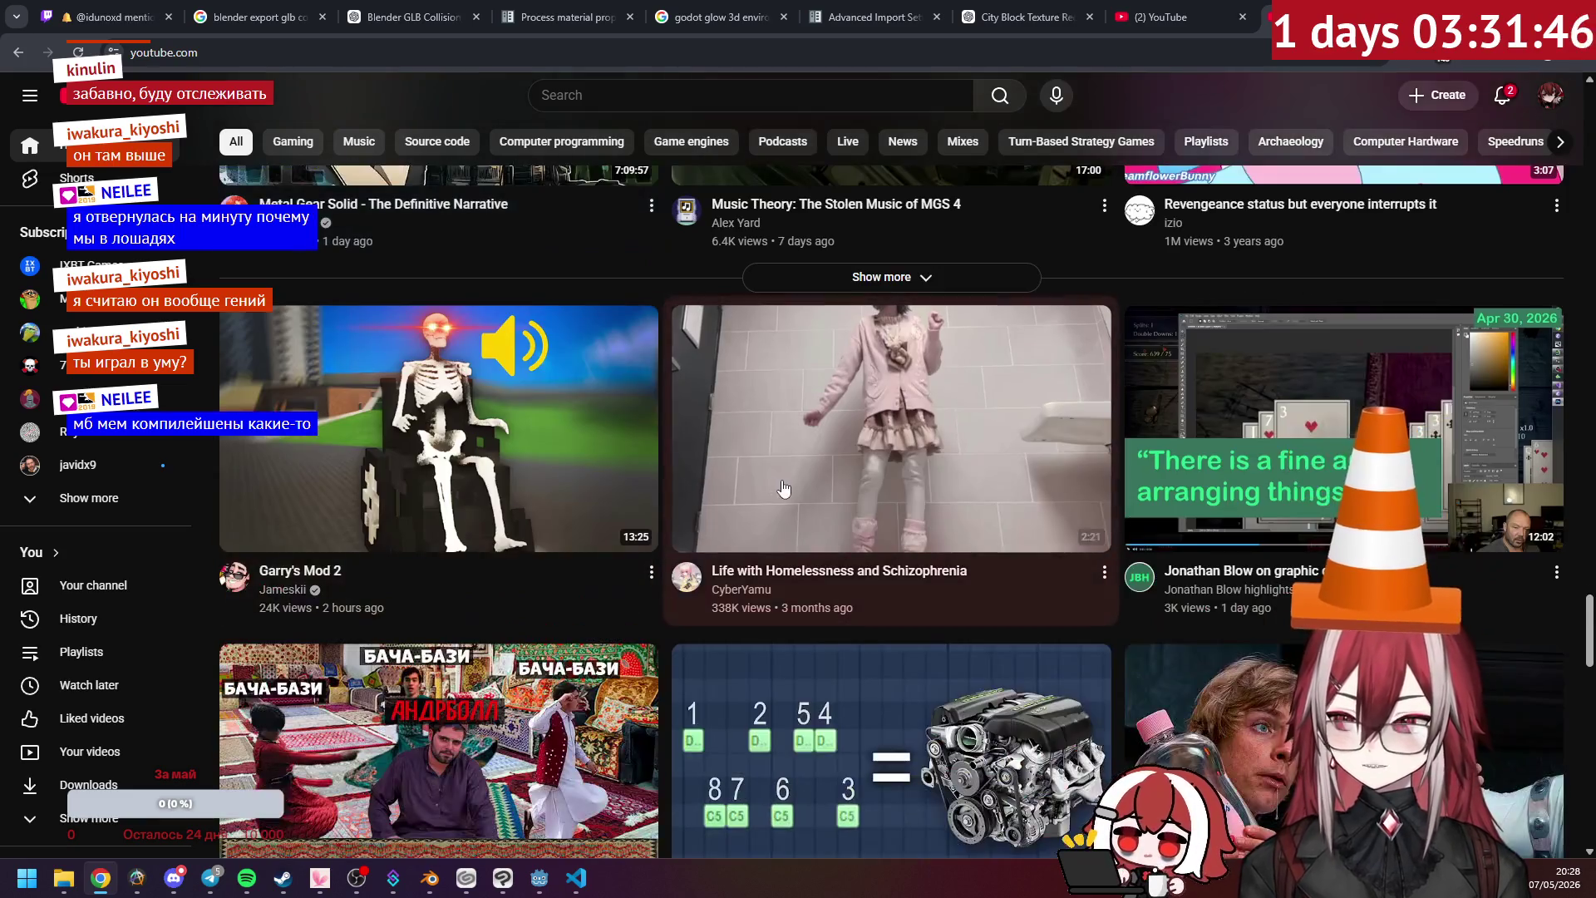
scroll(893, 495, "down", 2)
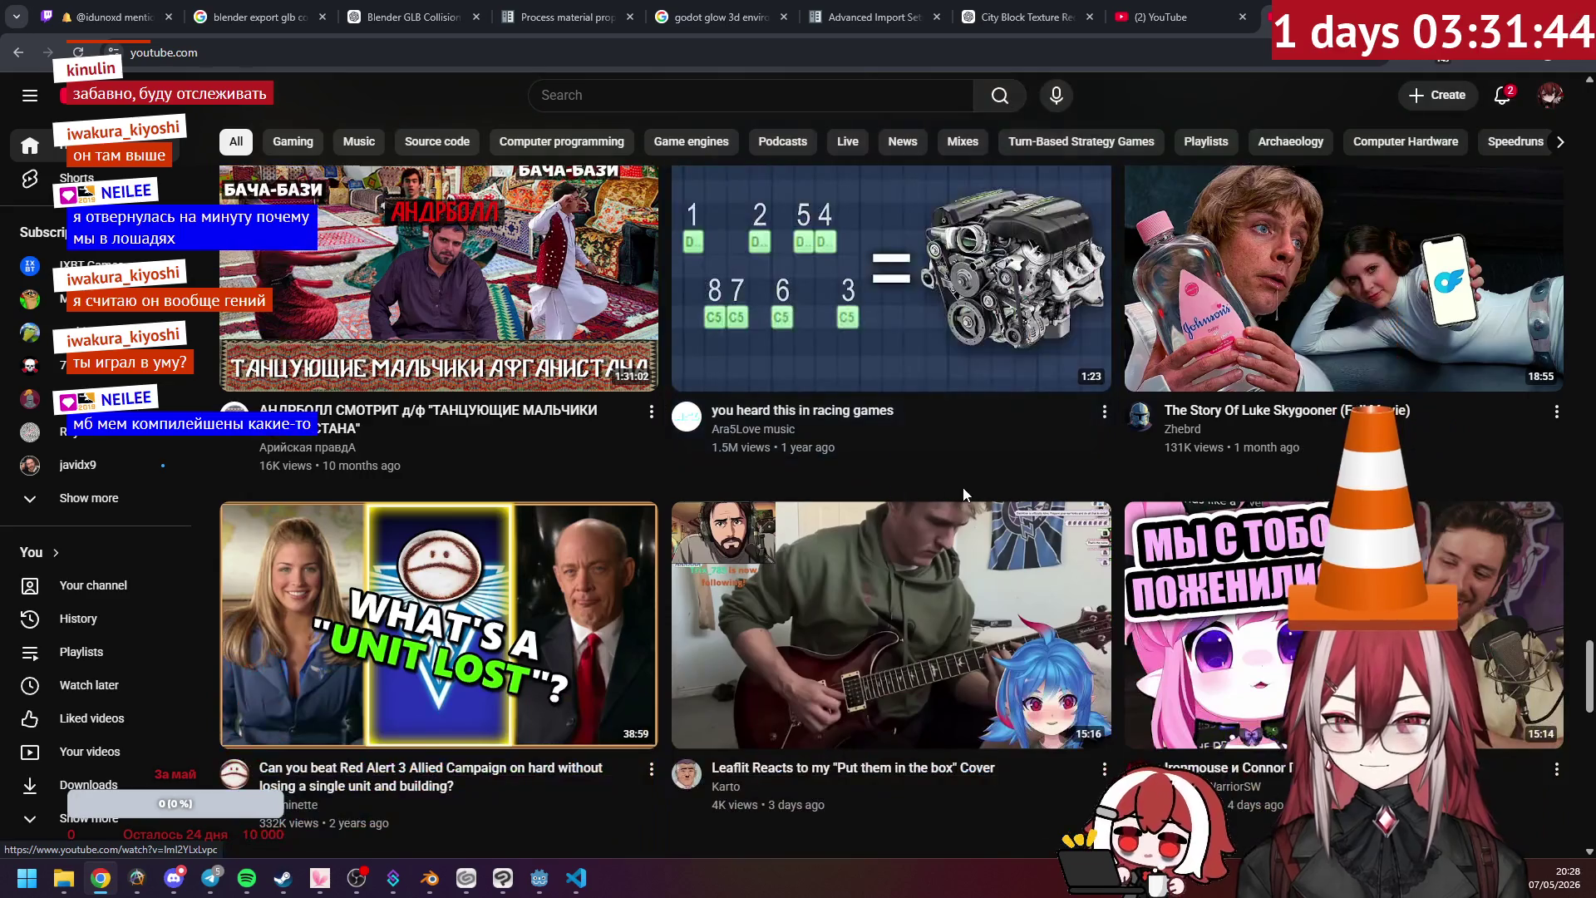
scroll(963, 487, "down", 6)
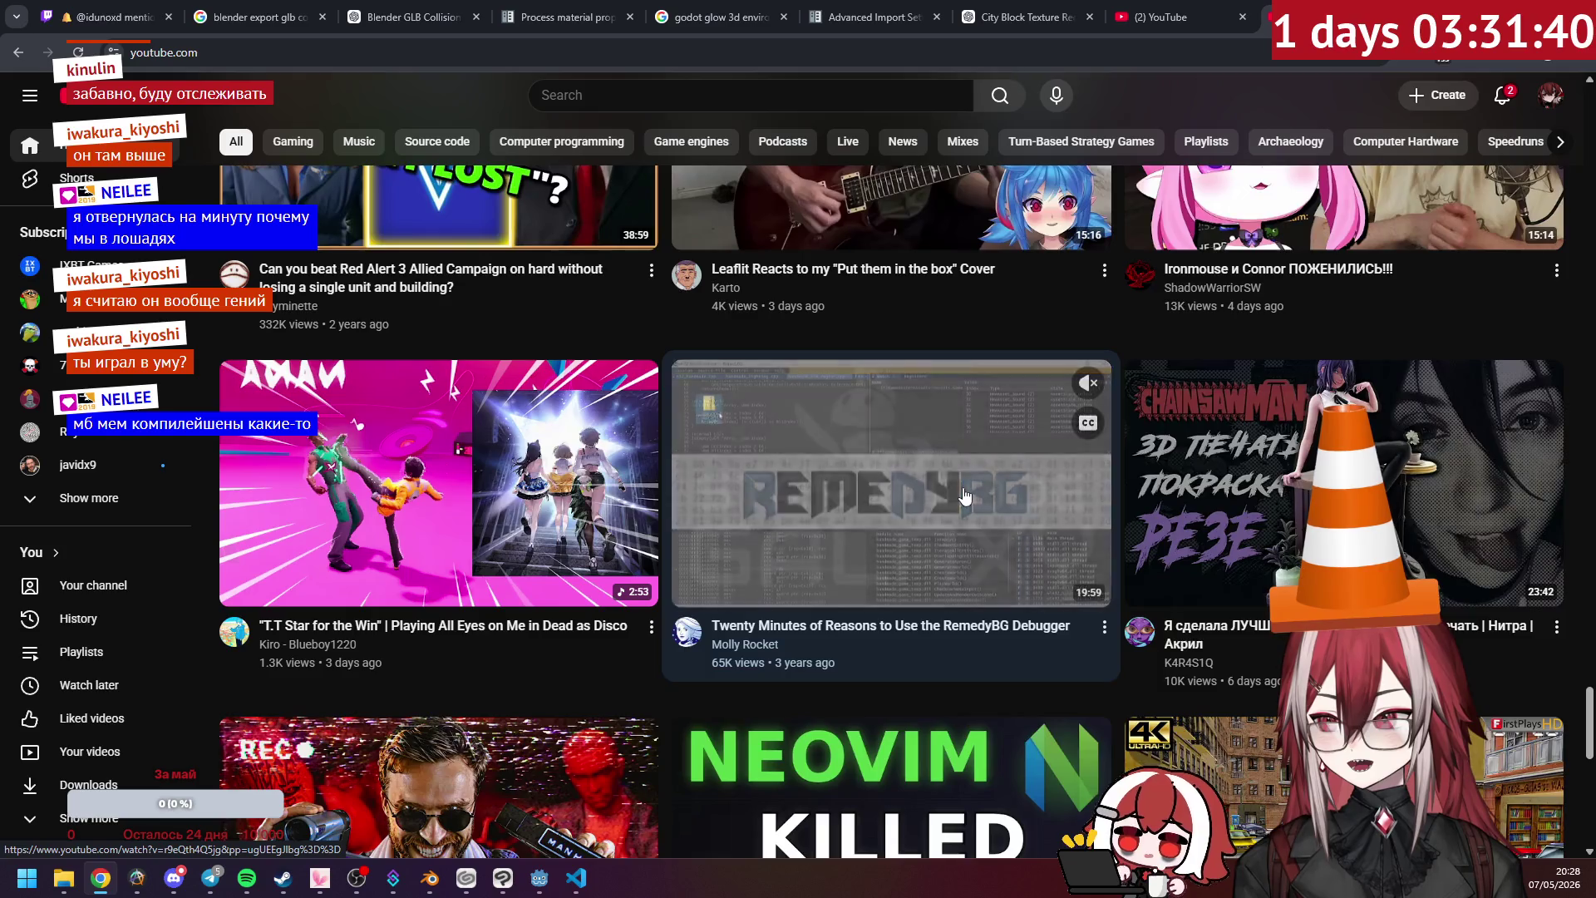
scroll(962, 487, "down", 1)
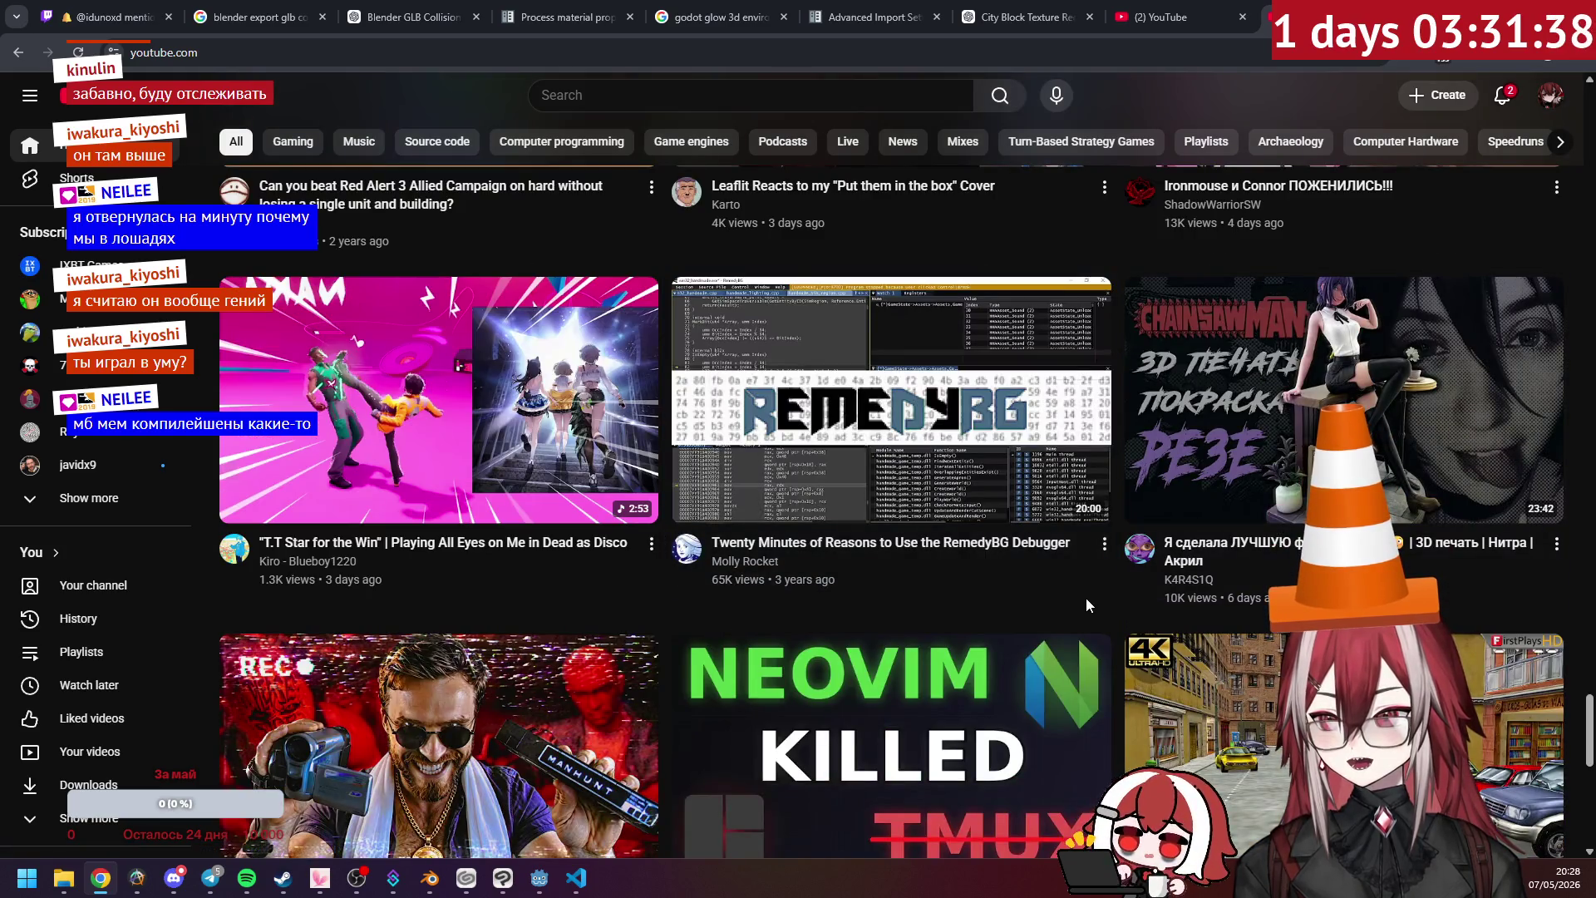
scroll(1084, 596, "down", 4)
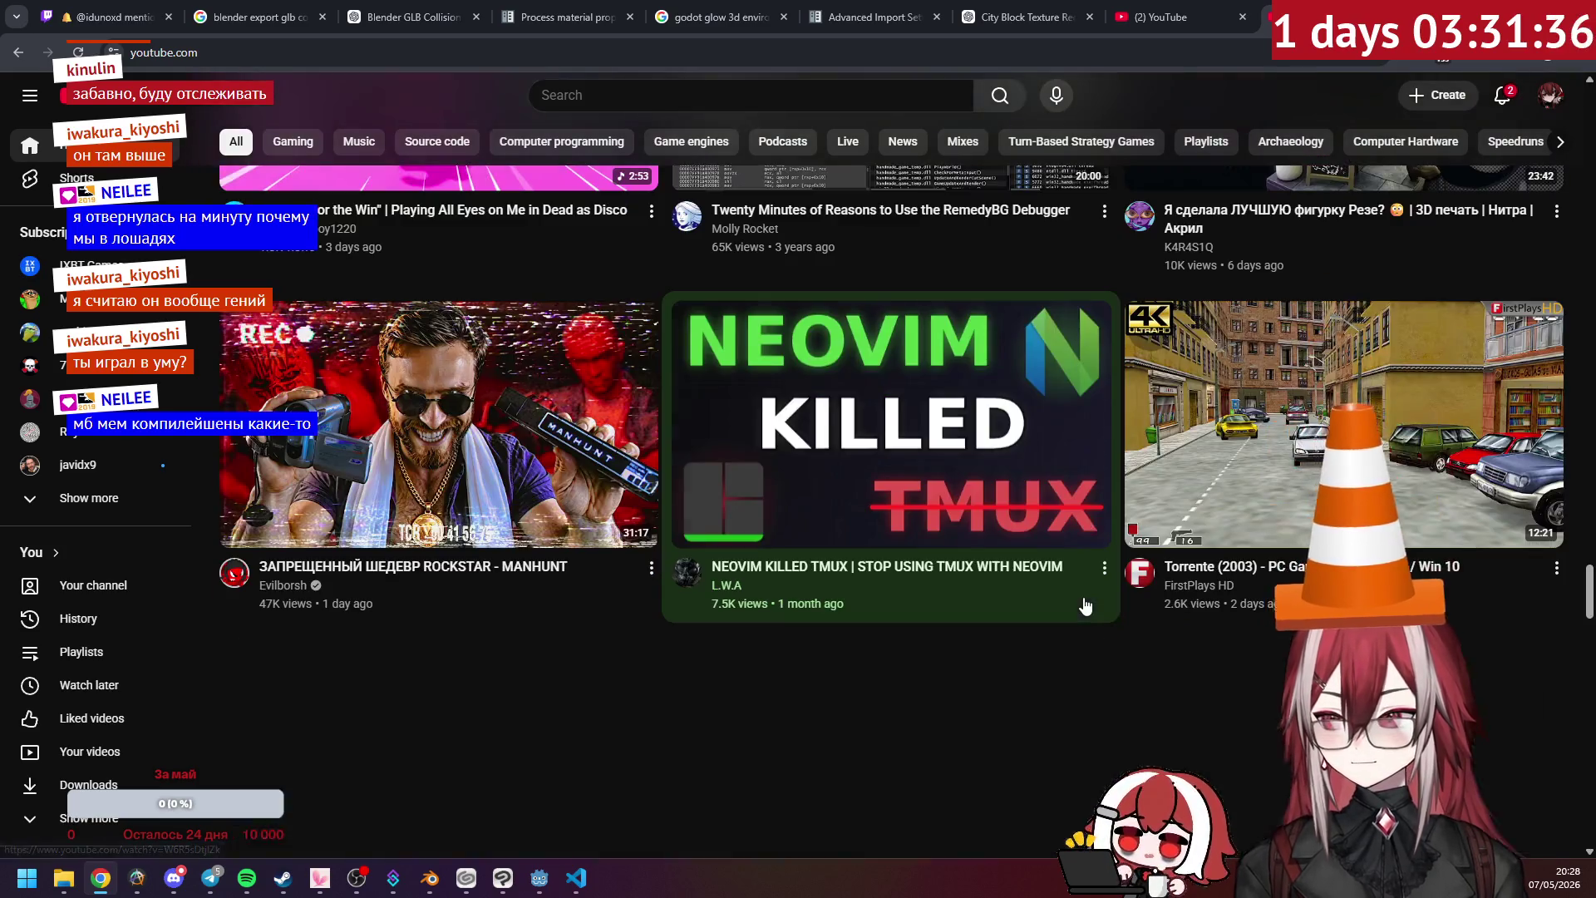
left_click(392, 491)
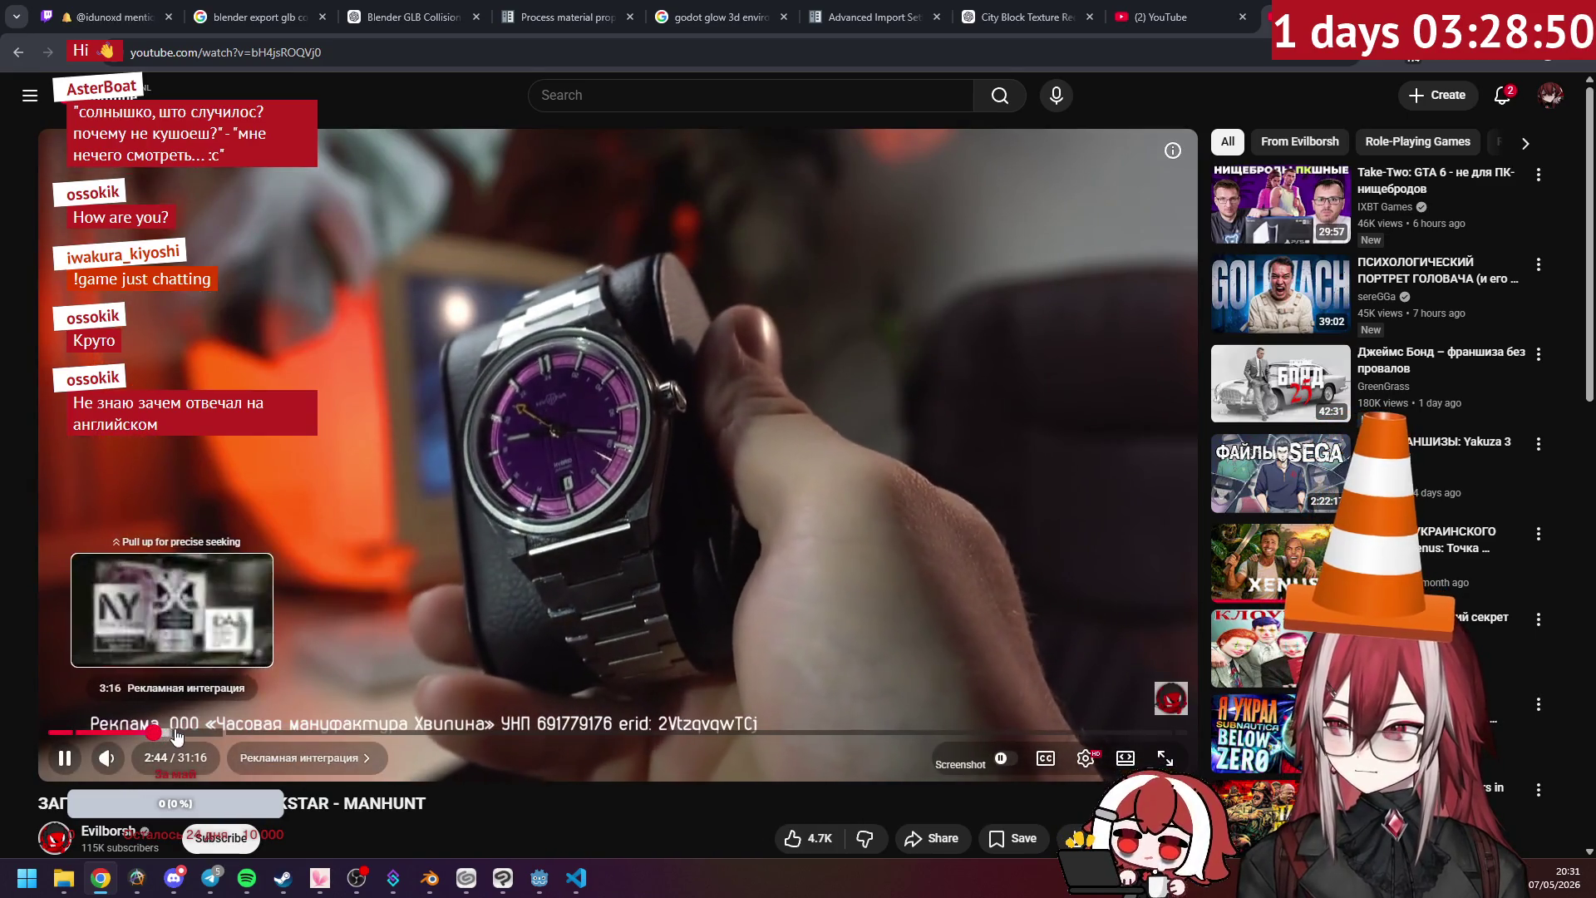
- Skip the Rockstar Manhunt video ahead to 4:40, where the Обзор Manhunt chapter begins
left_click(227, 732)
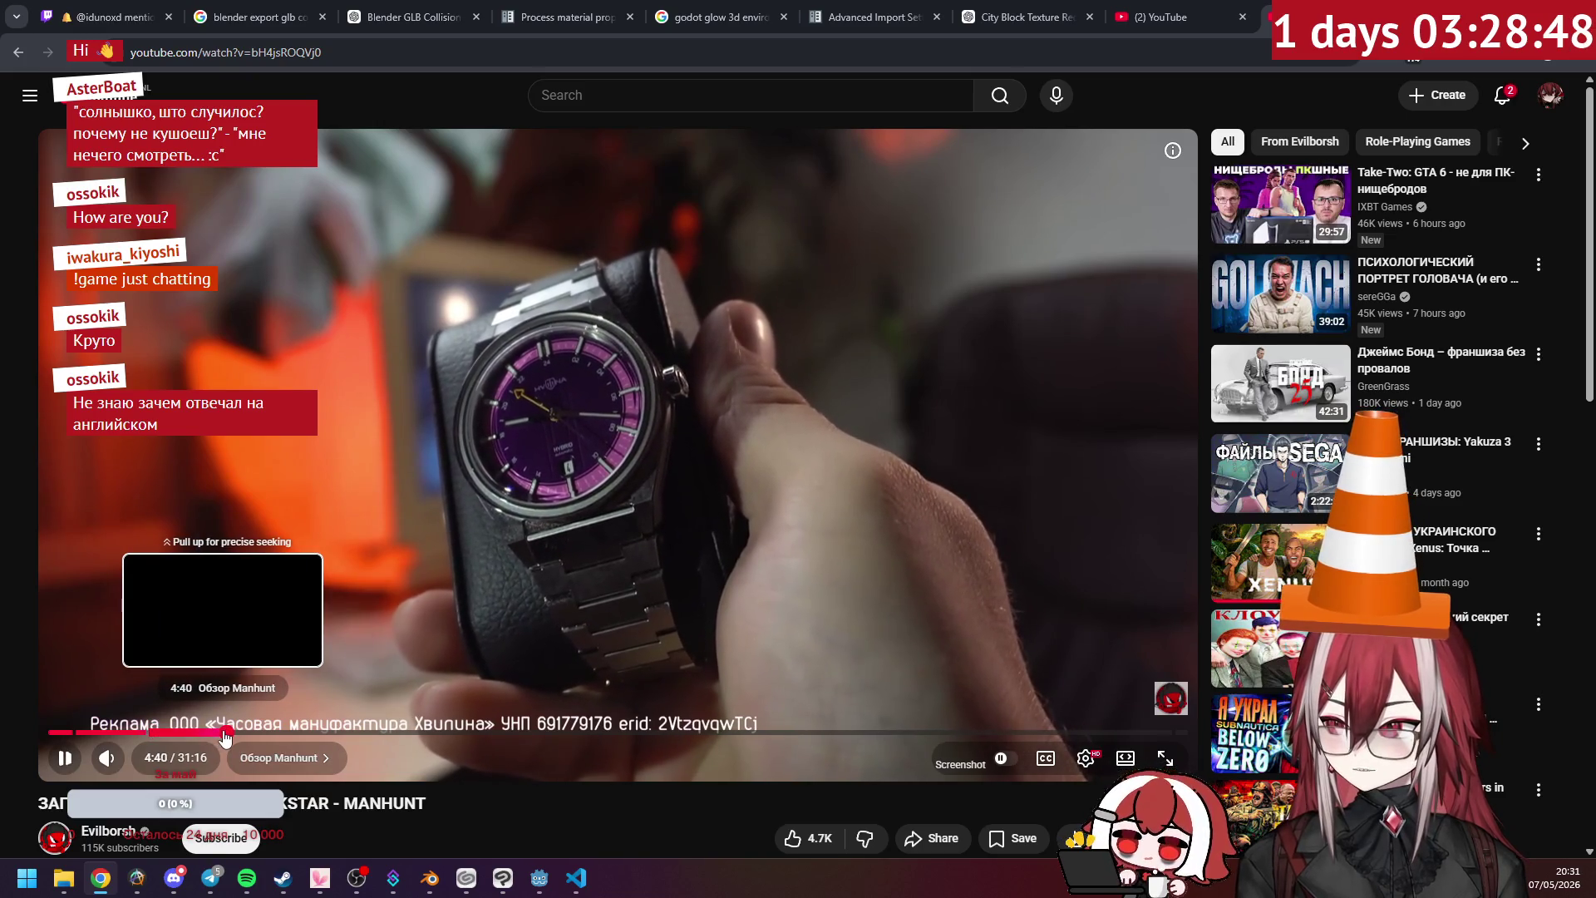
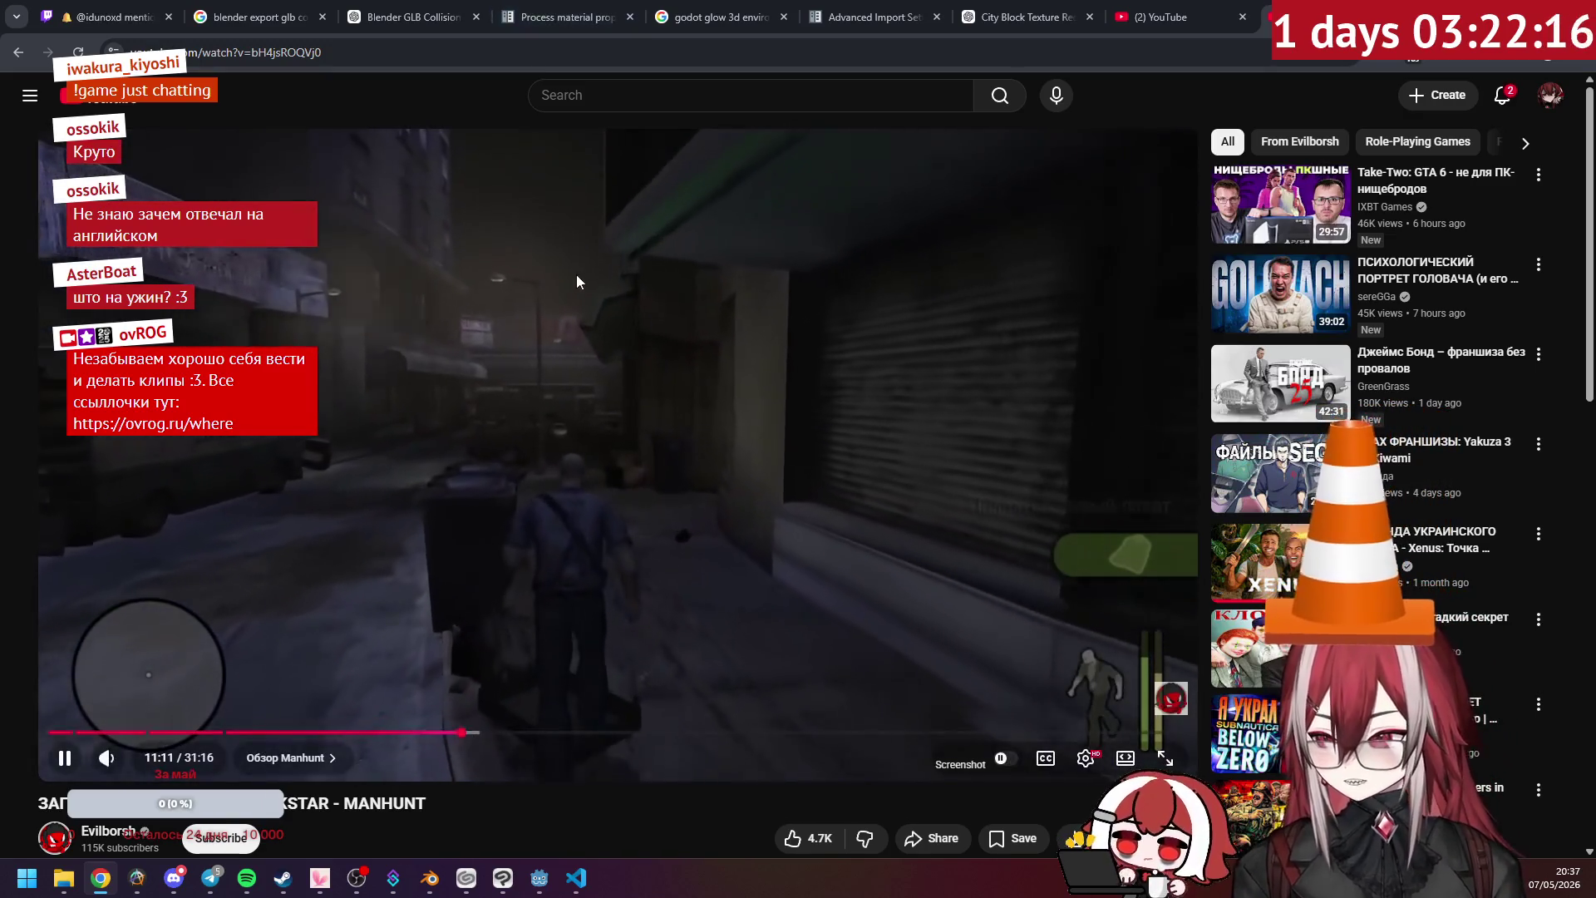
- Pause the Manhunt video, close its tab, and bring the Godot editor forward
left_click(574, 281)
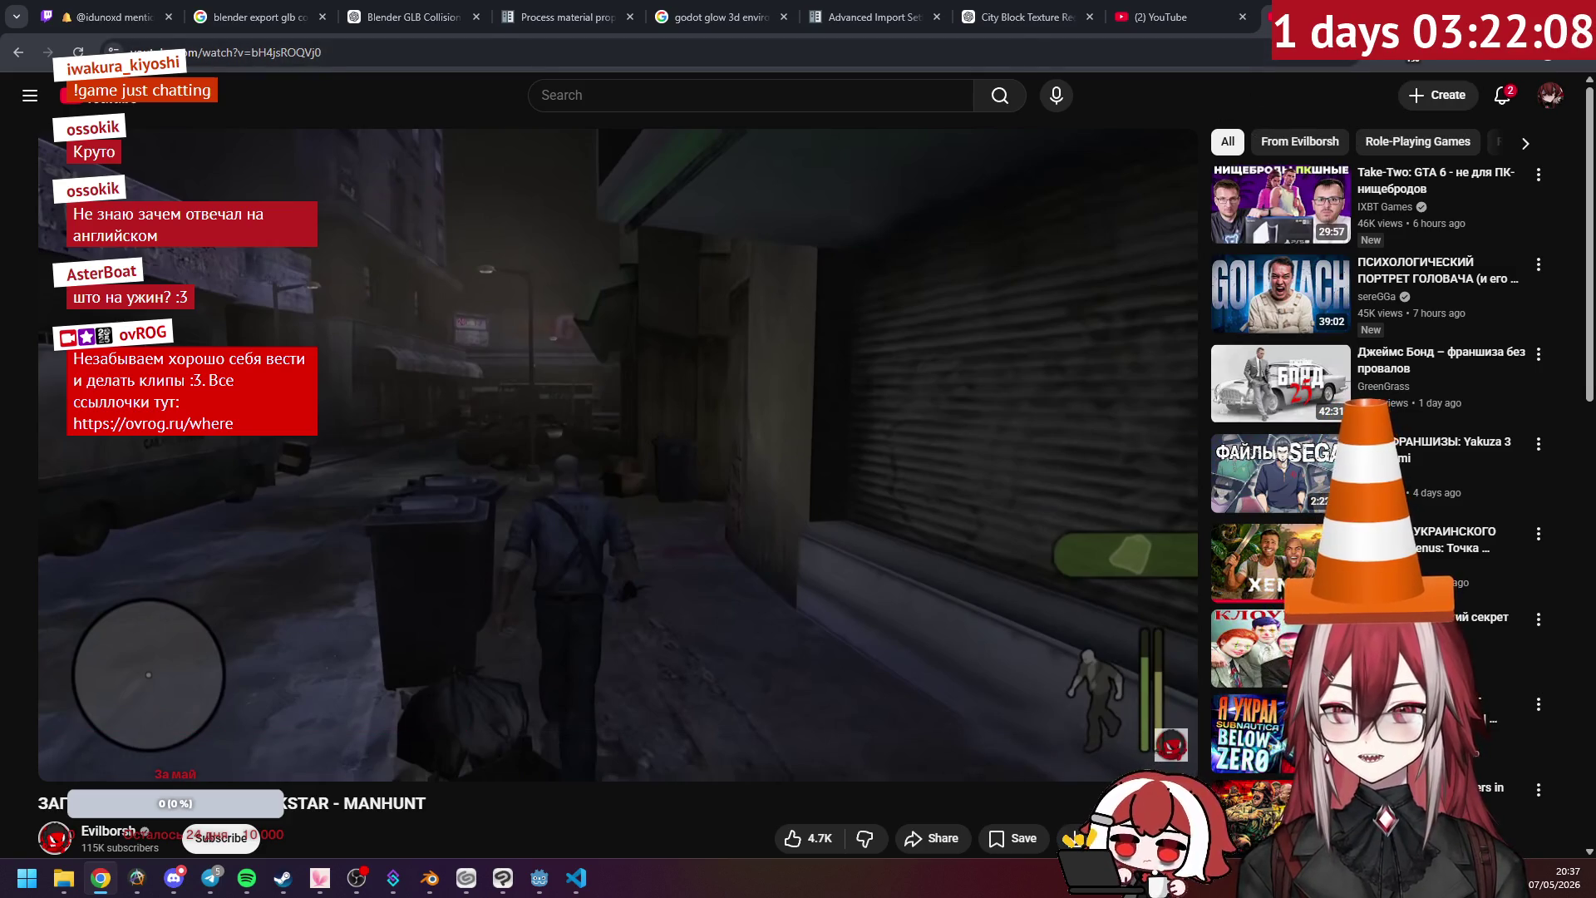
key("ctrl+w")
key("ctrl+w")
key("alt+Tab")
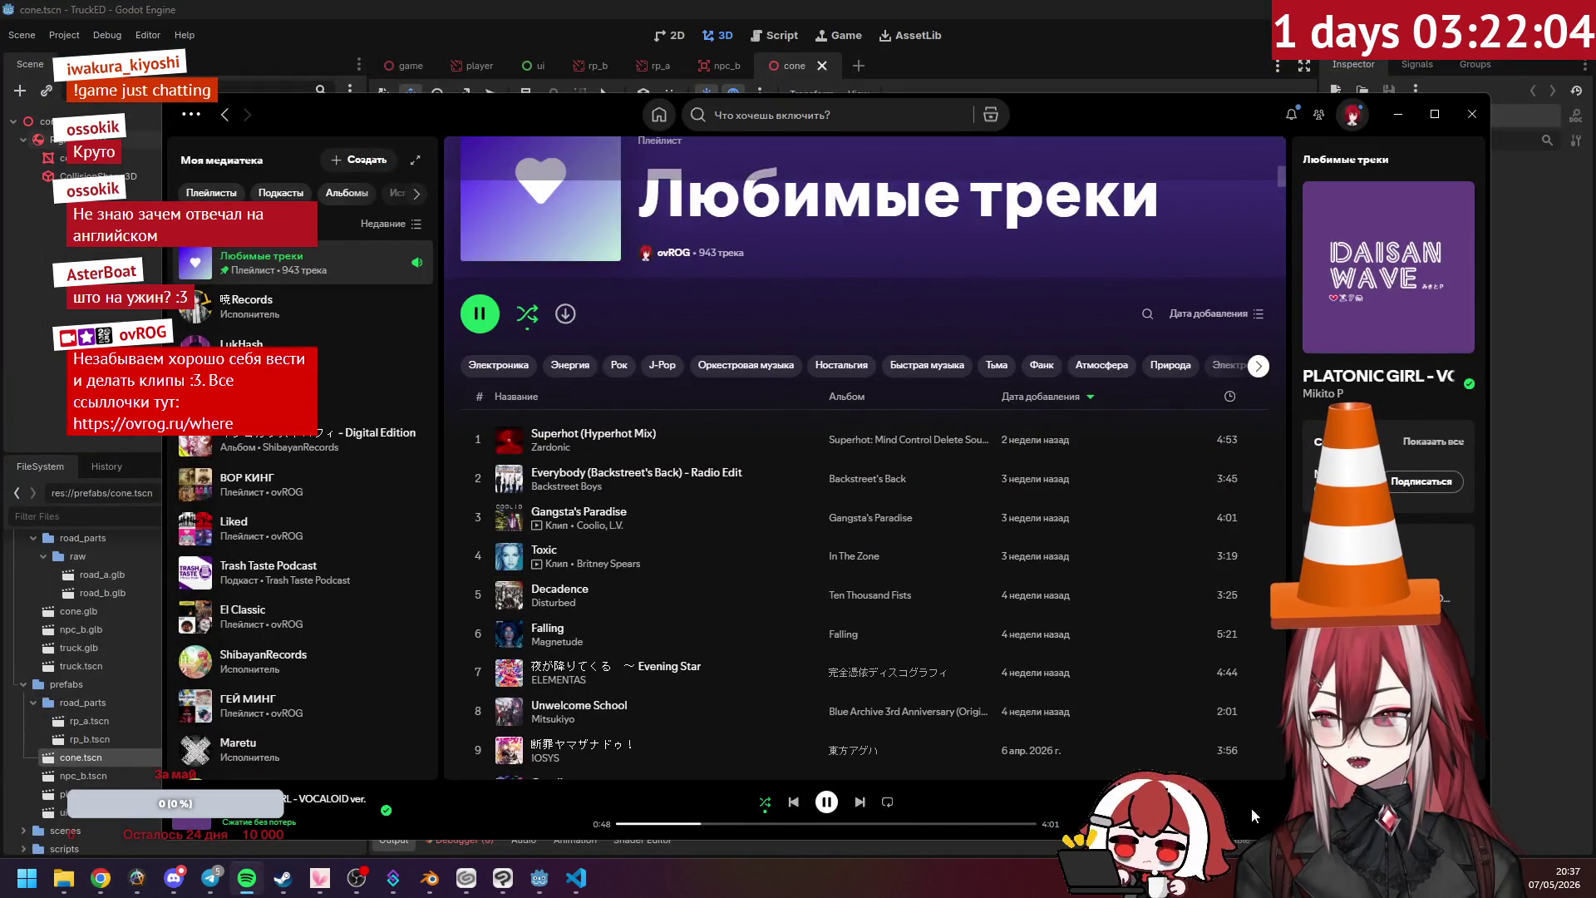
left_click(1196, 32)
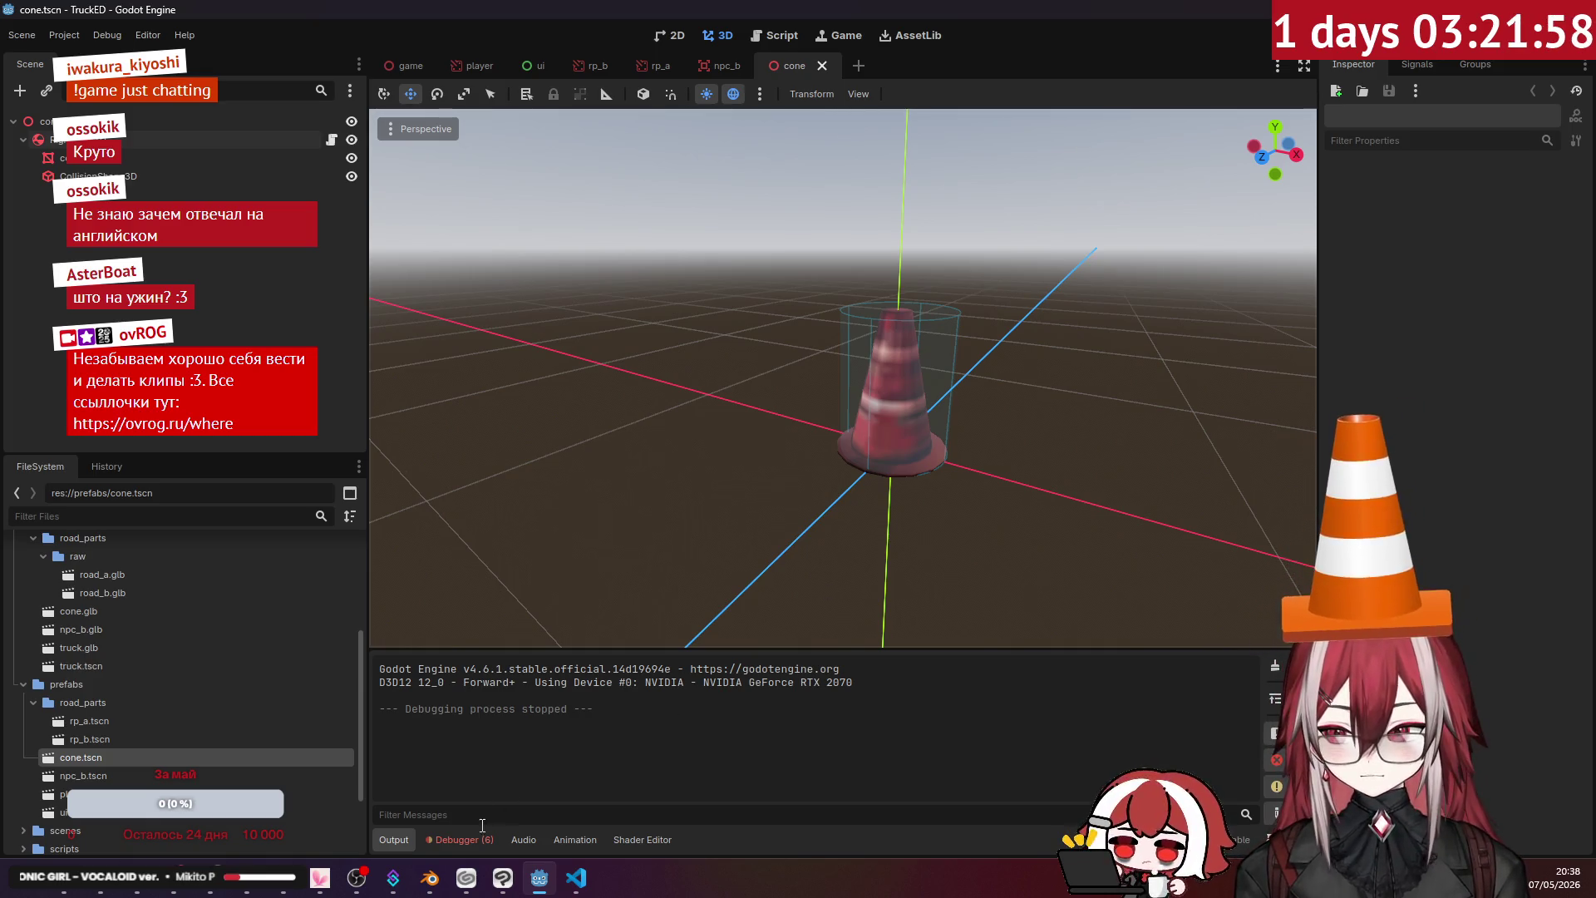
- Clear the error list in the Debugger's Errors panel
left_click(459, 839)
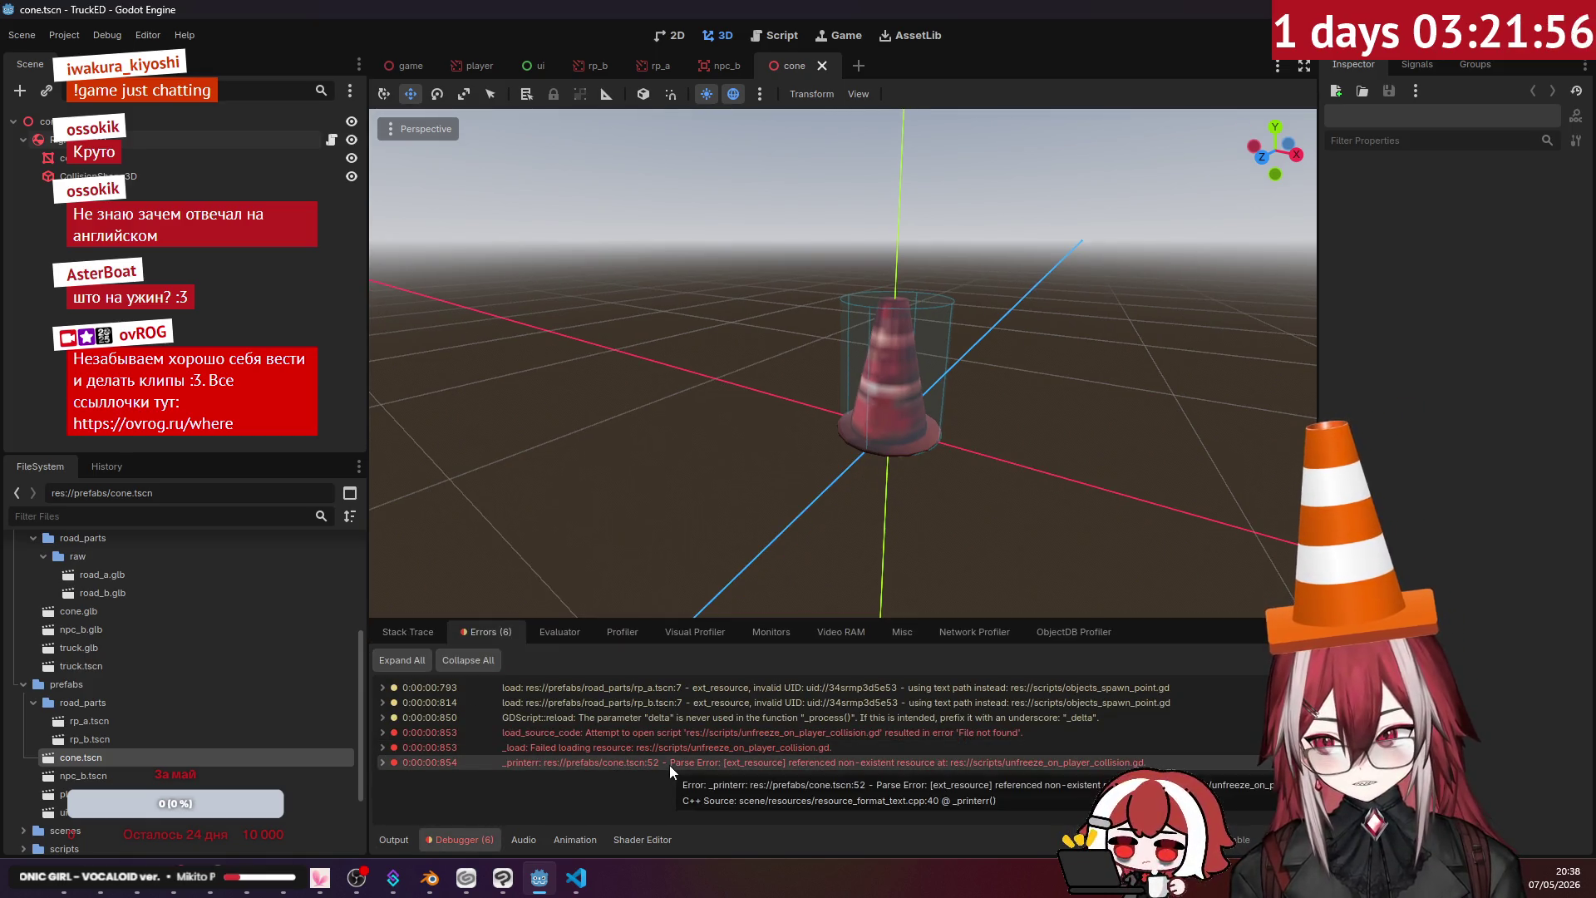
mouse_move(727, 737)
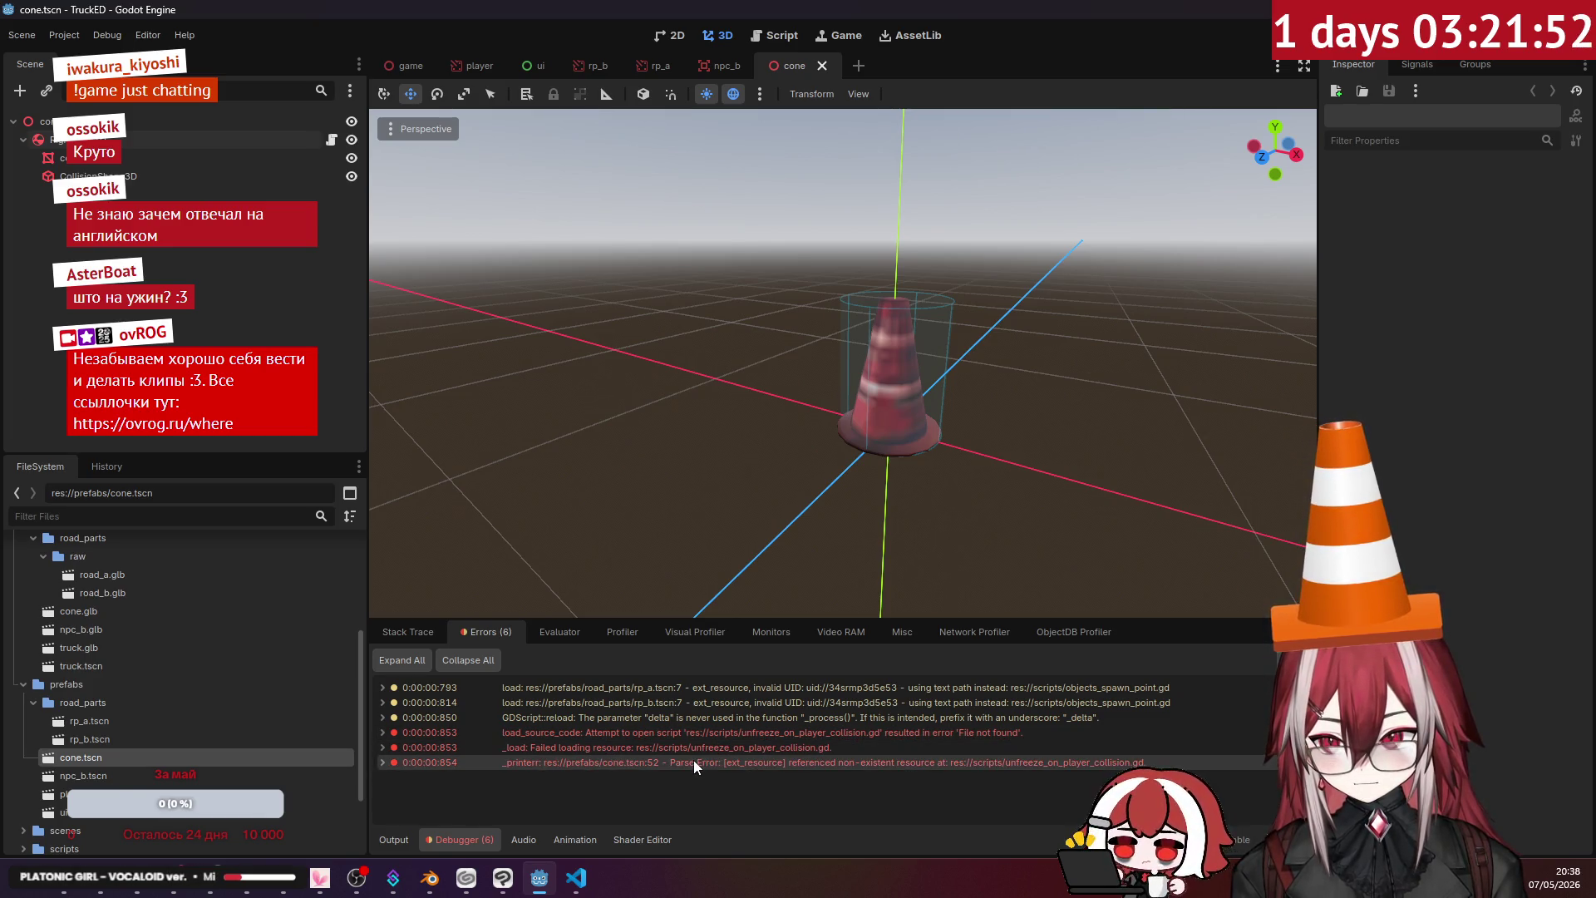
left_click(1282, 661)
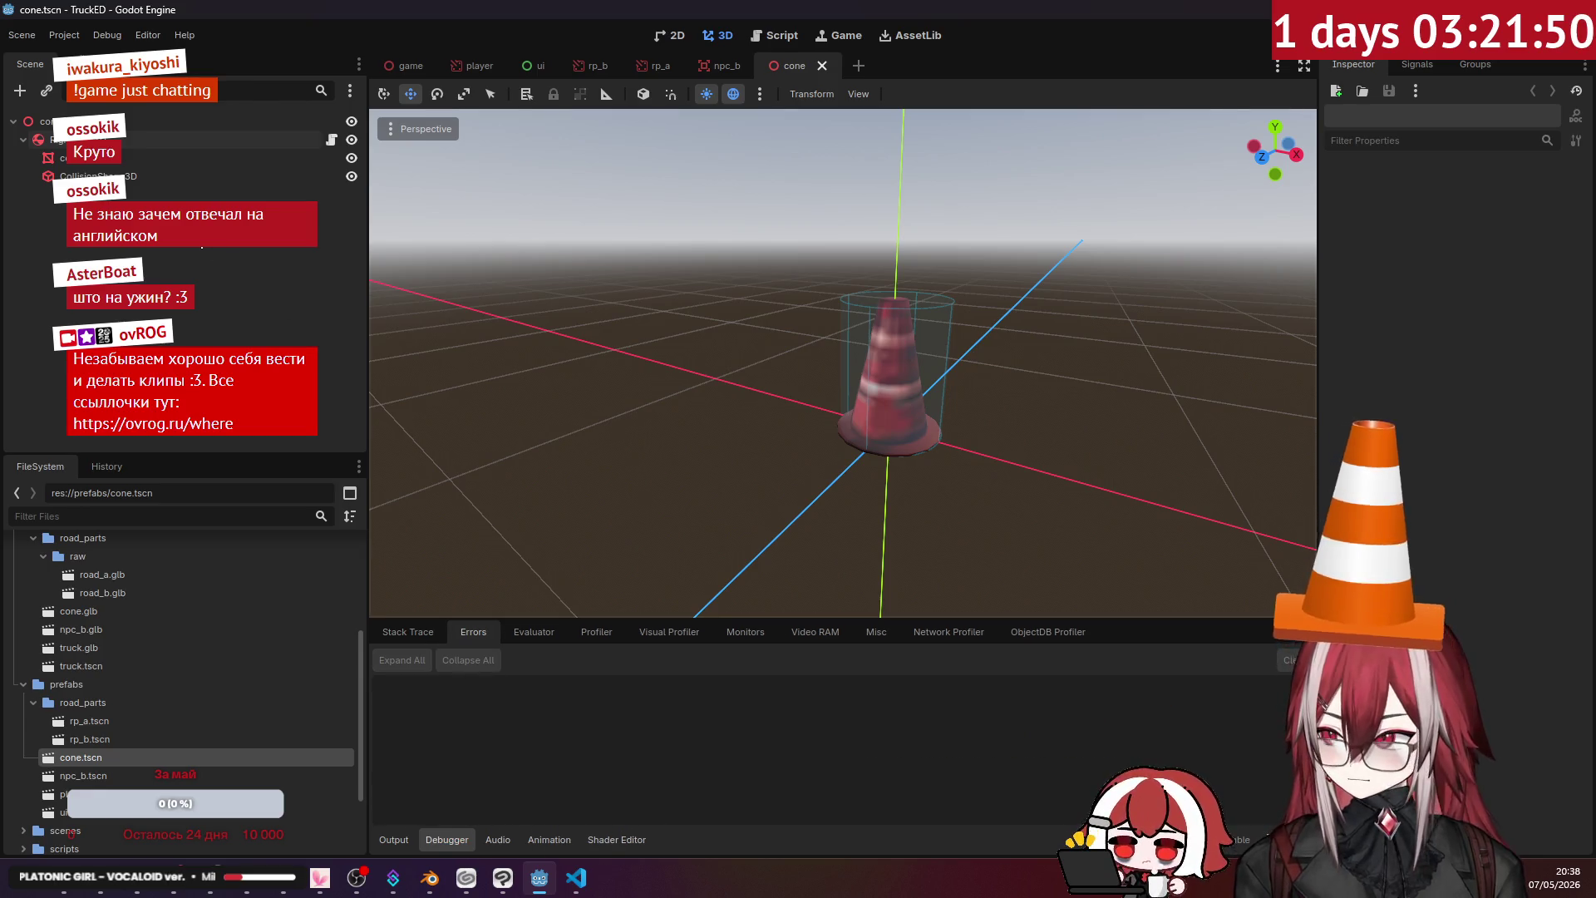
- Replace the RigidBody3D's missing script with scripts/debris_object.gd and save cone.tscn
left_click(192, 139)
left_click(1565, 806)
left_click(1496, 690)
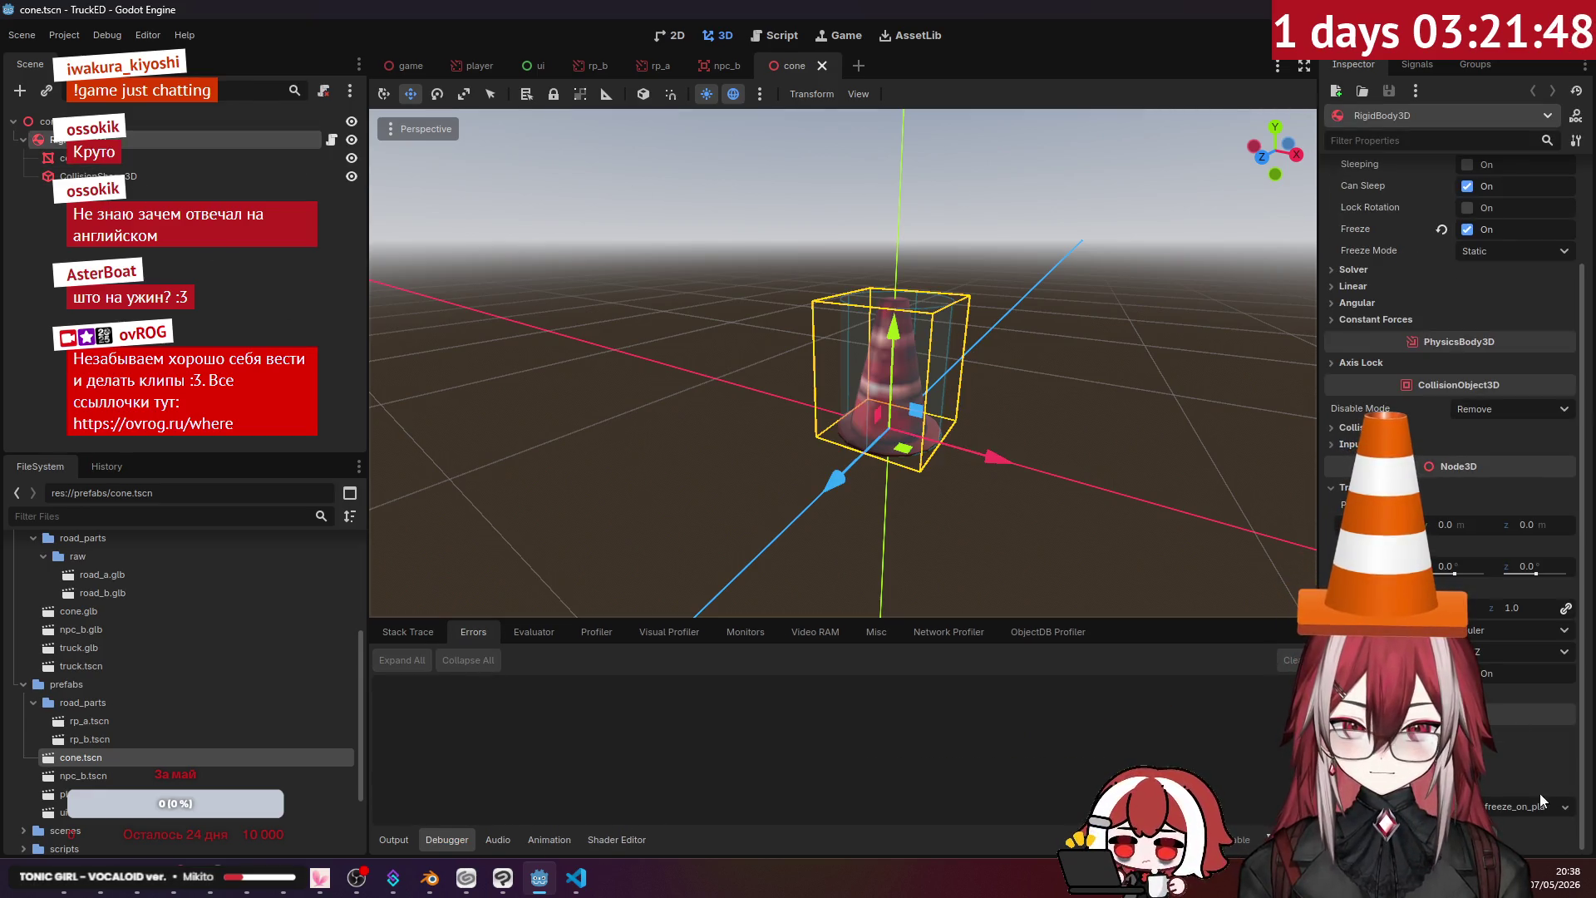
scroll(103, 701, "down", 3)
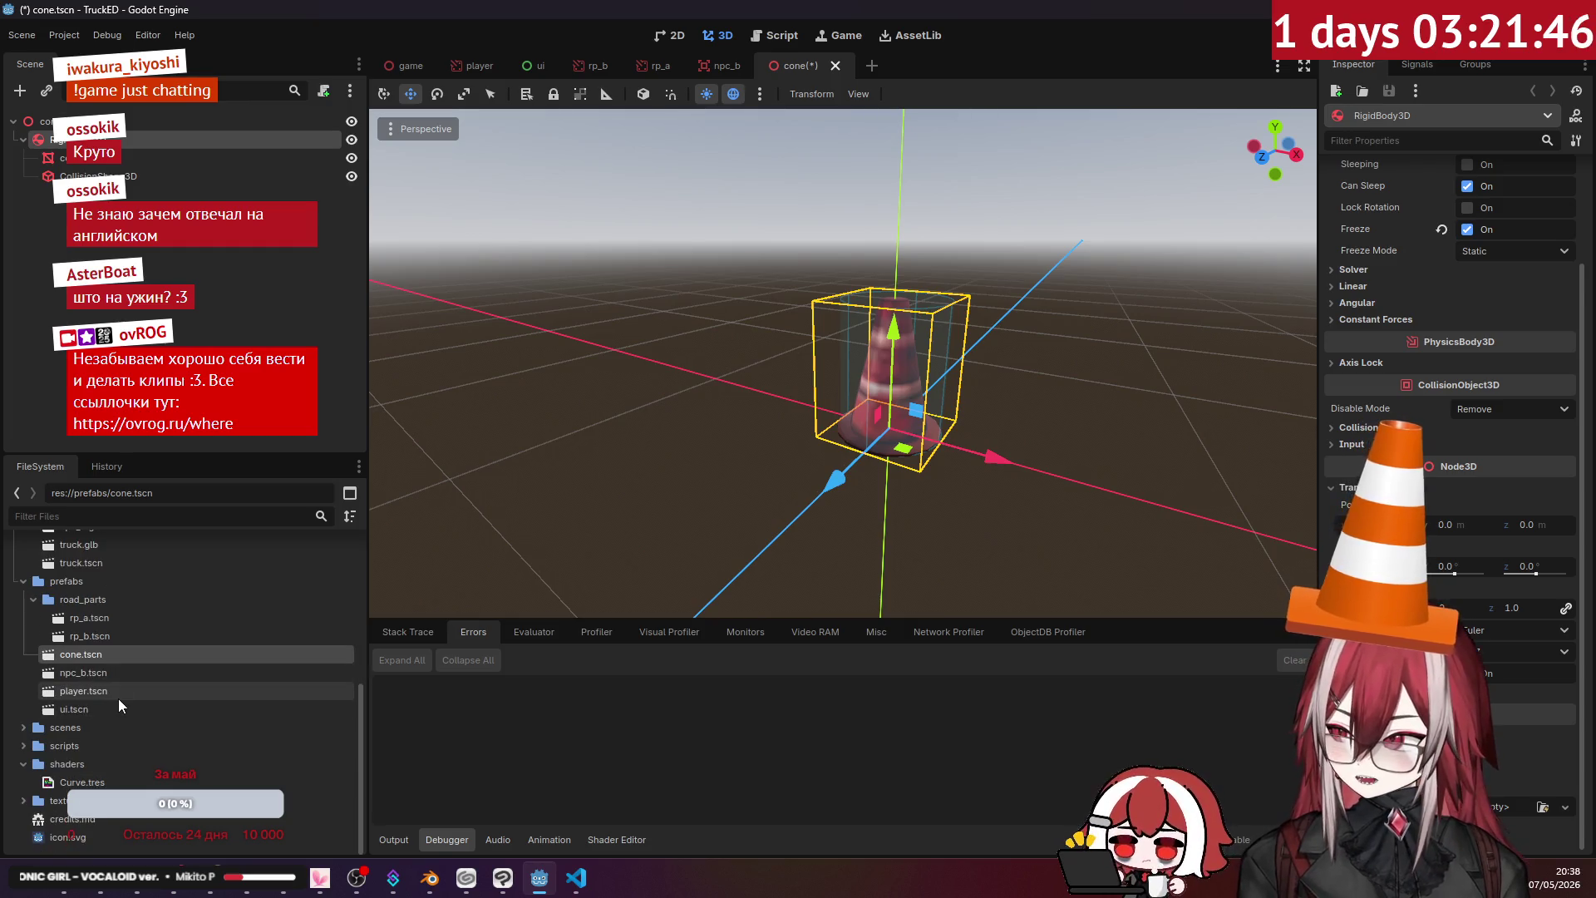
left_click(15, 747)
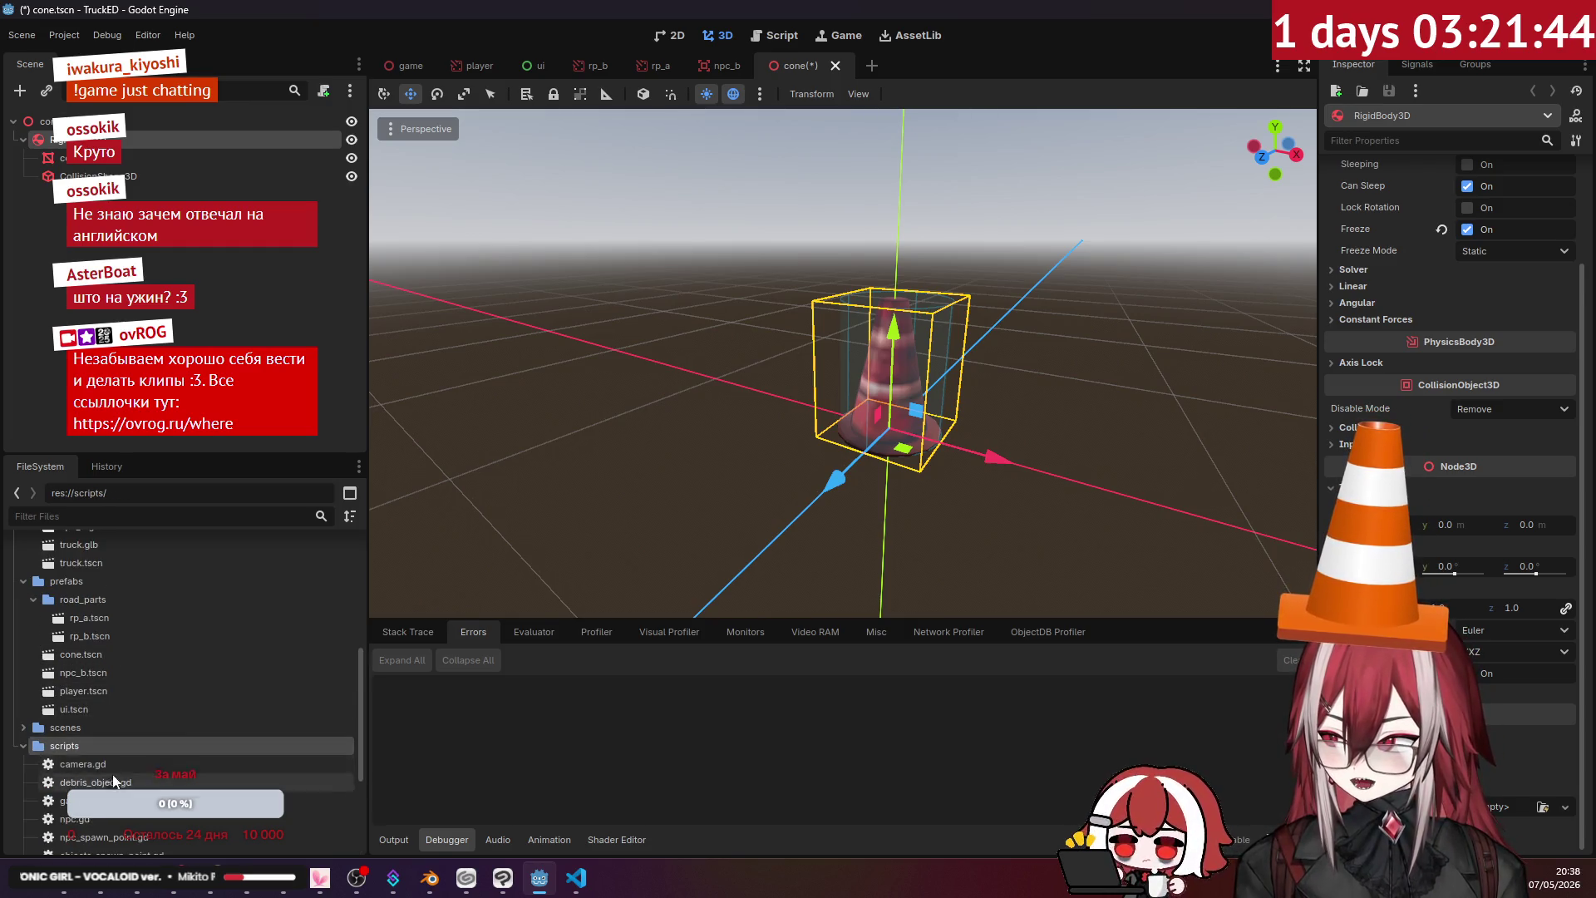
left_click(16, 748)
scroll(141, 762, "down", 4)
mouse_move(122, 701)
left_mouse_down()
mouse_move(129, 139)
mouse_move(123, 152)
left_mouse_up()
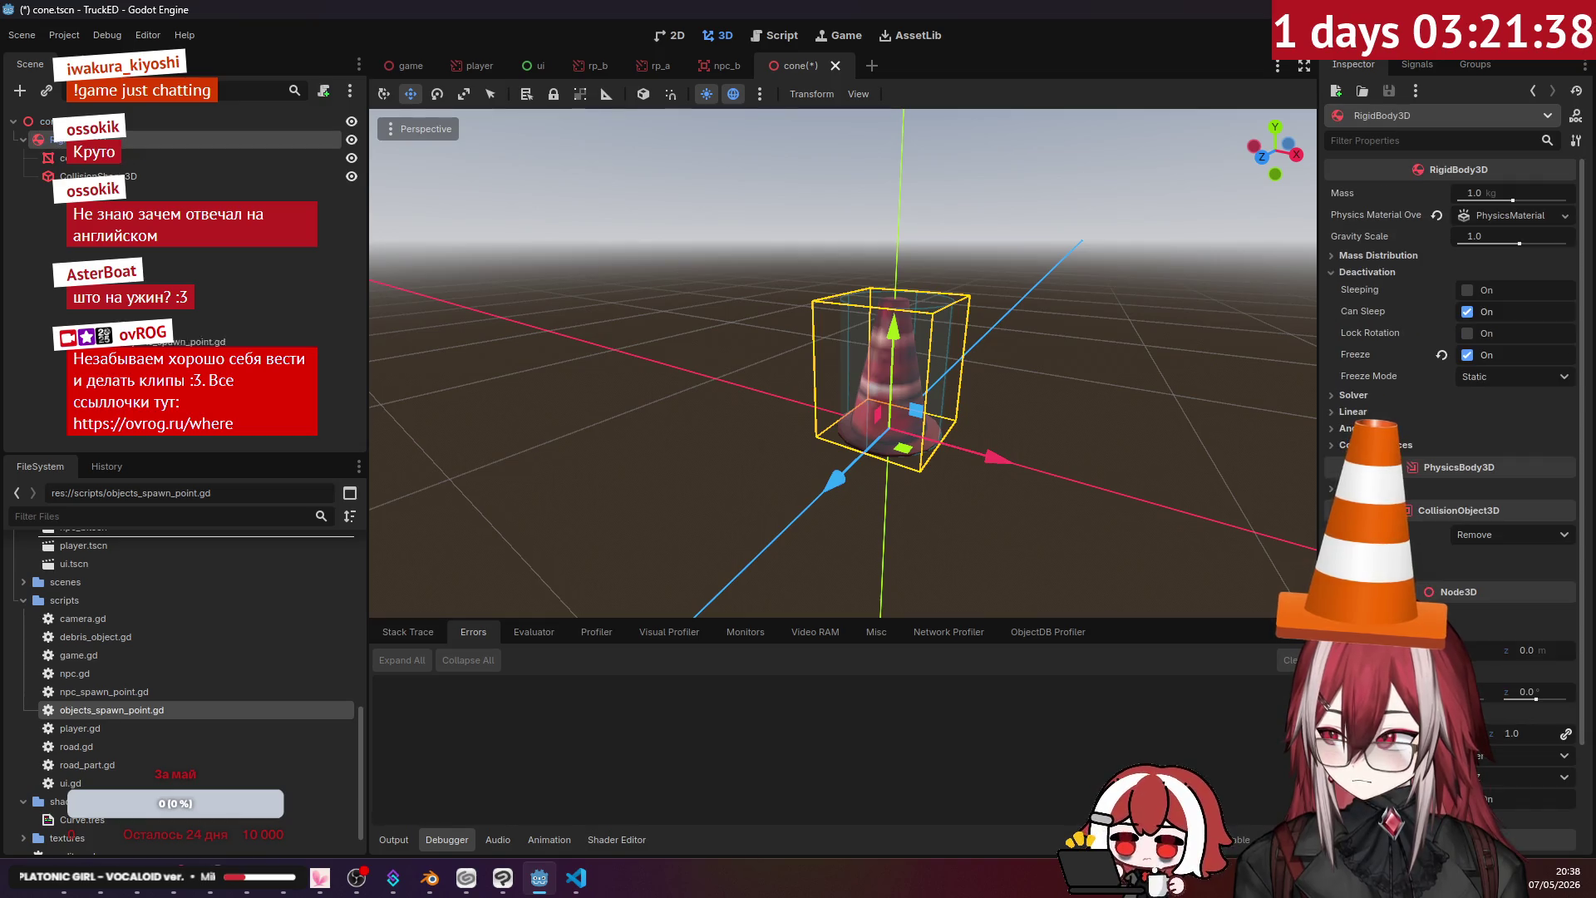
left_click_drag(107, 647, 212, 141)
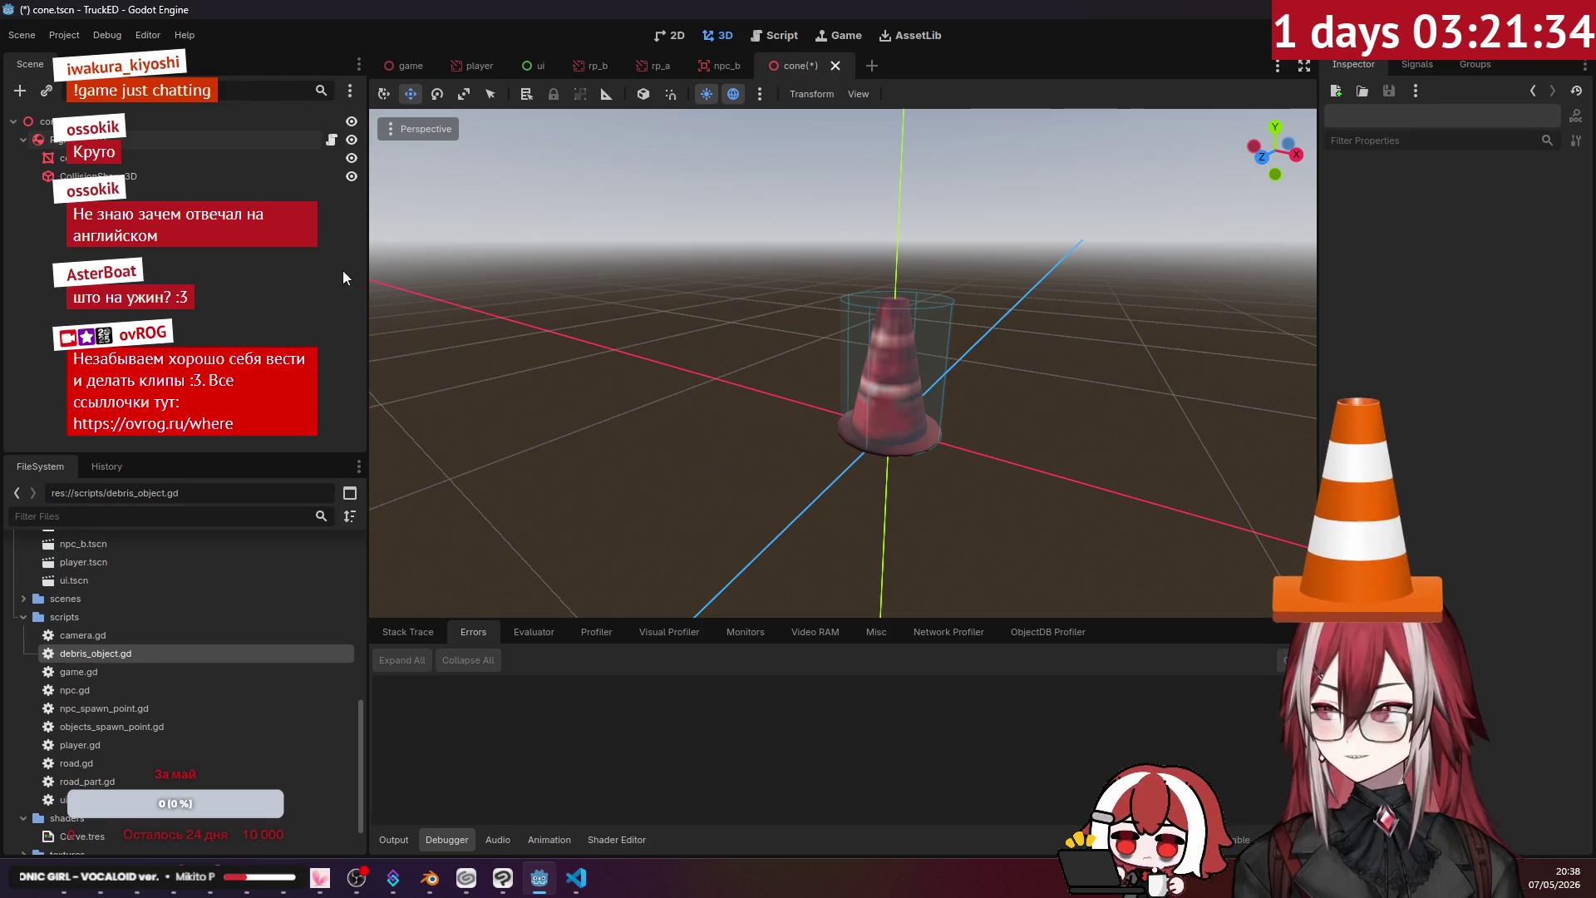
key("ctrl+s")
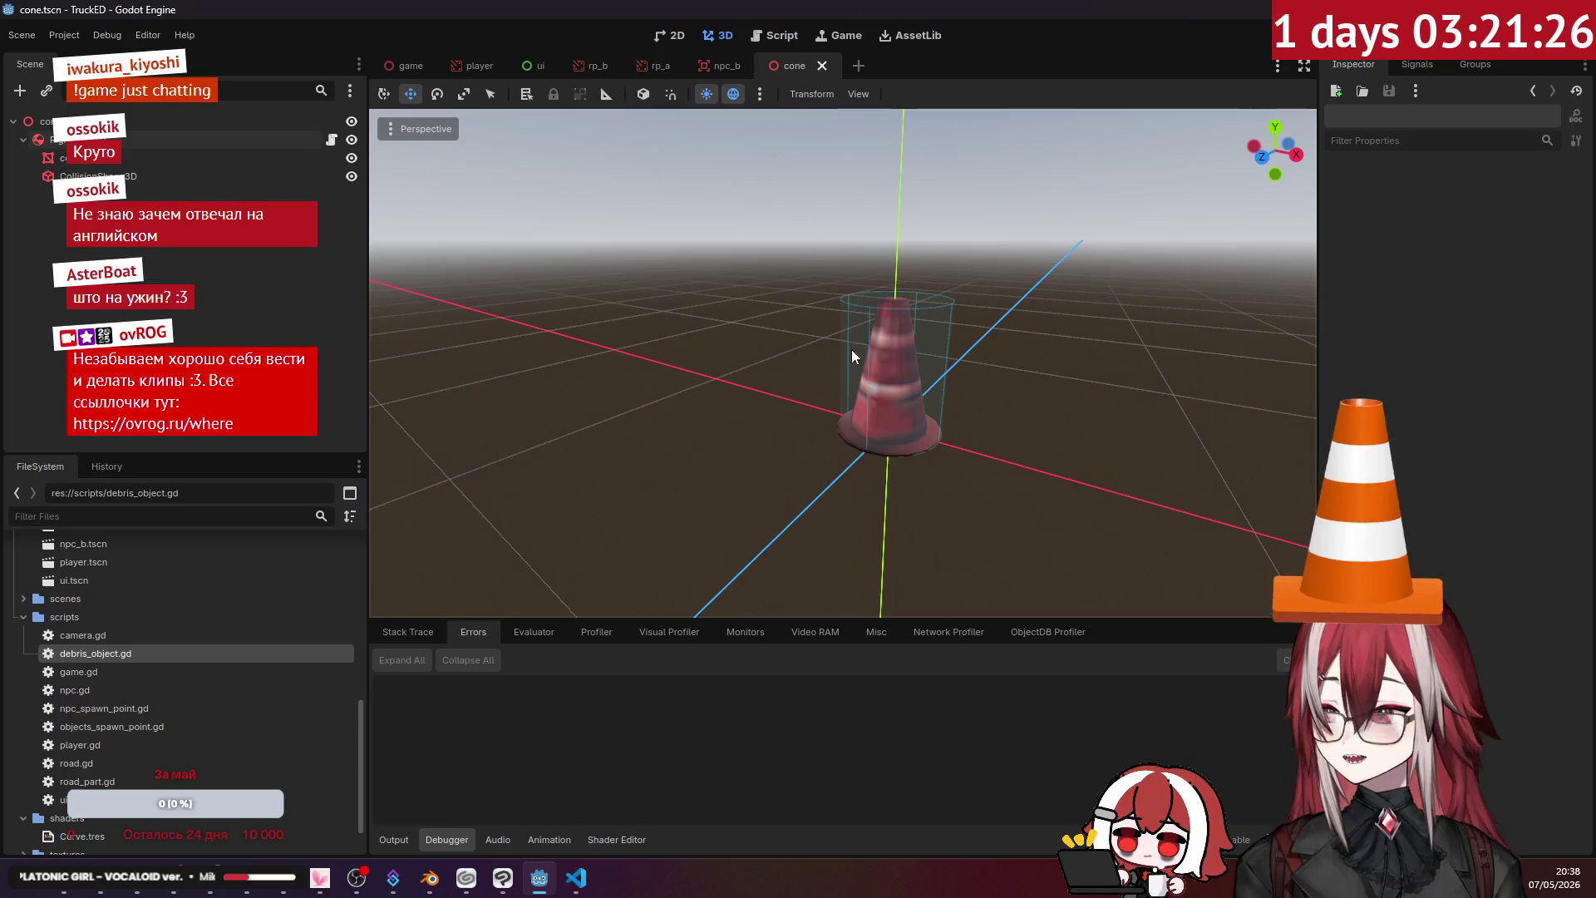
- Test-run the game, set the cone RigidBody3D's Freeze Mode to Kinematic, and run again
key("F5")
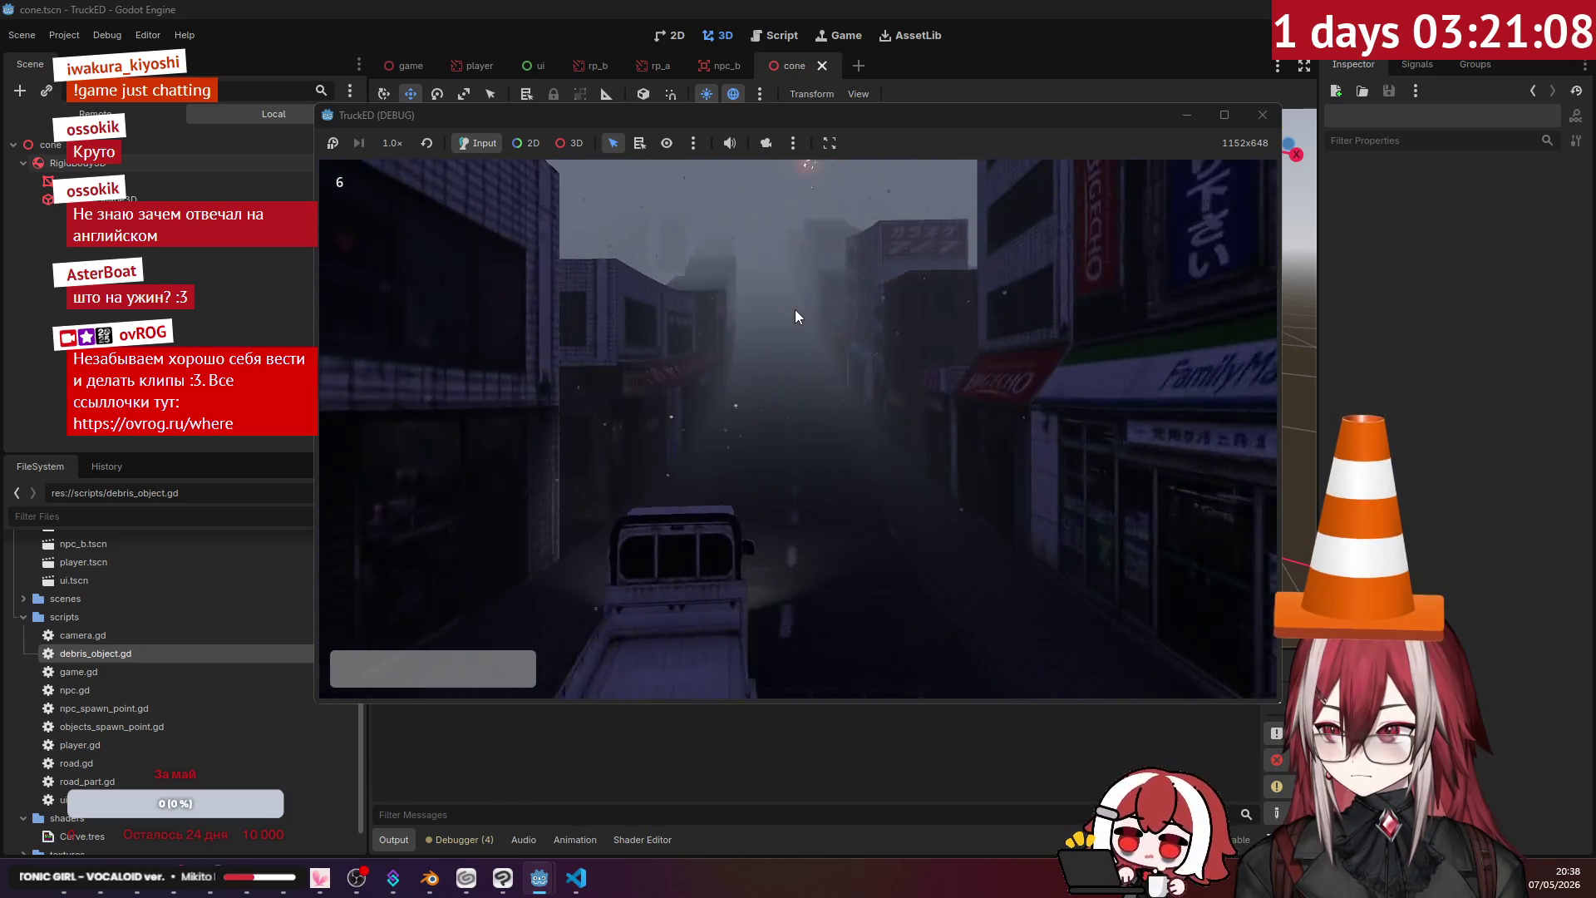
left_click(1263, 114)
left_click(106, 139)
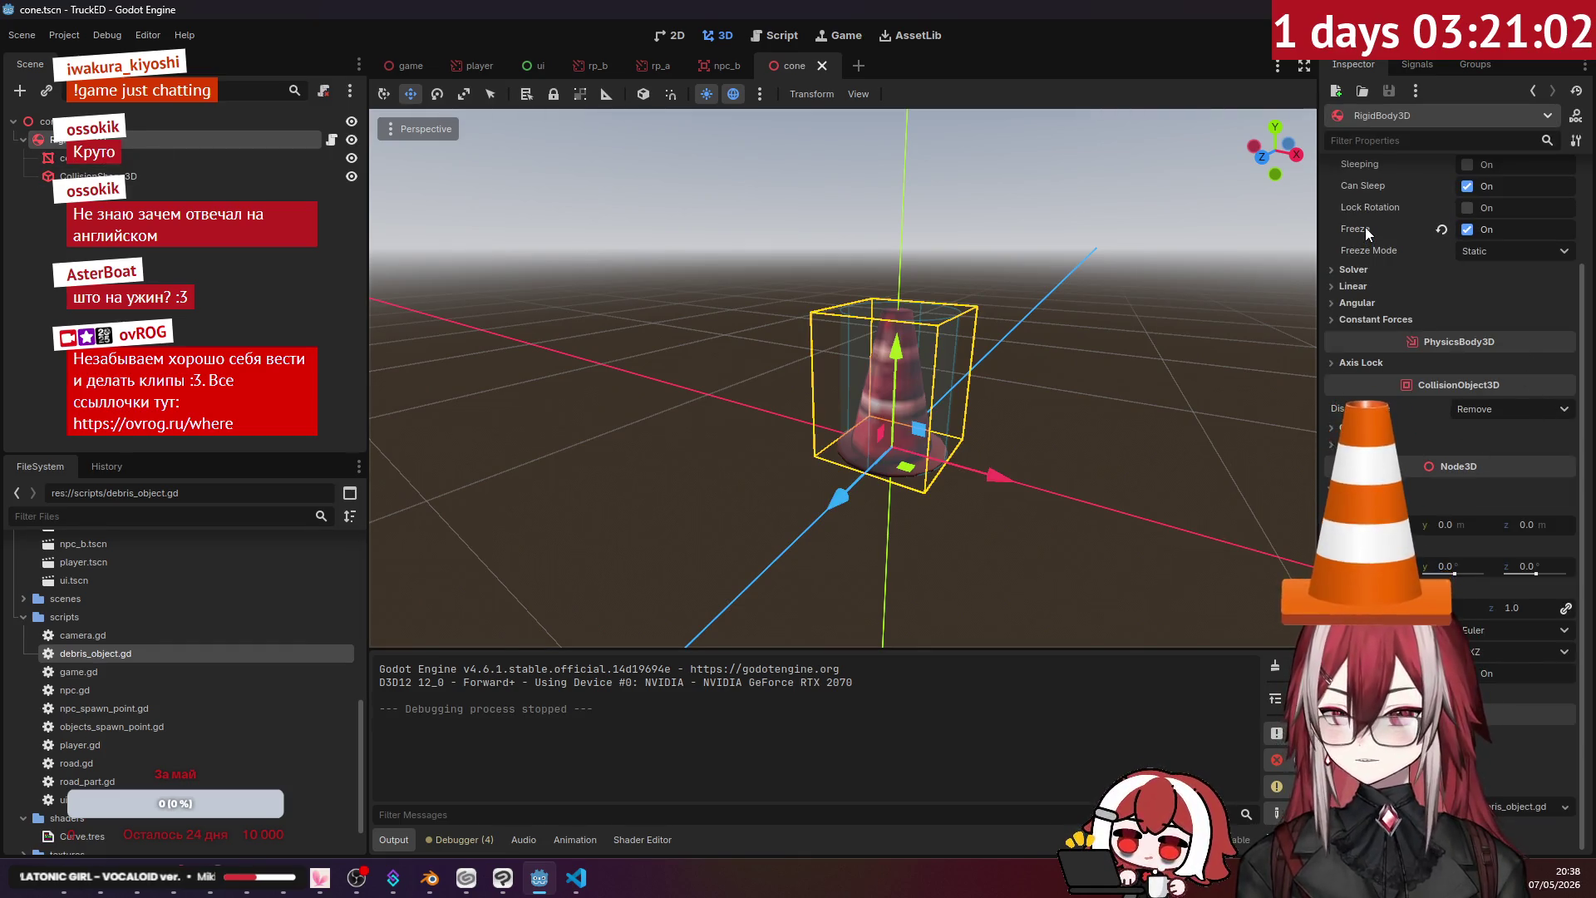
mouse_move(1365, 227)
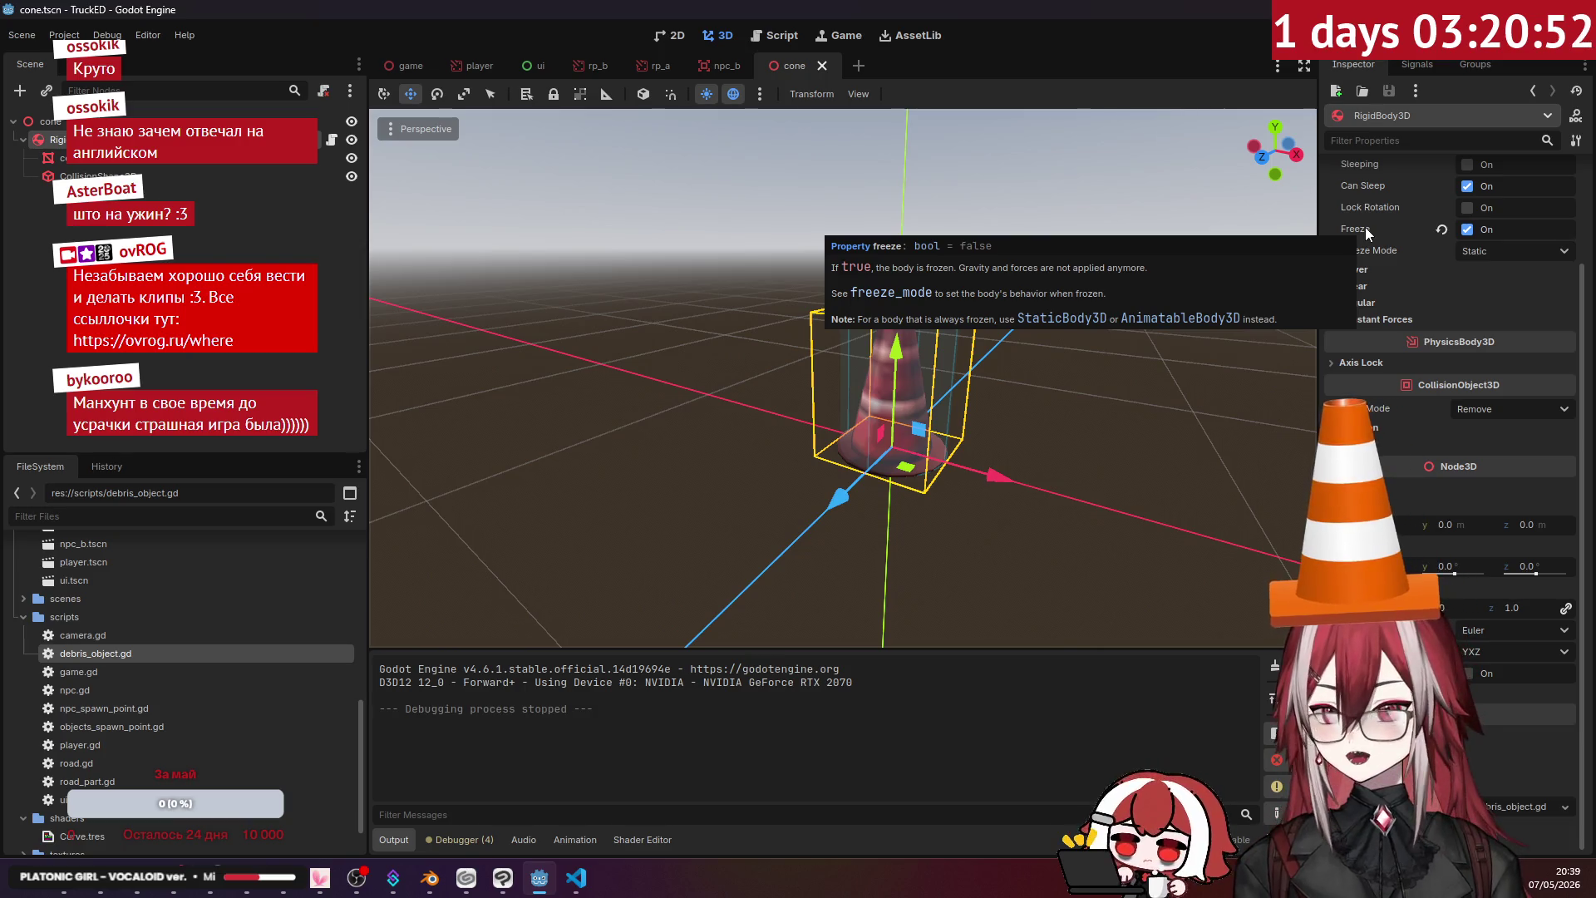
left_click(1485, 247)
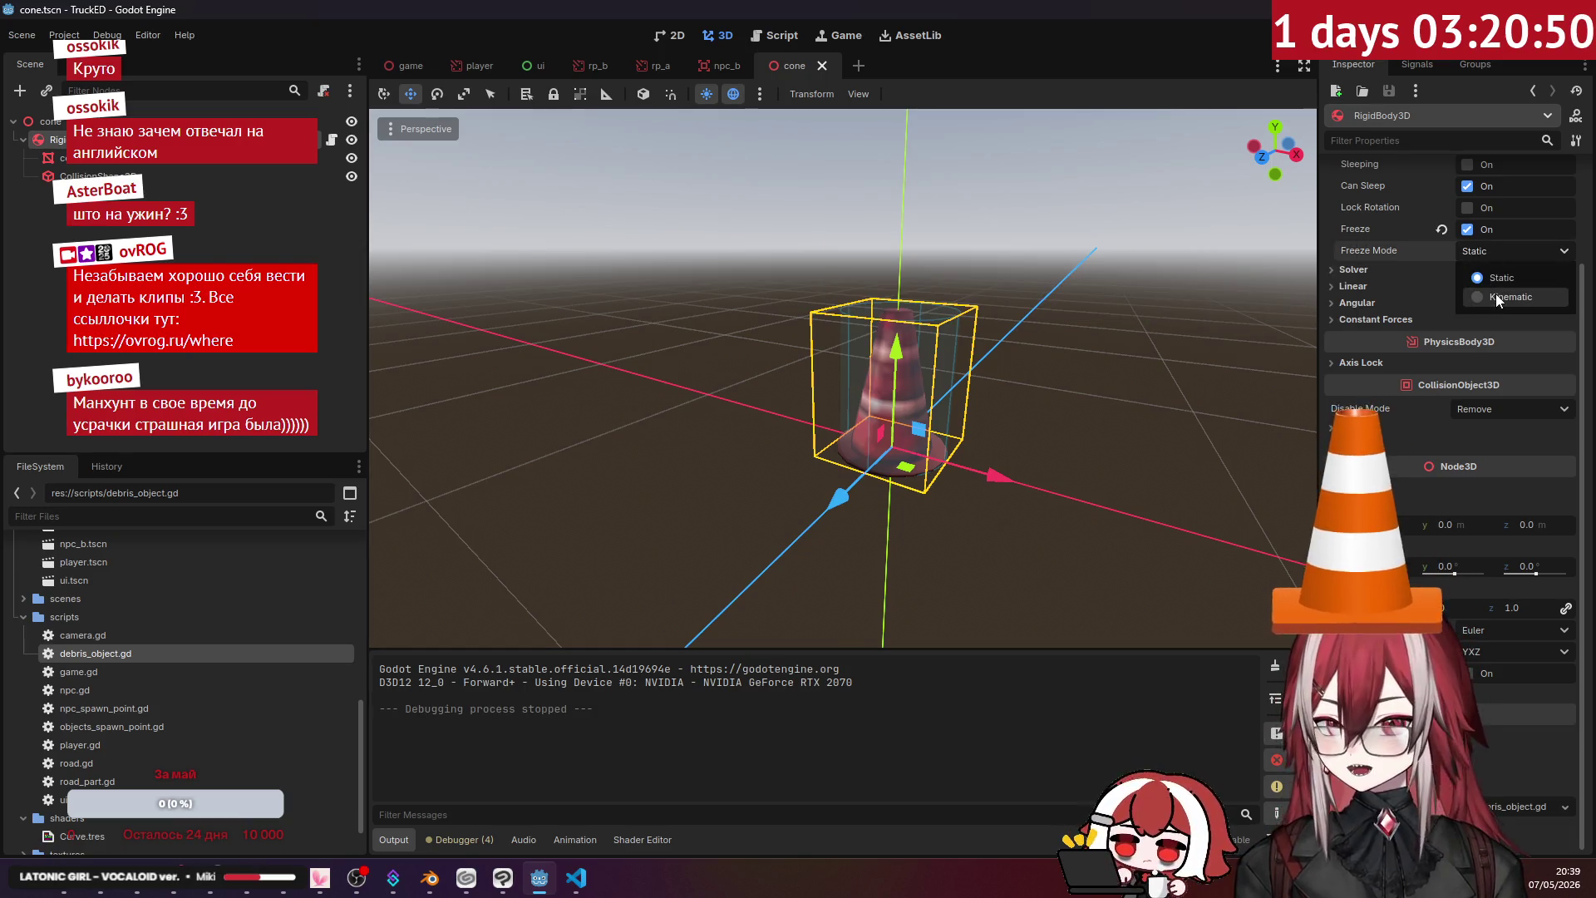
left_click(1467, 251)
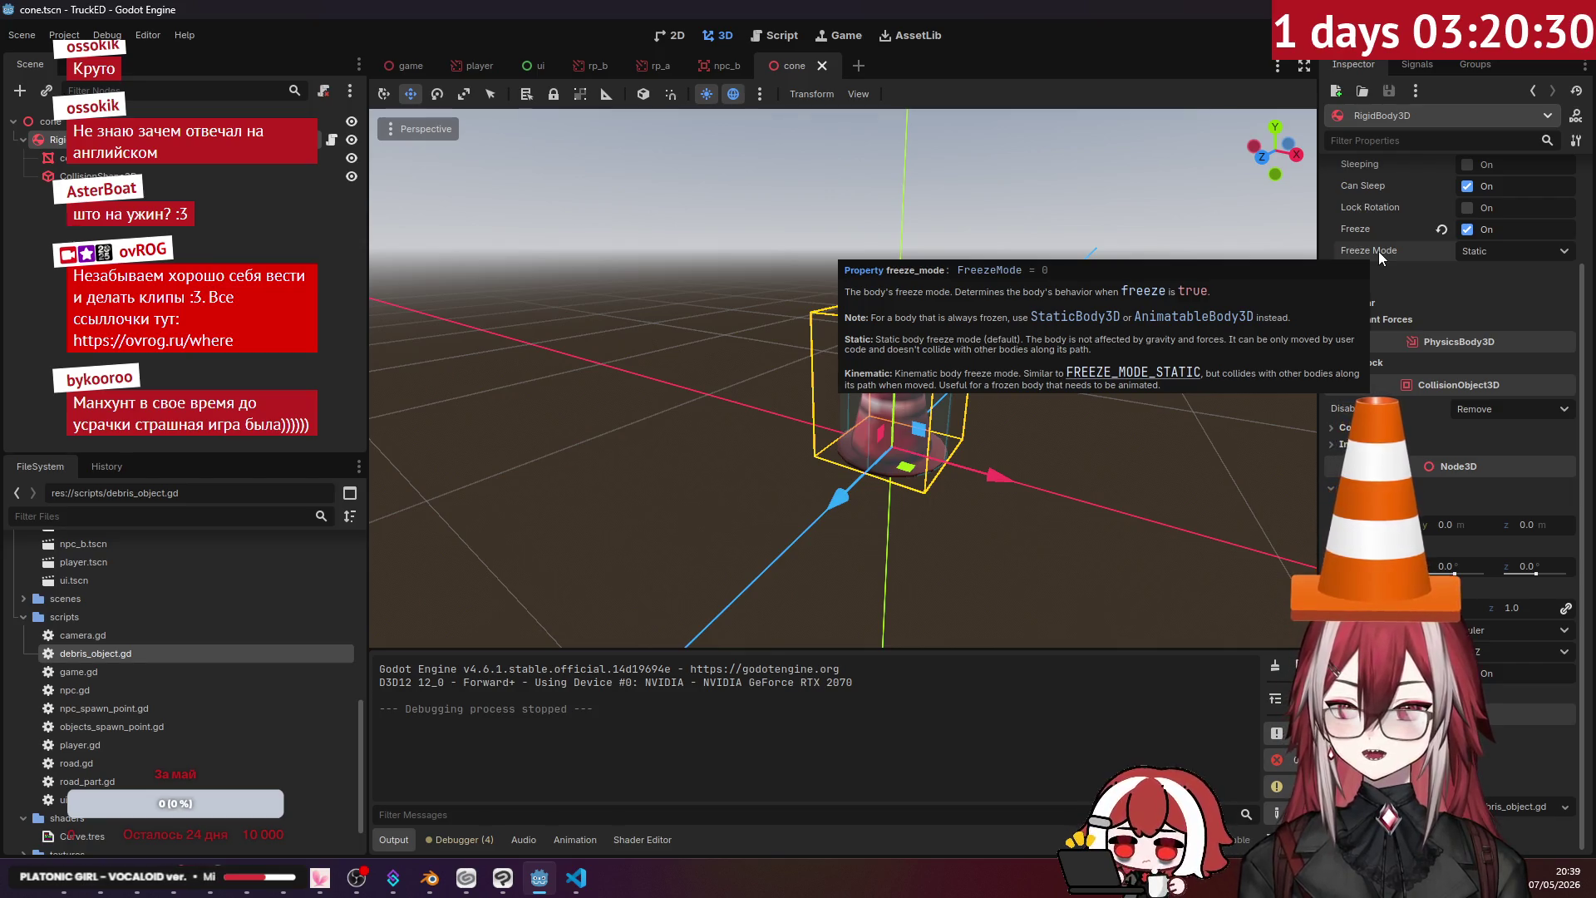
left_click(1488, 252)
left_click(1493, 296)
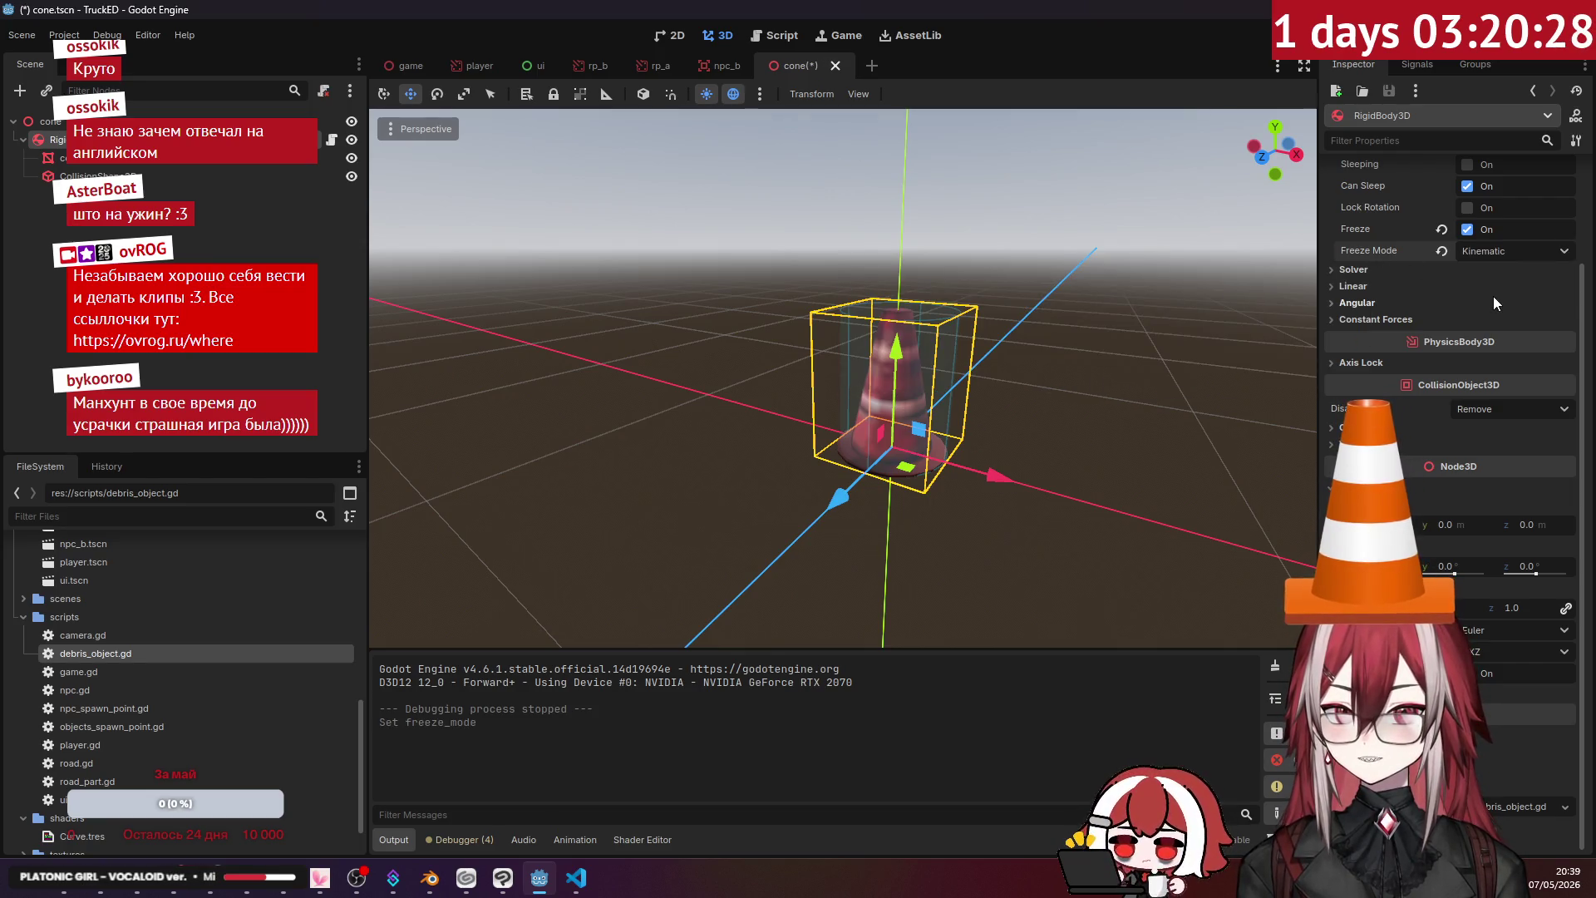
key("F5")
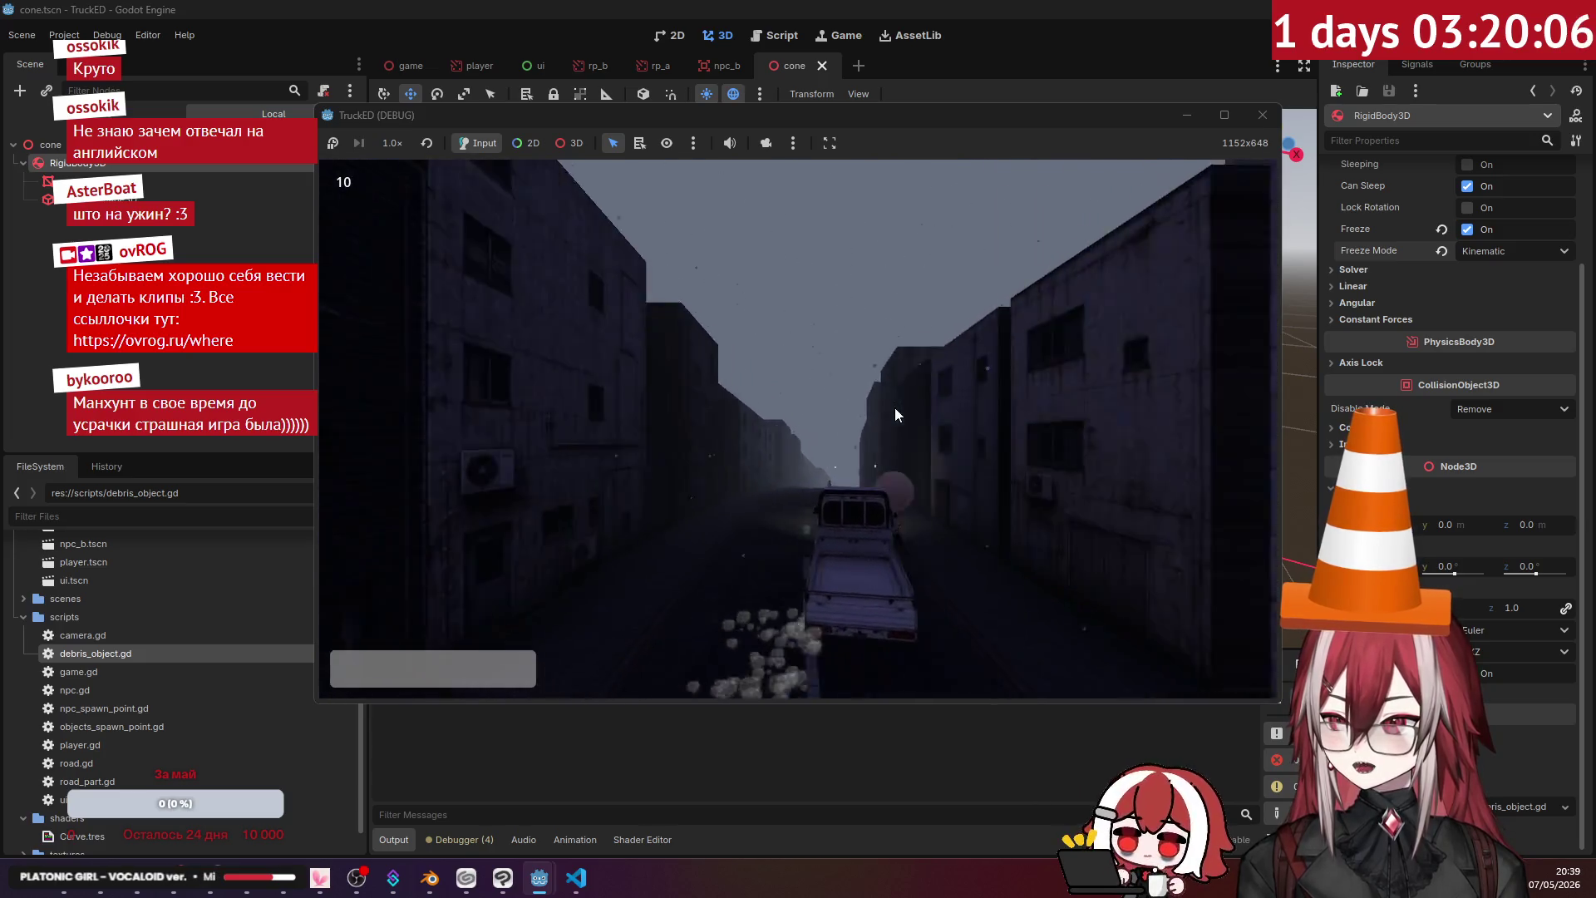
- Stop the test run, deselect the cone, and return to debris_object.gd in the code editor
key("F8")
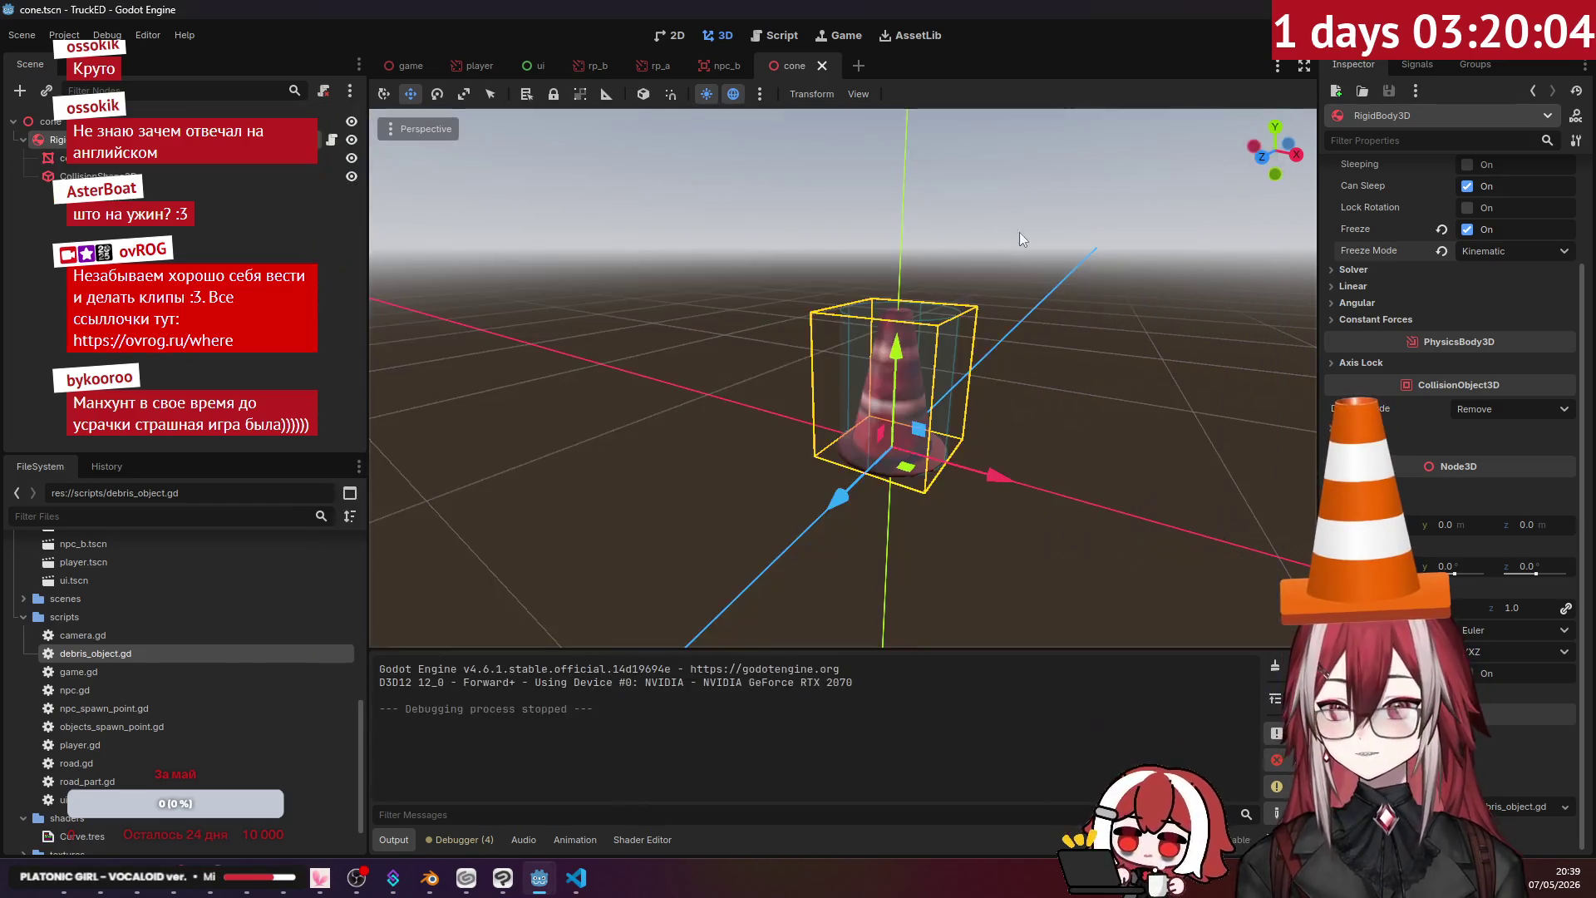
left_click(466, 581)
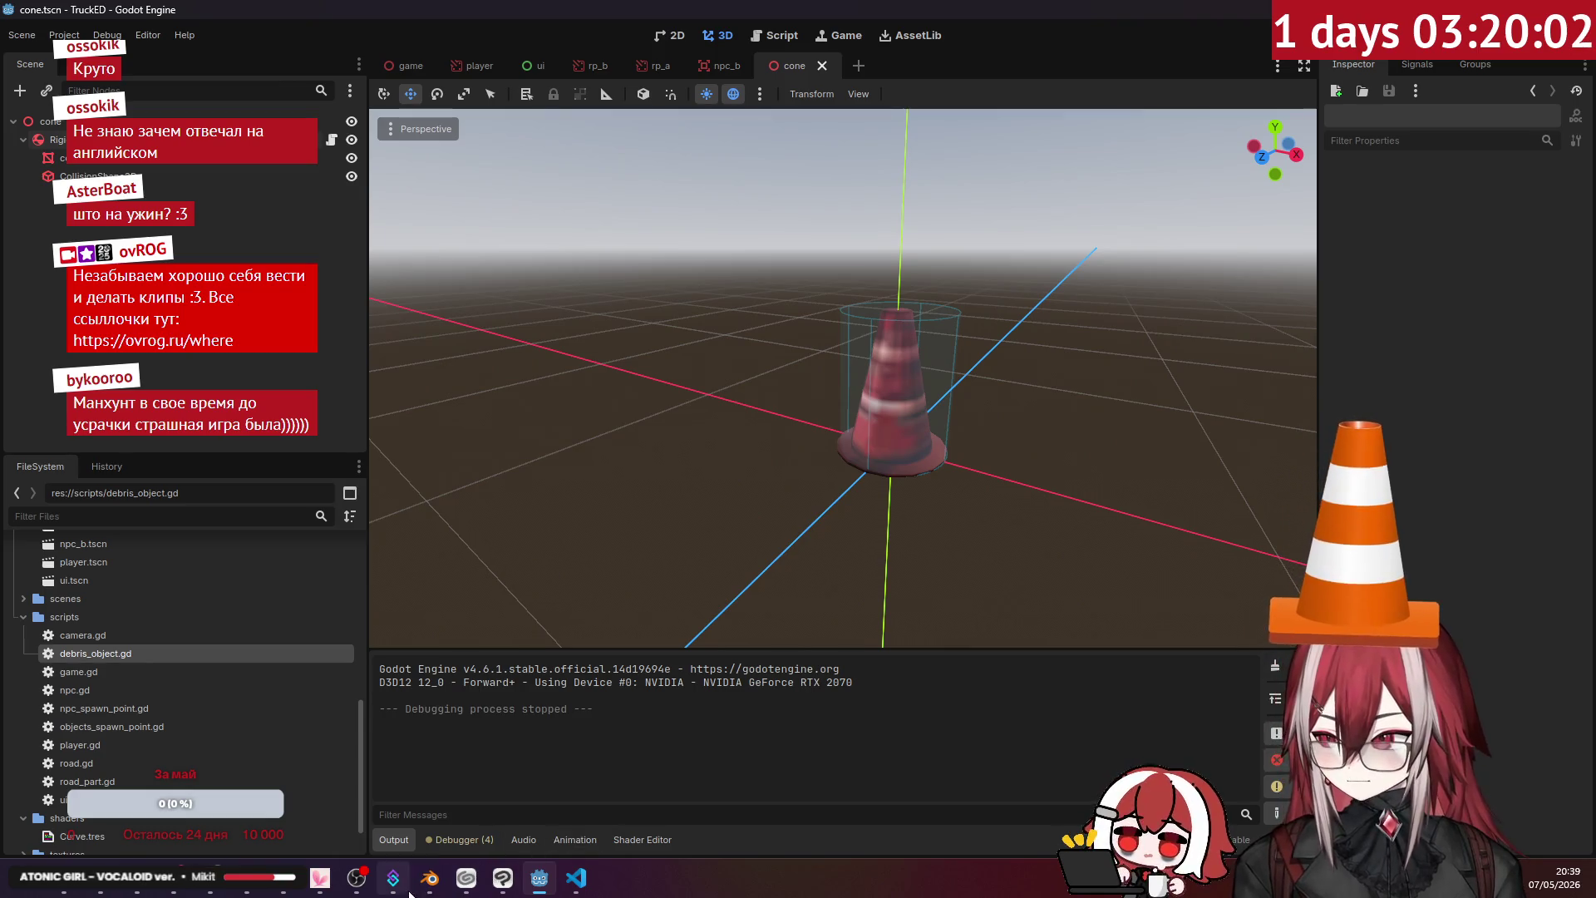
left_click(592, 889)
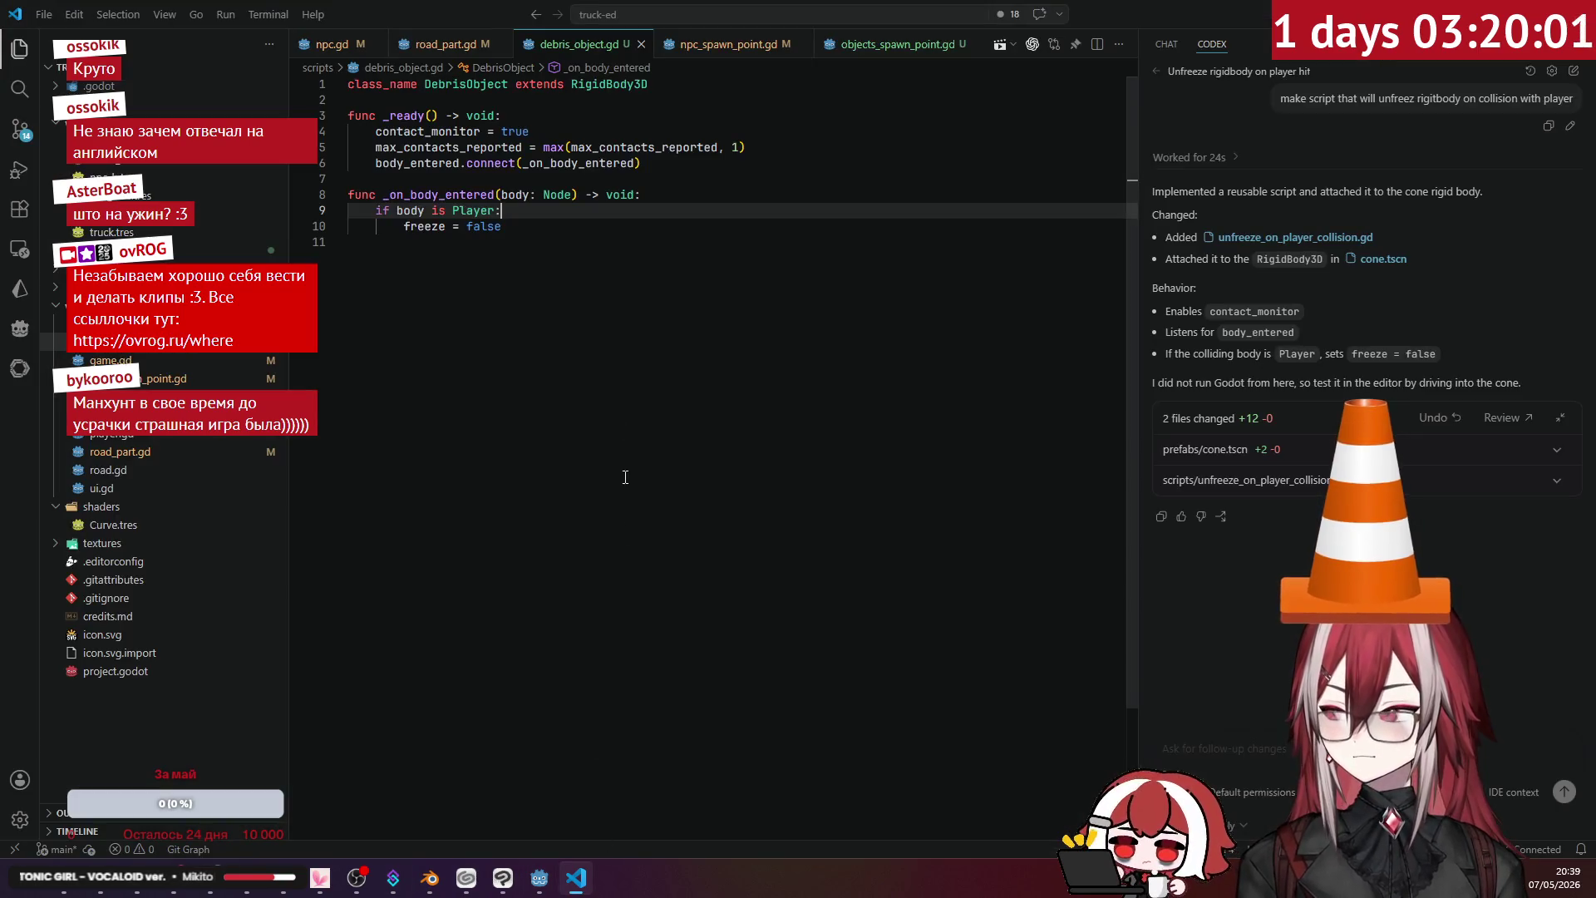
- Review debris_object.gd's contact setup and _on_body_entered handler, reloading the cone scene in Godot
left_click(463, 133)
left_click(474, 148)
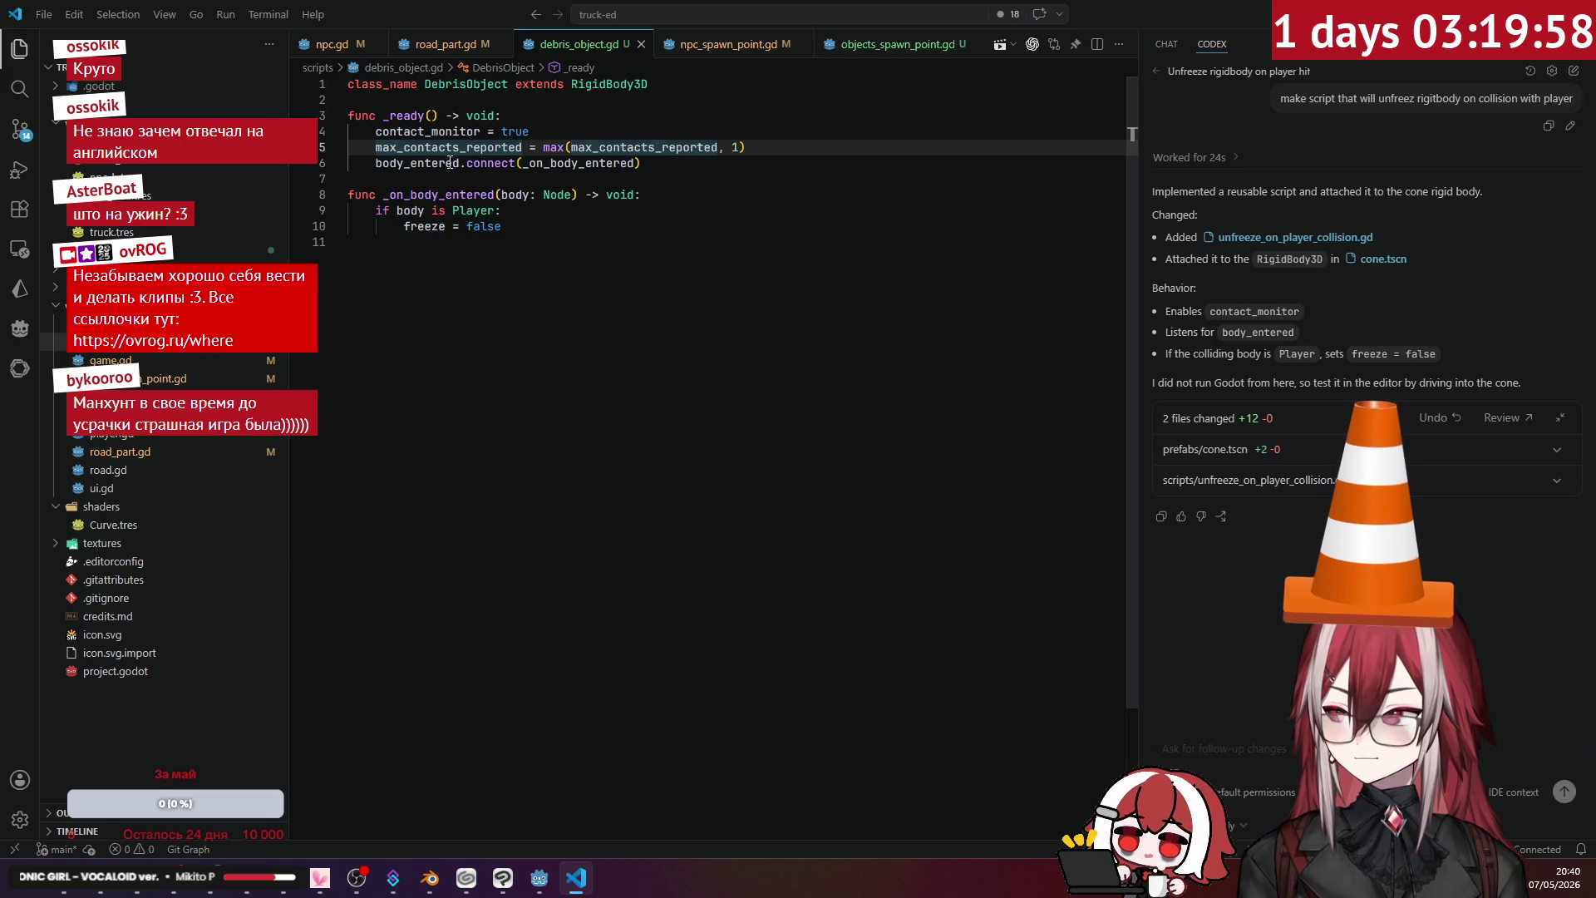
left_click(492, 163)
left_click(450, 194)
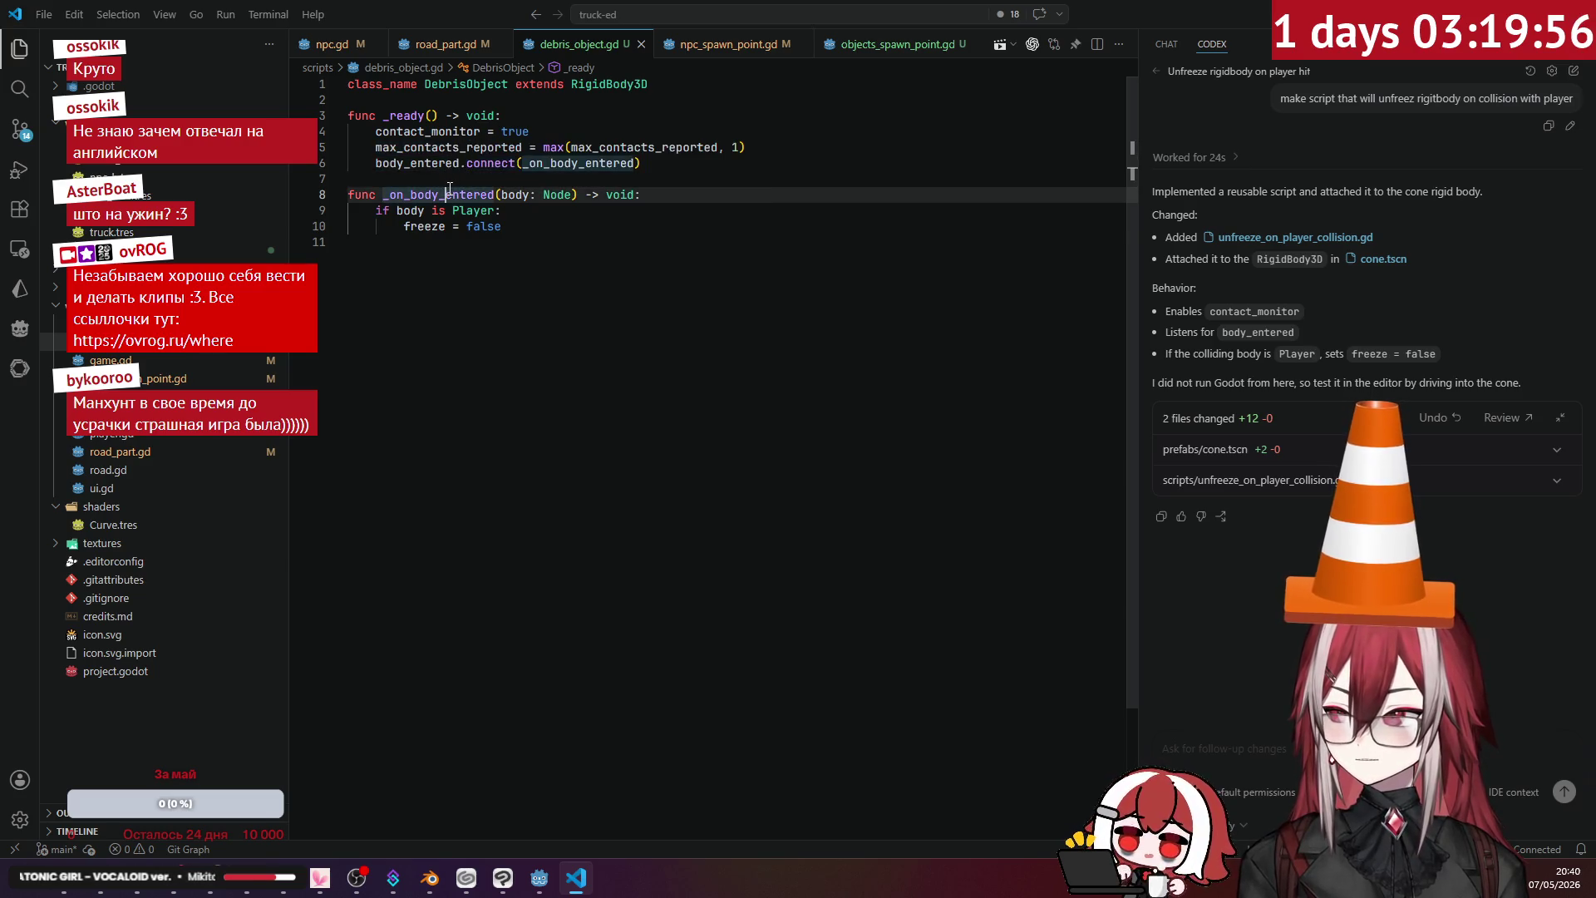
left_click(565, 226)
key("Up")
key("Down")
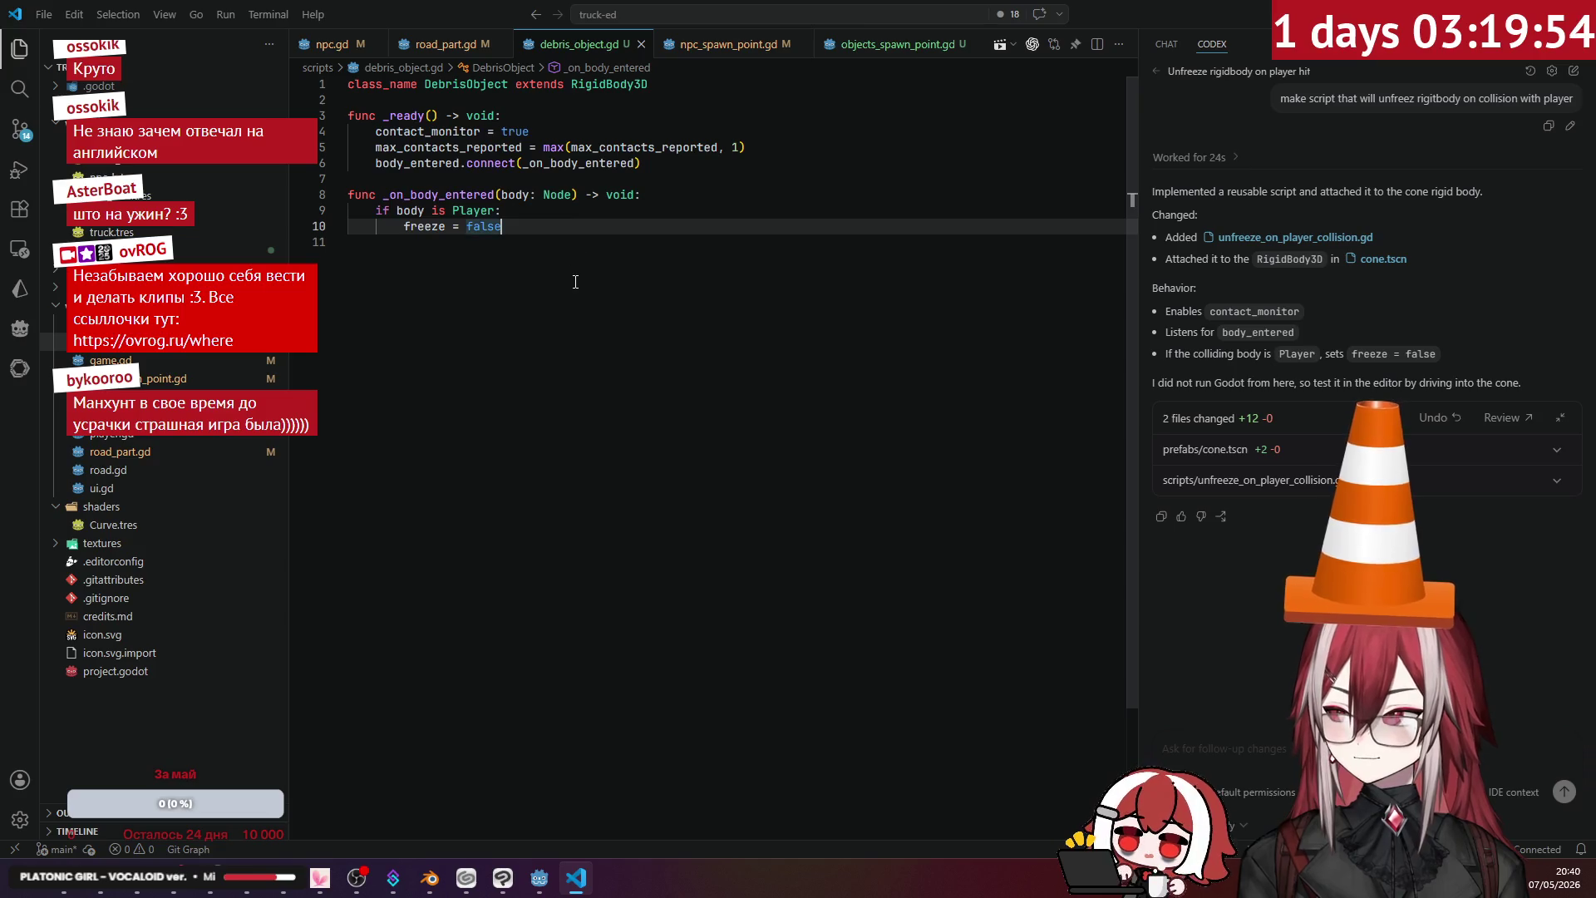
left_click(575, 880)
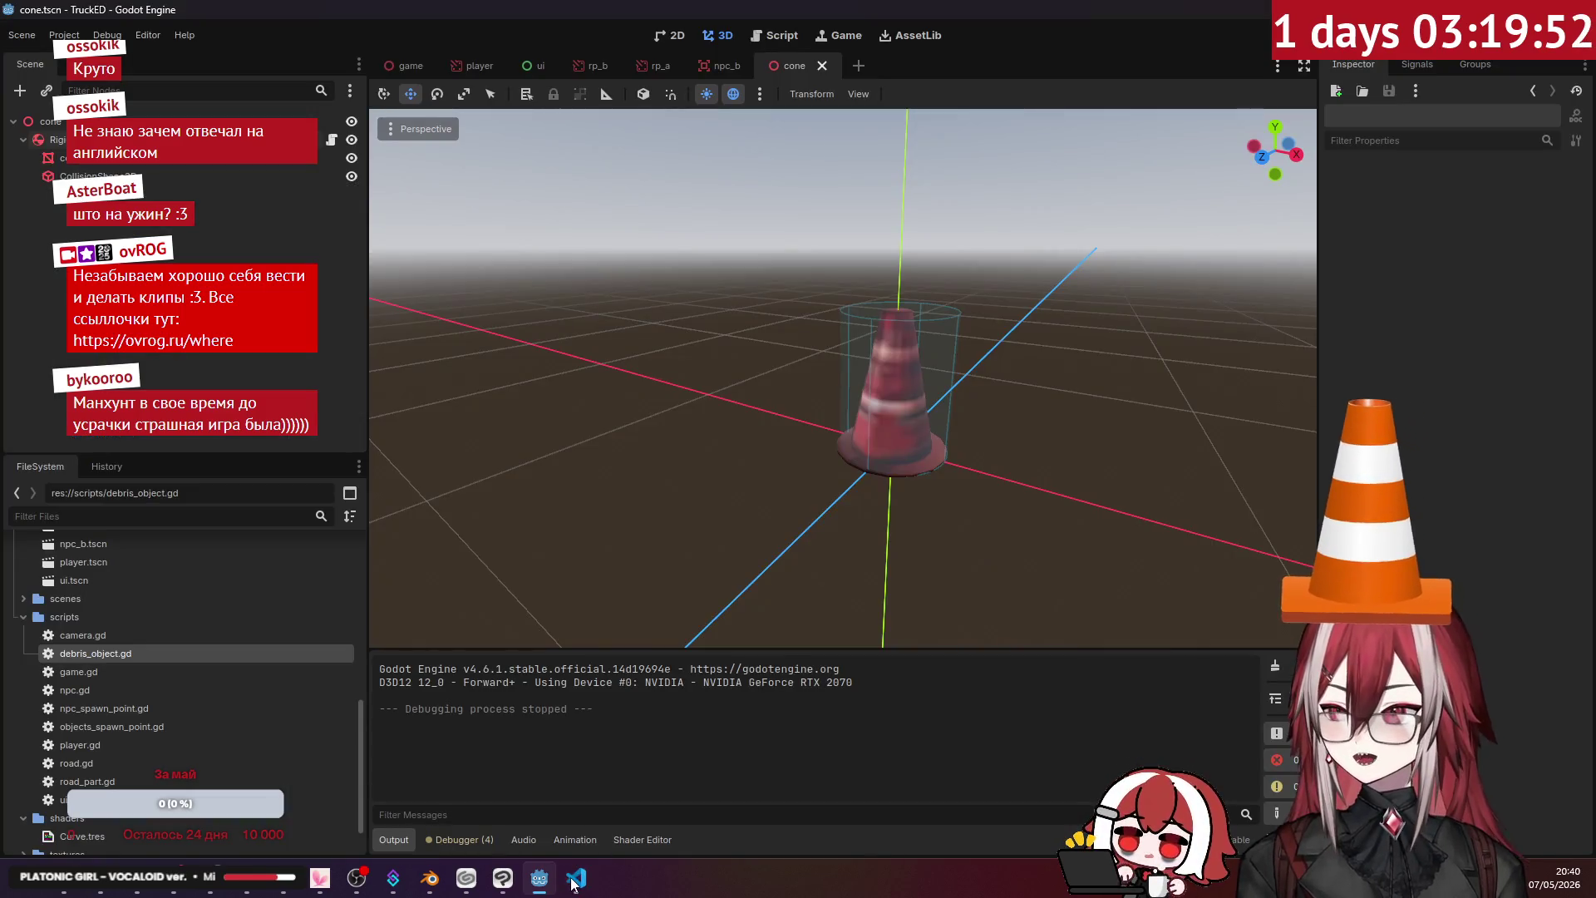
left_click(576, 882)
left_click(577, 879)
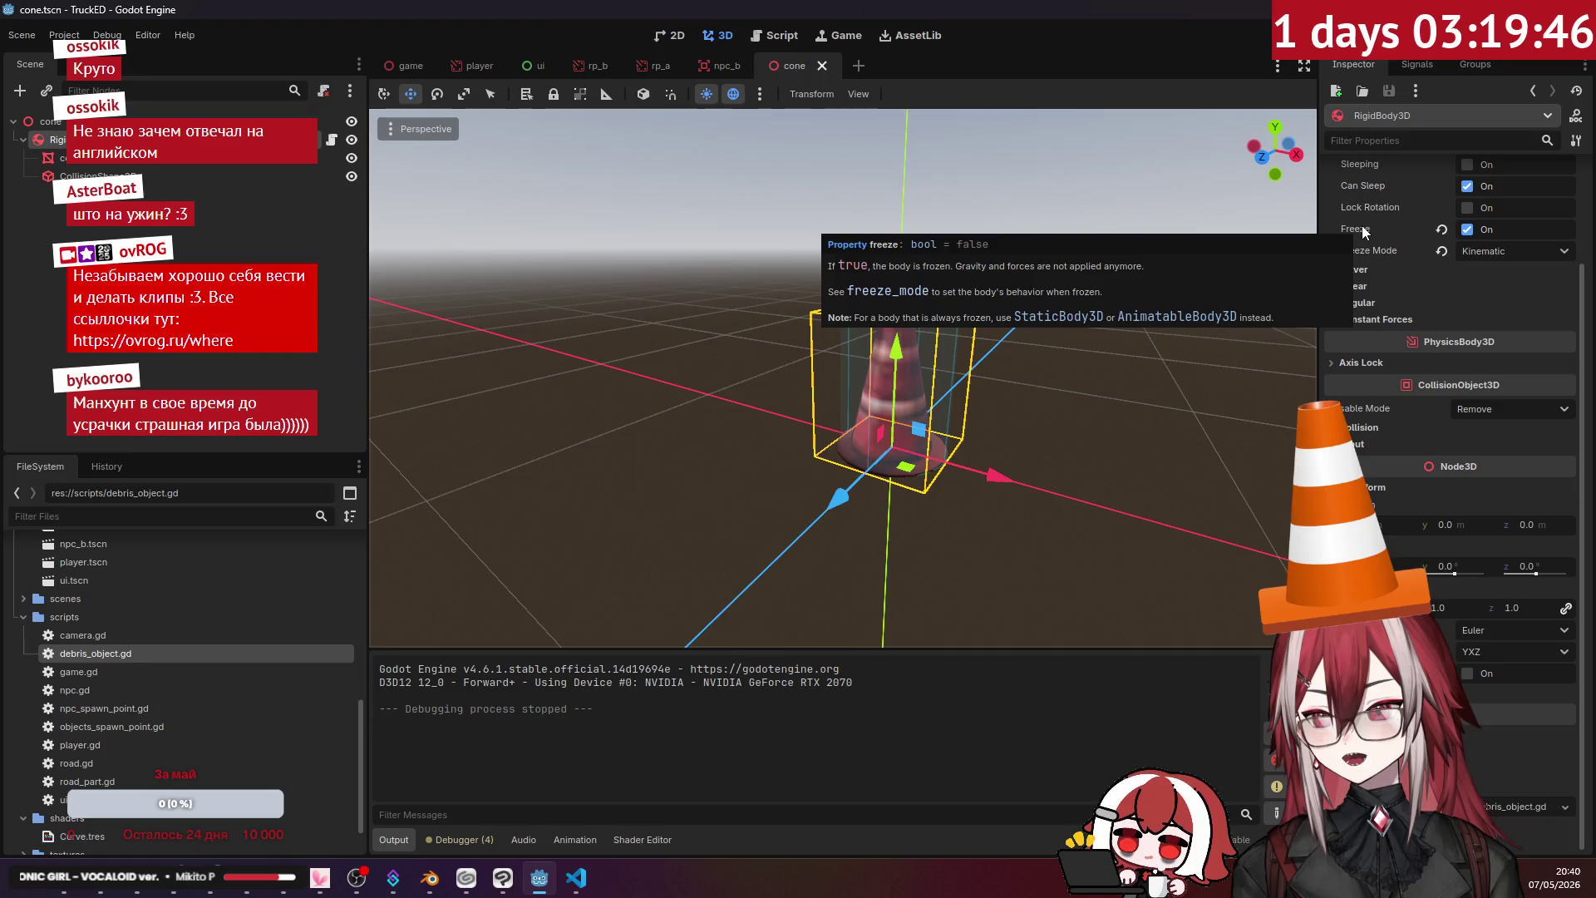
left_click(576, 878)
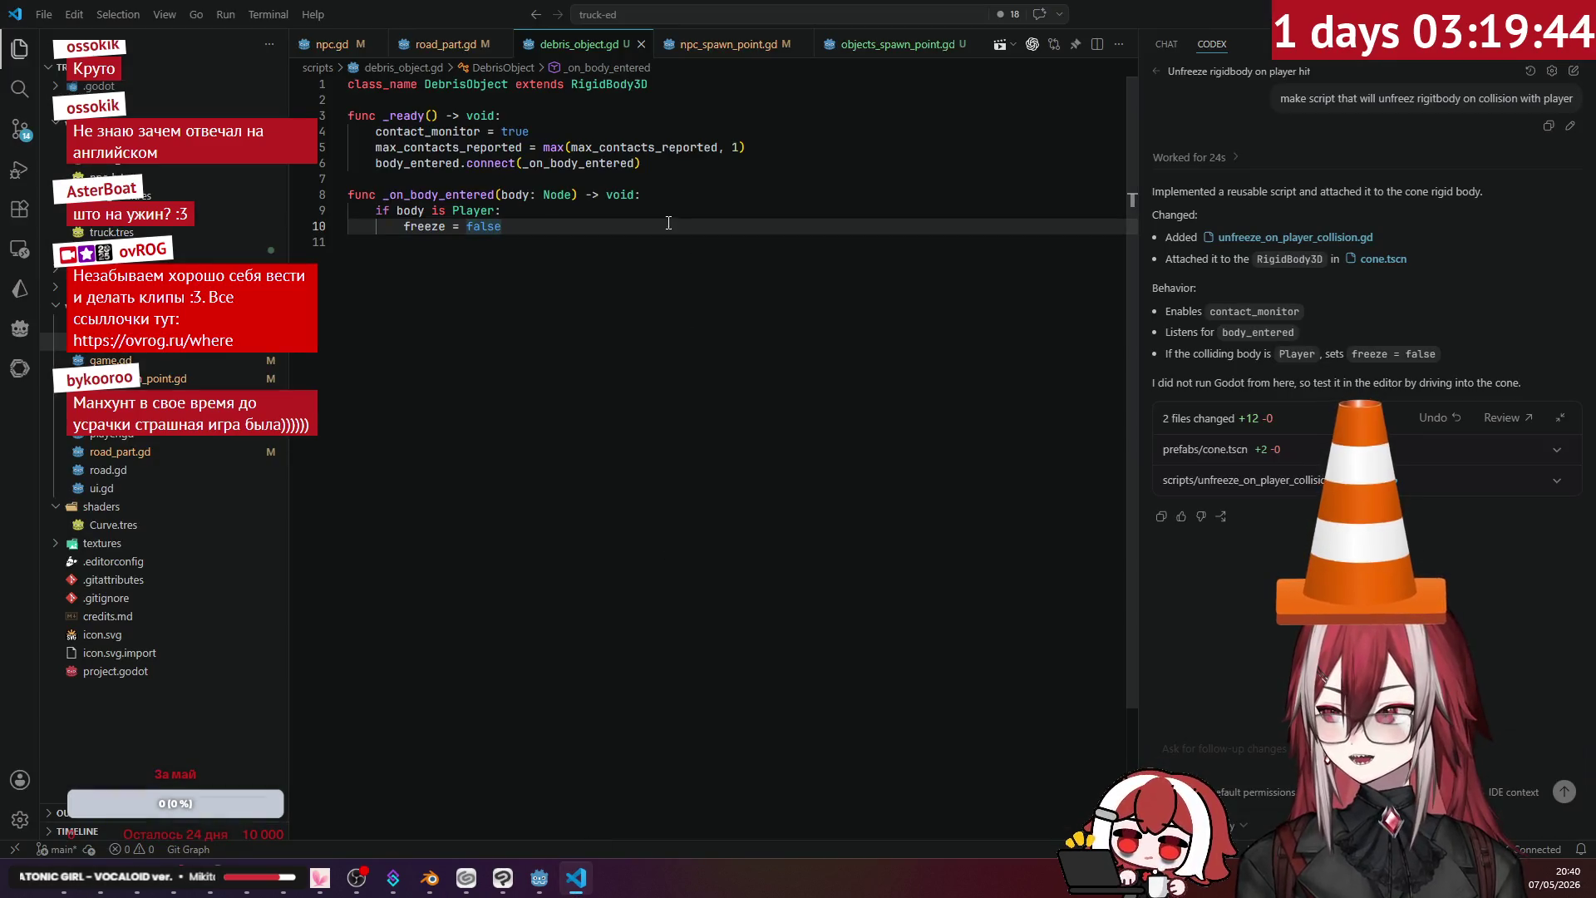
- Add a print of the entering body's name at the top of _on_body_entered, then run the game
left_click(666, 197)
key("Return")
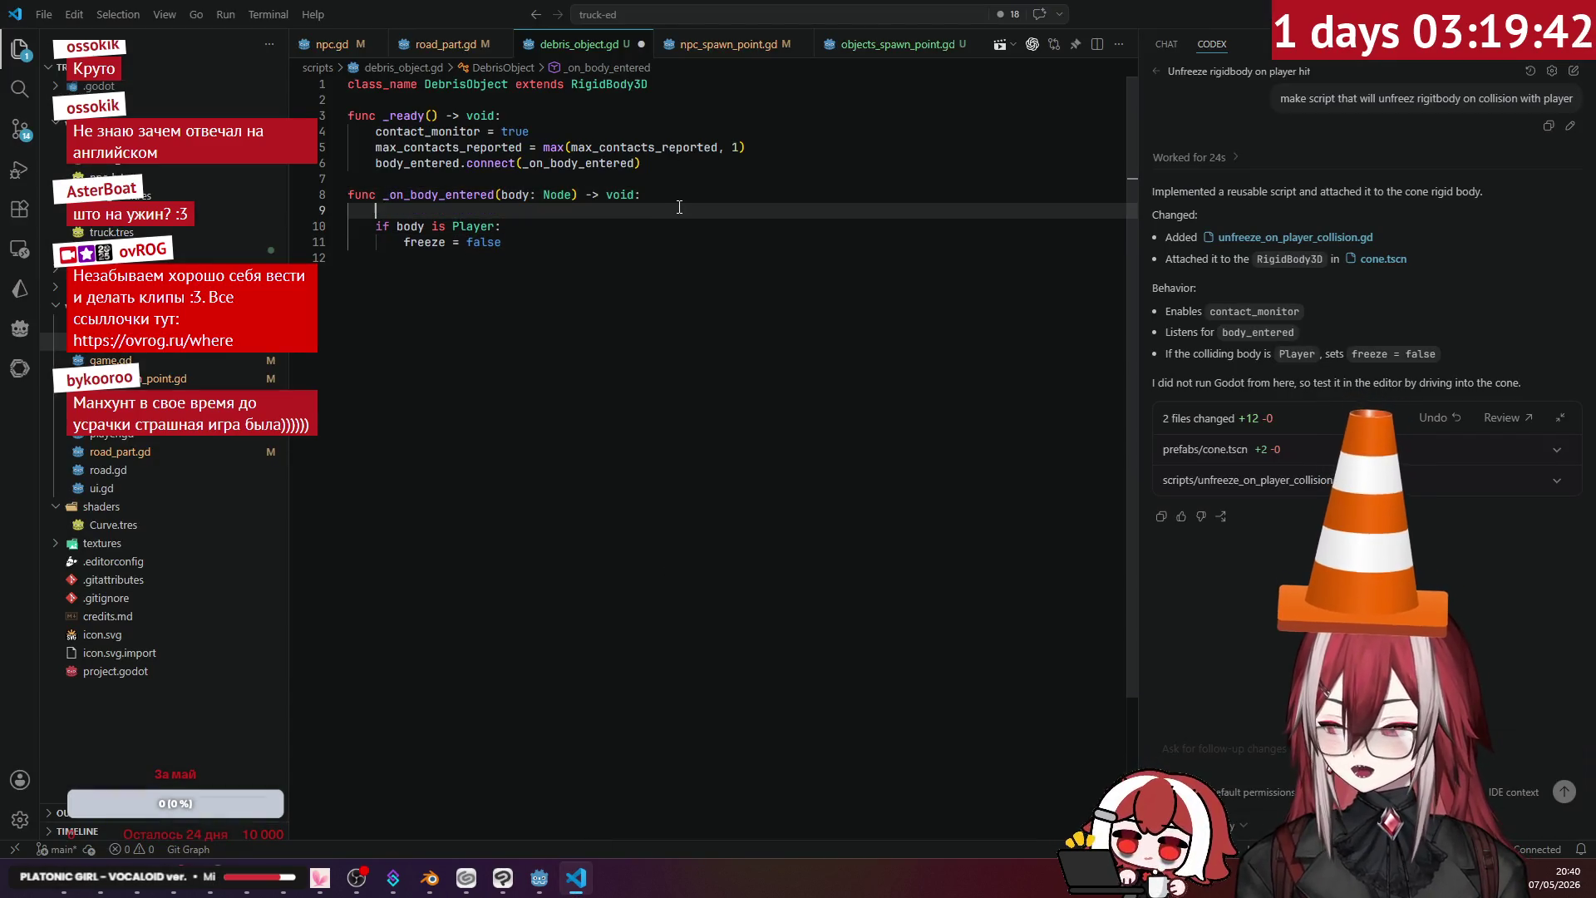
type("print(\"DebrisObject: Body entered - \", body.name")
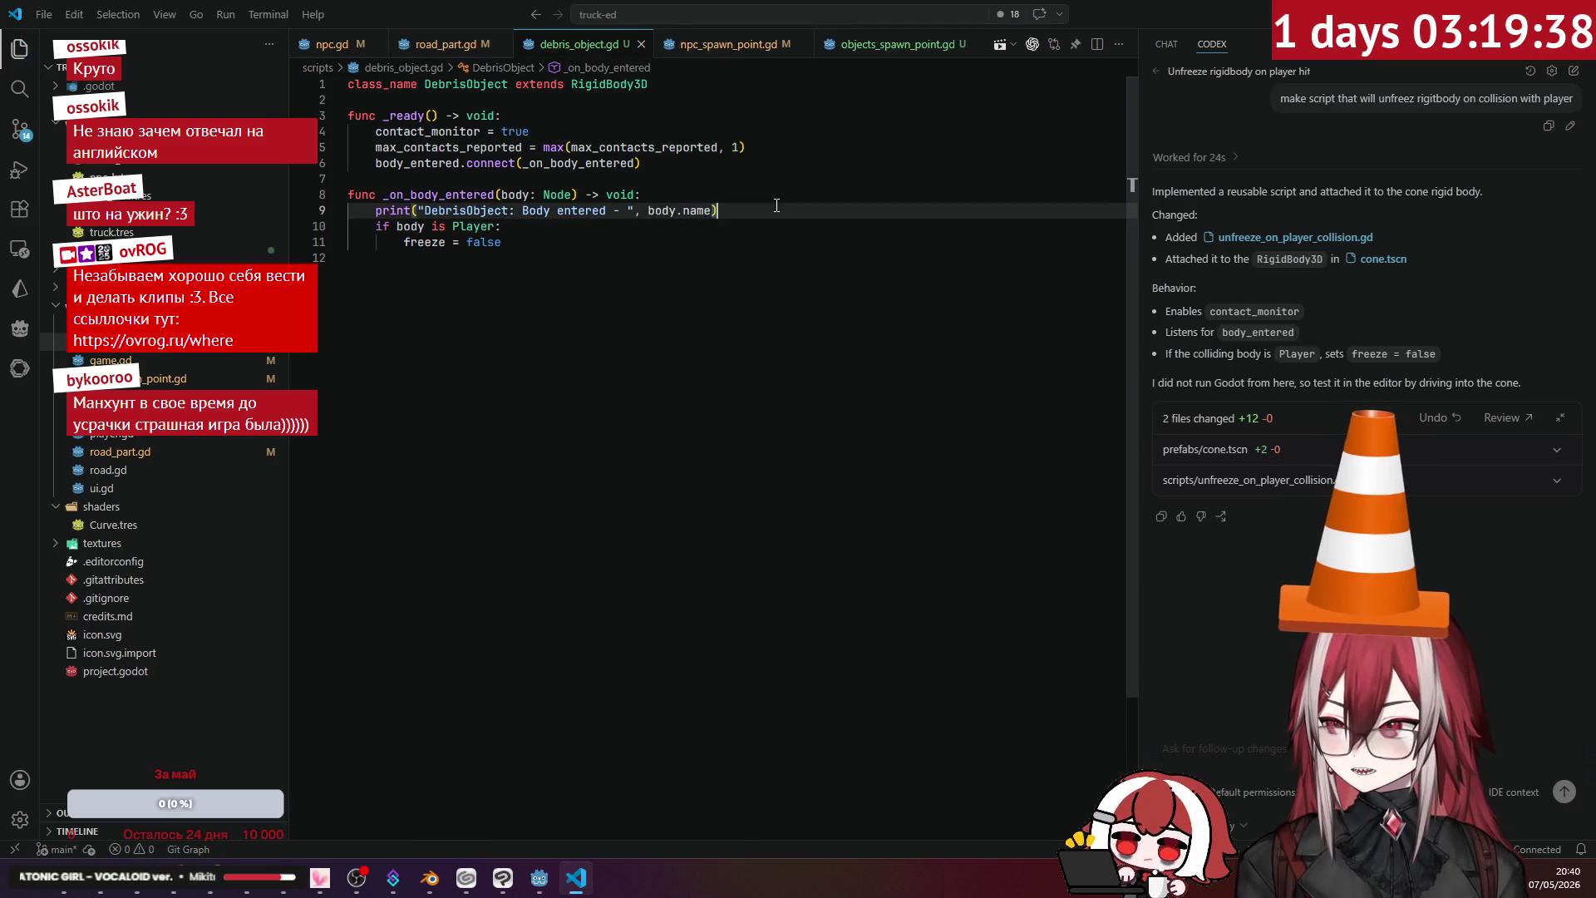
key("alt+Tab")
key("F5")
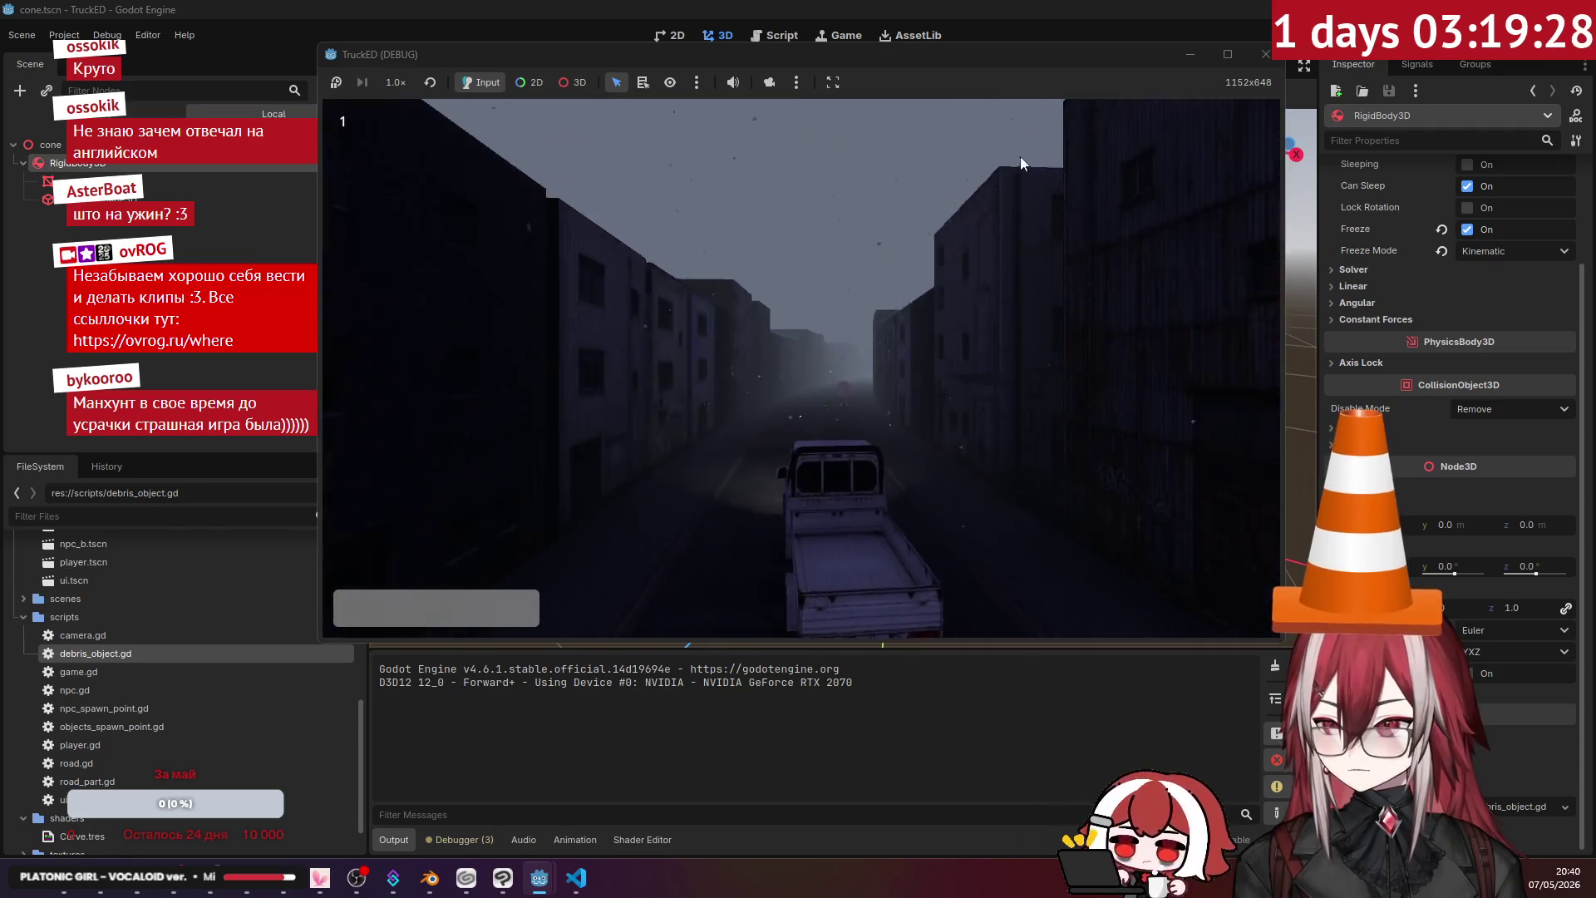
- Unfreeze the cone's RigidBody3D, set Freeze Mode to Static, enable Sleeping, and run the game
left_click(1264, 54)
scroll(1360, 335, "up", 3)
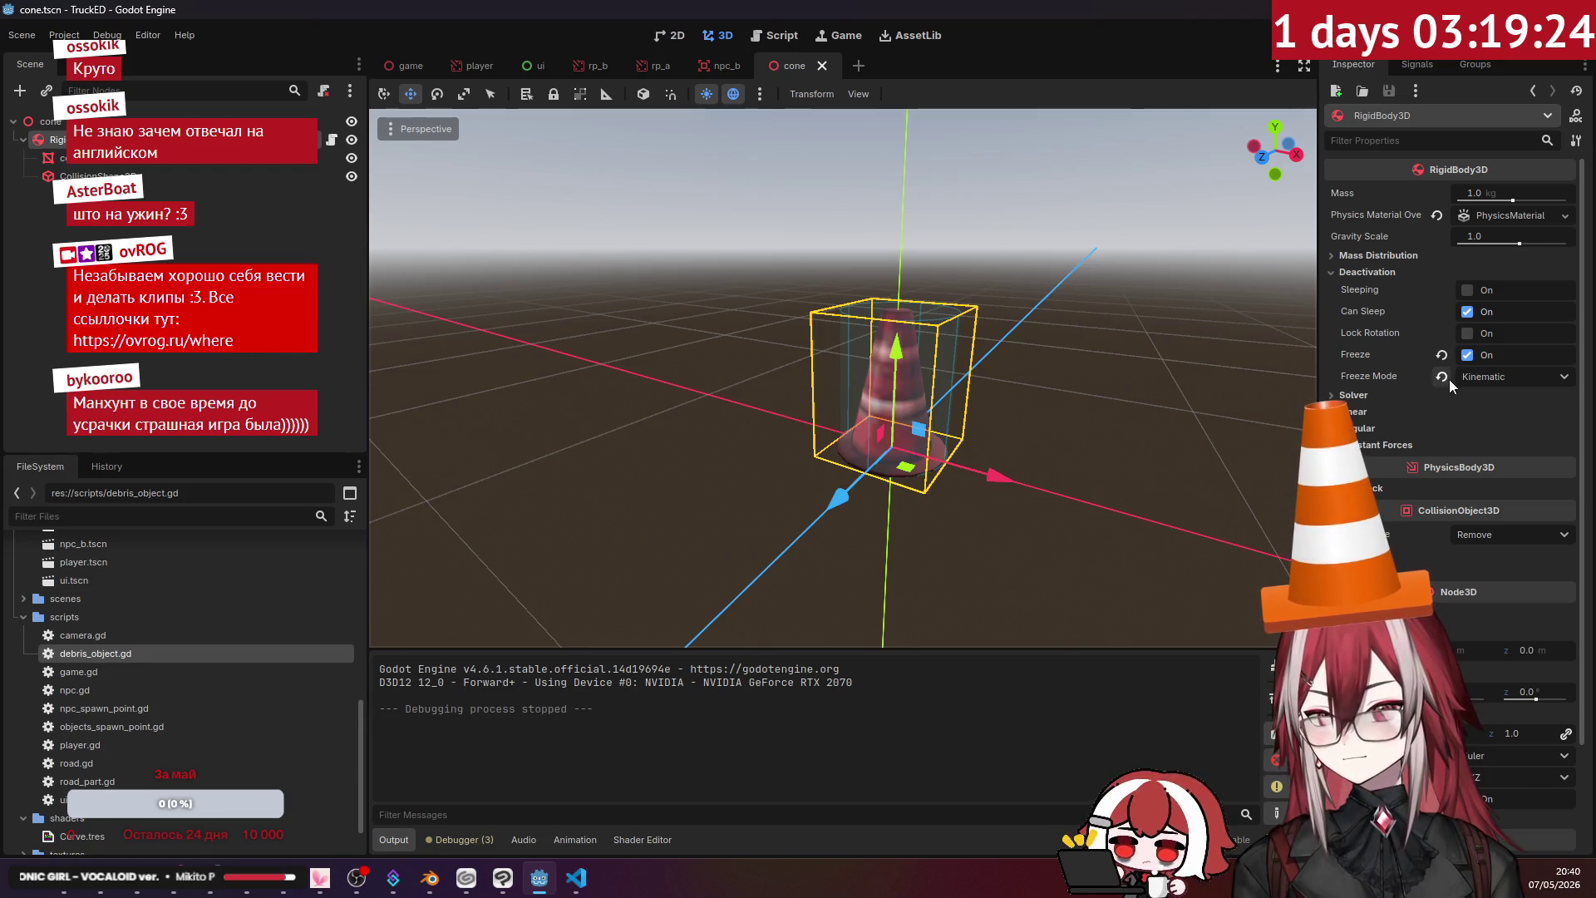
mouse_move(1362, 284)
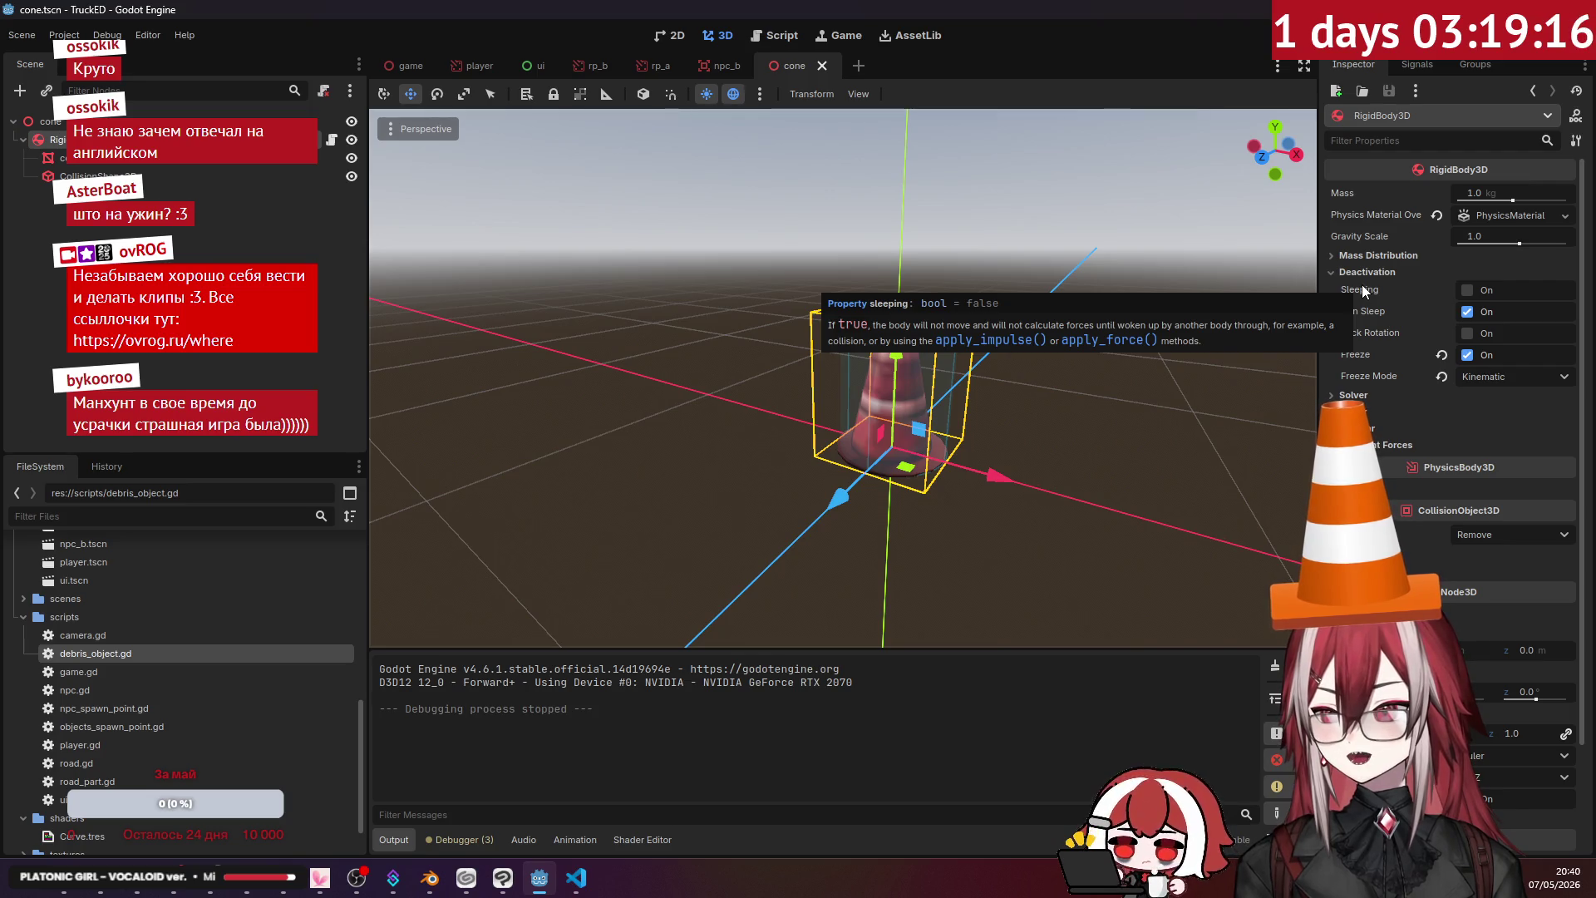
left_click(1468, 358)
left_click(1480, 375)
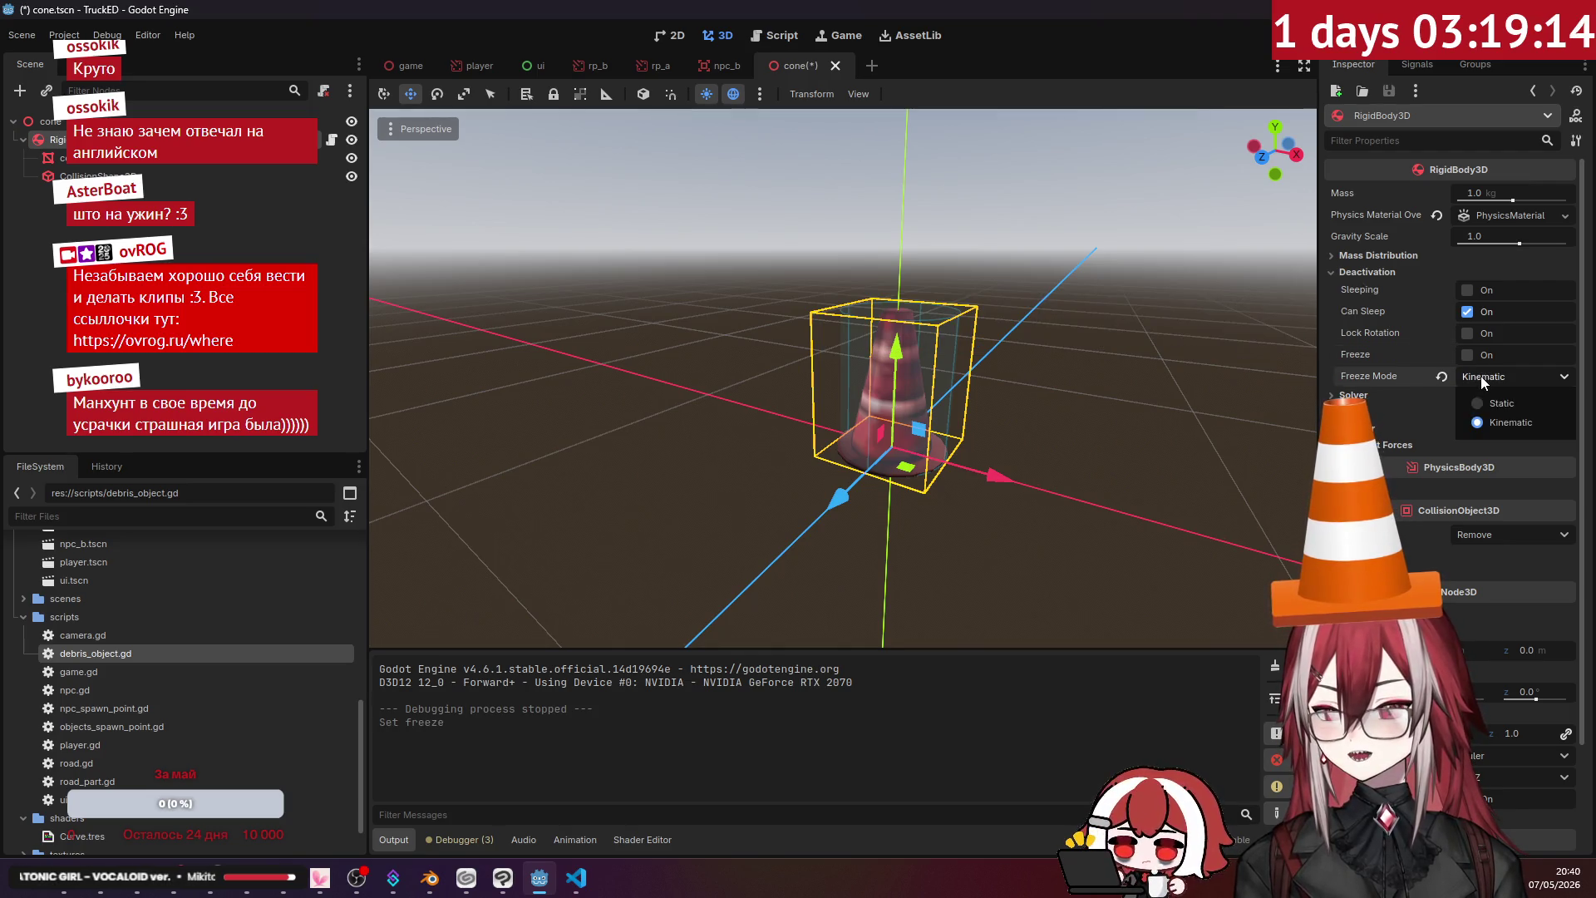
left_click(1475, 400)
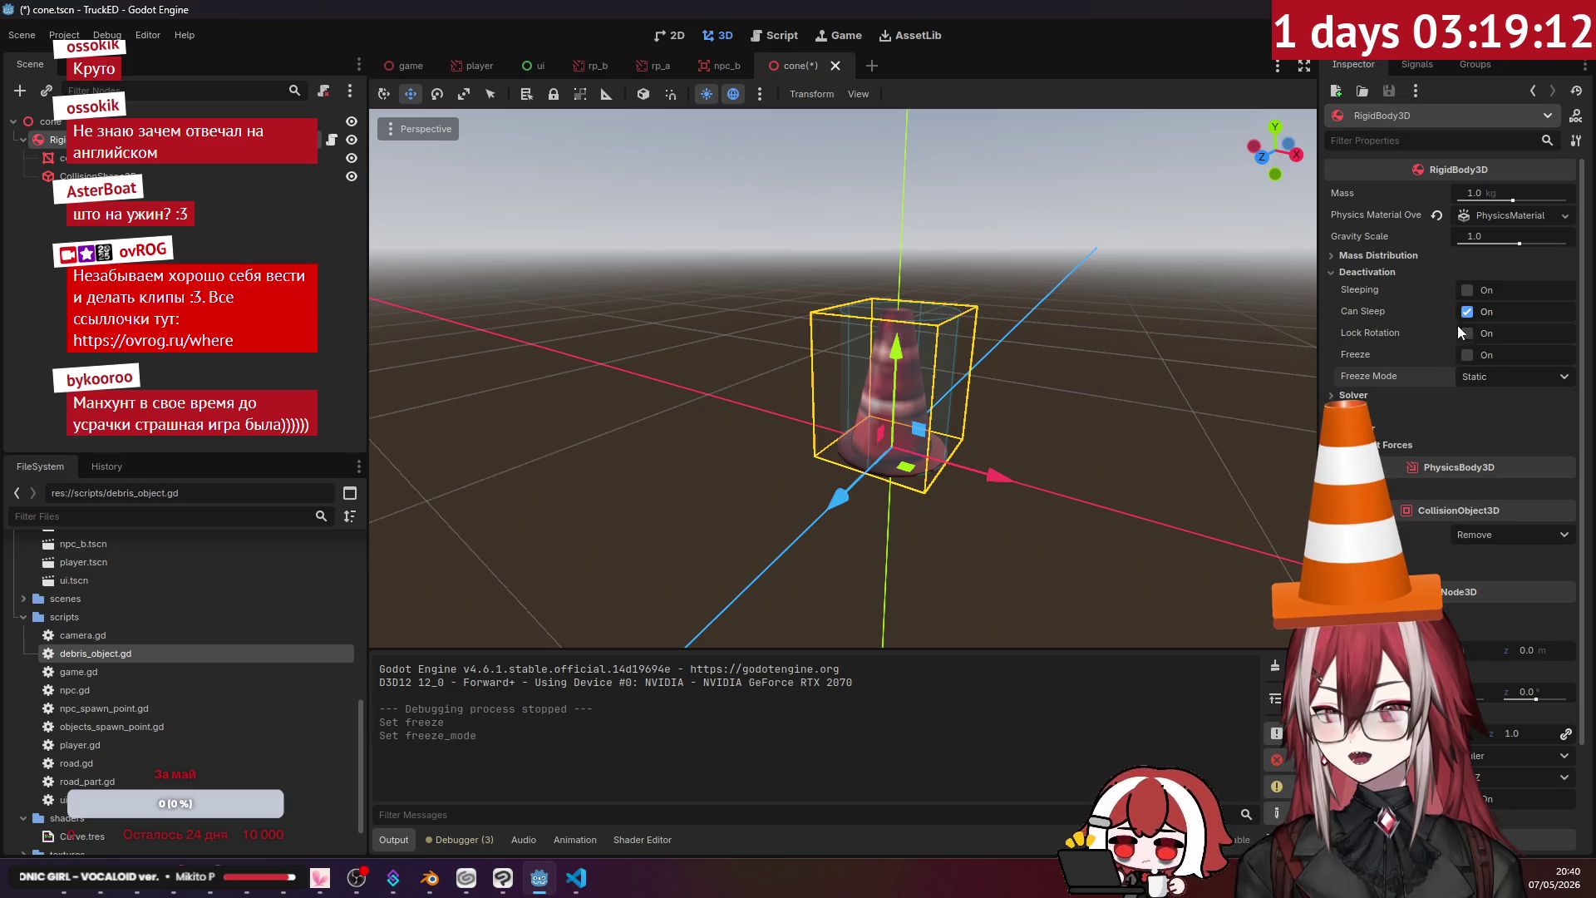
left_click(1468, 291)
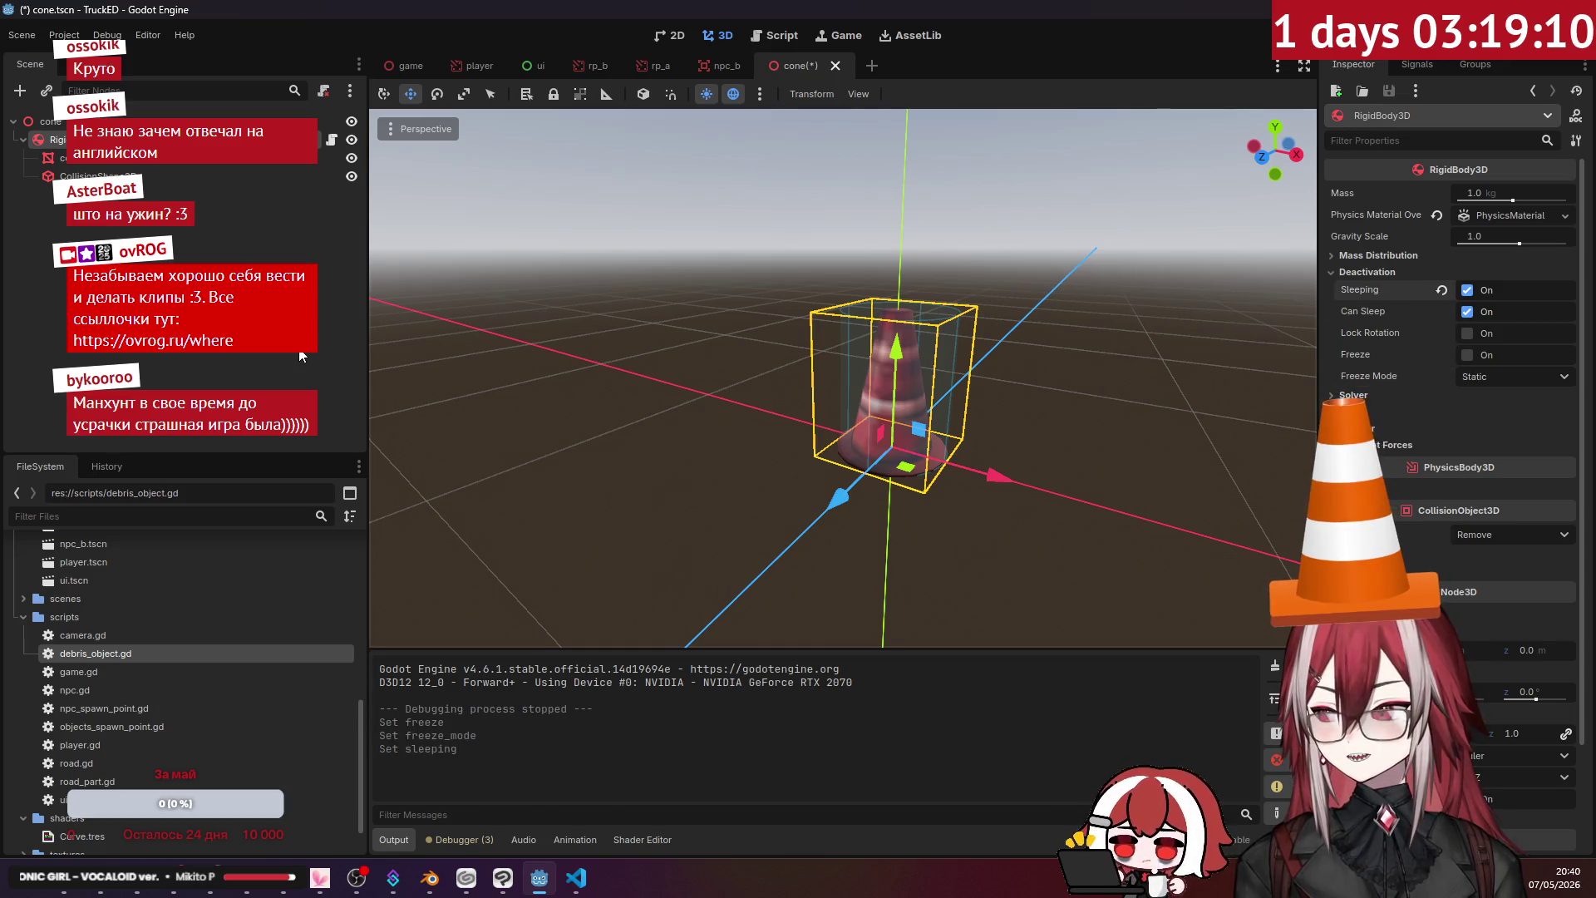
left_click(328, 345)
left_click(191, 139)
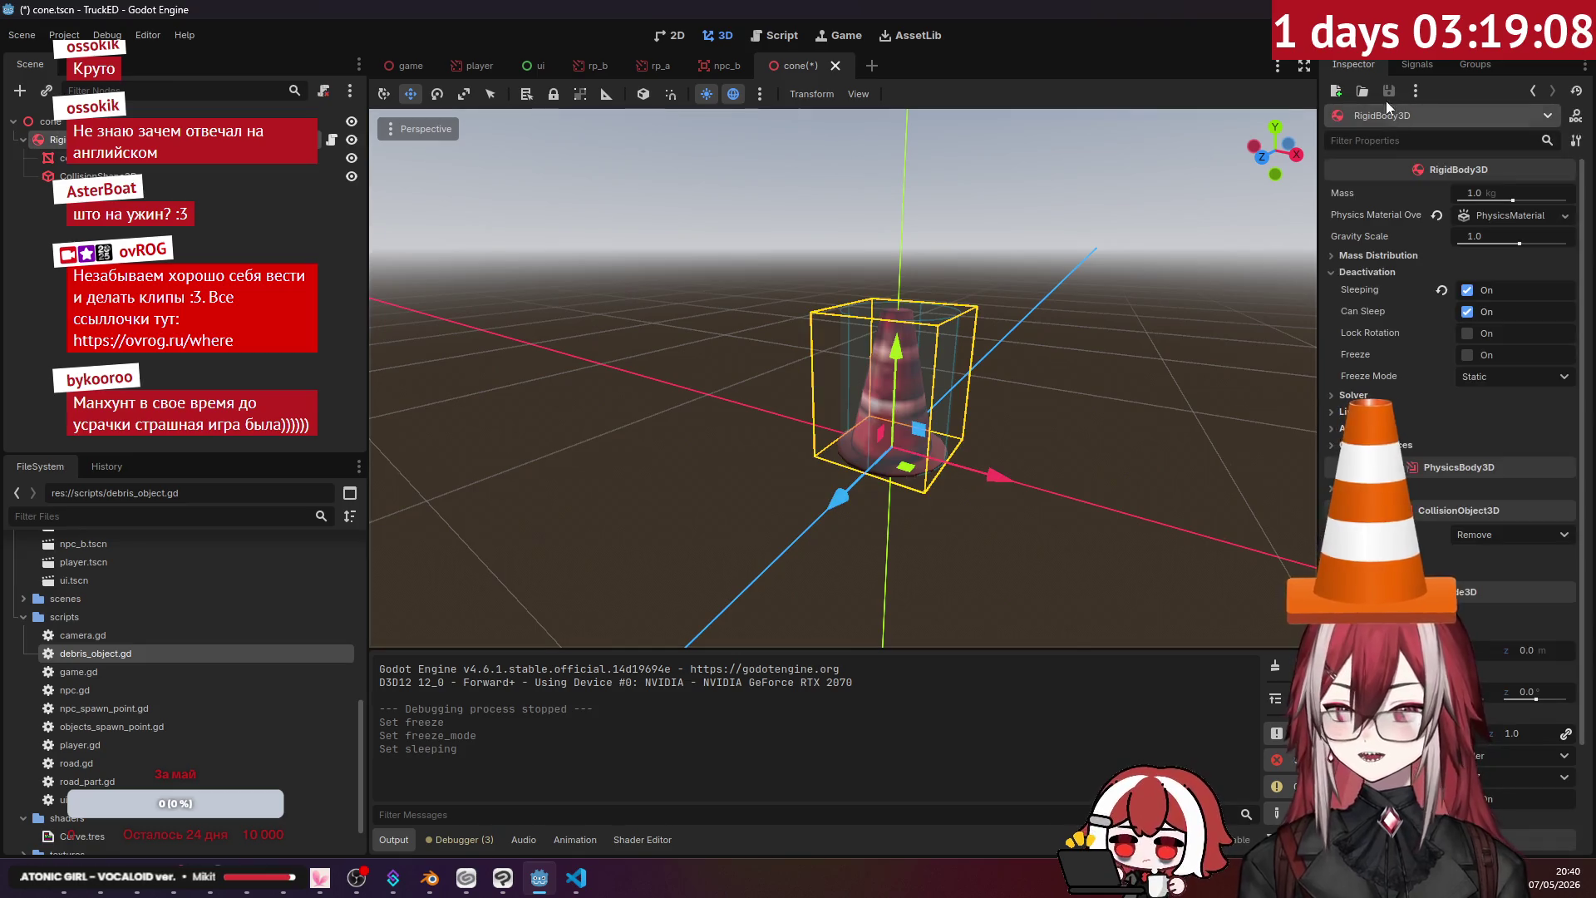
key("F5")
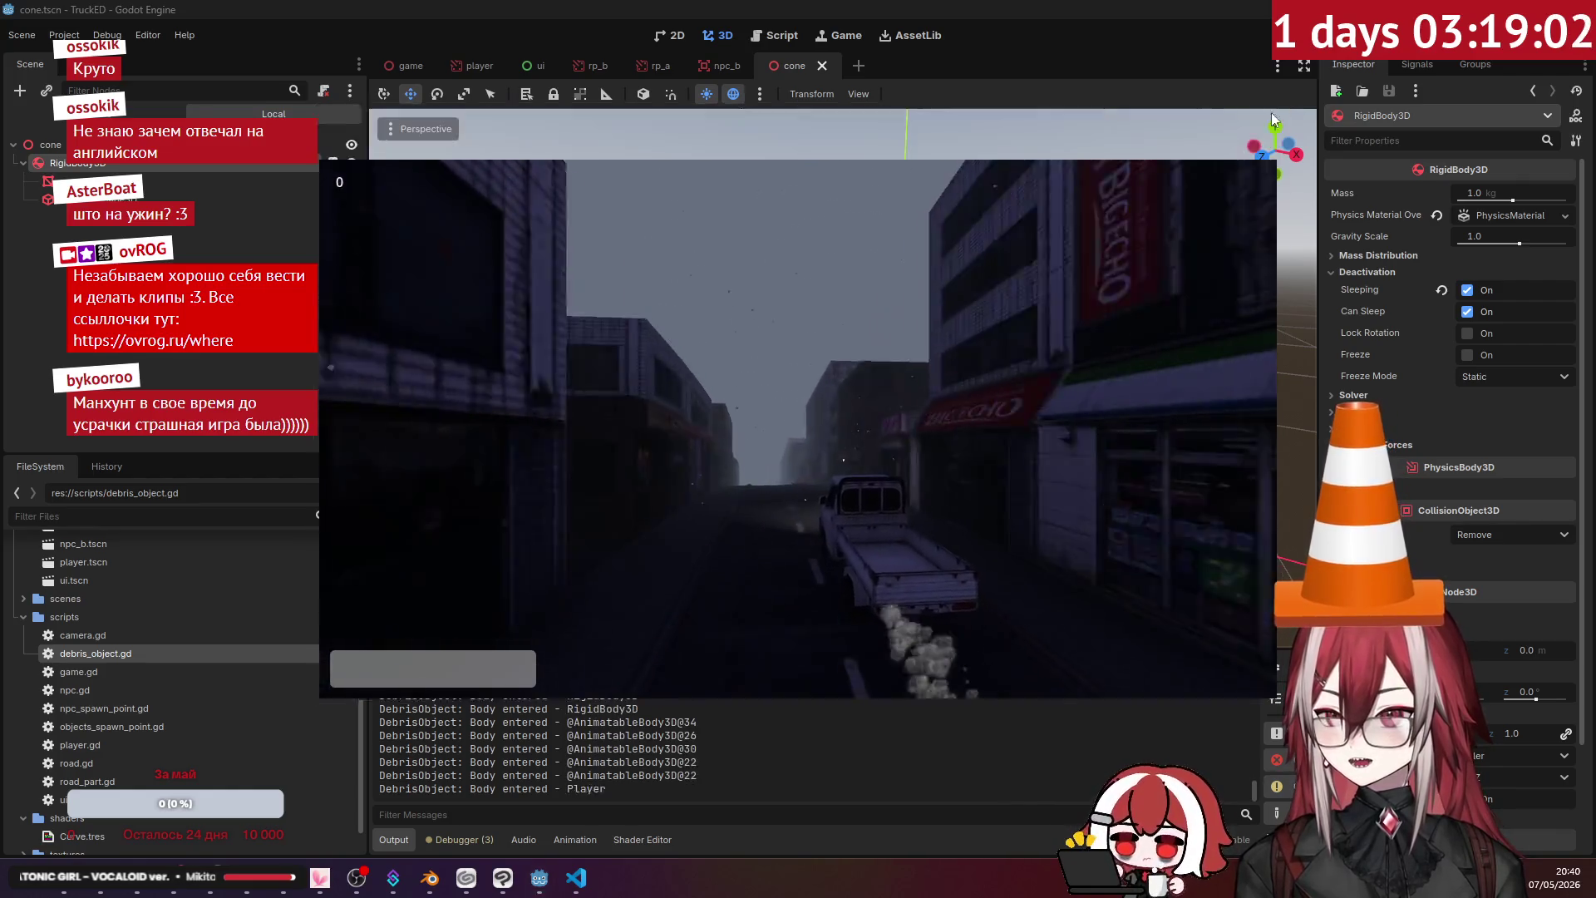
- Stop the game, turn Sleeping back off, and glance at the Solver properties
left_click(1263, 115)
left_click(1465, 289)
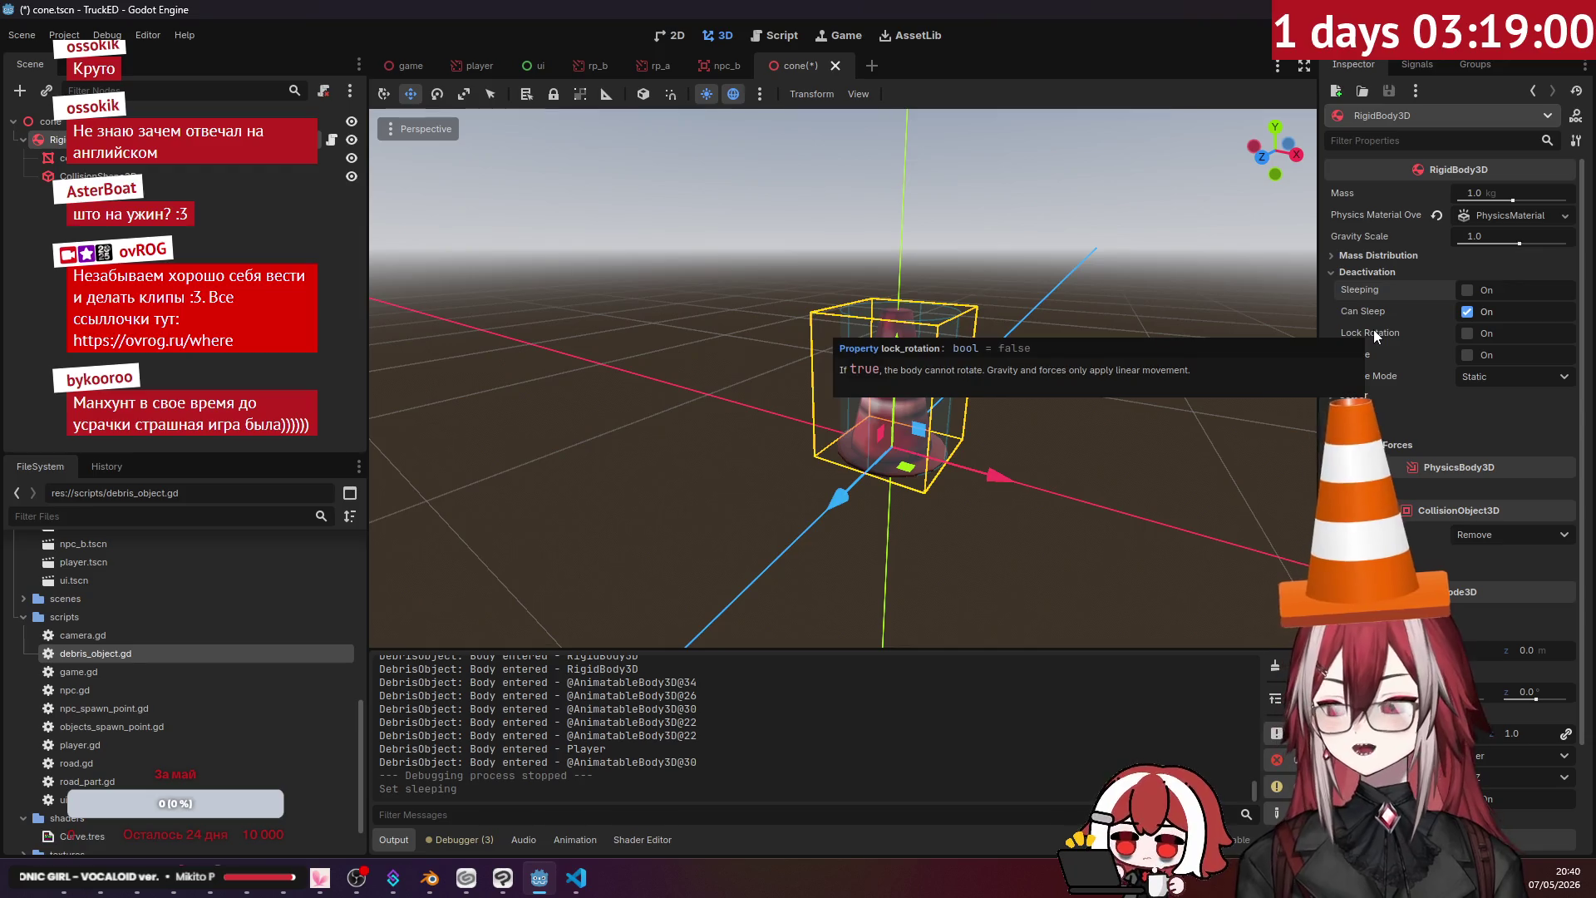
scroll(610, 756, "up", 2)
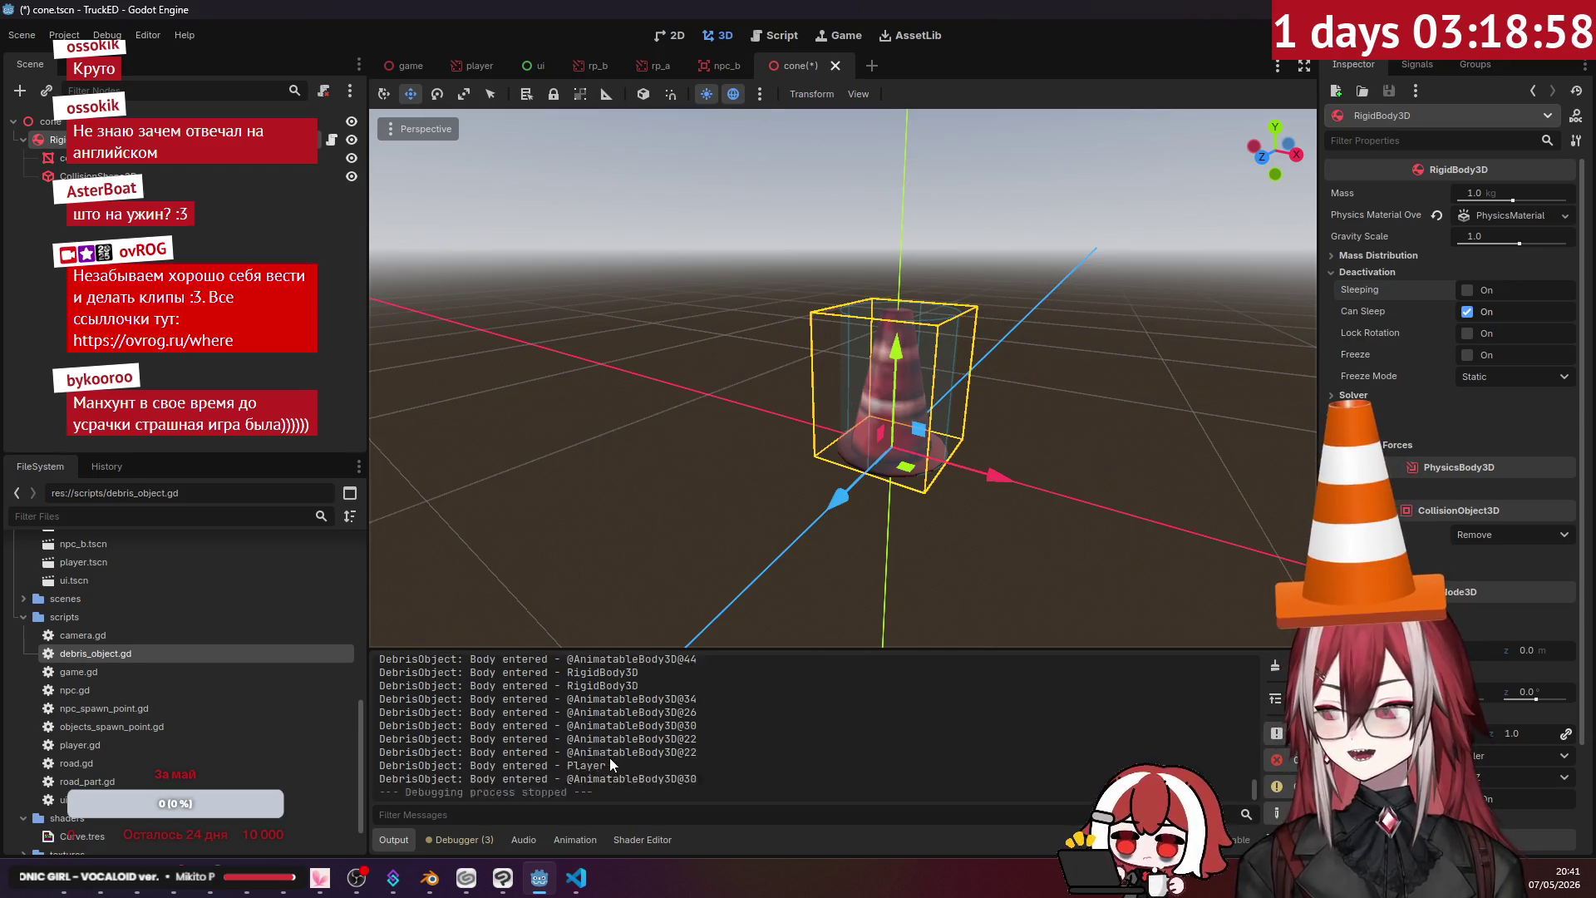
scroll(610, 757, "up", 1)
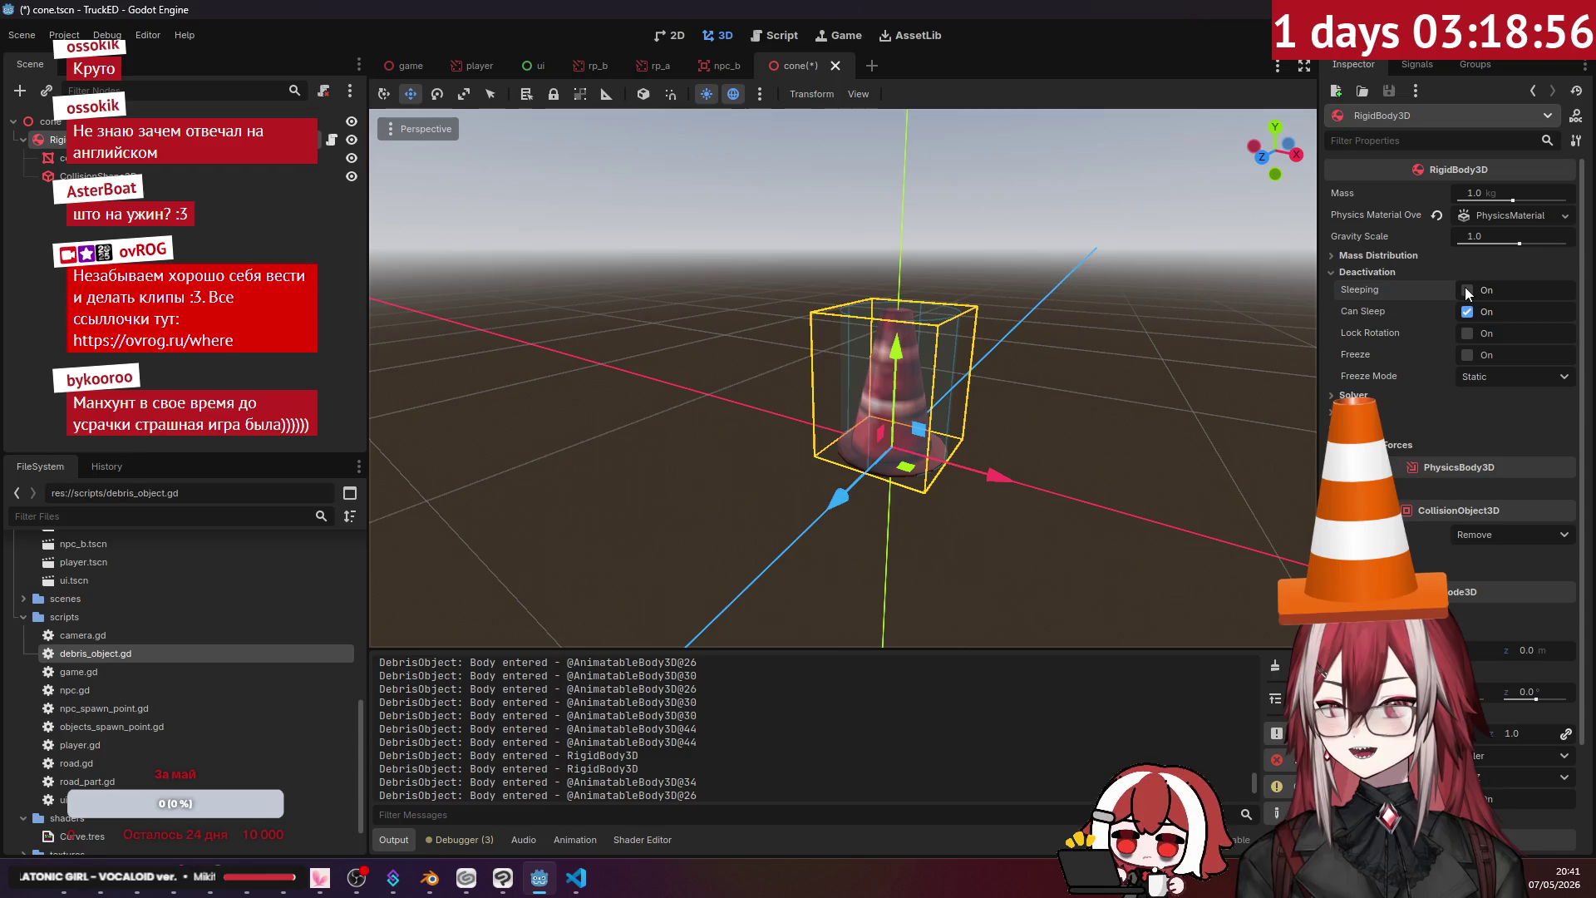
mouse_move(1388, 309)
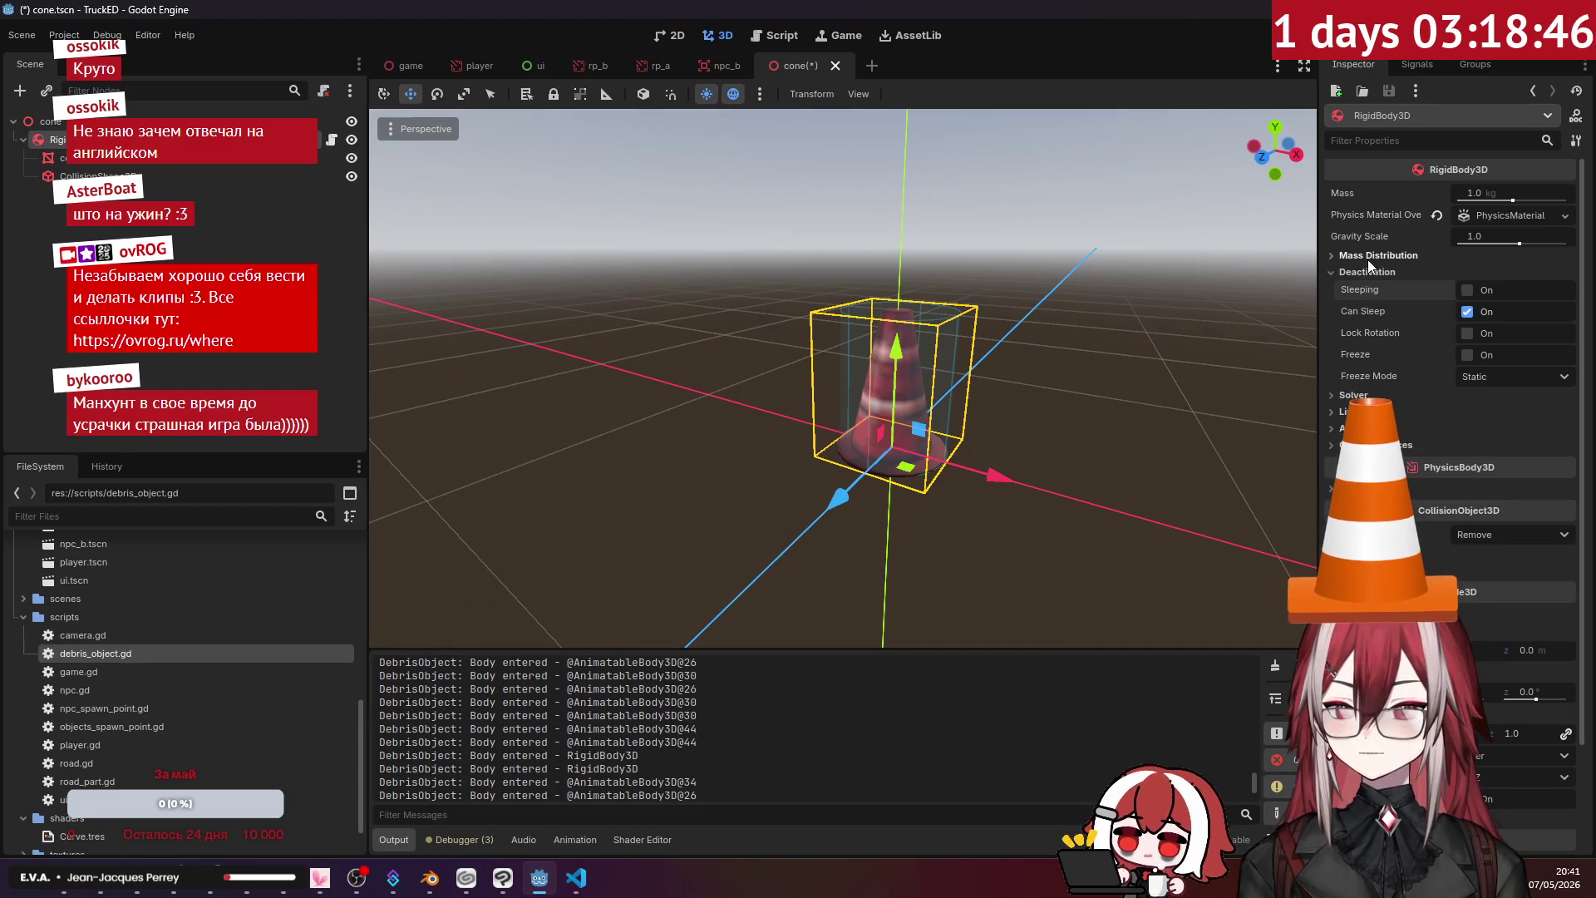
left_click(1369, 396)
left_click(1369, 396)
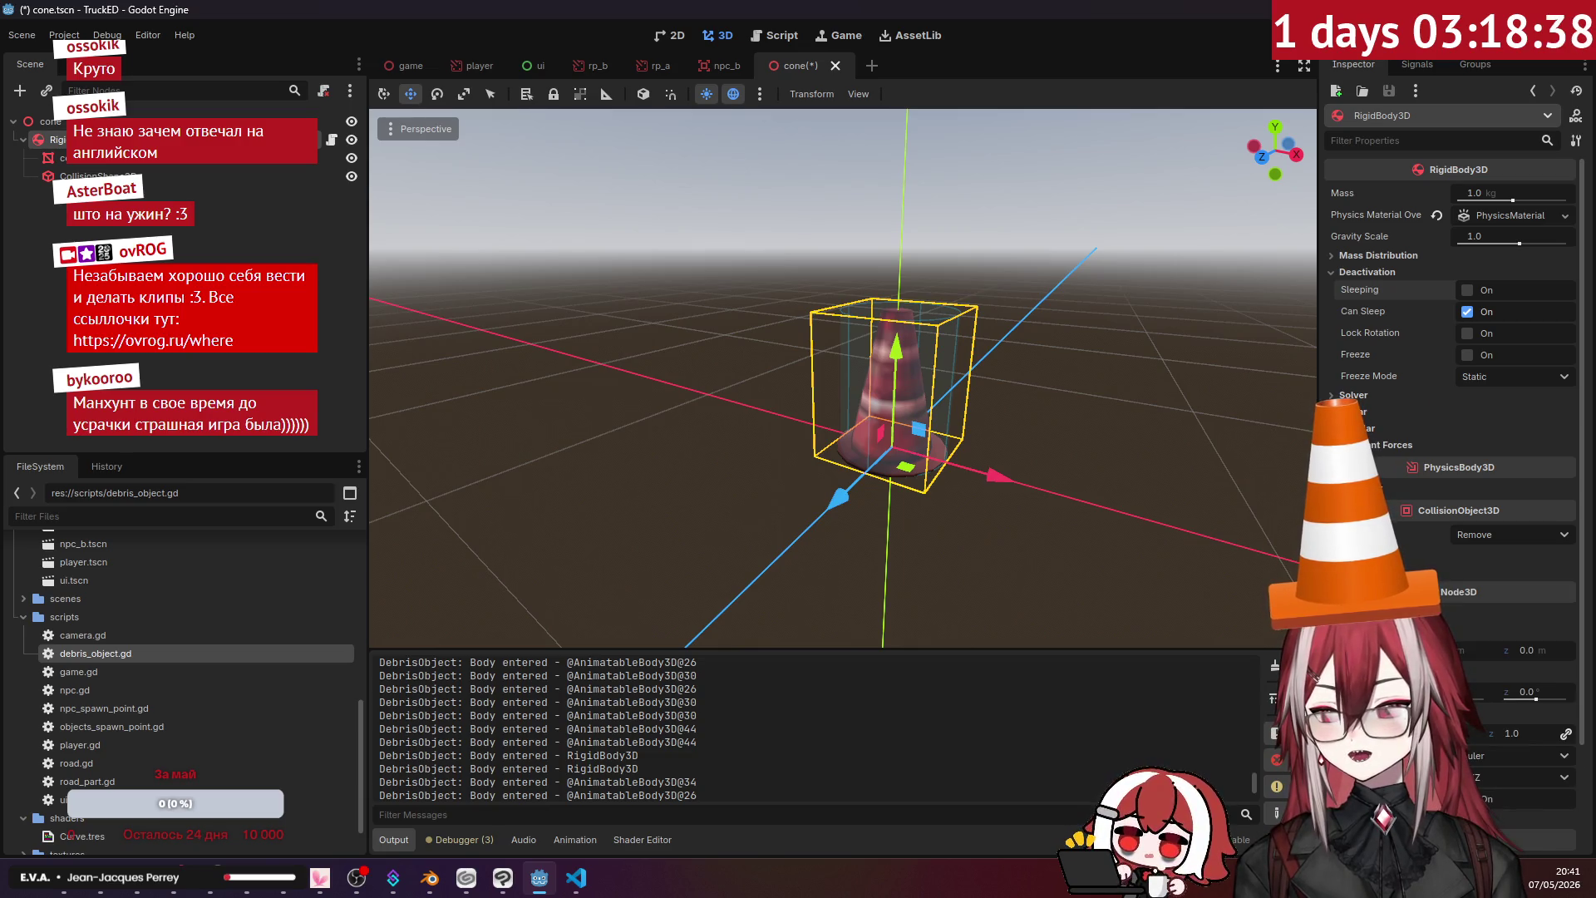
left_click(375, 362)
left_click(46, 124)
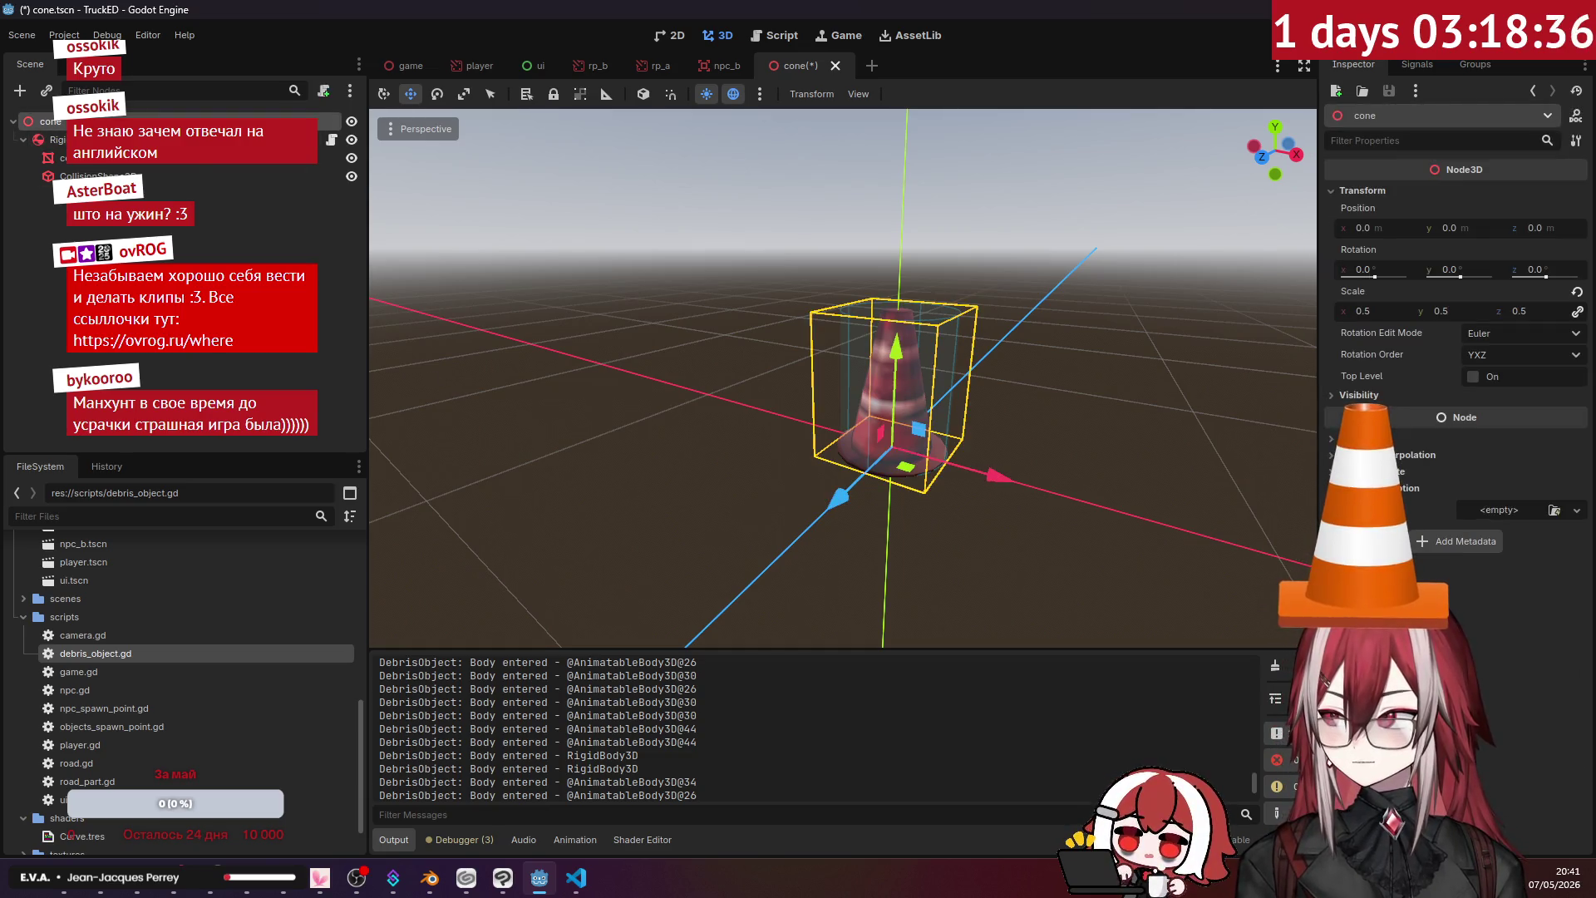
- Add an Area3D child node under the cone root
right_click(92, 123)
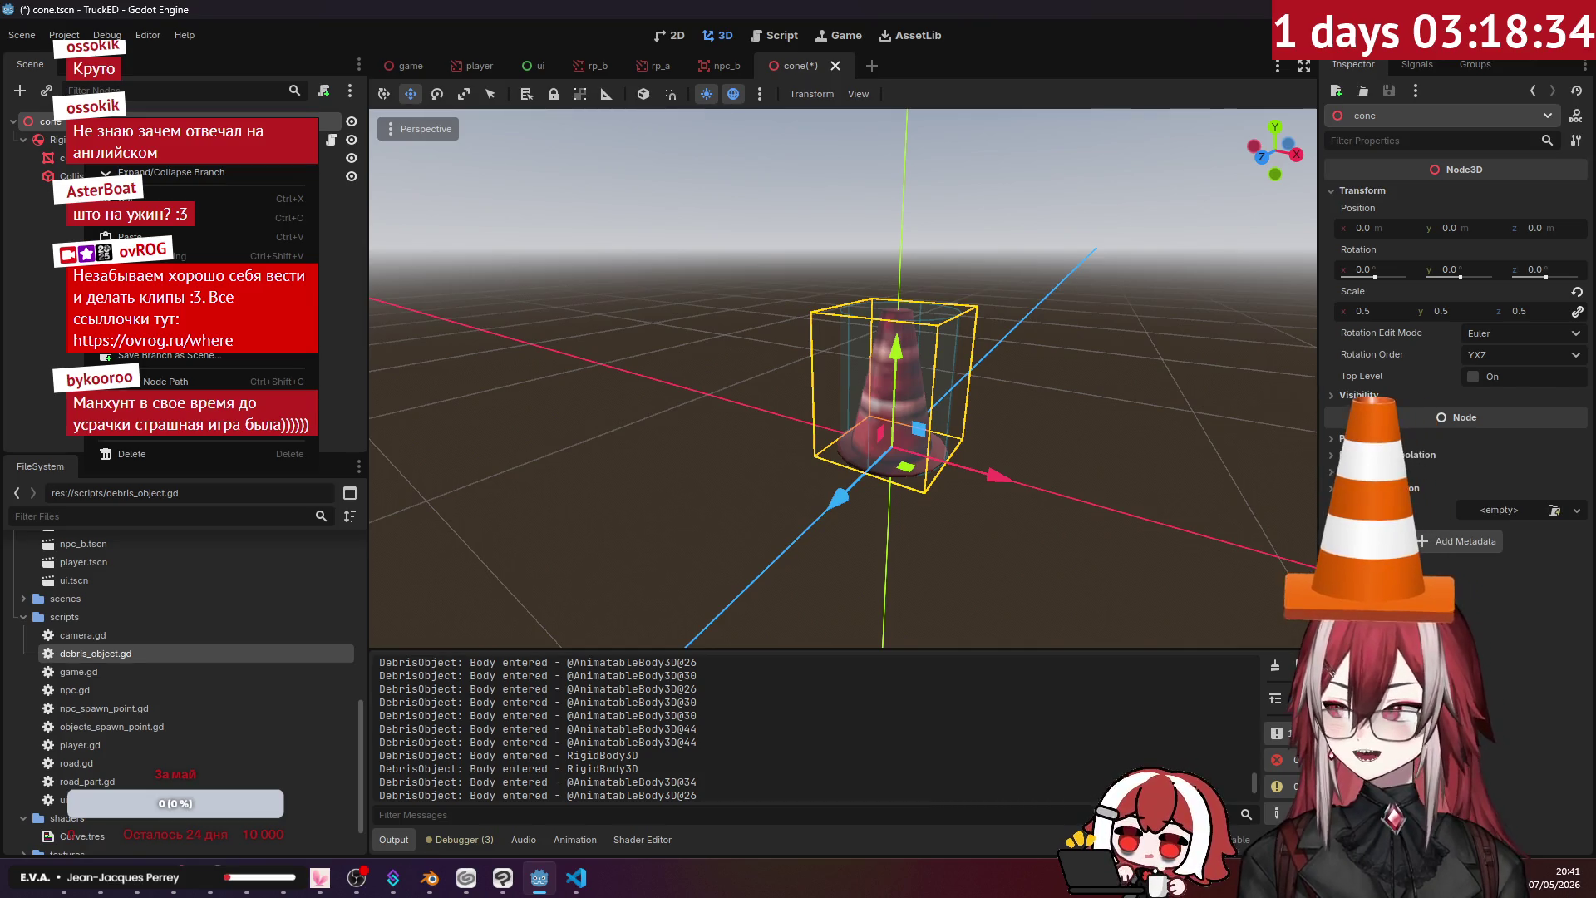
left_click(116, 135)
type("area")
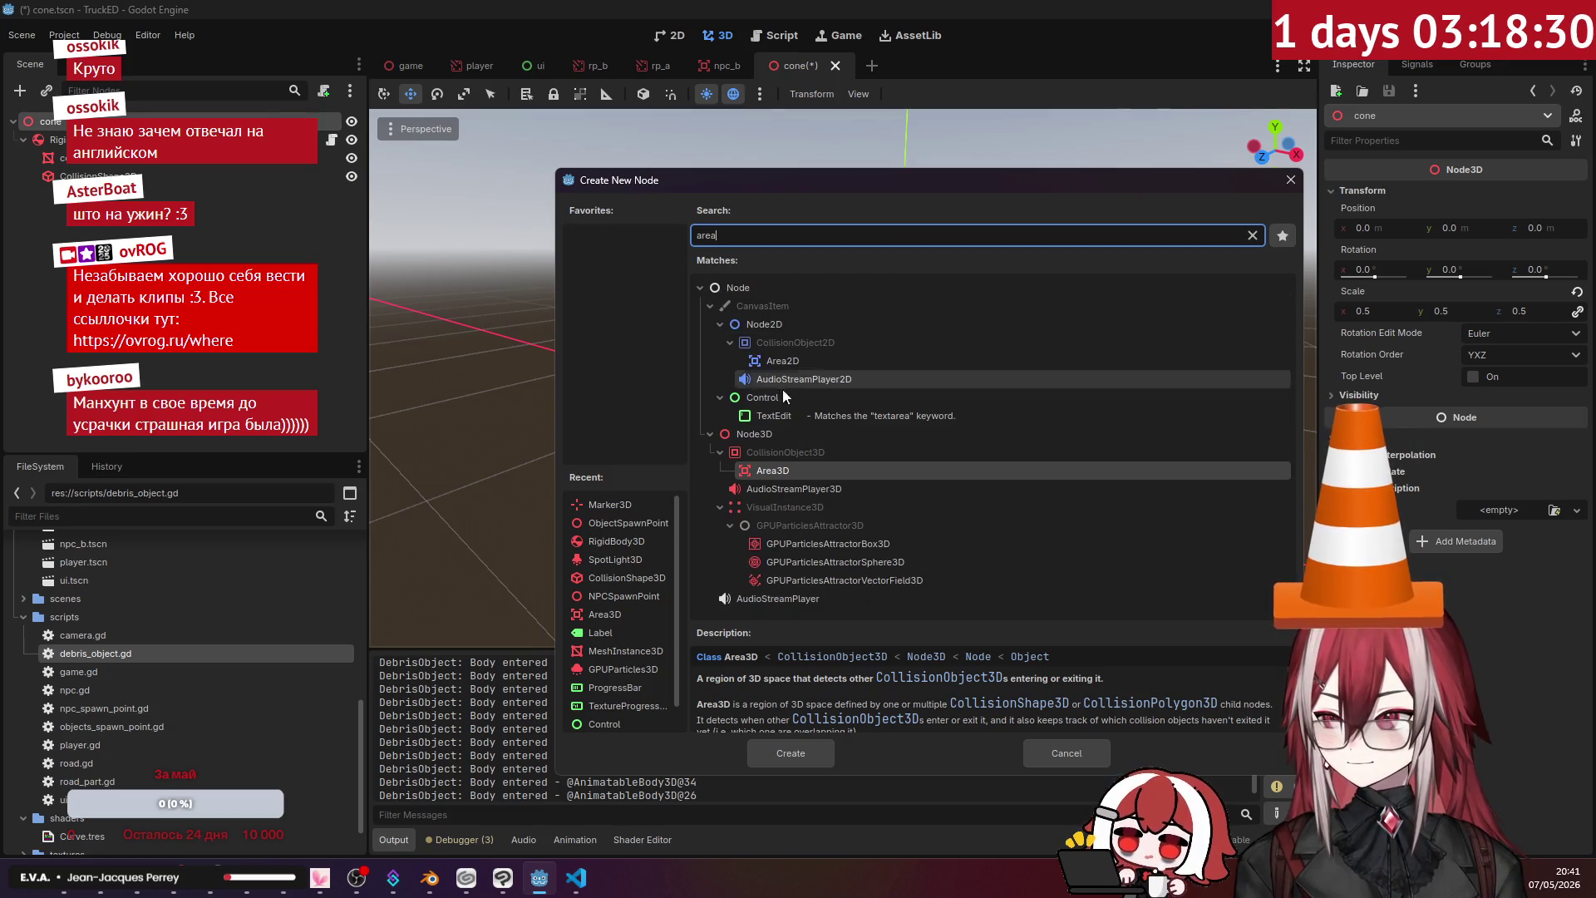
double_click(765, 472)
- Add a CollisionShape3D child under the new Area3D
right_click(91, 194)
left_click(166, 206)
type("c")
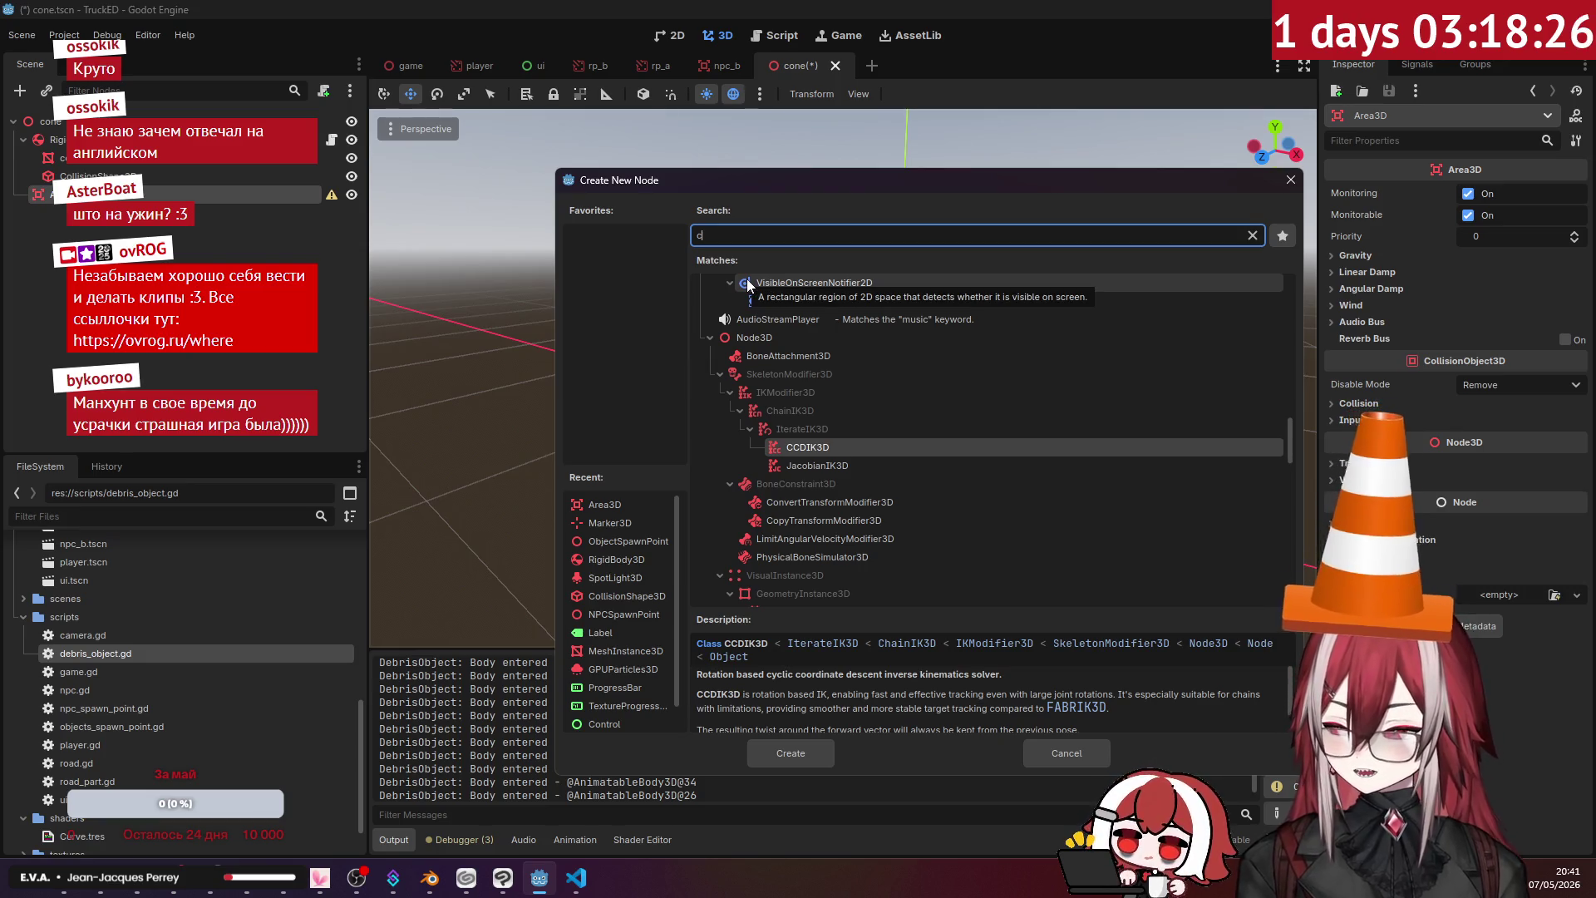
type("ol")
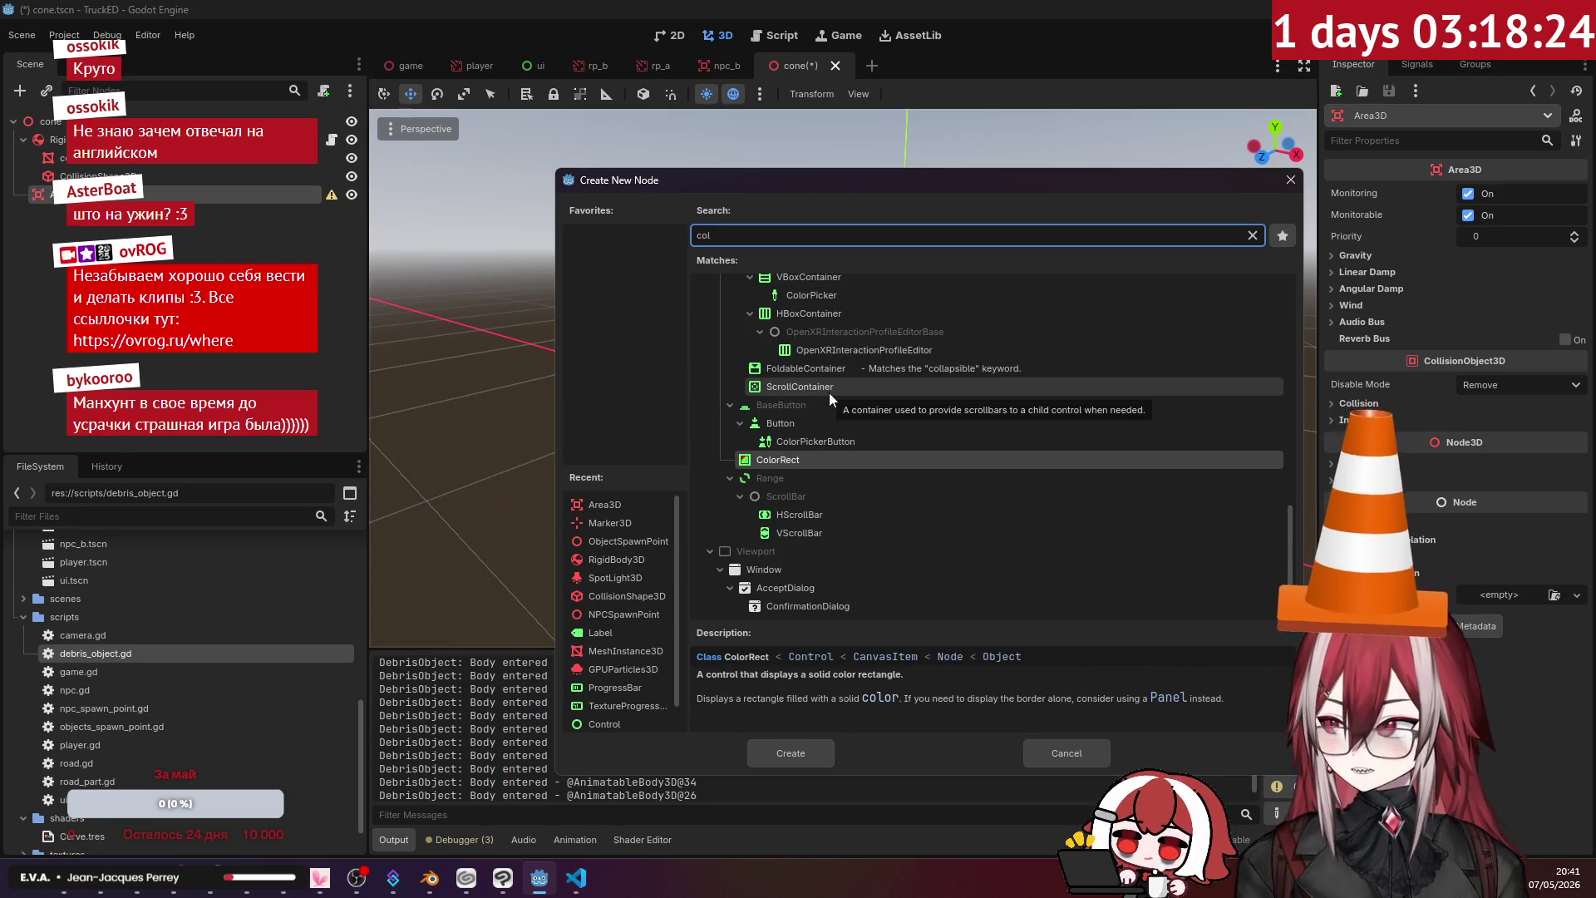
type("li")
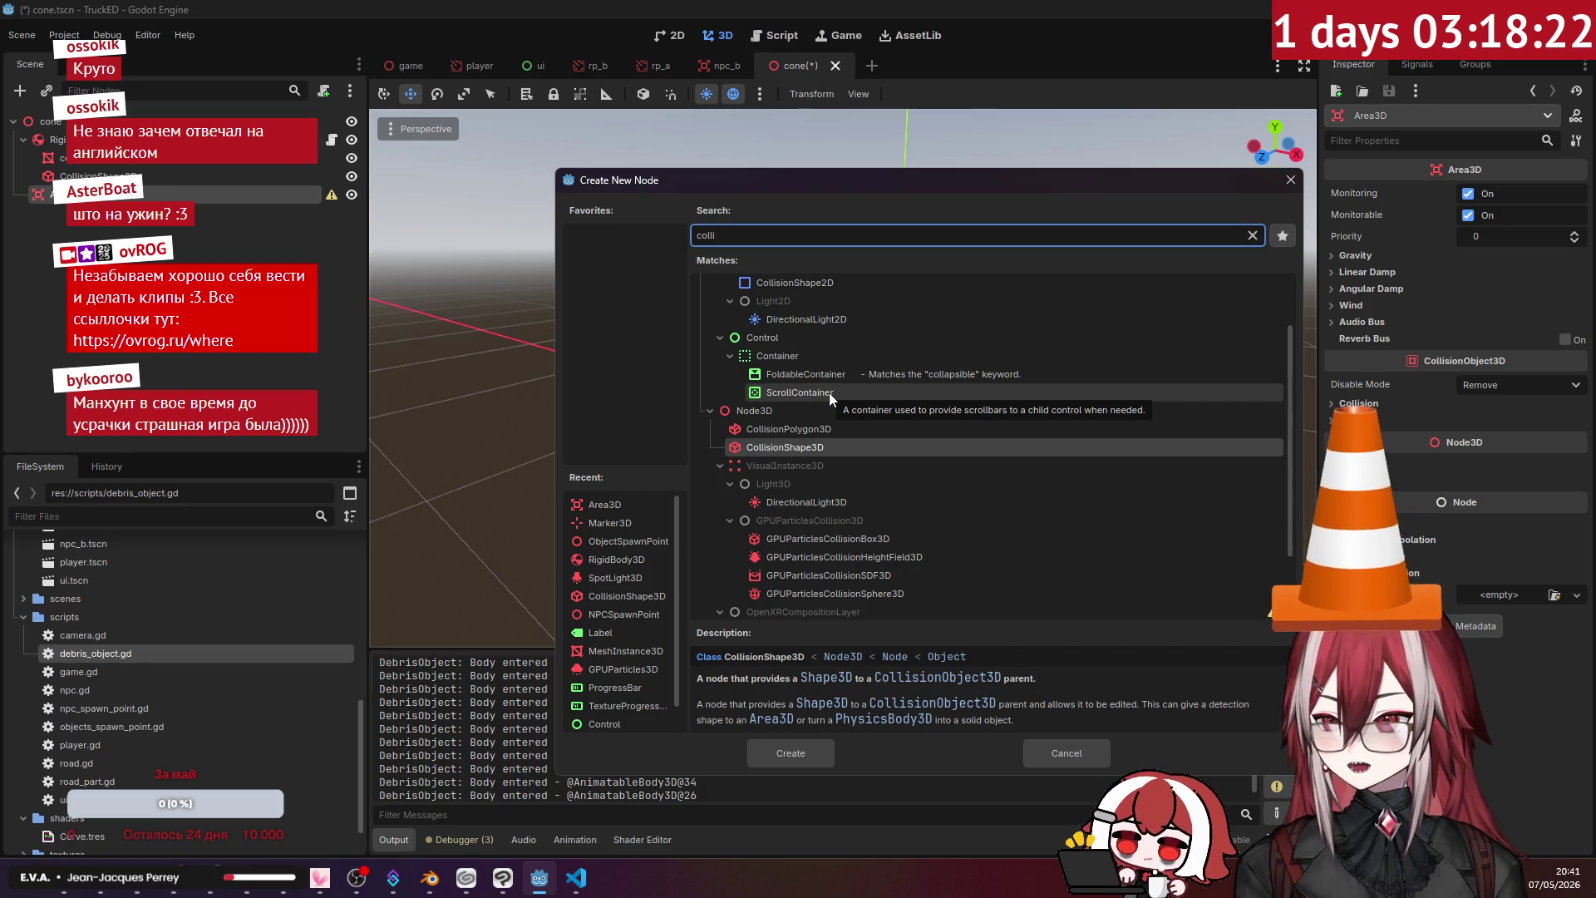
key("Return")
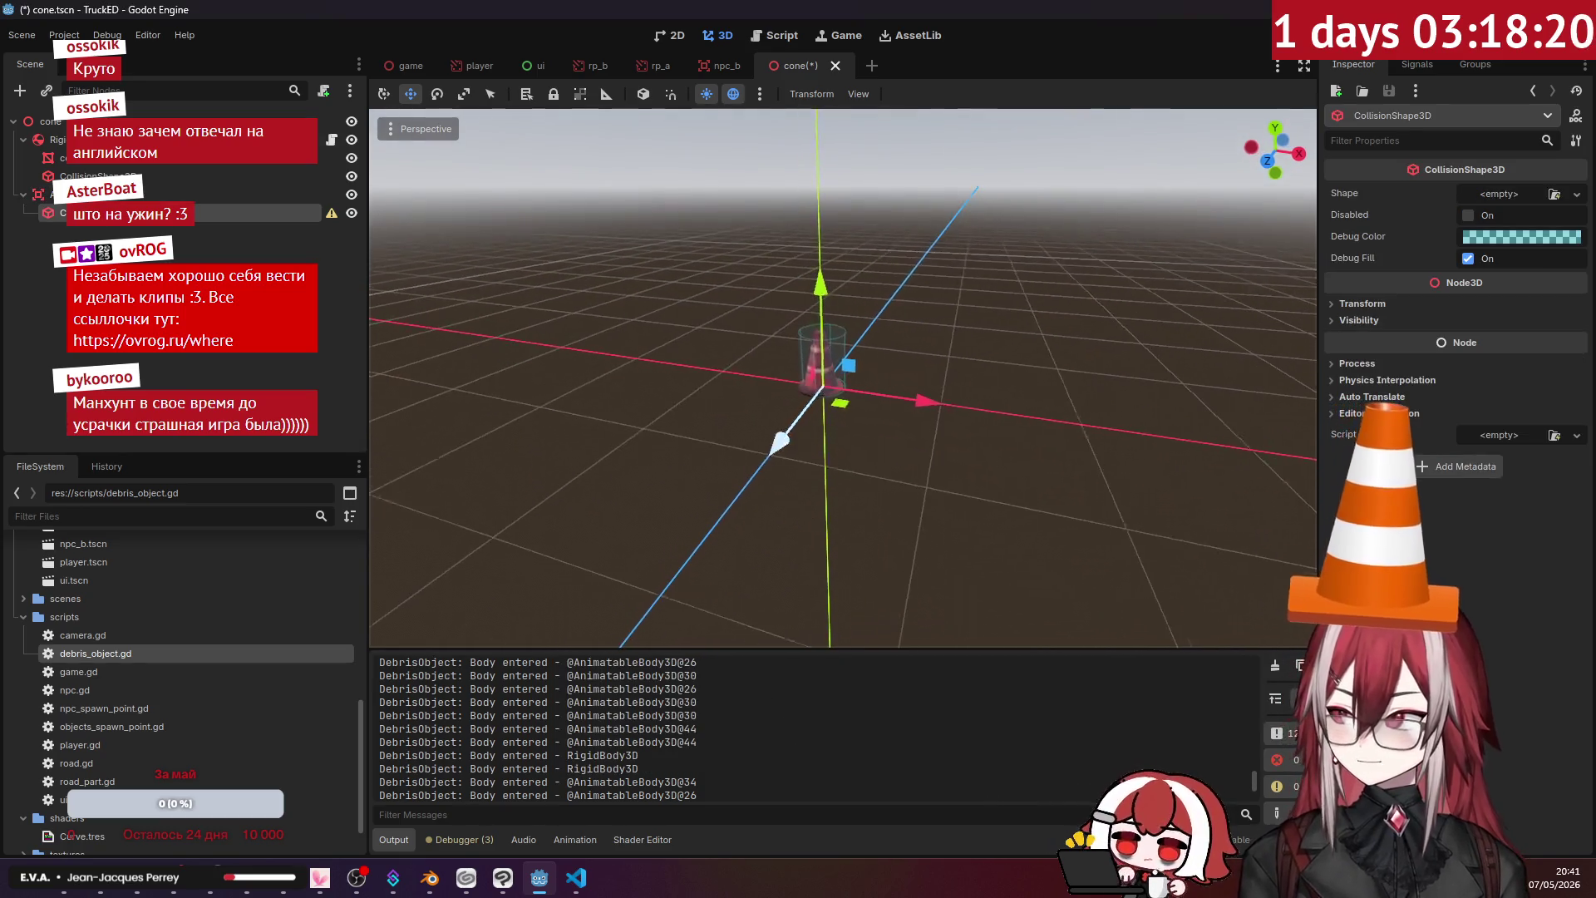
- Give the Area3D's collision shape a cylinder shape, making it taller and wider
left_click(1577, 195)
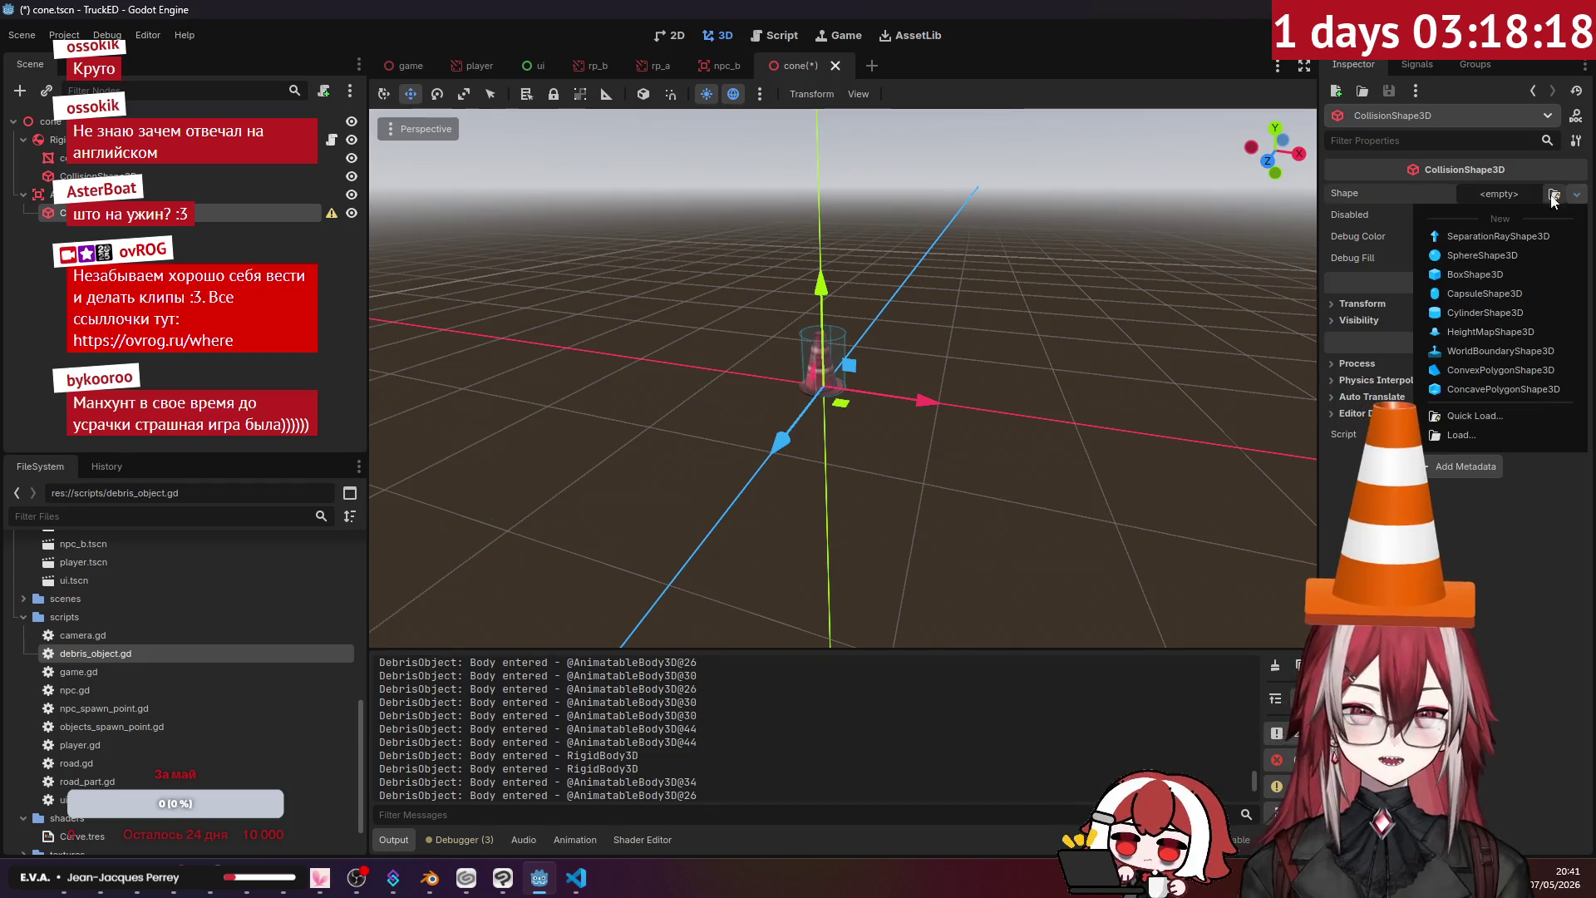
left_click(1475, 311)
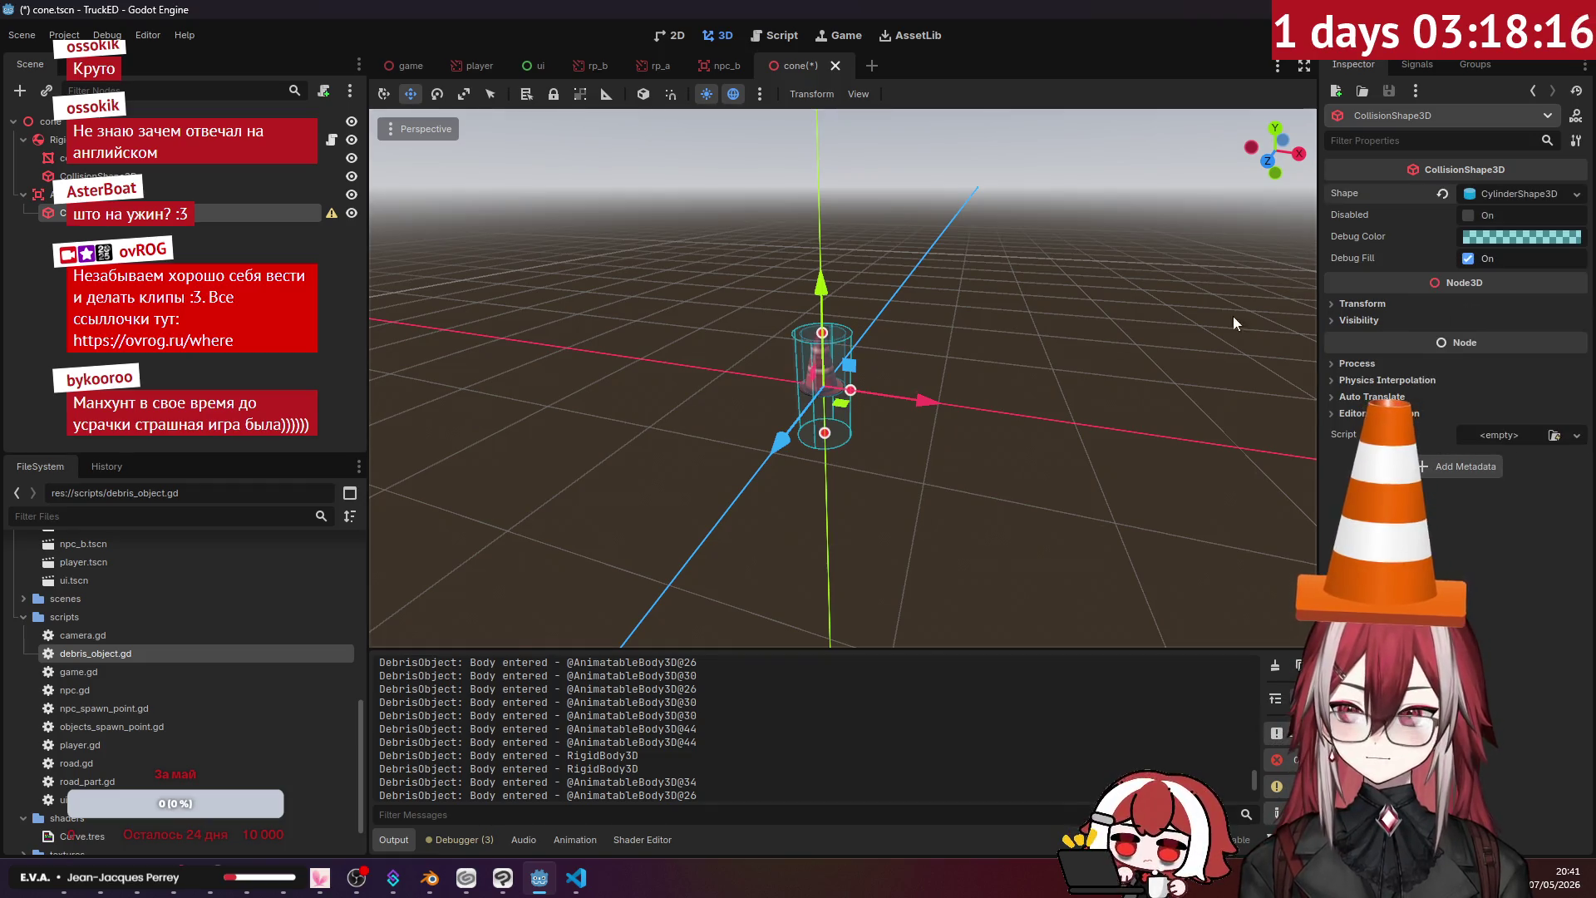
mouse_move(830, 442)
left_mouse_down()
mouse_move(861, 391)
mouse_move(818, 409)
left_mouse_up()
scroll(843, 379, "up", 5)
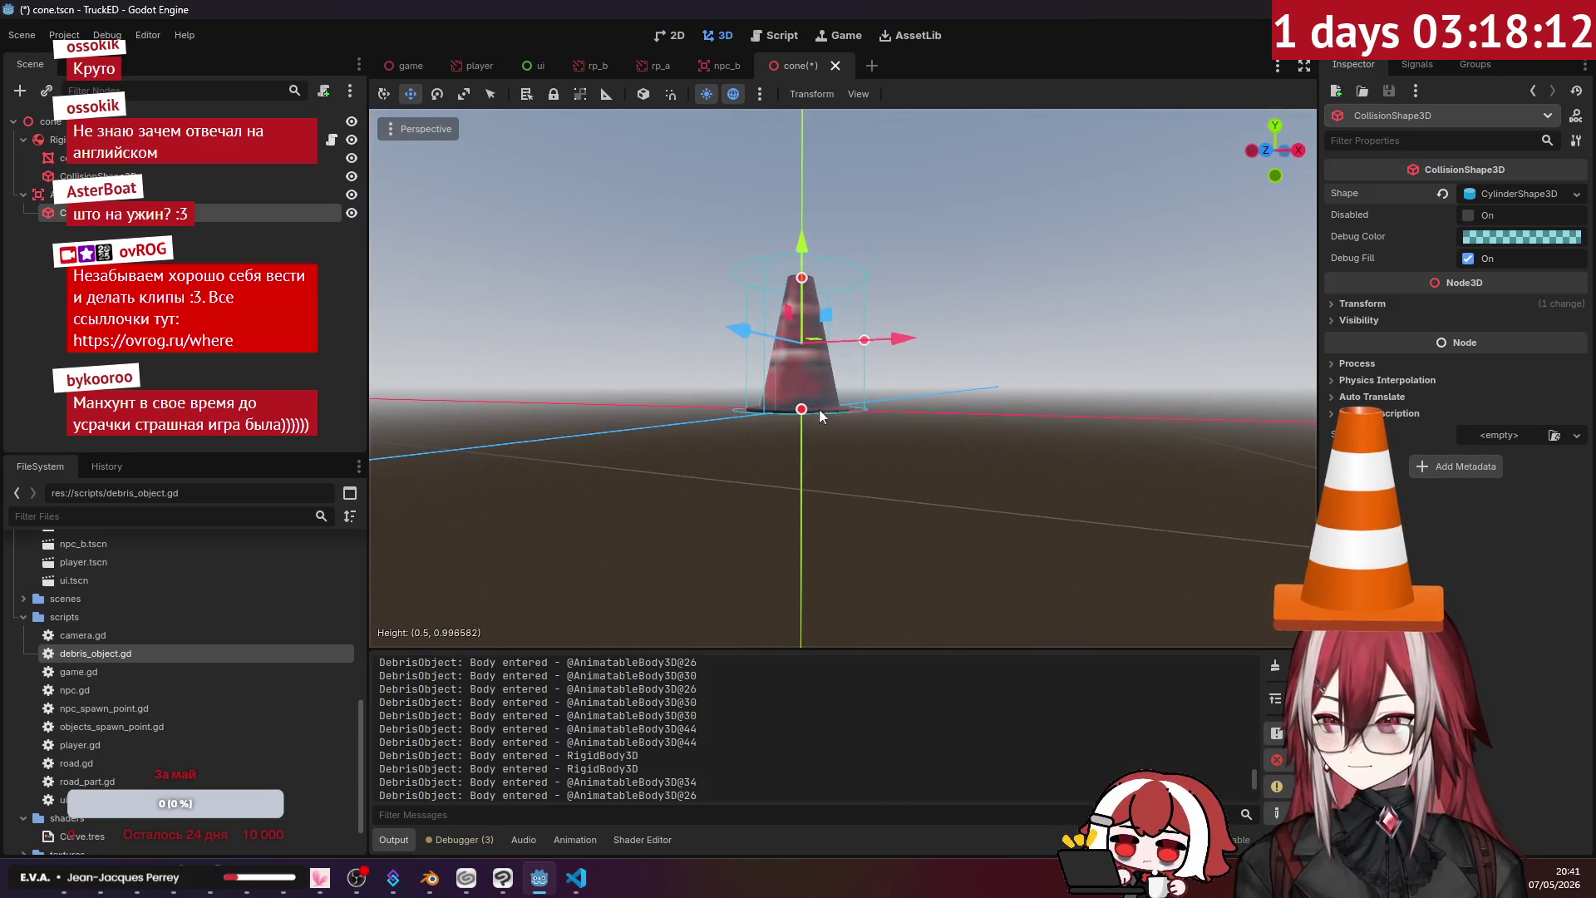
scroll(861, 298, "down", 5)
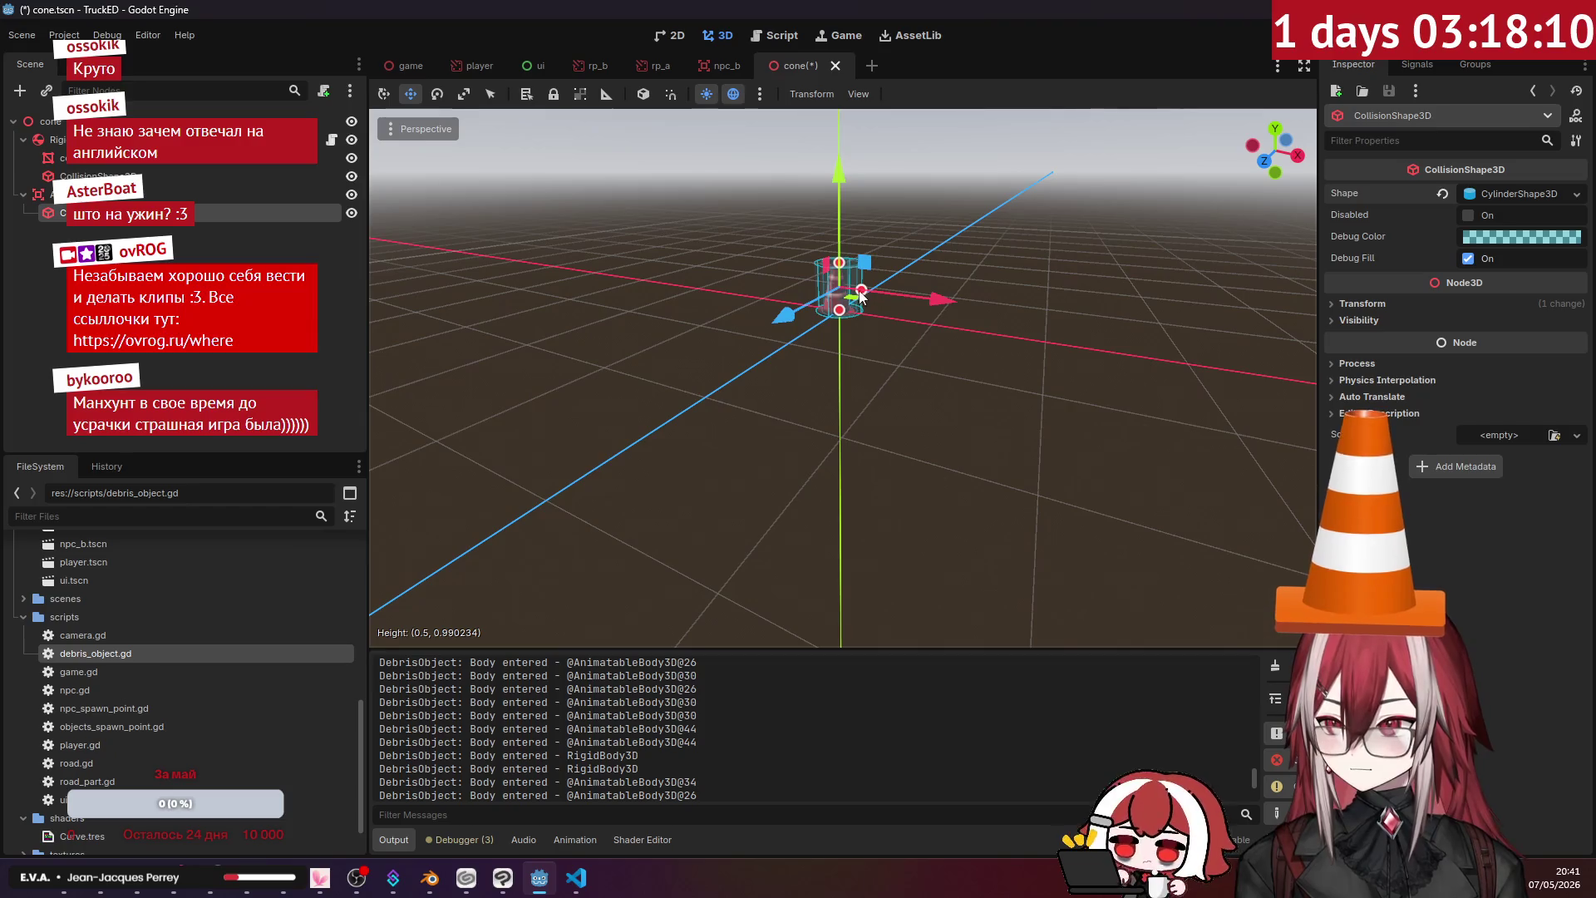
mouse_move(862, 291)
left_mouse_down()
mouse_move(882, 291)
mouse_move(841, 252)
left_mouse_up()
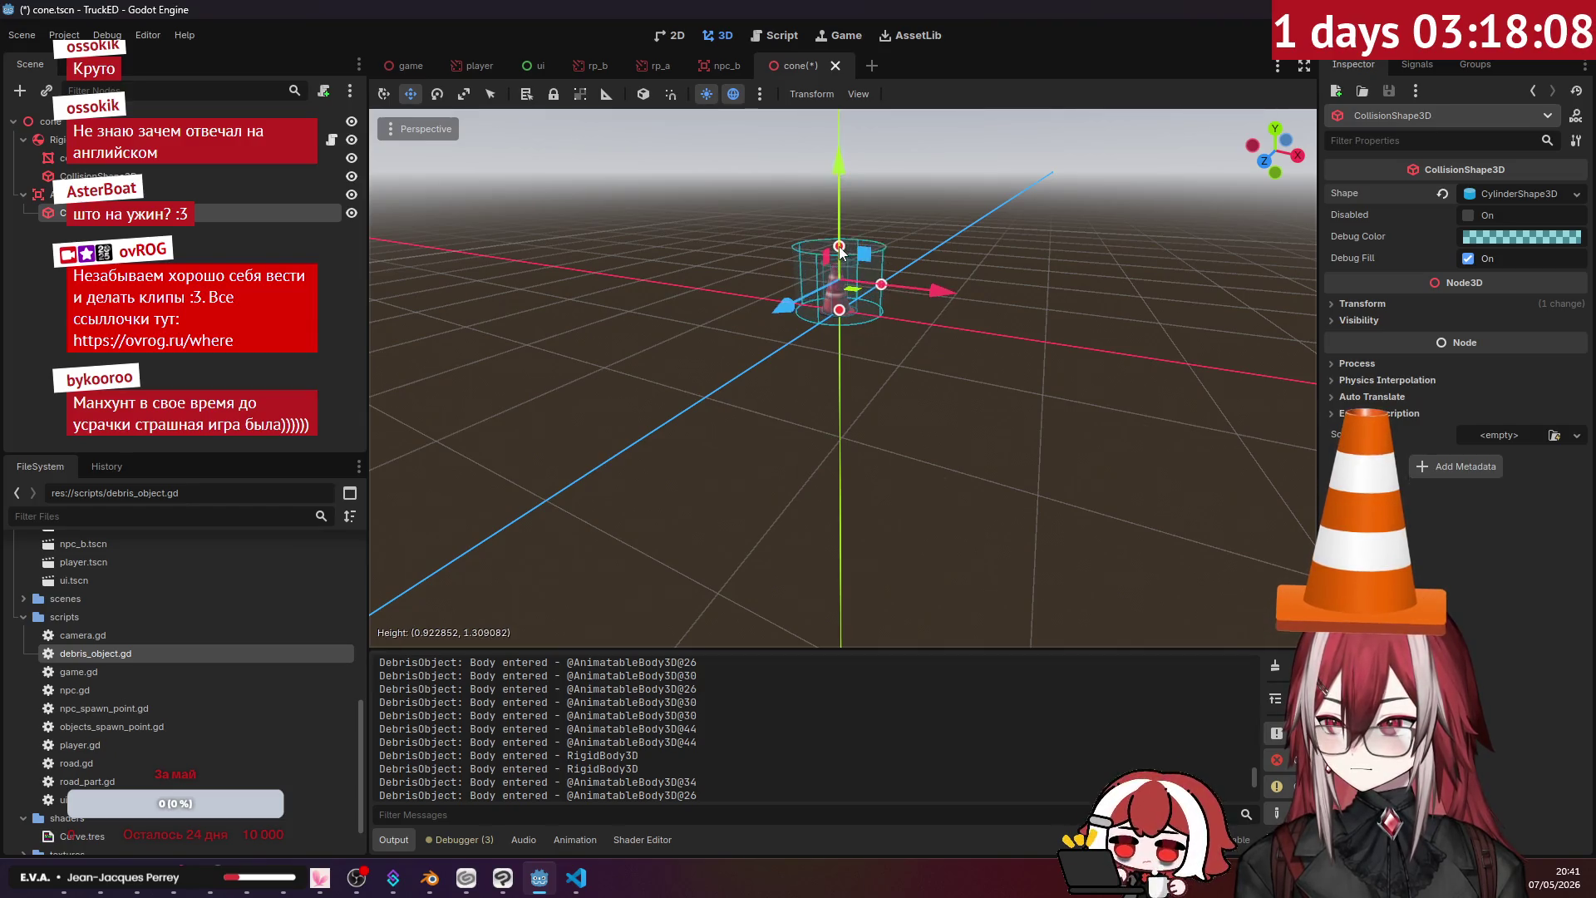
scroll(857, 287, "up", 5)
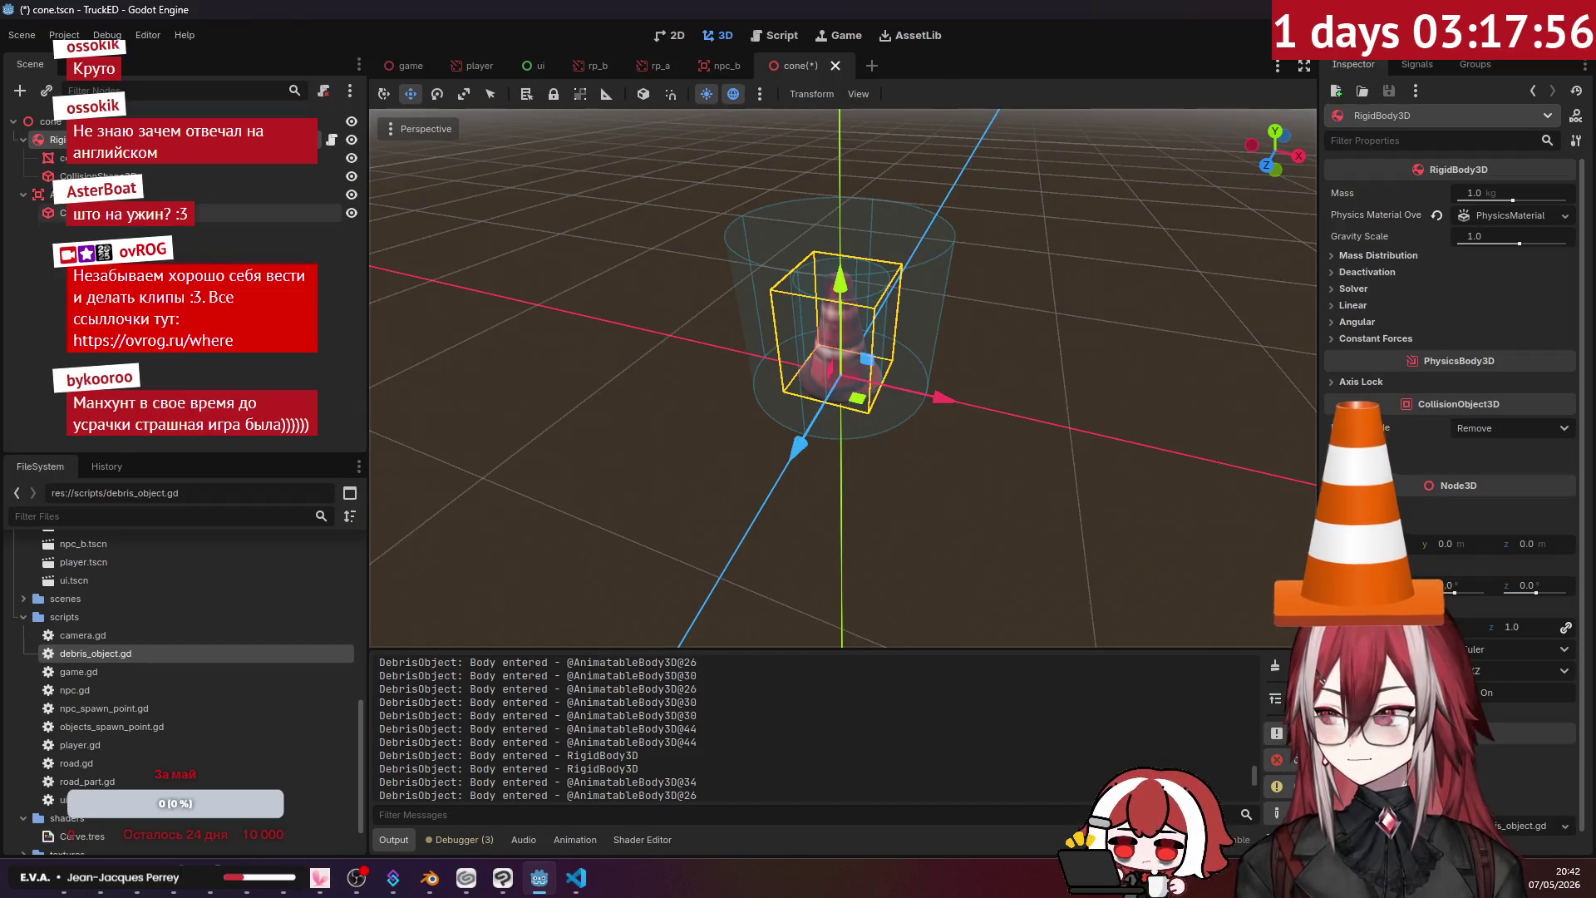
scroll(1494, 546, "down", 1)
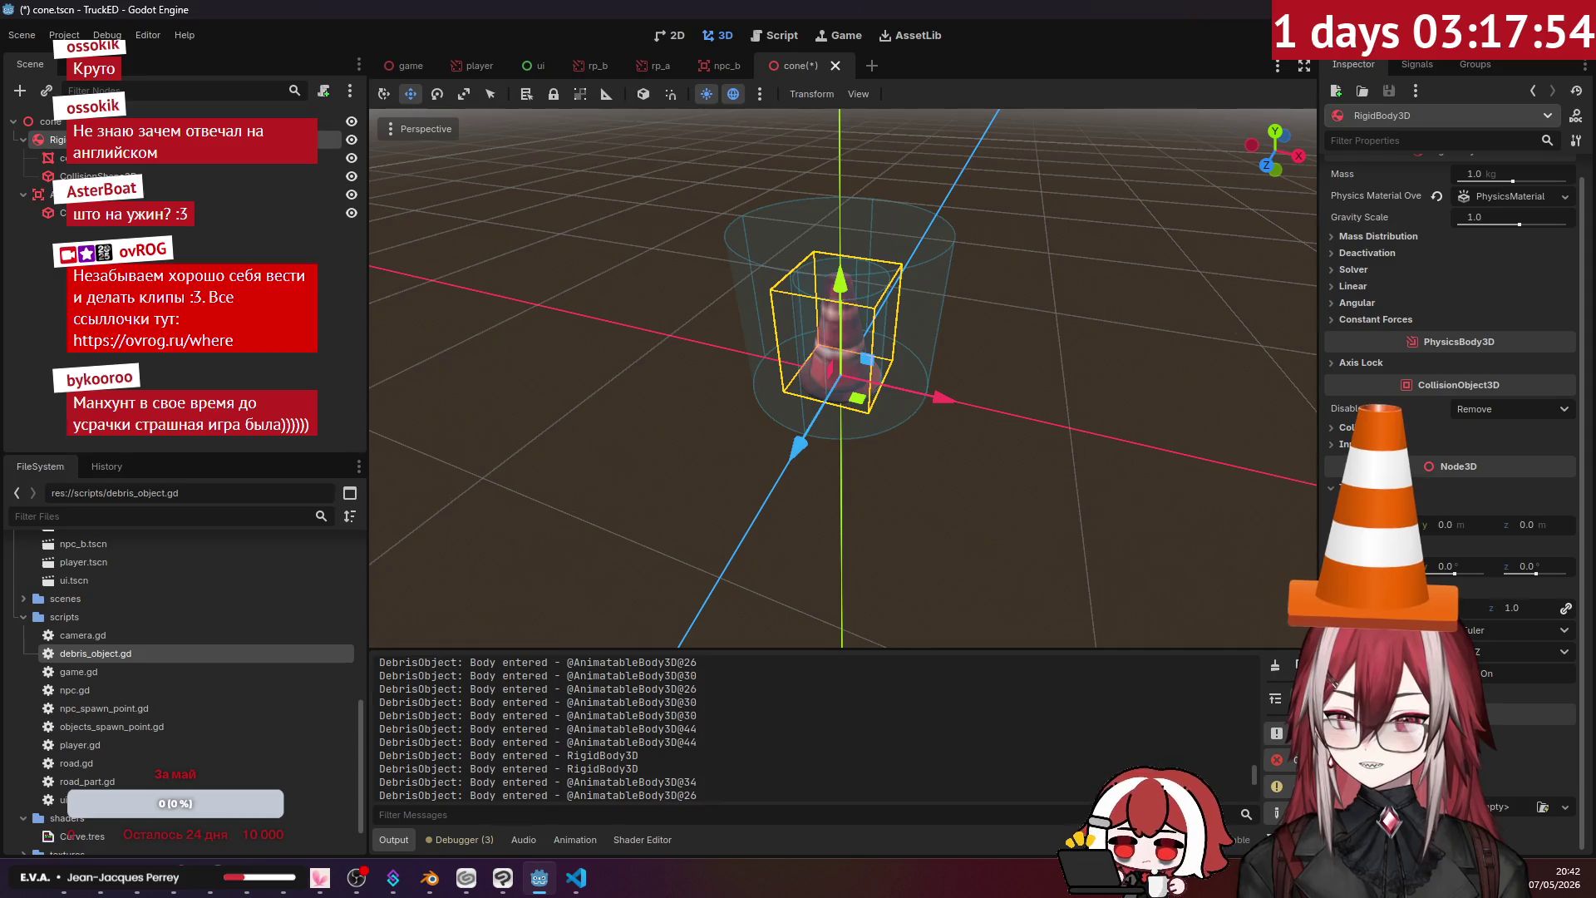
- Change debris_object.gd to extend Node3D and save the script
left_click(576, 877)
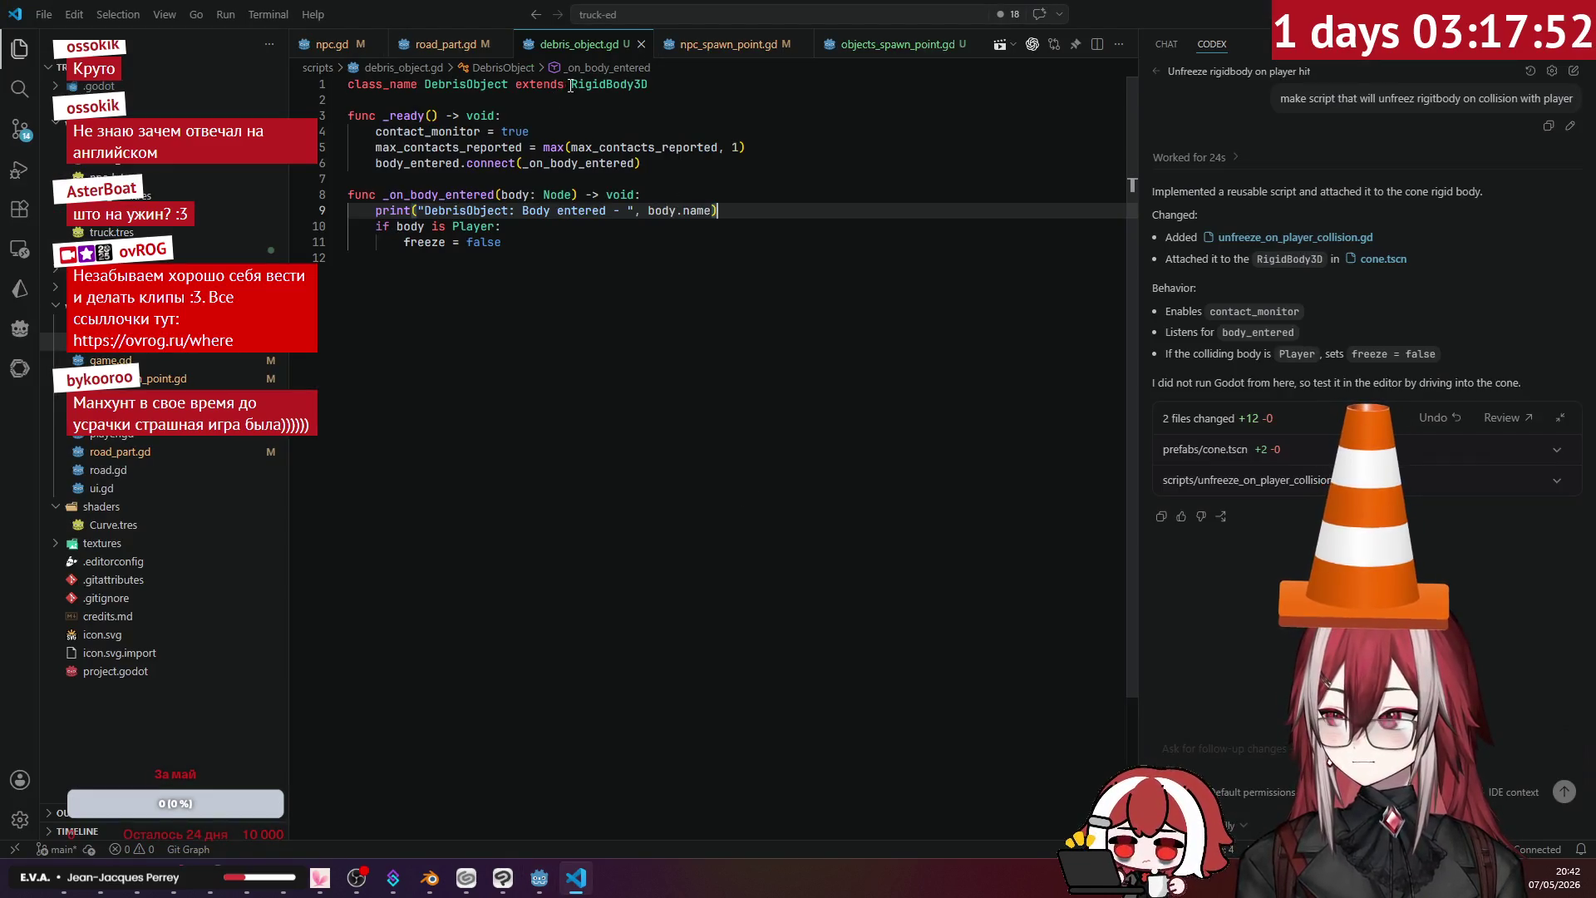
type("Node")
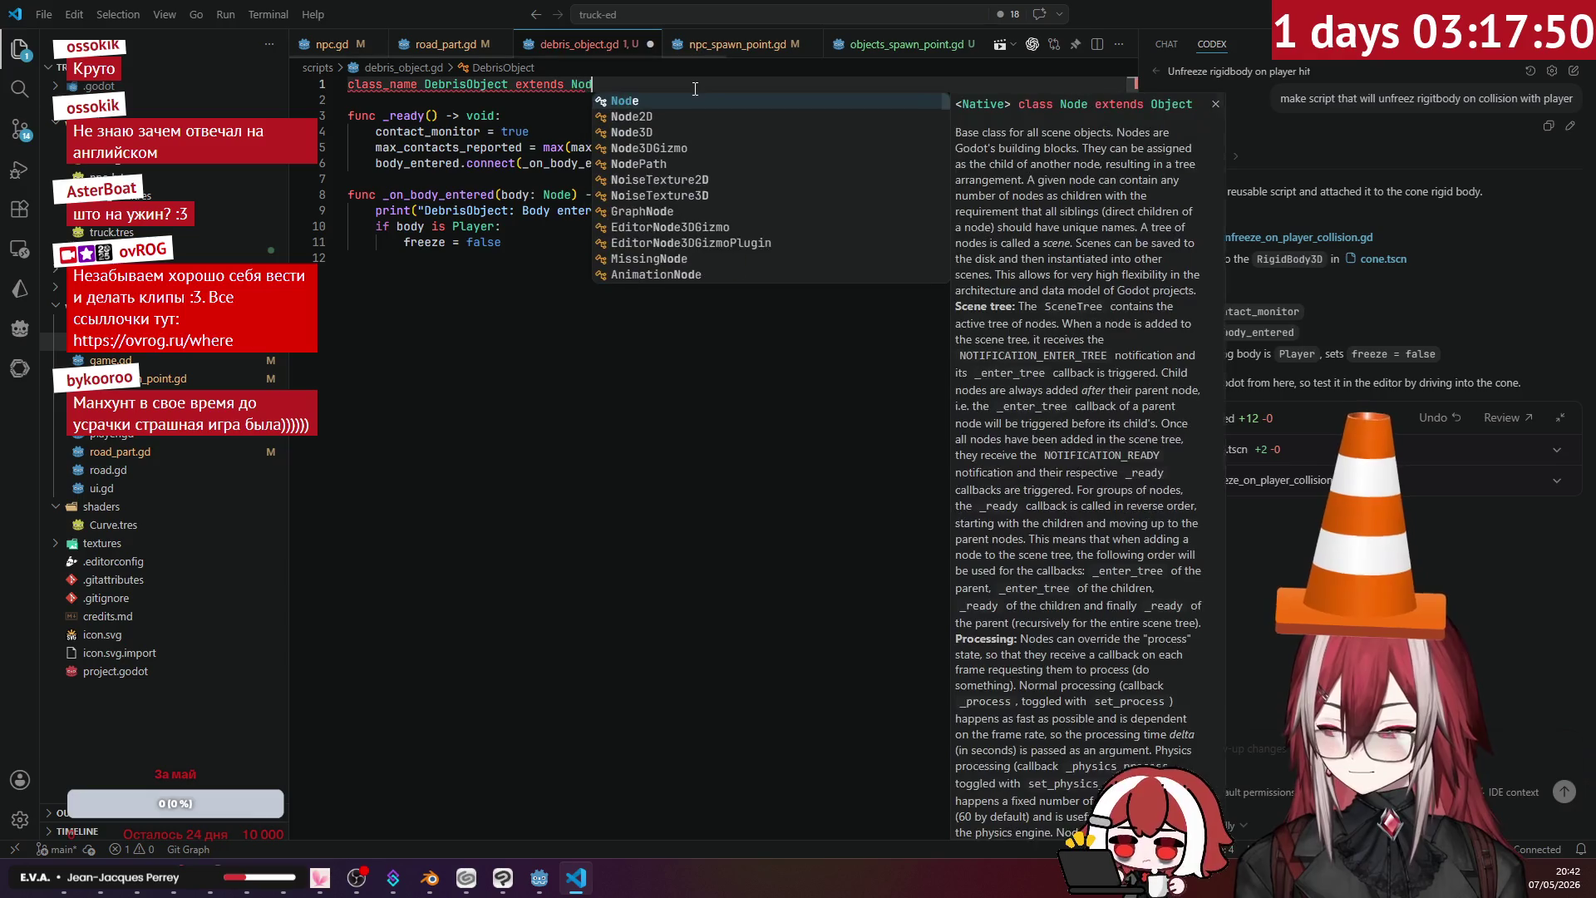
key("Down")
key("Down")
key("Return")
key("ctrl+s")
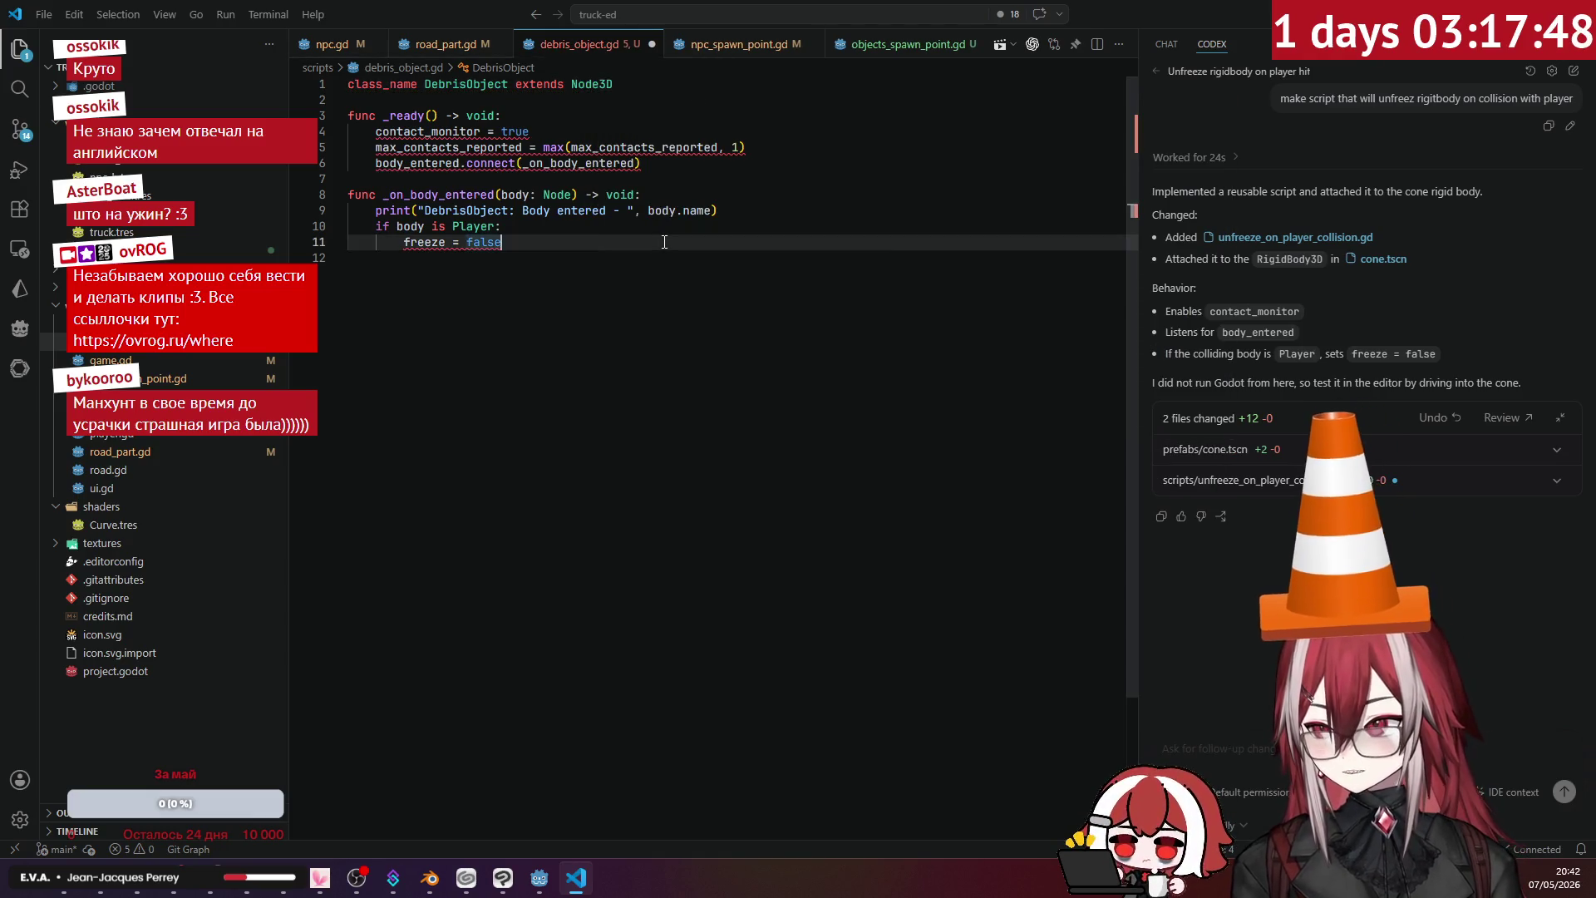
key("alt+Tab")
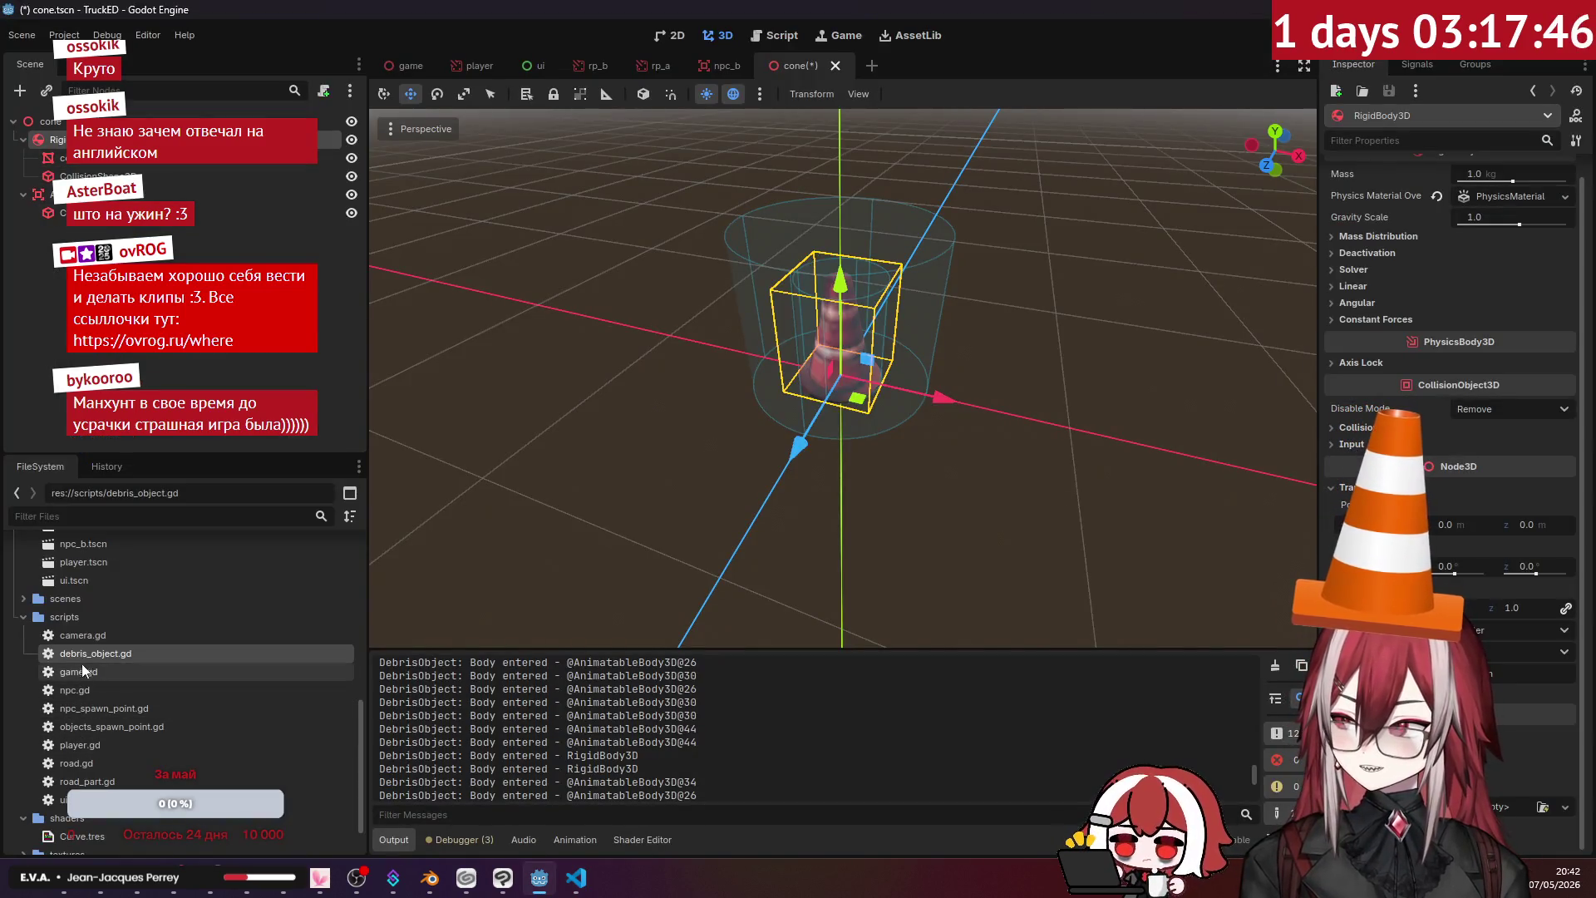
- Select the cone's Area3D, collapse its children, and frame the cone in the viewport
left_click(208, 195)
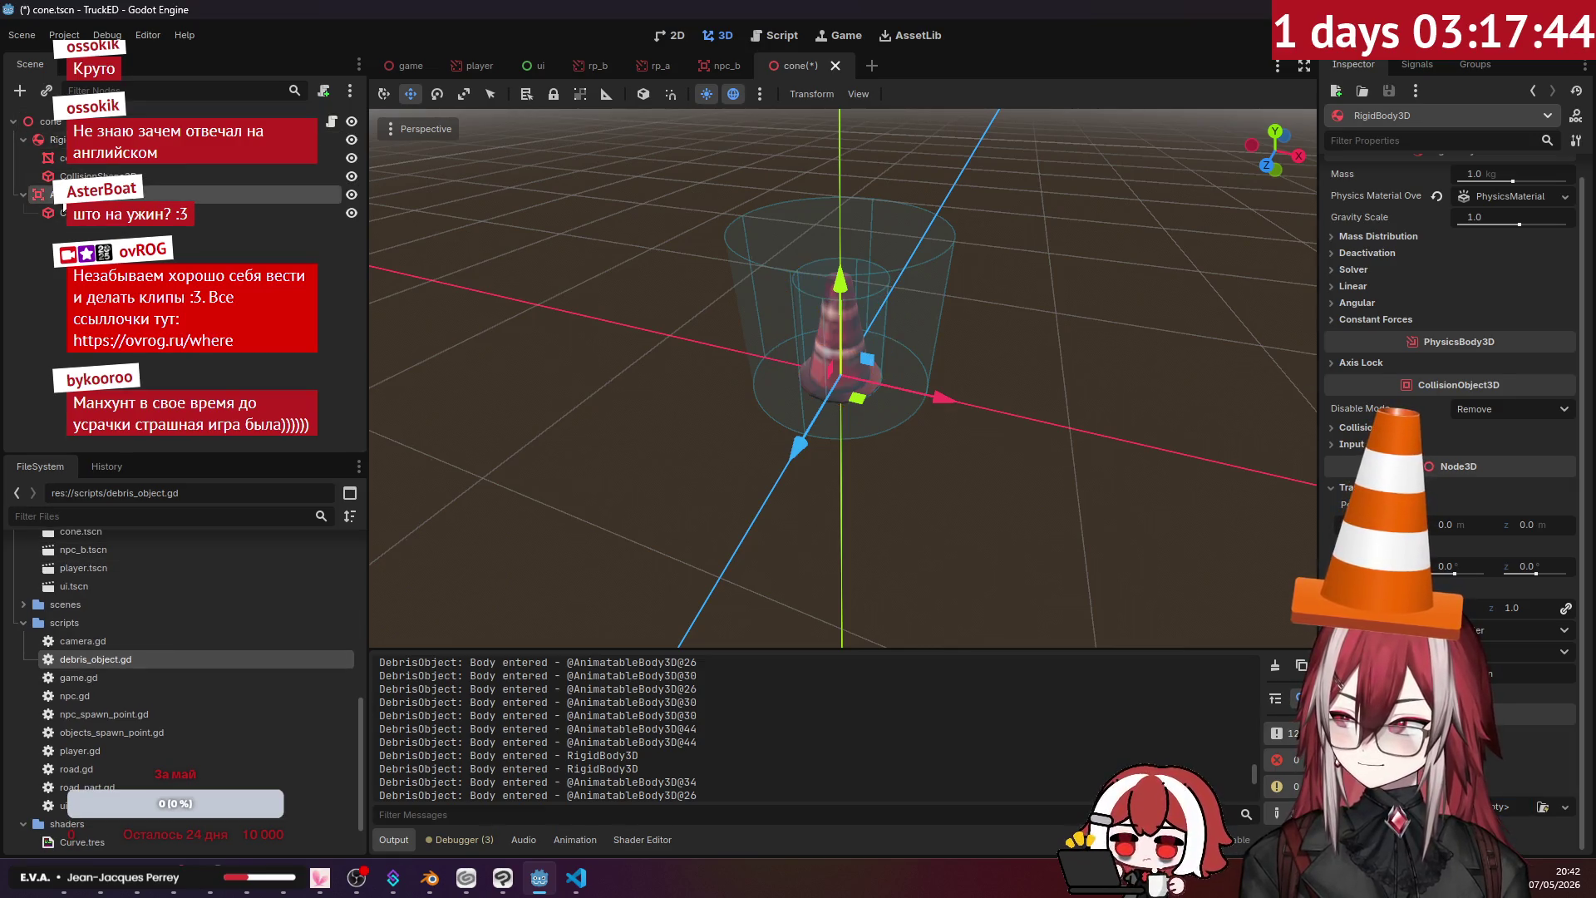
left_click(23, 194)
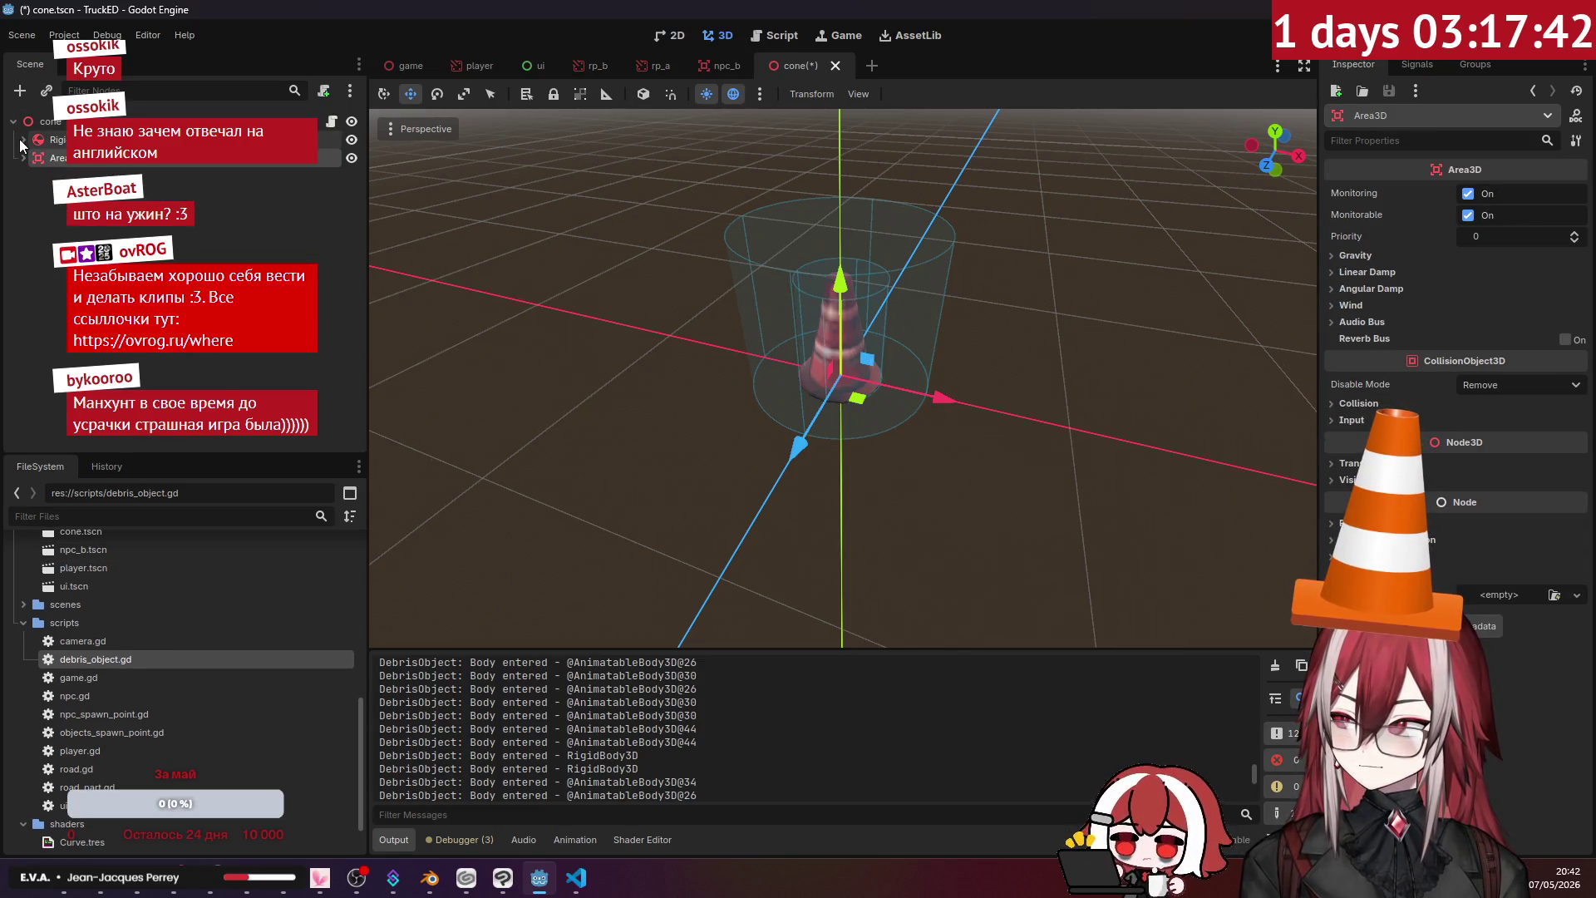
key("f")
- Browse the RigidBody3D's Inspector sections, ending on its Deactivation and Freeze settings
left_click(54, 139)
left_click(1376, 363)
left_click(1376, 364)
left_click(1364, 267)
left_click(1365, 267)
double_click(1367, 321)
double_click(1367, 321)
left_click(1364, 271)
left_click(1363, 271)
left_click(1368, 253)
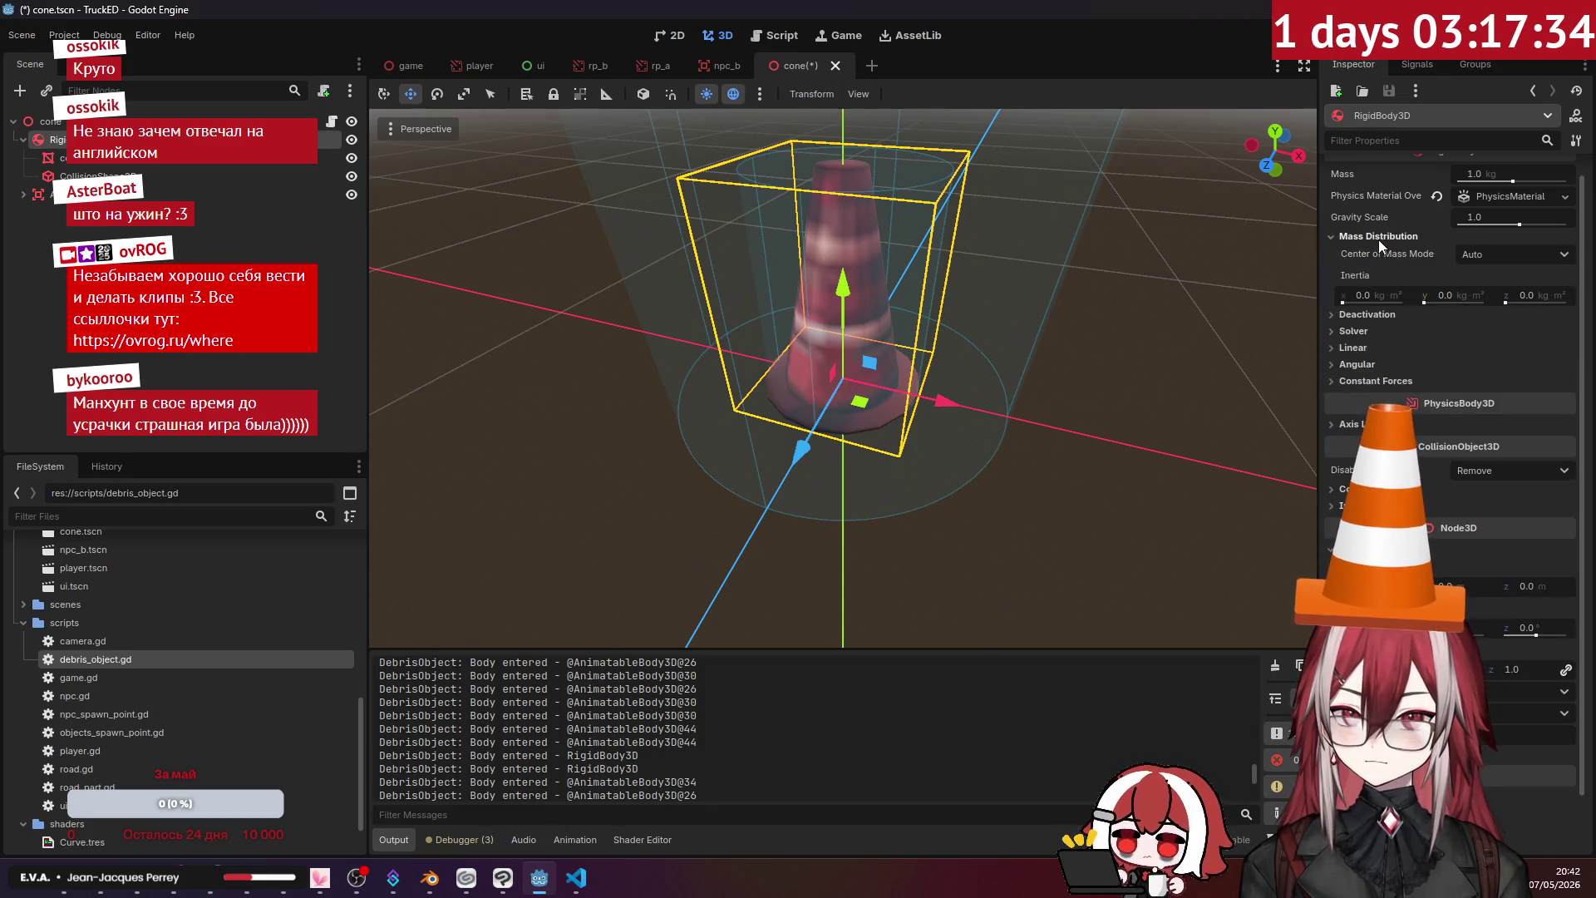
scroll(1143, 359, "down", 5)
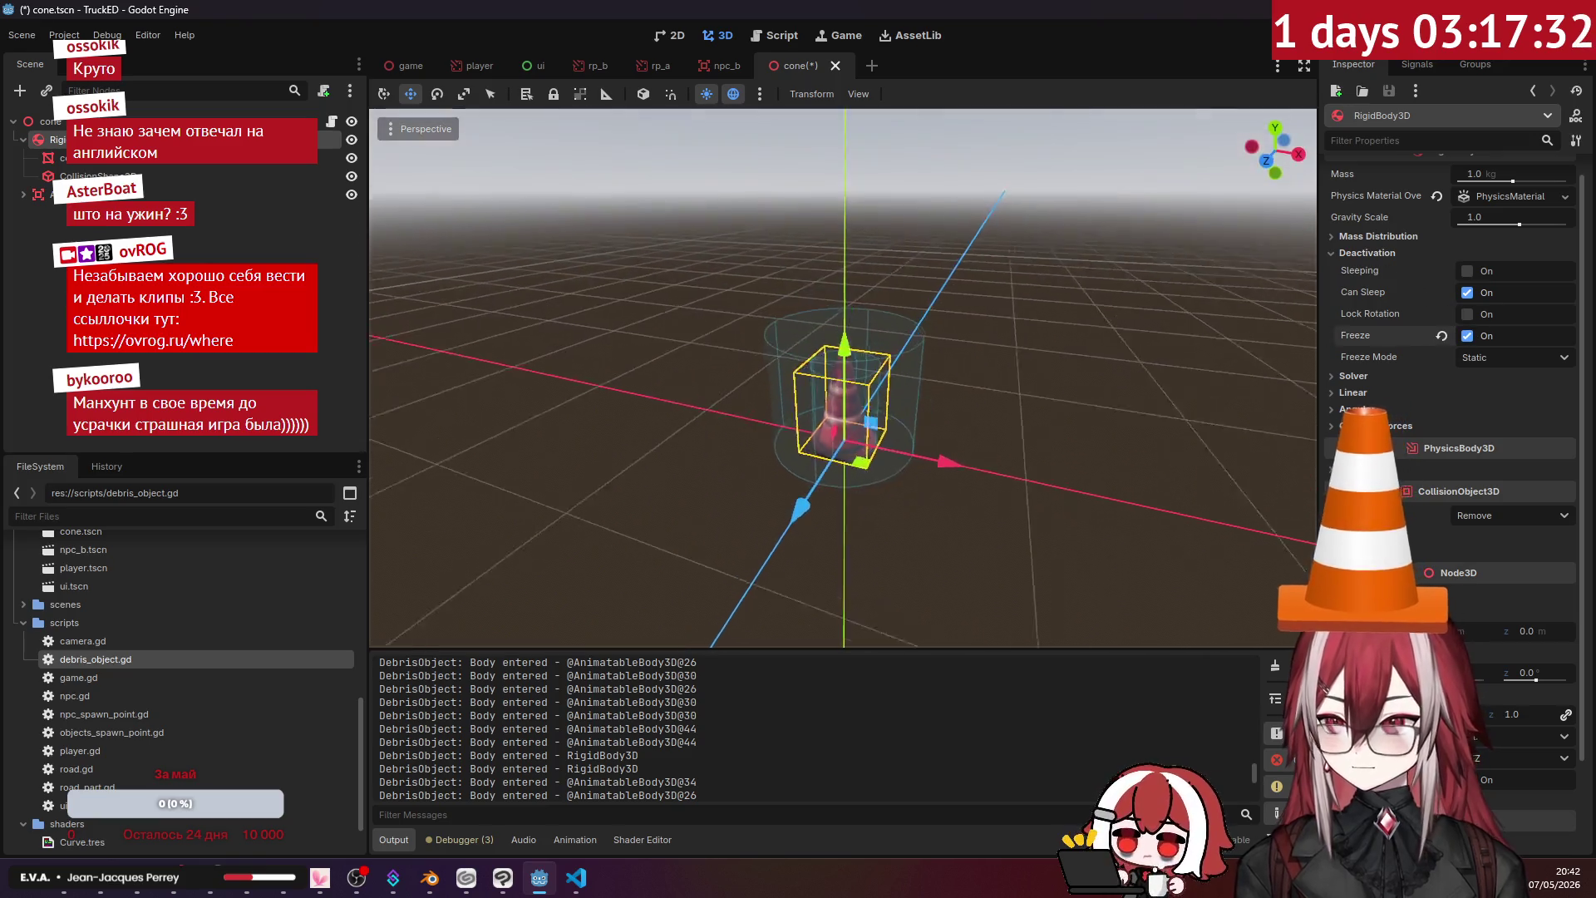
- Deselect the cone and go back to the class declaration in debris_object.gd
left_click(249, 227)
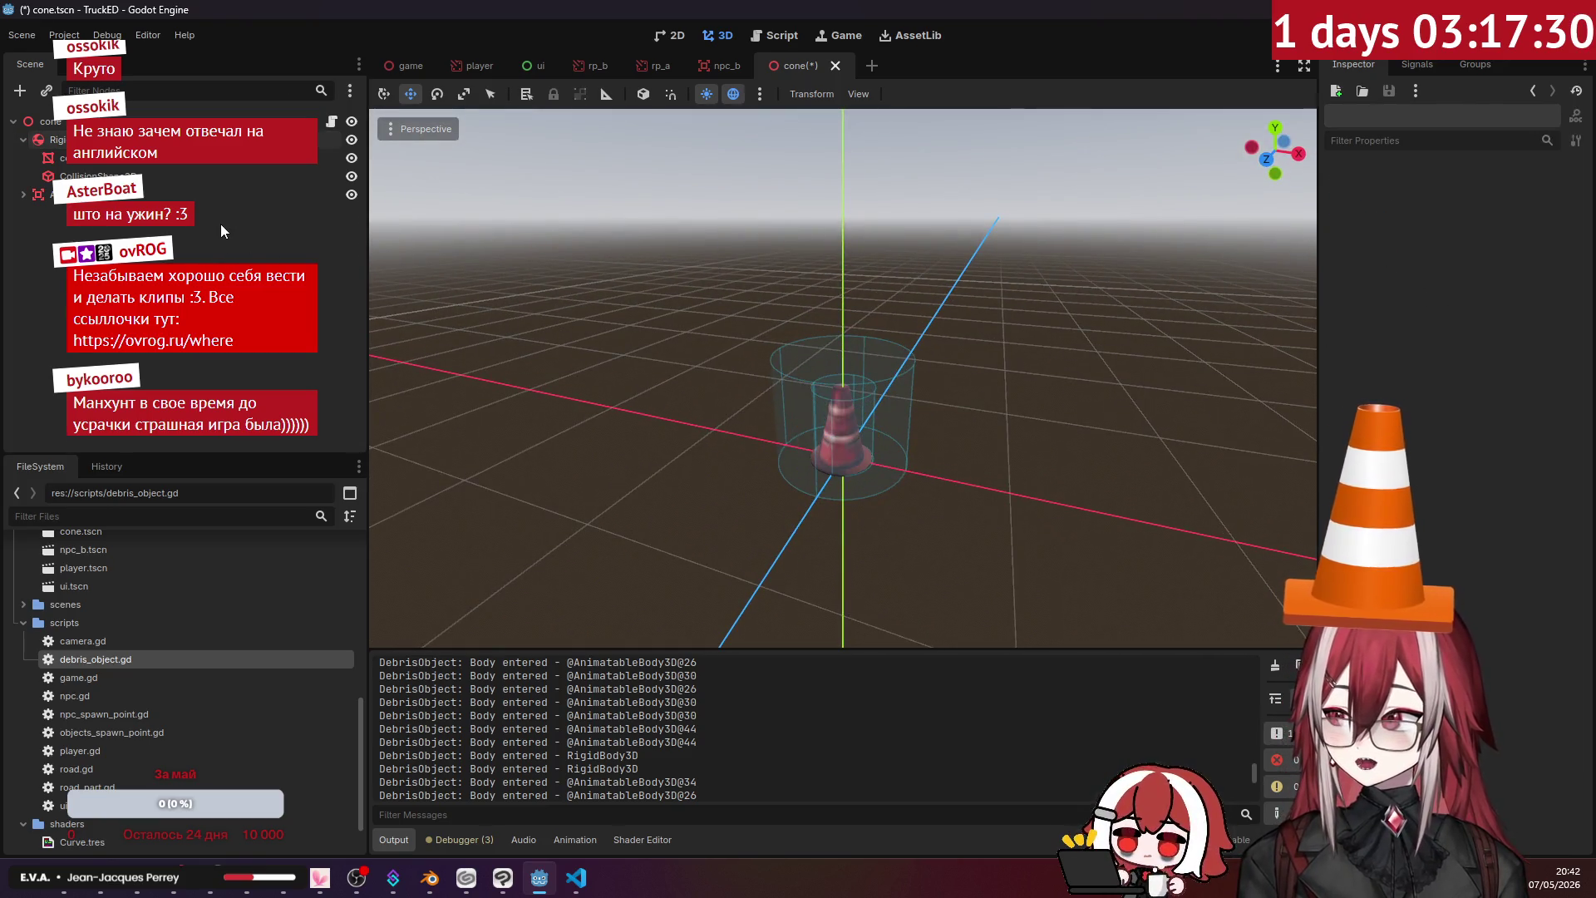
key("alt+Tab")
left_click(646, 88)
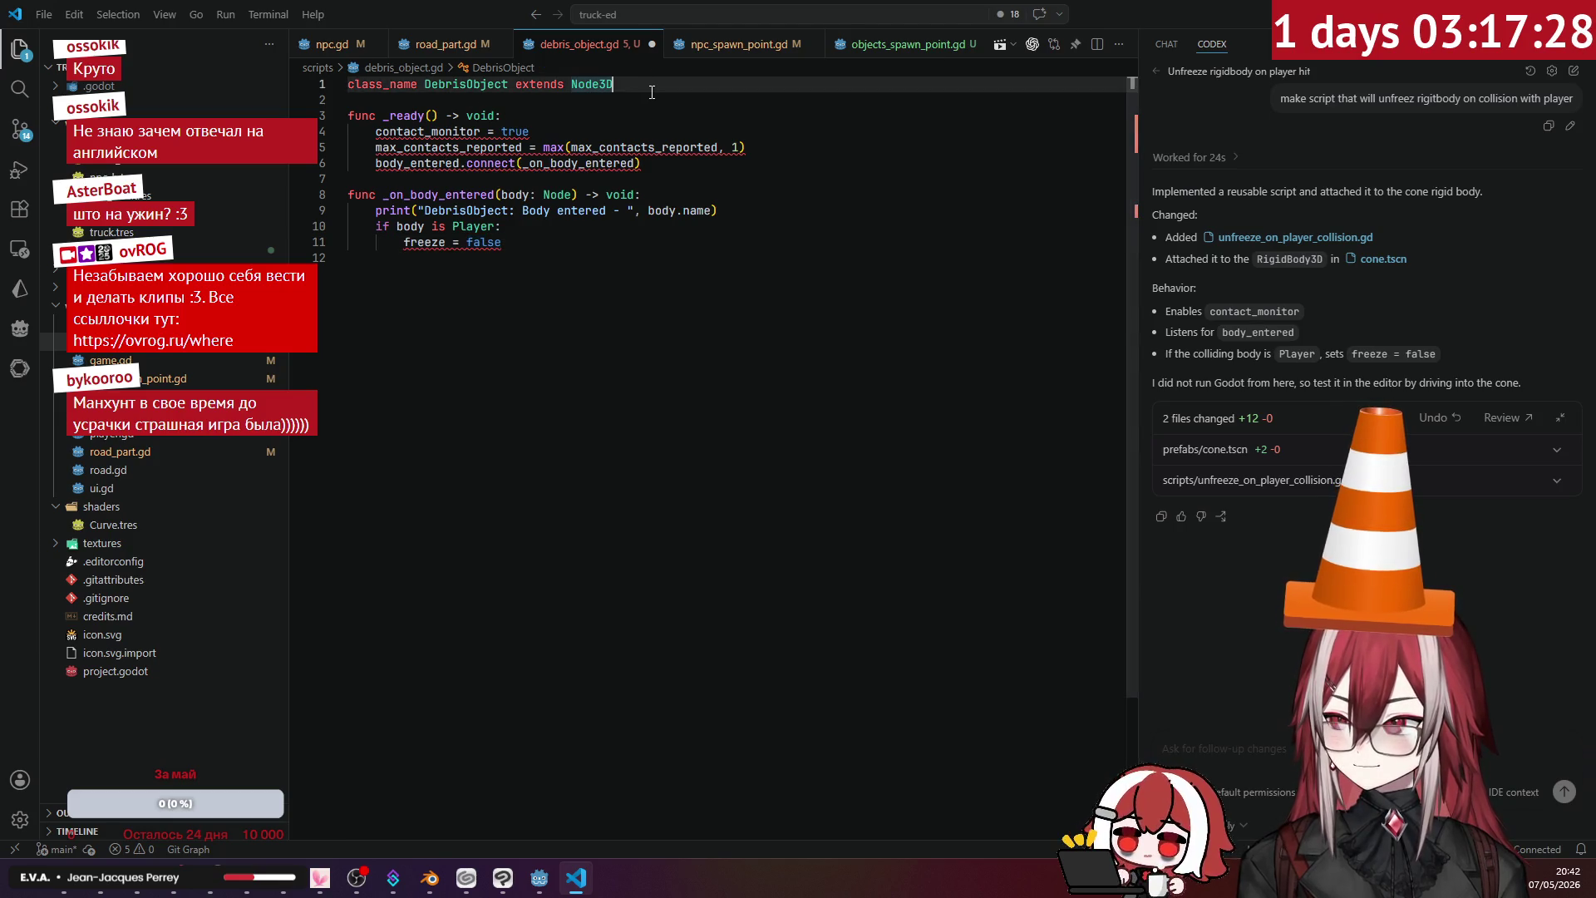
key("Return")
key("Return")
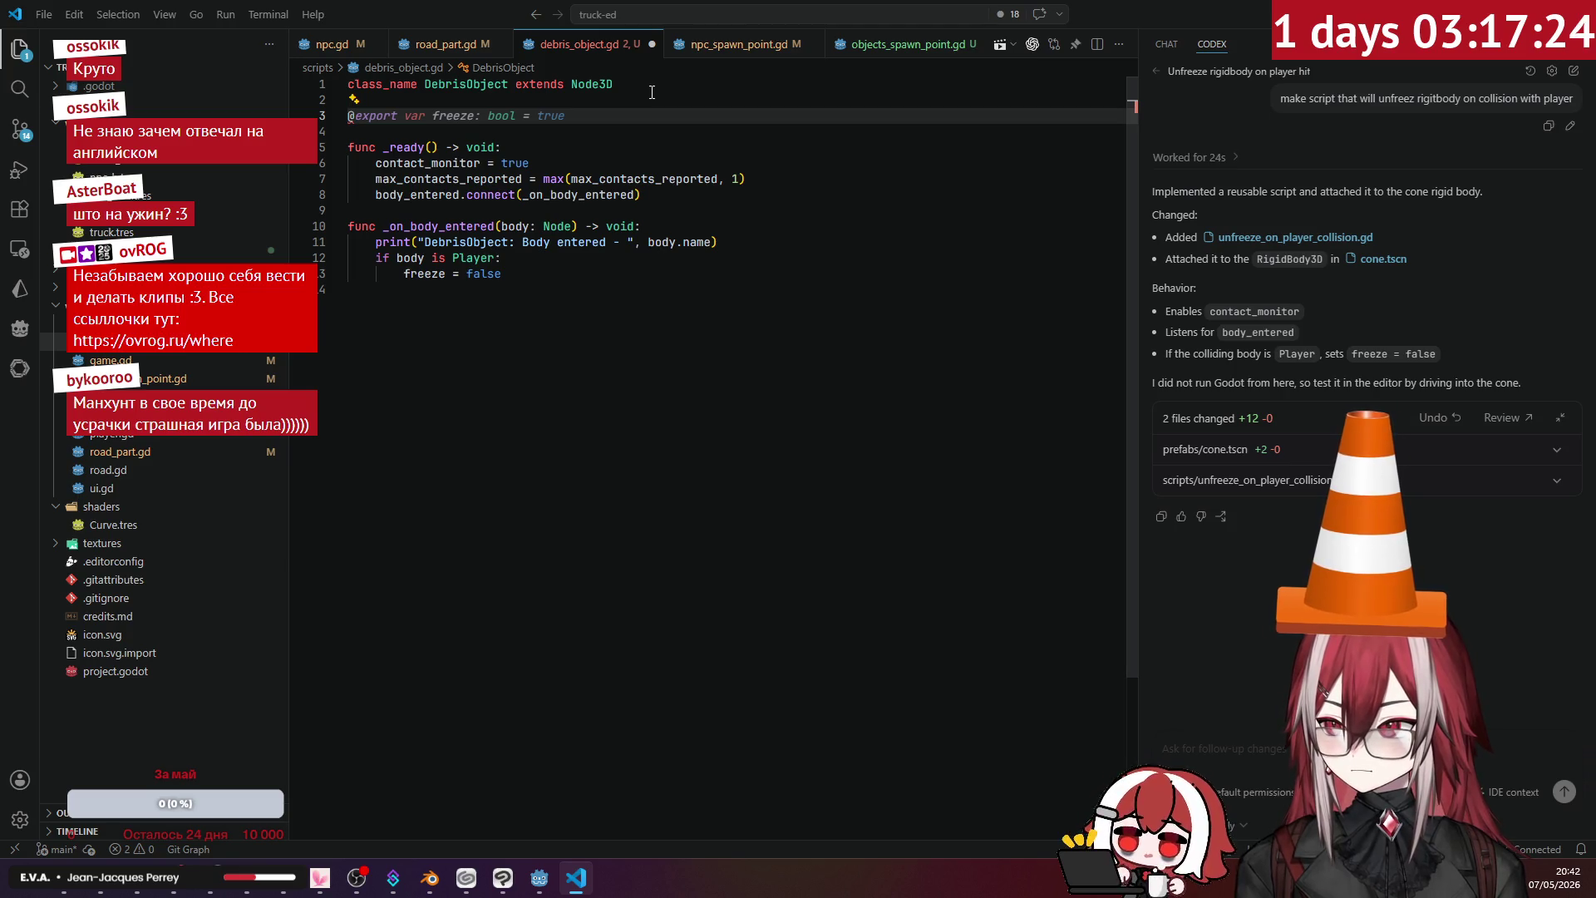
type("onready")
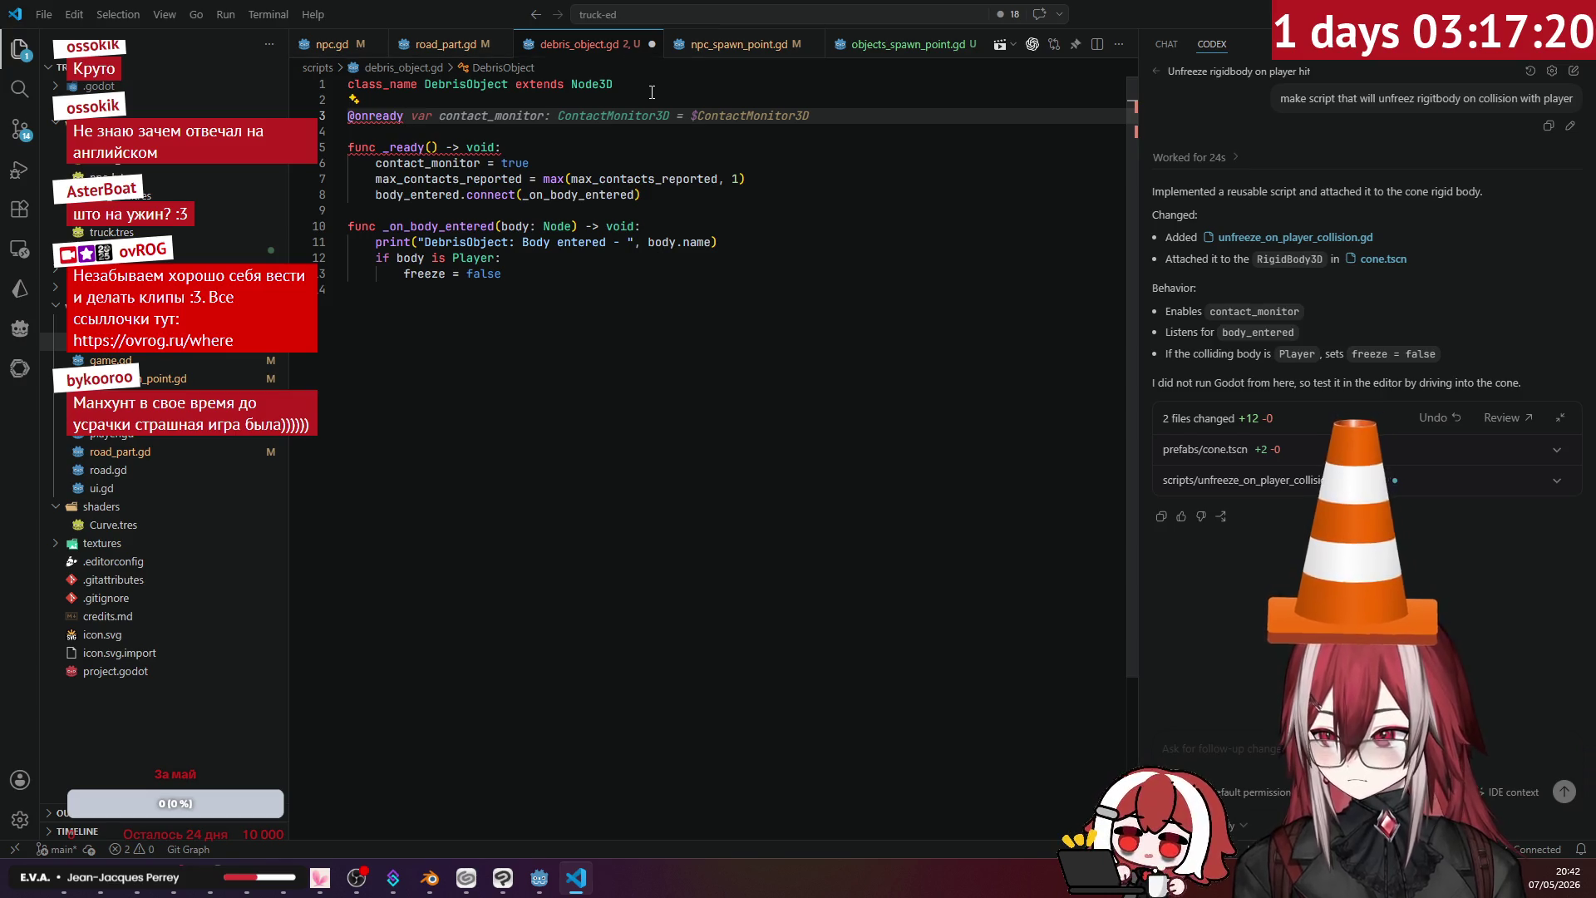
key("Tab")
key("alt+Tab")
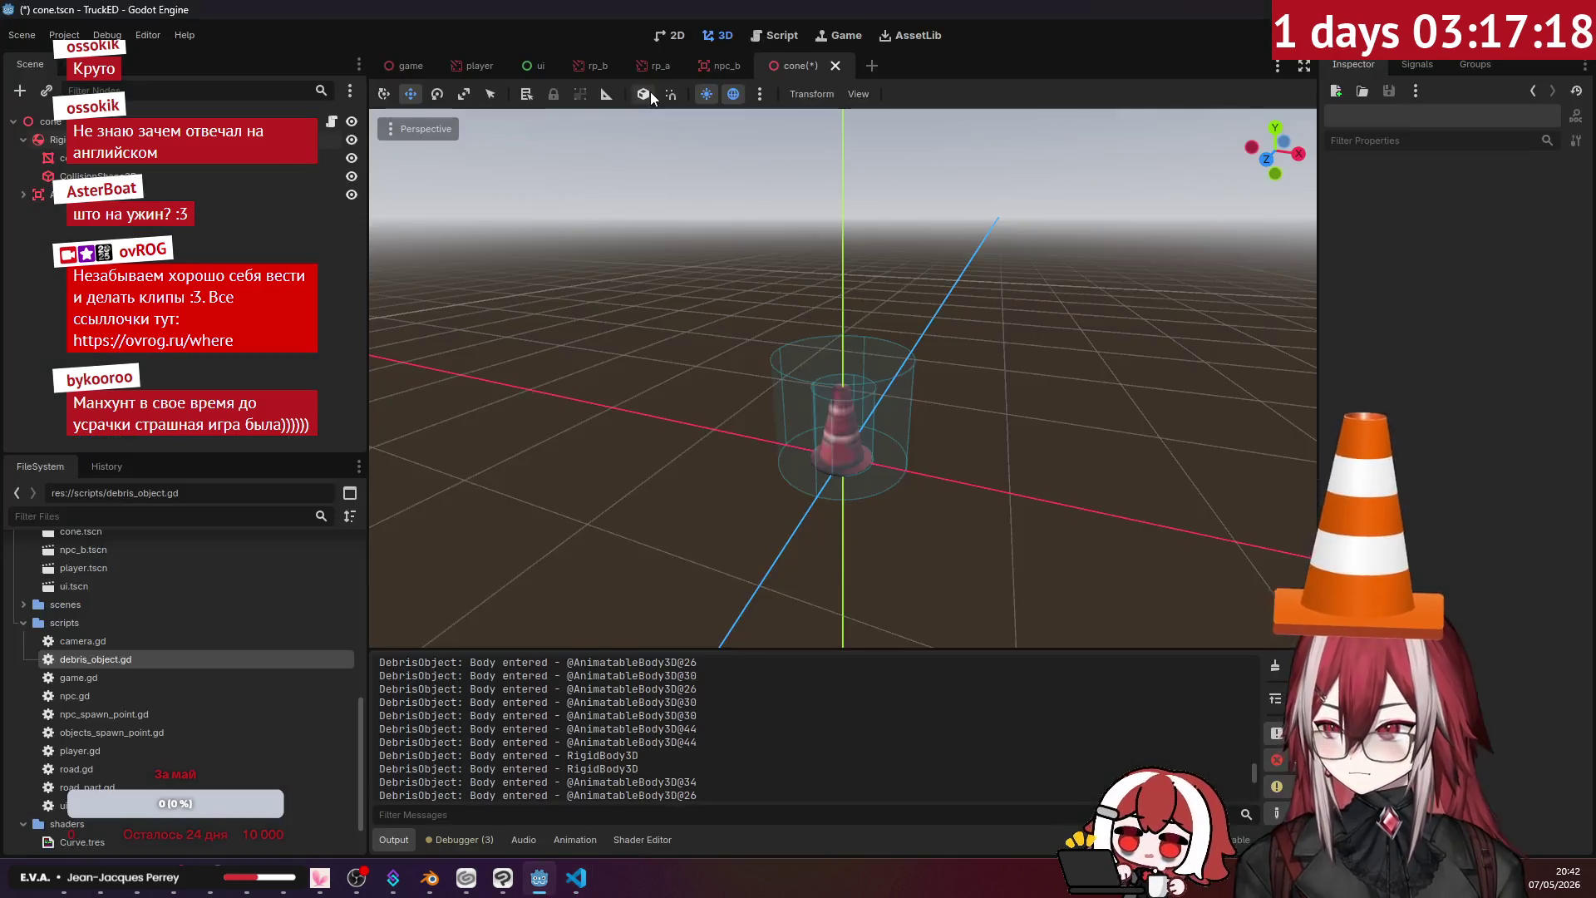
key("alt+Tab")
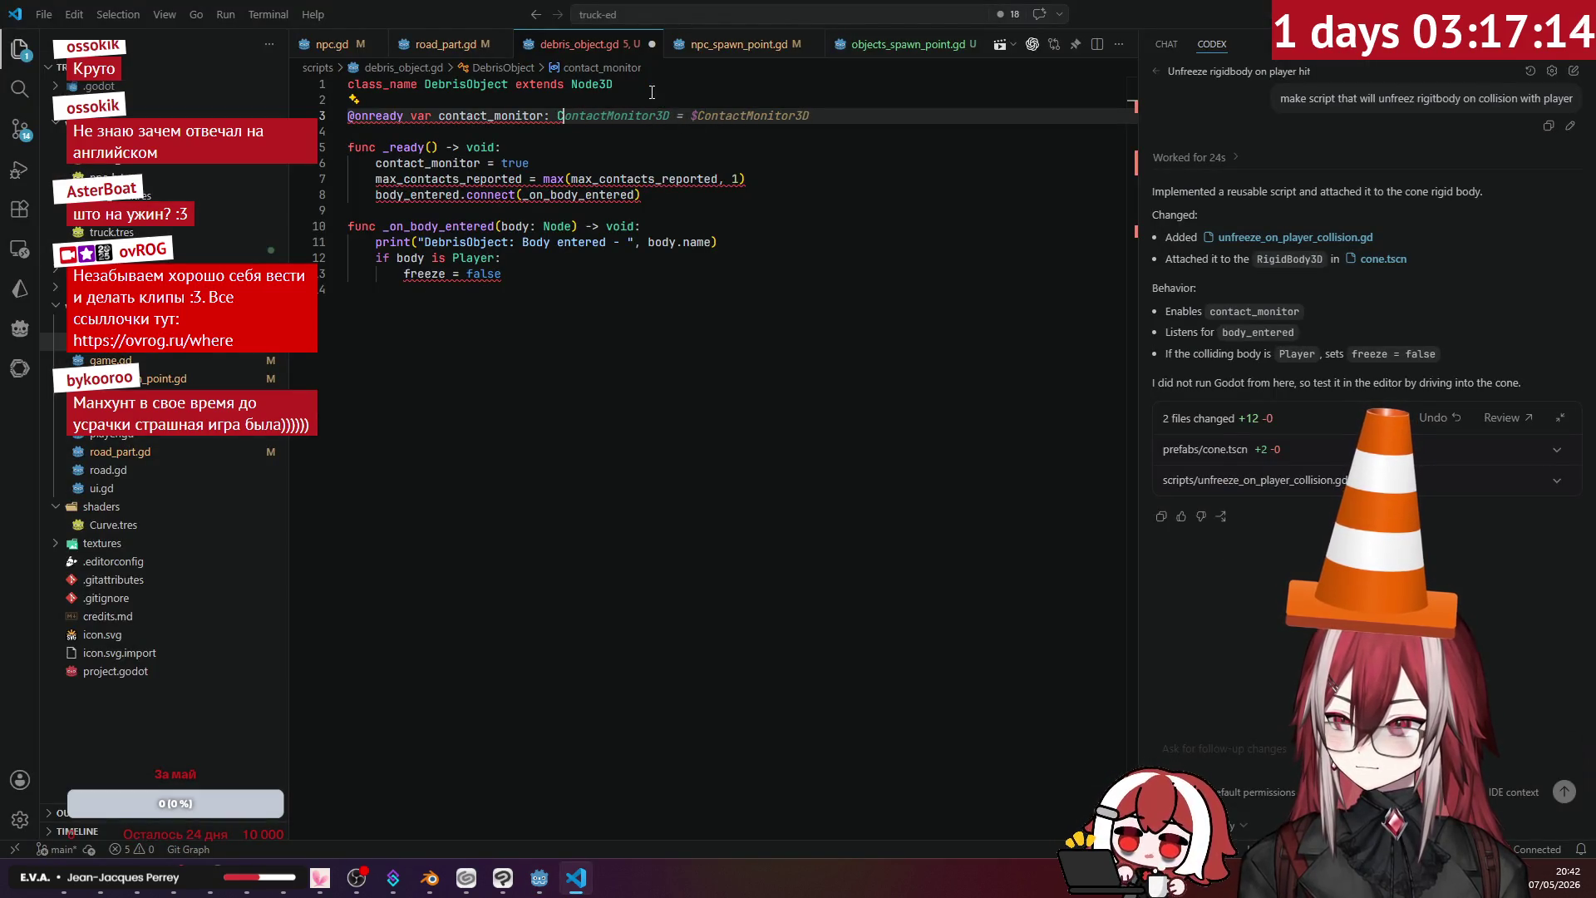
key("ctrl+BackSpace")
type("c")
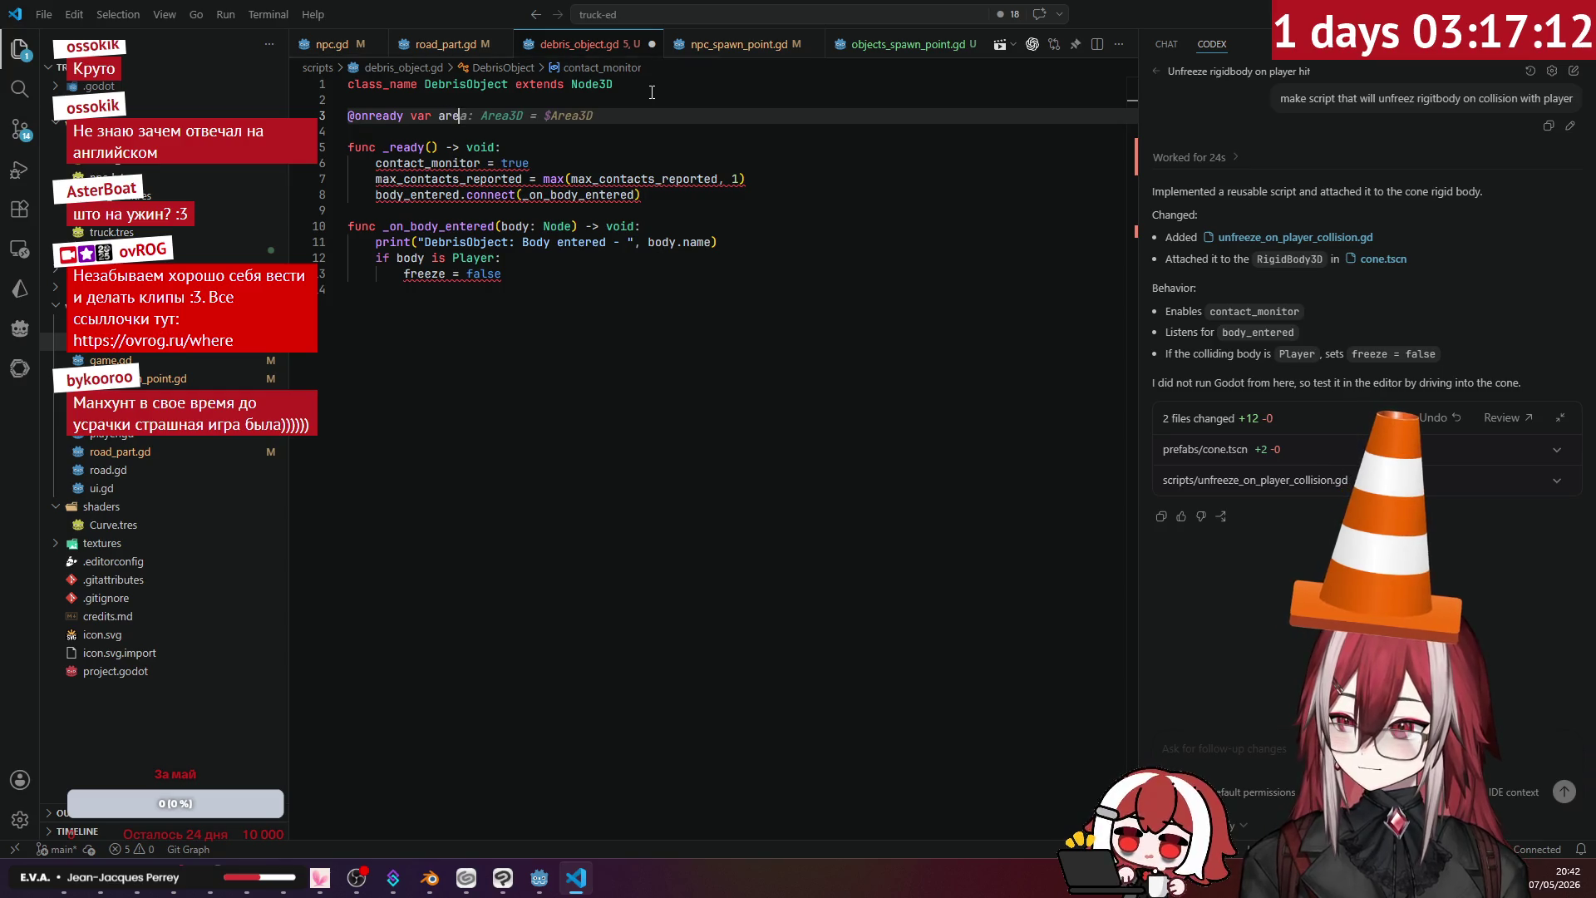
key("alt+Tab")
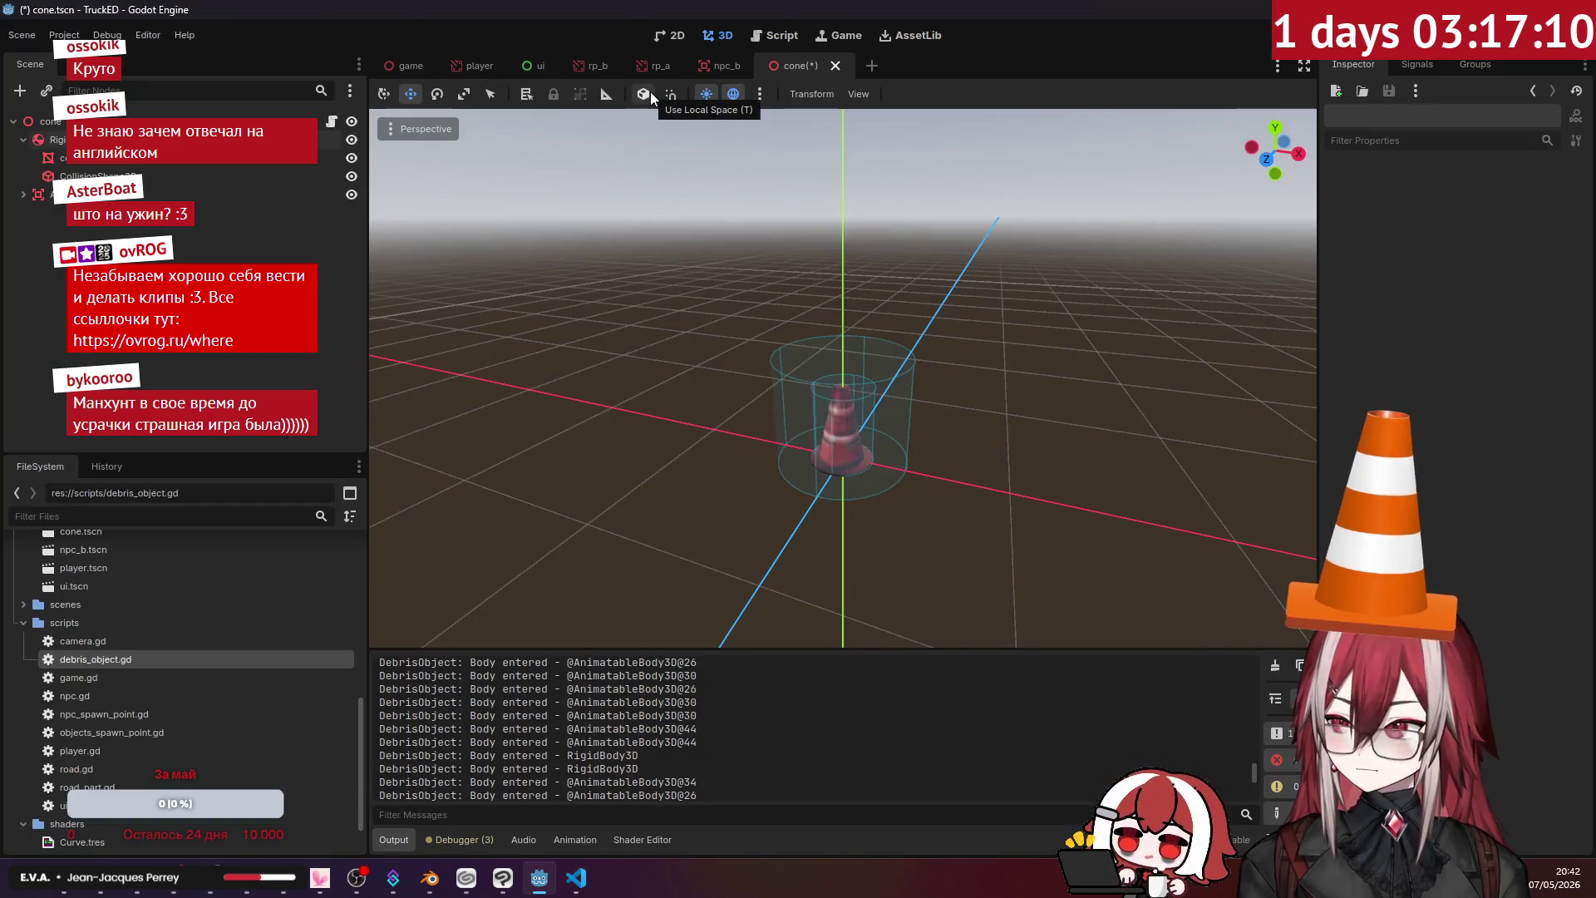
key("alt+Tab")
key("Return")
type("onready var body: RigidBody3D = $RigidBody3D")
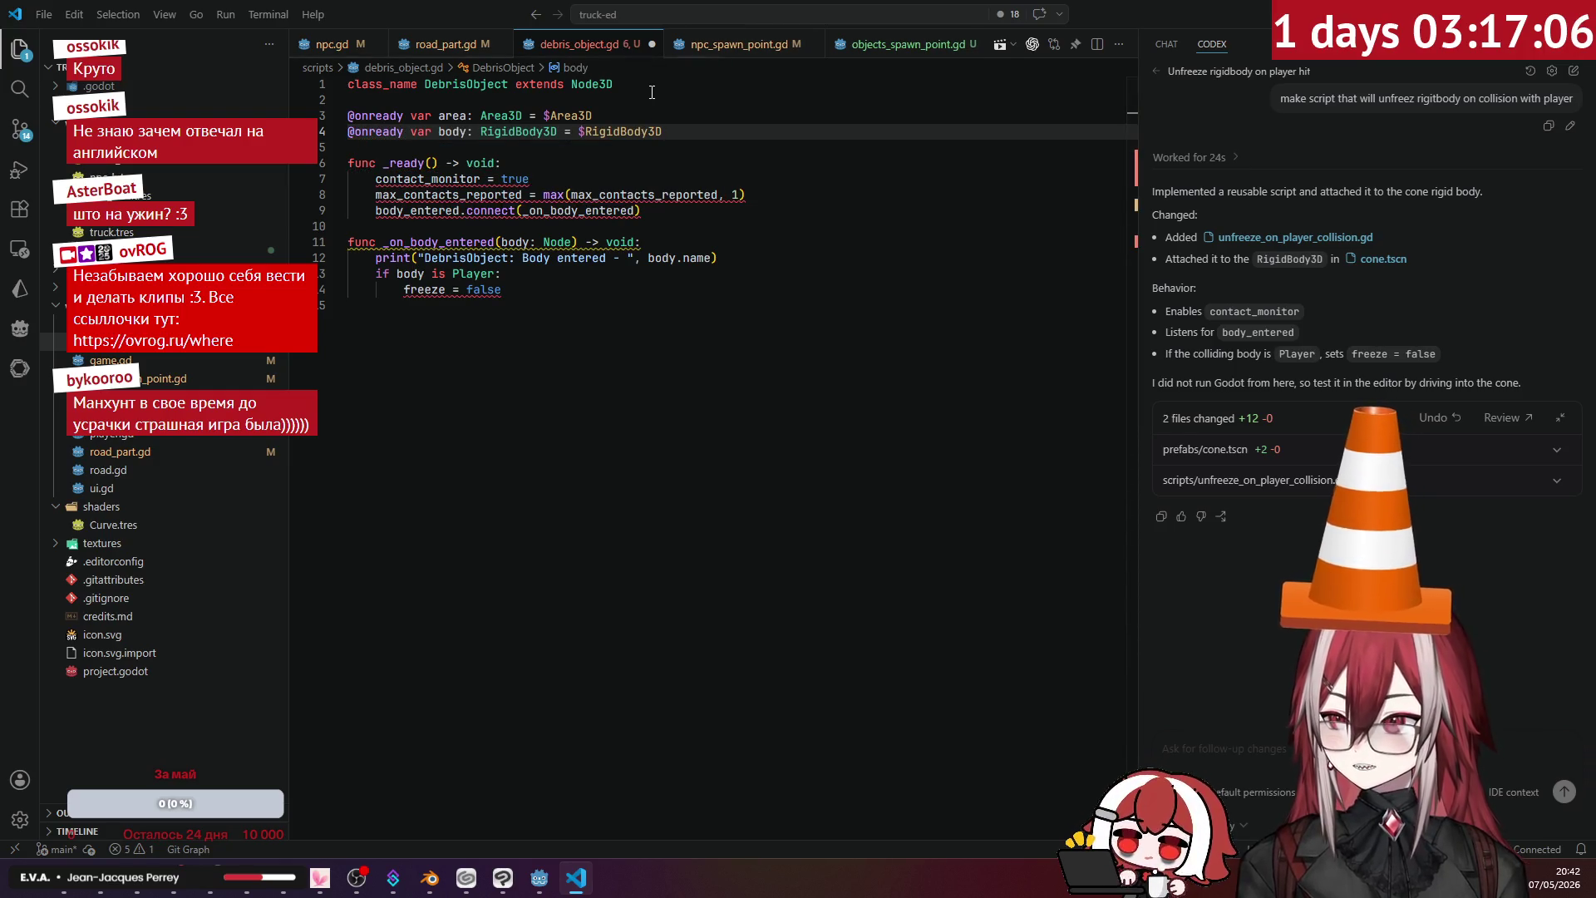
- Delete the contact_monitor and max_contacts_reported setup lines from the script
left_click(446, 132)
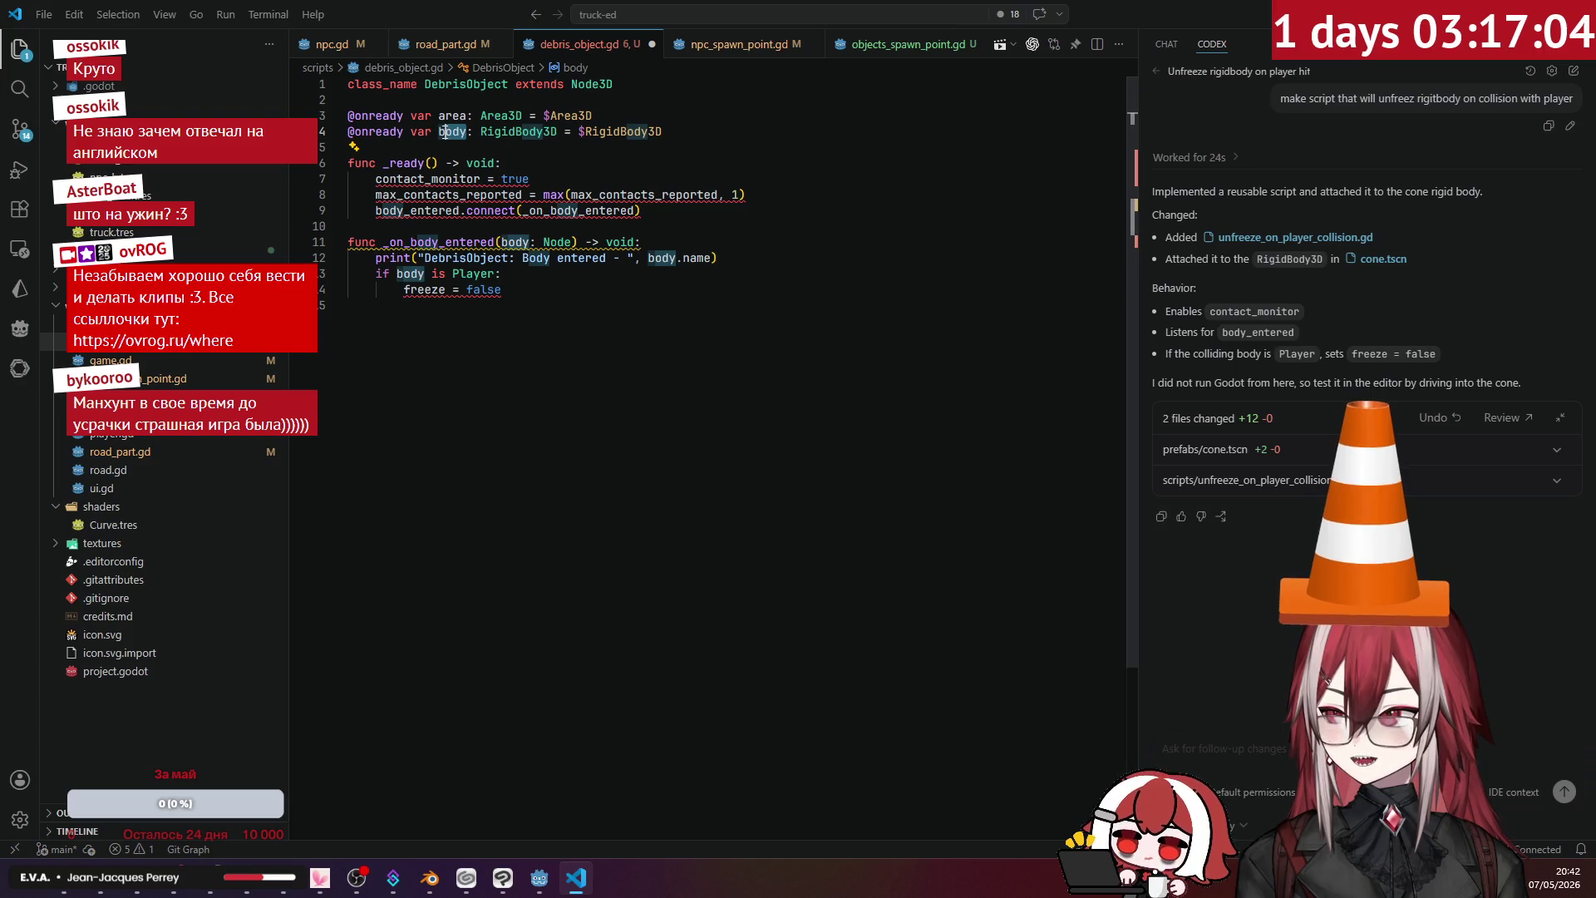
left_click(662, 211)
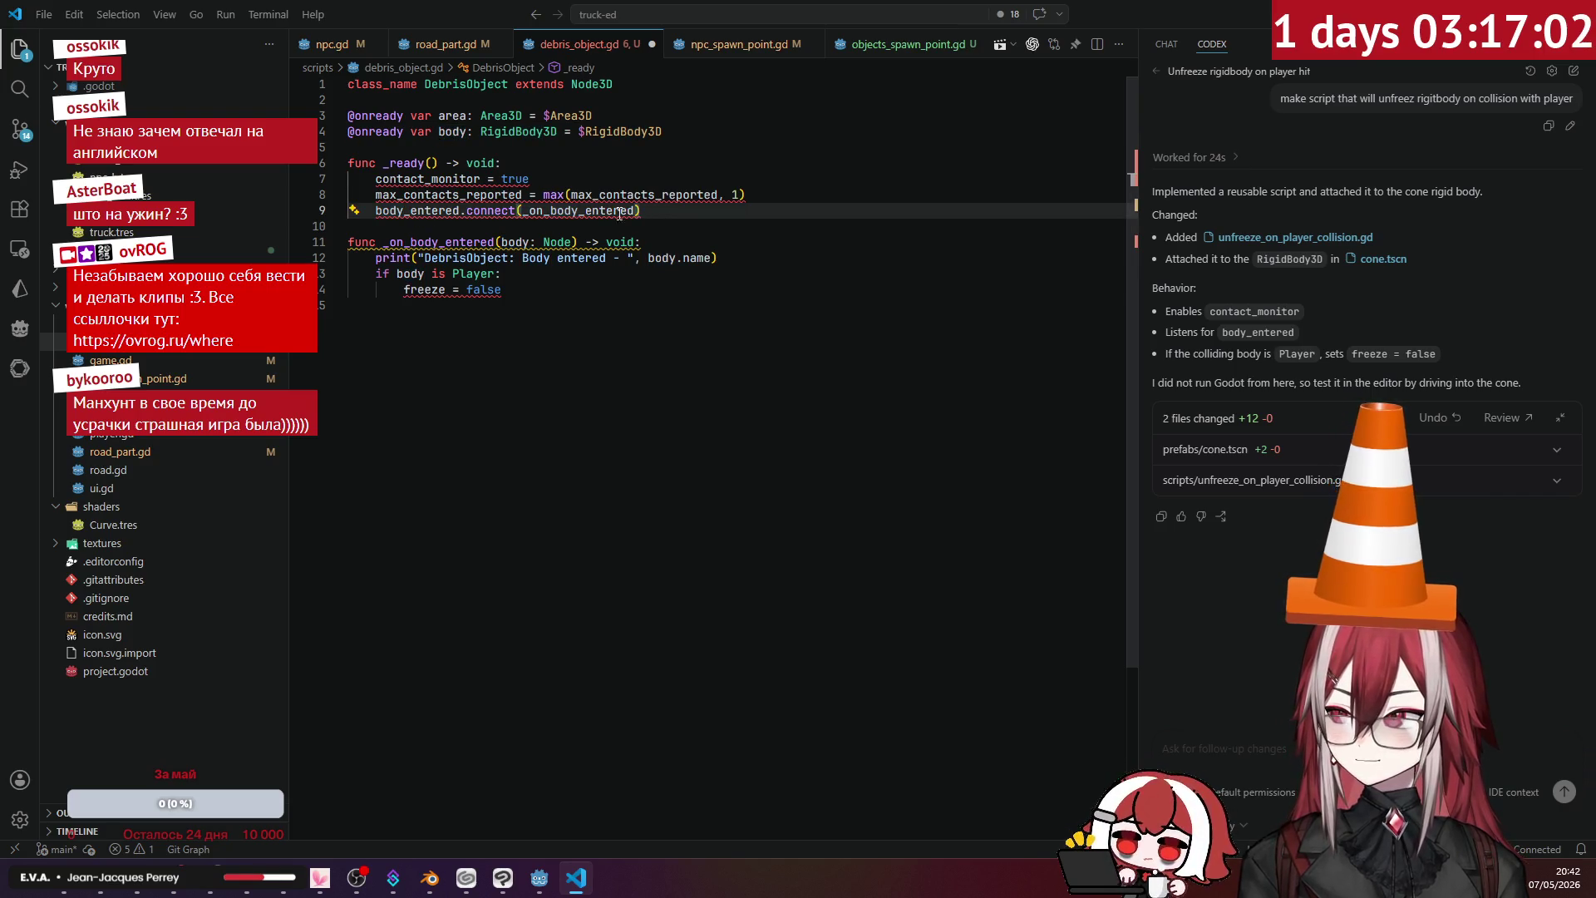
mouse_move(381, 212)
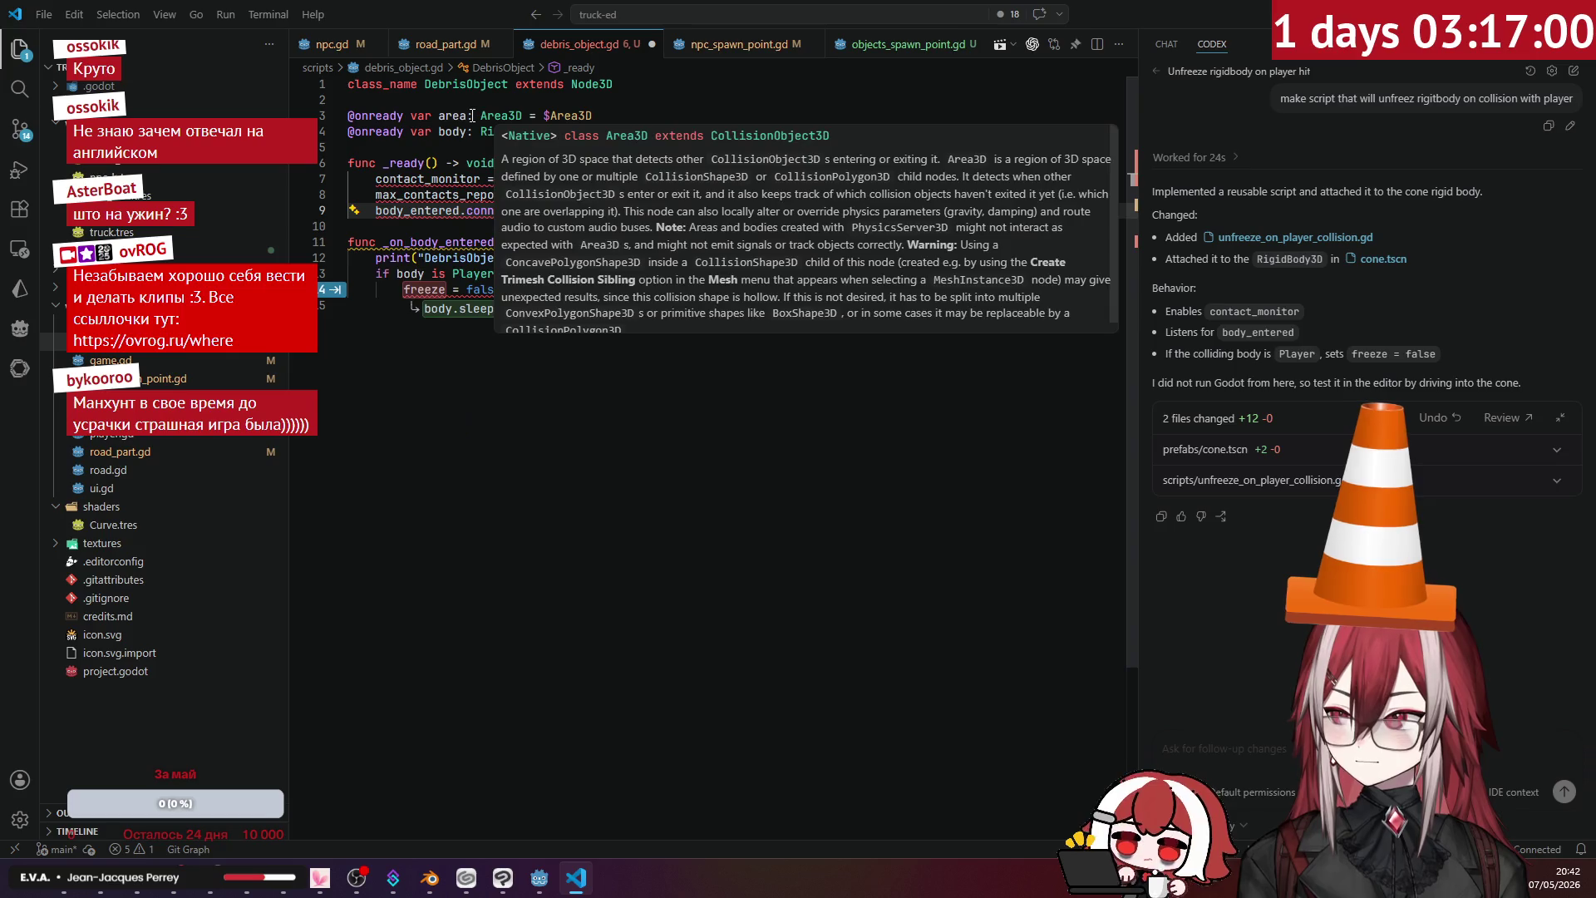
left_click(439, 116)
left_click(465, 131)
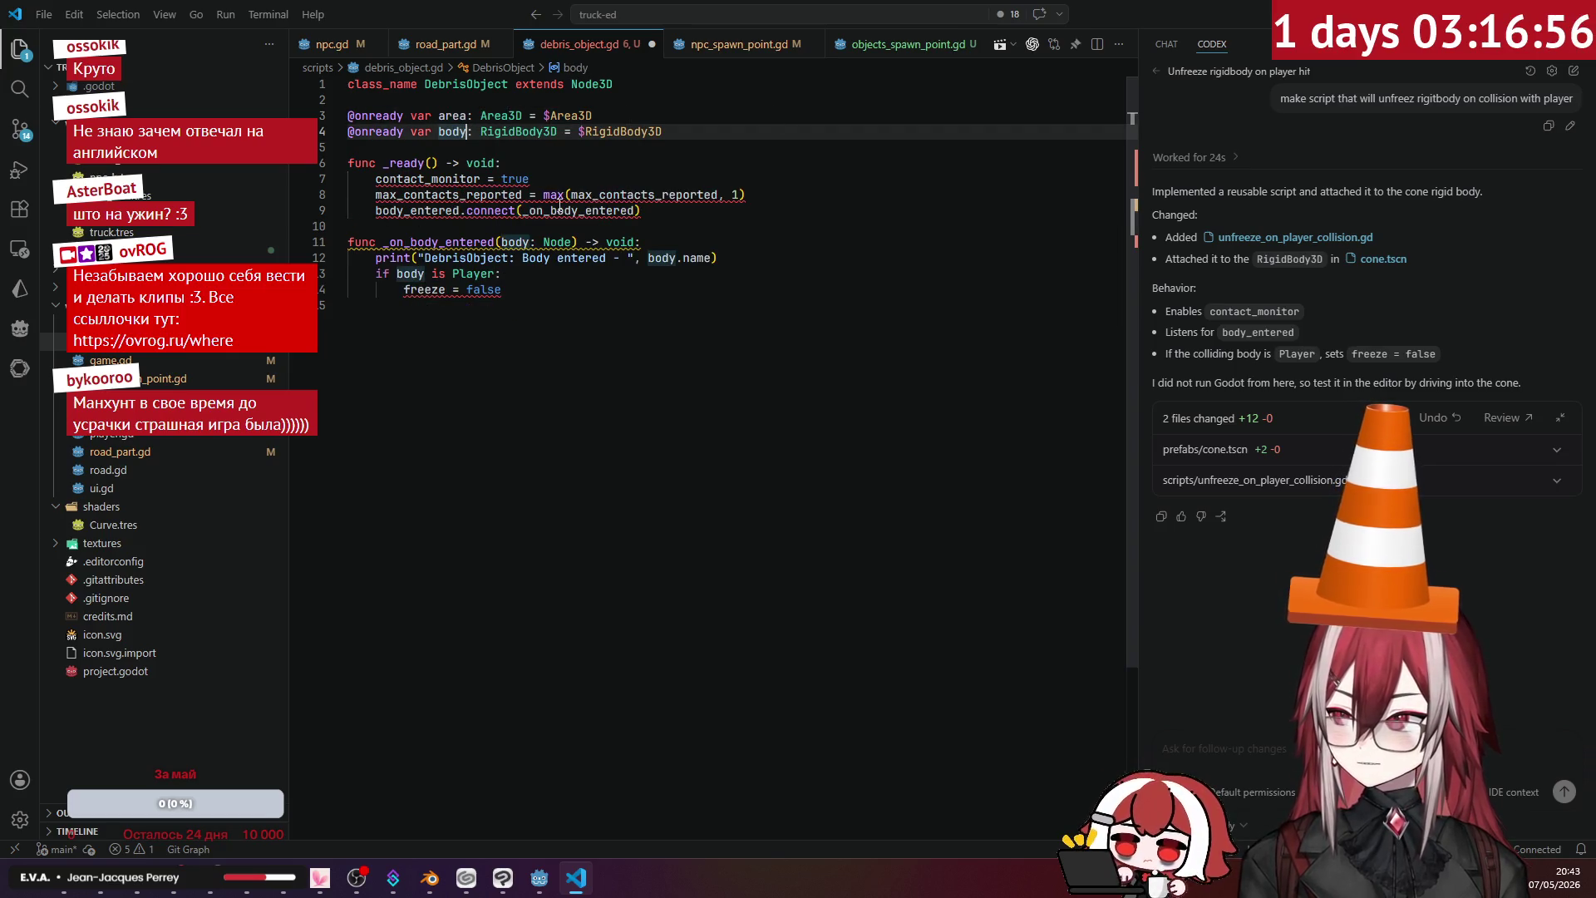
left_click_drag(753, 194, 375, 178)
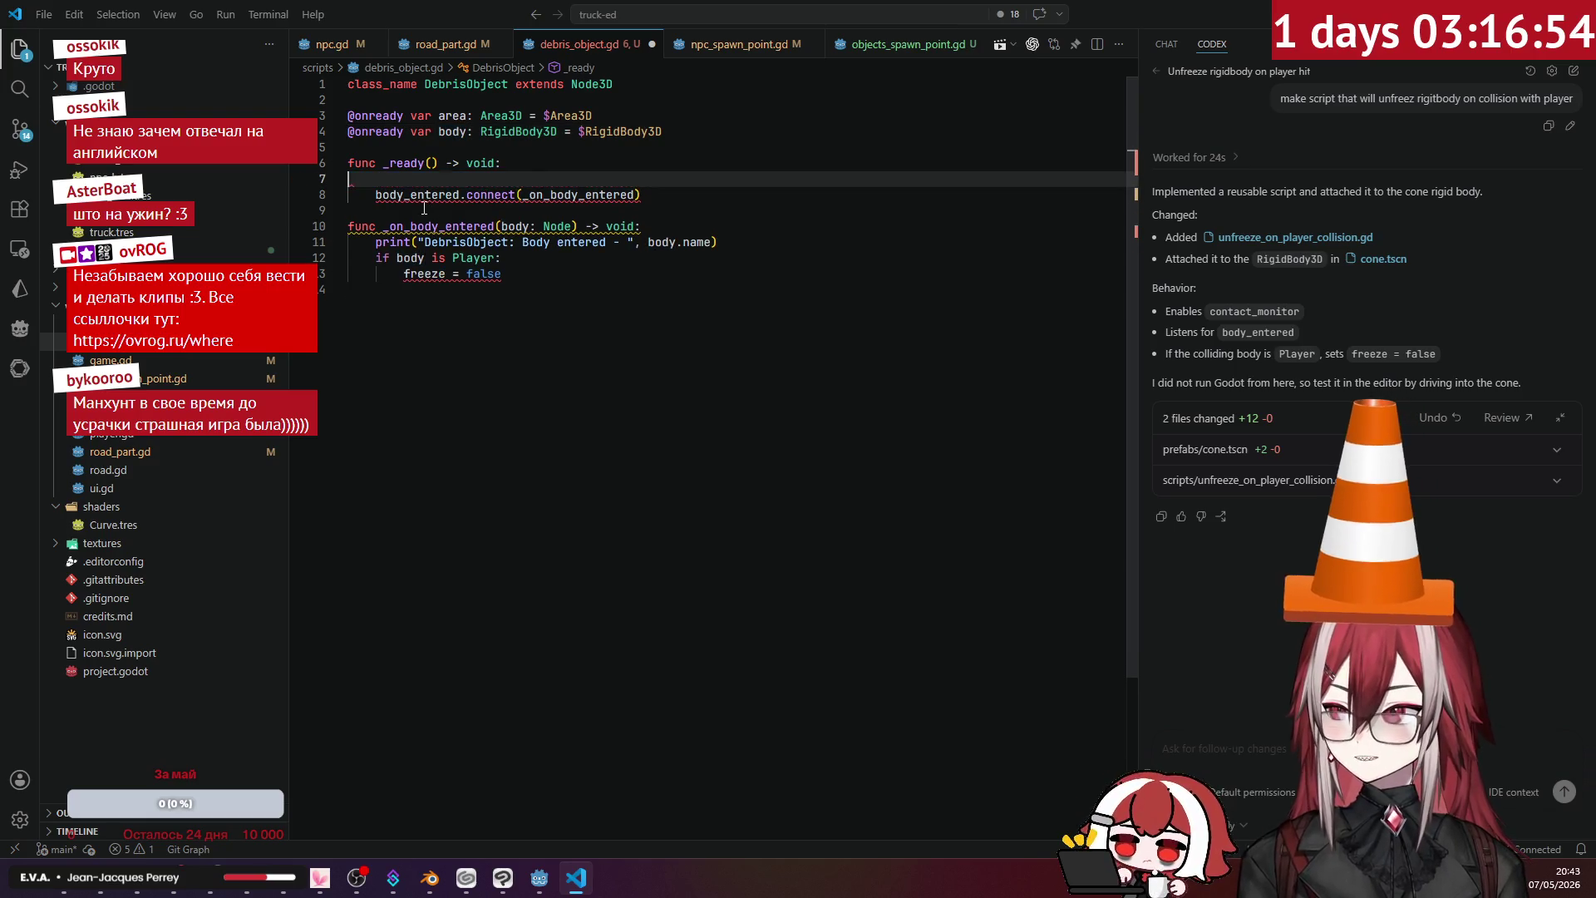
key("BackSpace")
key("ctrl+shift+k")
- Connect body_entered through 'area.' and select the cone's Area3D in Godot to confirm
type("area.")
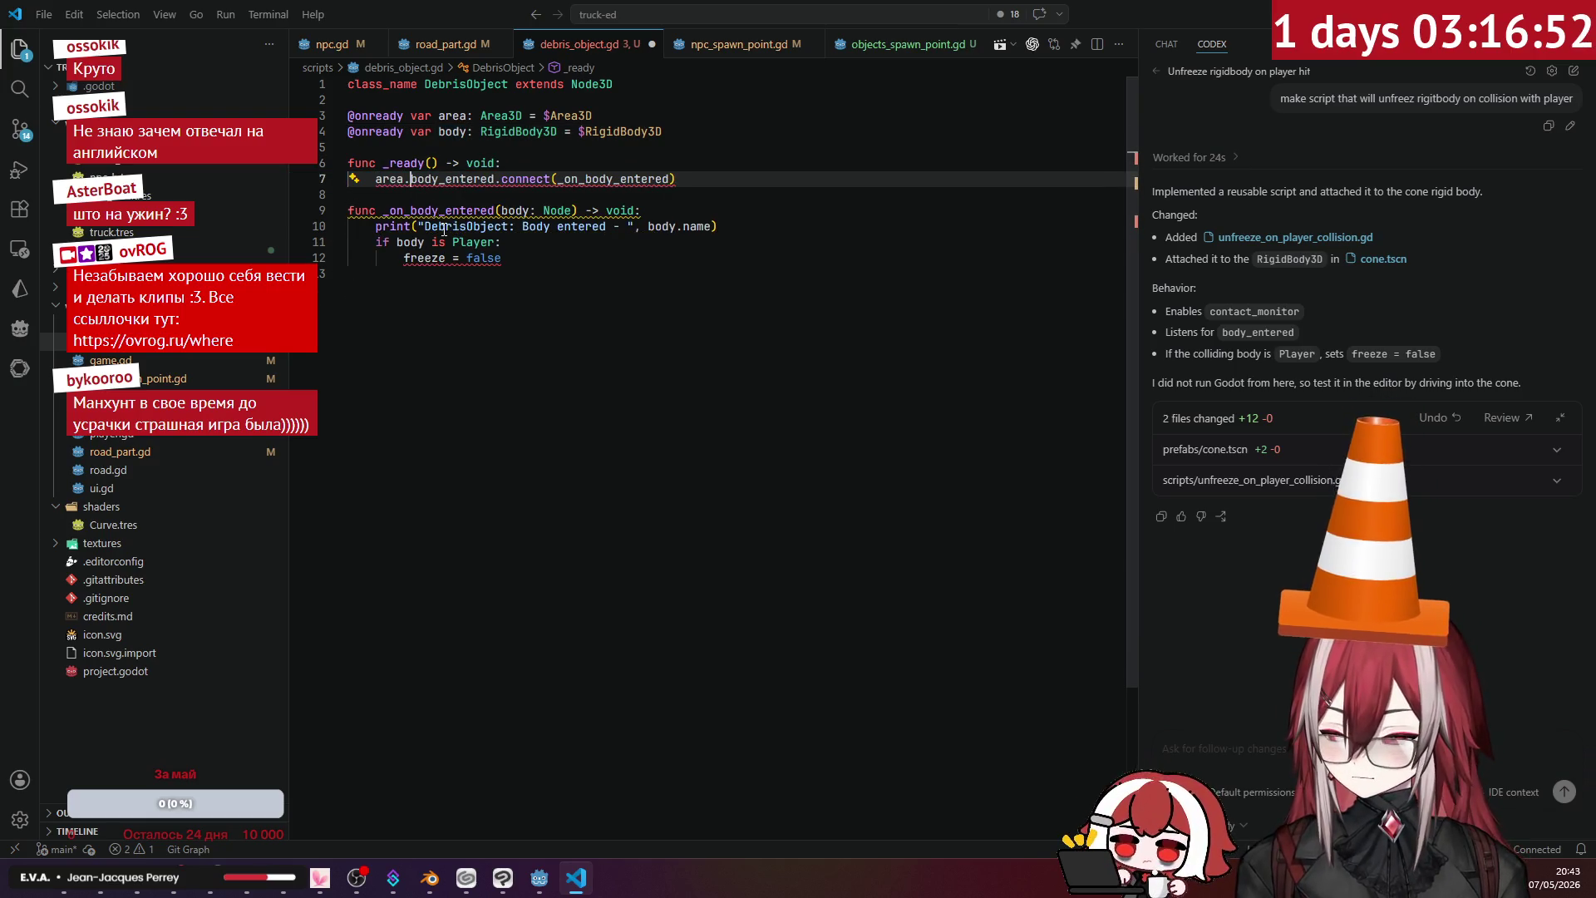
key("ctrl+space")
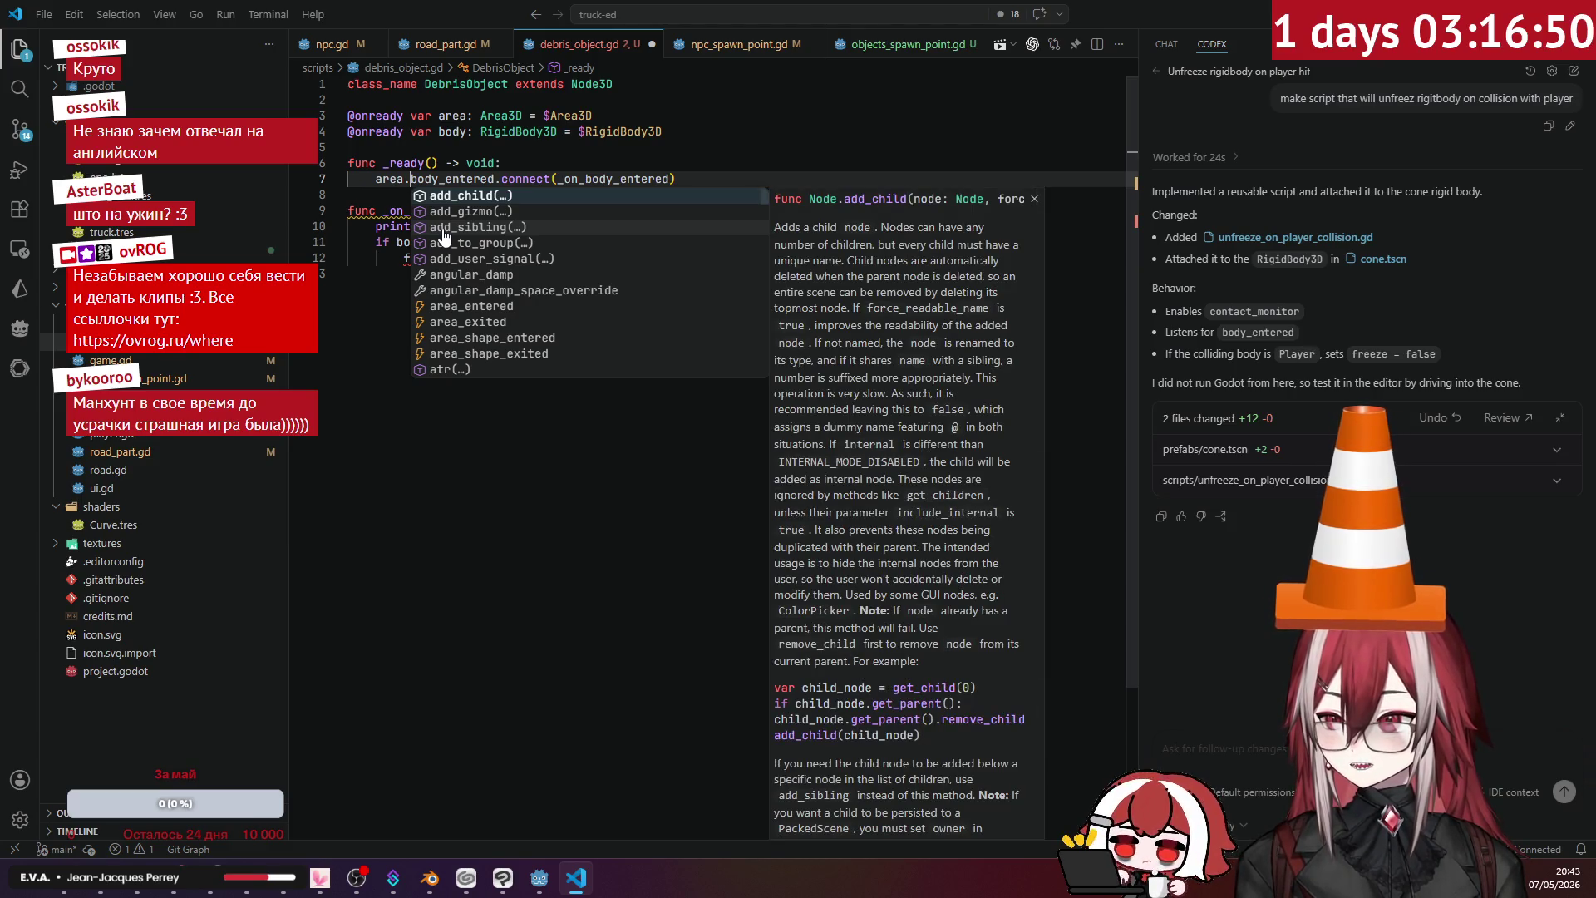
key("Escape")
key("alt+Tab")
left_click(125, 194)
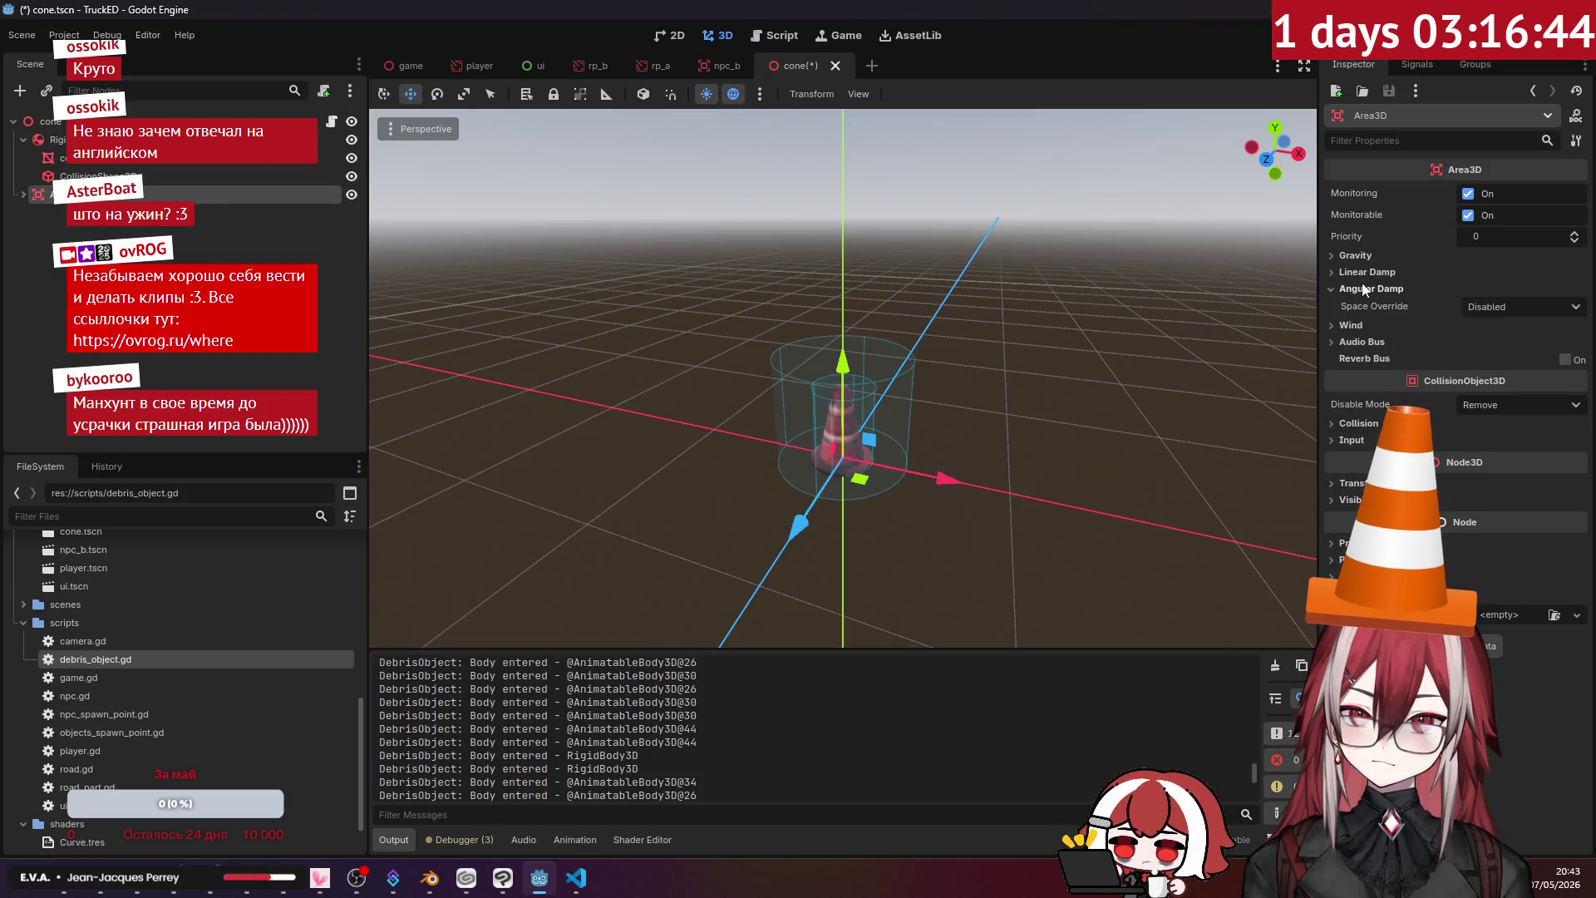
- Review the _on_body_entered handler in debris_object.gd: its print line, Player check, freeze line and signal connection
key("alt+Tab")
left_click(498, 257)
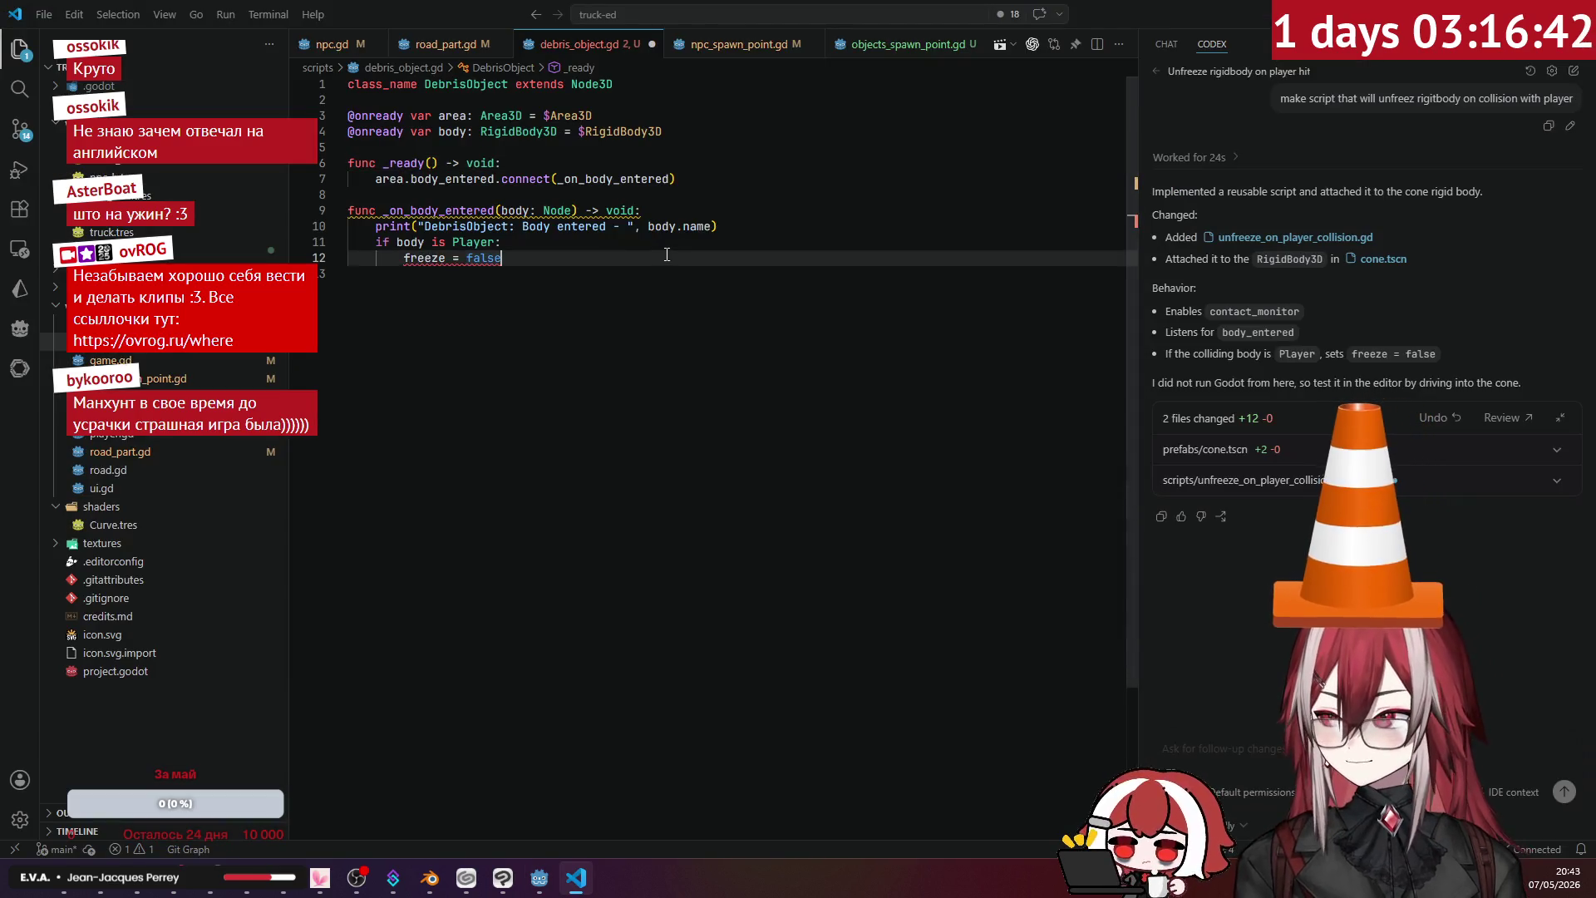
left_click(418, 226)
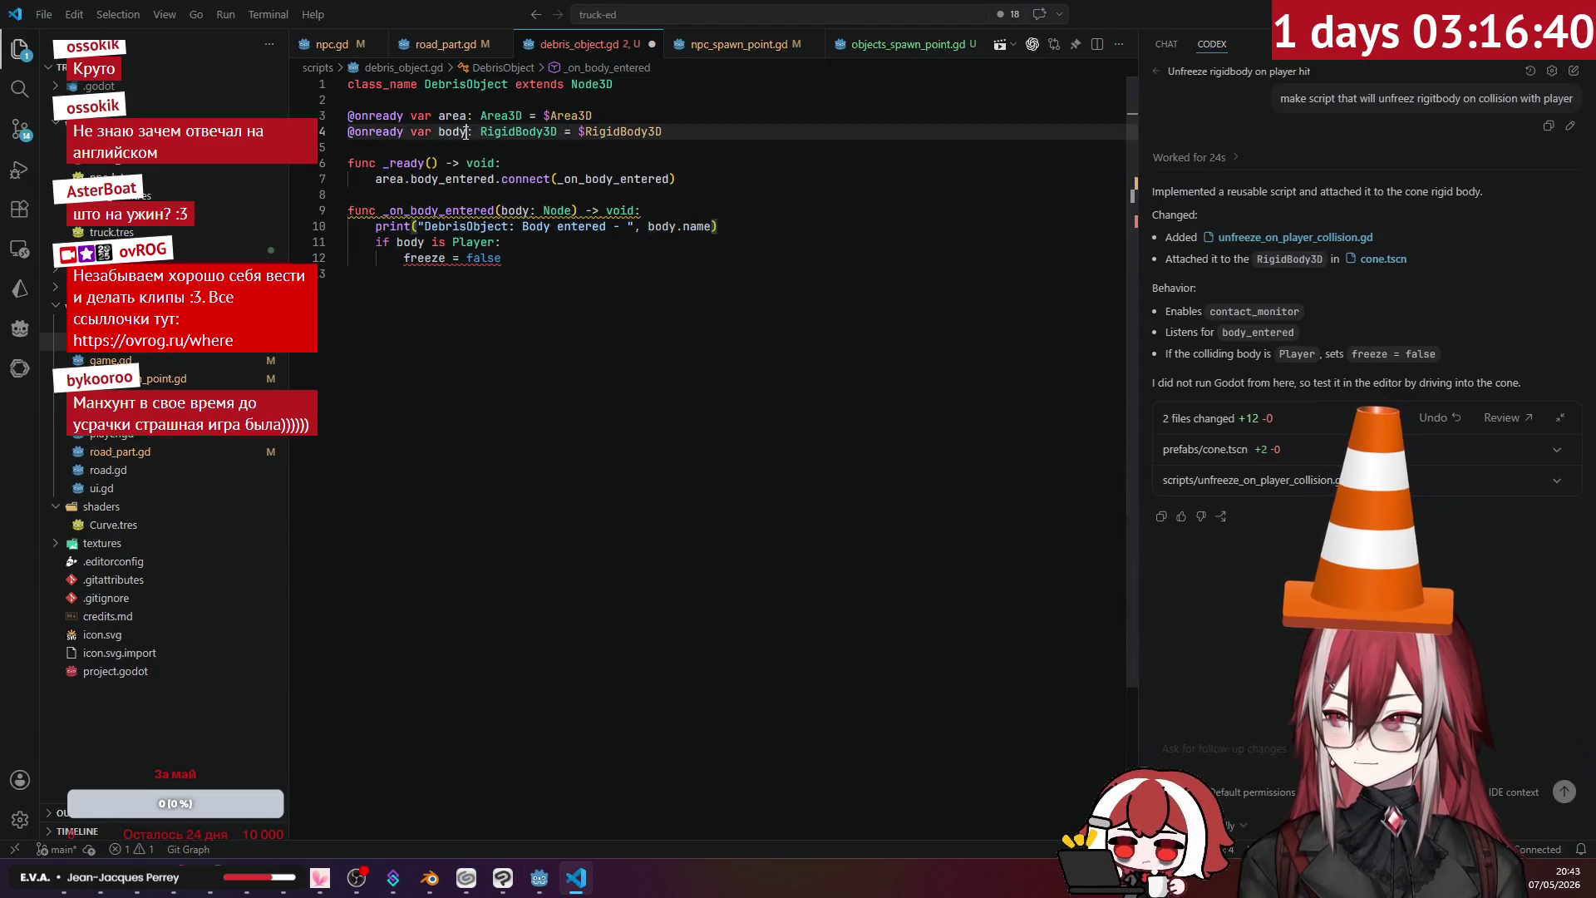
left_click(535, 263)
left_click(493, 242)
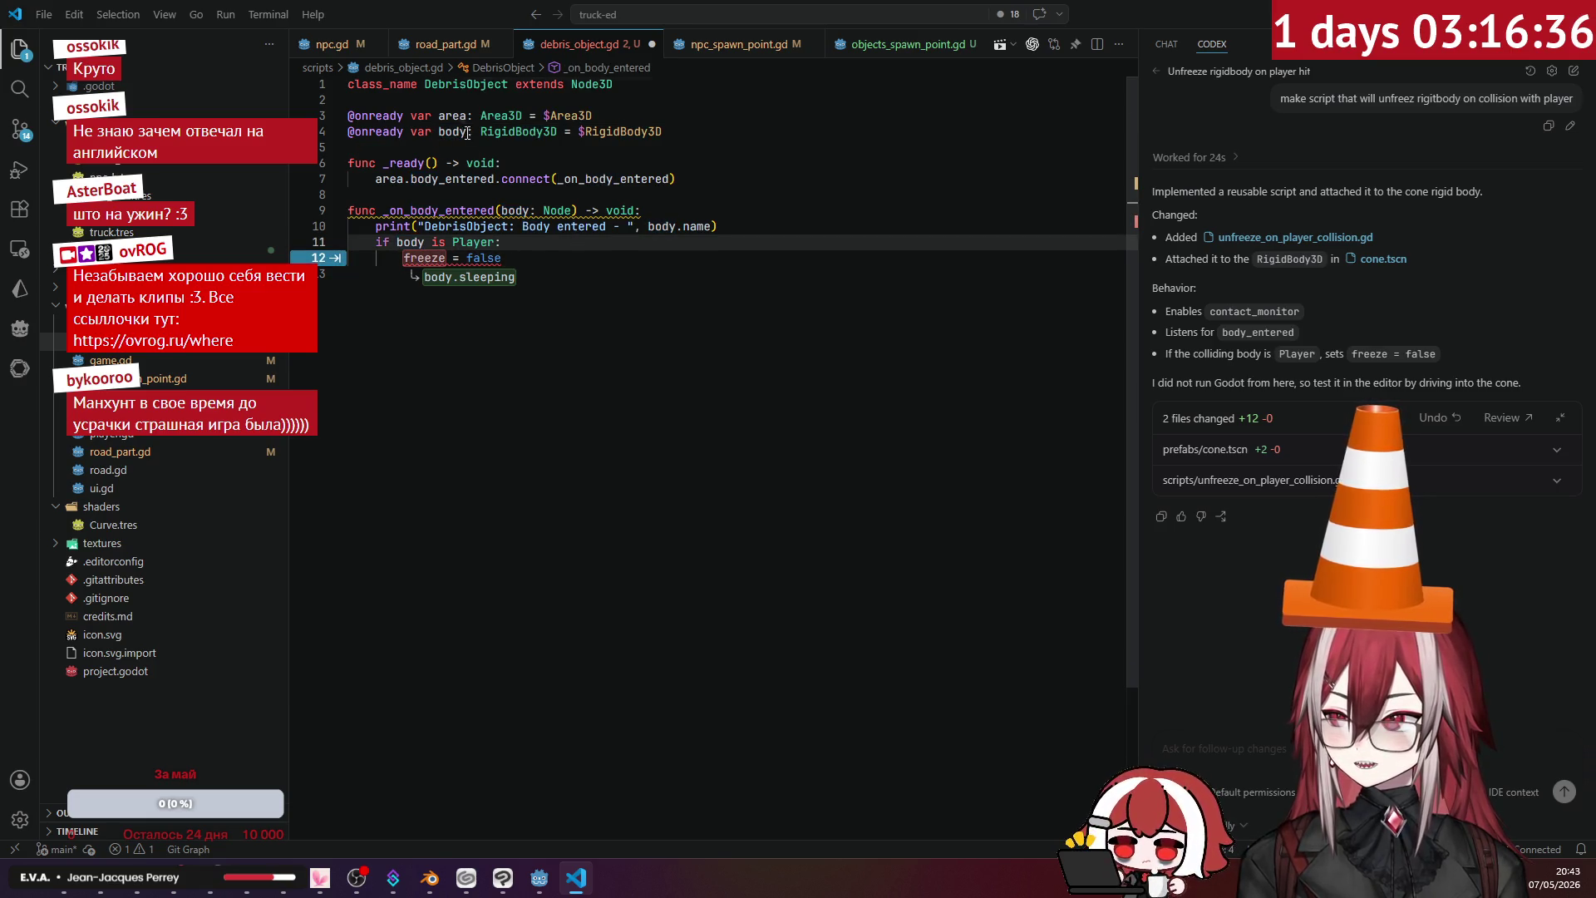
left_click(529, 211)
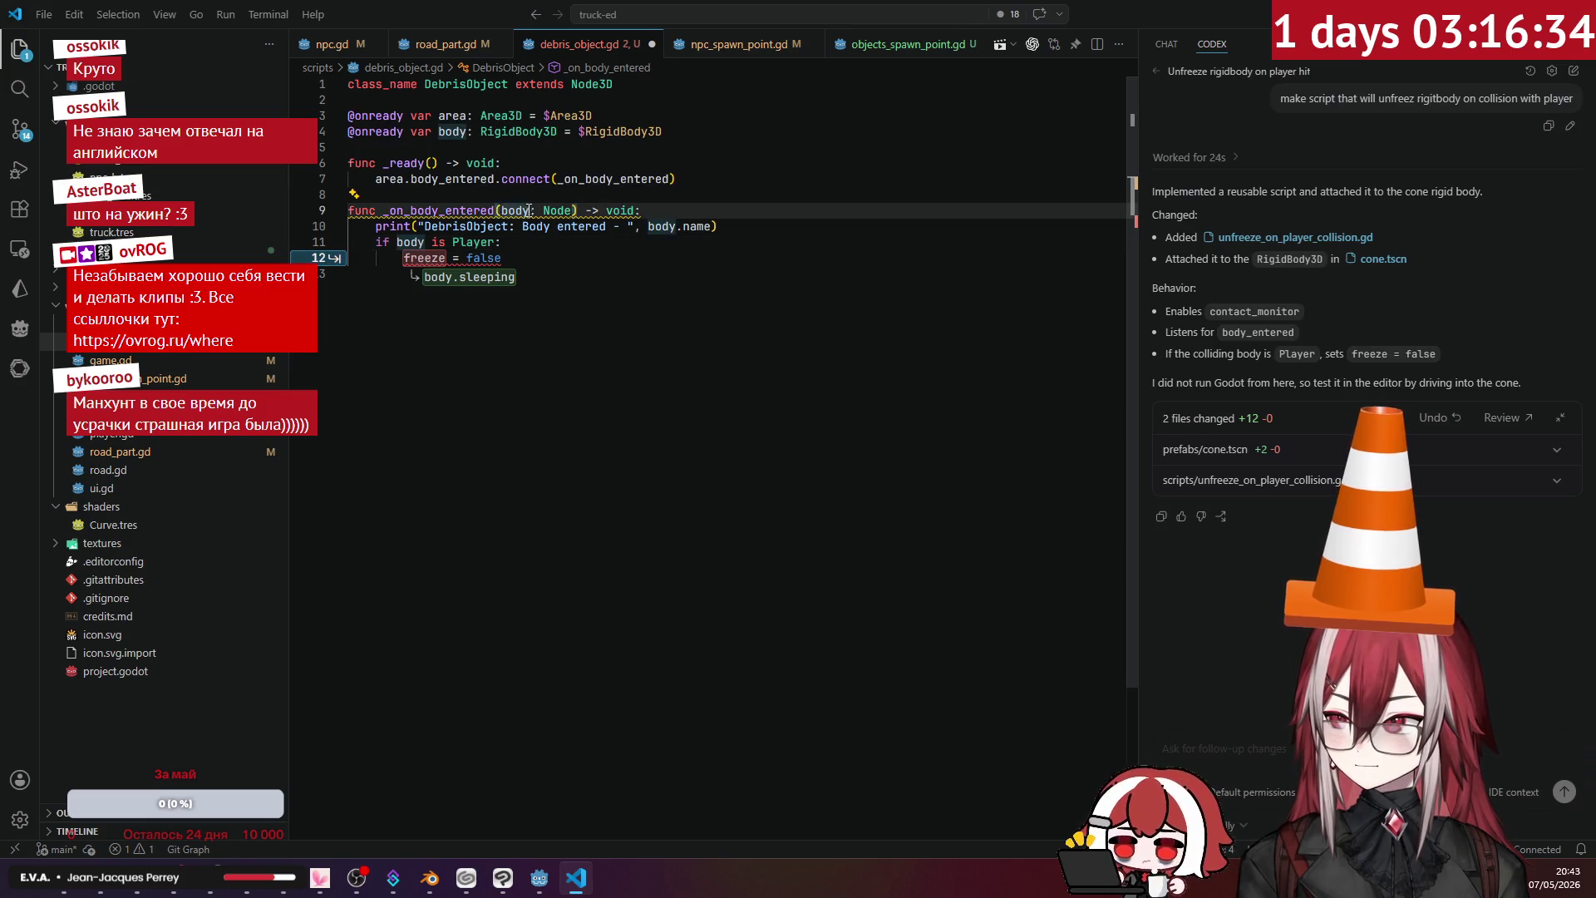
left_click(613, 178)
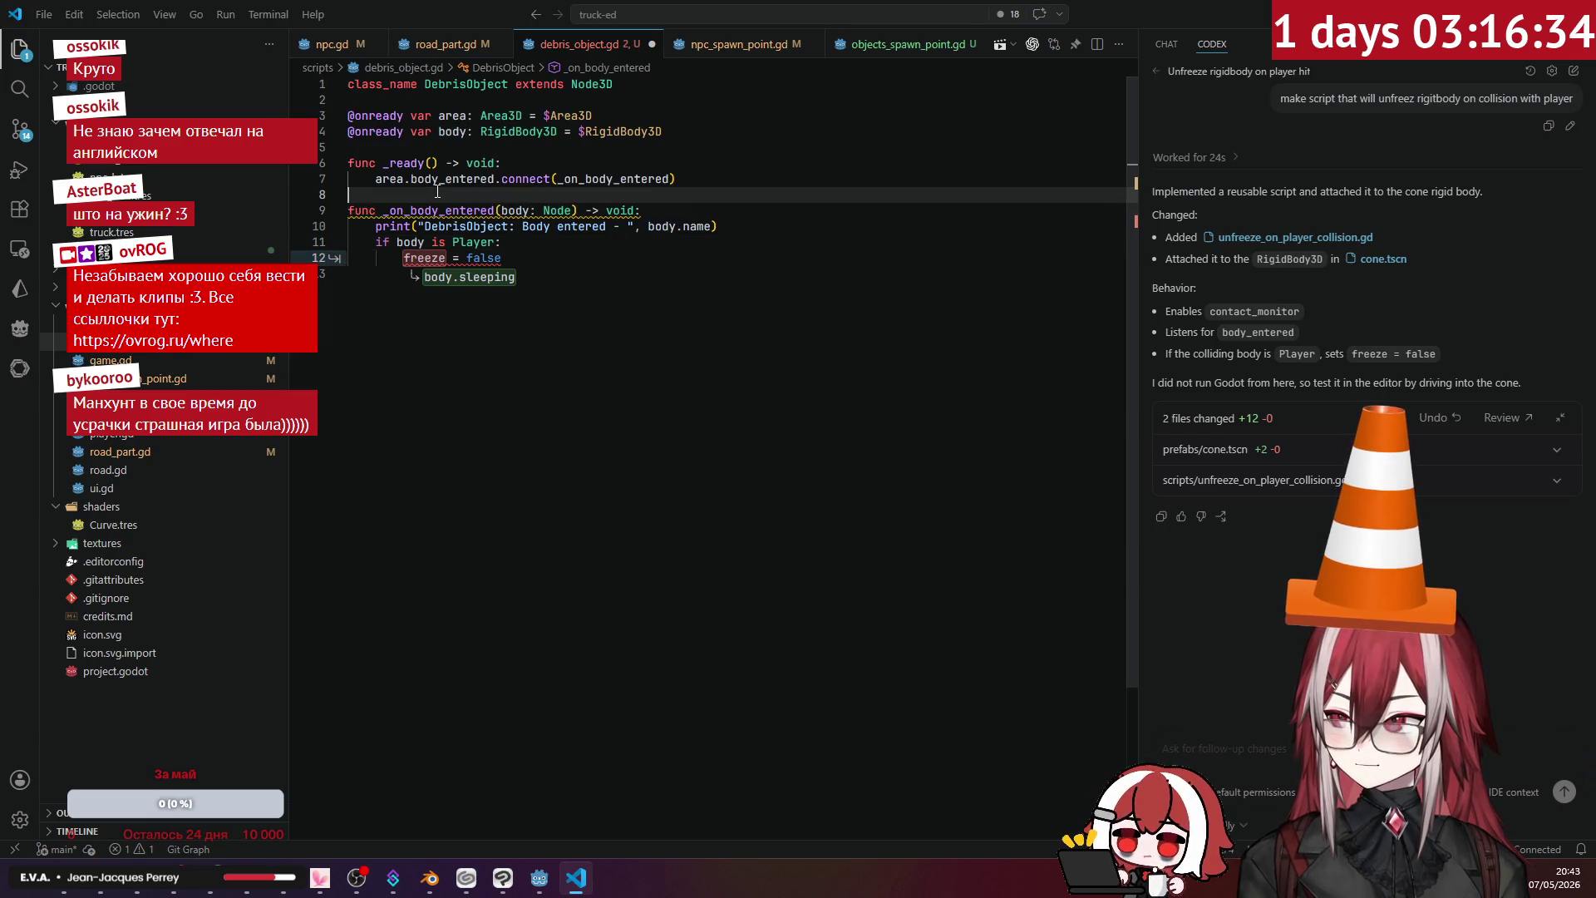
- Rename the handler's body parameter to b, delete the debug print line, and use b in the Player check
left_click(527, 211)
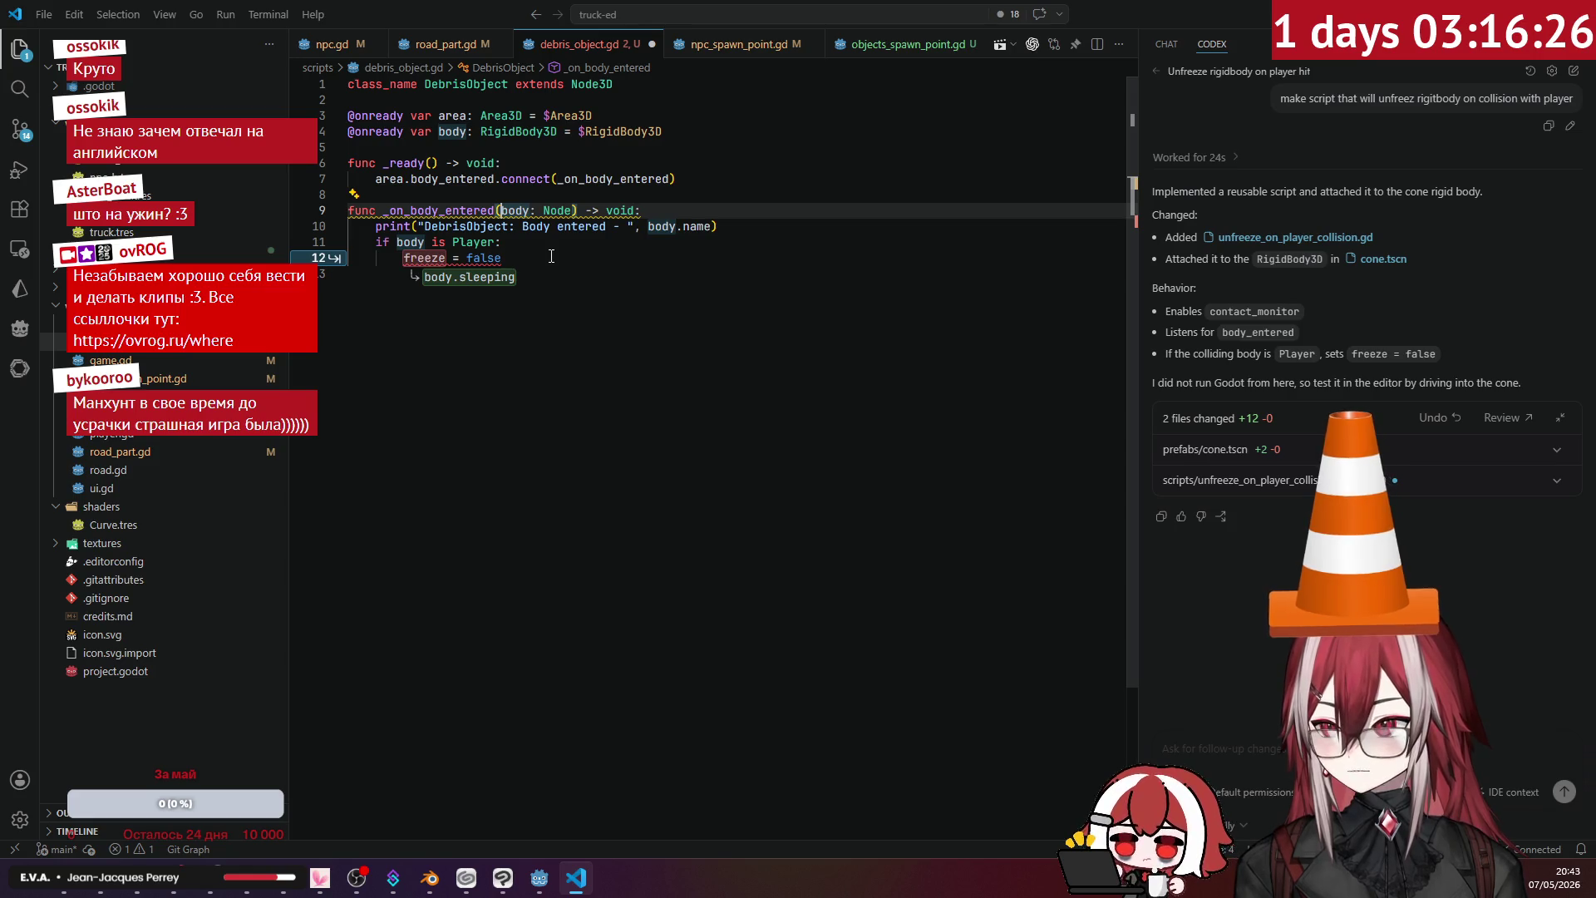
key("Delete")
key("BackSpace")
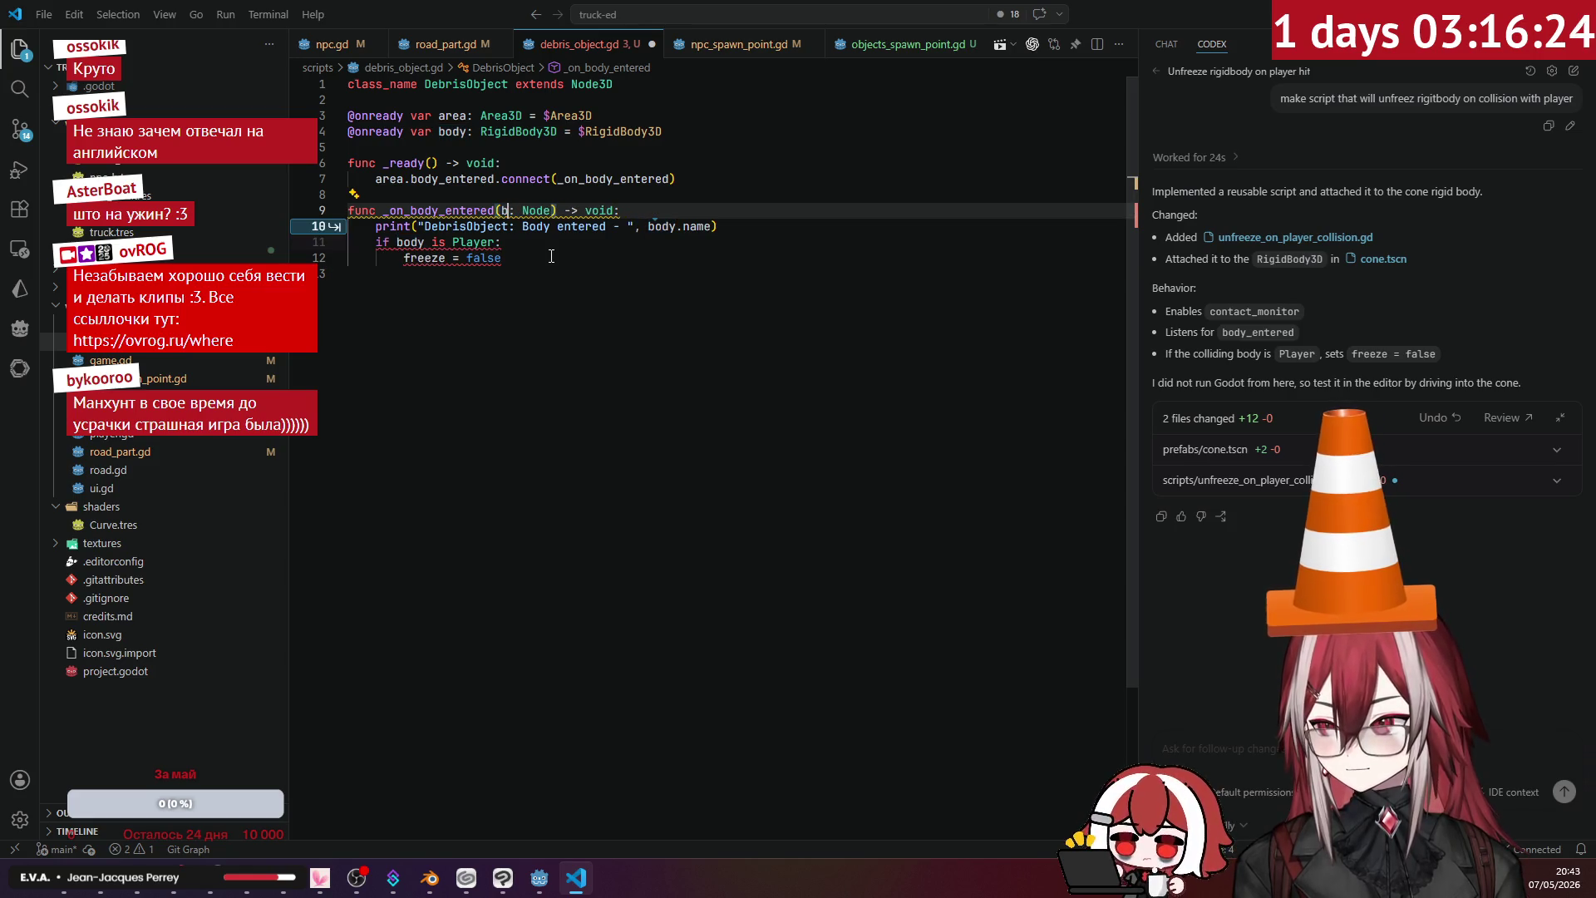
left_click(549, 257)
left_click(792, 227)
key("shift+Up")
key("BackSpace")
left_click(413, 226)
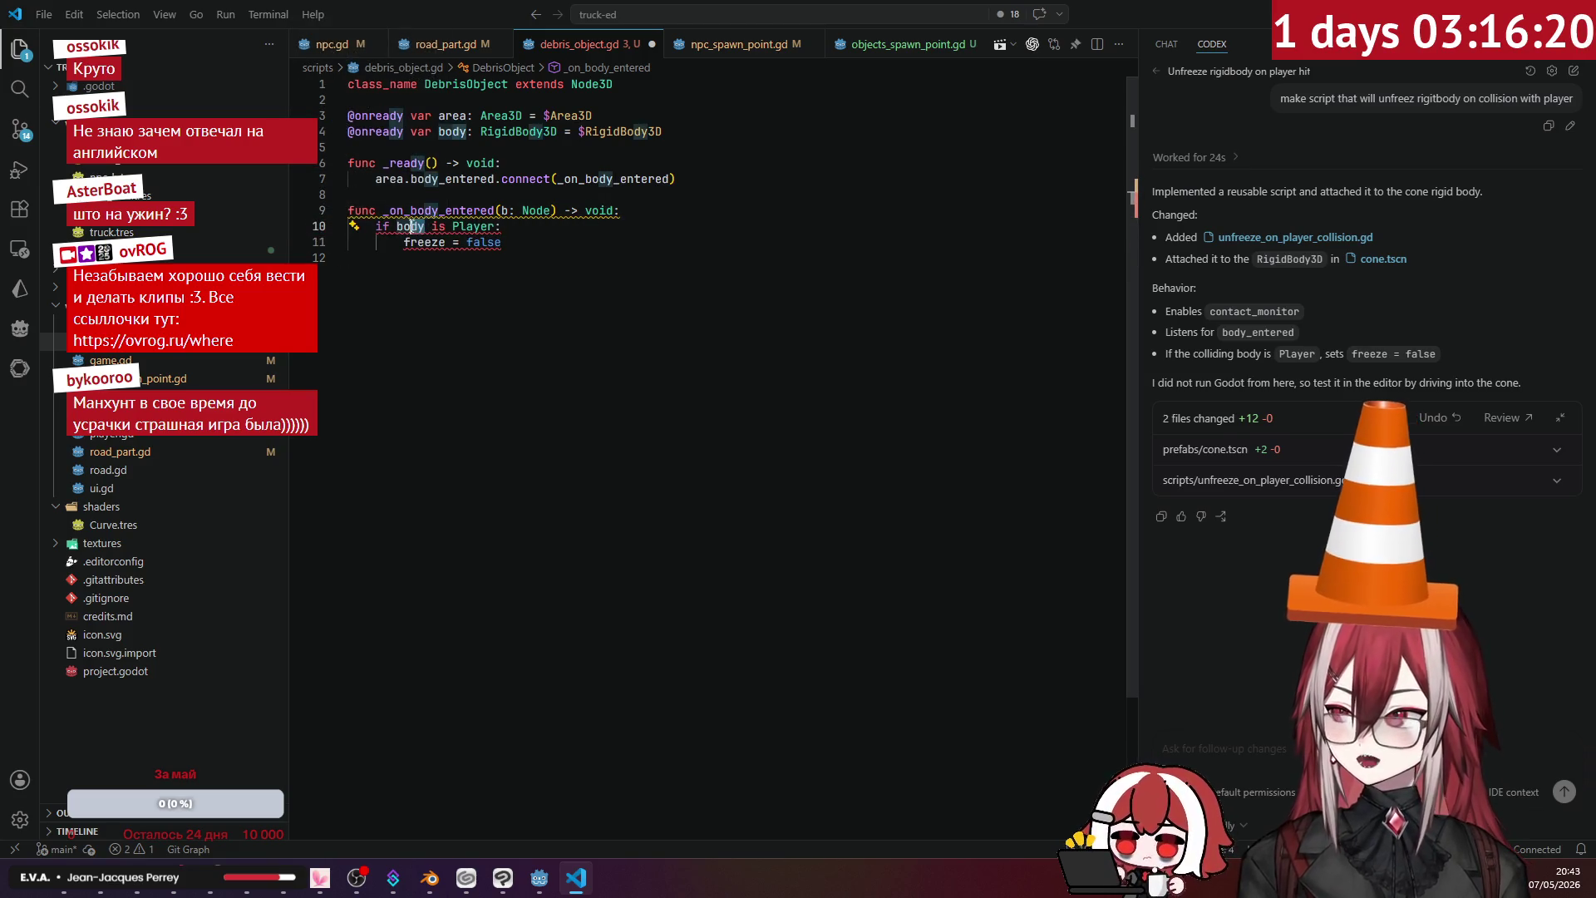
key("ctrl+shift+Right")
type("b")
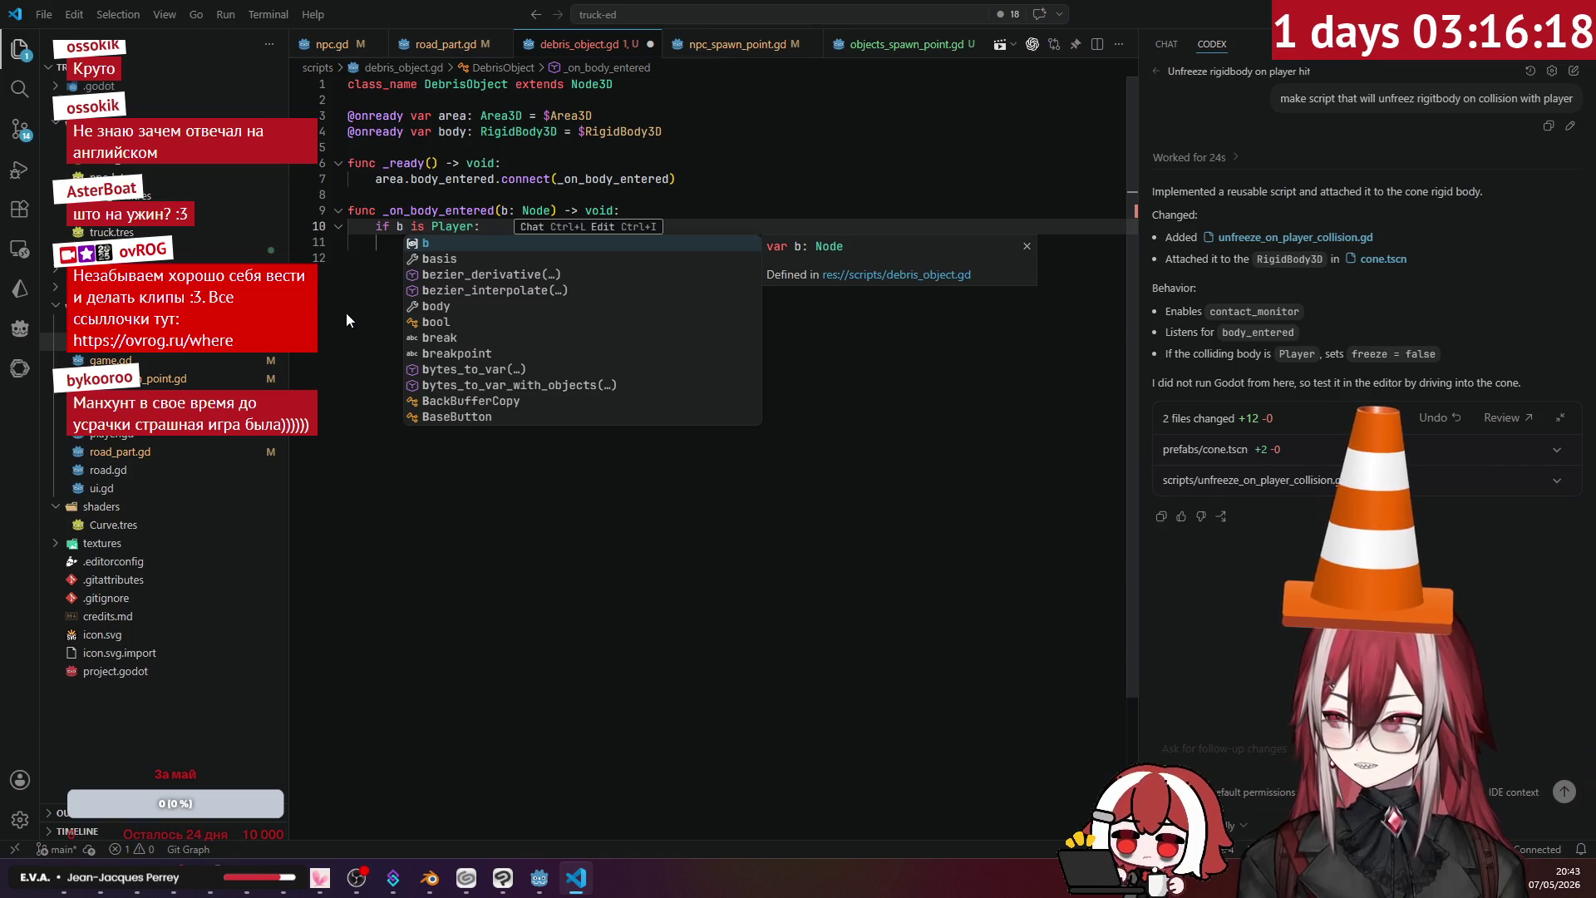
- Replace the freeze assignment with body.freeze = false plus the suggested impulse line, removing the area.monitoring line
left_click(422, 242)
type("freeze = false")
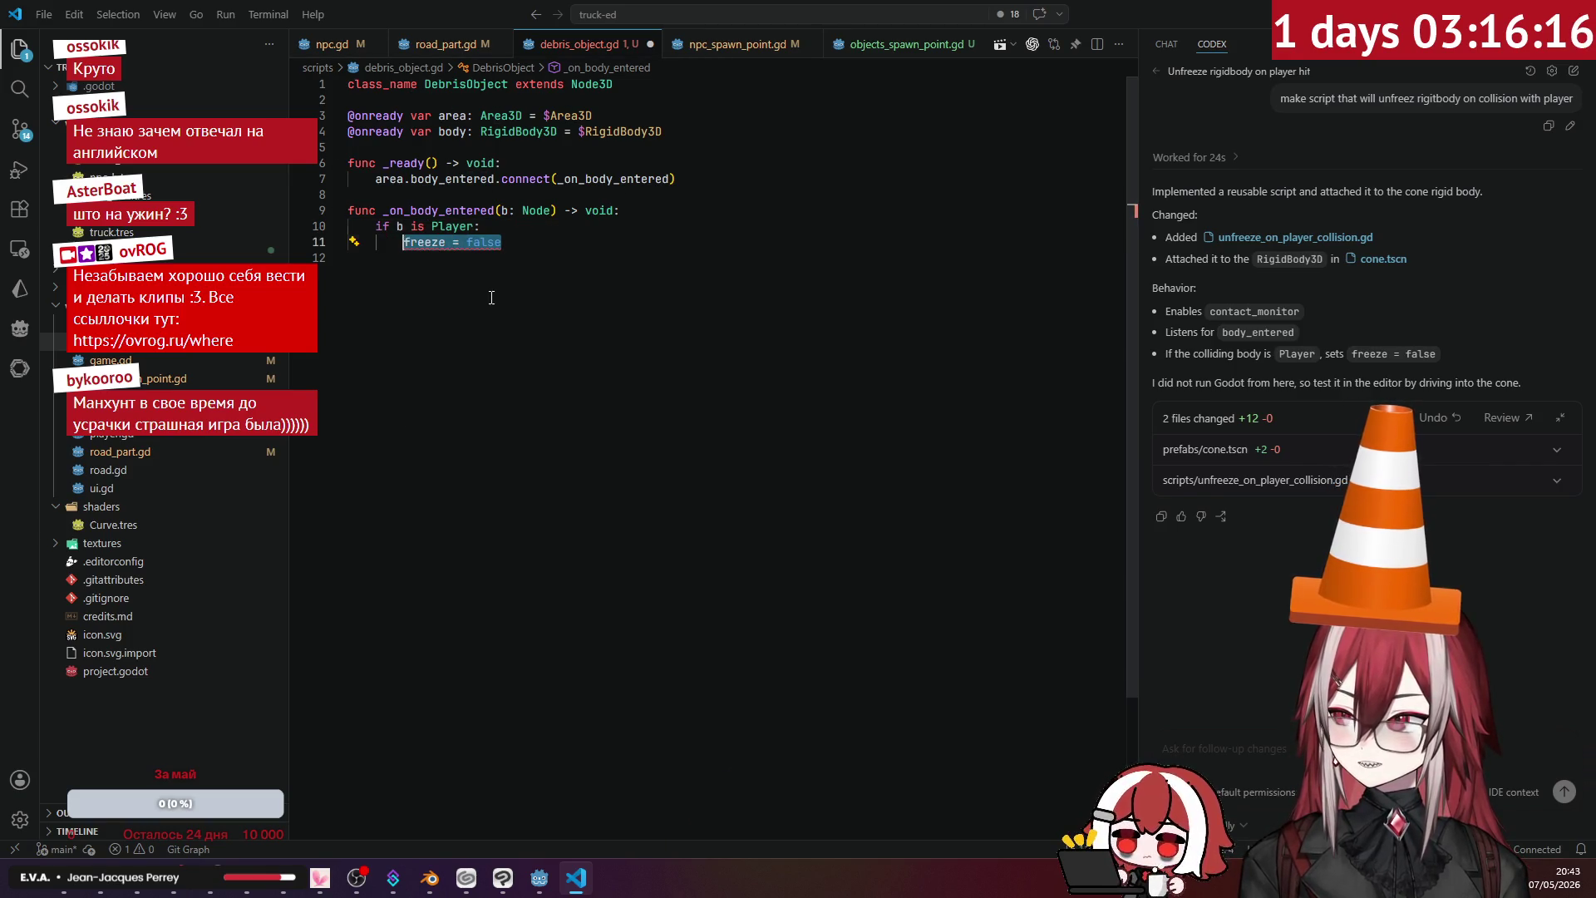
key("BackSpace")
type("ody")
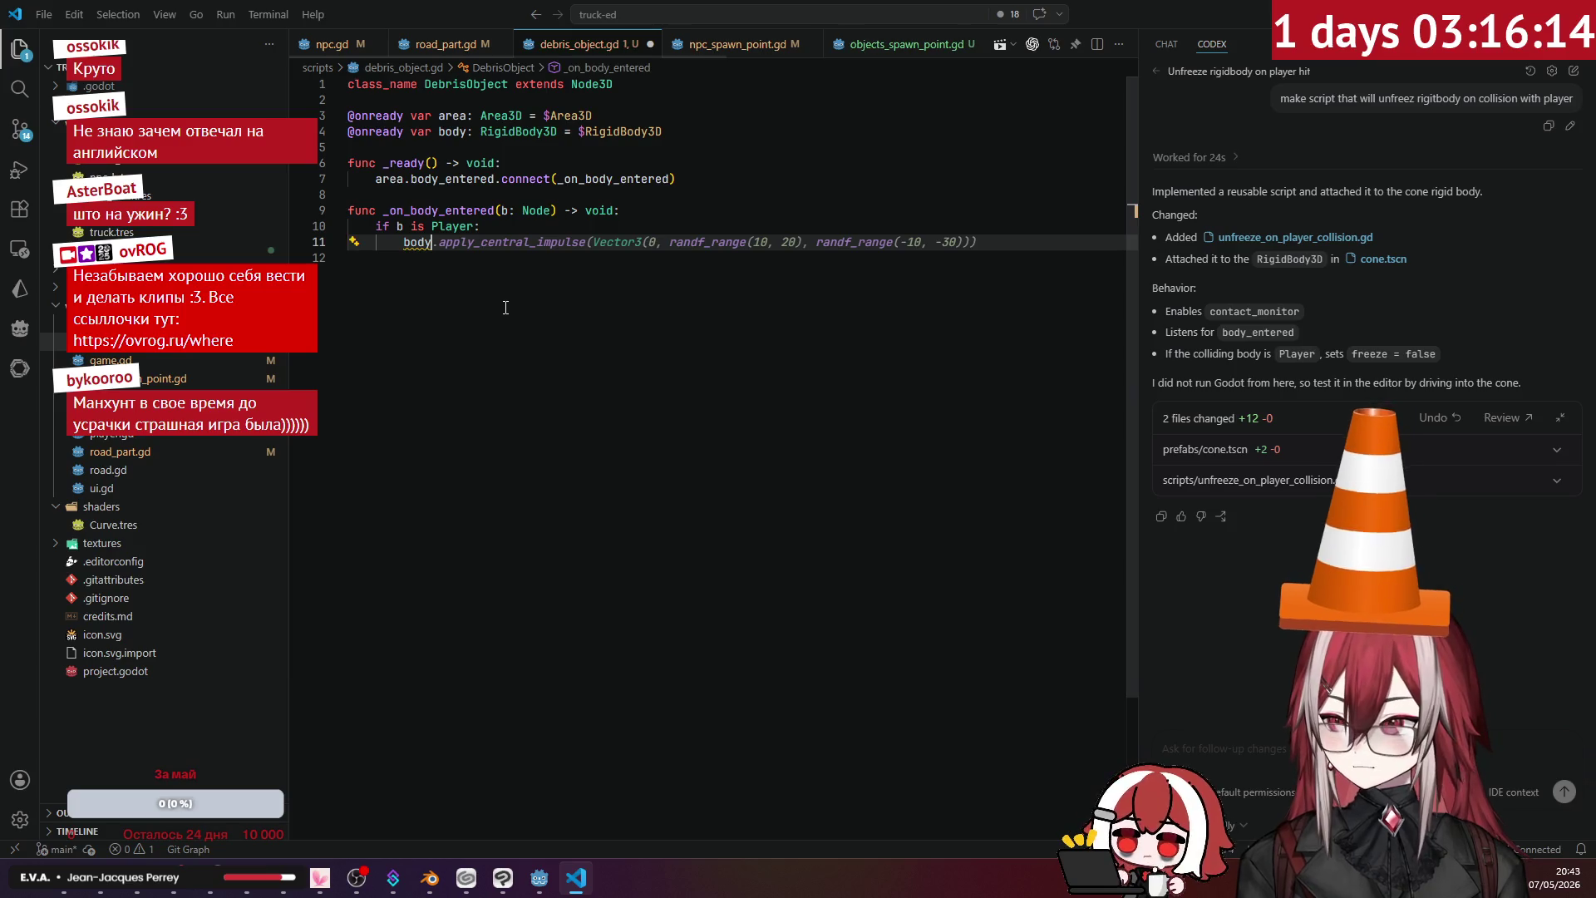
type(".freeze = false")
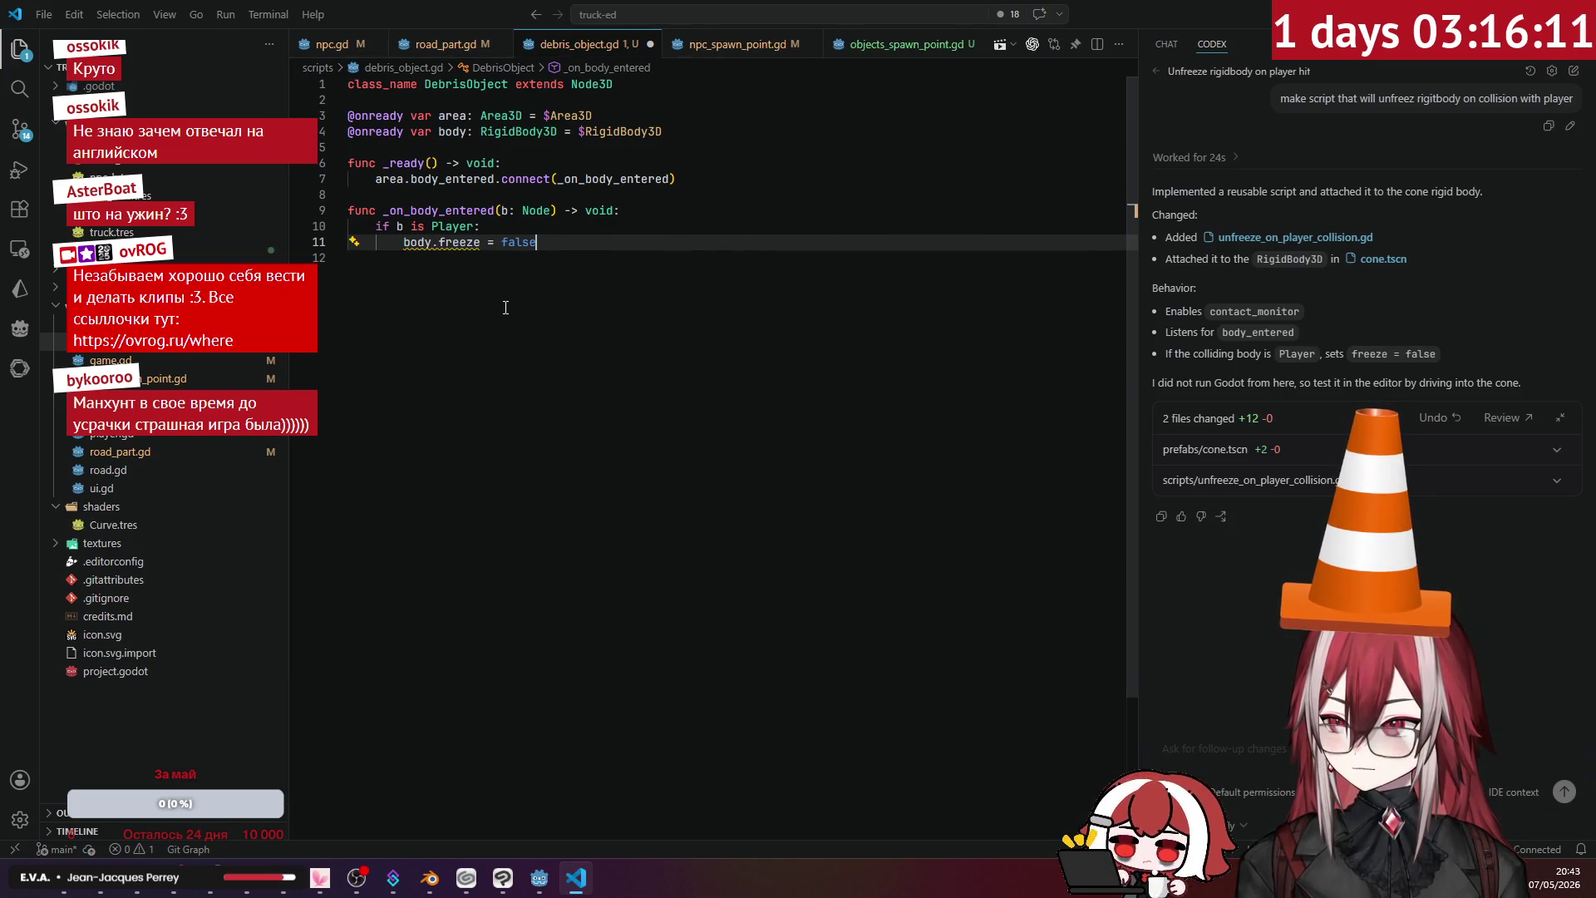
key("Return")
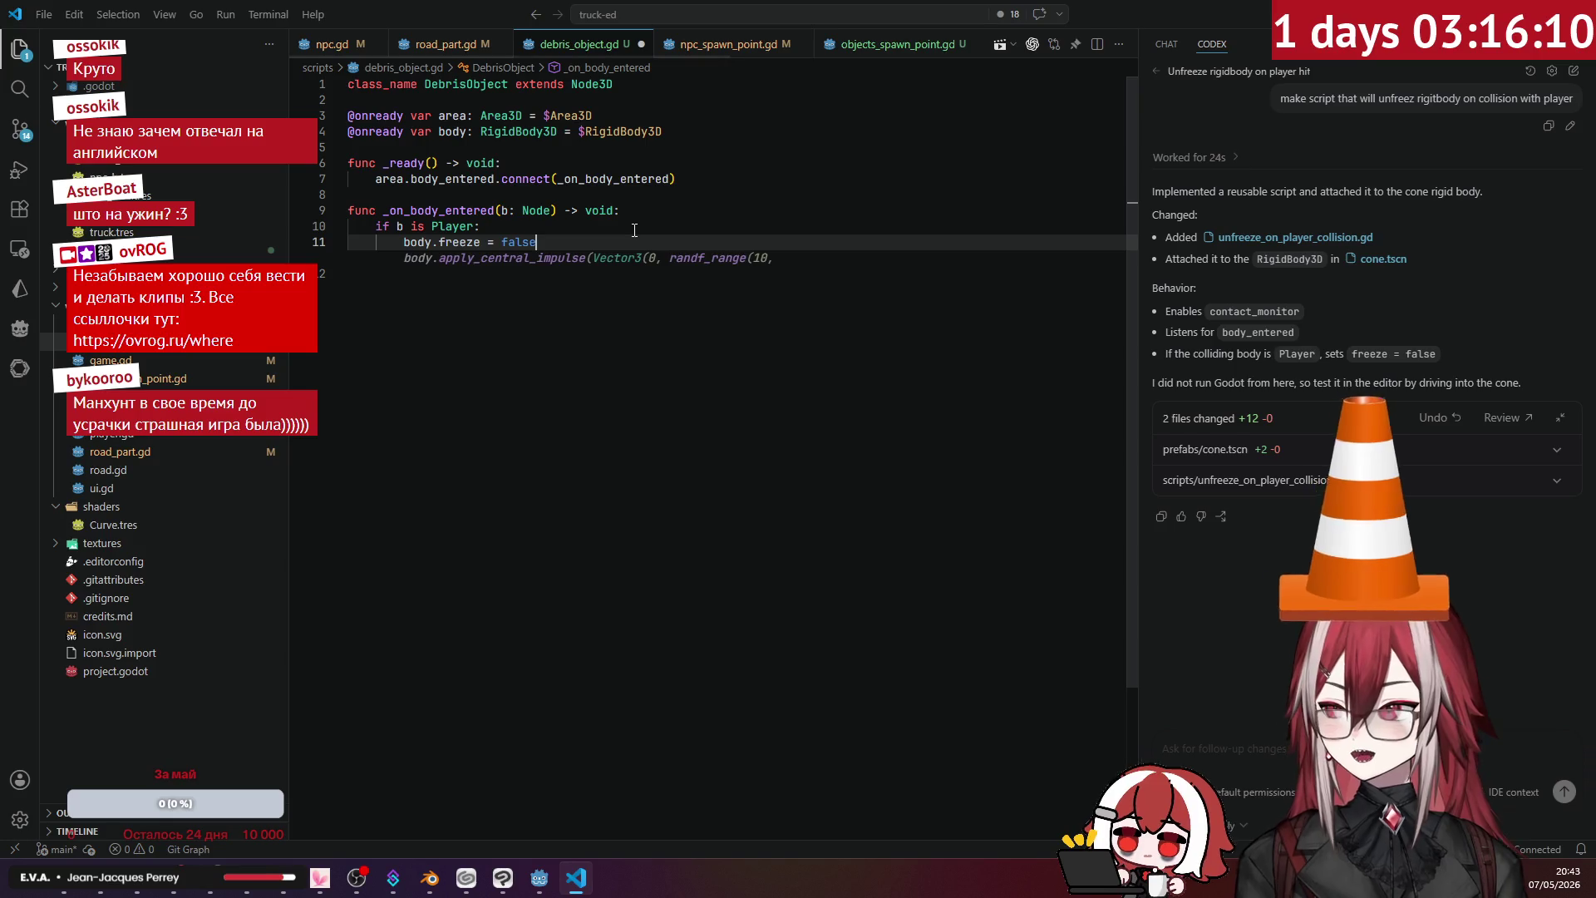
key("Tab")
key("Tab")
key("Return")
key("Tab")
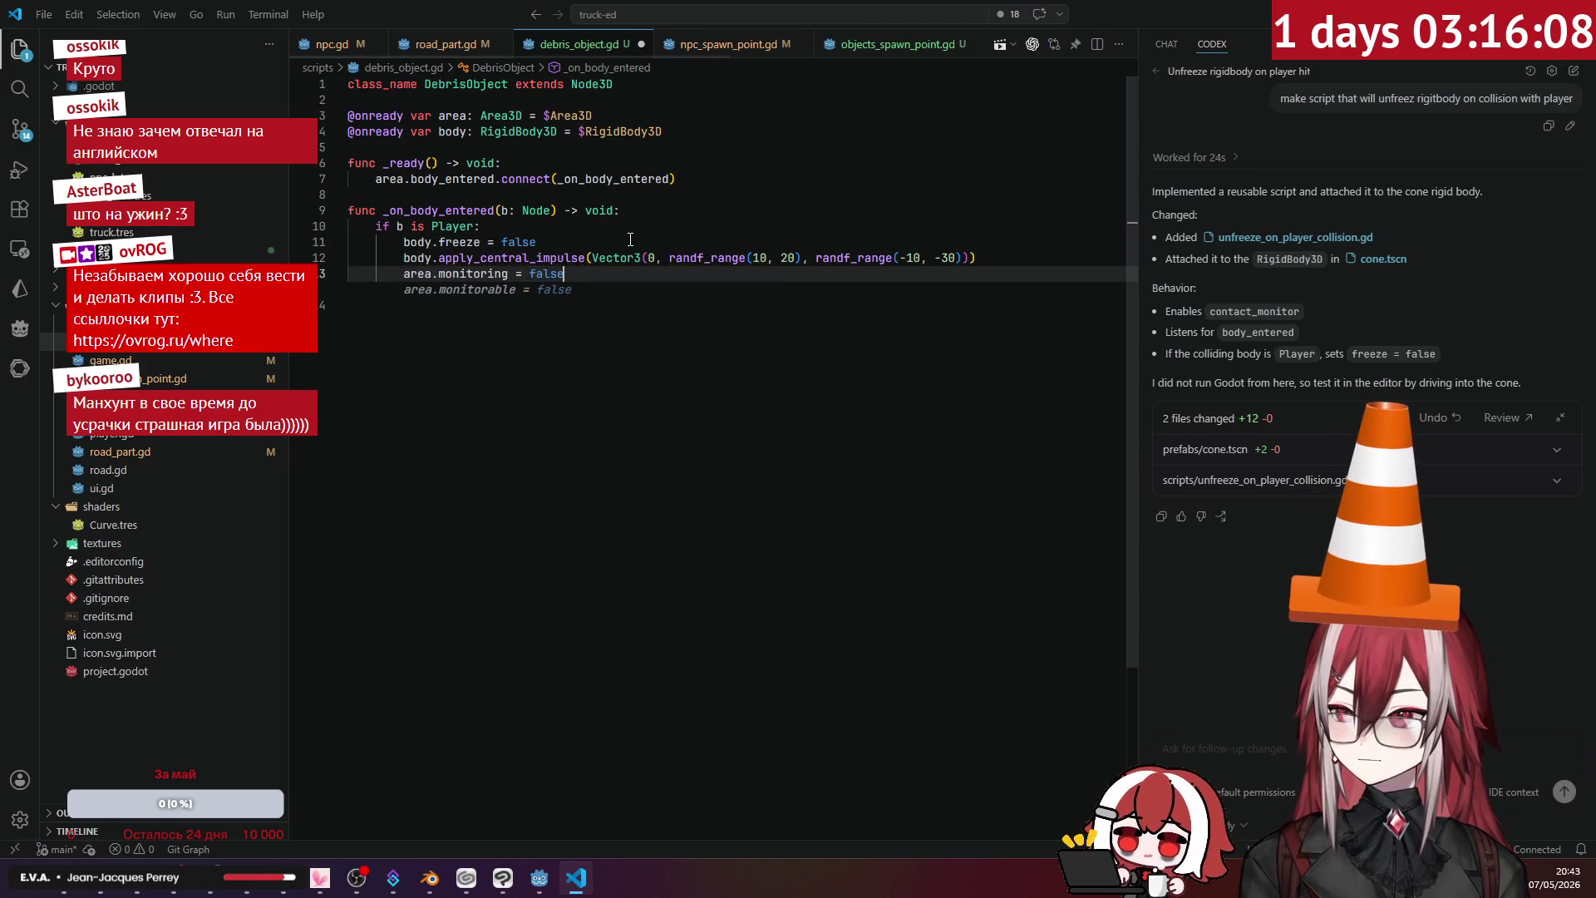
left_click_drag(609, 277, 249, 279)
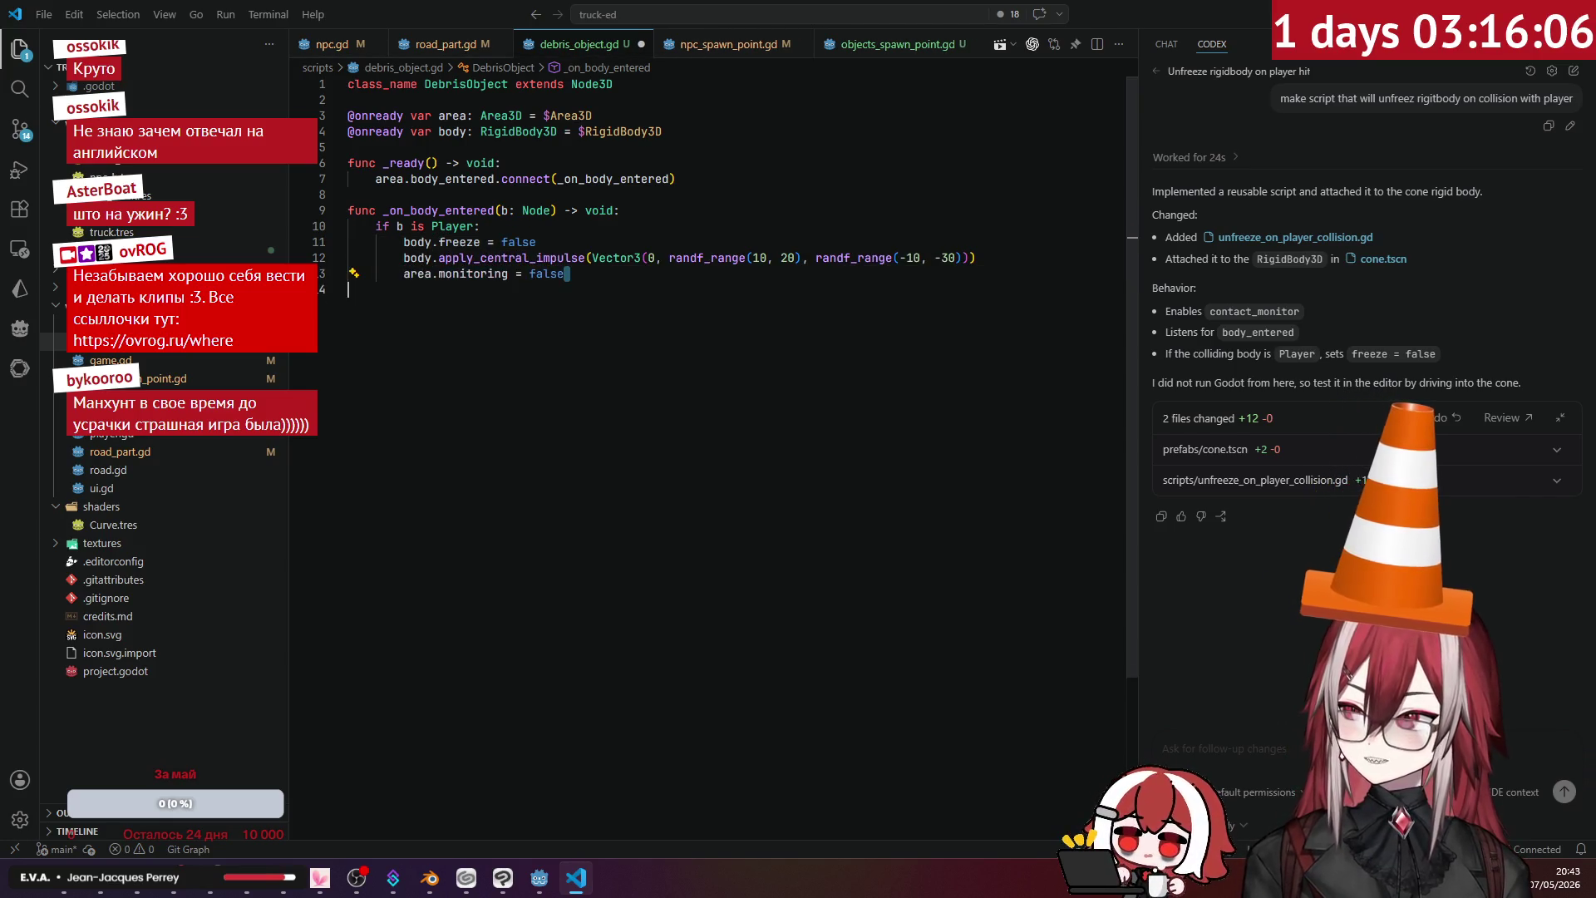
key("BackSpace")
key("BackSpace")
key("Home")
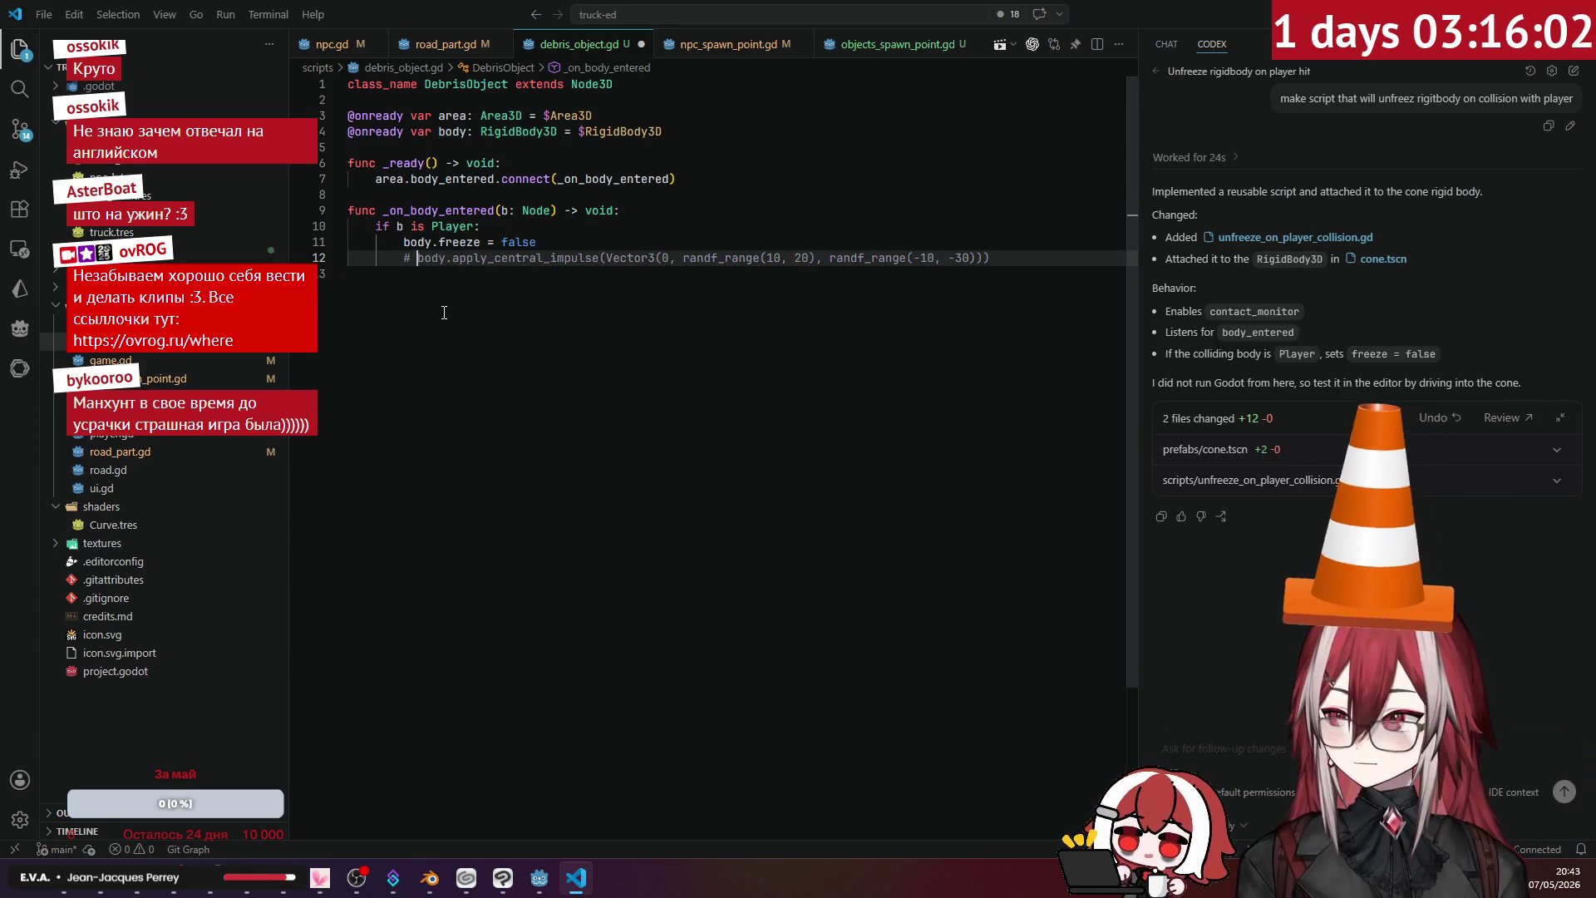
- Comment out the apply_central_impulse line and save debris_object.gd
key("ctrl+slash")
left_click(614, 231)
key("ctrl+s")
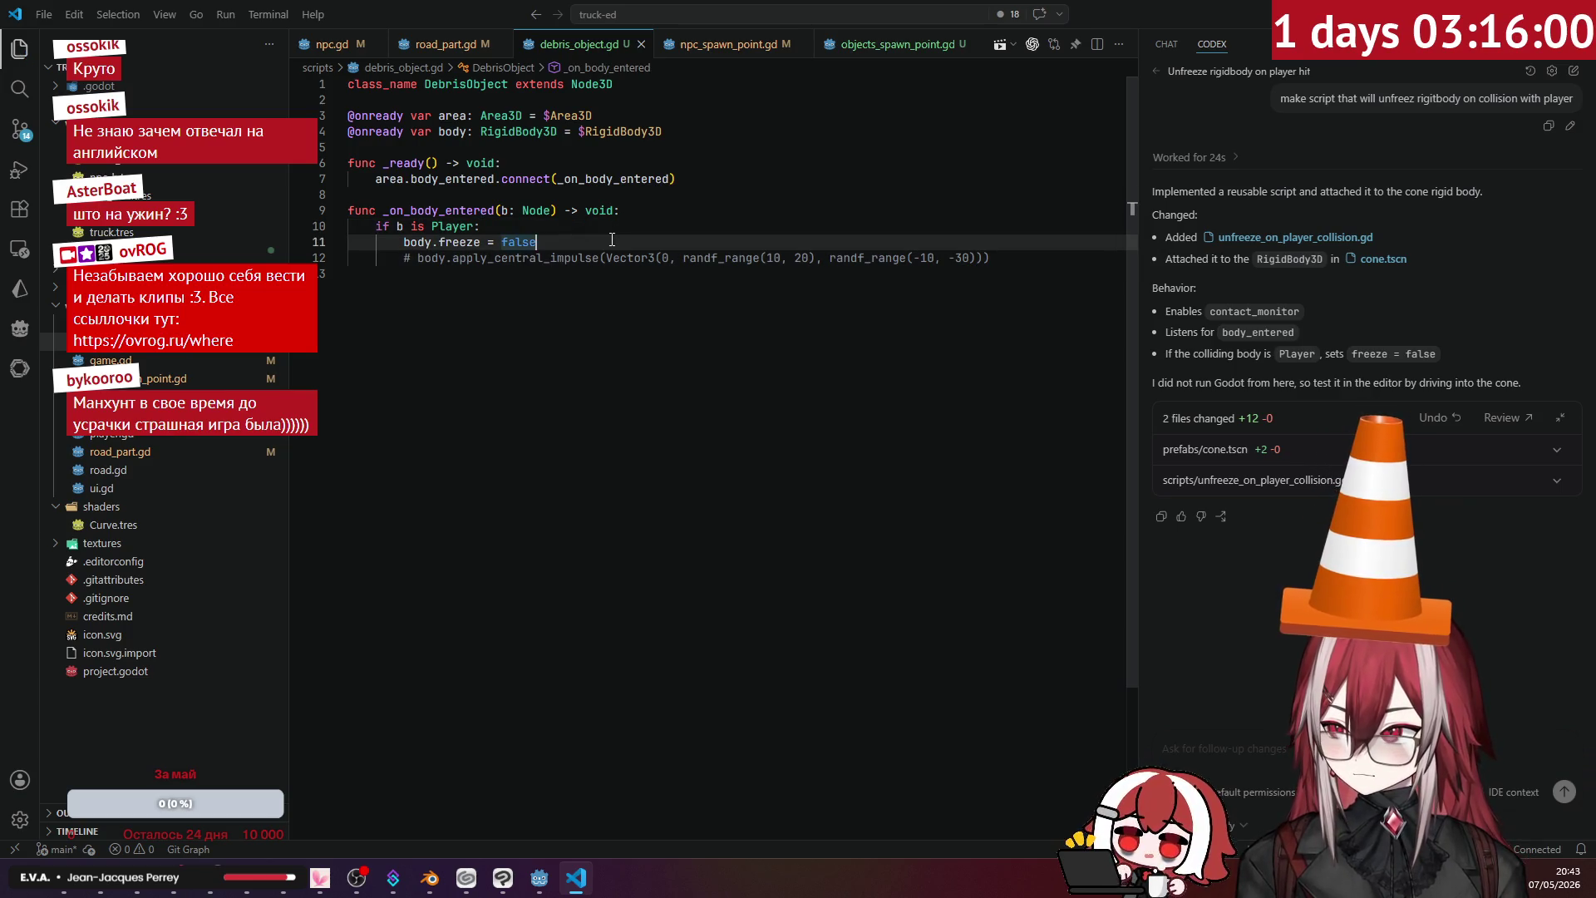
key("alt+Tab")
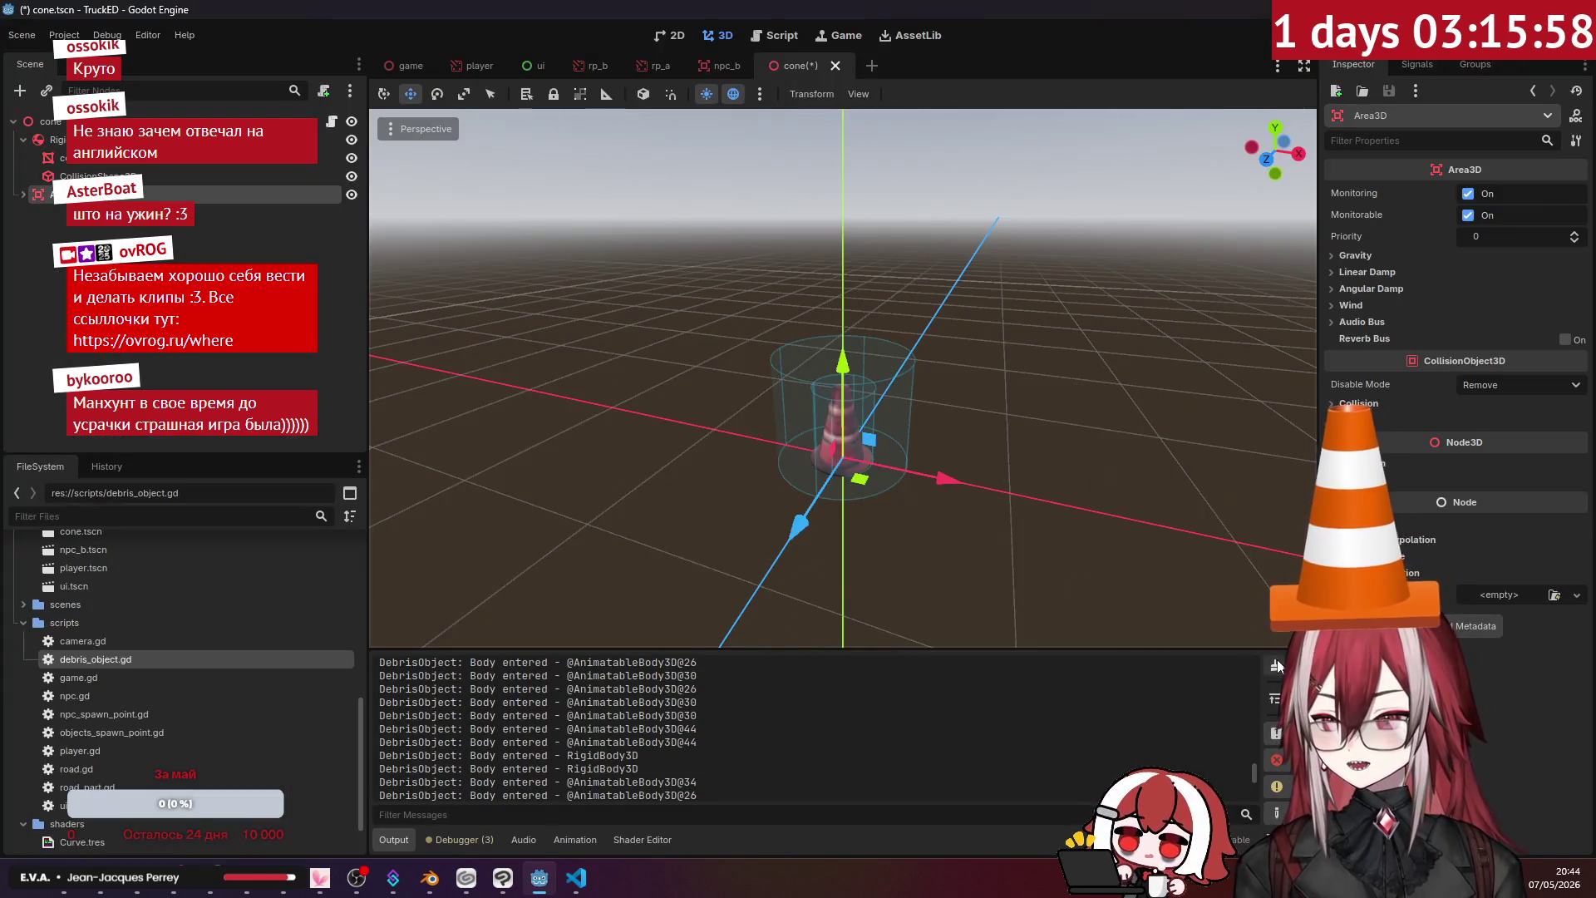
- Run the game with F5, drive the truck into the cone, then close the game window
key("F5")
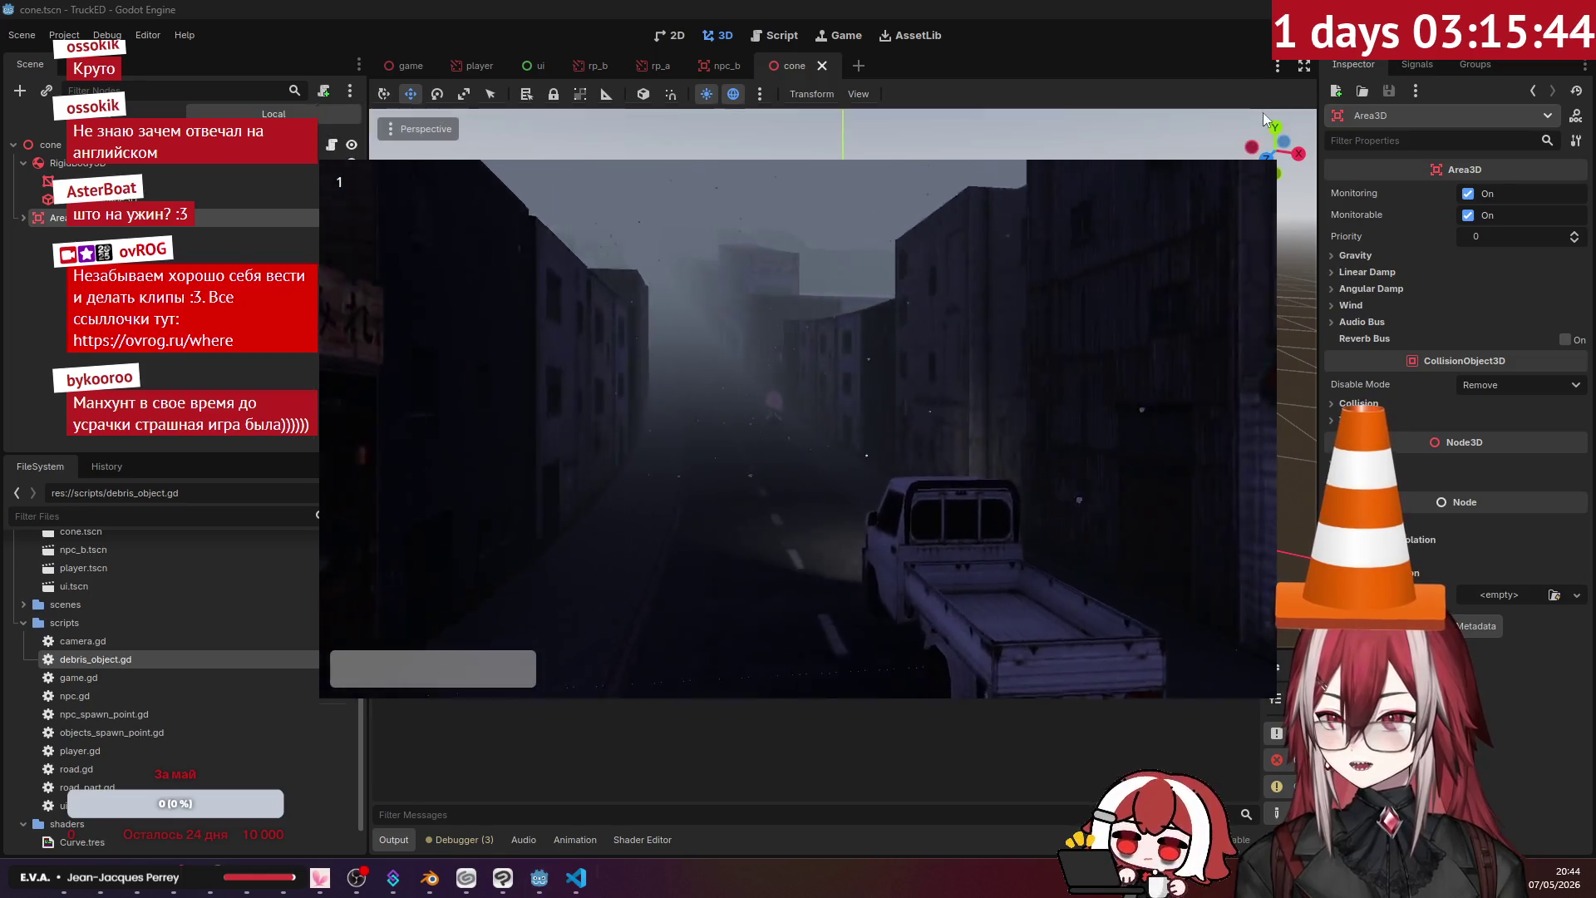
left_click(1262, 115)
key("alt+Tab")
left_click(469, 228)
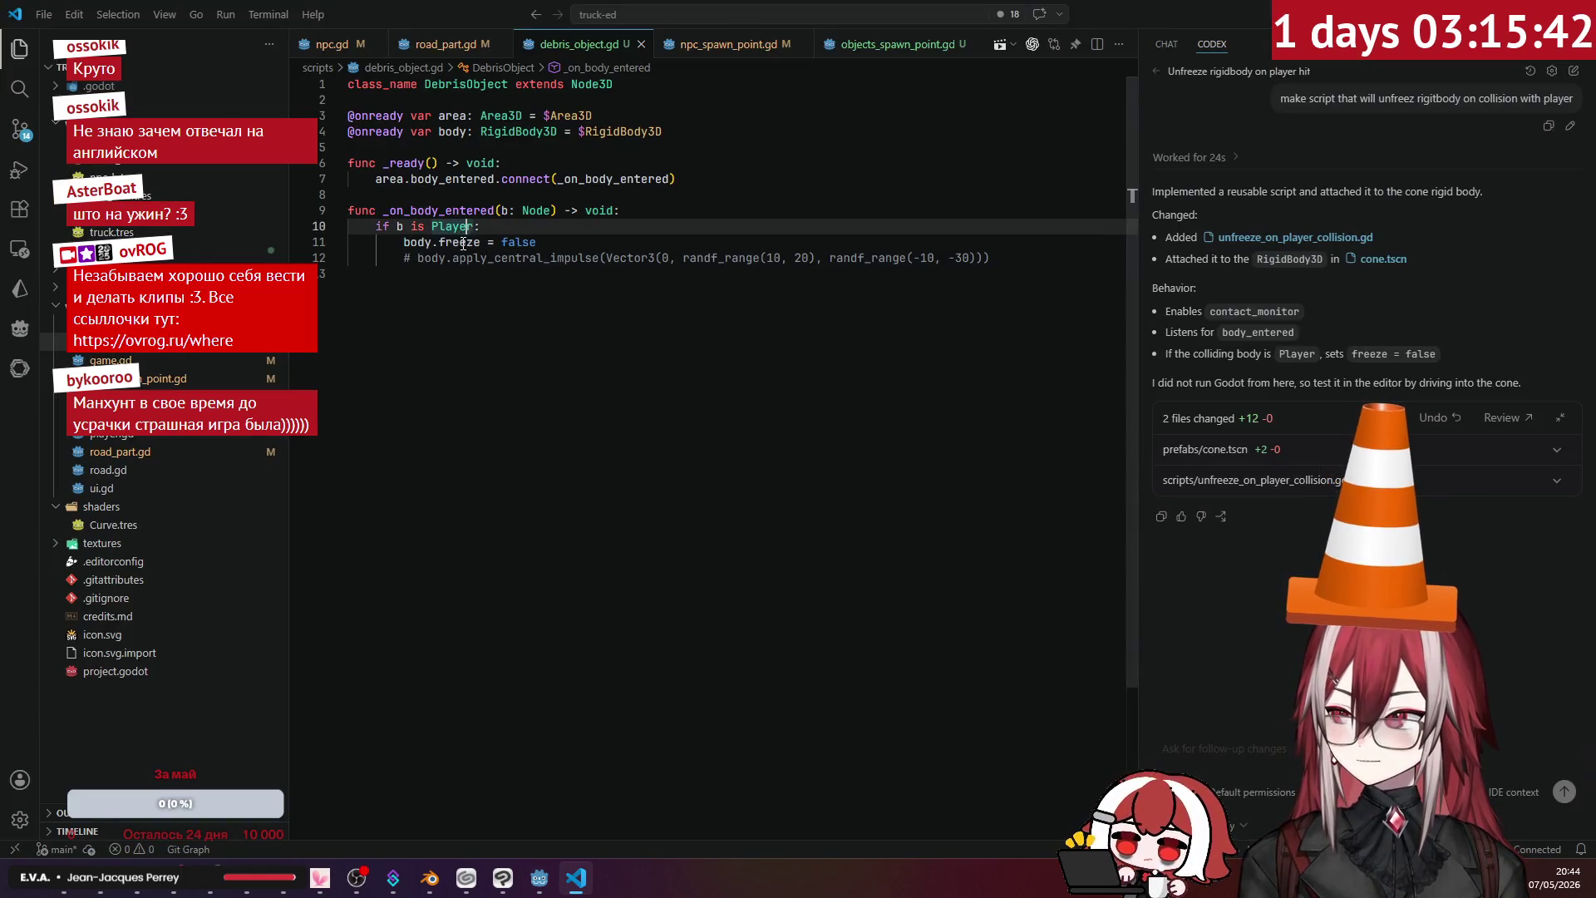
- Insert print("hit debris") on a new line above body.freeze = false and save debris_object.gd
left_click(658, 215)
left_click(629, 239)
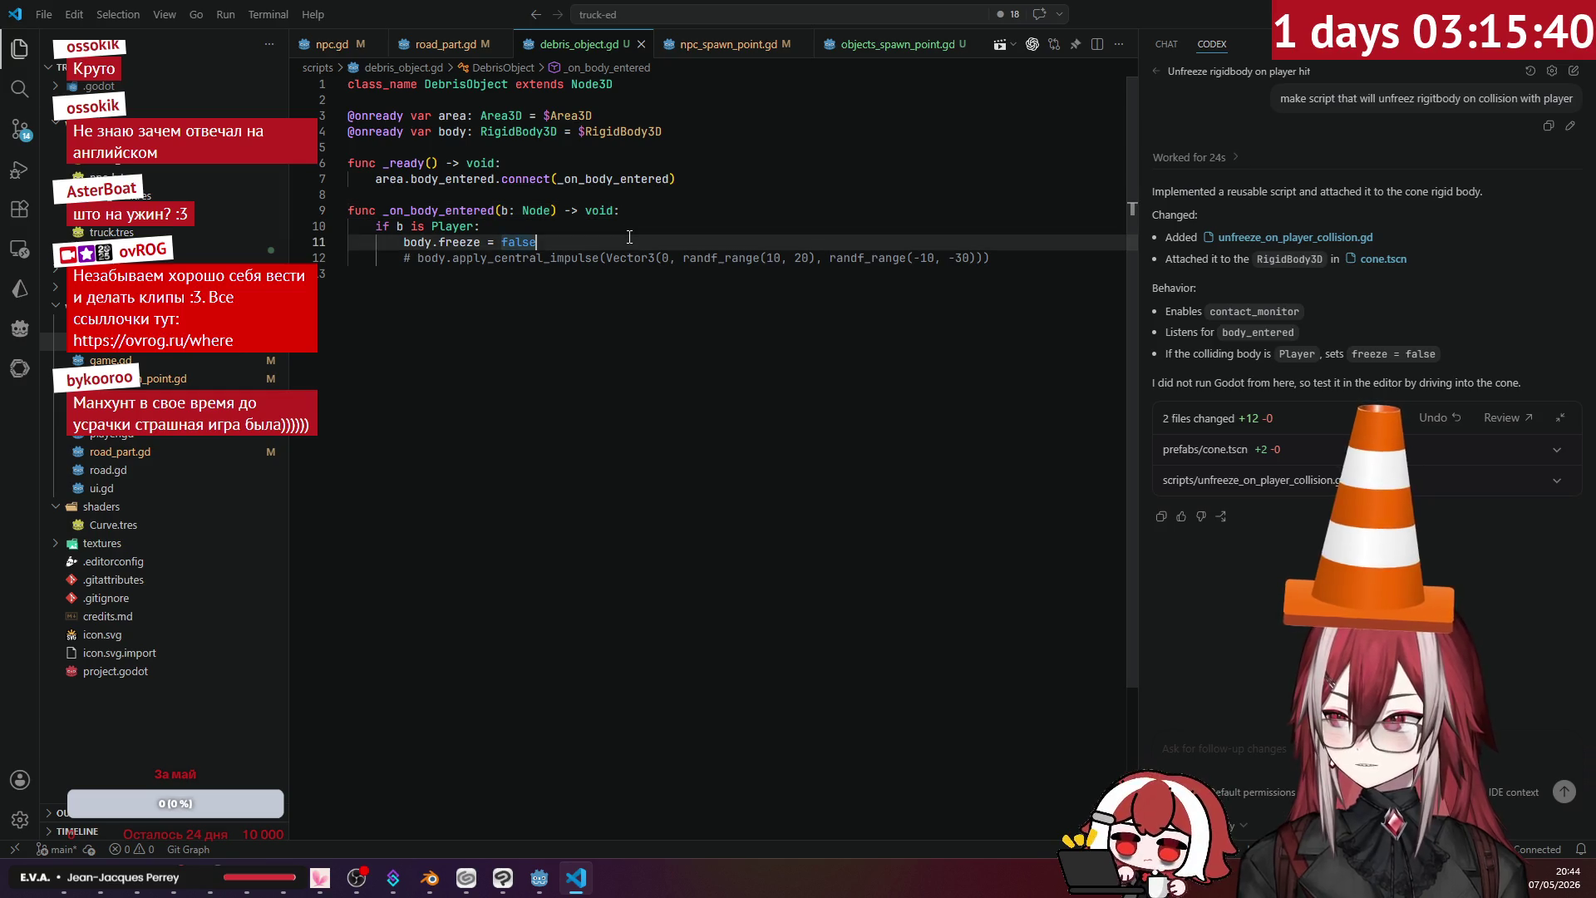
key("ctrl+shift+Return")
type("Pr")
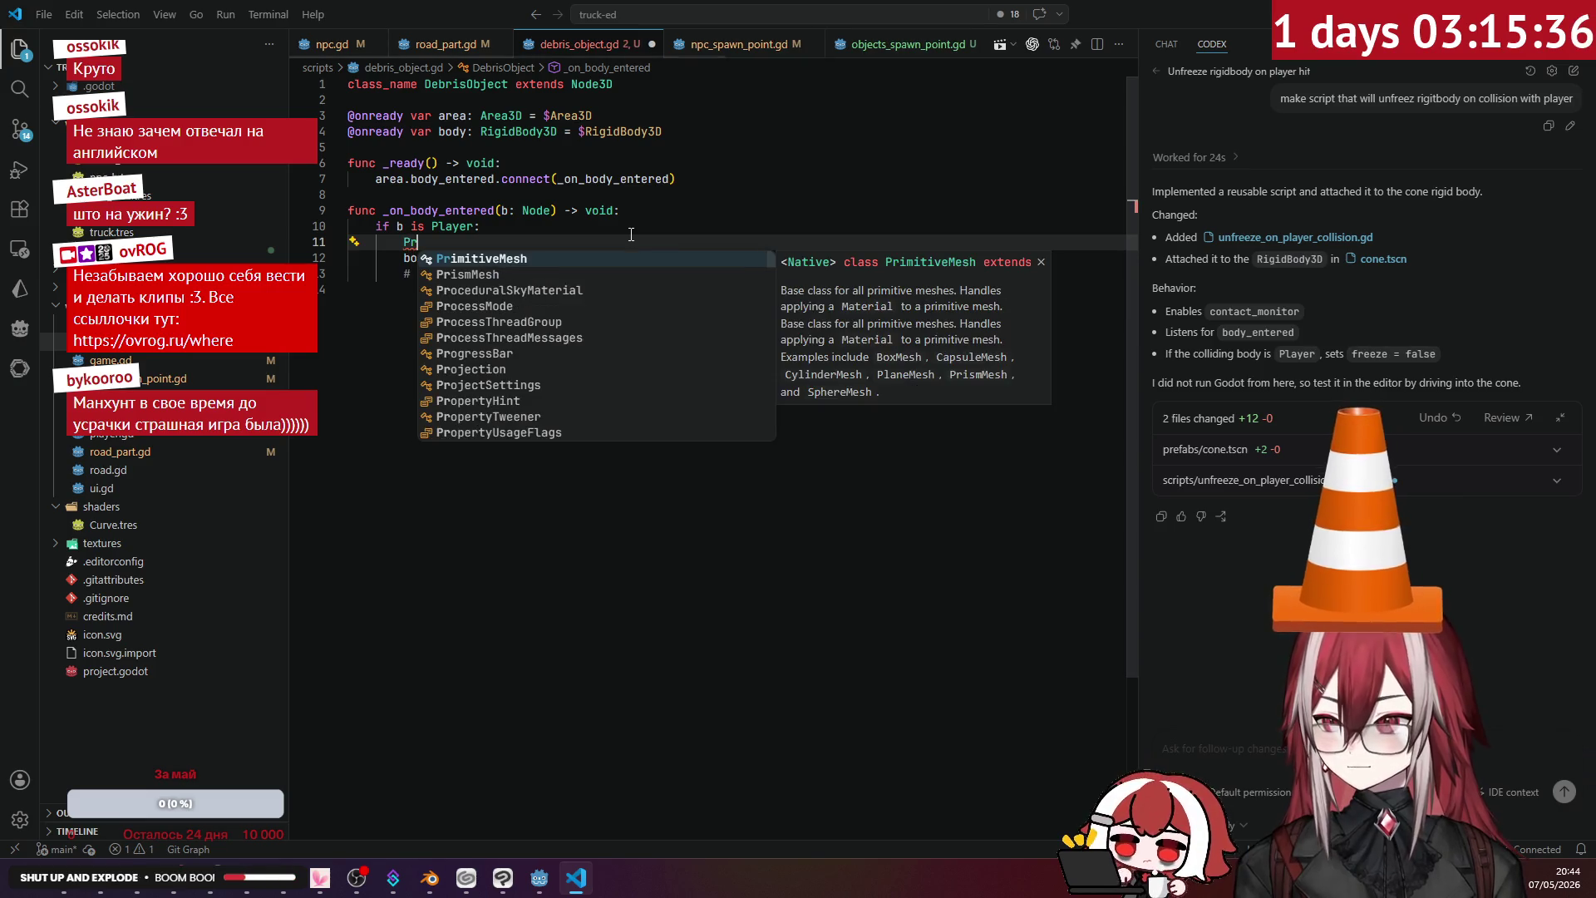
type("int(")
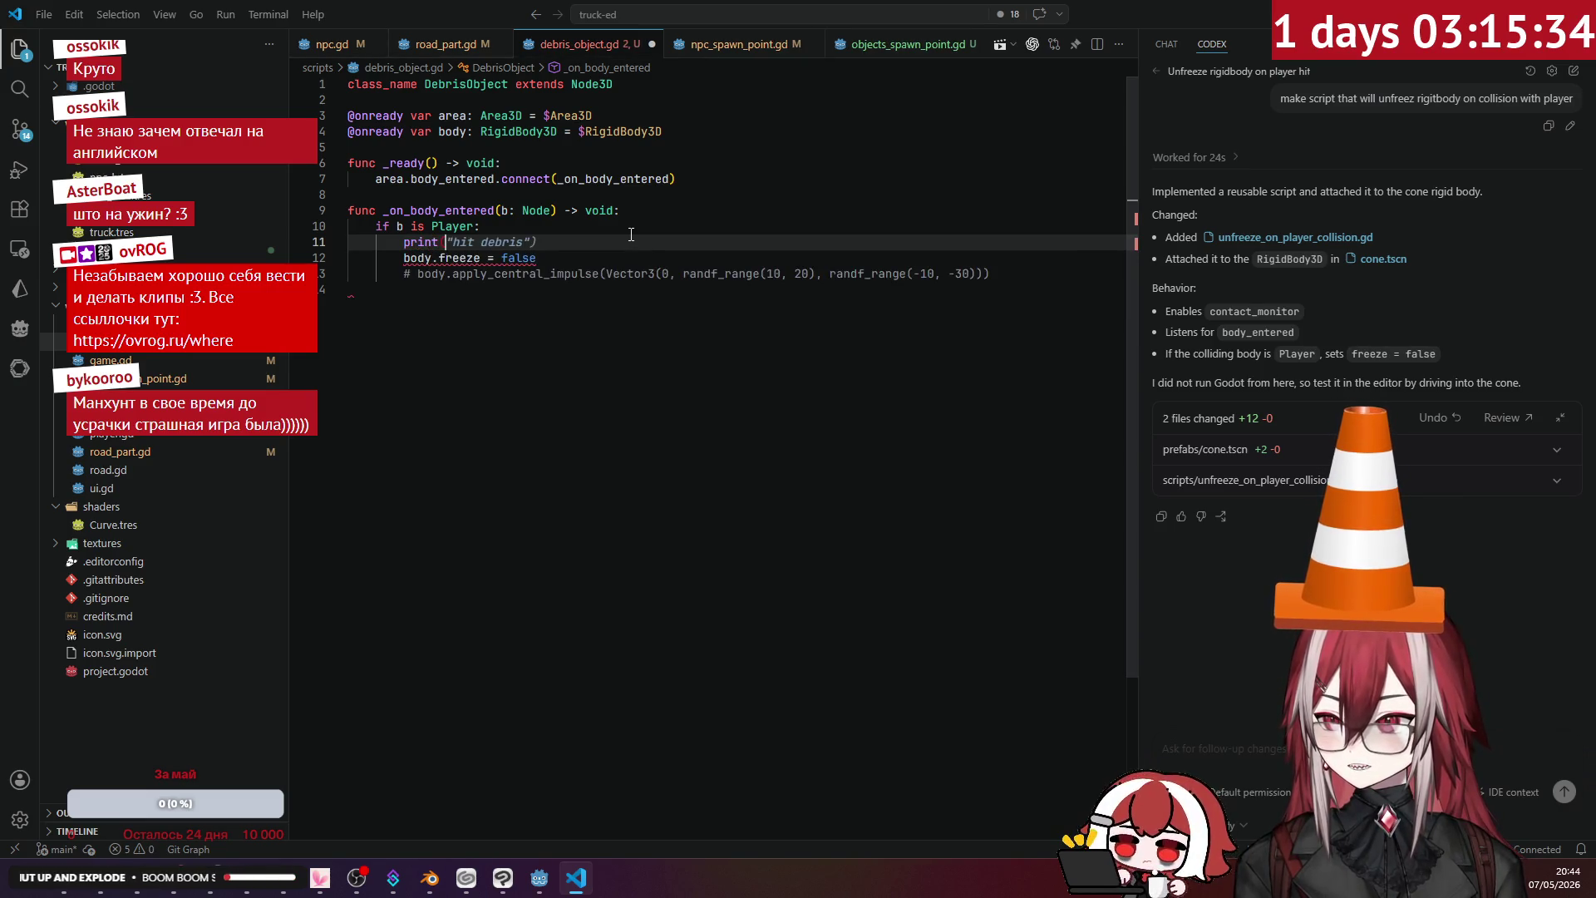
key("ctrl+s")
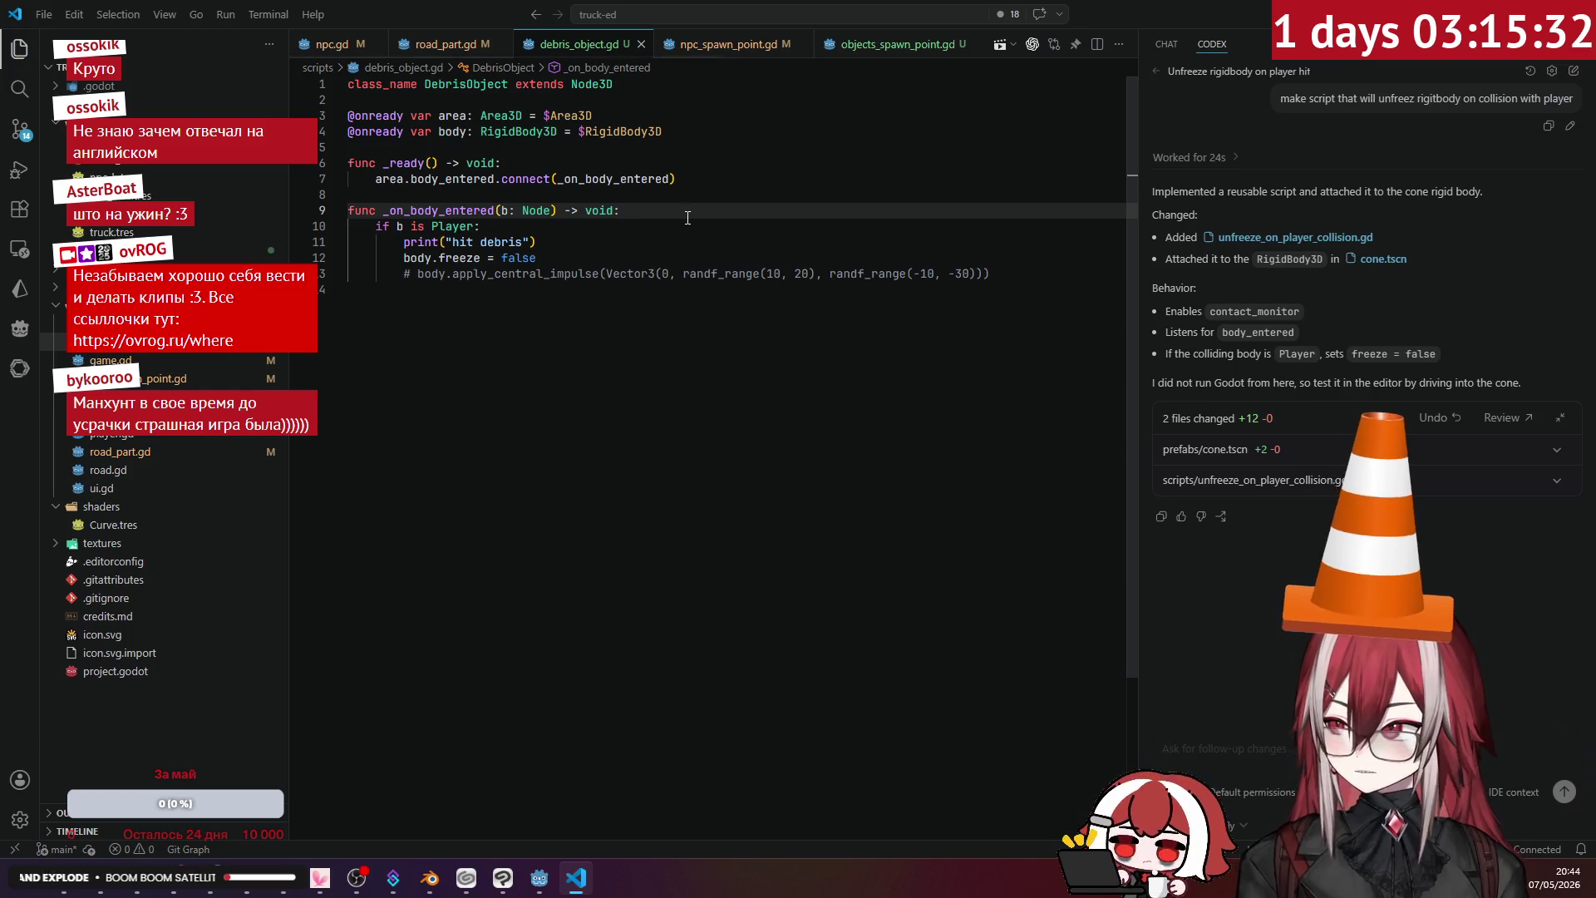
key("alt+Tab")
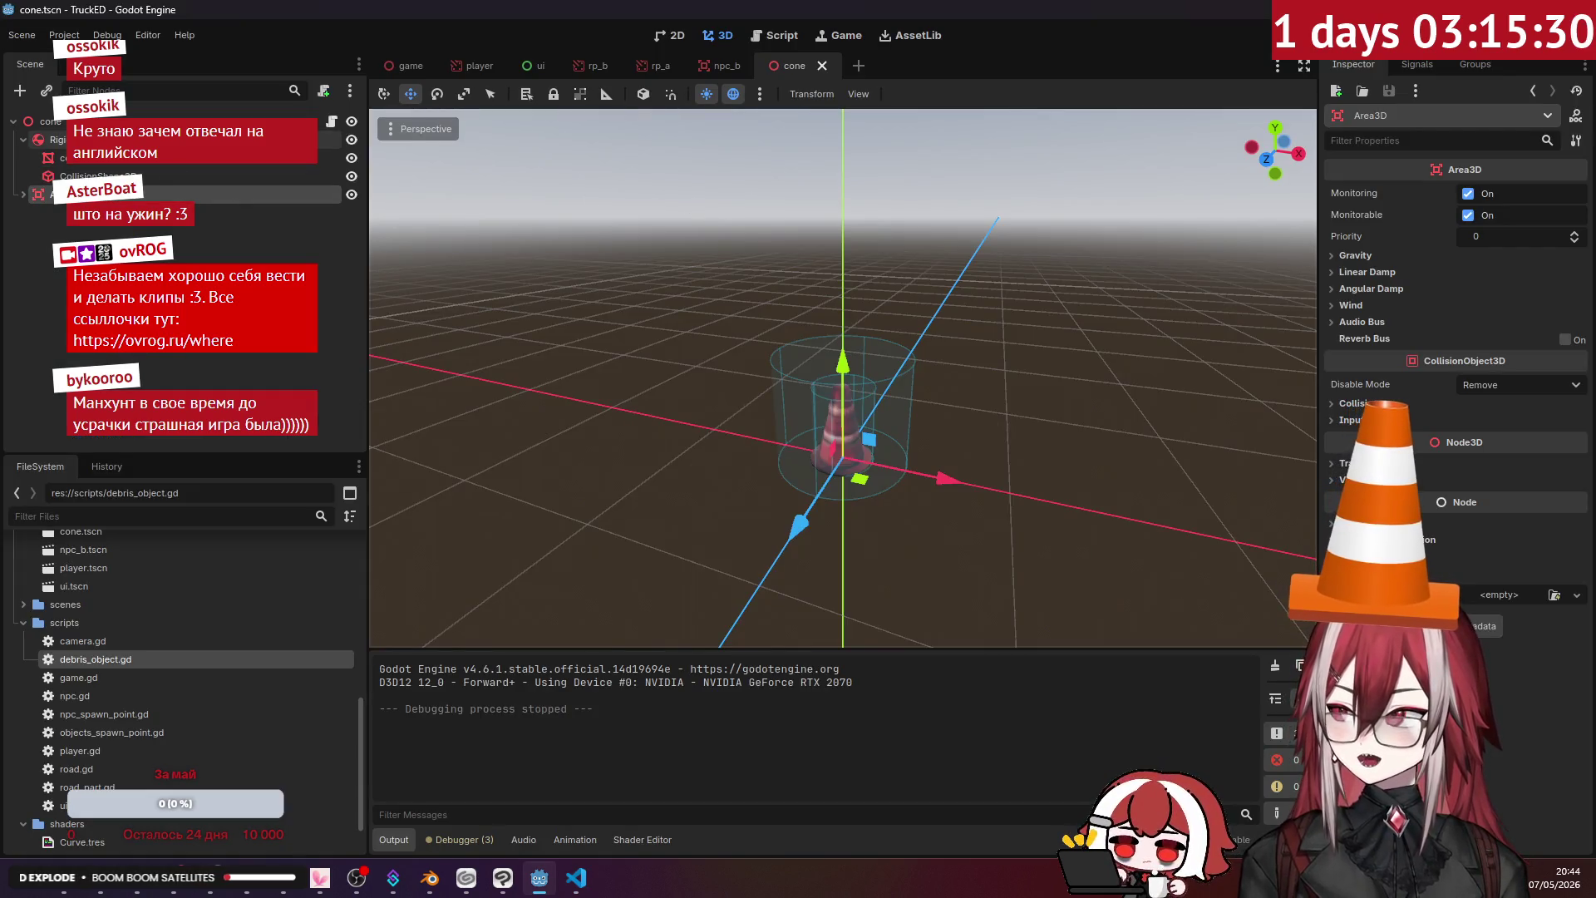
- Check the cone area's Collision settings and the npc_b root node, then return to cone.tscn
left_click(1364, 404)
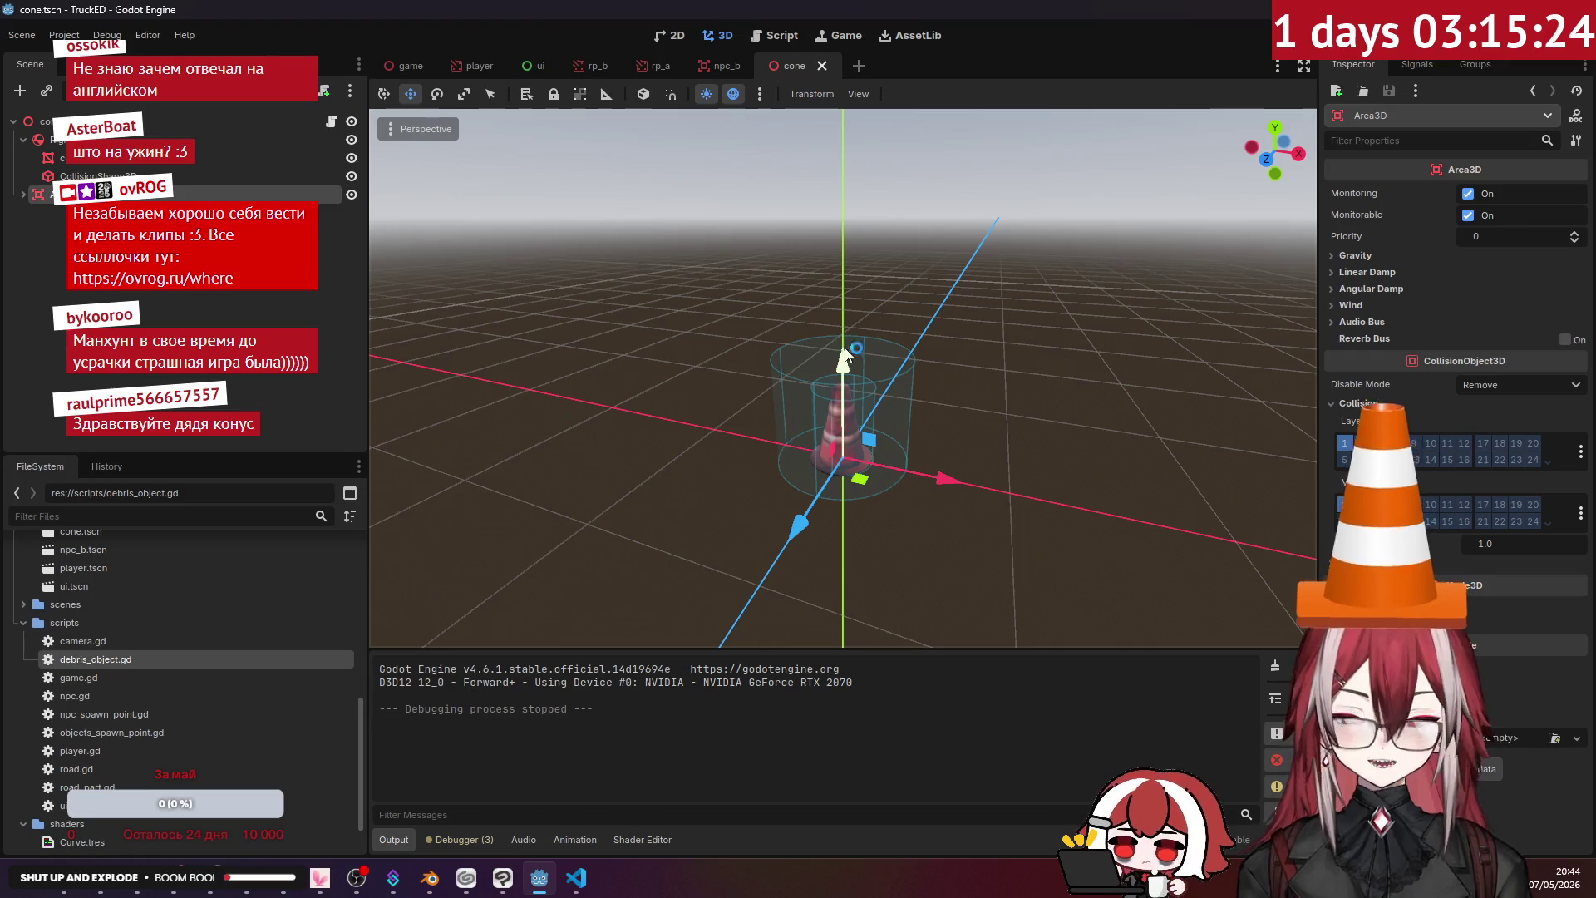
left_click(411, 65)
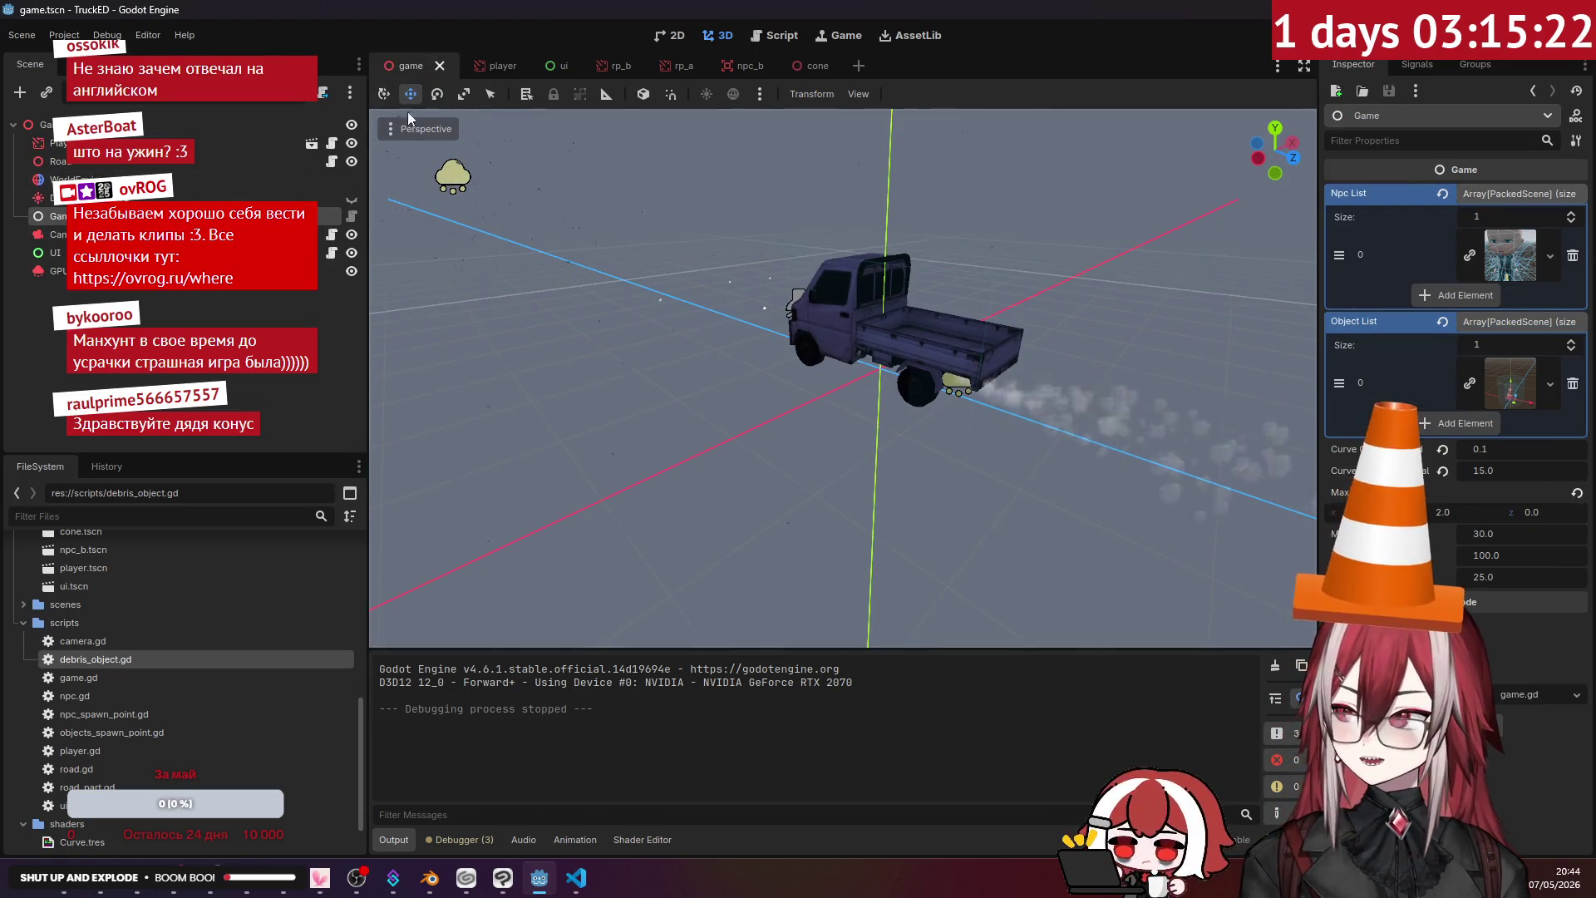
left_click(733, 70)
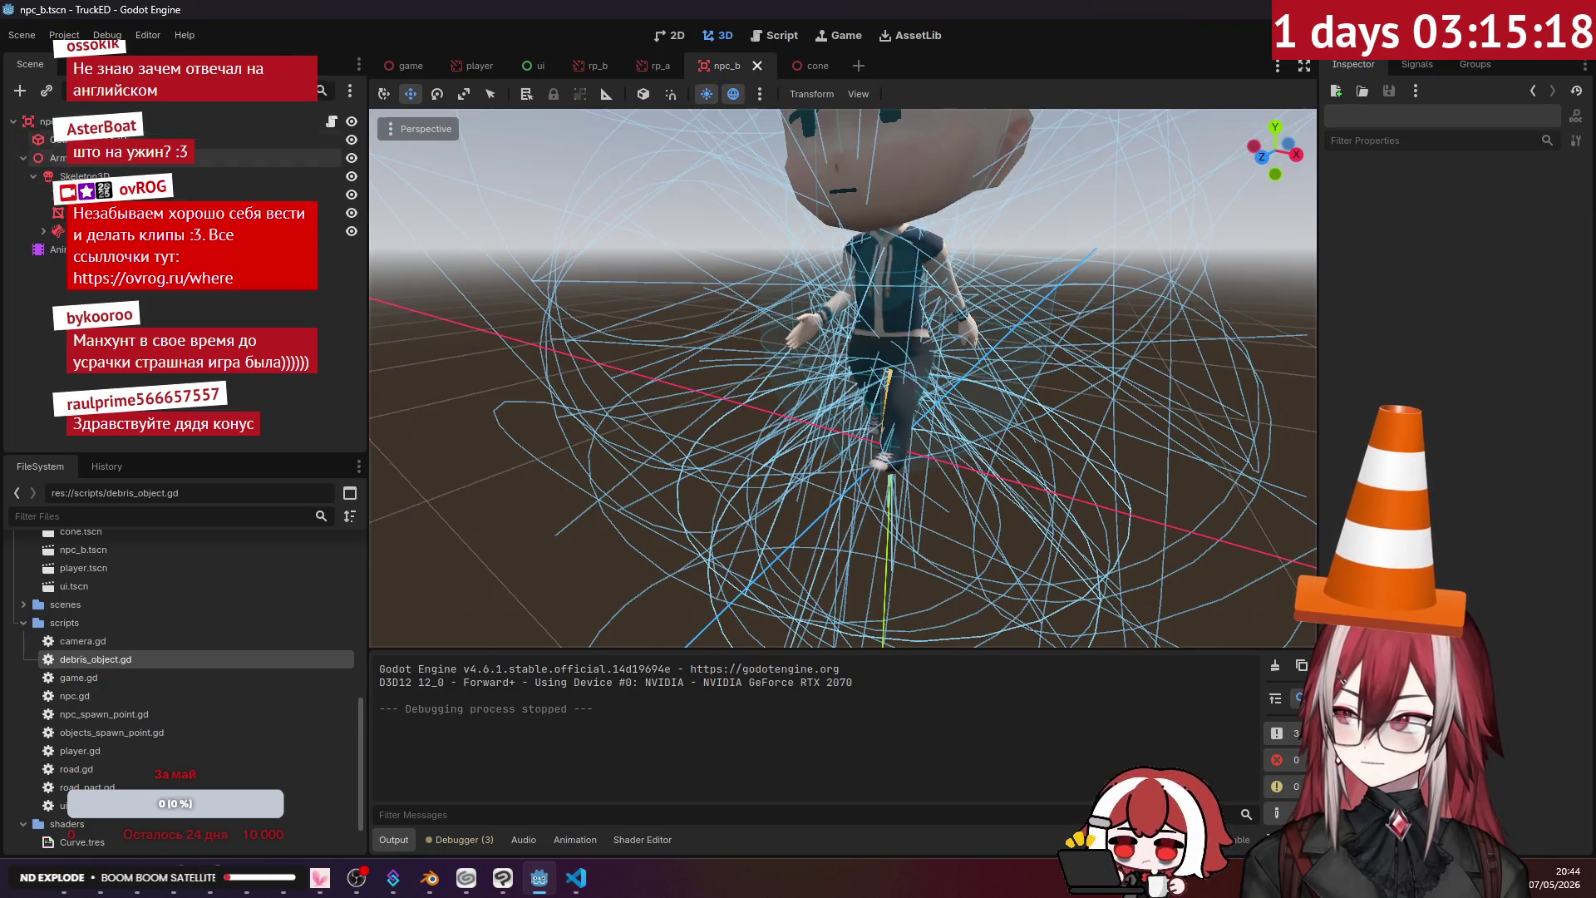
left_click(46, 121)
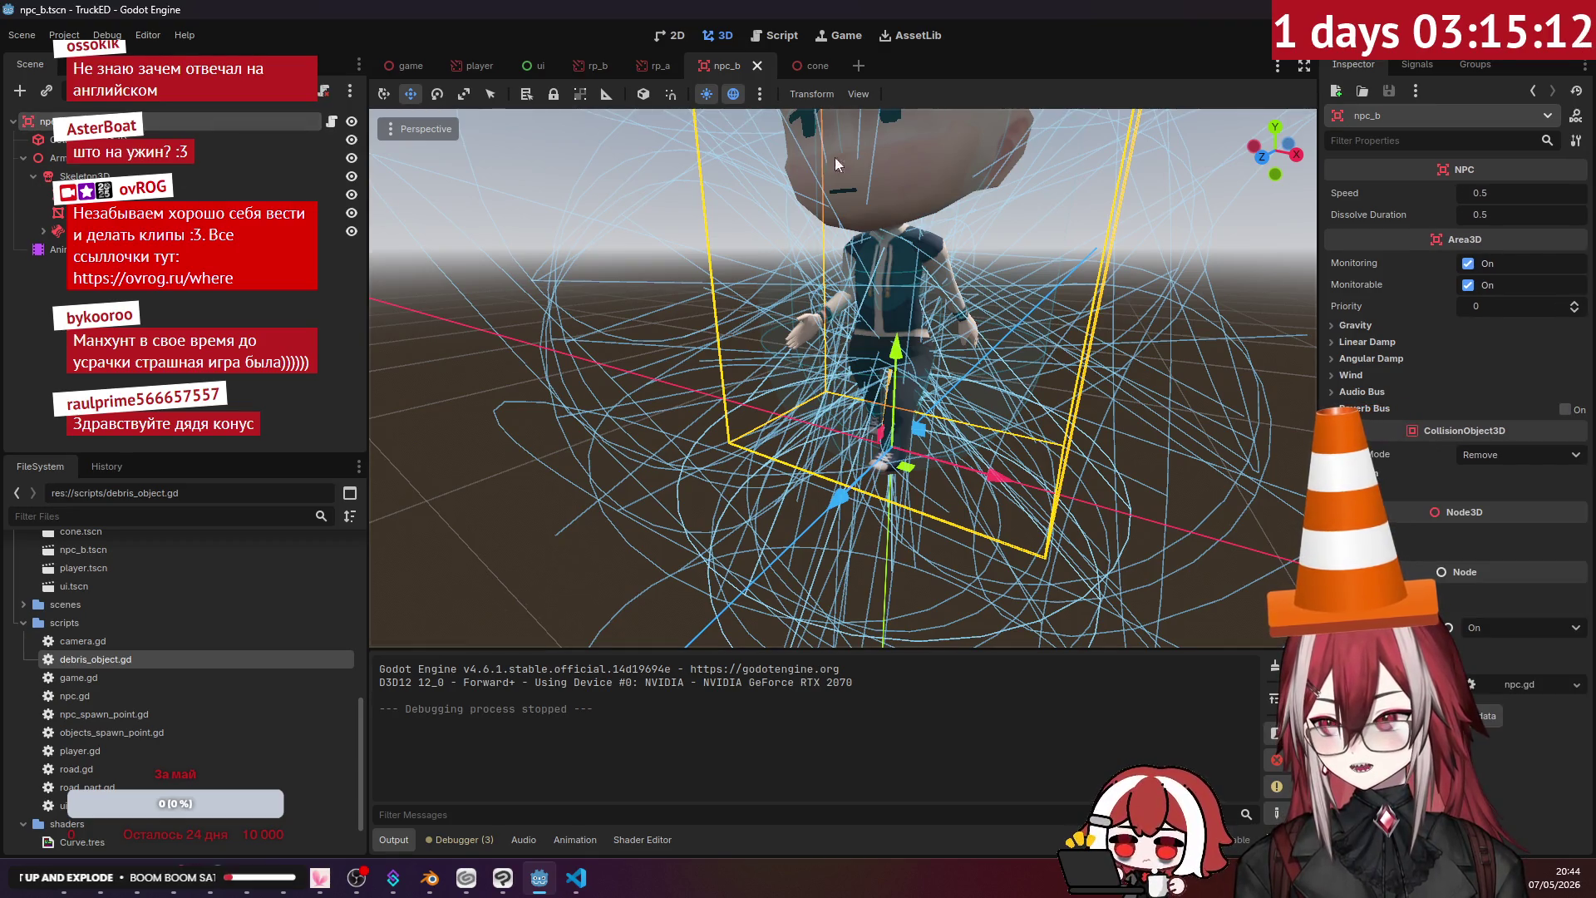
left_click(792, 72)
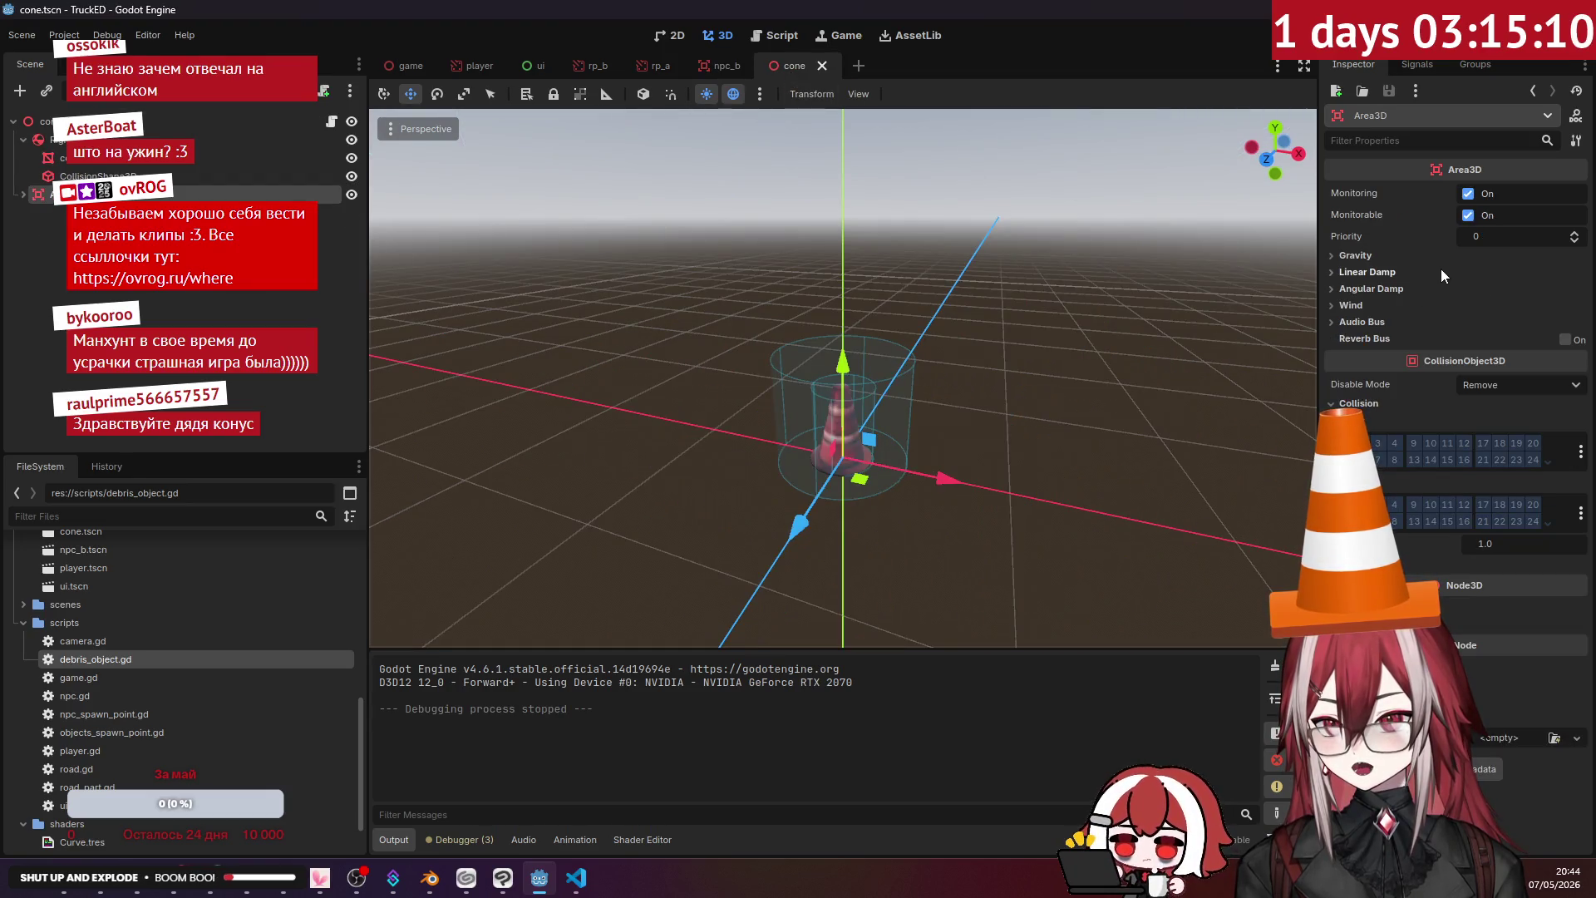
- Run the game to test debris hits, then add a # to a line in debris_object.gd
key("alt+Tab")
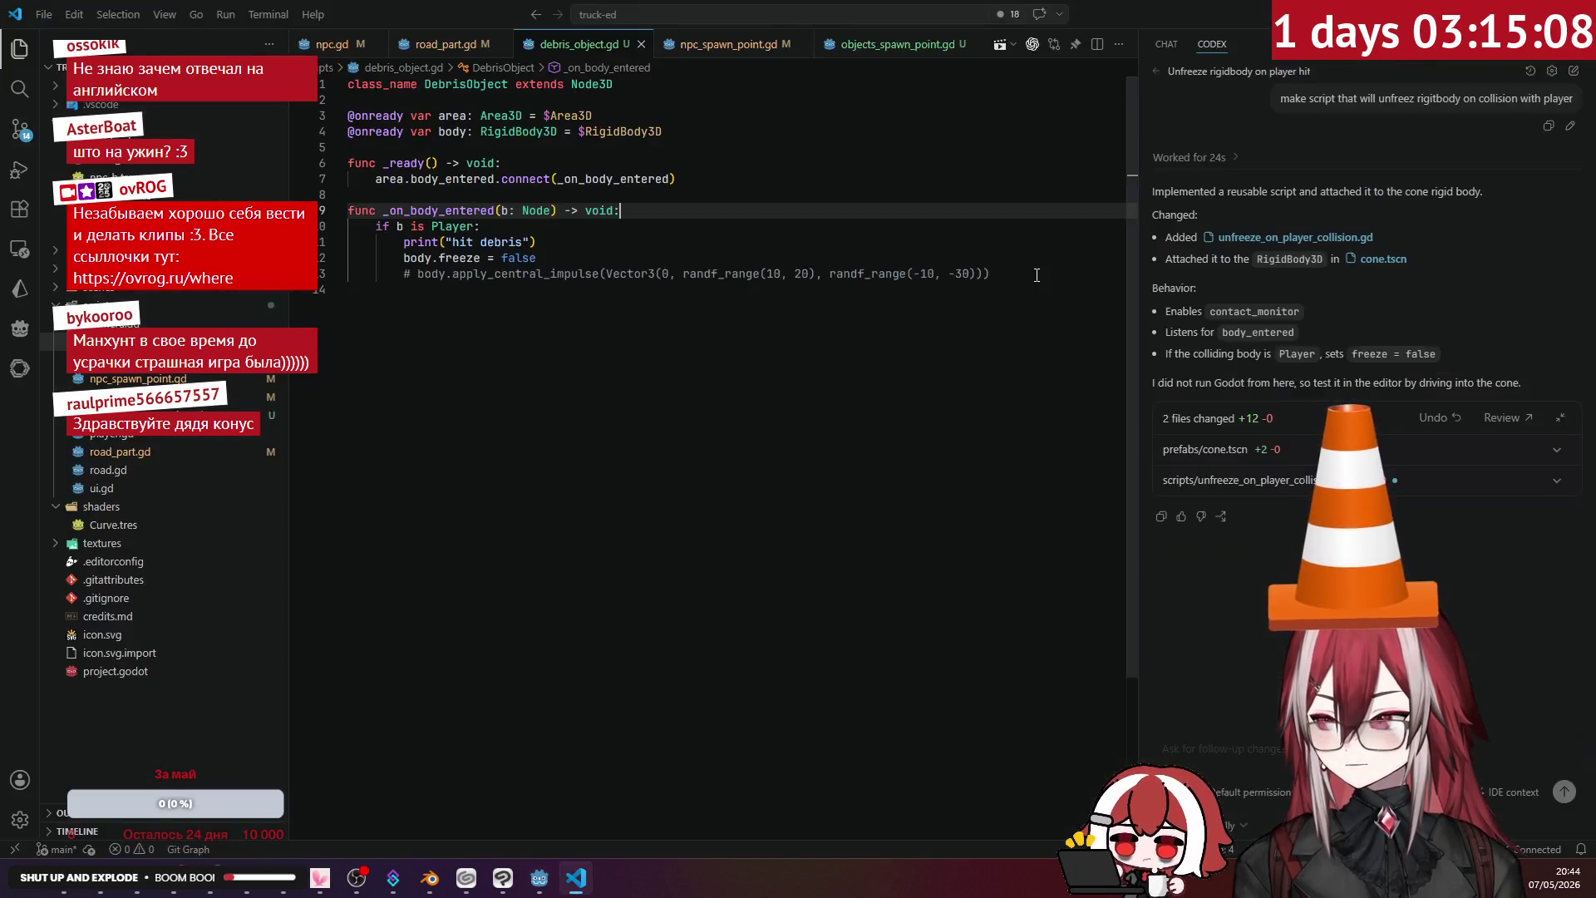
key("alt+Tab")
key("F5")
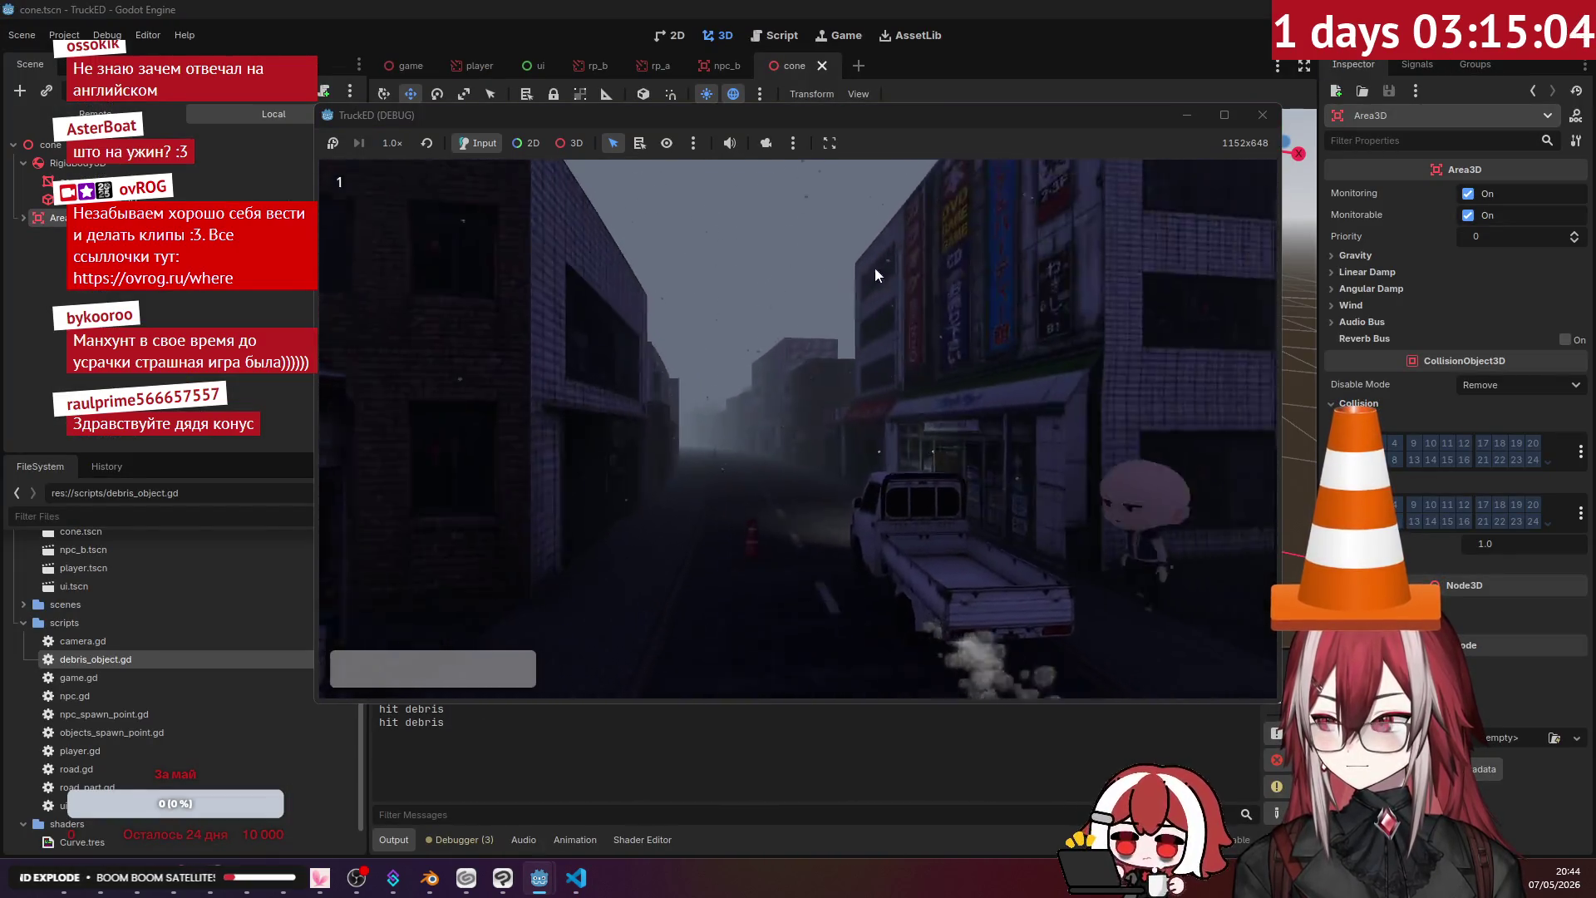
left_click(1262, 115)
left_click(573, 881)
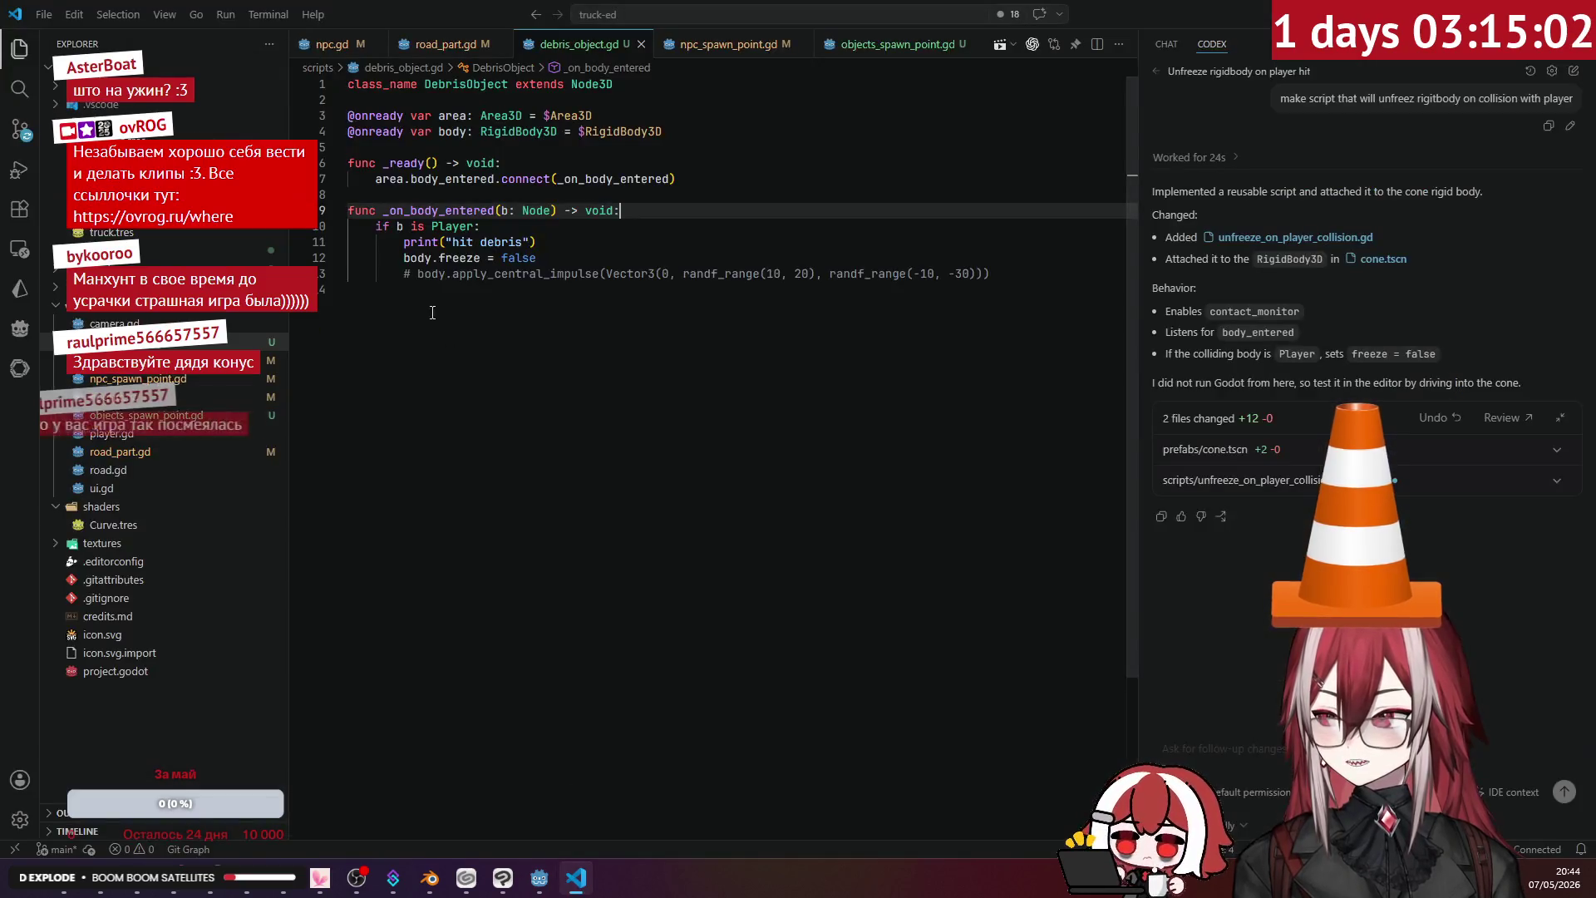
left_click(404, 273)
type("#")
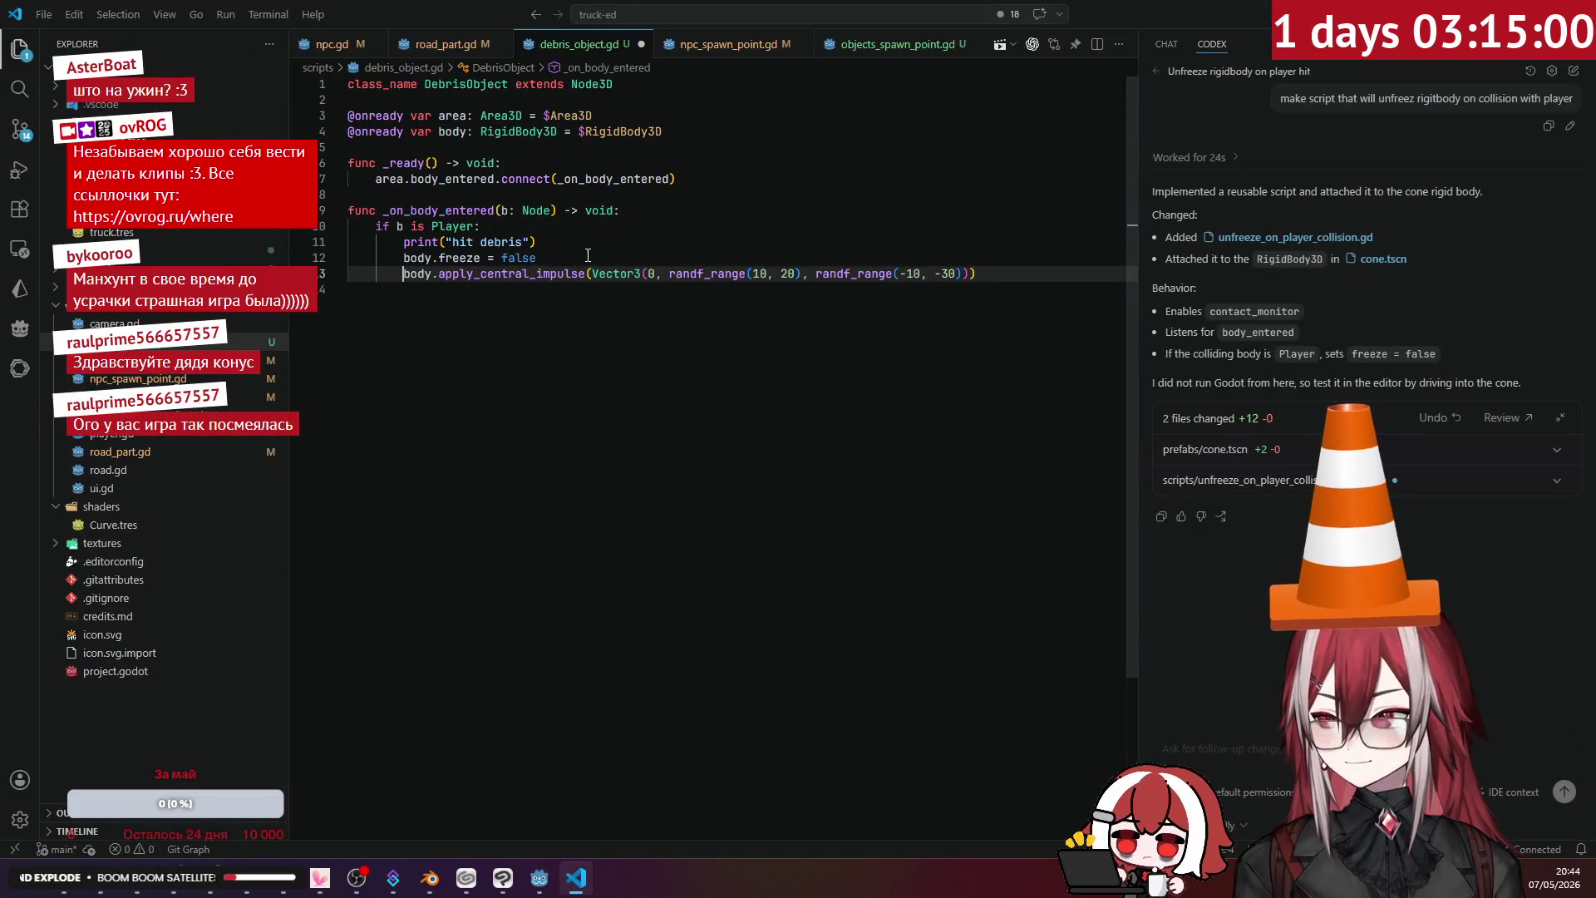
key("alt+Tab")
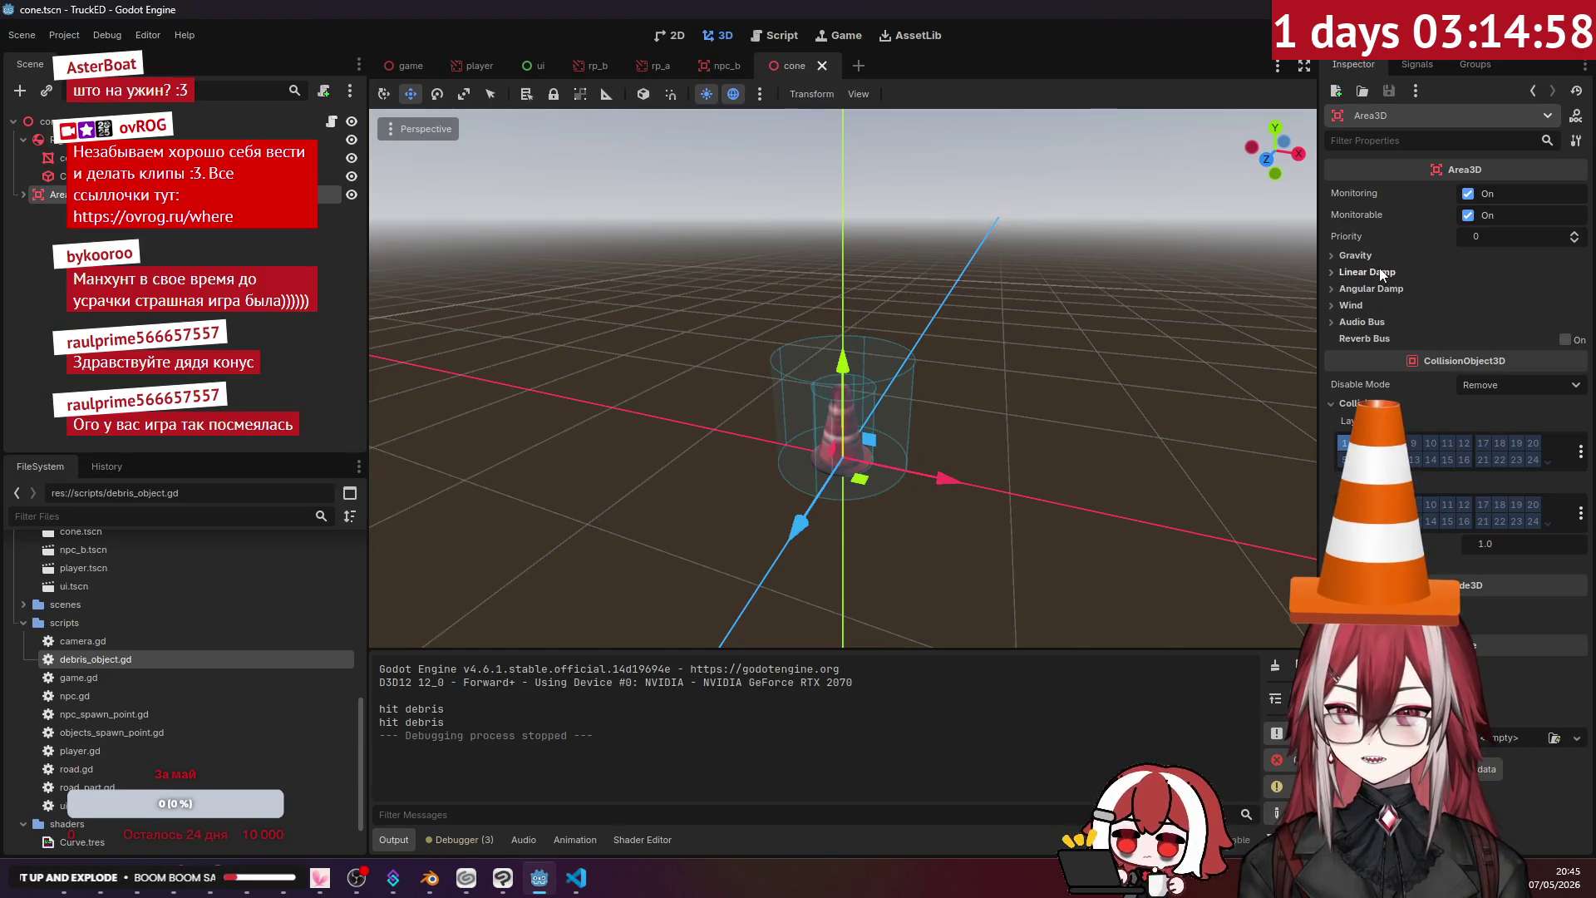
- Select the cone's RigidBody3D, then run the game and drive into cones to log repeated 'hit debris'
left_click(249, 139)
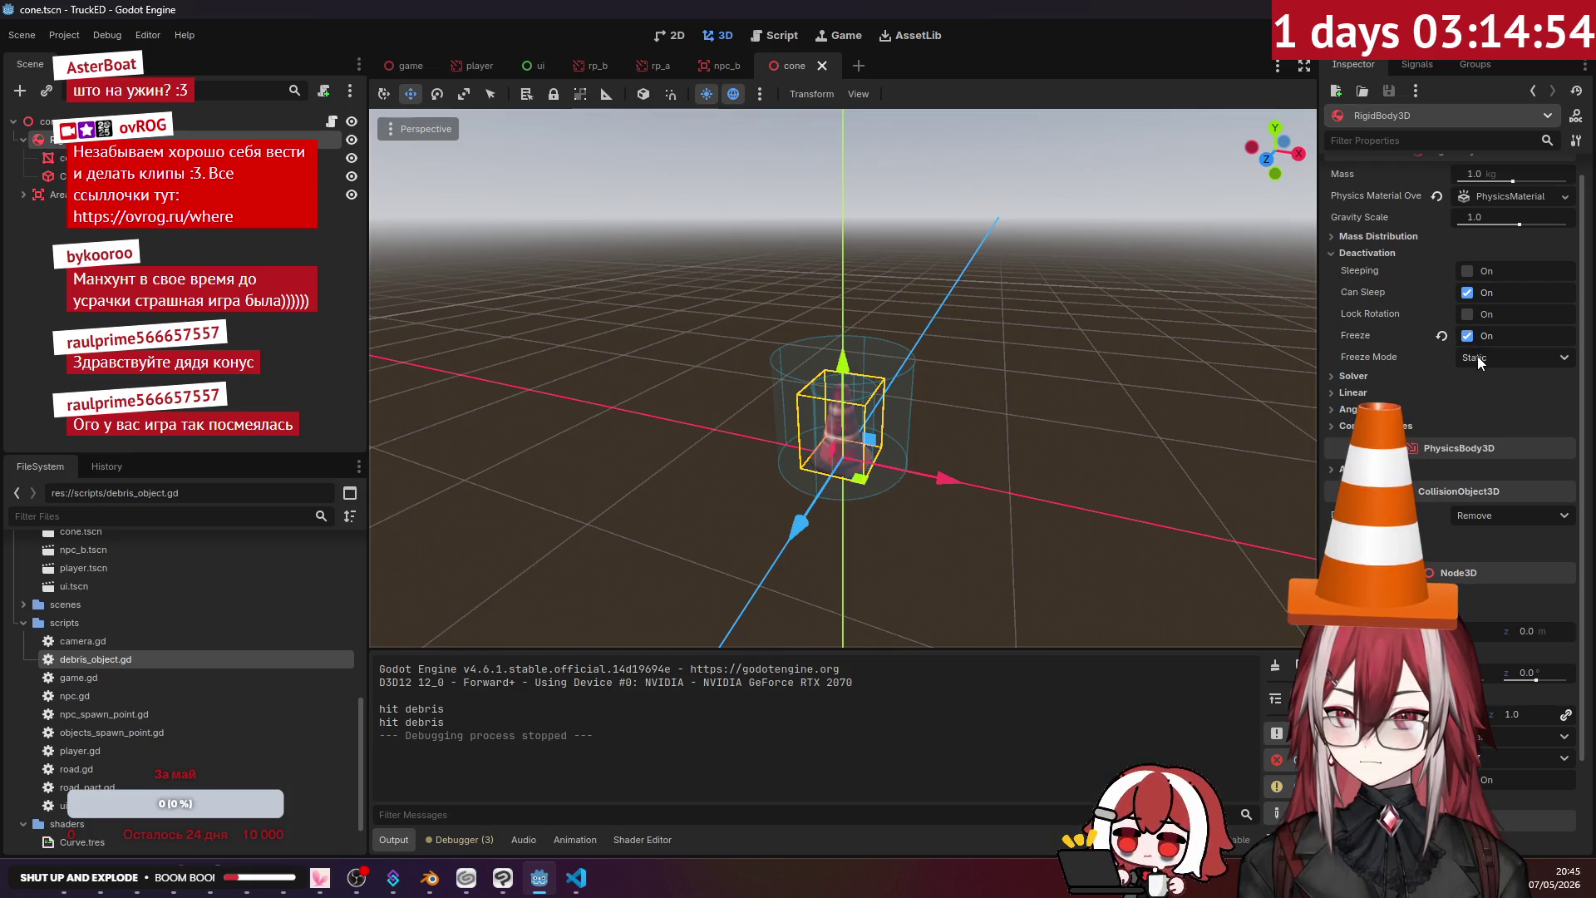
key("alt+Tab")
left_click(700, 238)
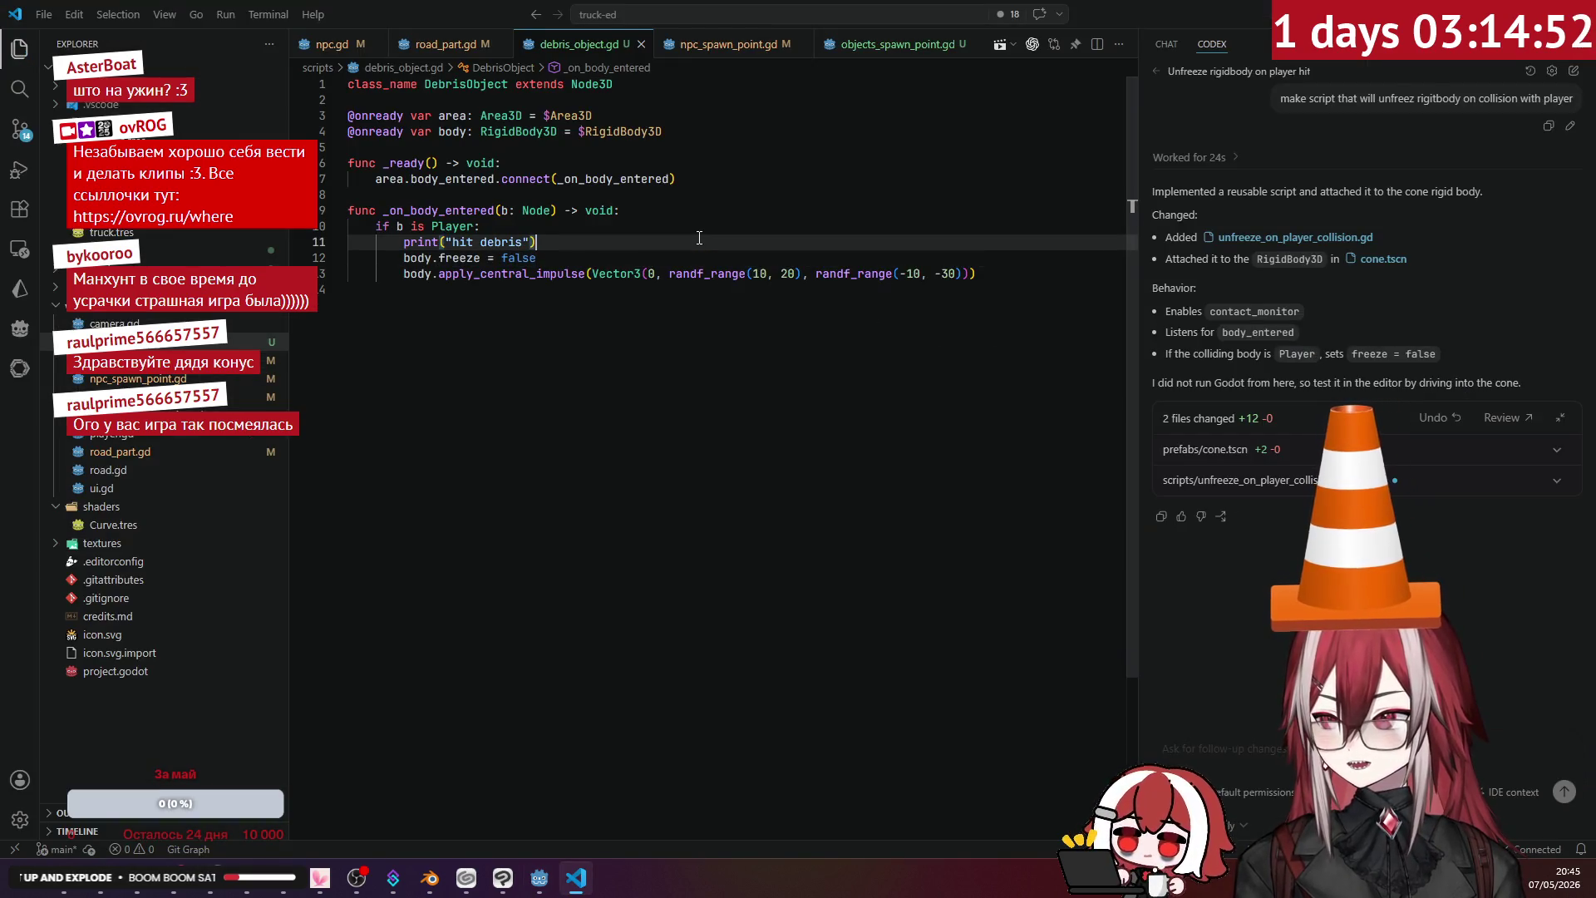
key("alt+Tab")
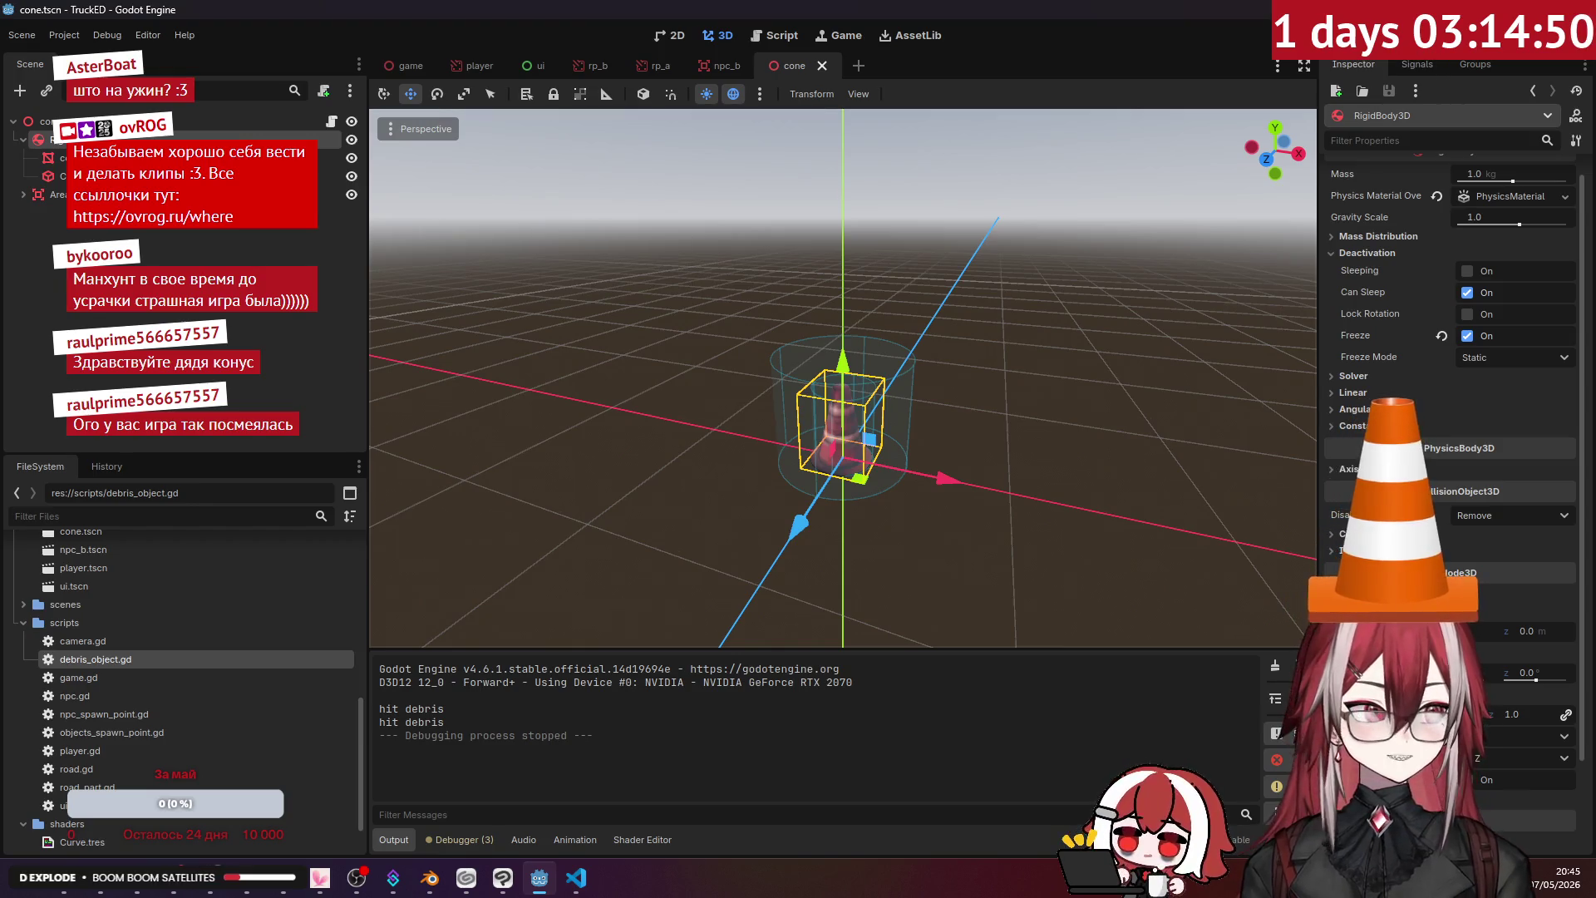
key("F5")
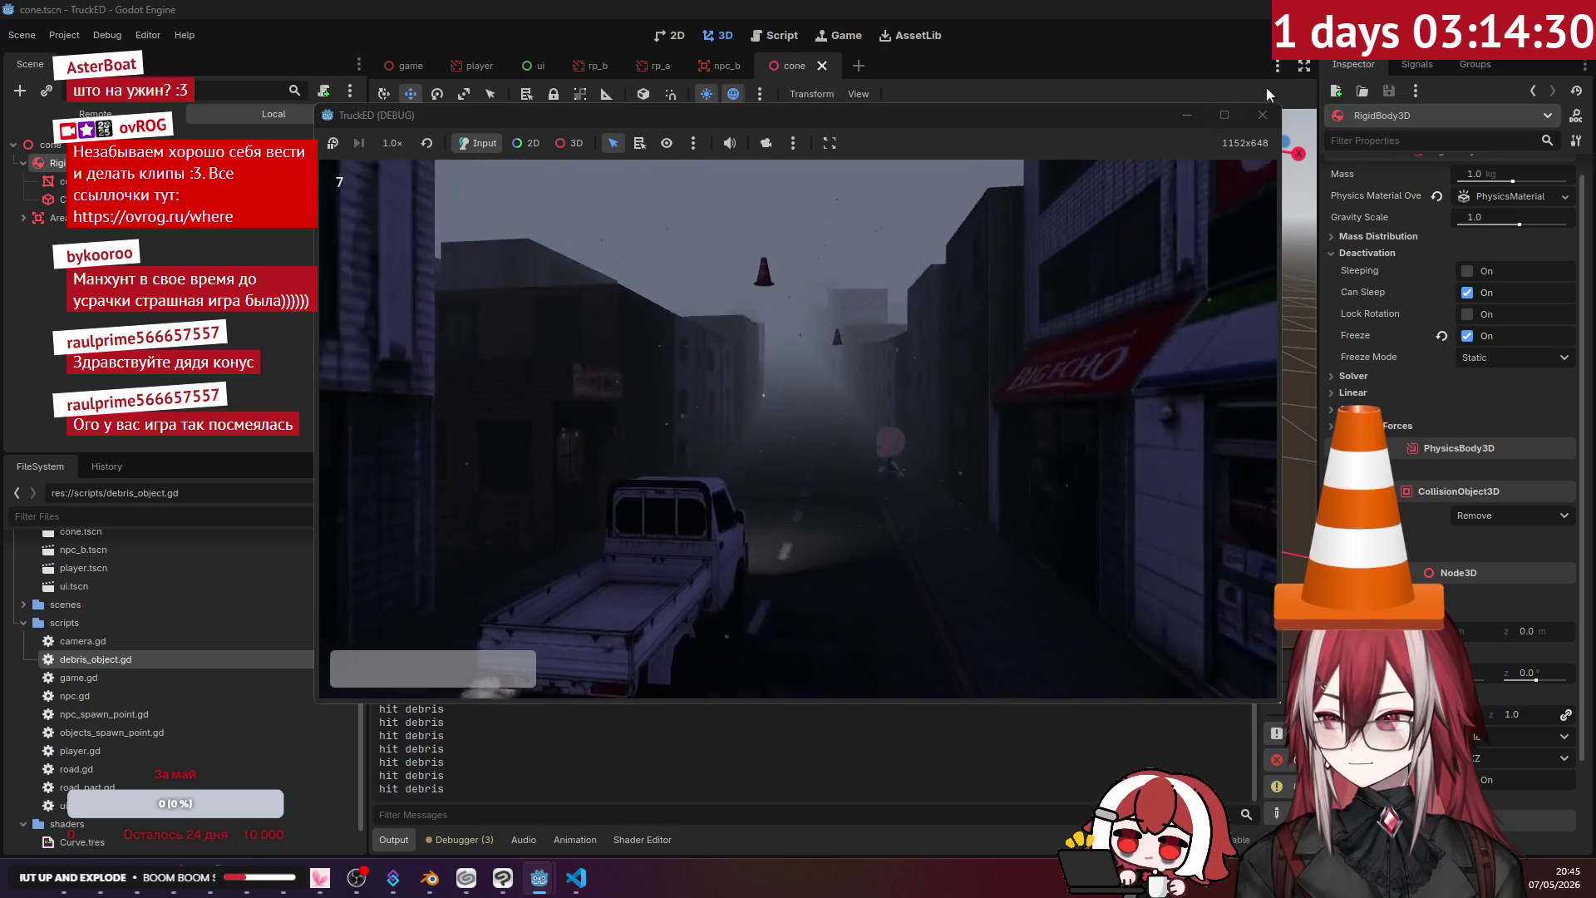
left_click(1263, 115)
- Replace the randf_range impulse with Vector3(0, 0.2, 0), delete the print("hit debris") line, and save
key("alt+Tab")
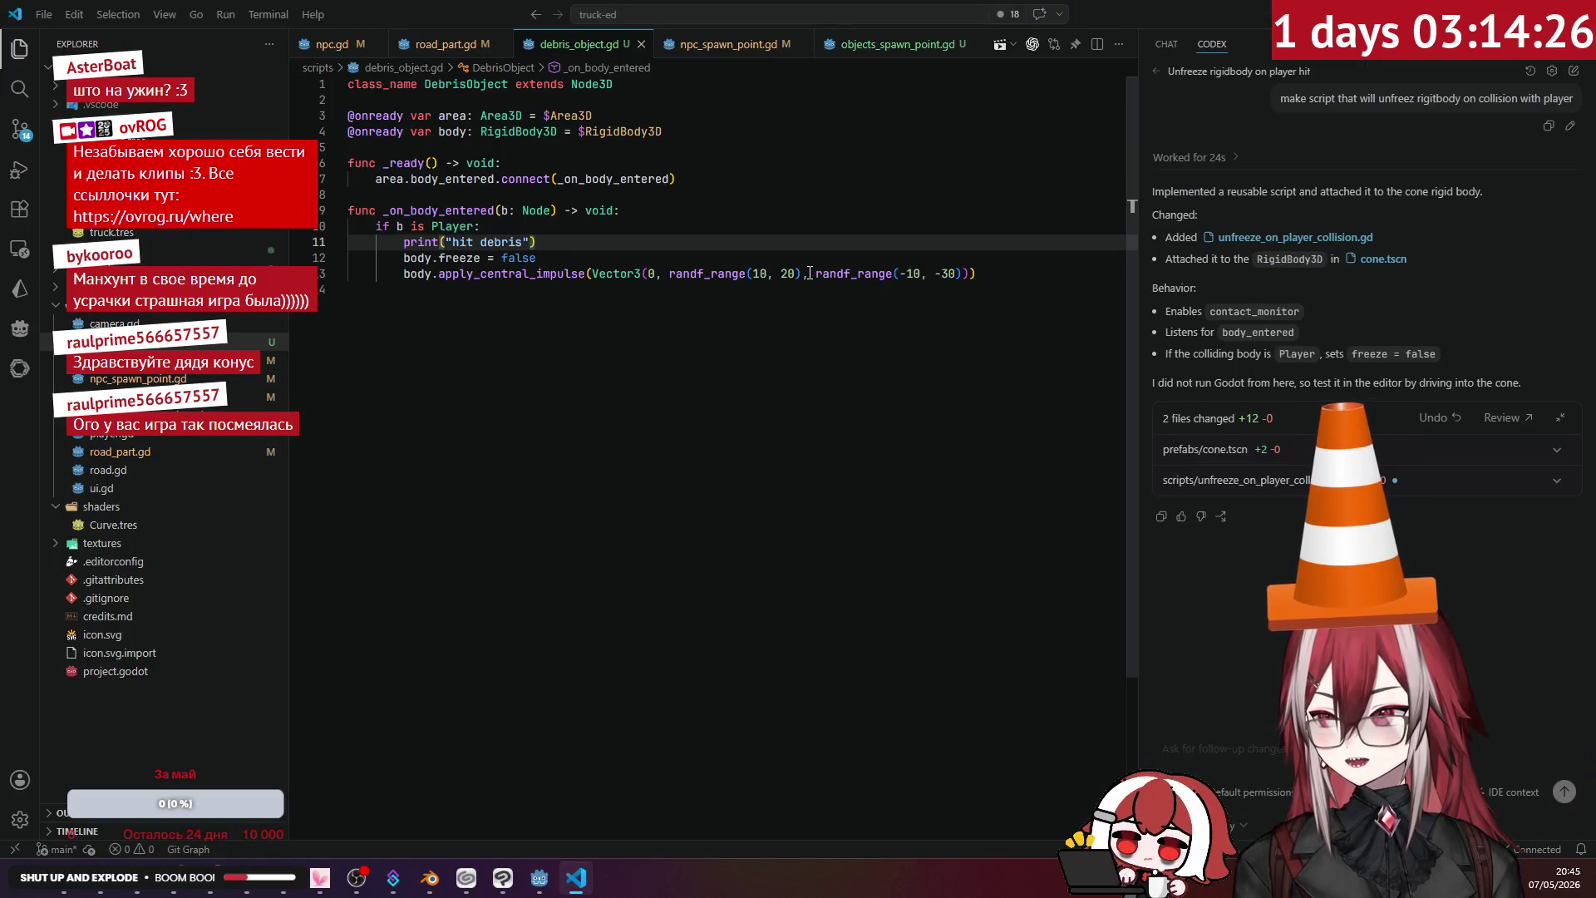
left_click(720, 274)
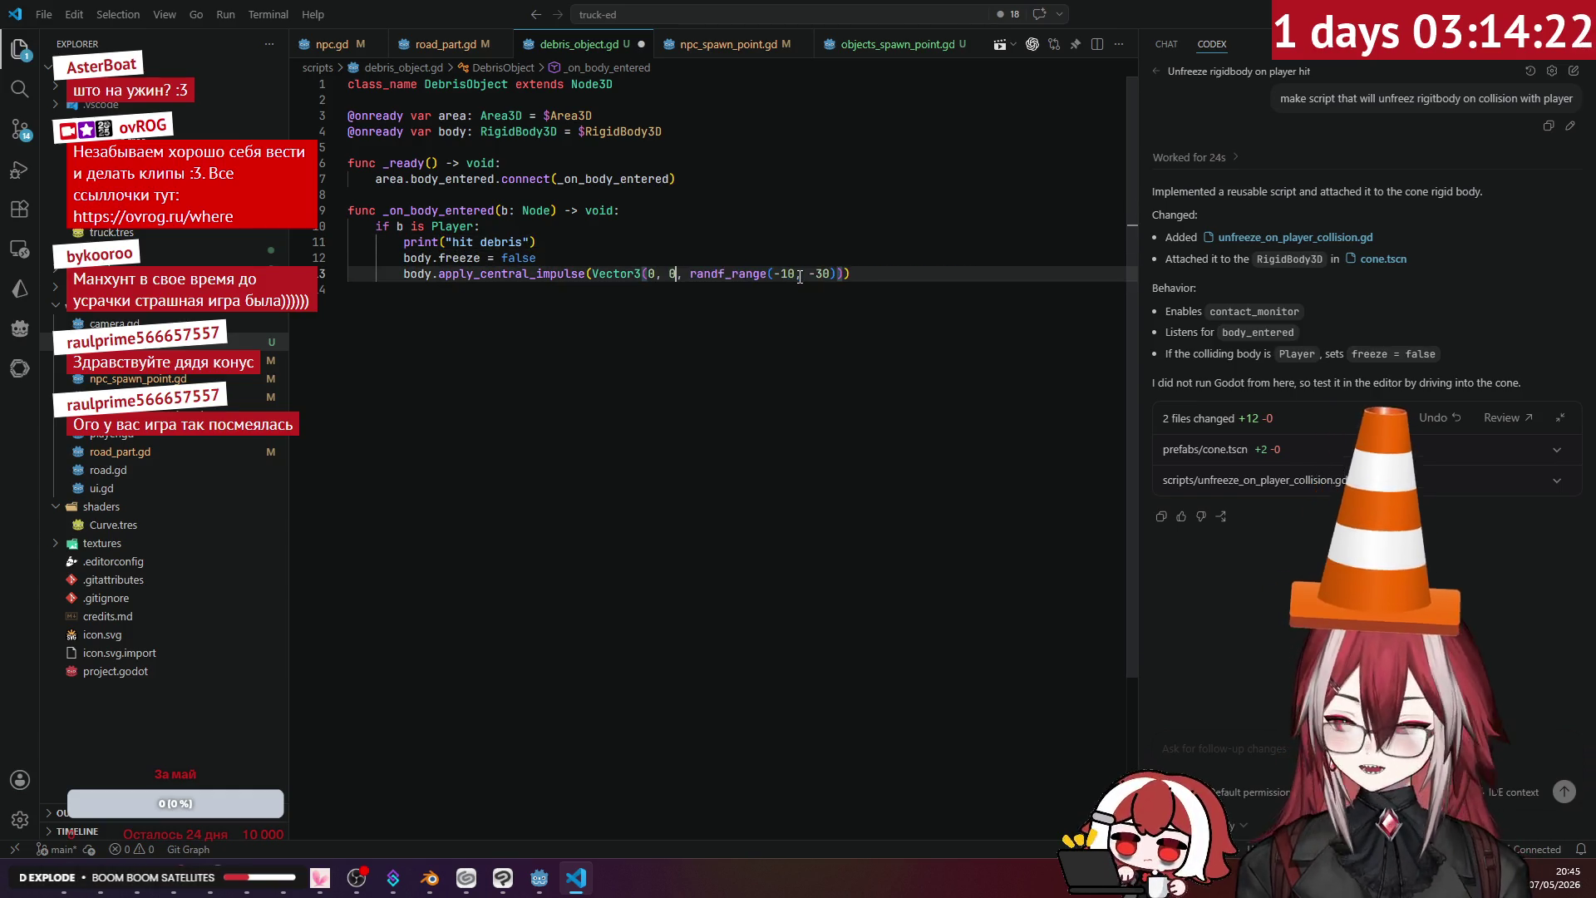
type(".2")
left_click_drag(704, 273, 823, 275)
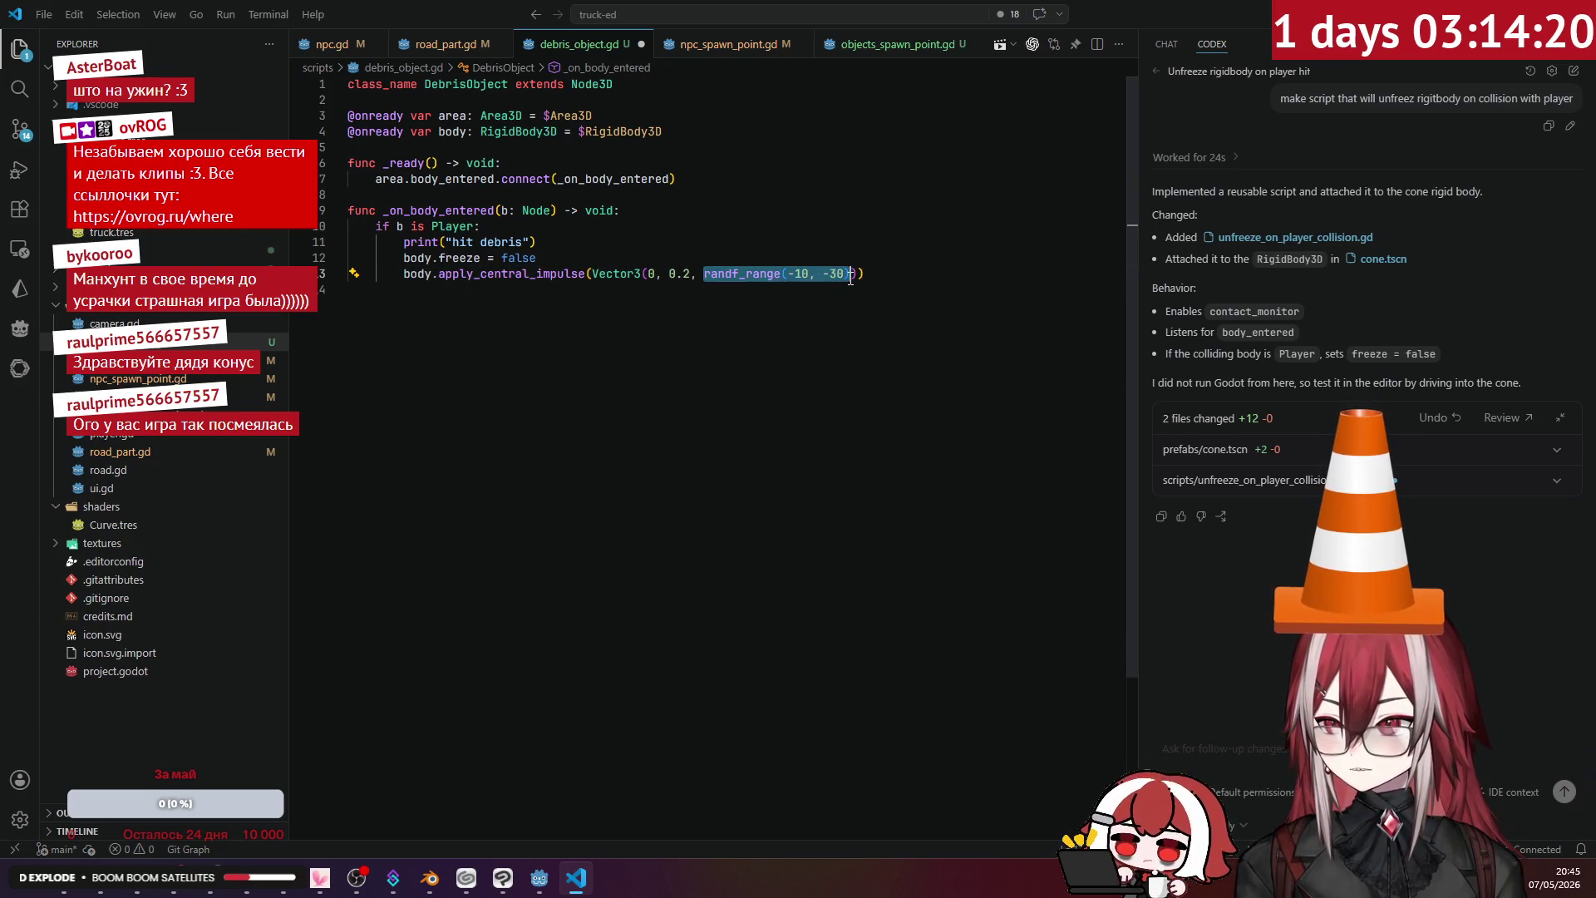
left_click(634, 248)
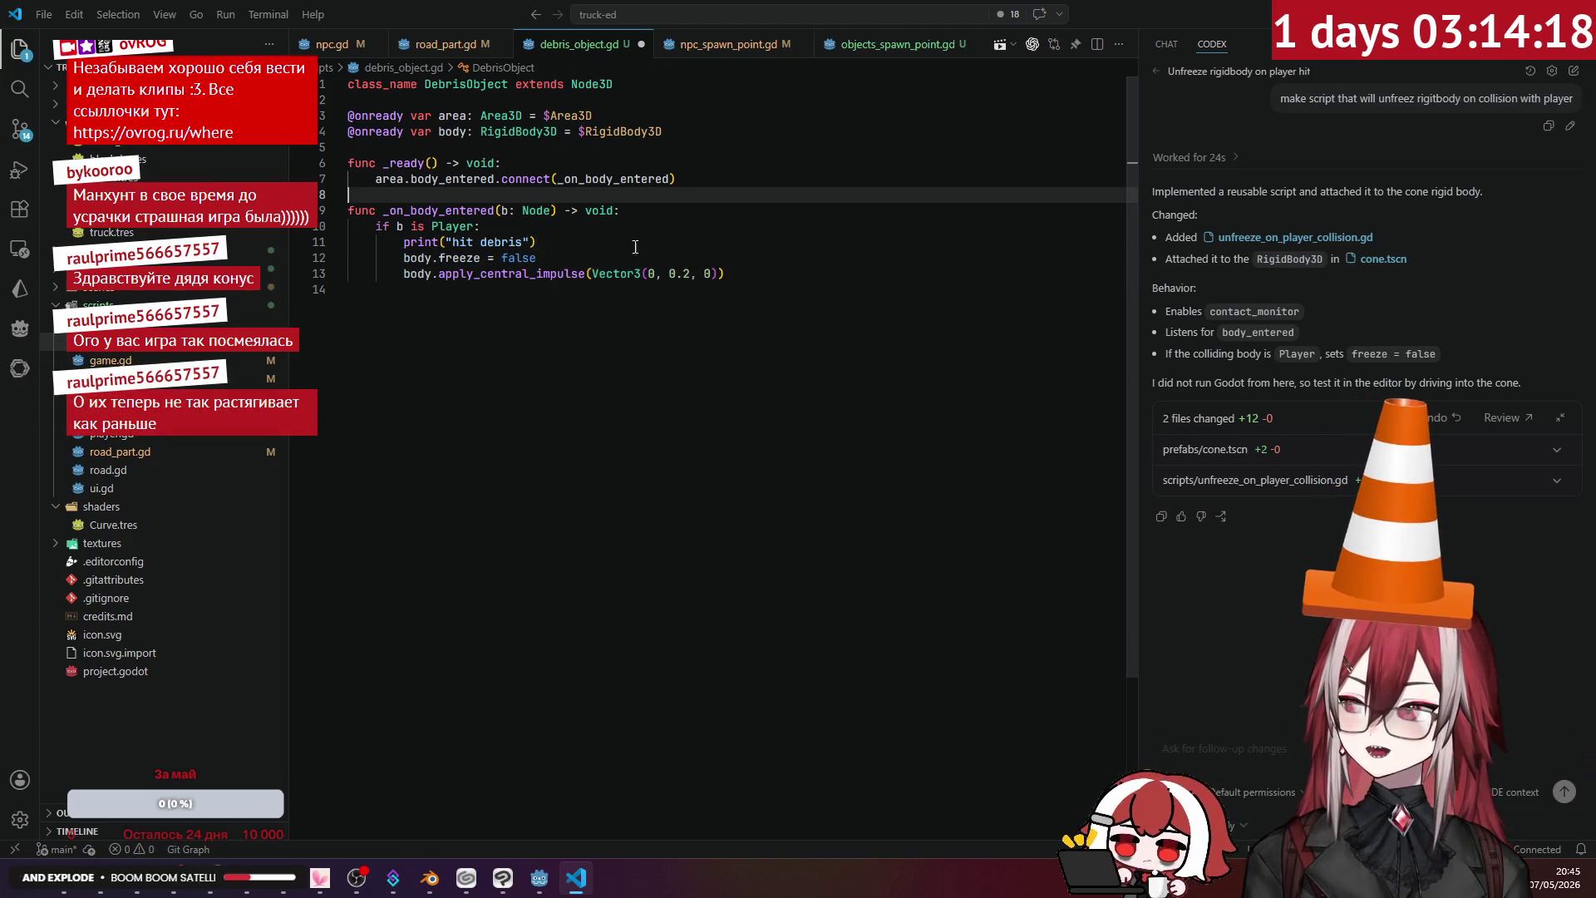
key("ctrl+s")
left_click(733, 234)
left_click_drag(638, 245, 362, 244)
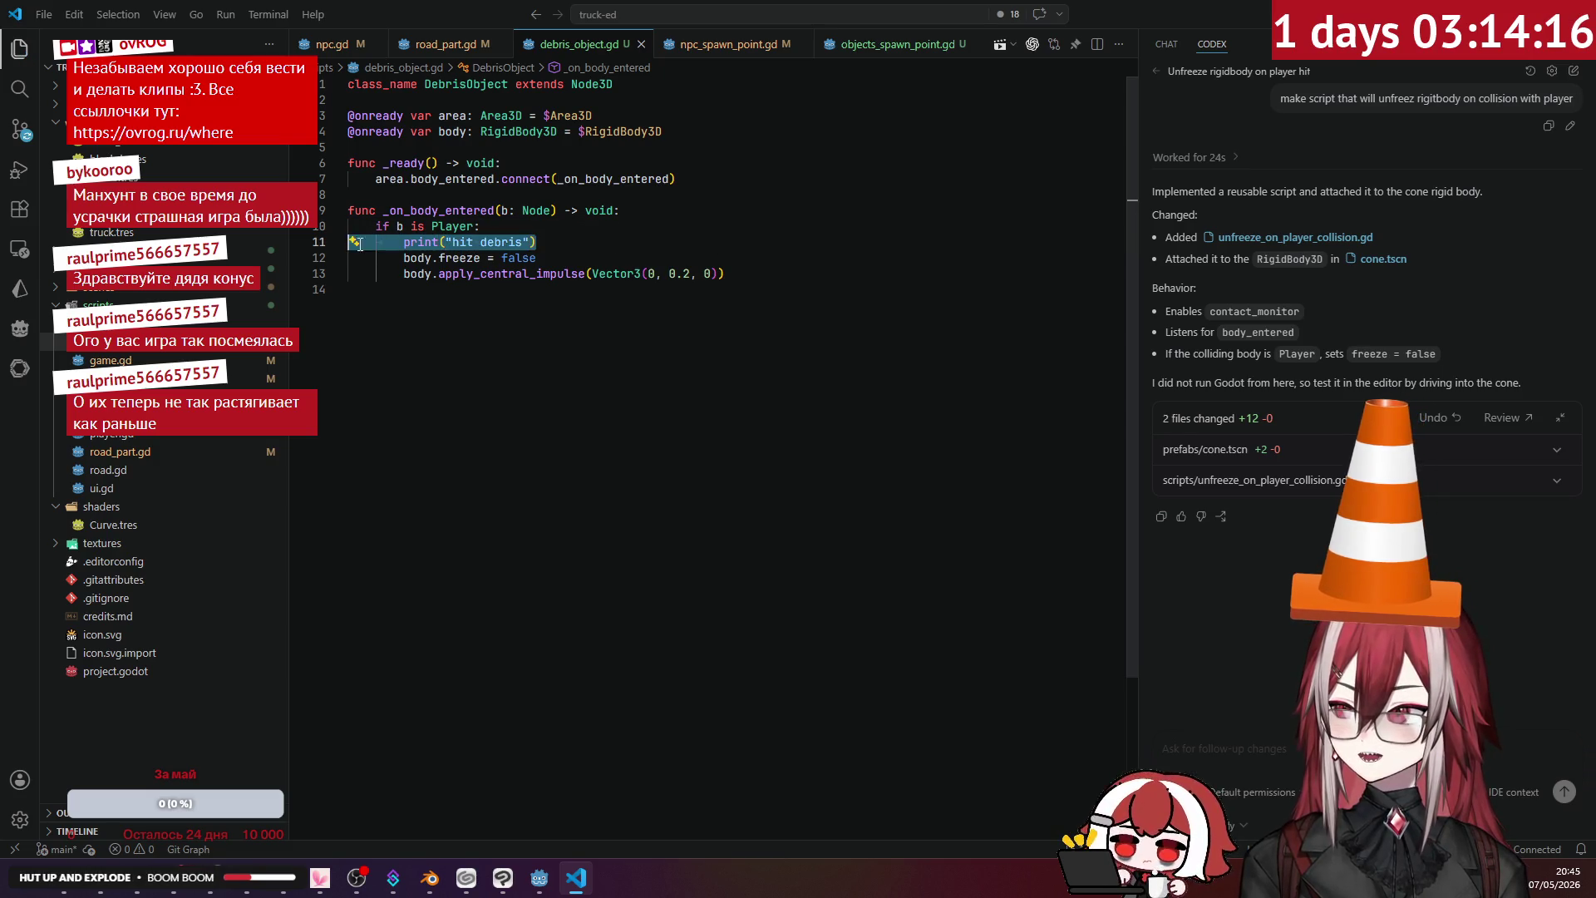
key("BackSpace")
left_click(722, 209)
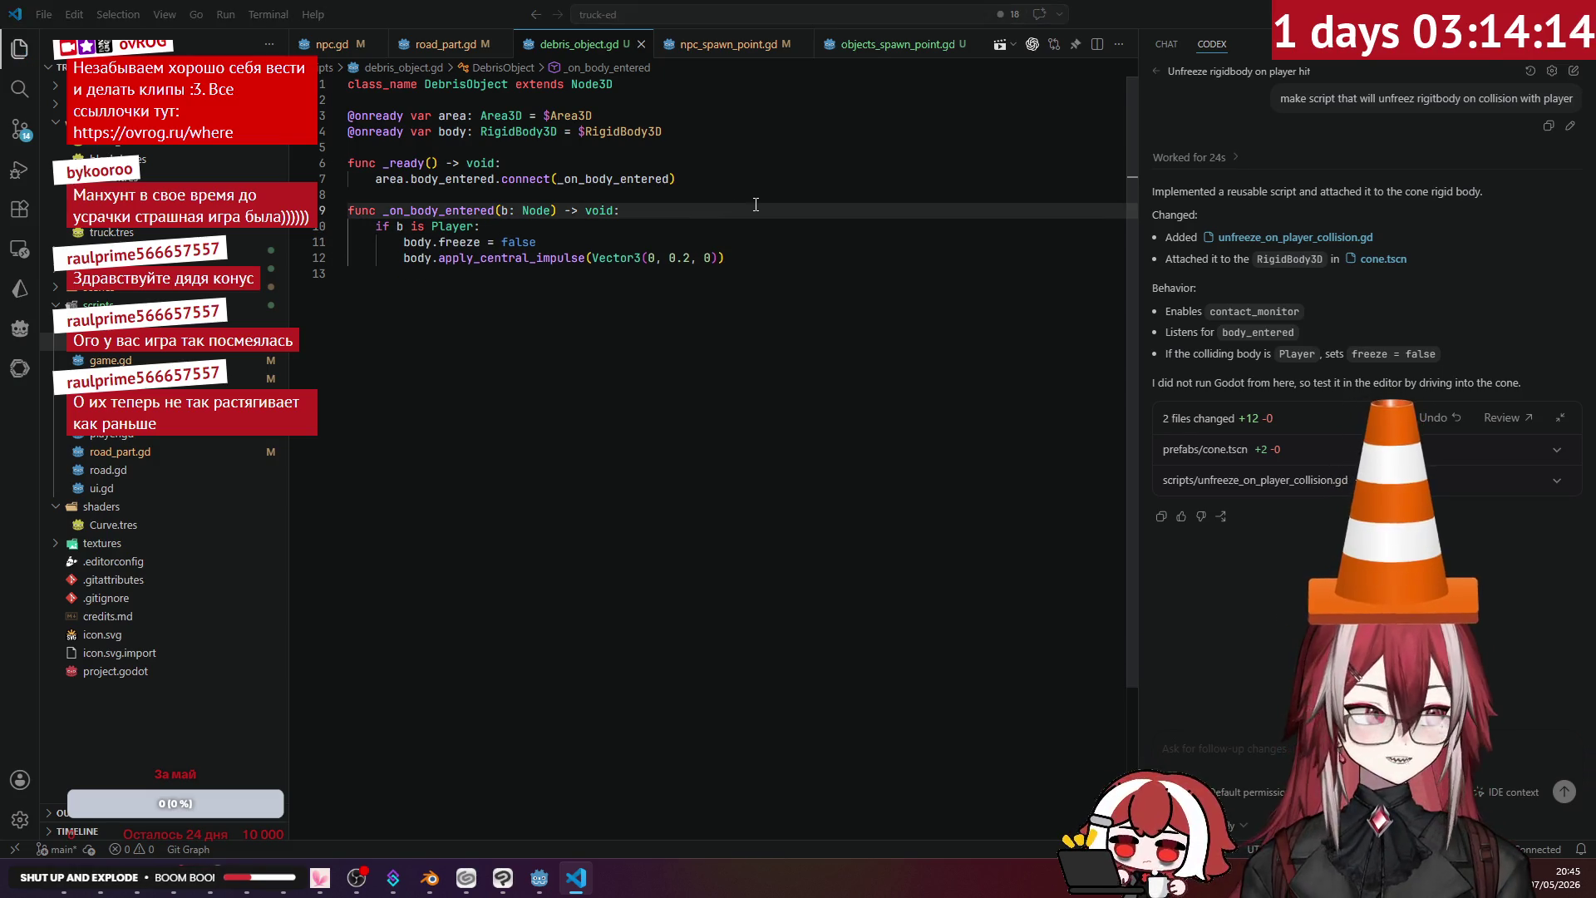
key("alt+Tab")
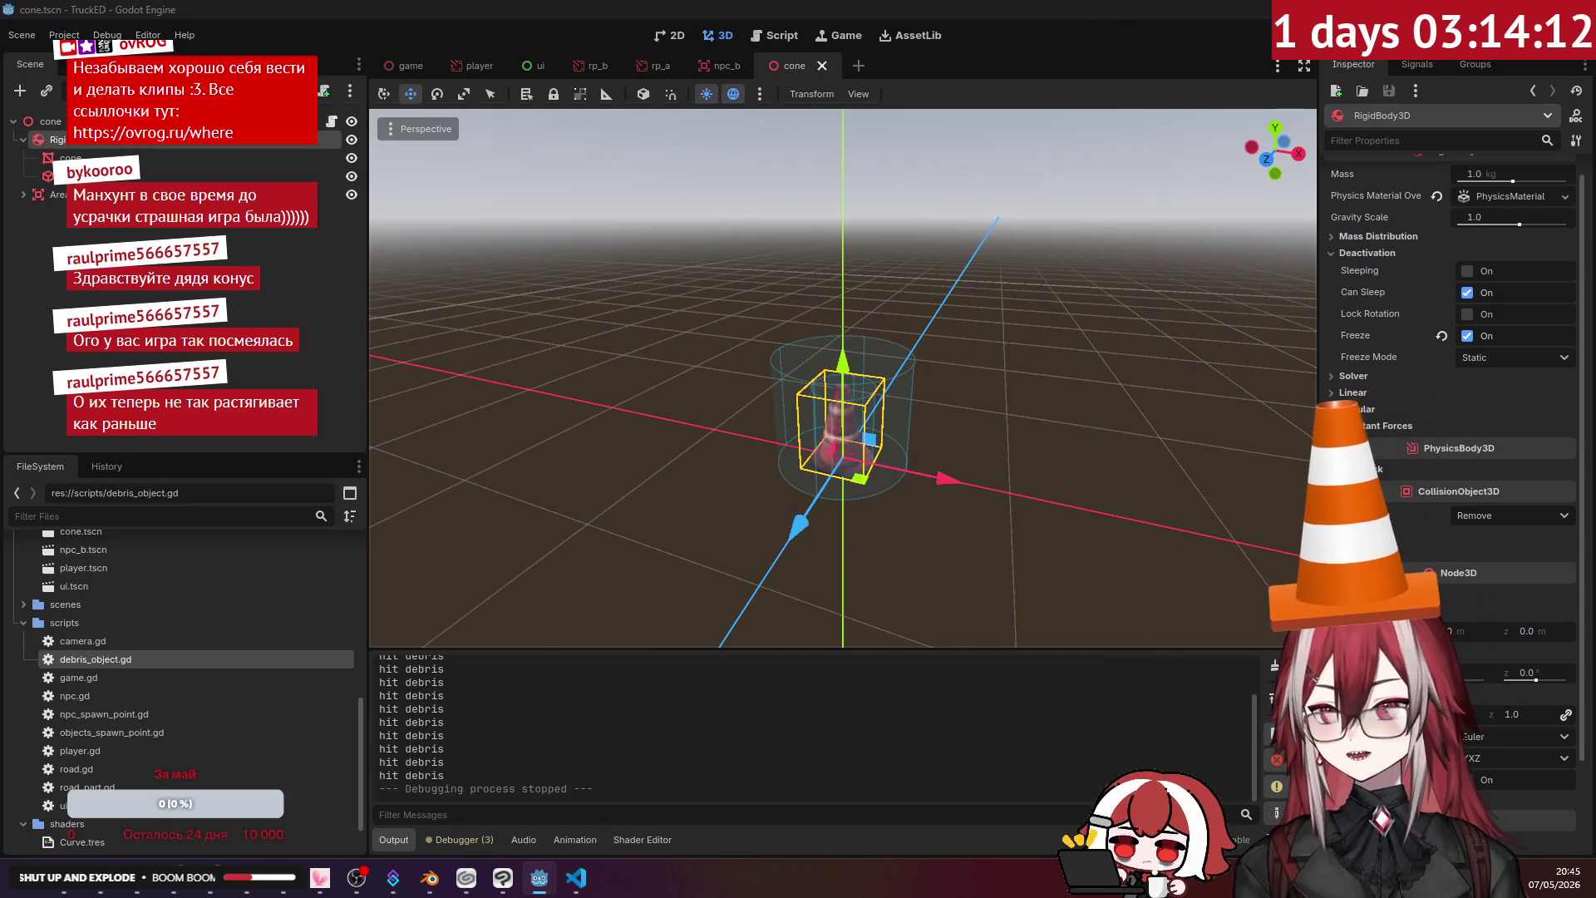
- Run the game twice, viewing it through the editor camera and orbiting the game scene between runs
key("F5")
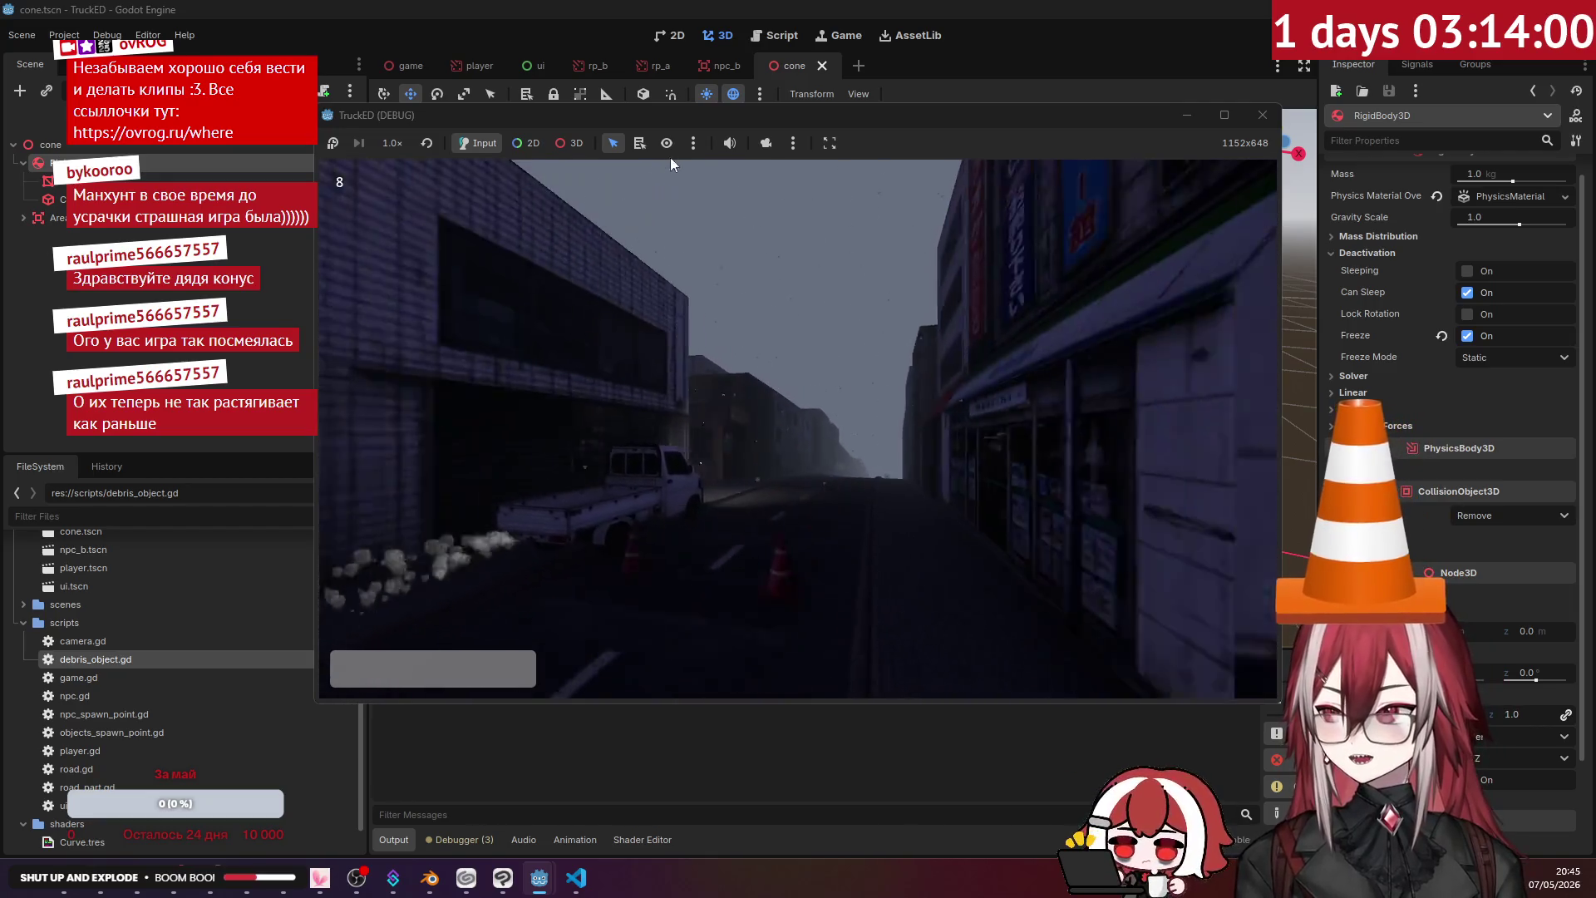
left_click(767, 140)
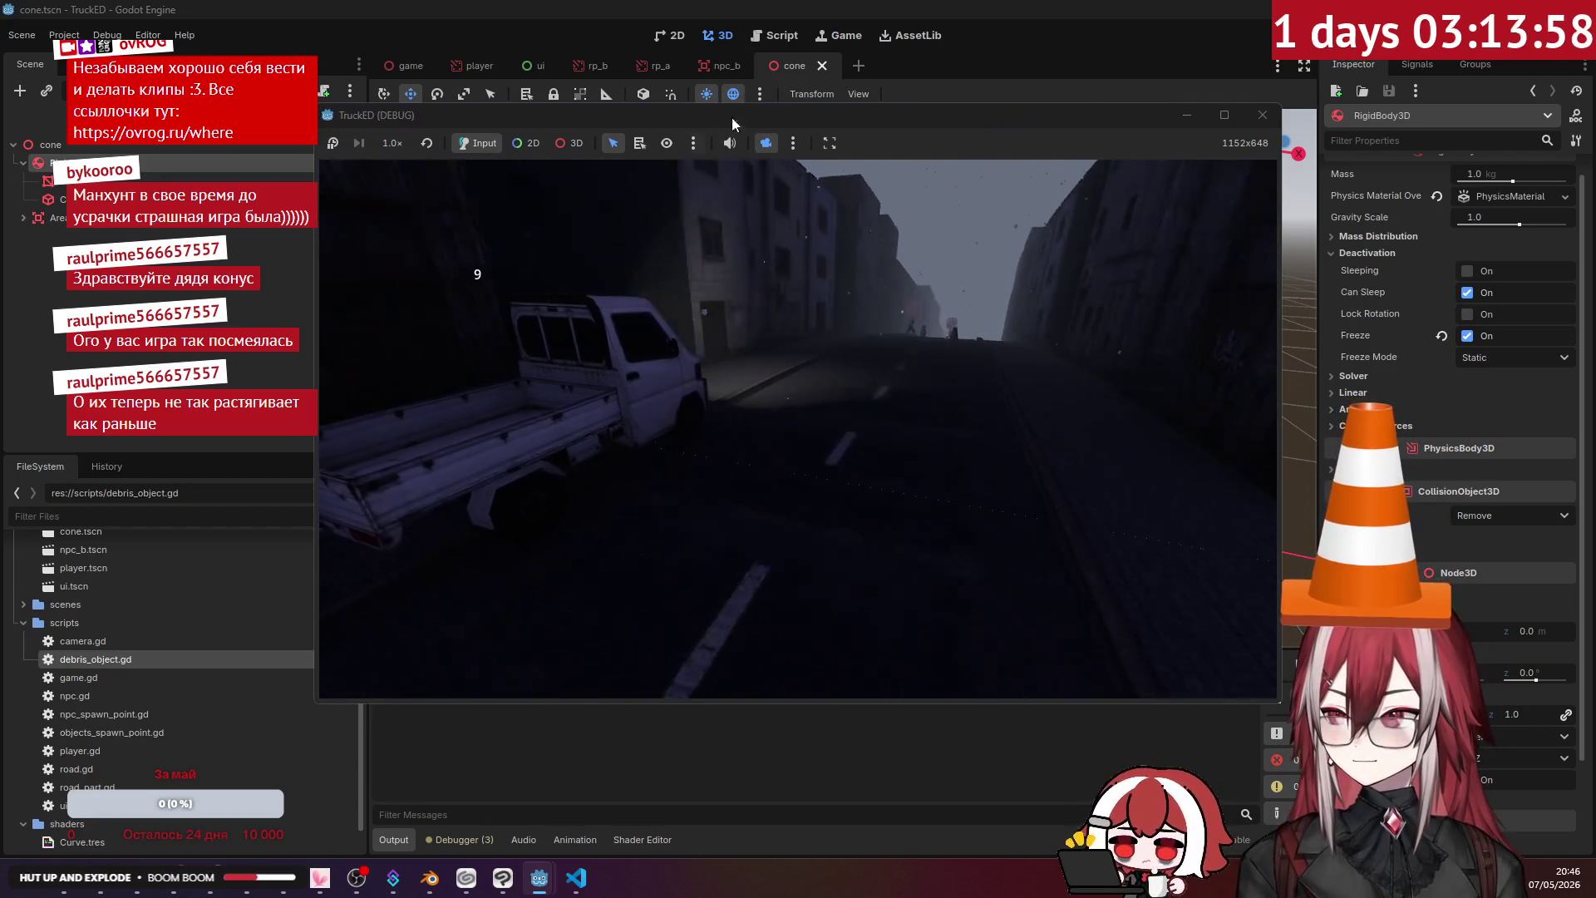
key("F8")
left_click(410, 65)
left_click_drag(831, 374, 674, 353)
key("F5")
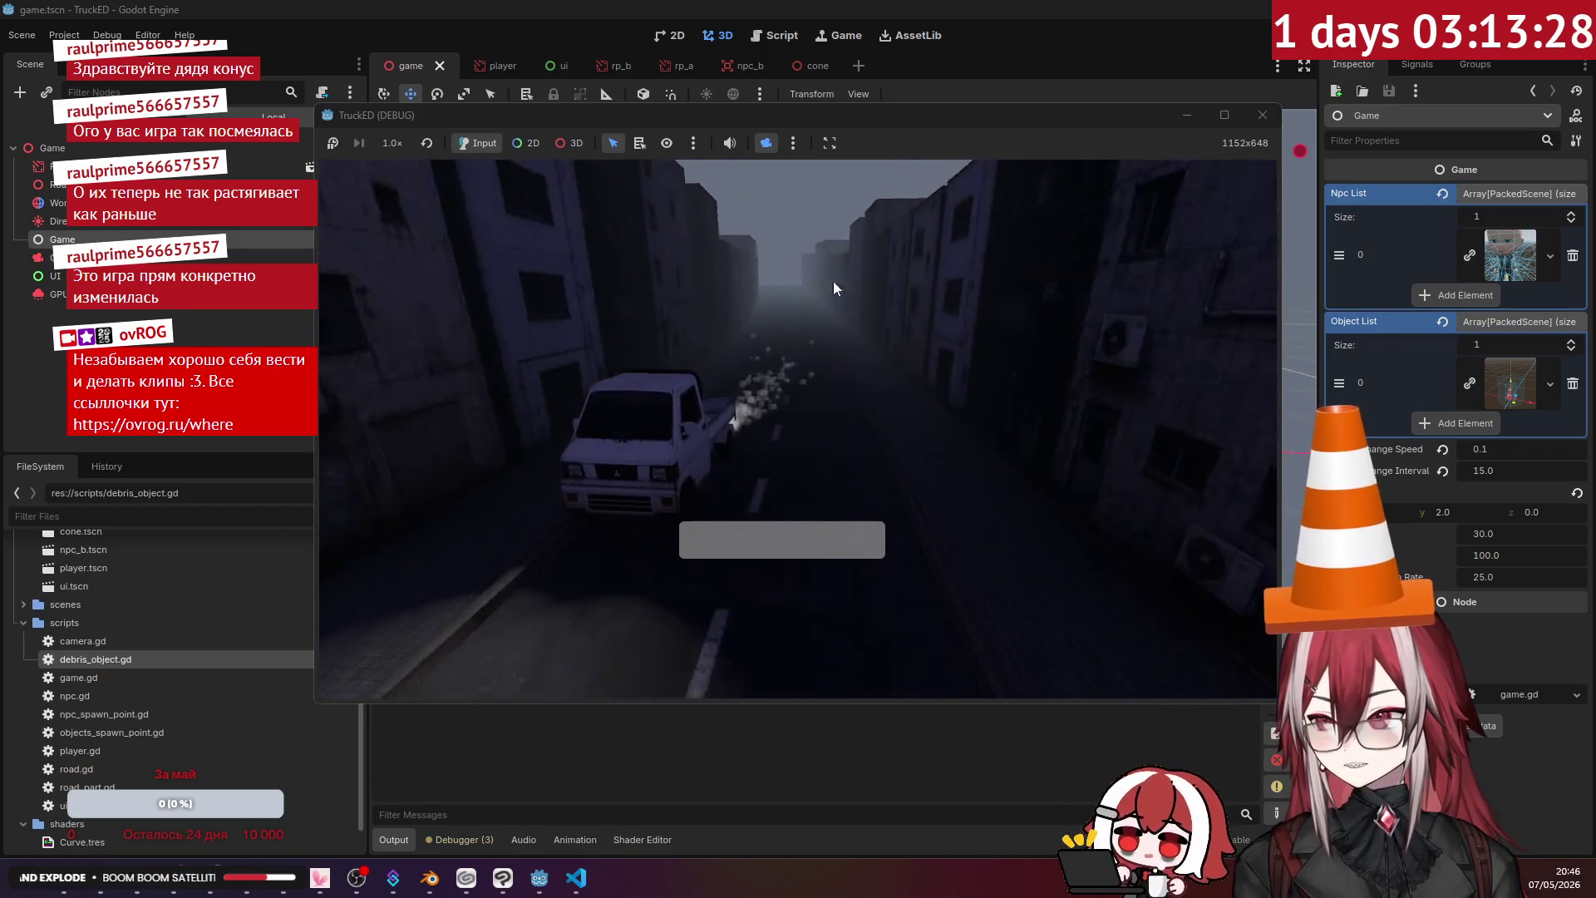
key("F8")
- Open cone.tscn and scroll the Inspector to its RigidBody3D settings before heading back to debris_object.gd
left_click(576, 877)
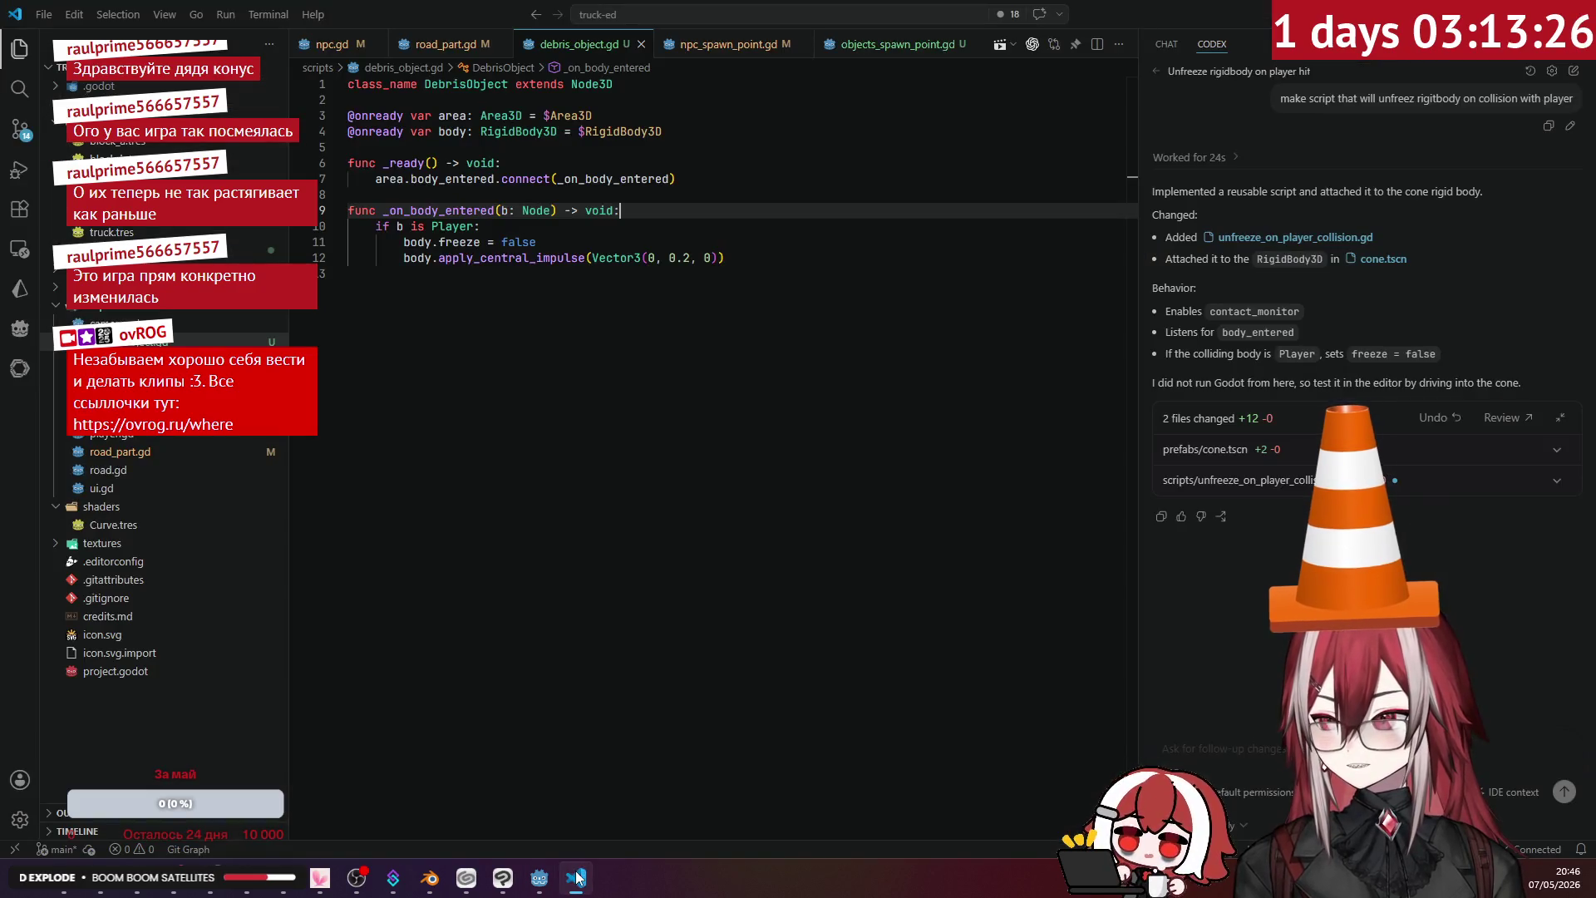
left_click(539, 878)
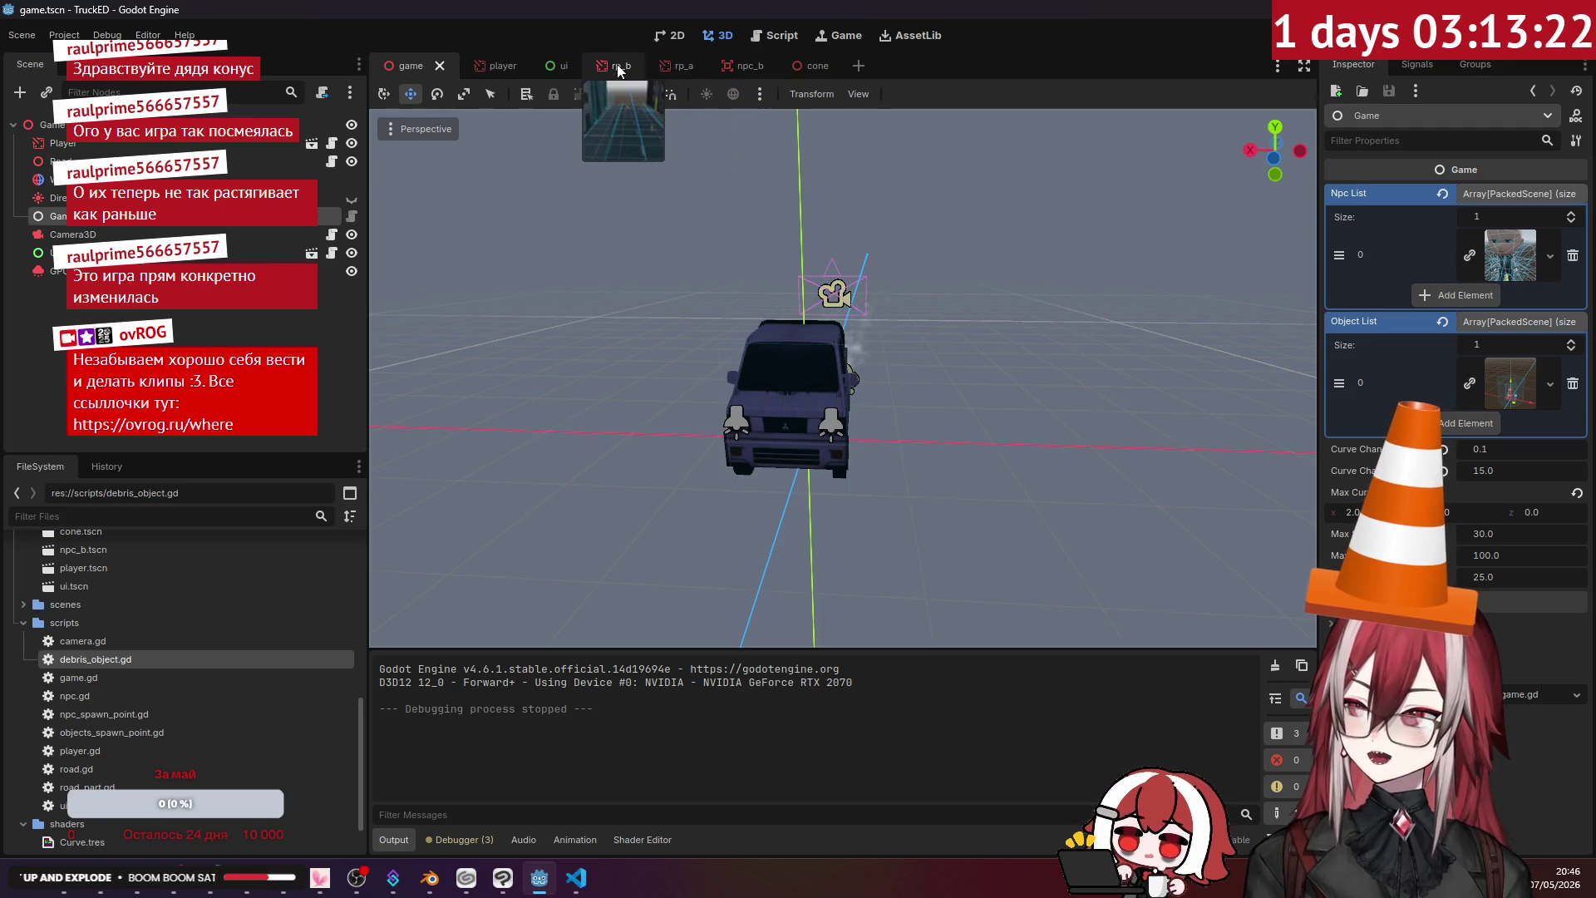
left_click(817, 66)
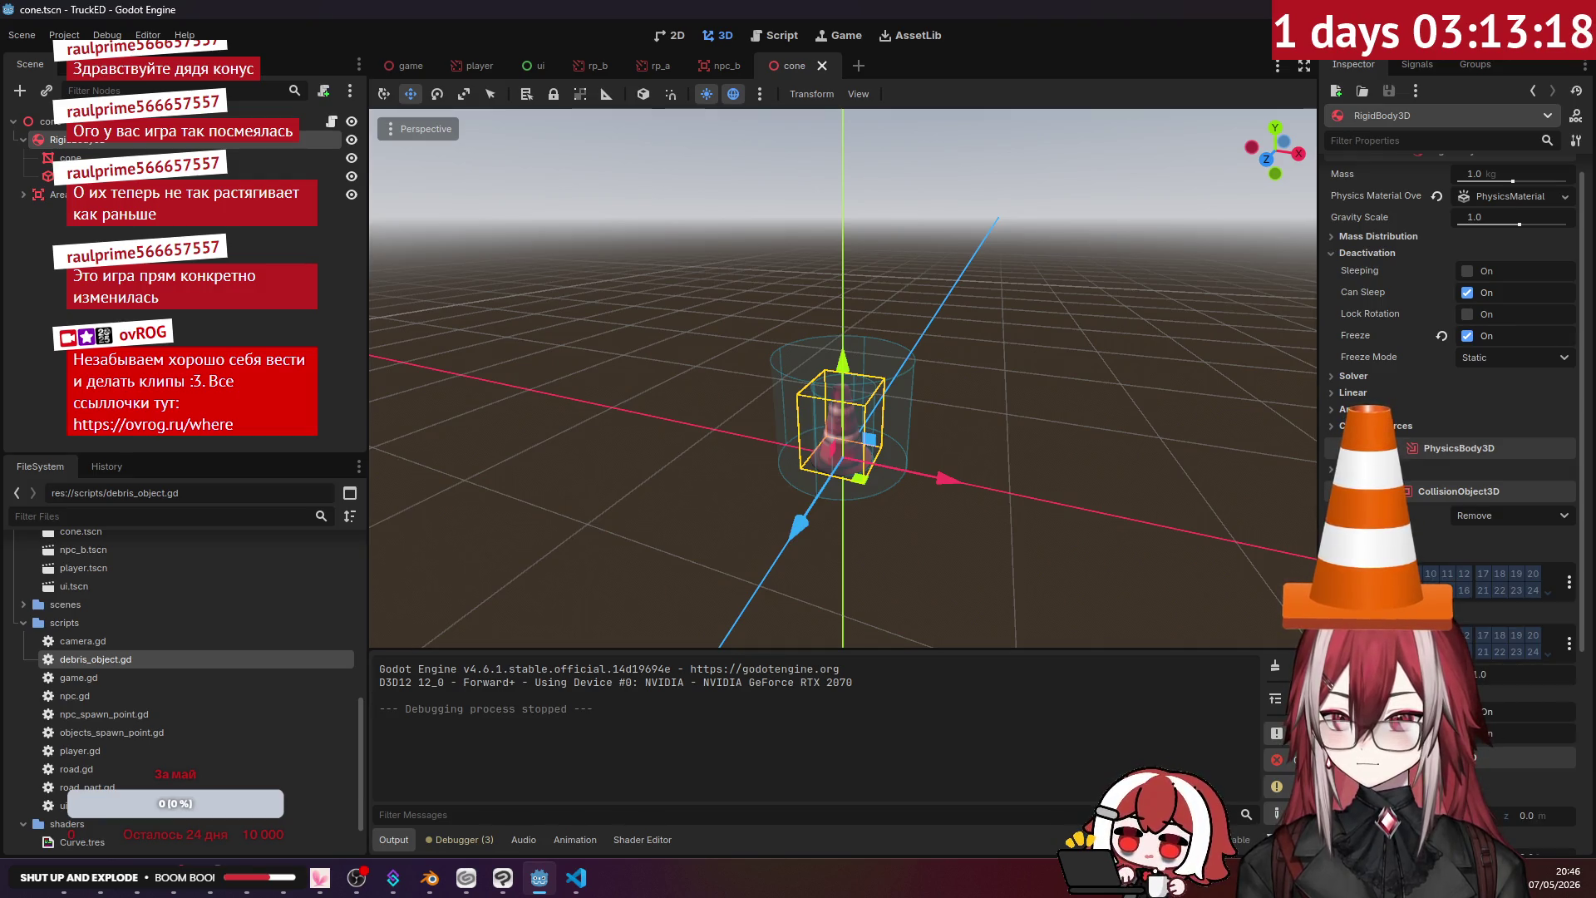
scroll(1392, 424, "up", 1)
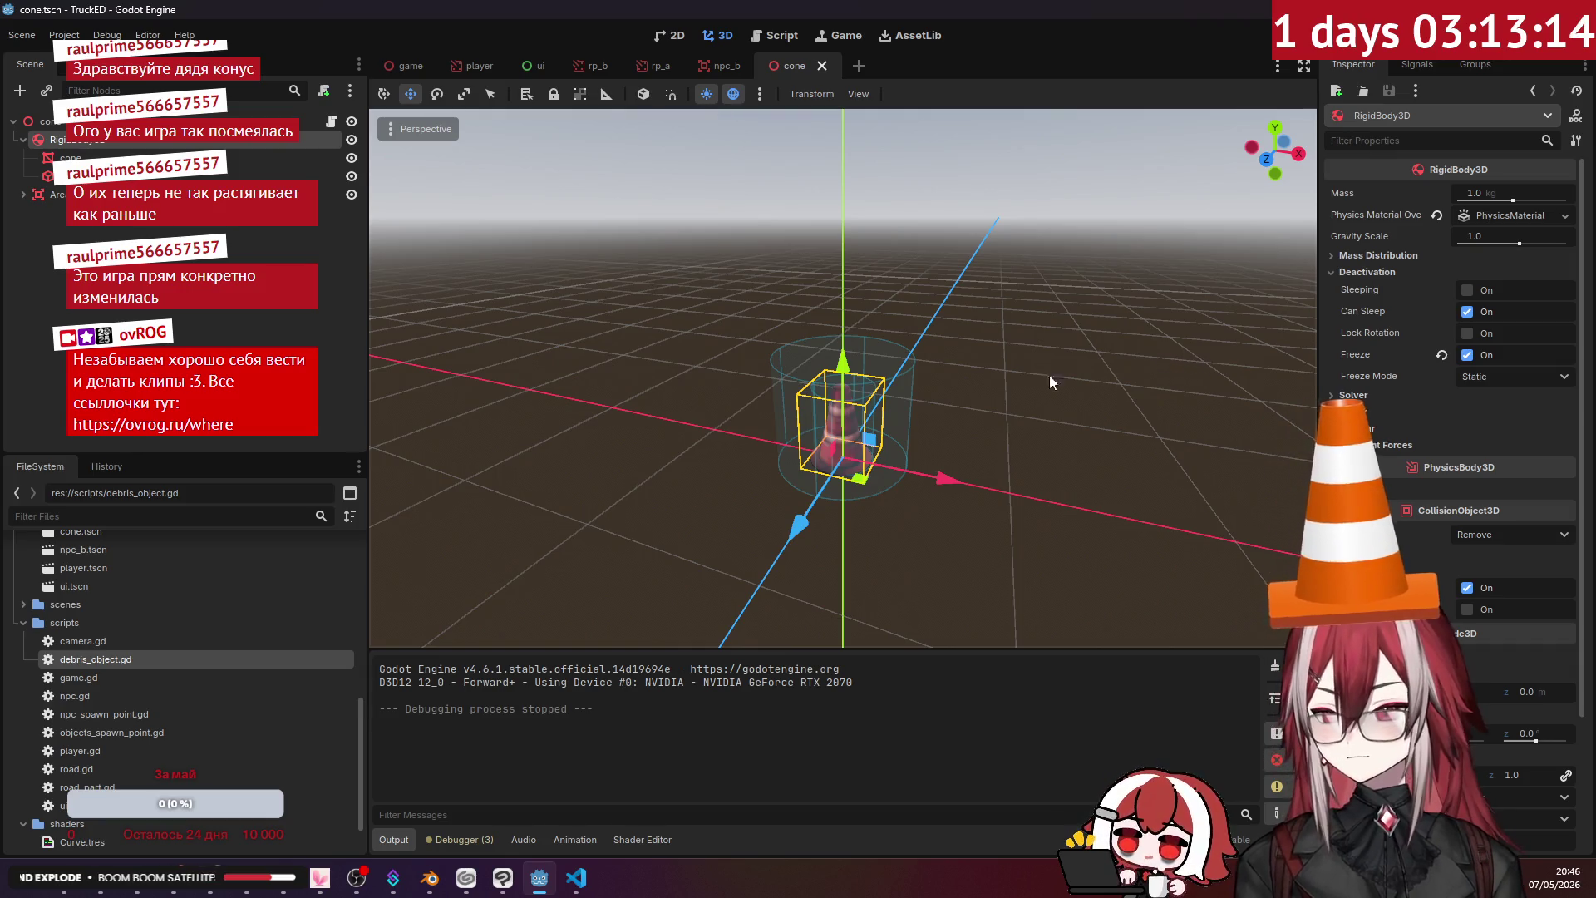
left_click(590, 876)
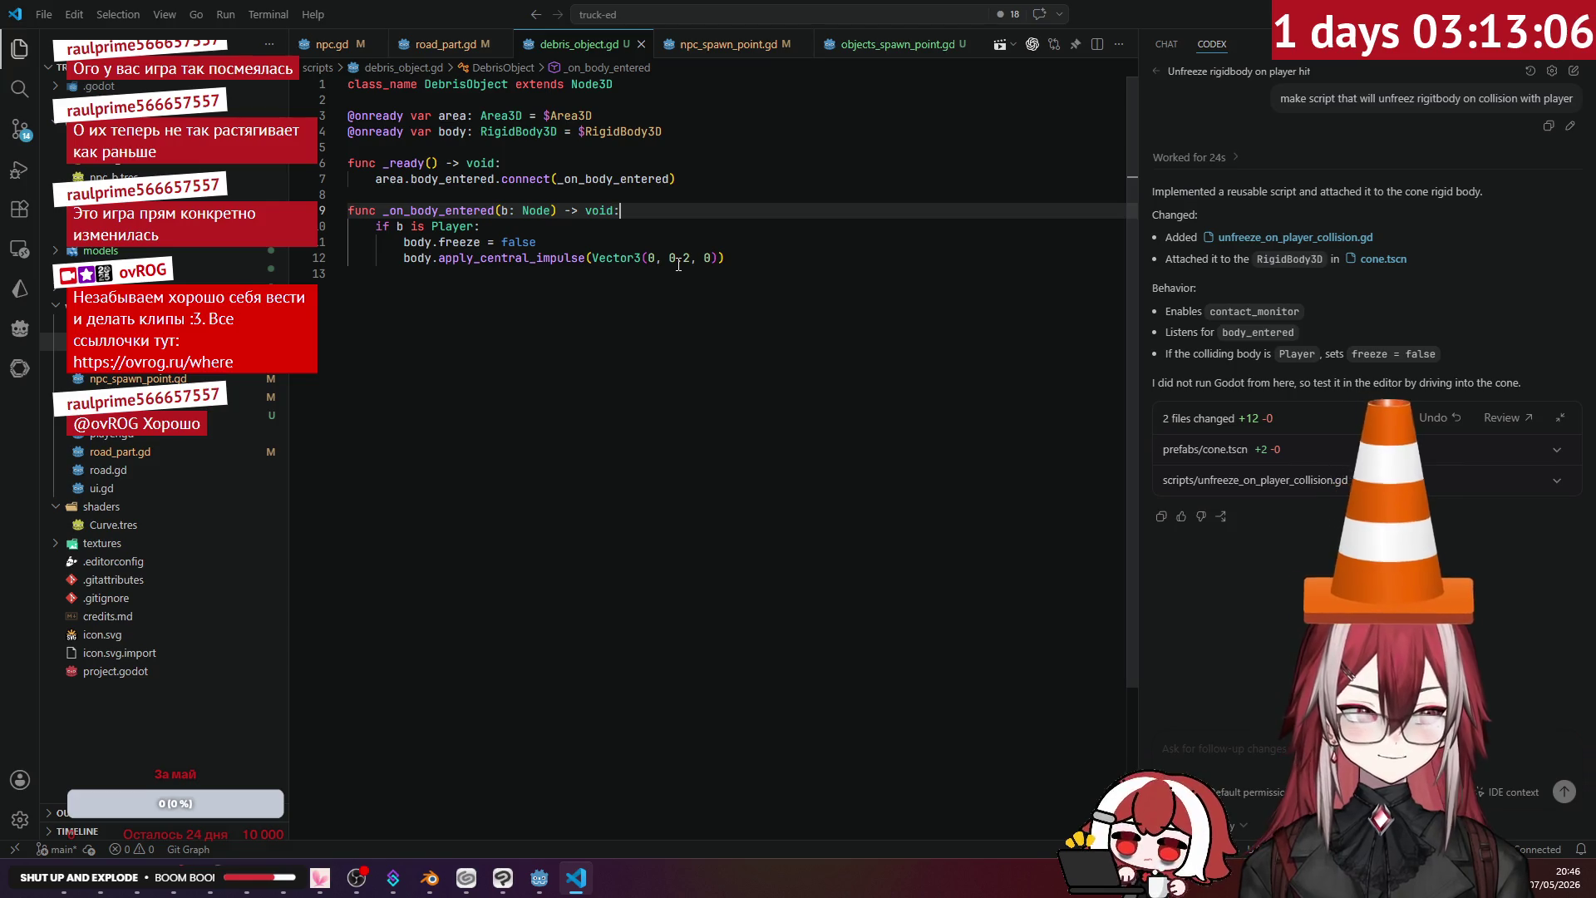
- Accept the suggestion changing the 0.2 impulse value to randf_range(10, 20) and delete the print line
left_click(686, 275)
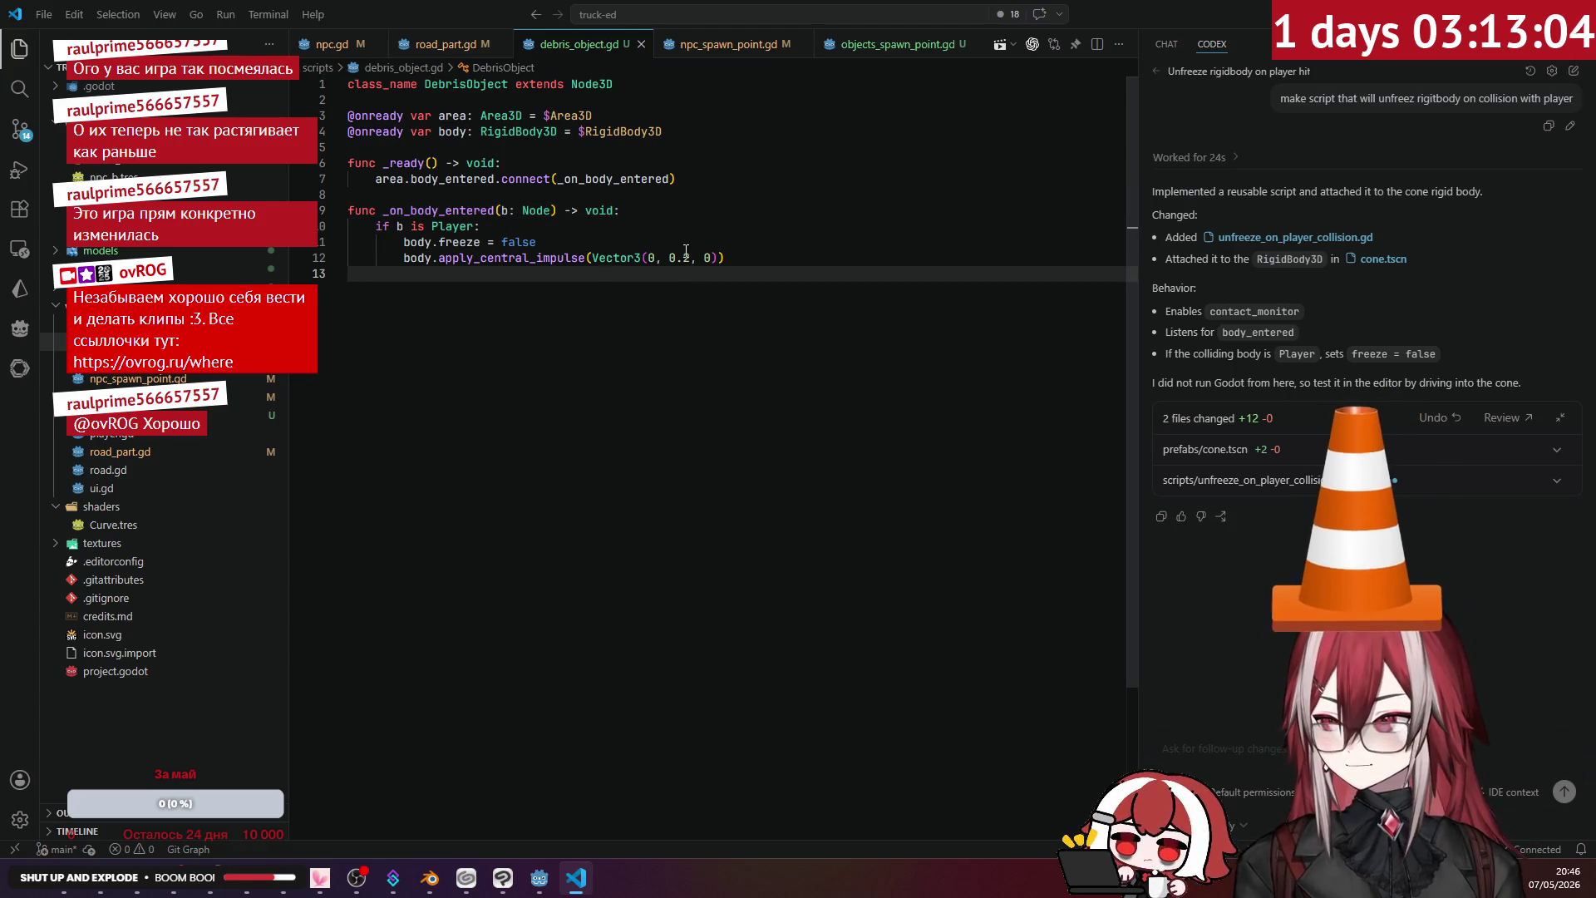
left_click(684, 256)
key("Tab")
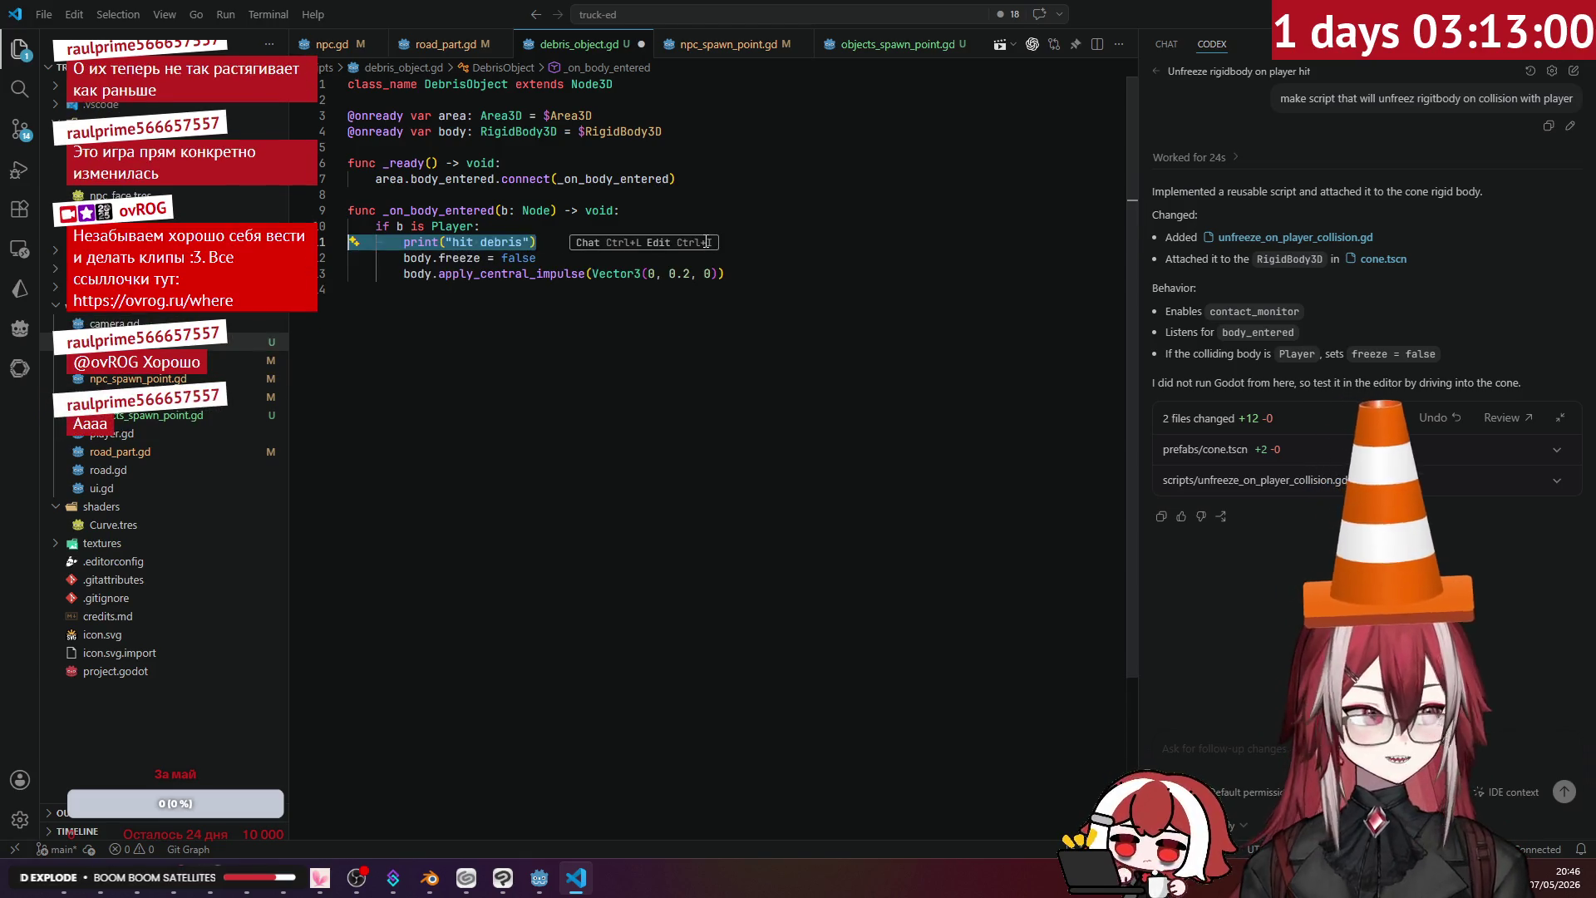
key("Tab")
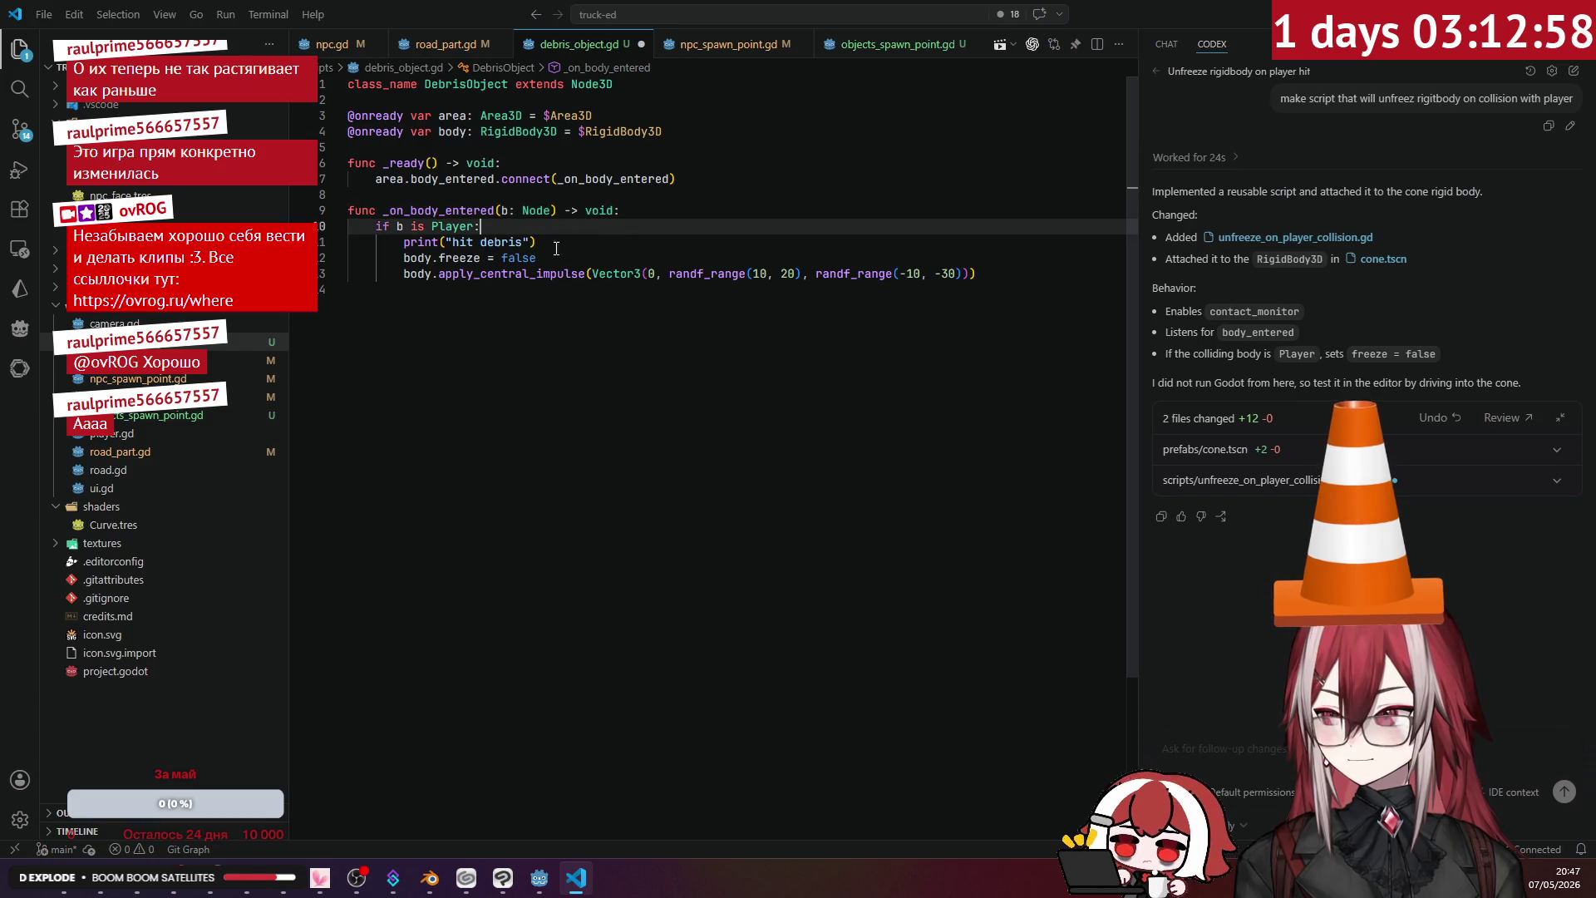
left_click(557, 246)
key("shift+Home")
key("BackSpace")
key("BackSpace")
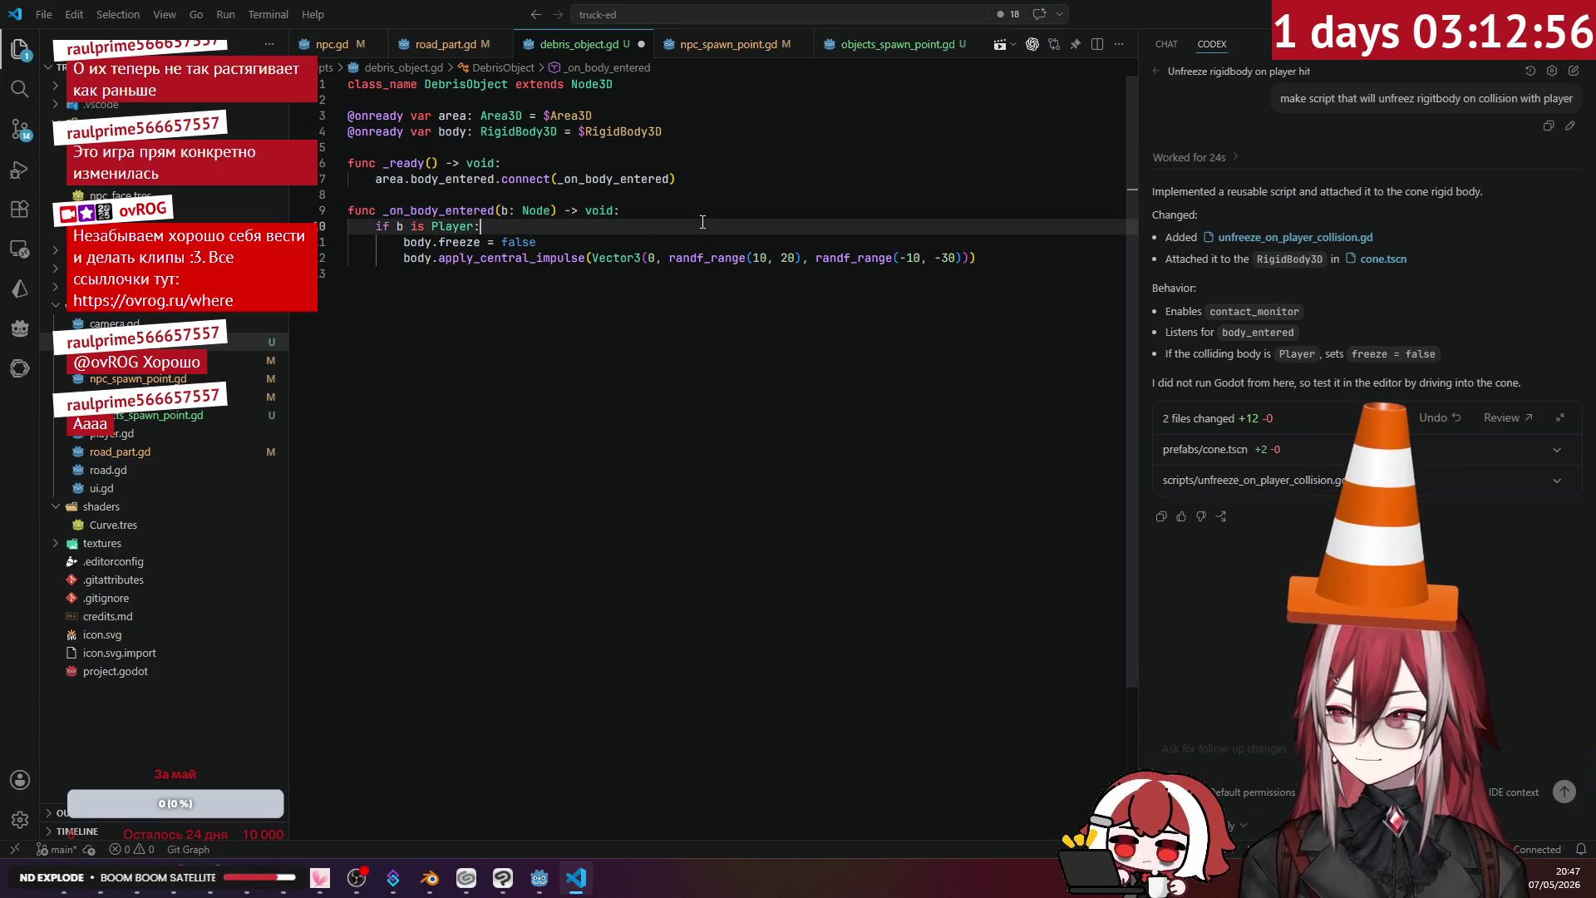
- Switch the impulse call from apply_central_impulse to apply_impulse
left_click(746, 260)
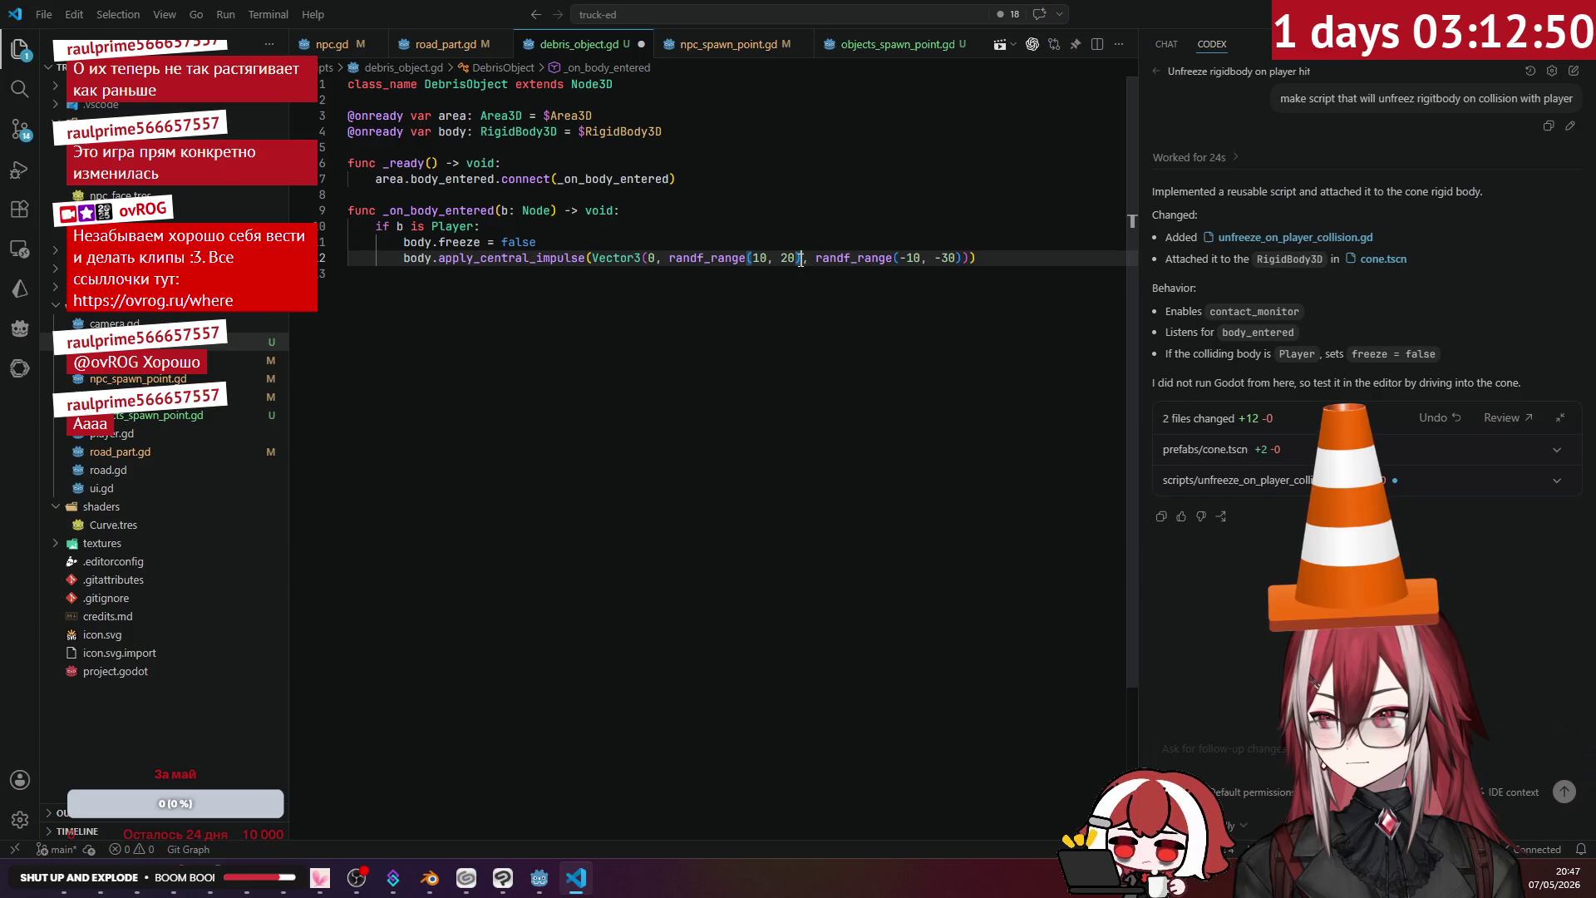
left_click(740, 239)
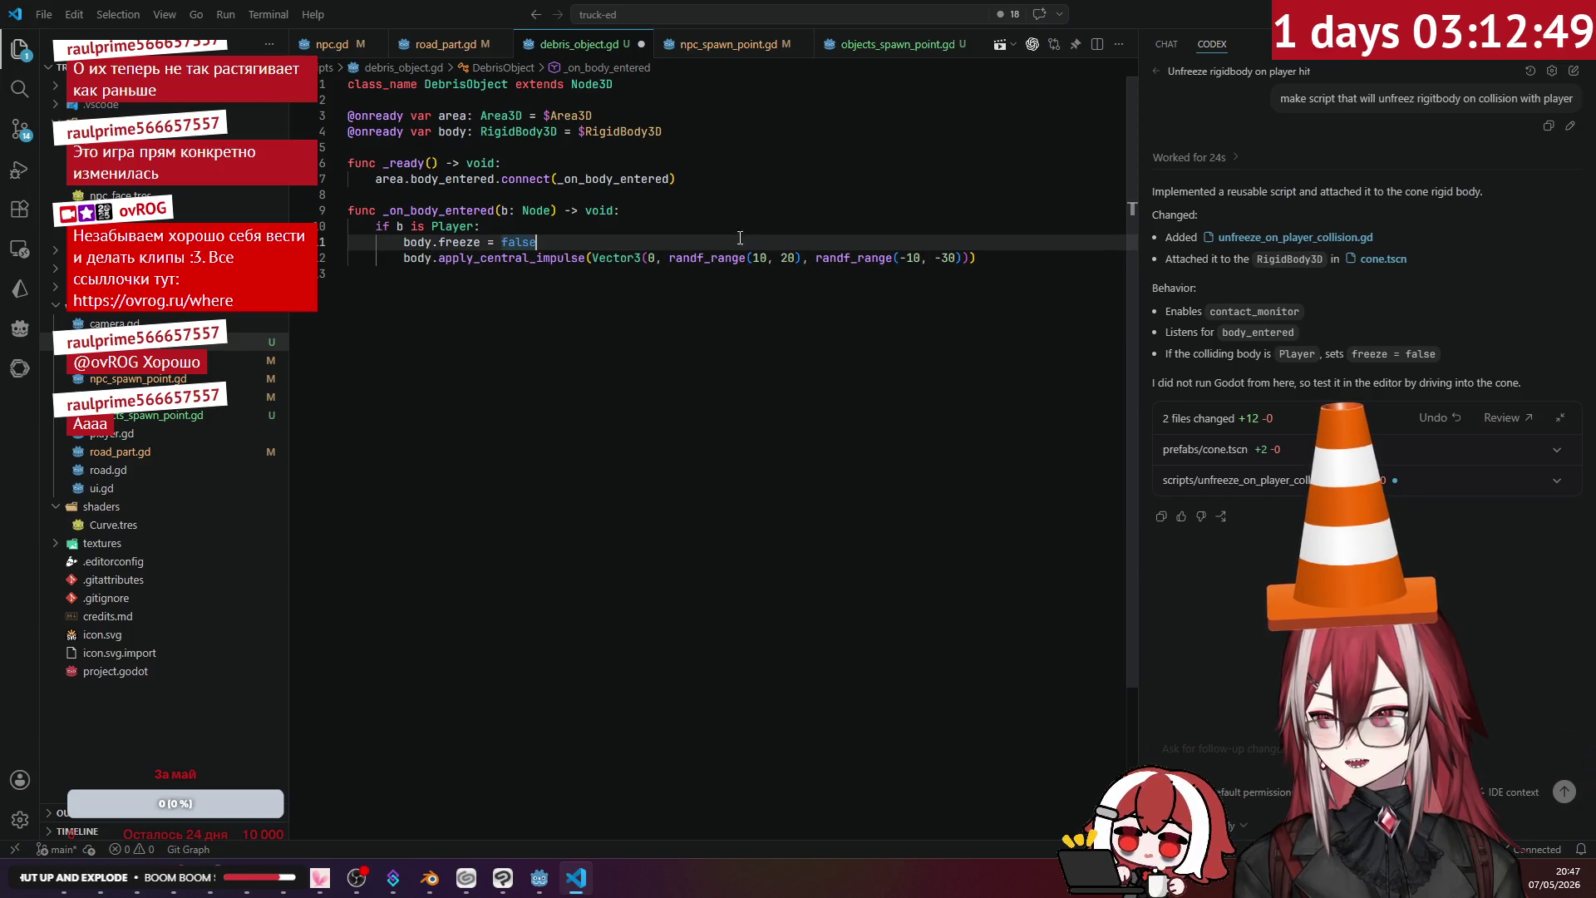
double_click(555, 259)
key("BackSpace")
key("BackSpace")
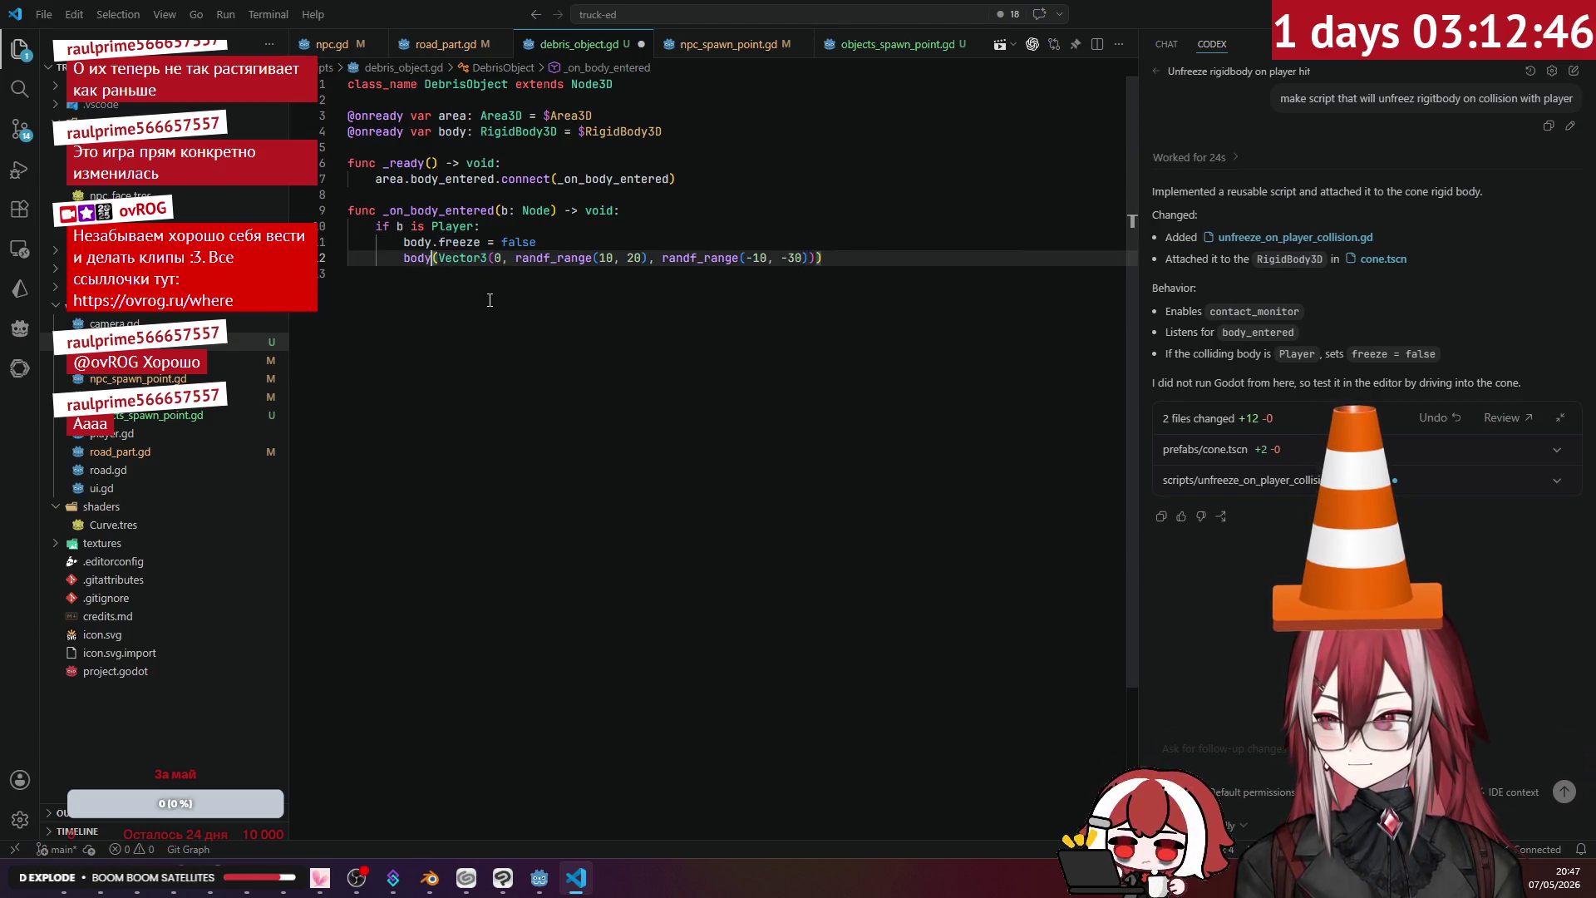
type(".appl")
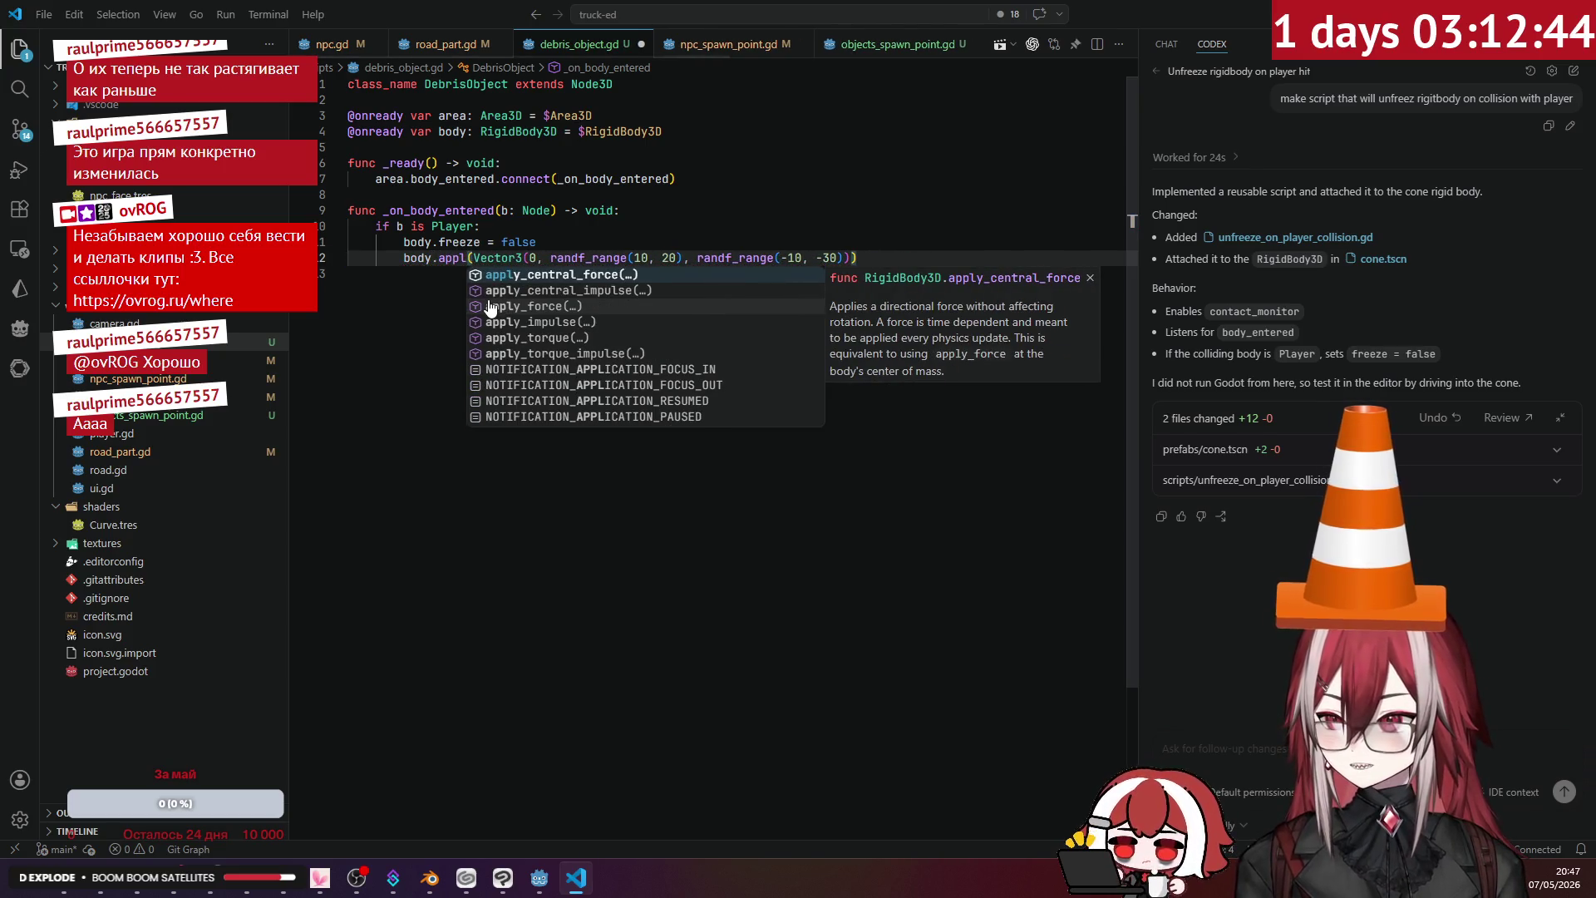
key("Down")
key("Return")
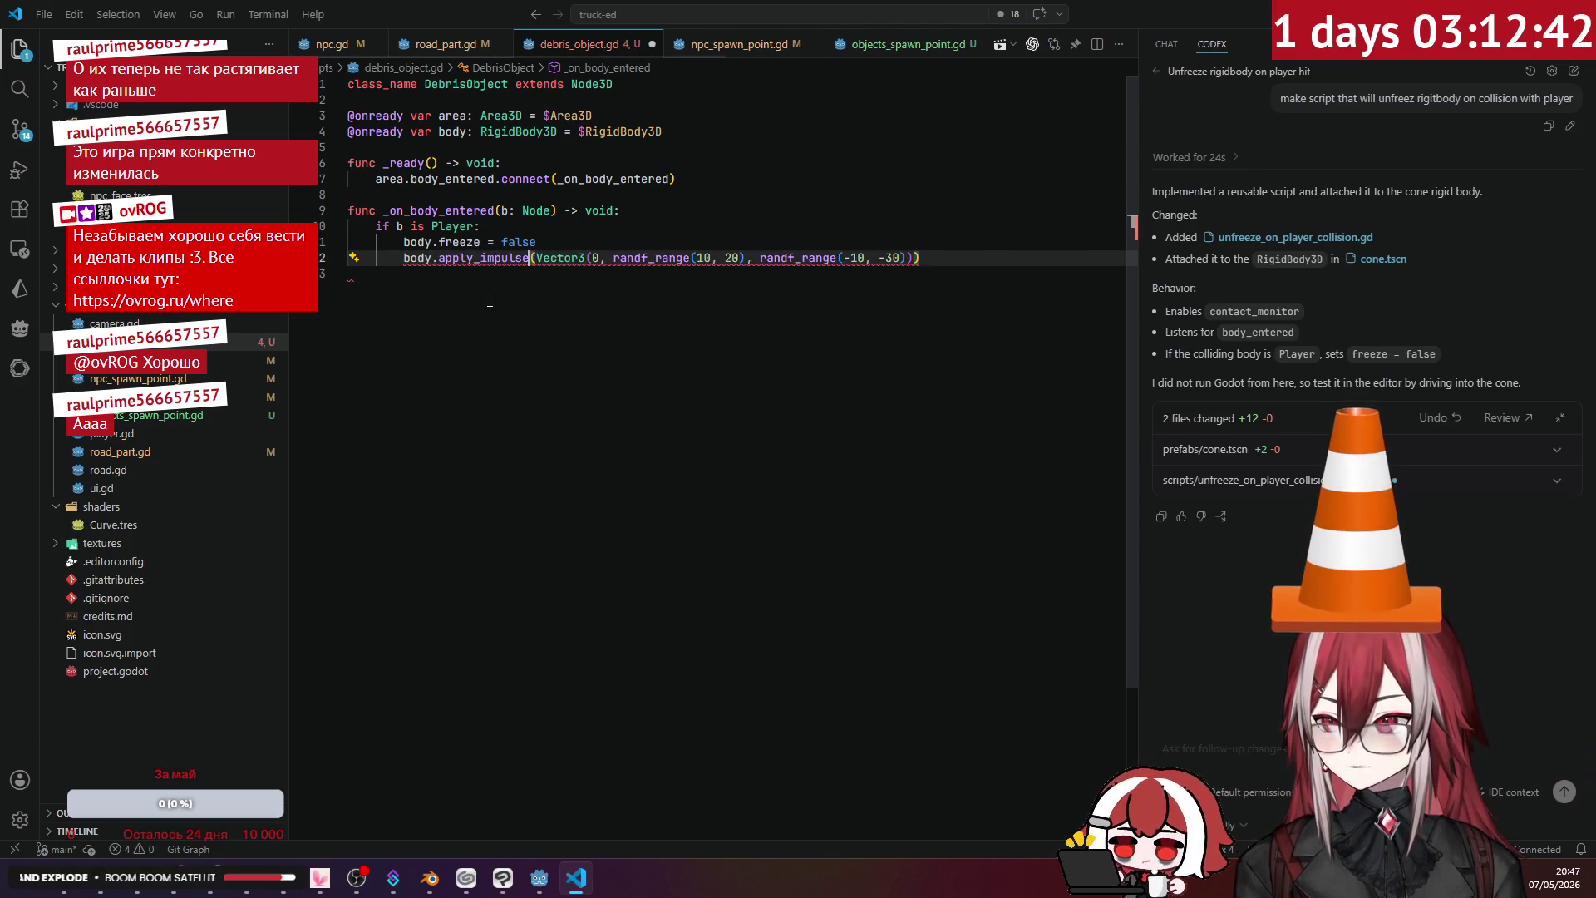
left_click(499, 194)
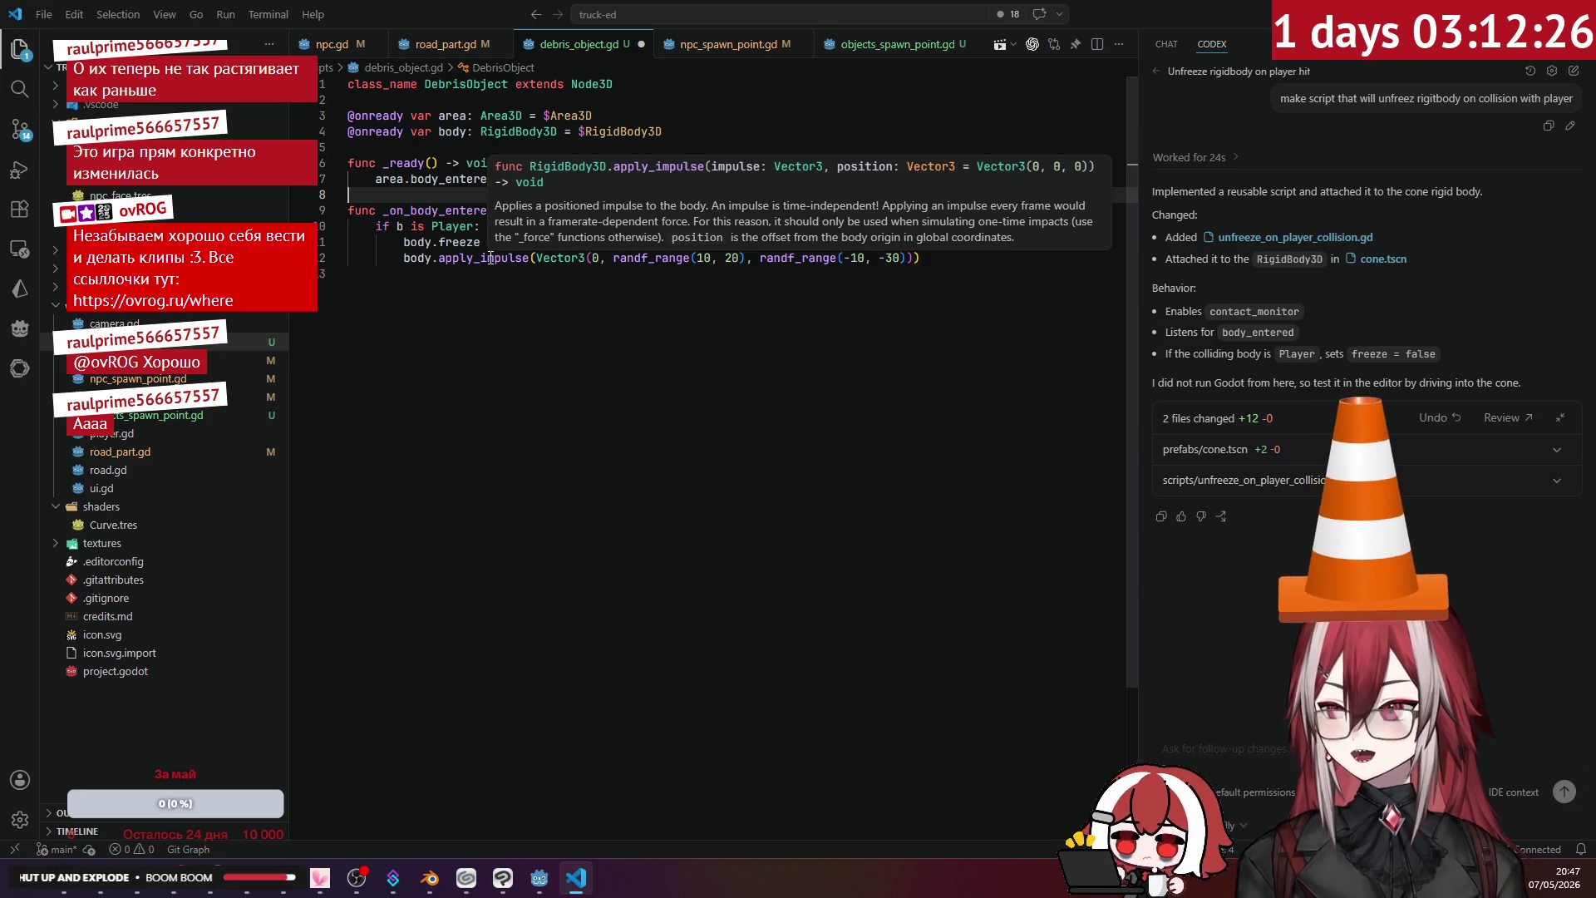
- Add b.position as the apply_impulse position argument, then run the game with F5
left_click(917, 259)
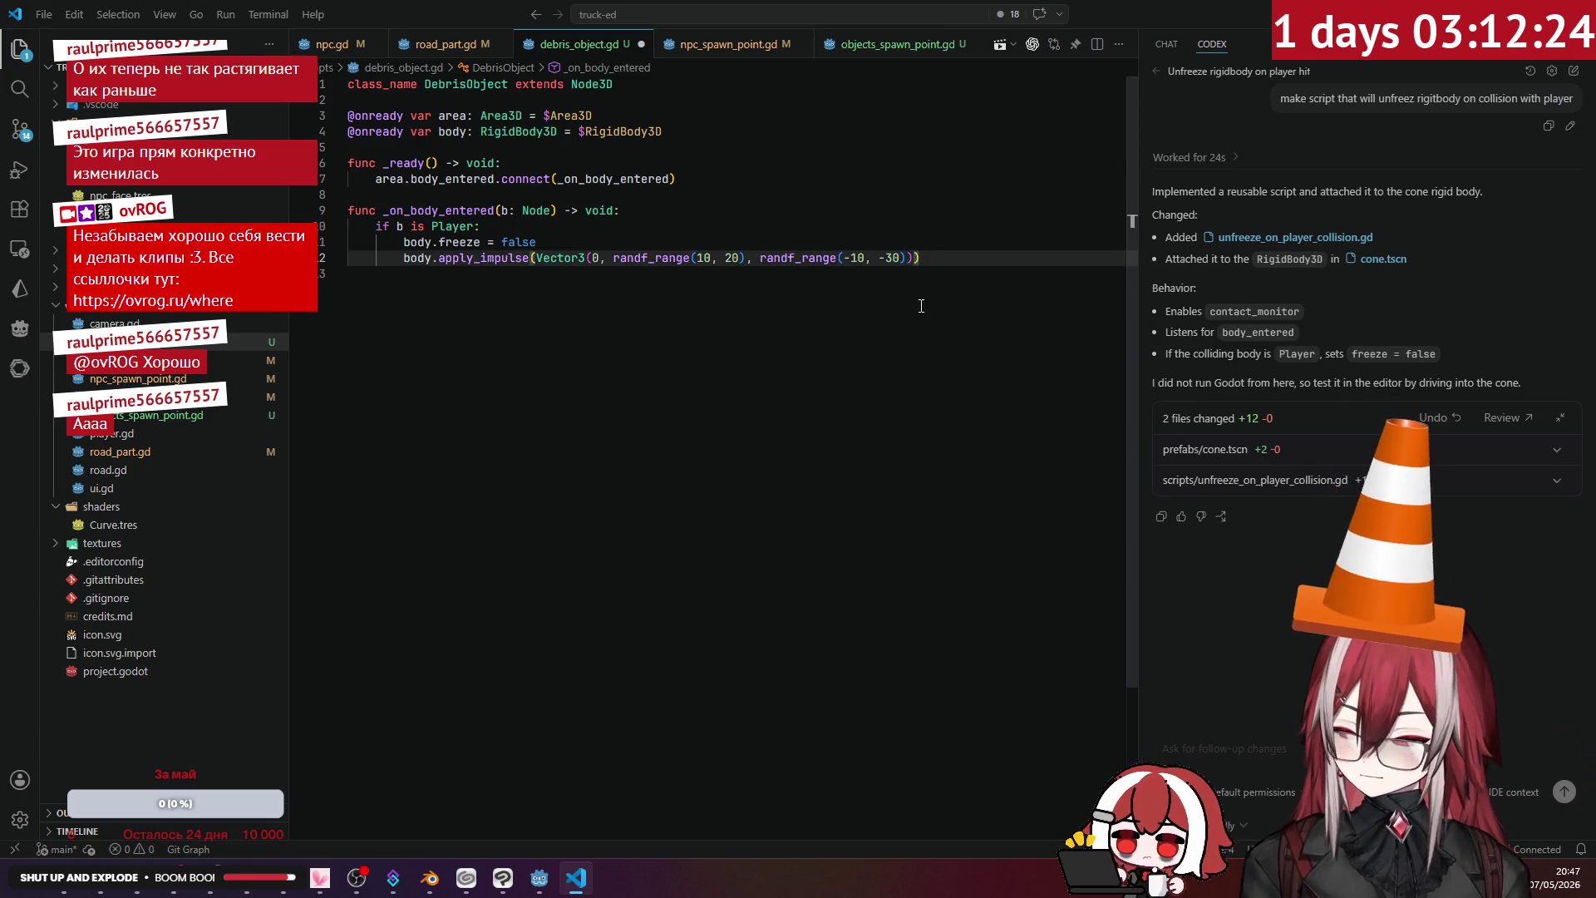
type(", pl")
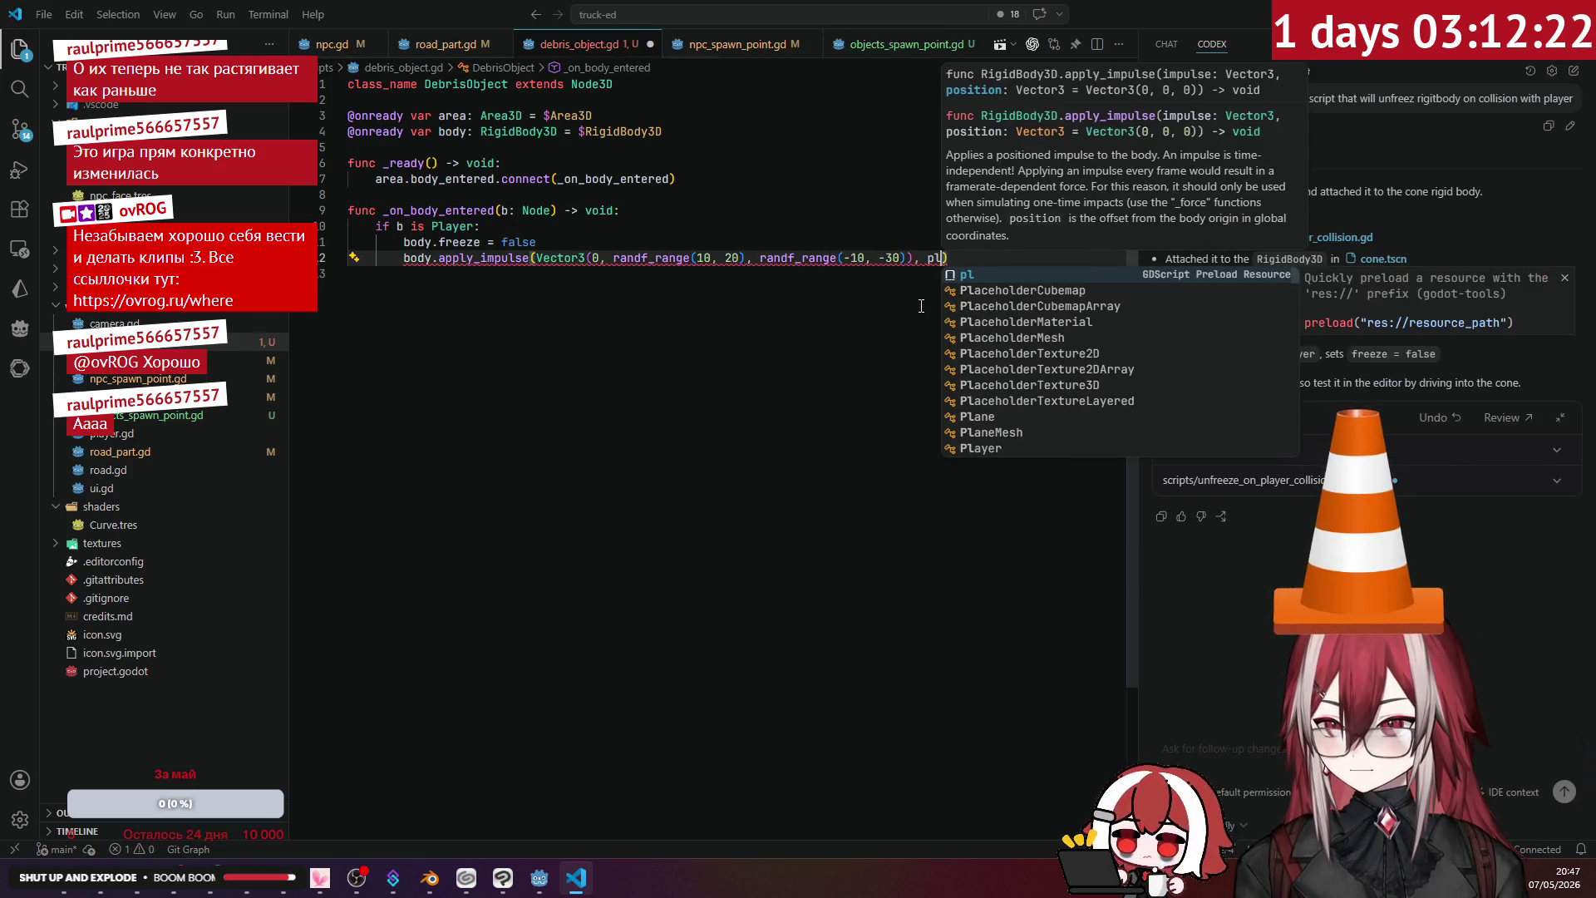
key("BackSpace")
key("BackSpace")
type("b")
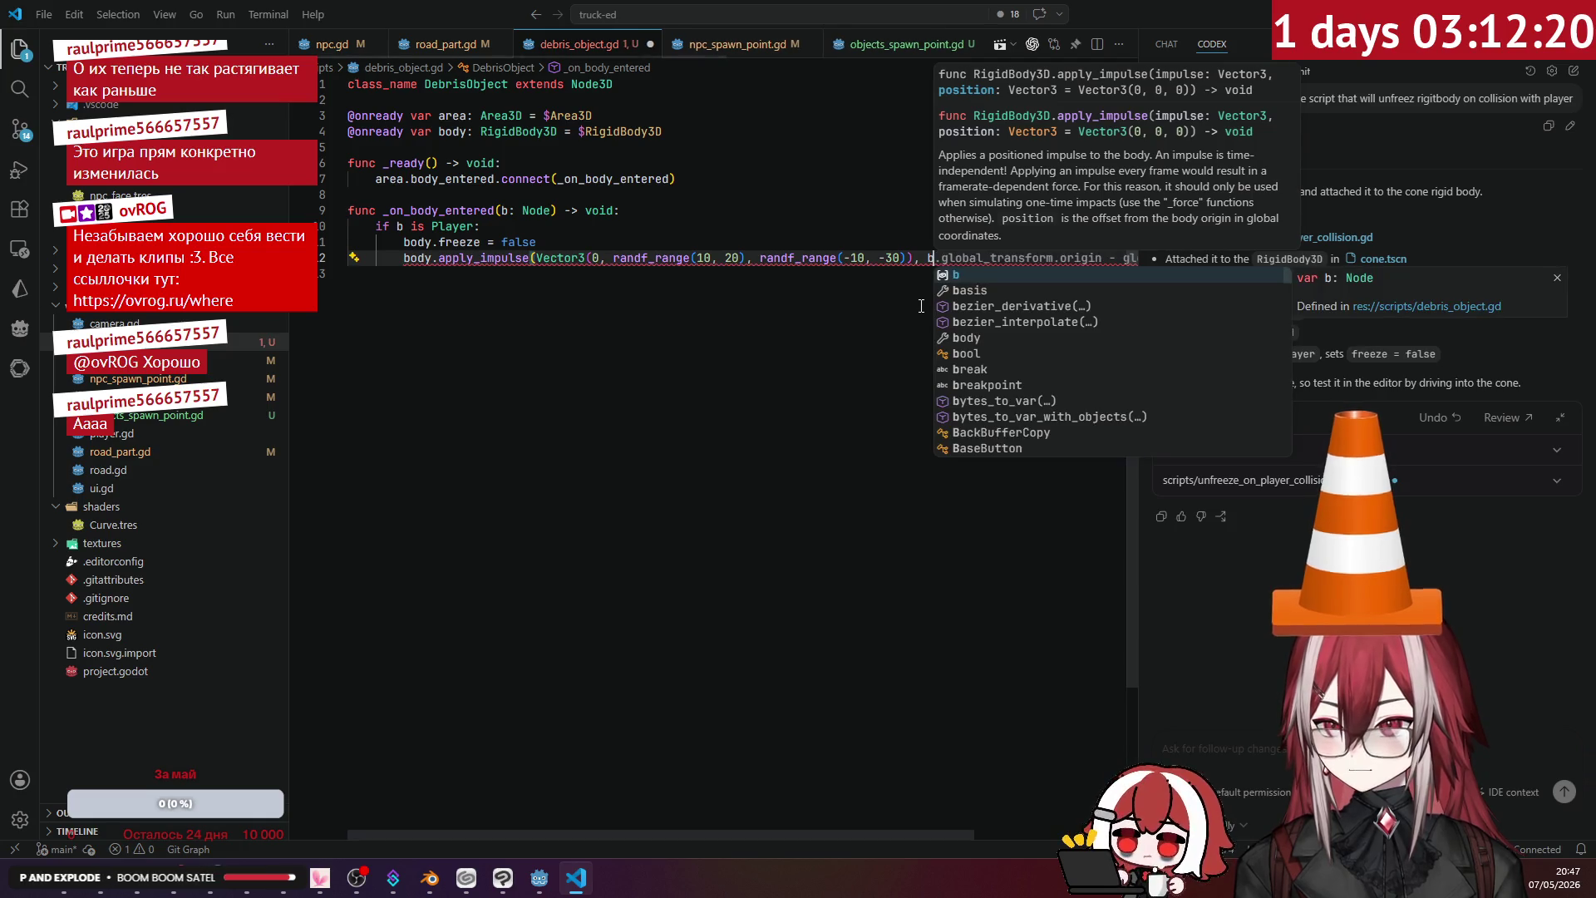
type(".pos")
key("Return")
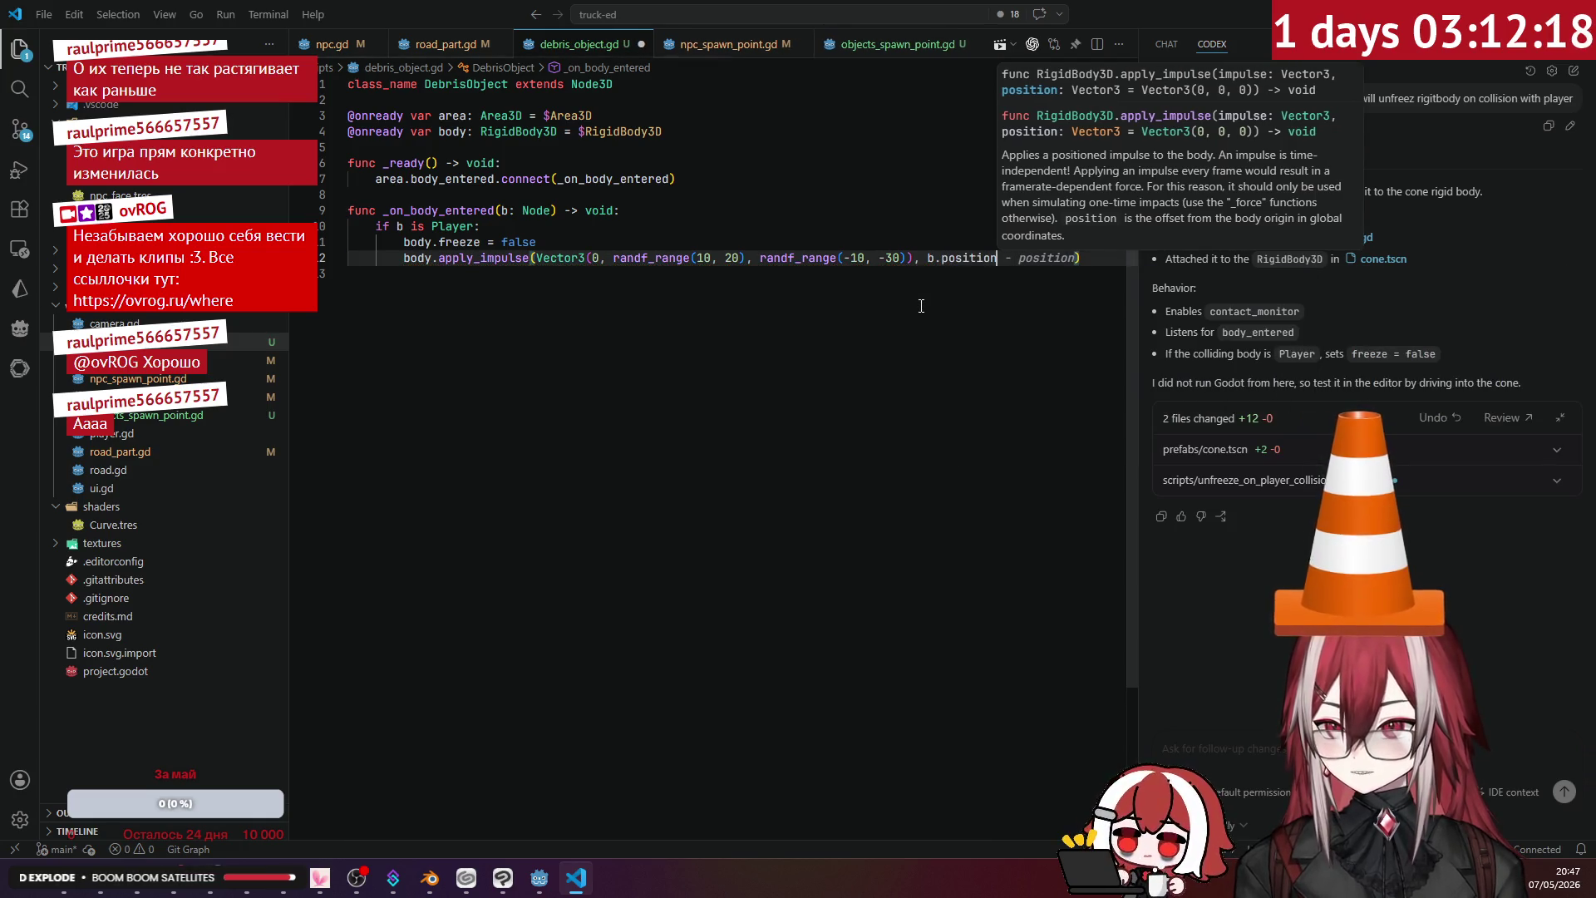
left_click(879, 193)
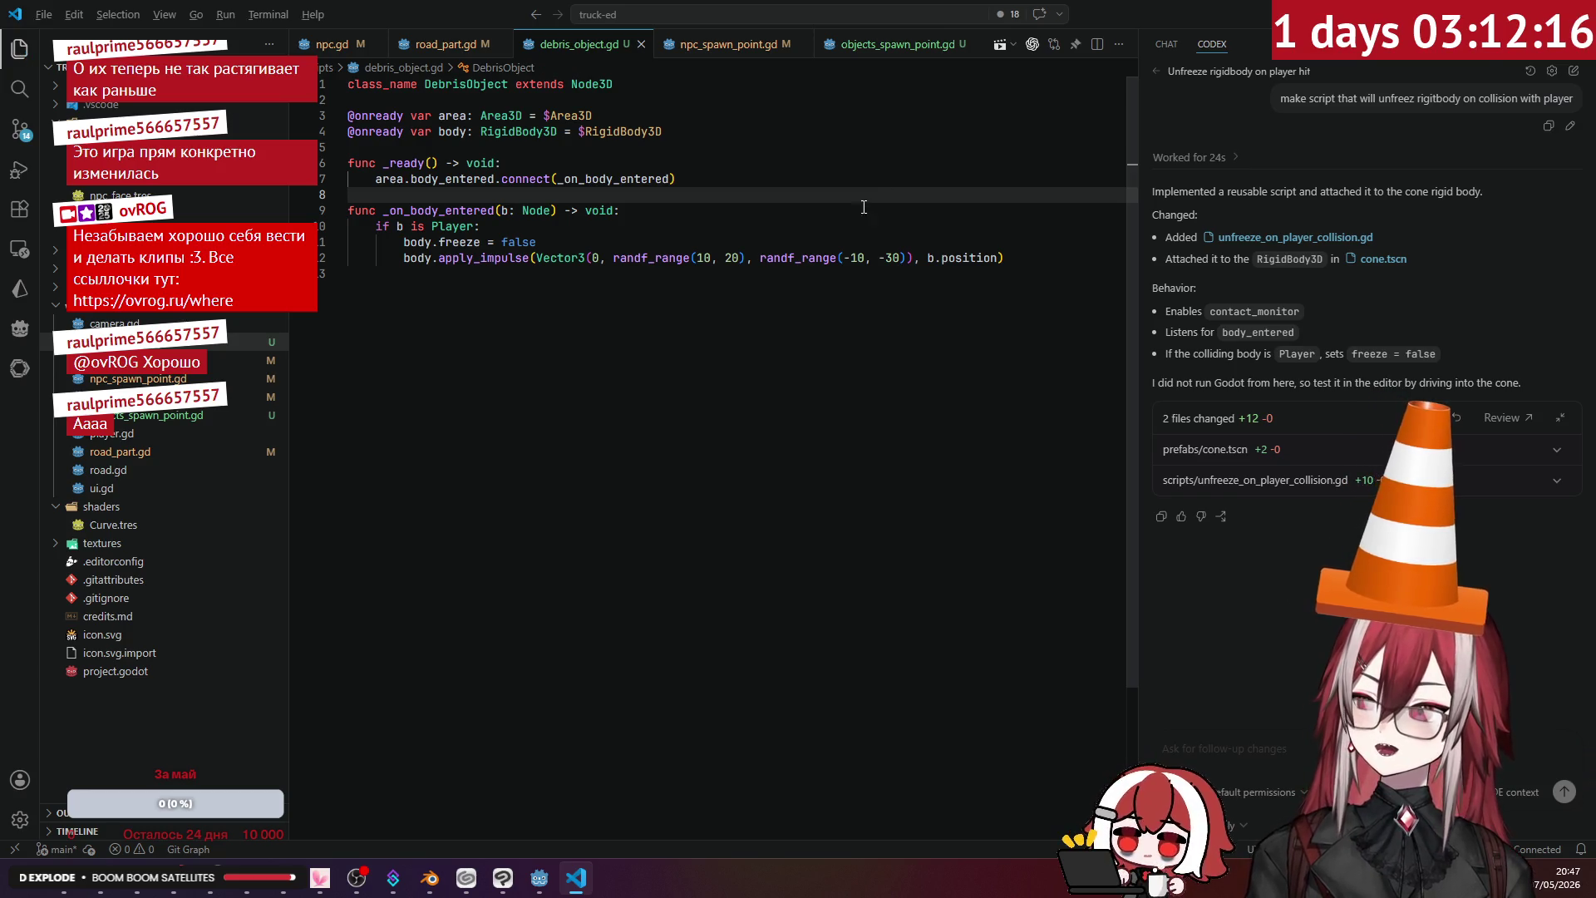
key("alt+Tab")
key("F5")
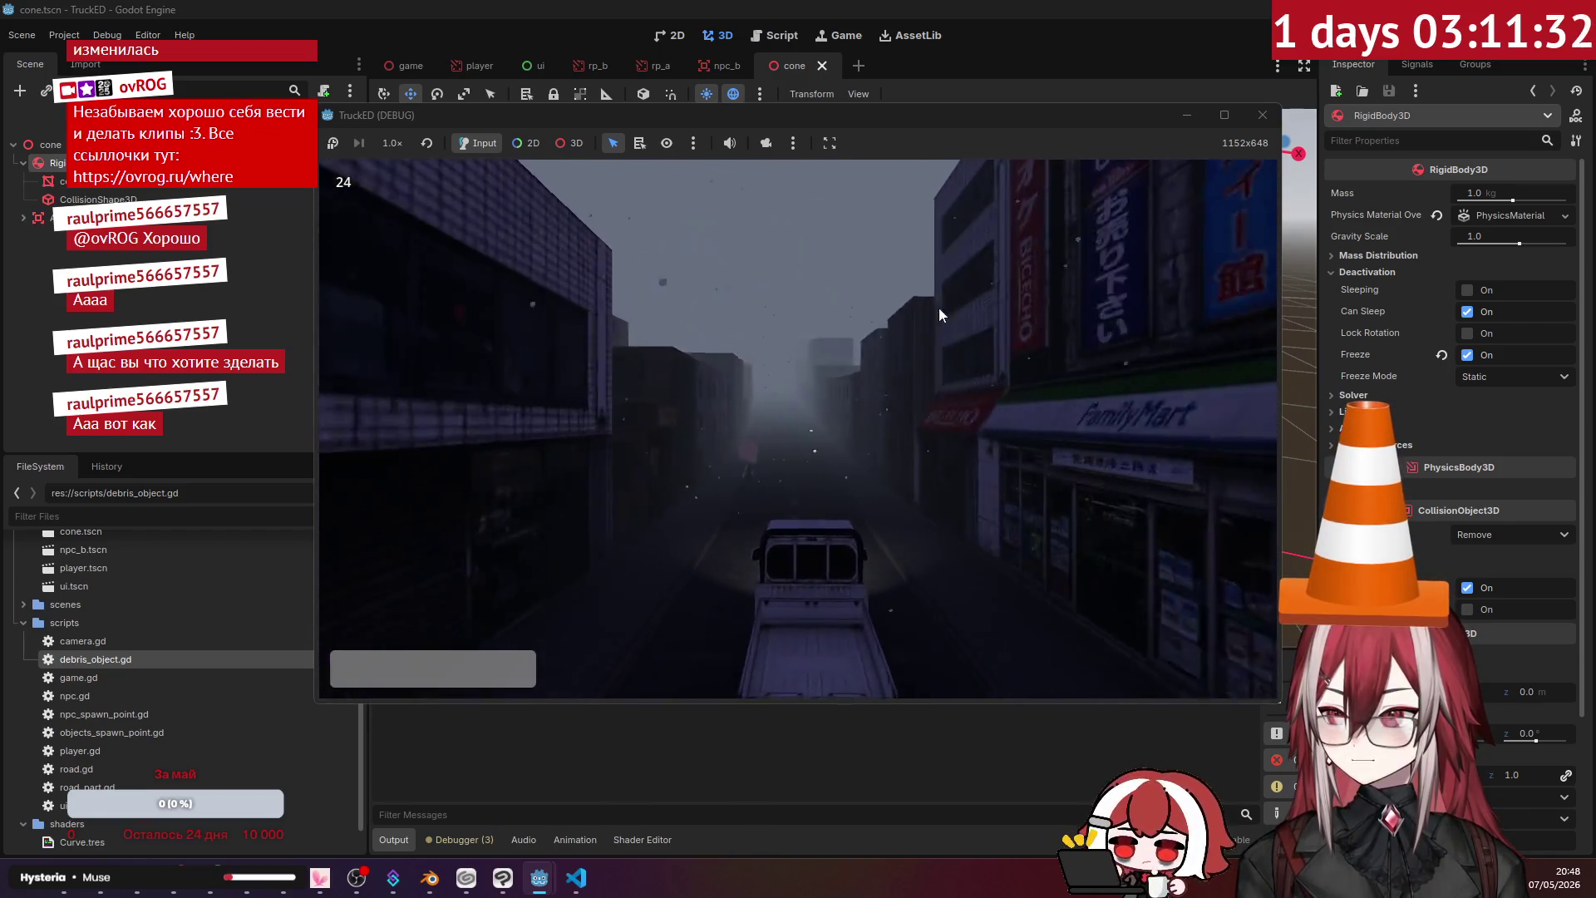
- Stop the running game with F8 and bring debris_object.gd back to the front
key("F8")
left_click(578, 887)
- Replace the random impulse ranges with fixed values 10 and -10, save, and playtest by hitting cones
left_click(778, 275)
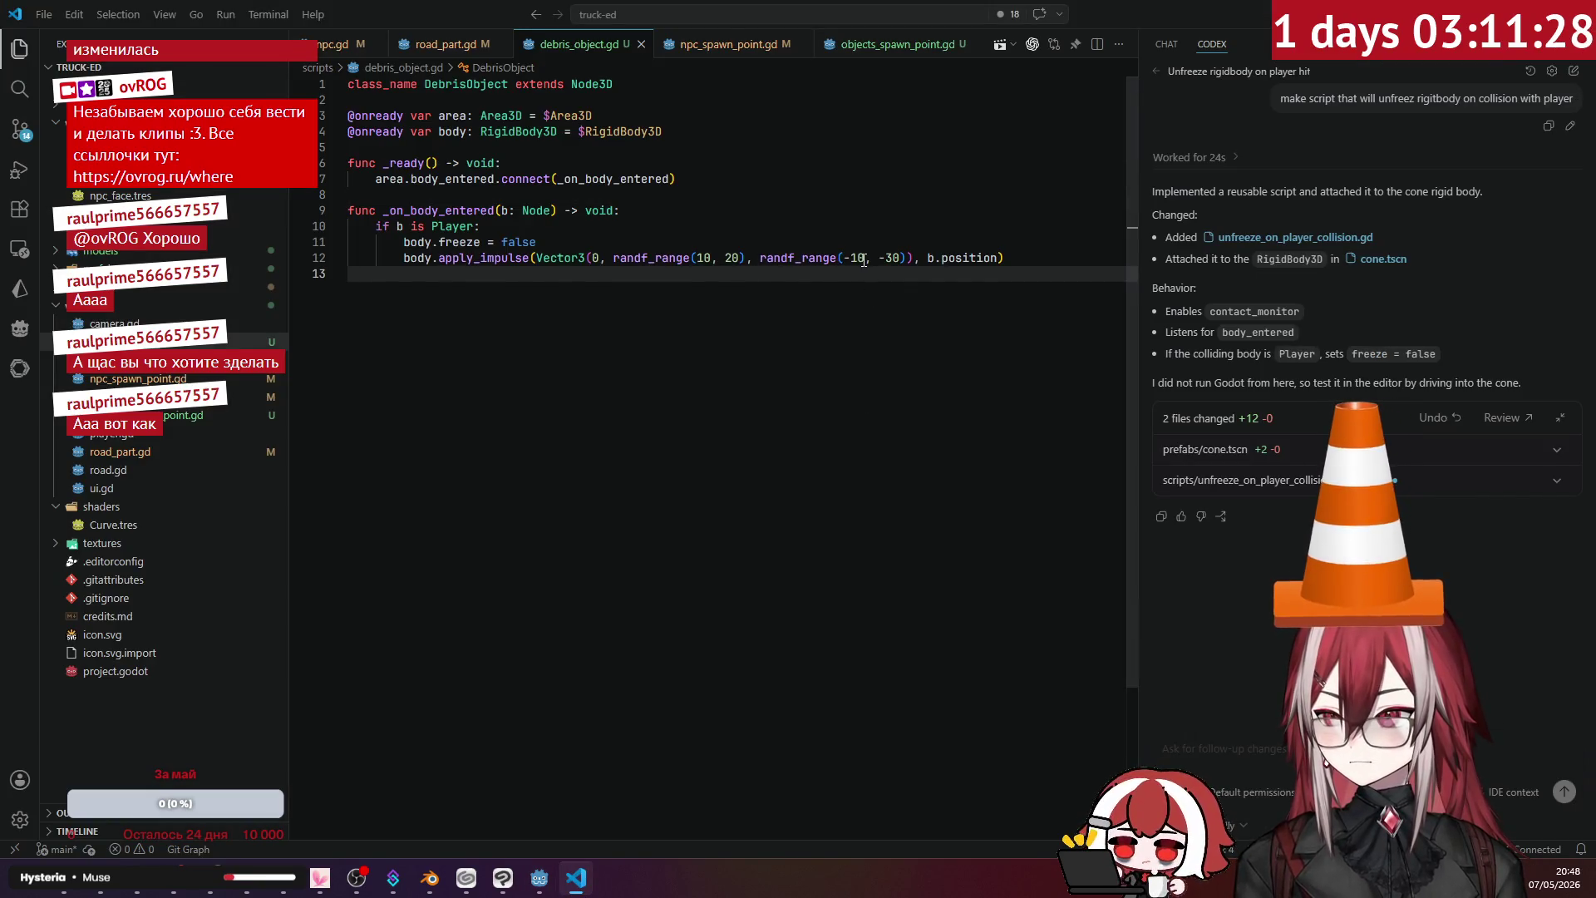
left_click_drag(909, 259, 639, 259)
type("-10")
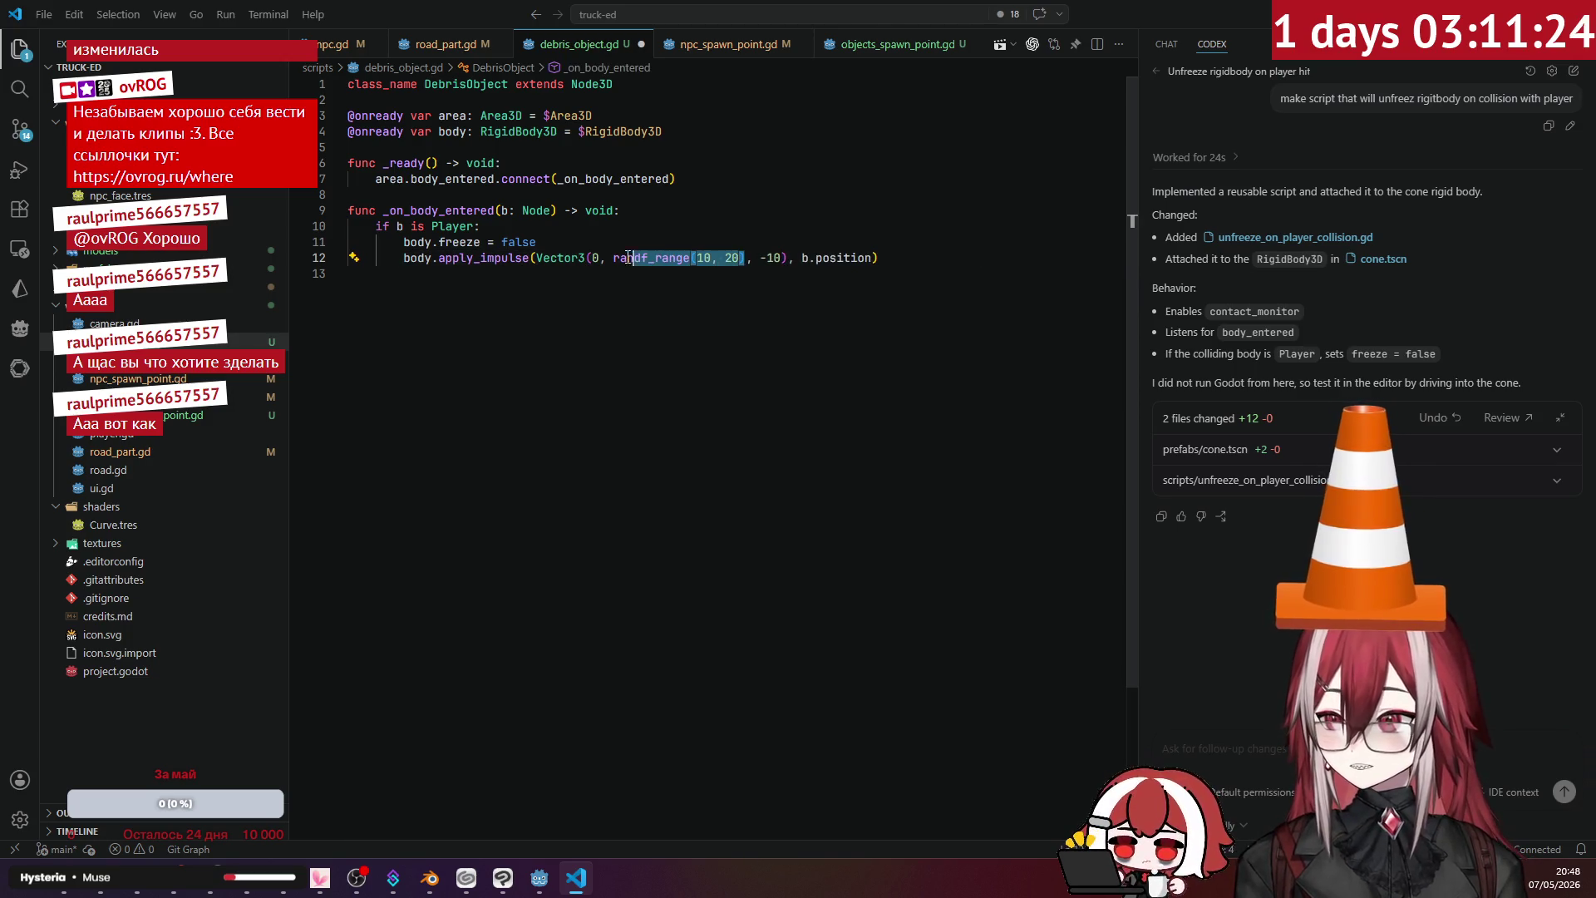
type("10")
left_click(723, 227)
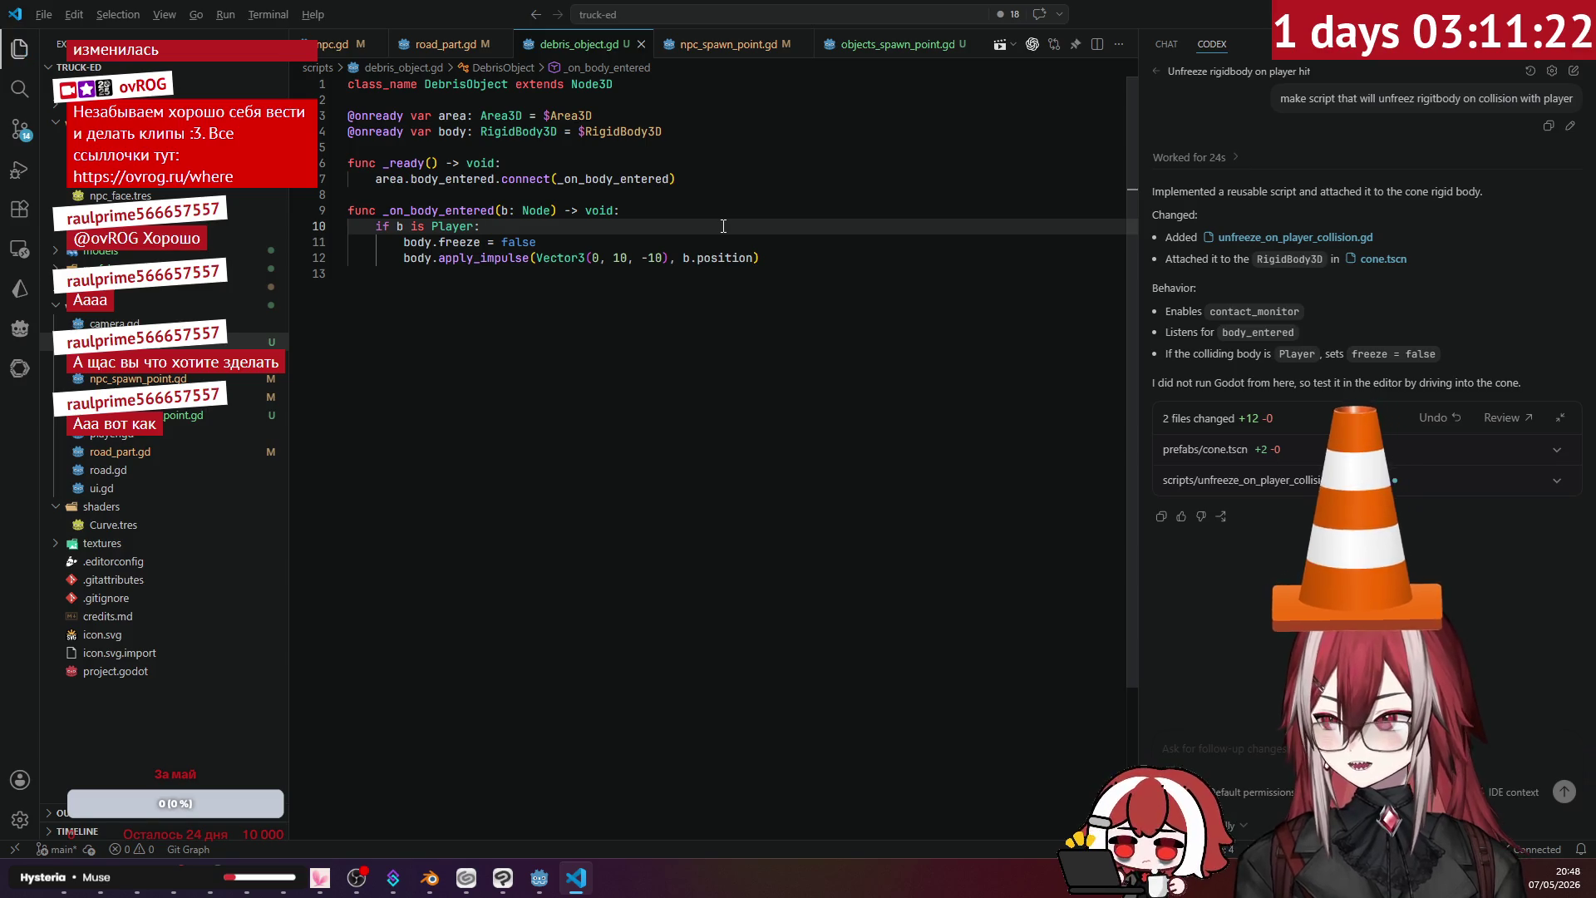
key("alt+Tab")
key("F5")
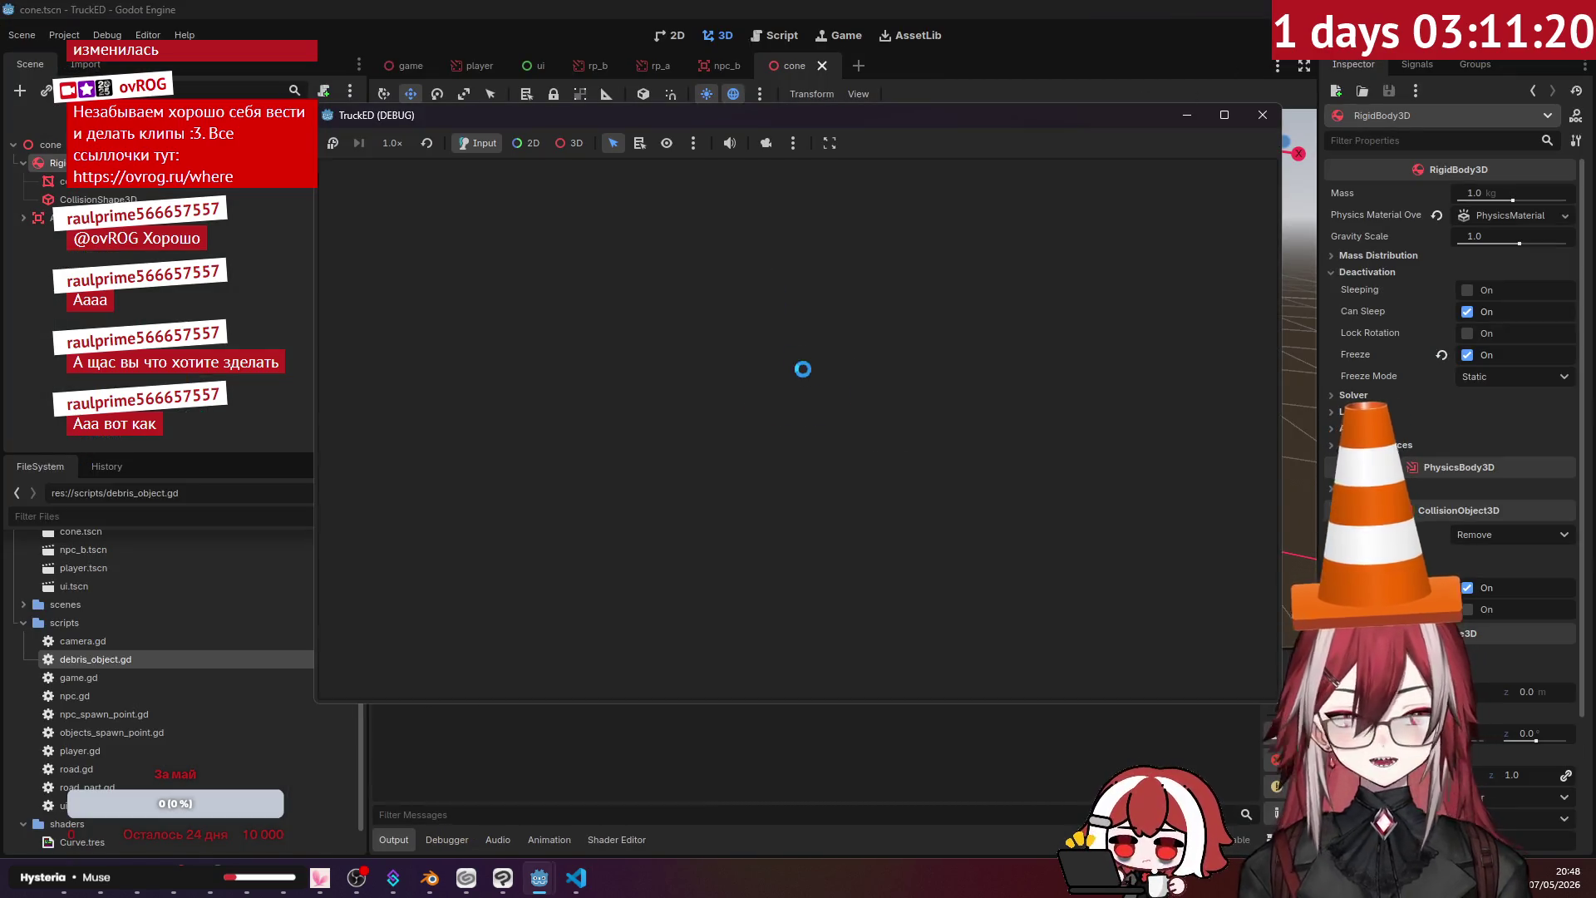
key("d")
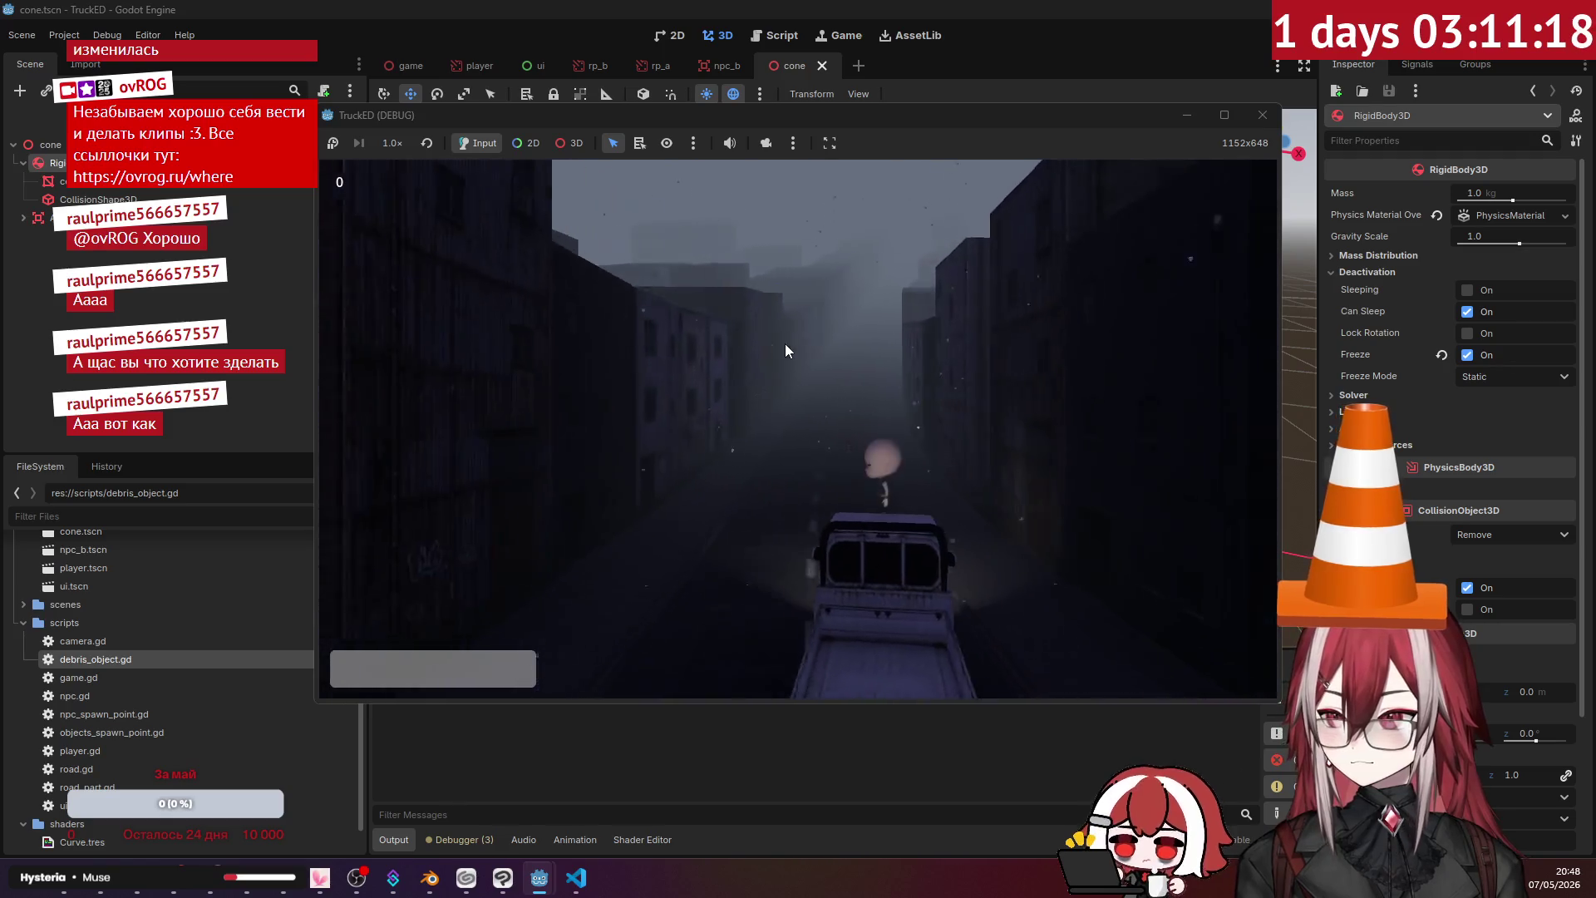
key("a")
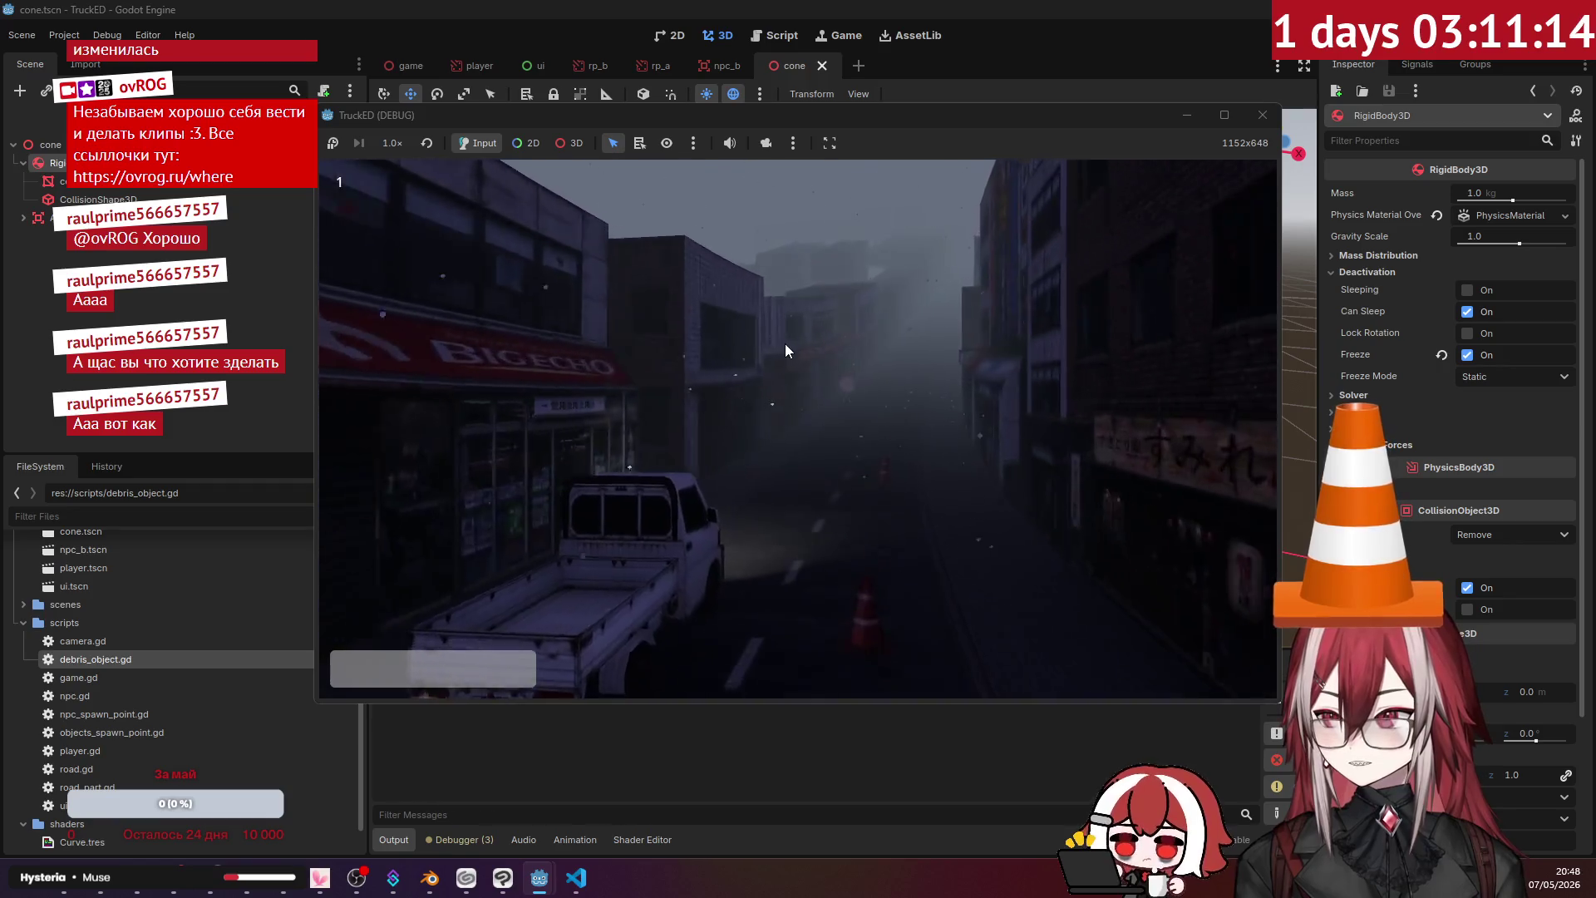
key("d")
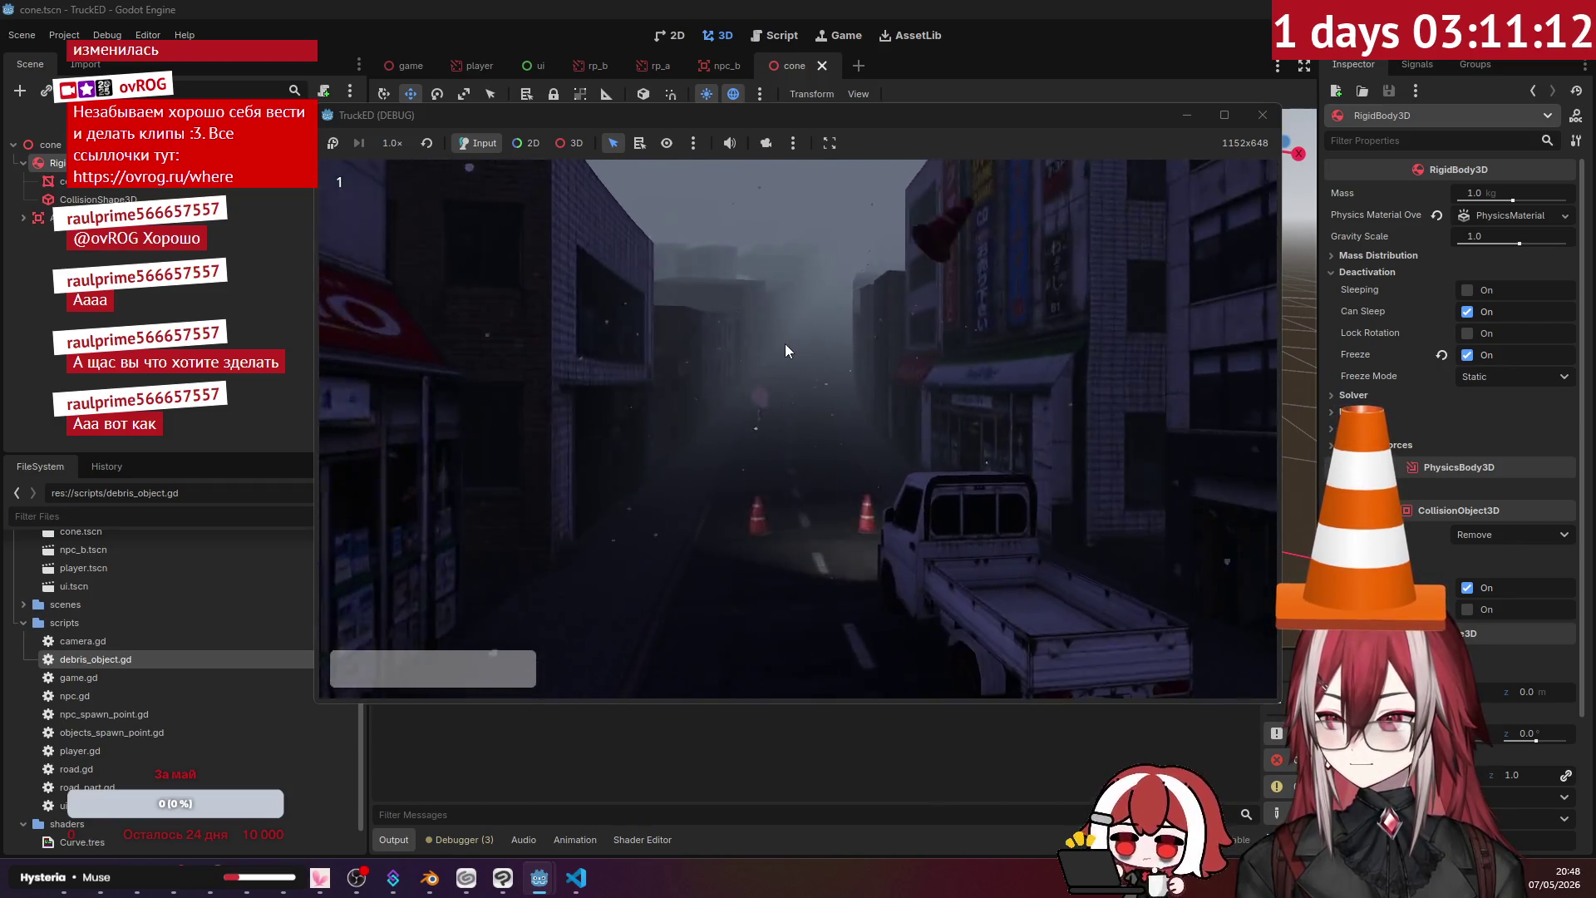
left_click(1264, 114)
- Change the impulse z value from -10 to -20, save, and run the game again
left_click(576, 877)
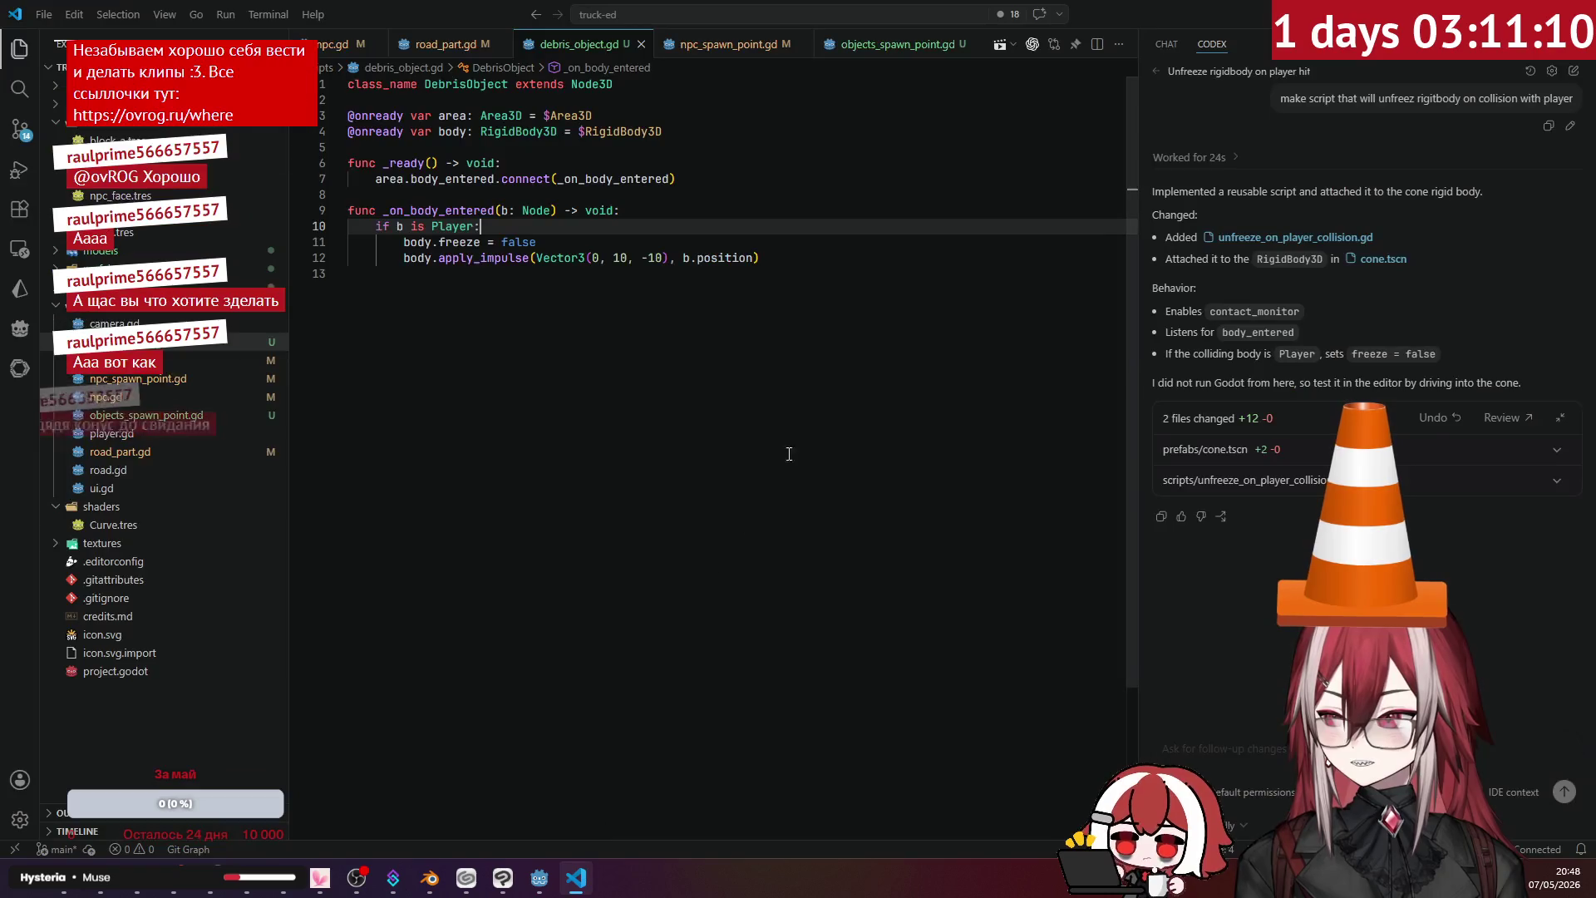
double_click(657, 259)
type("20")
left_click(700, 207)
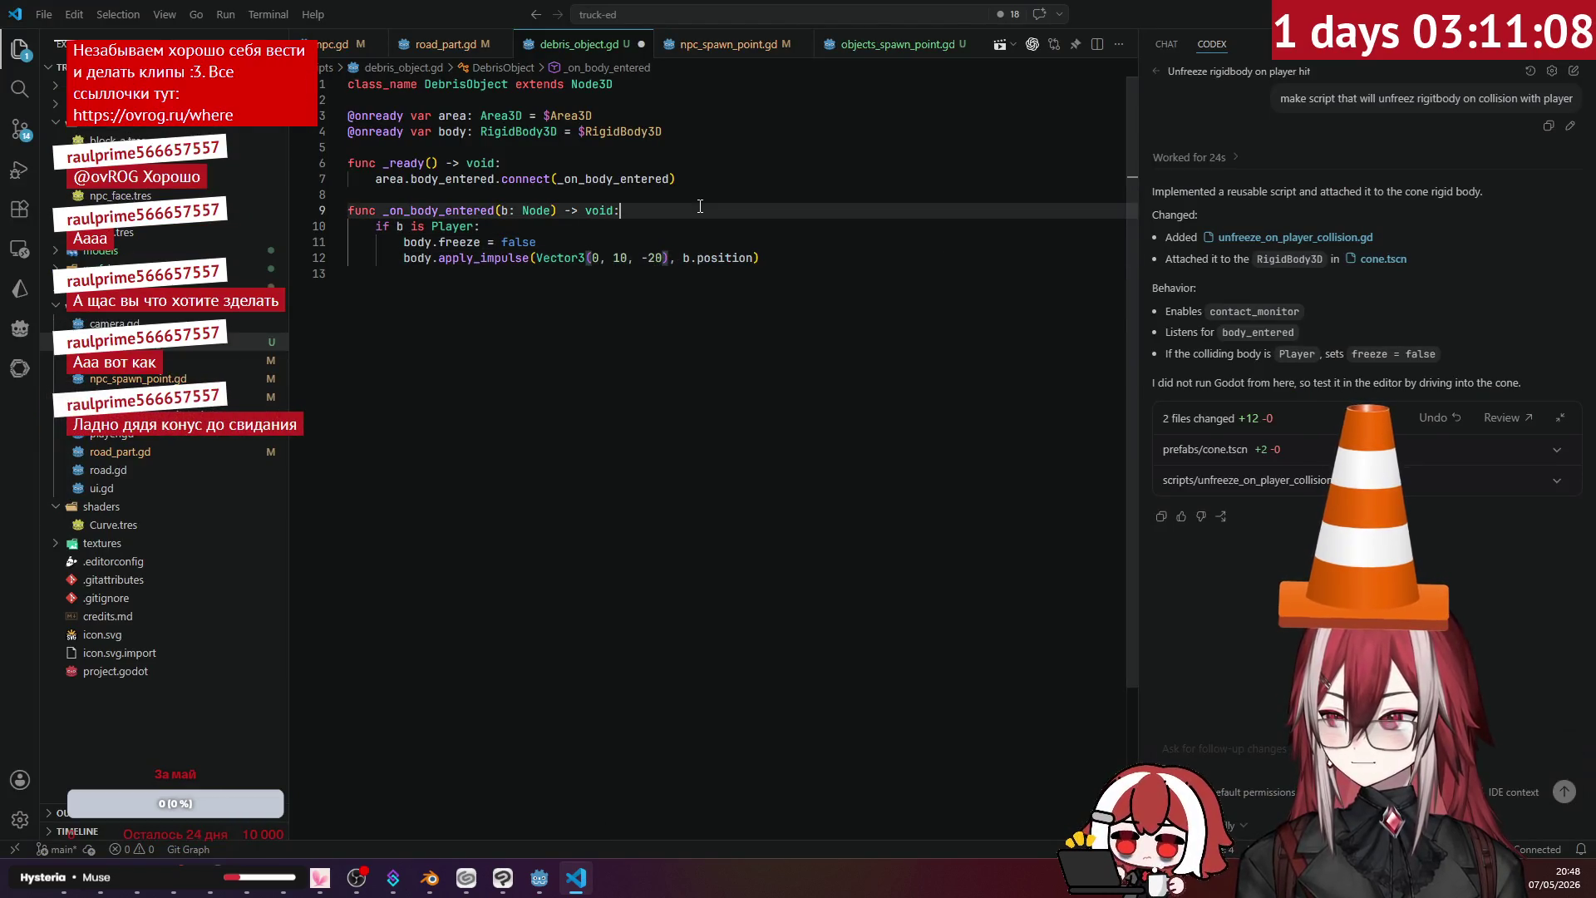
key("alt+Tab")
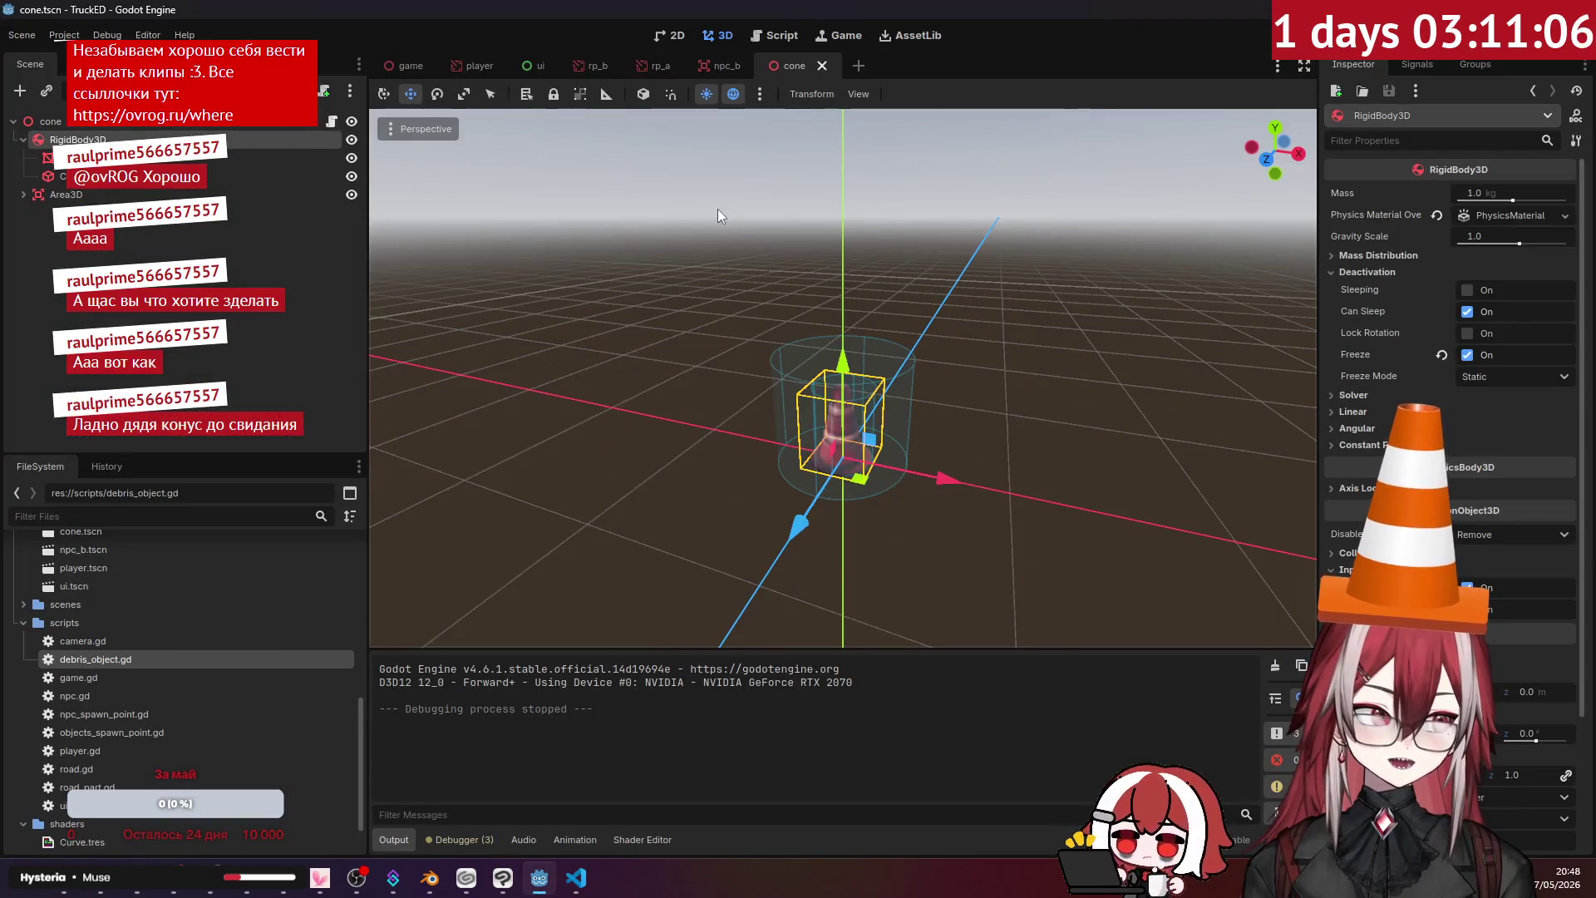
key("F5")
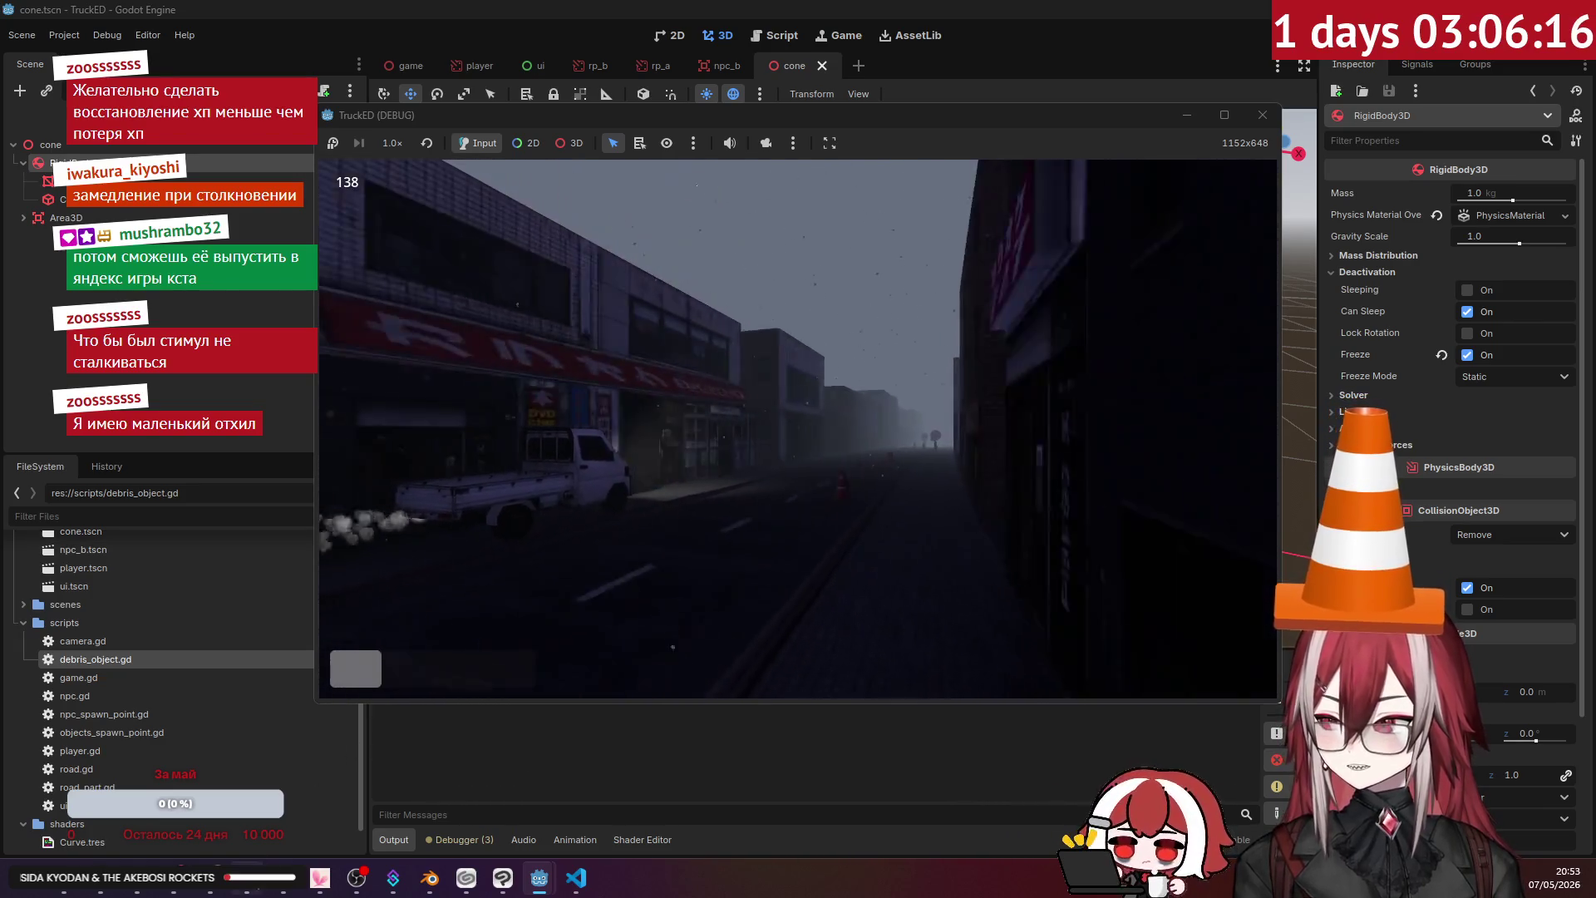
- Bring the music player window to the front from the taskbar
mouse_move(262, 891)
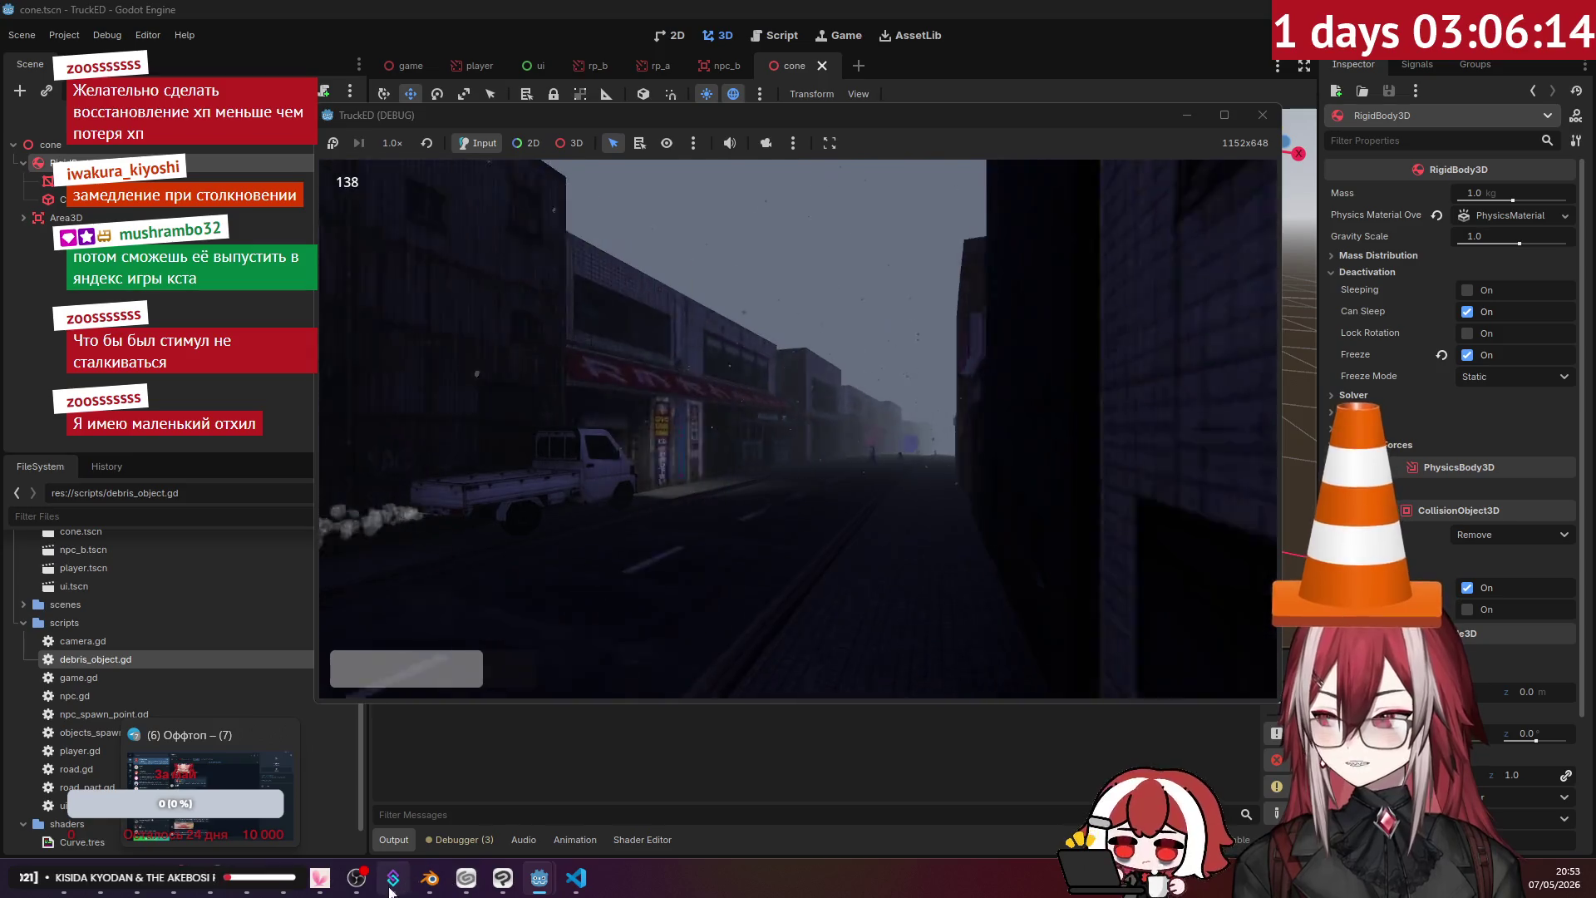
left_click(248, 891)
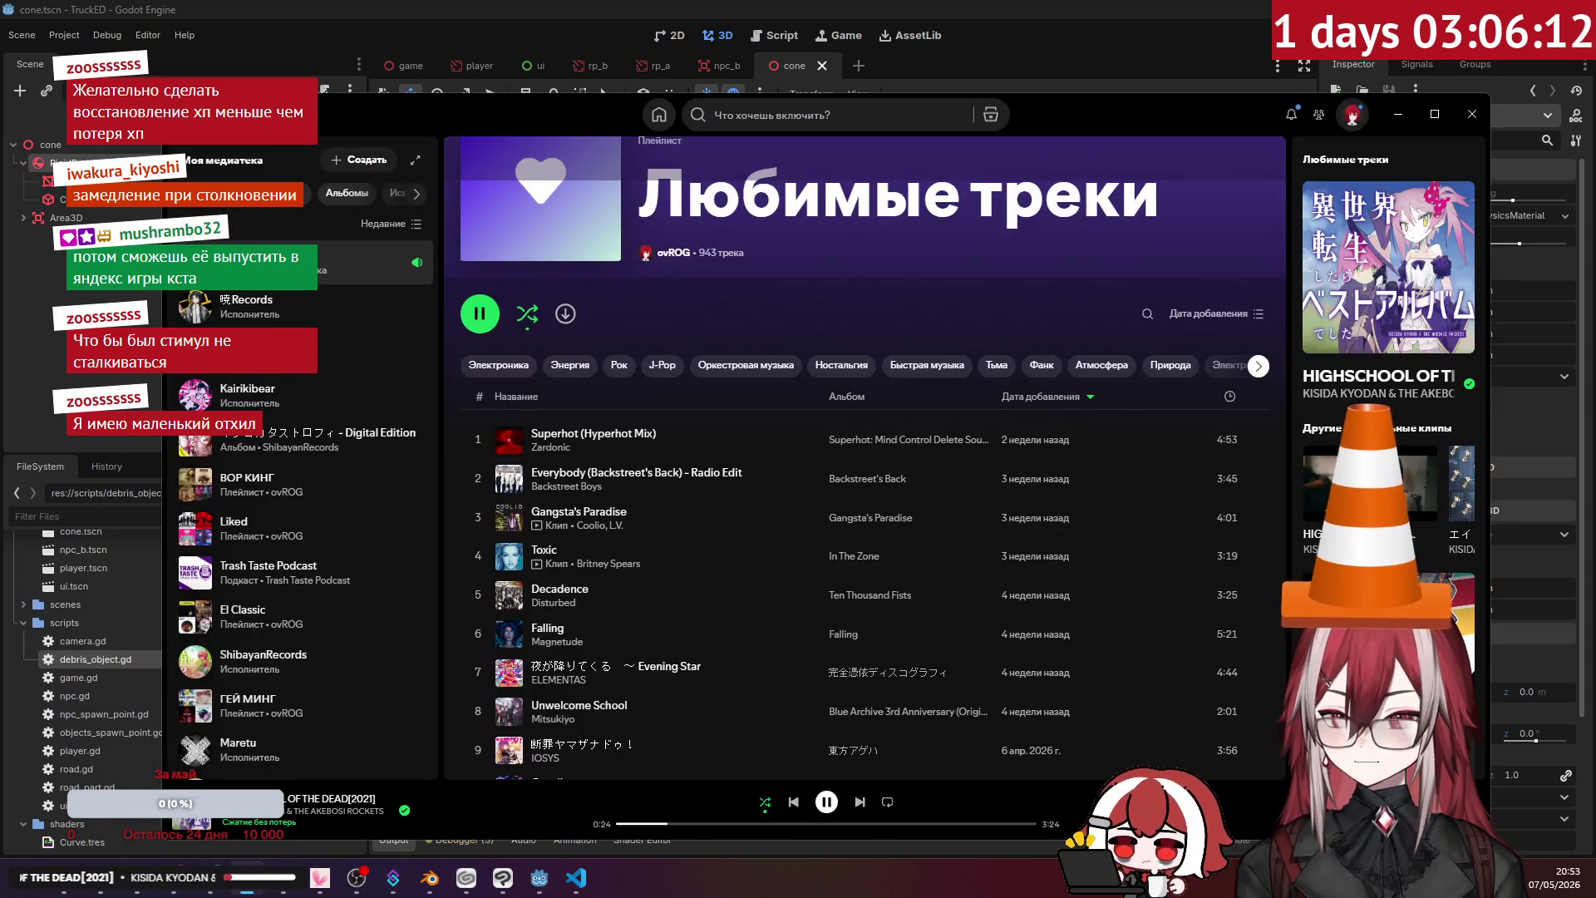
left_click(246, 891)
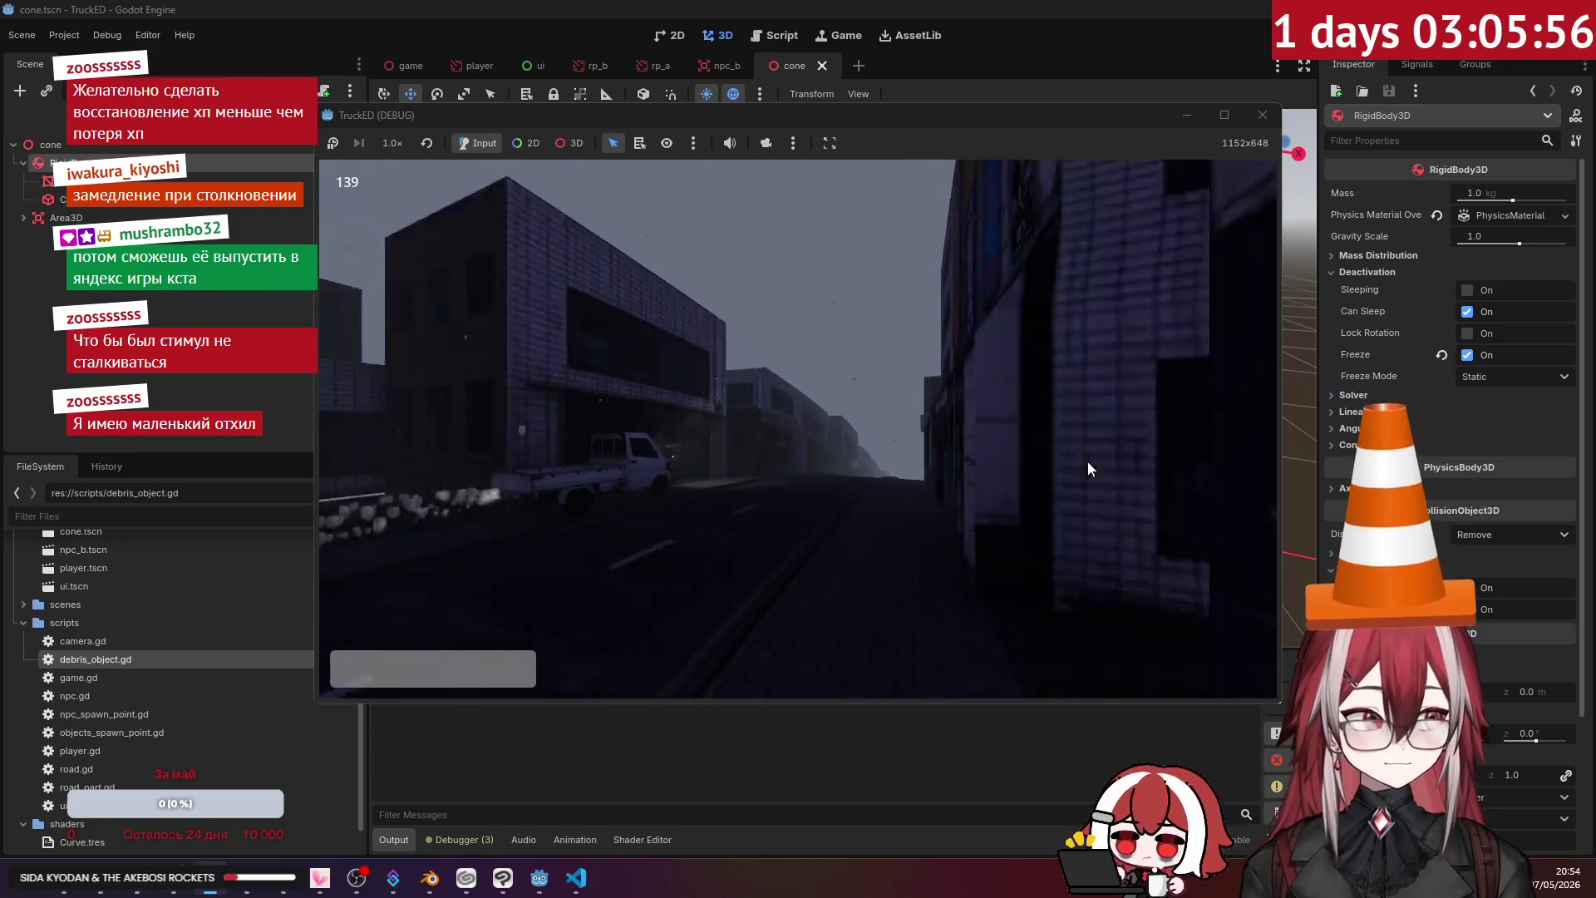
- Stop the test run, launch it once more, stop it again, and switch to VS Code
key("Escape")
key("F5")
key("Escape")
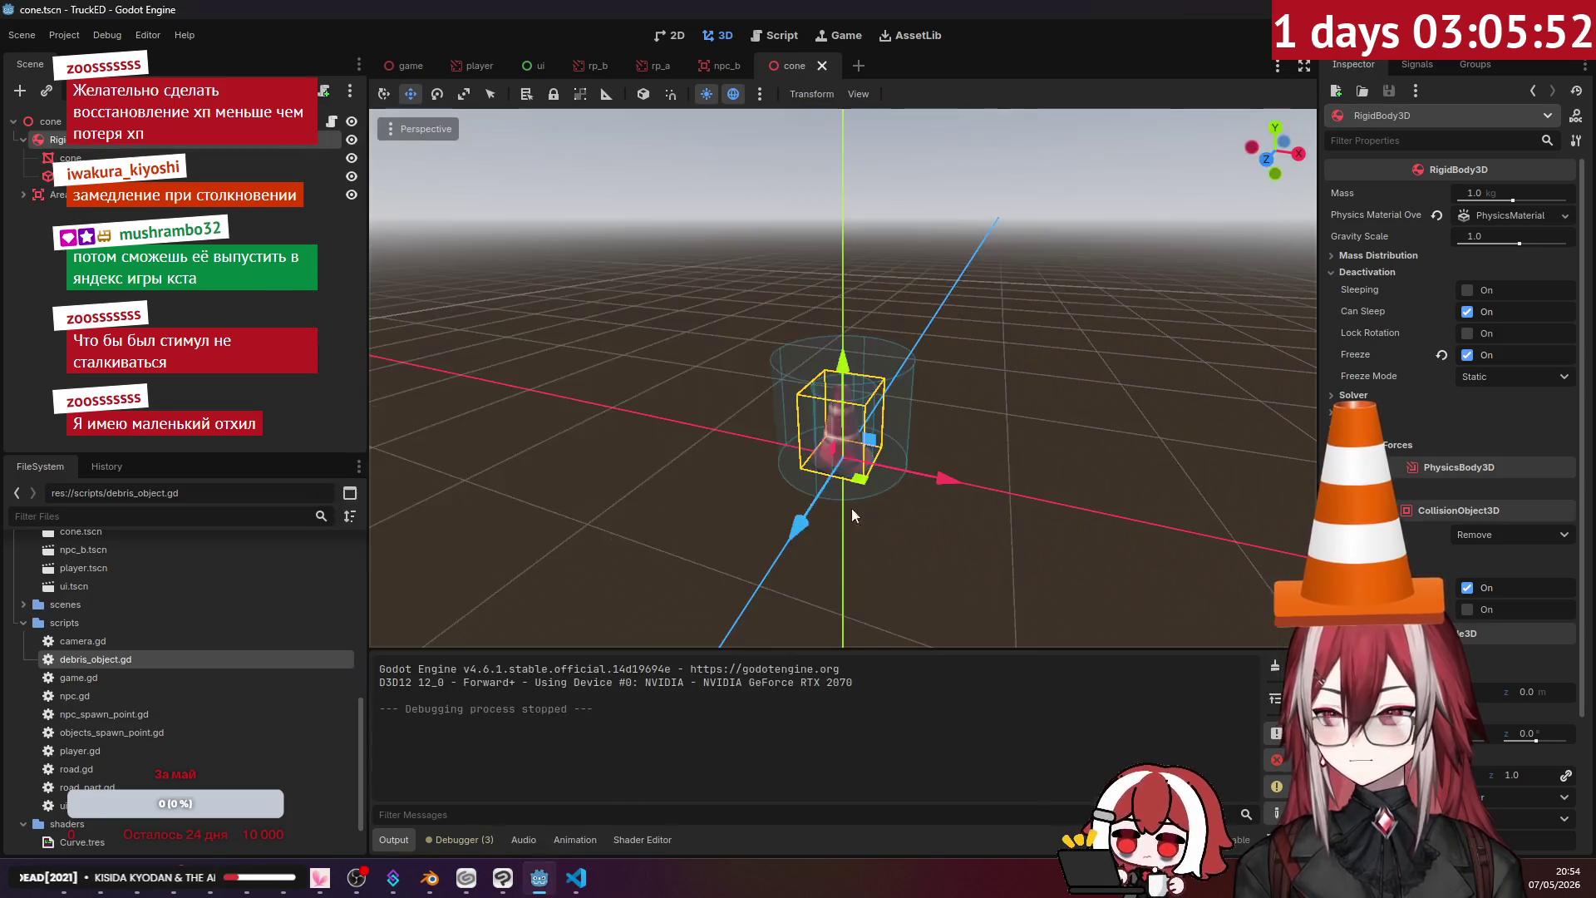
left_click(576, 877)
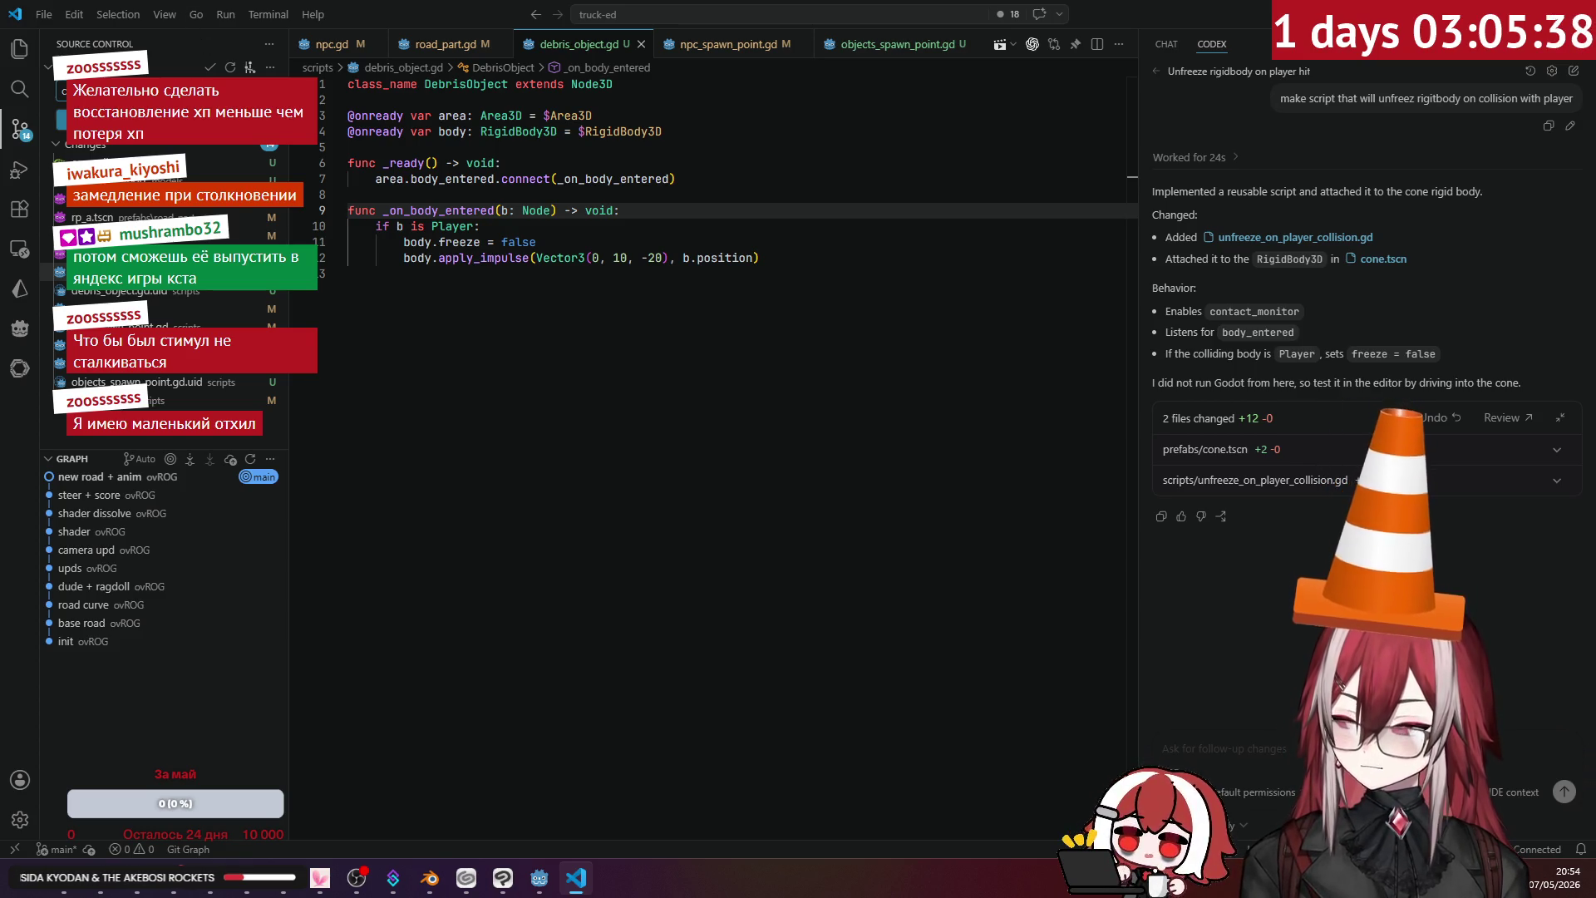
- Stage and commit all changes as 'cone & objects', then show the Explorer file tree
key("ctrl+Return")
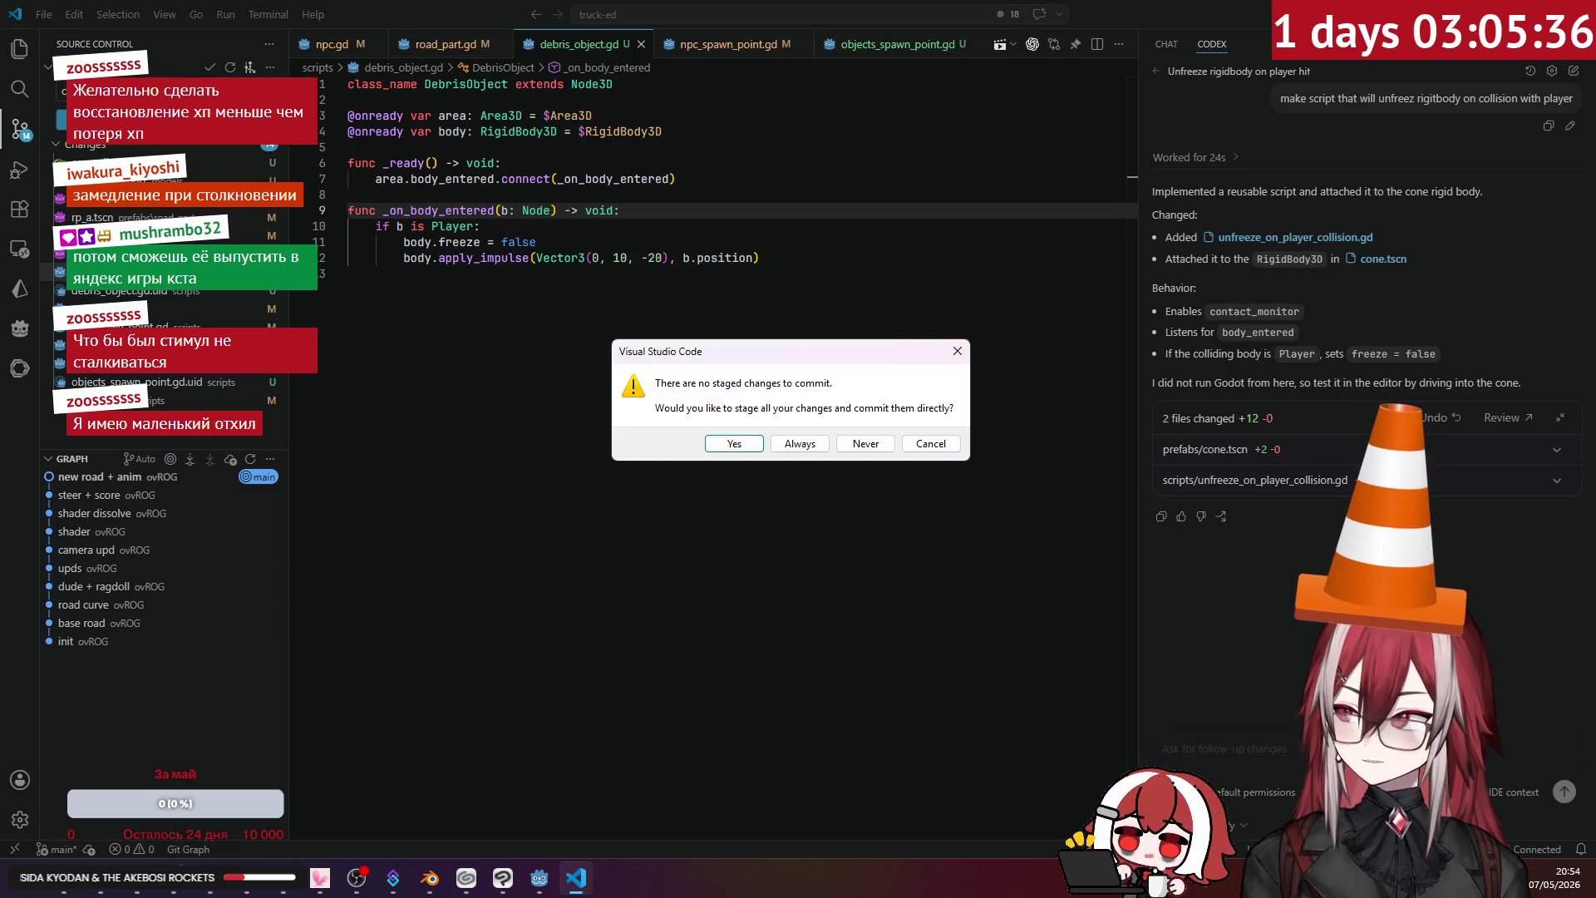
left_click(740, 439)
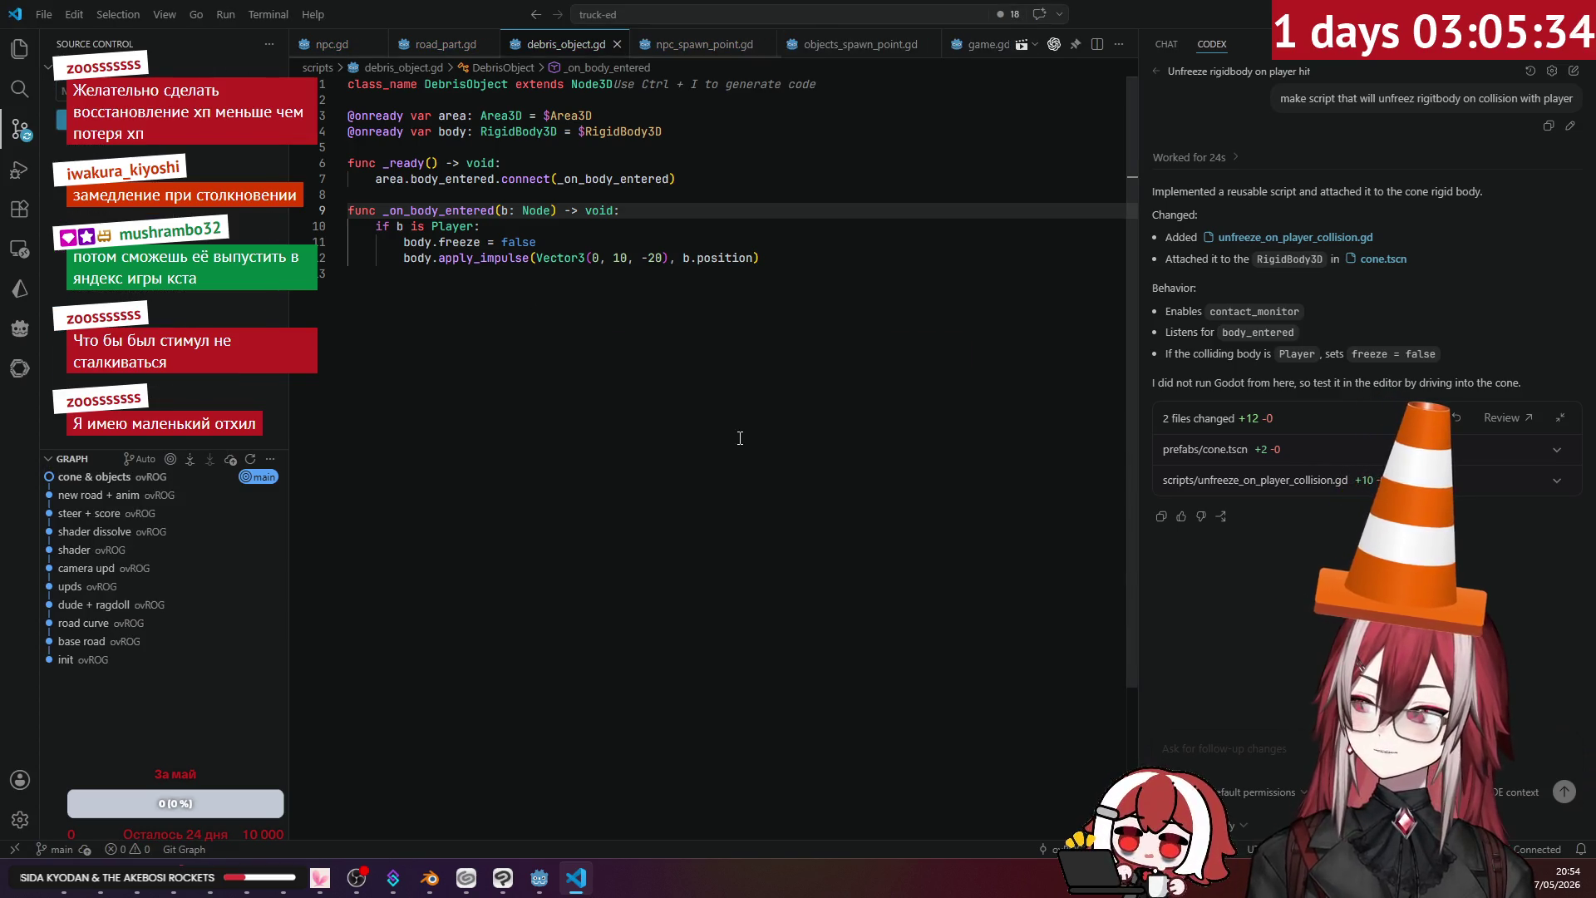
left_click(20, 50)
left_click(501, 242)
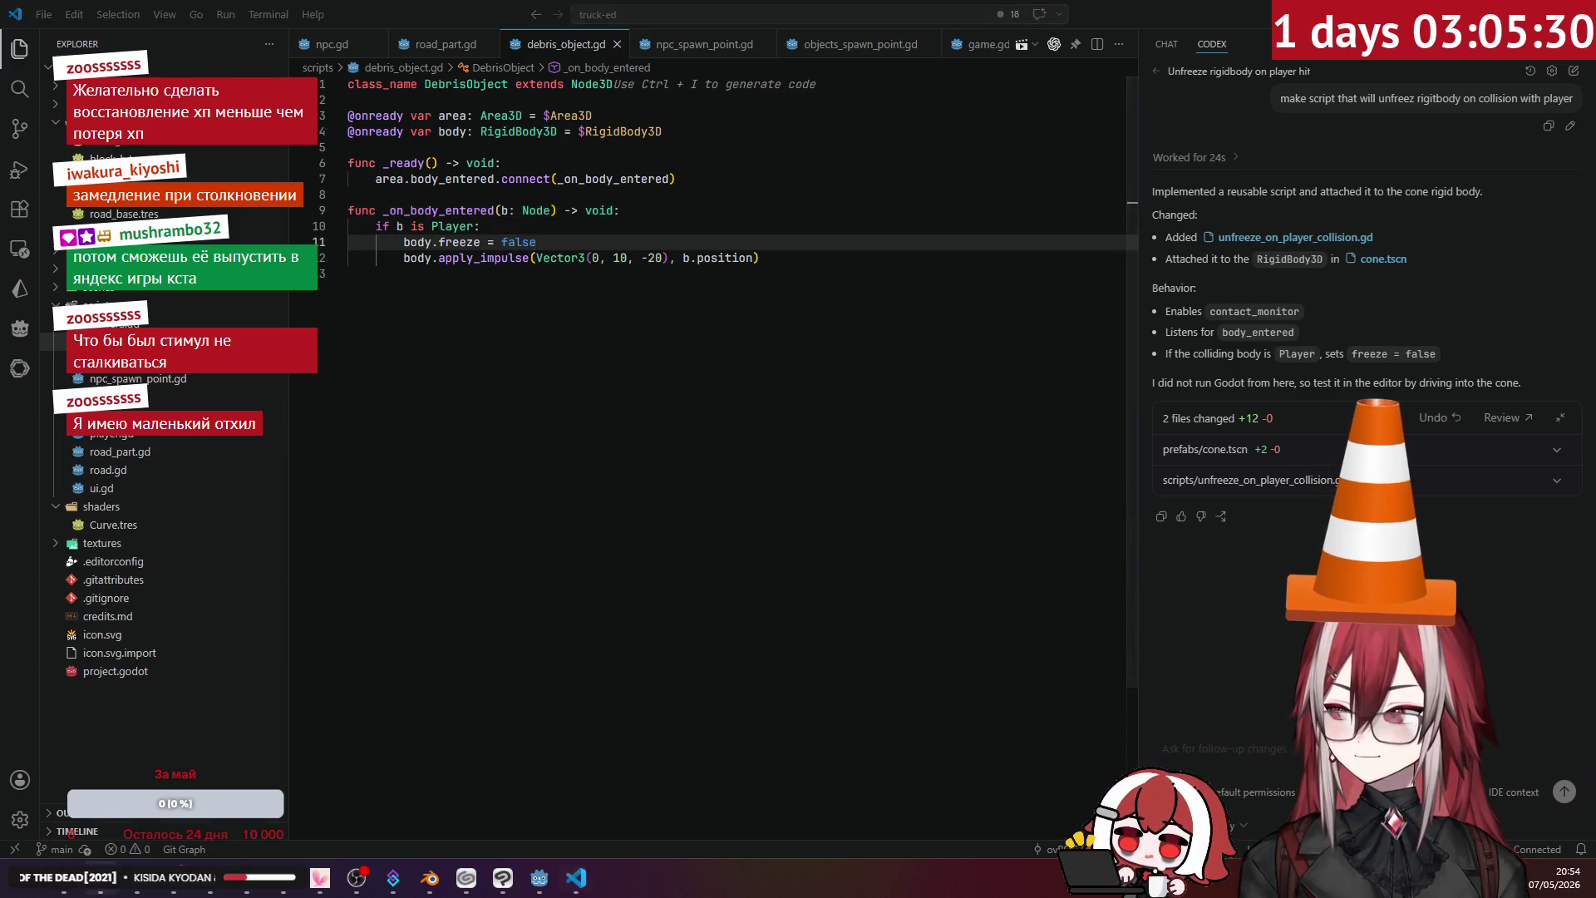
- Glance at the truck game scene in Godot, then open player.gd in VS Code
key("alt+Tab")
left_click(551, 887)
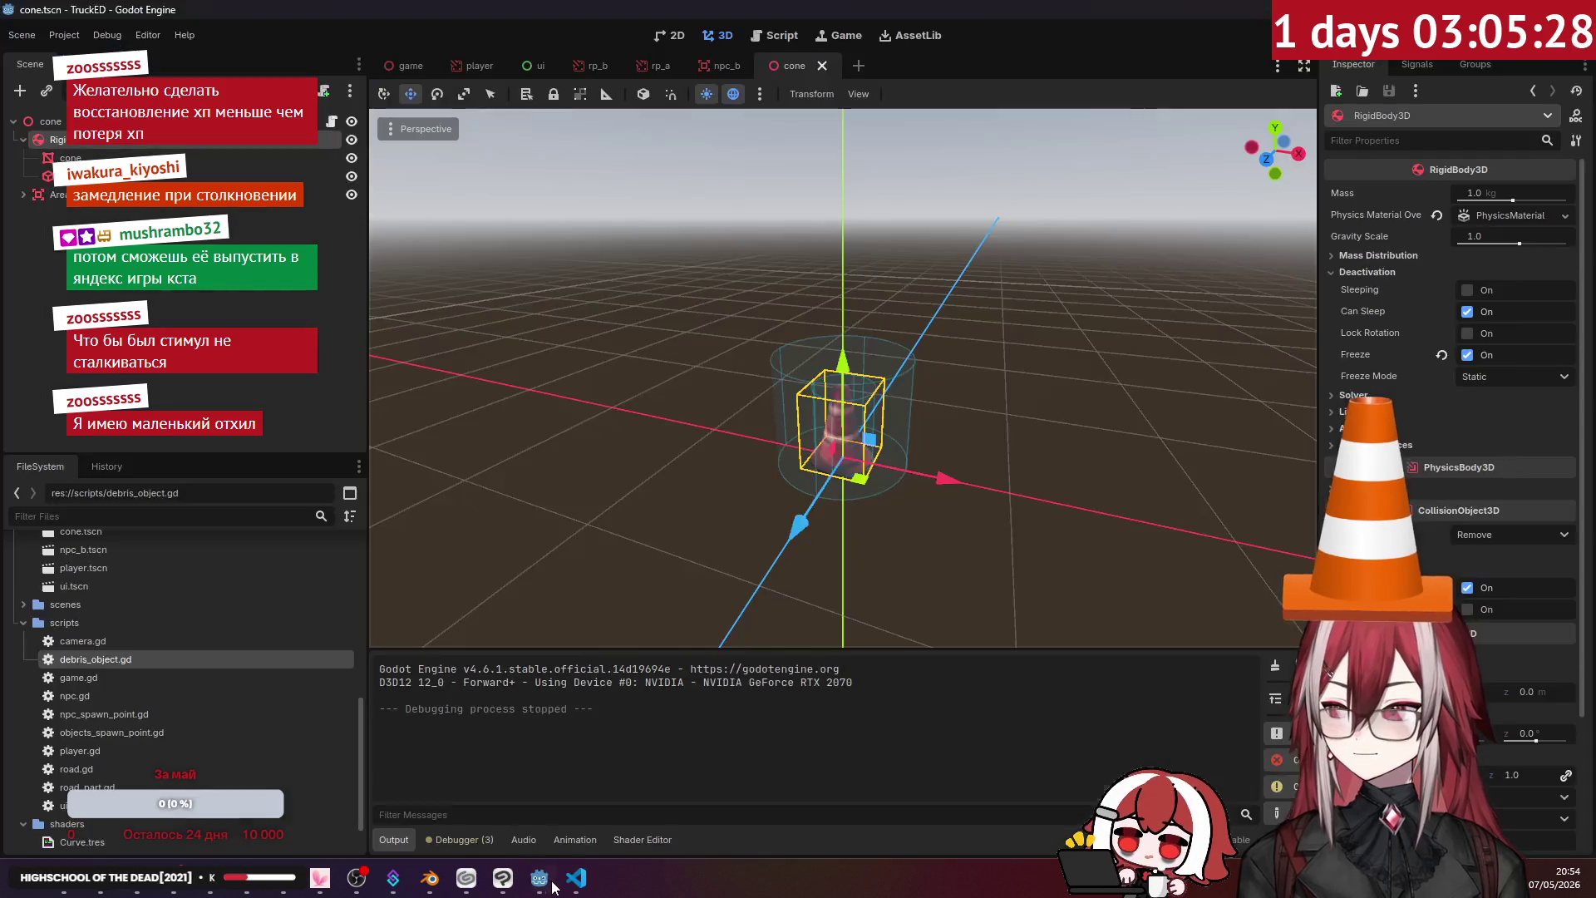
left_click(396, 65)
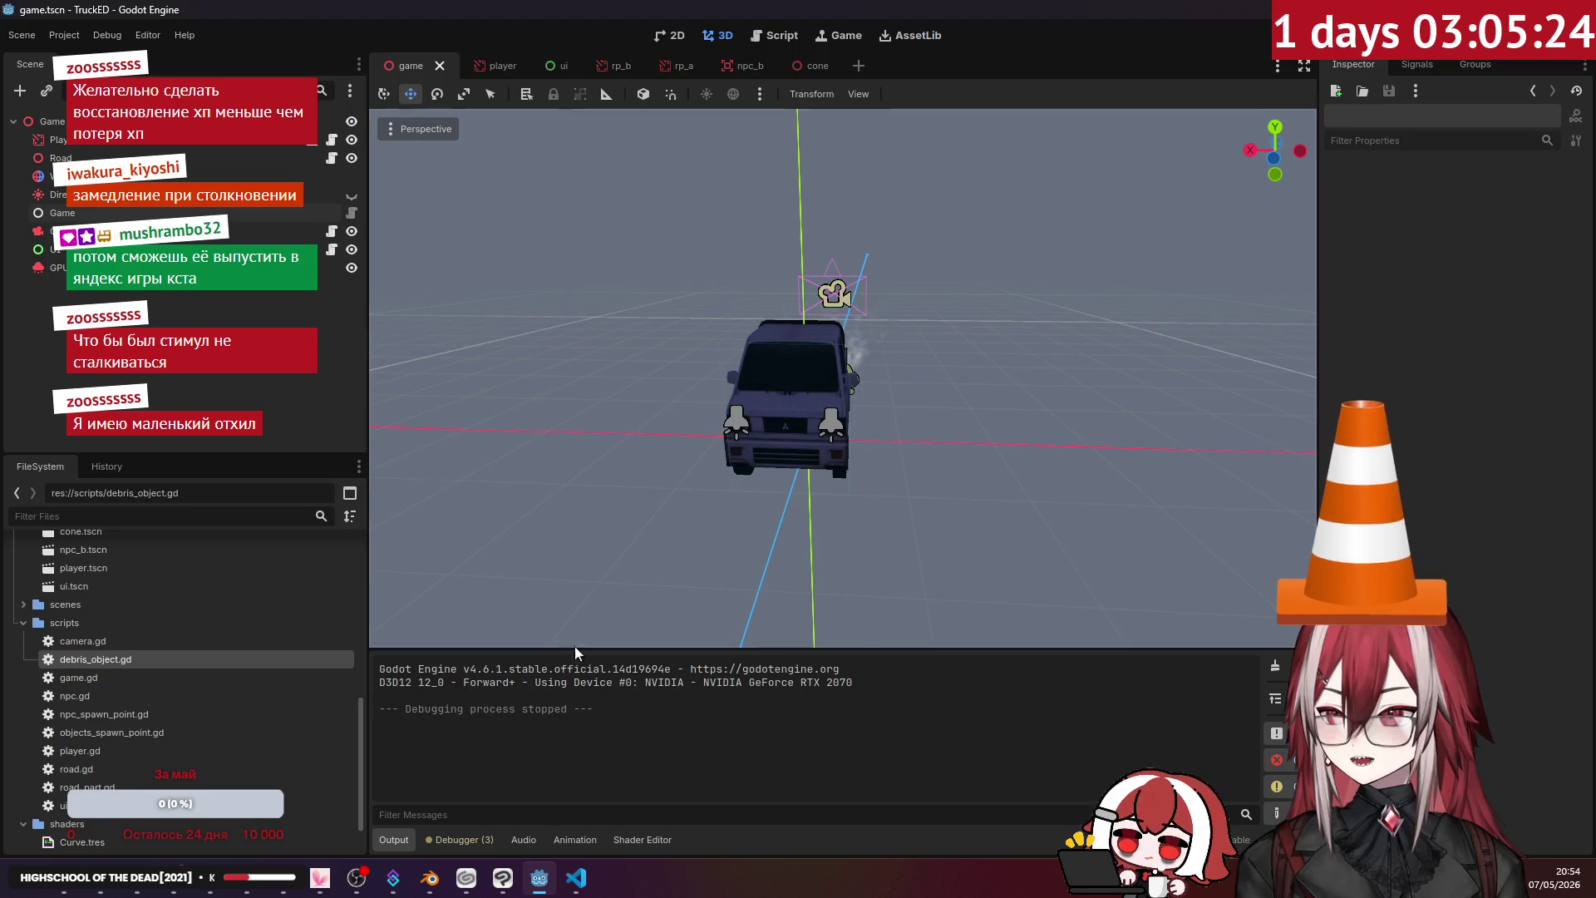
left_click(571, 891)
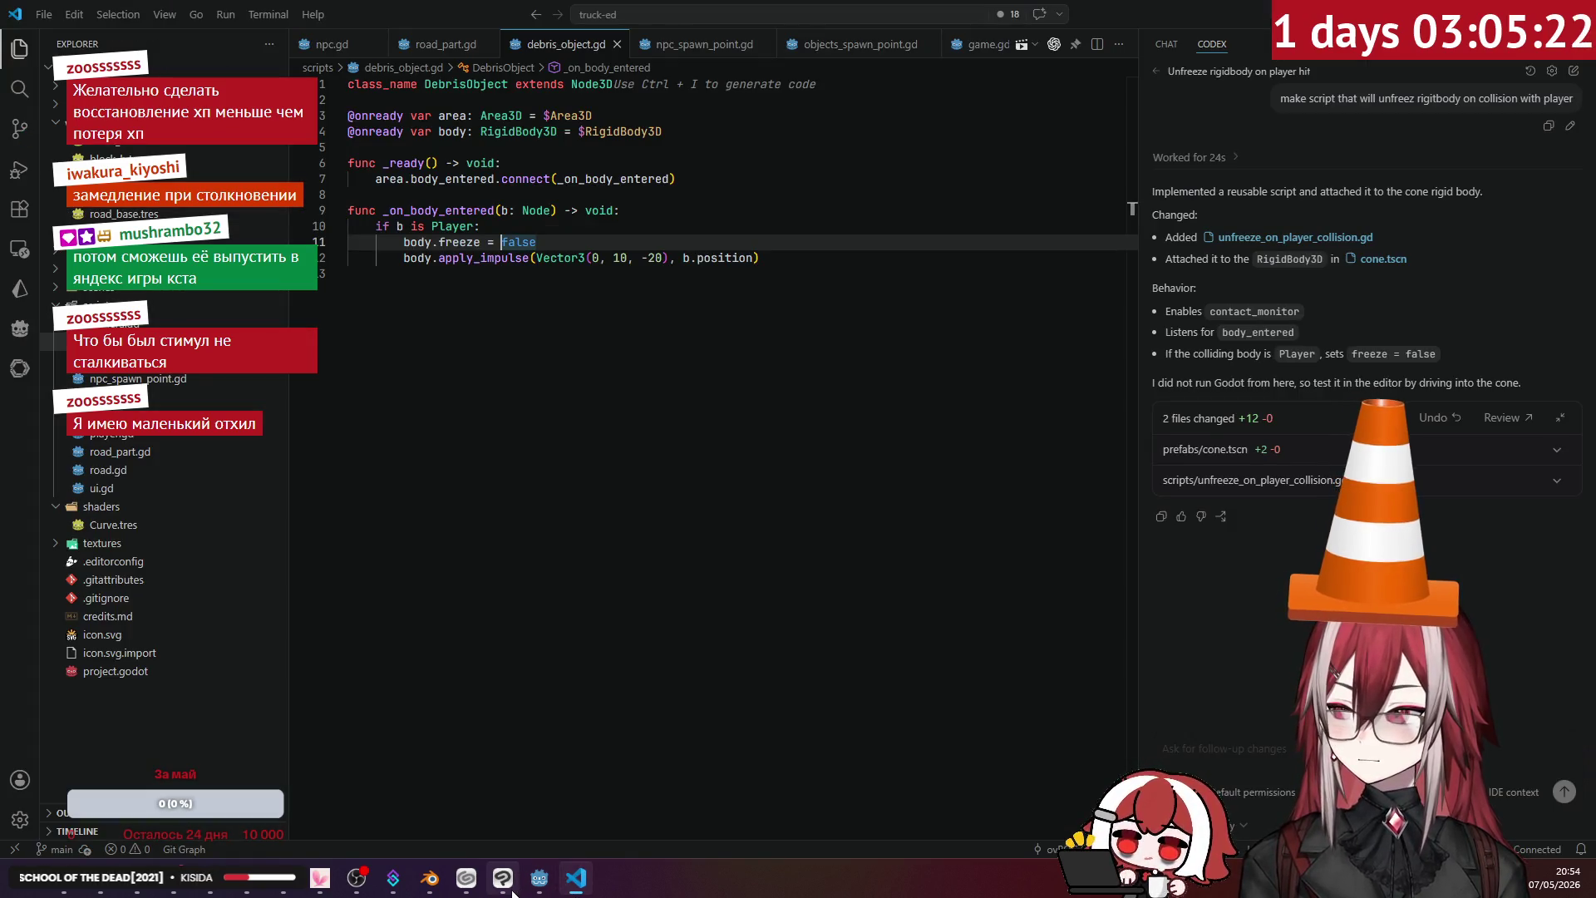
left_click(533, 885)
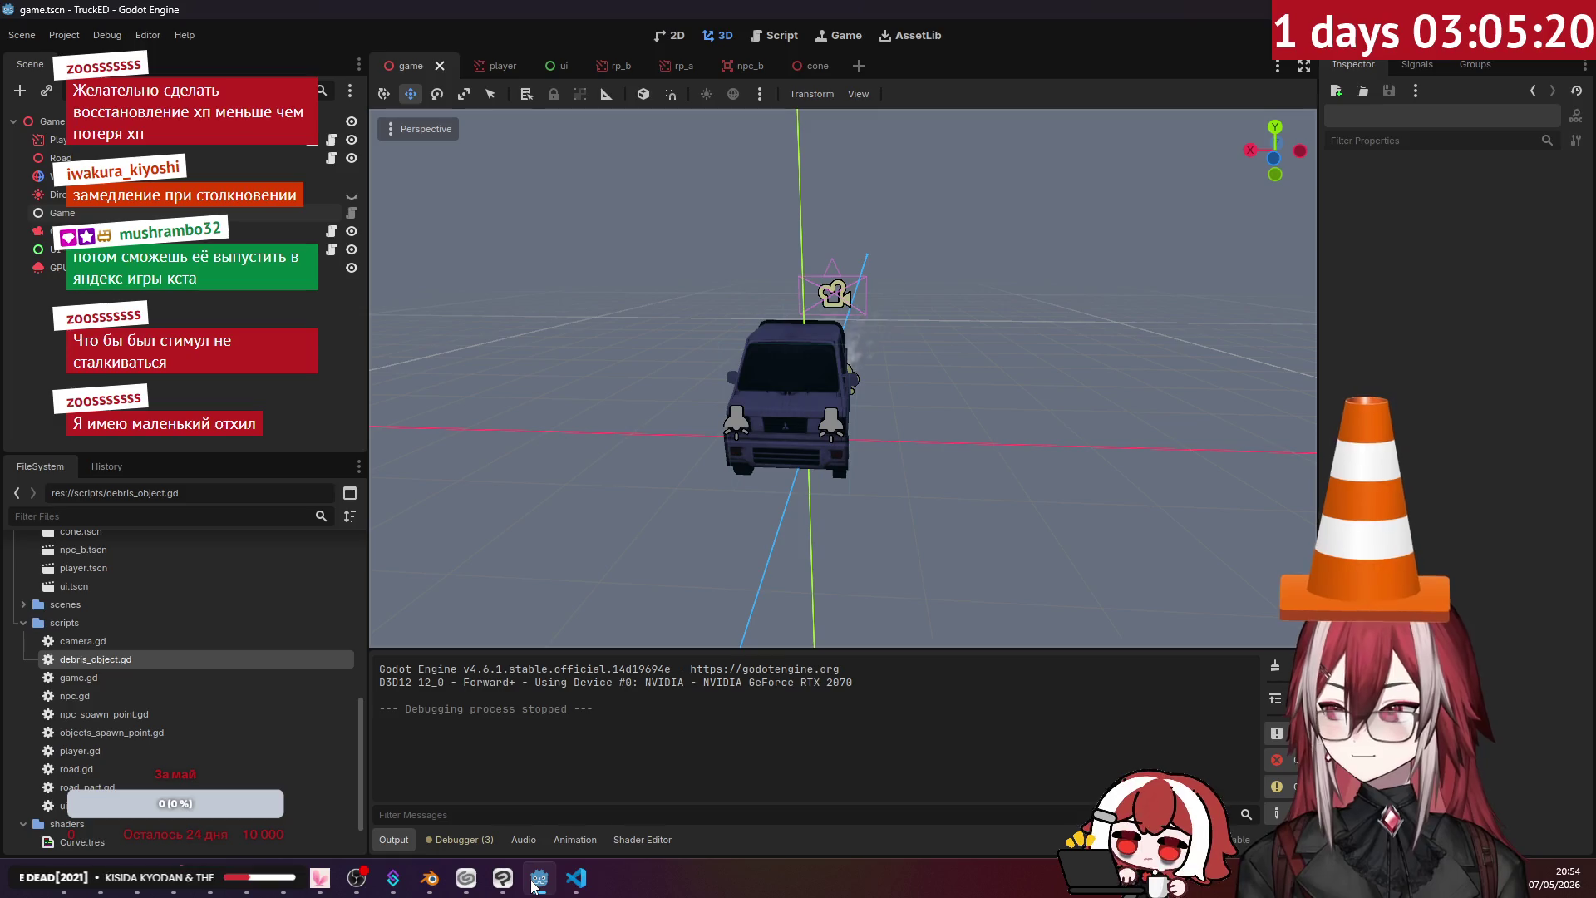
left_click(570, 881)
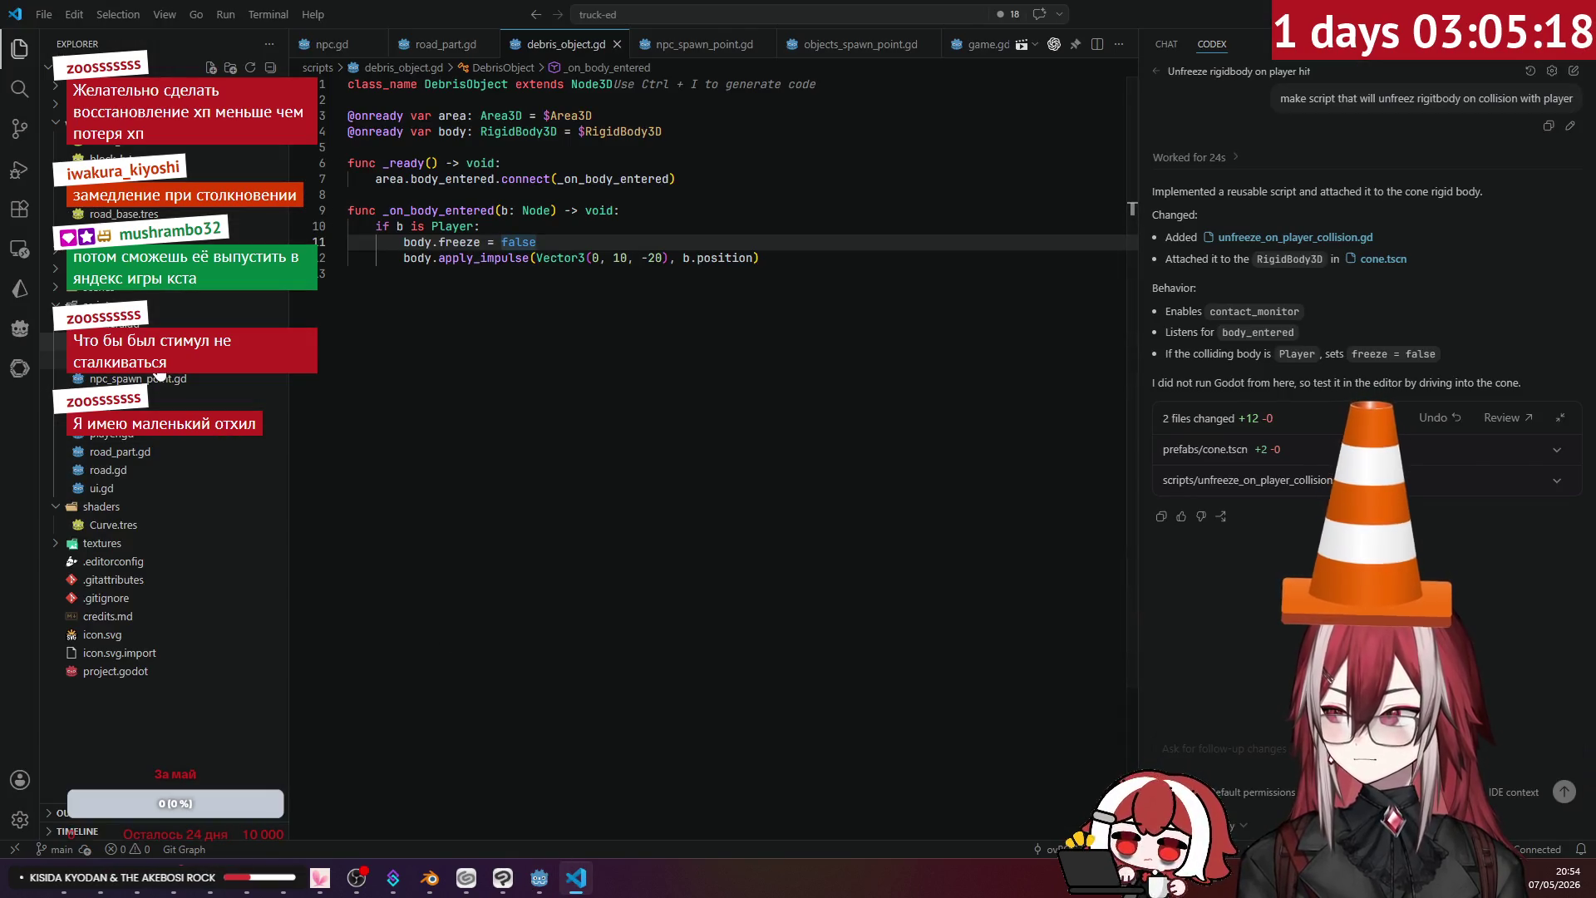
left_click(129, 433)
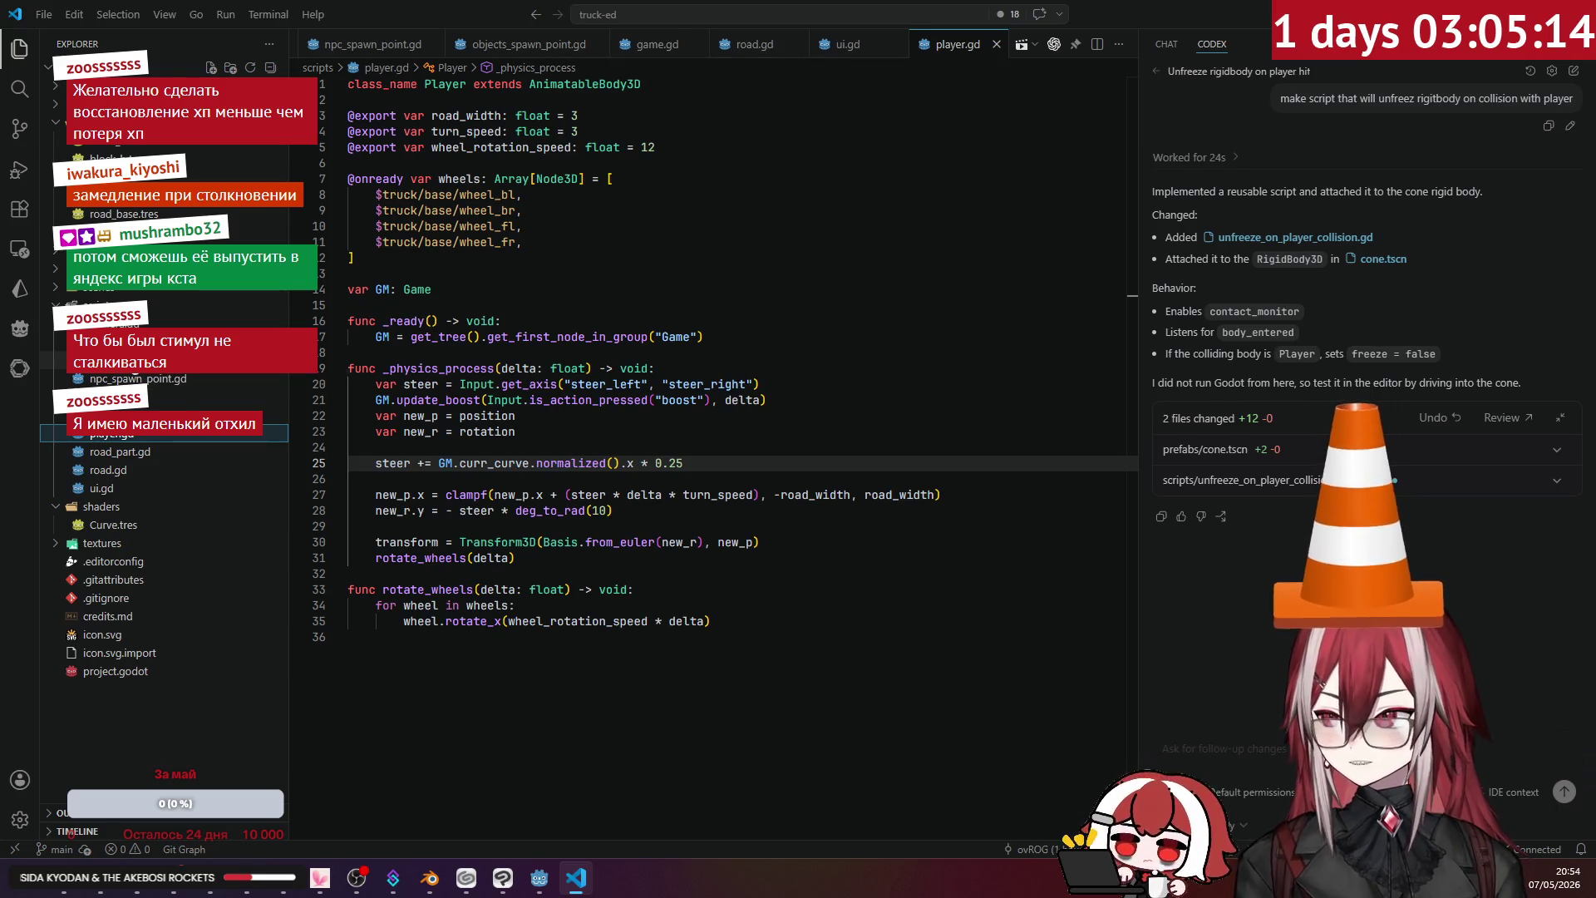
- In game.gd, add an hp int variable below score and save
left_click(116, 360)
scroll(462, 332, "down", 3)
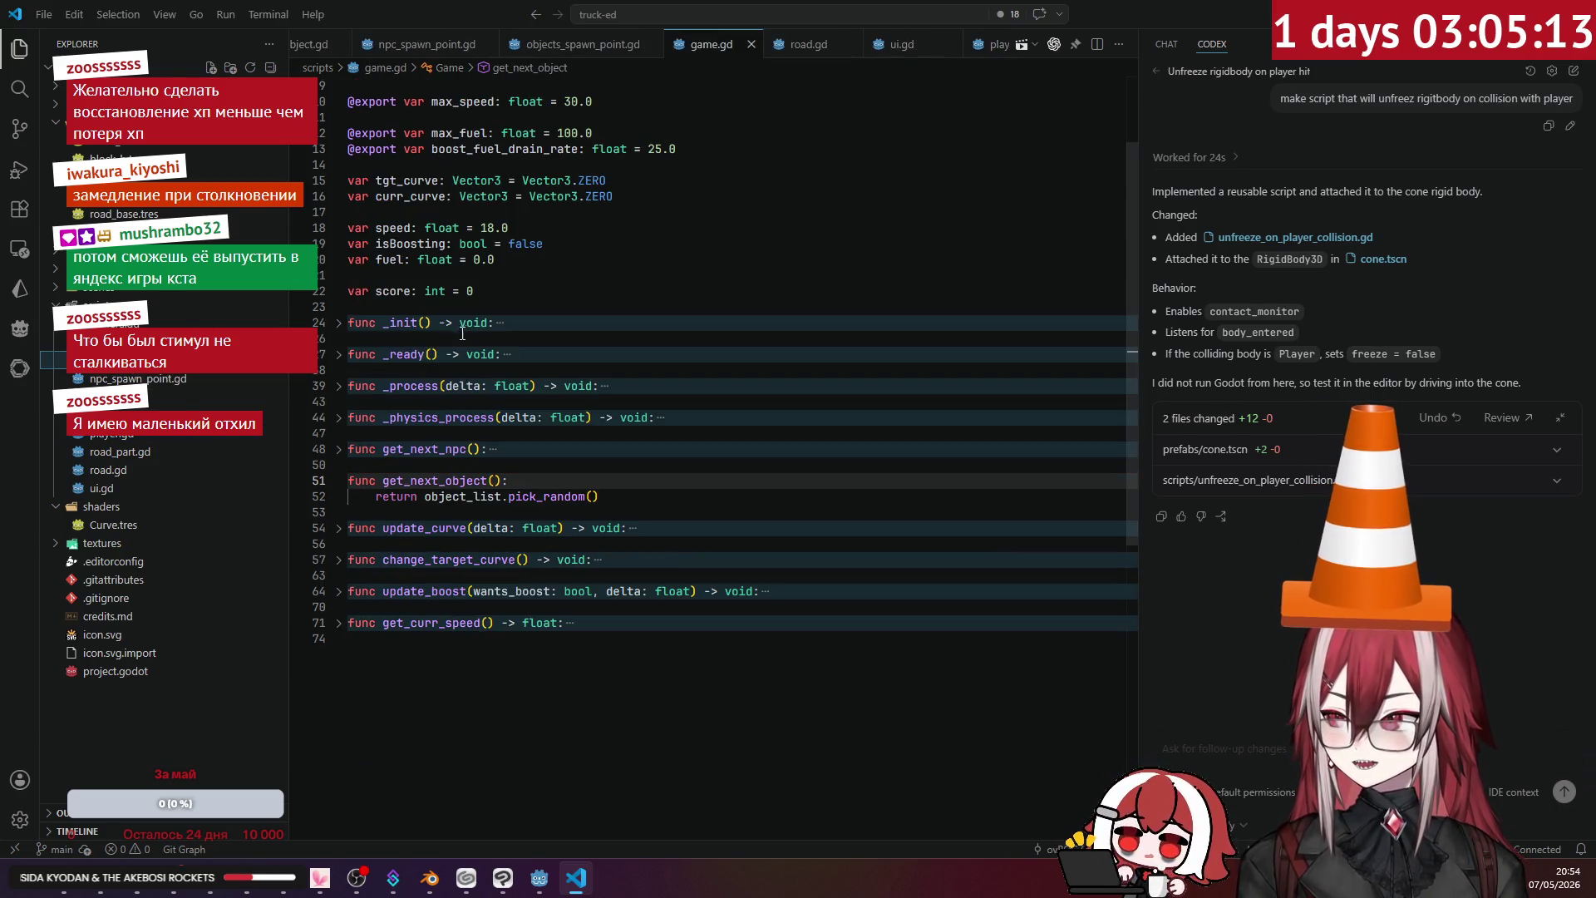
left_click(513, 295)
key("Return")
key("Return")
type("var hp: int = 3")
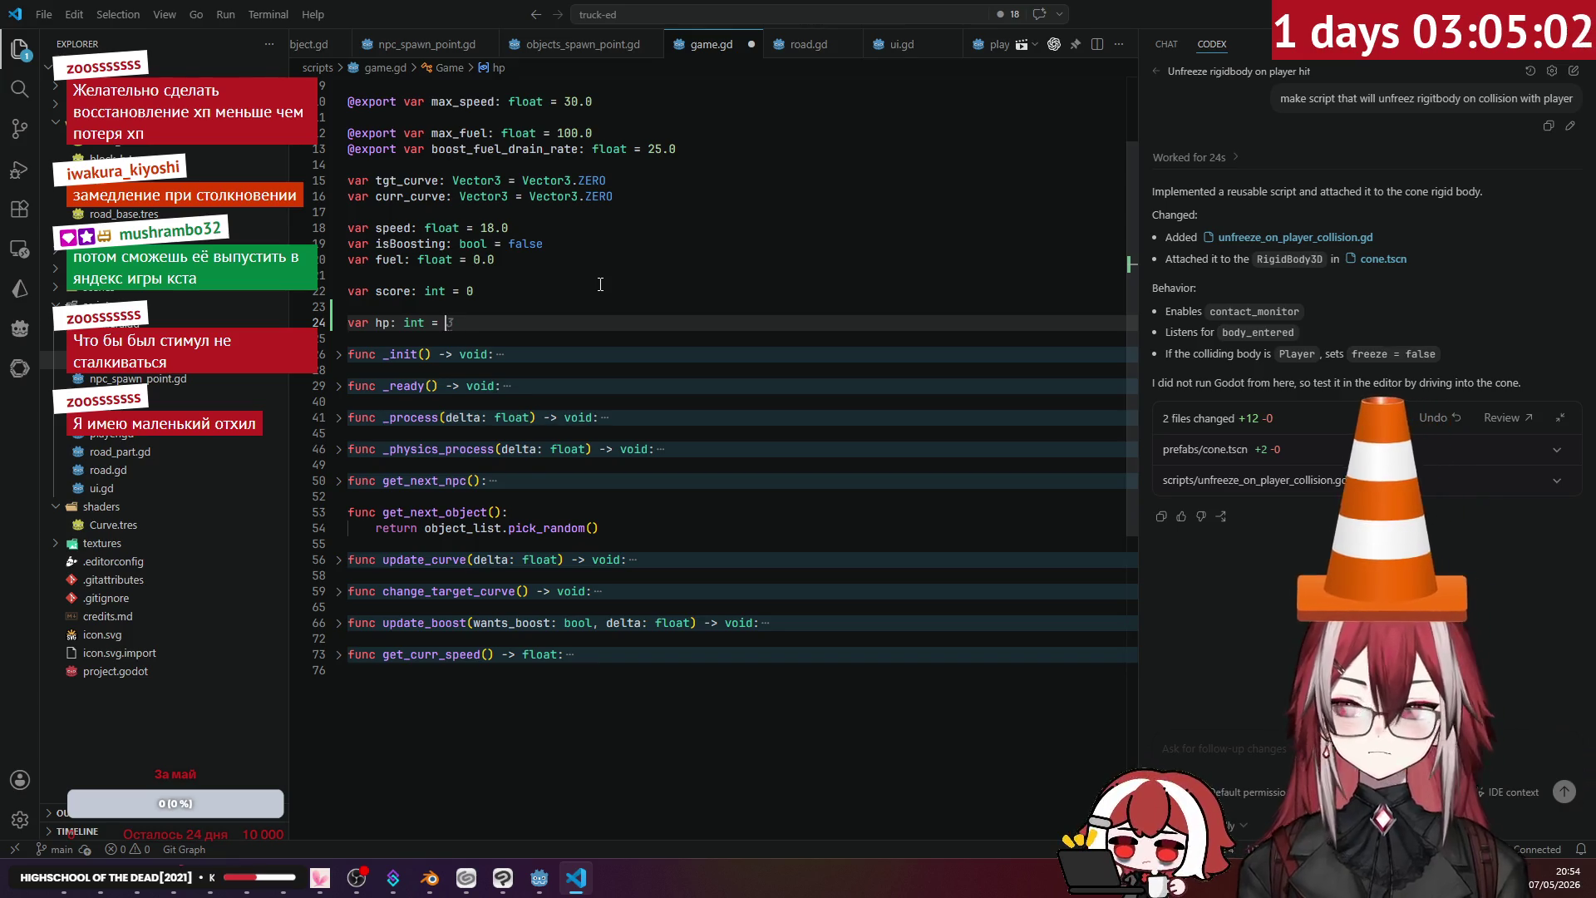
type("0")
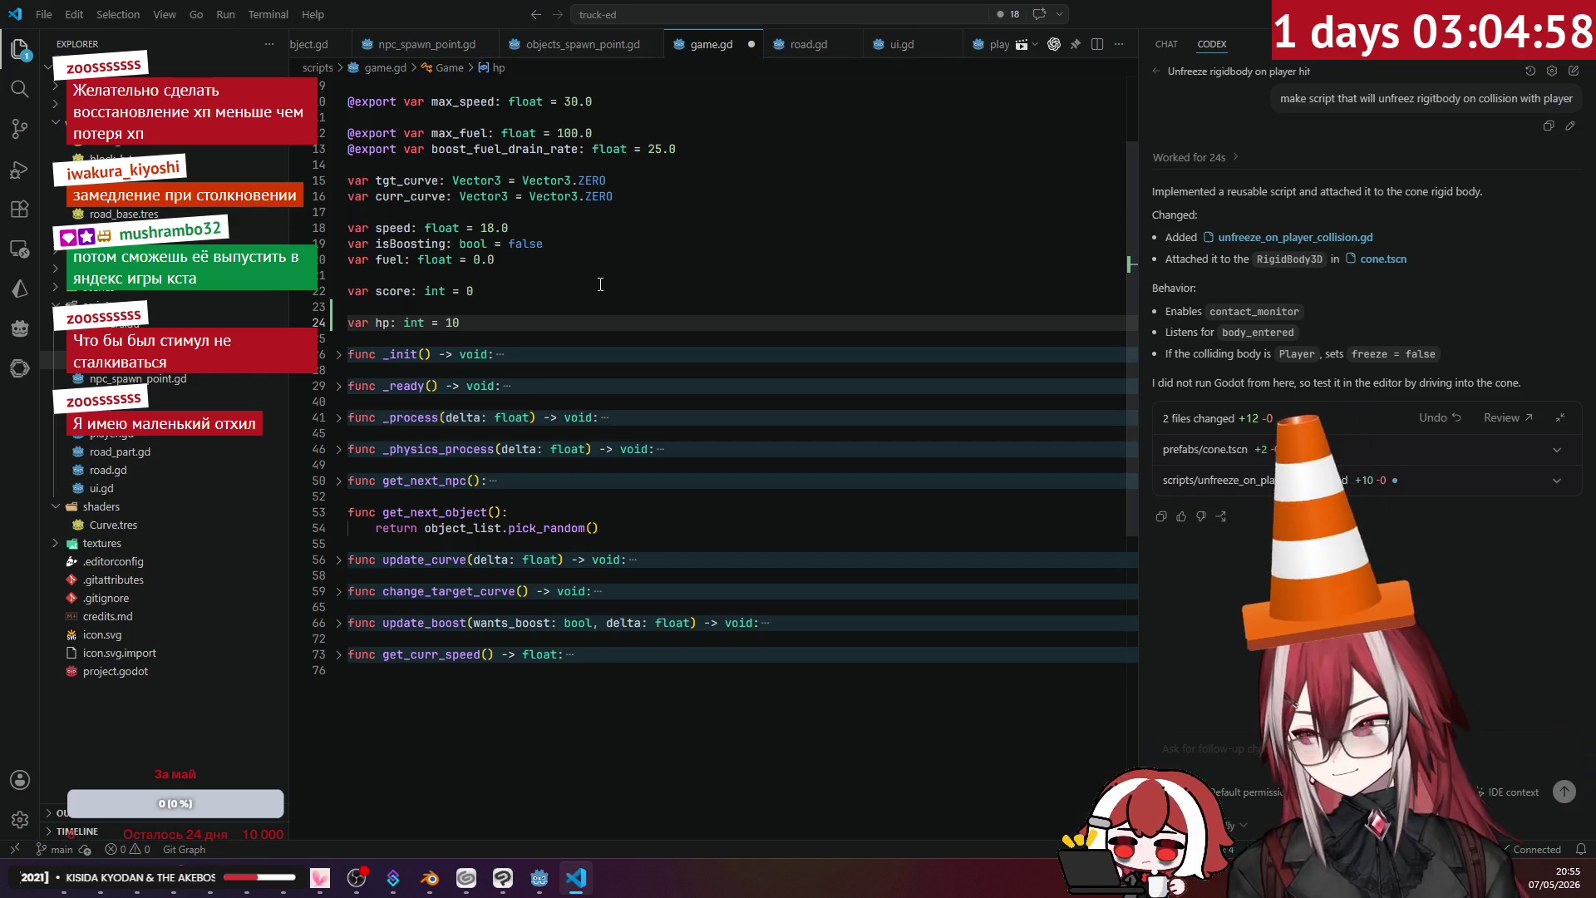
left_click(600, 284)
key("ctrl+s")
key("Up")
key("Up")
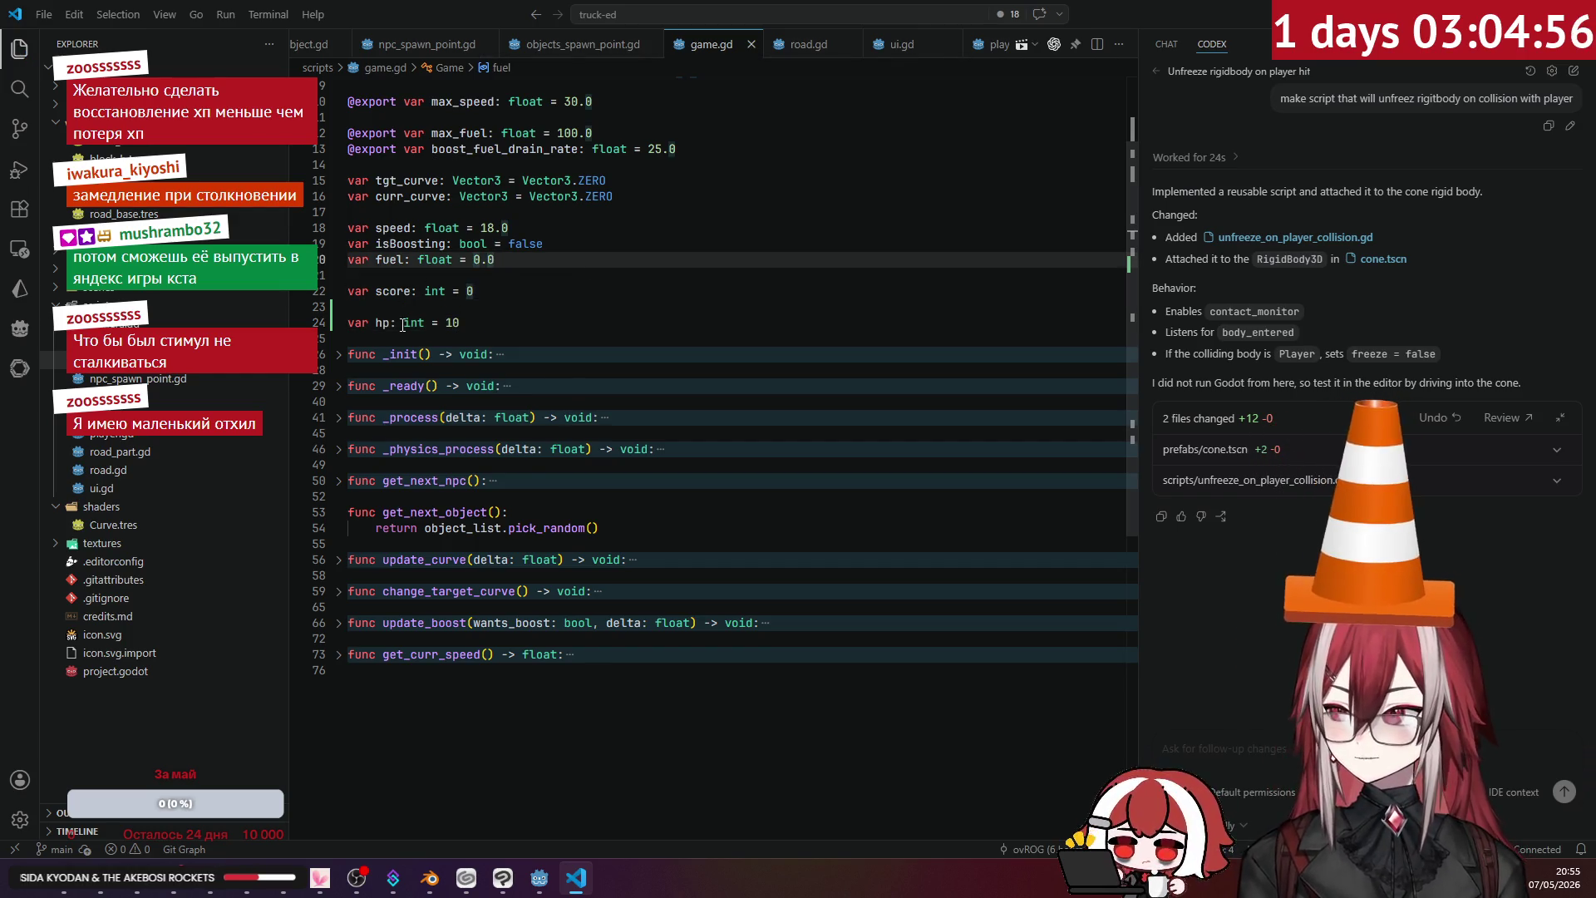
- Add var max_hp: int = 10 on a new line below hp
left_click(482, 320)
key("Return")
type("var ma")
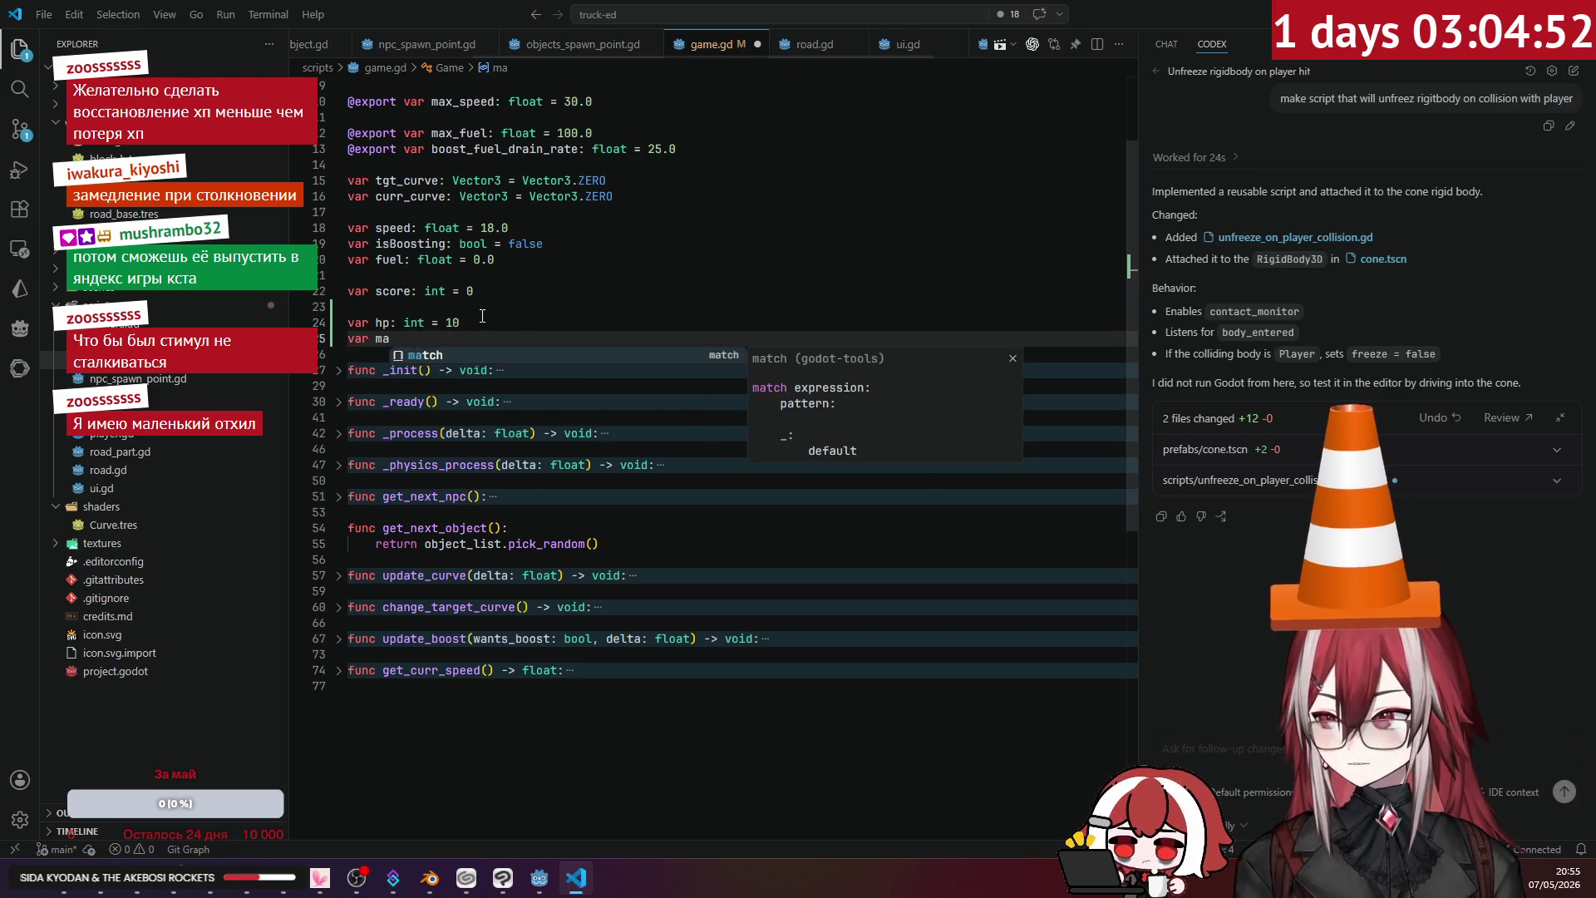
type("x_hp: int = 10")
key("Up")
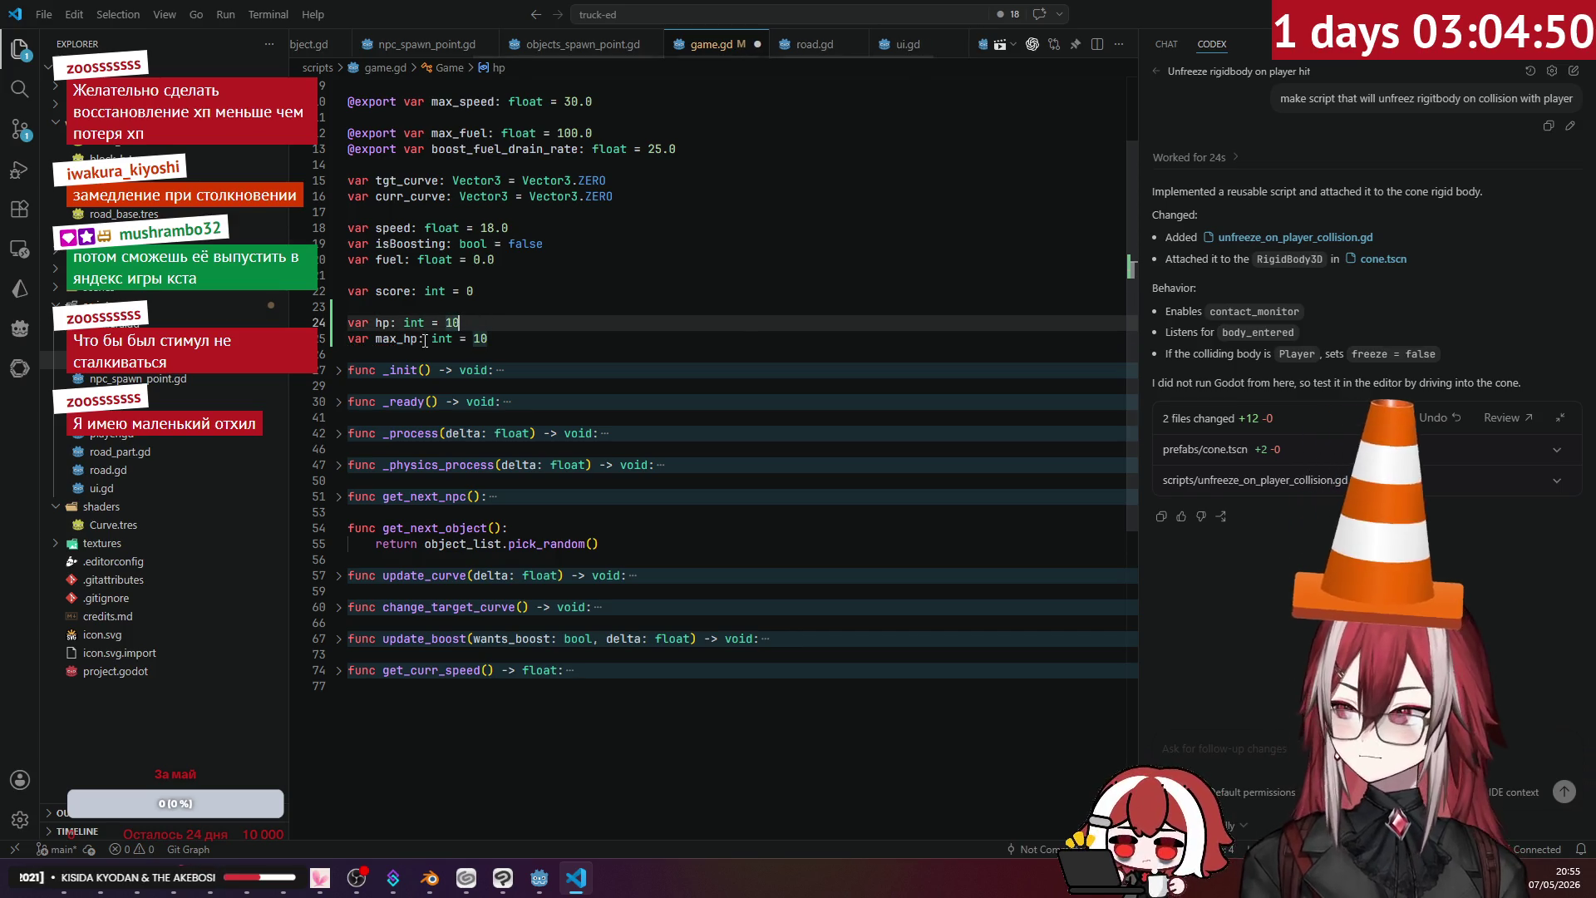
left_click(340, 371)
left_click(342, 374)
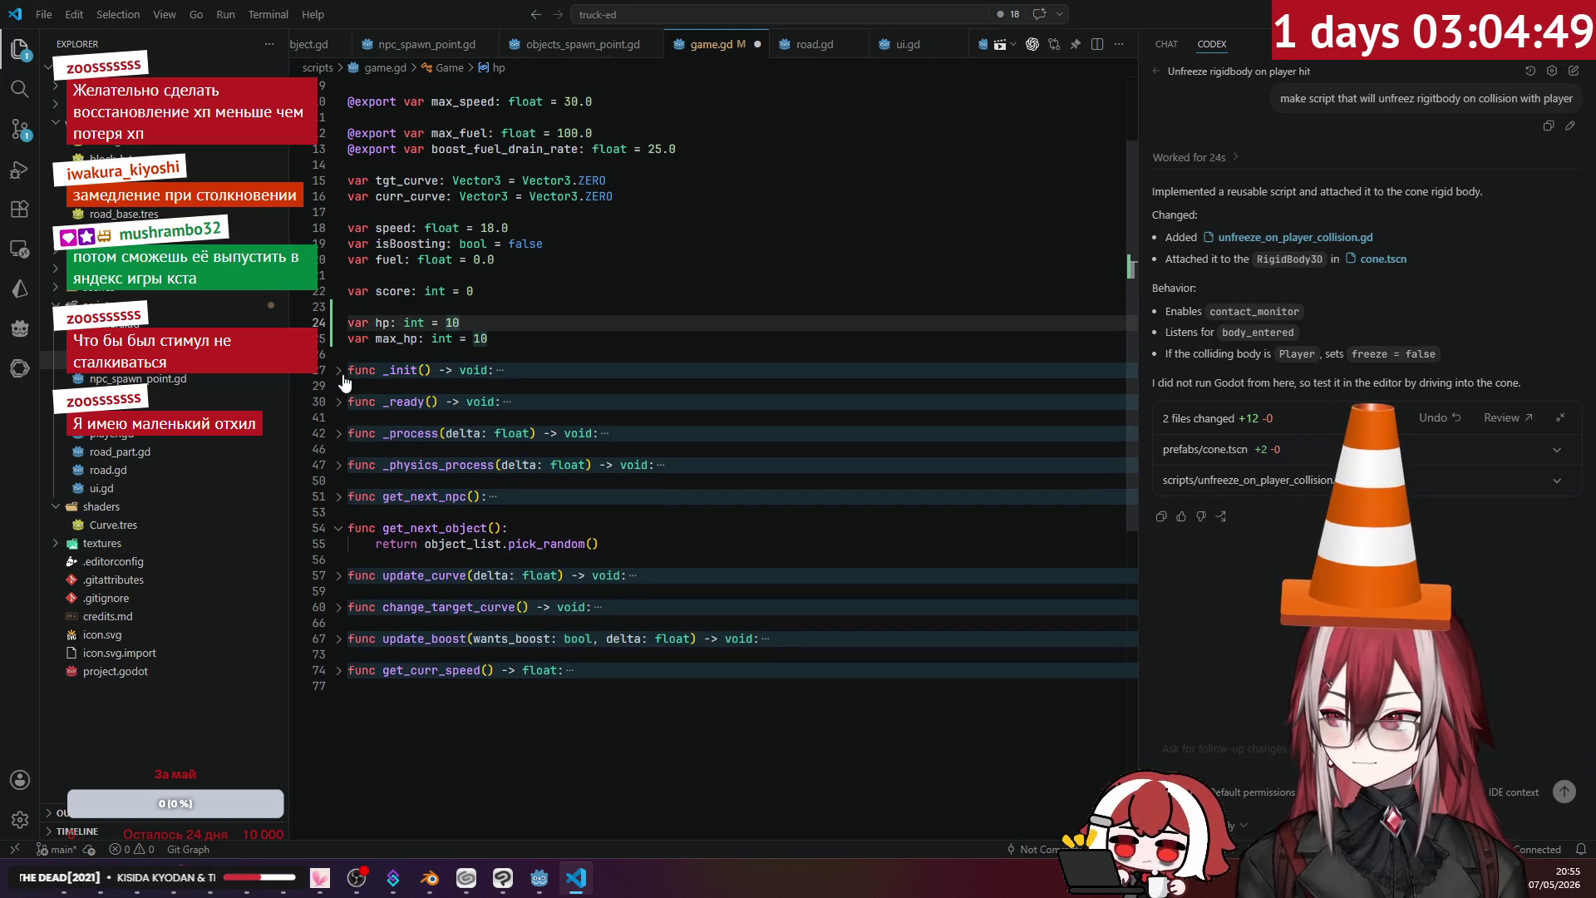
left_click(525, 336)
- Review the max_fuel and boost drain settings and the _ready function, checking hp's starting value 10
scroll(515, 316, "up", 2)
scroll(505, 293, "down", 3)
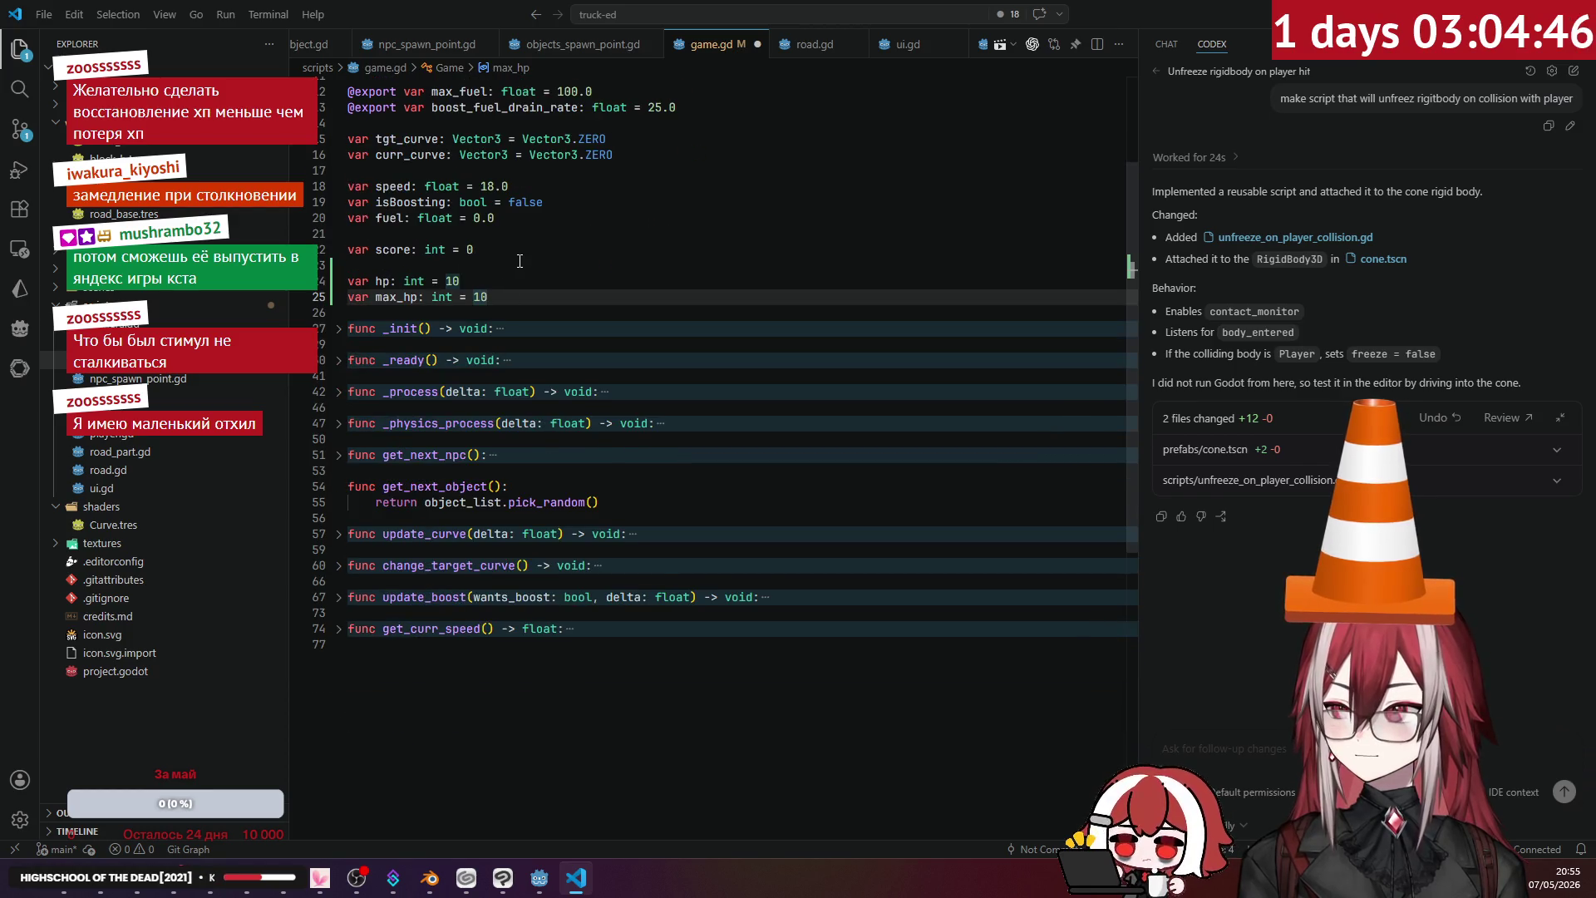
scroll(520, 261, "up", 4)
left_click(461, 257)
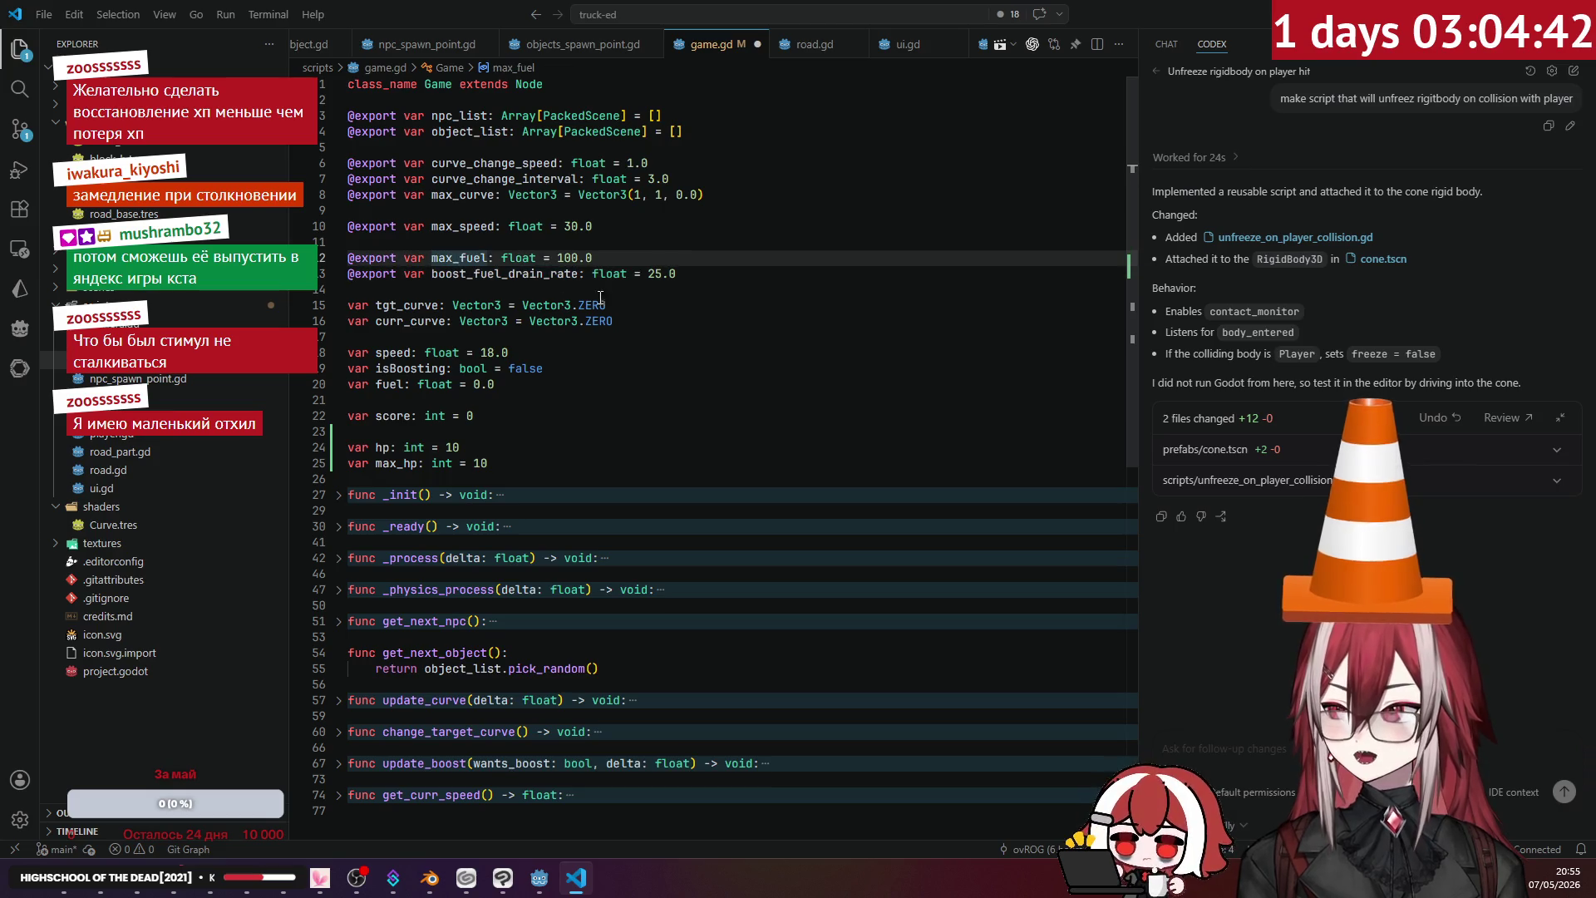
left_click(523, 278)
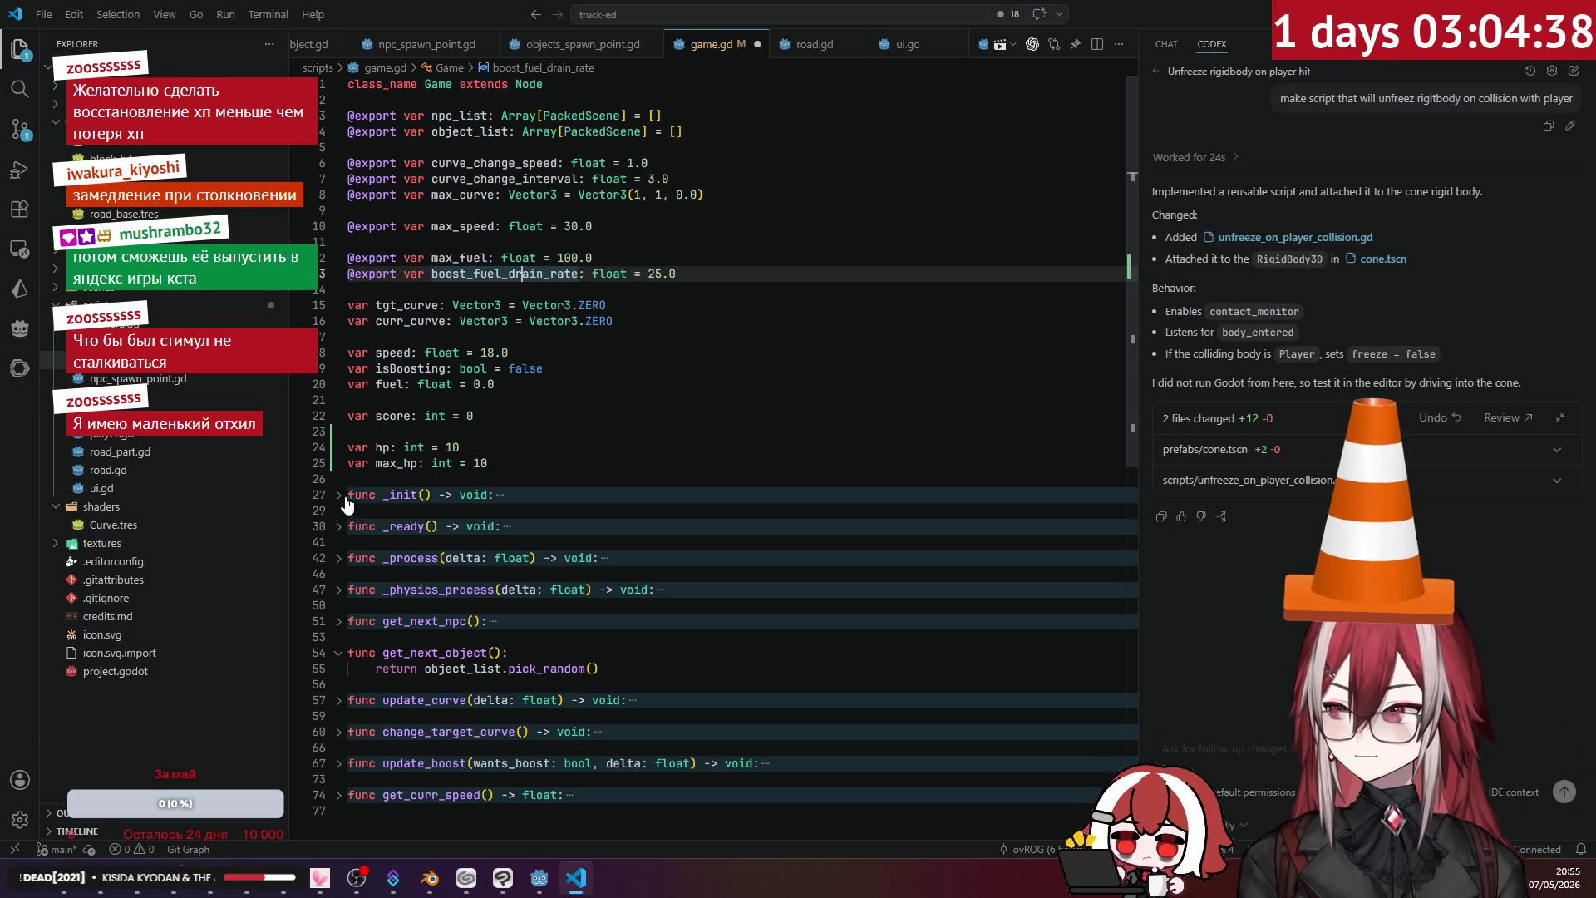
left_click(335, 528)
double_click(449, 448)
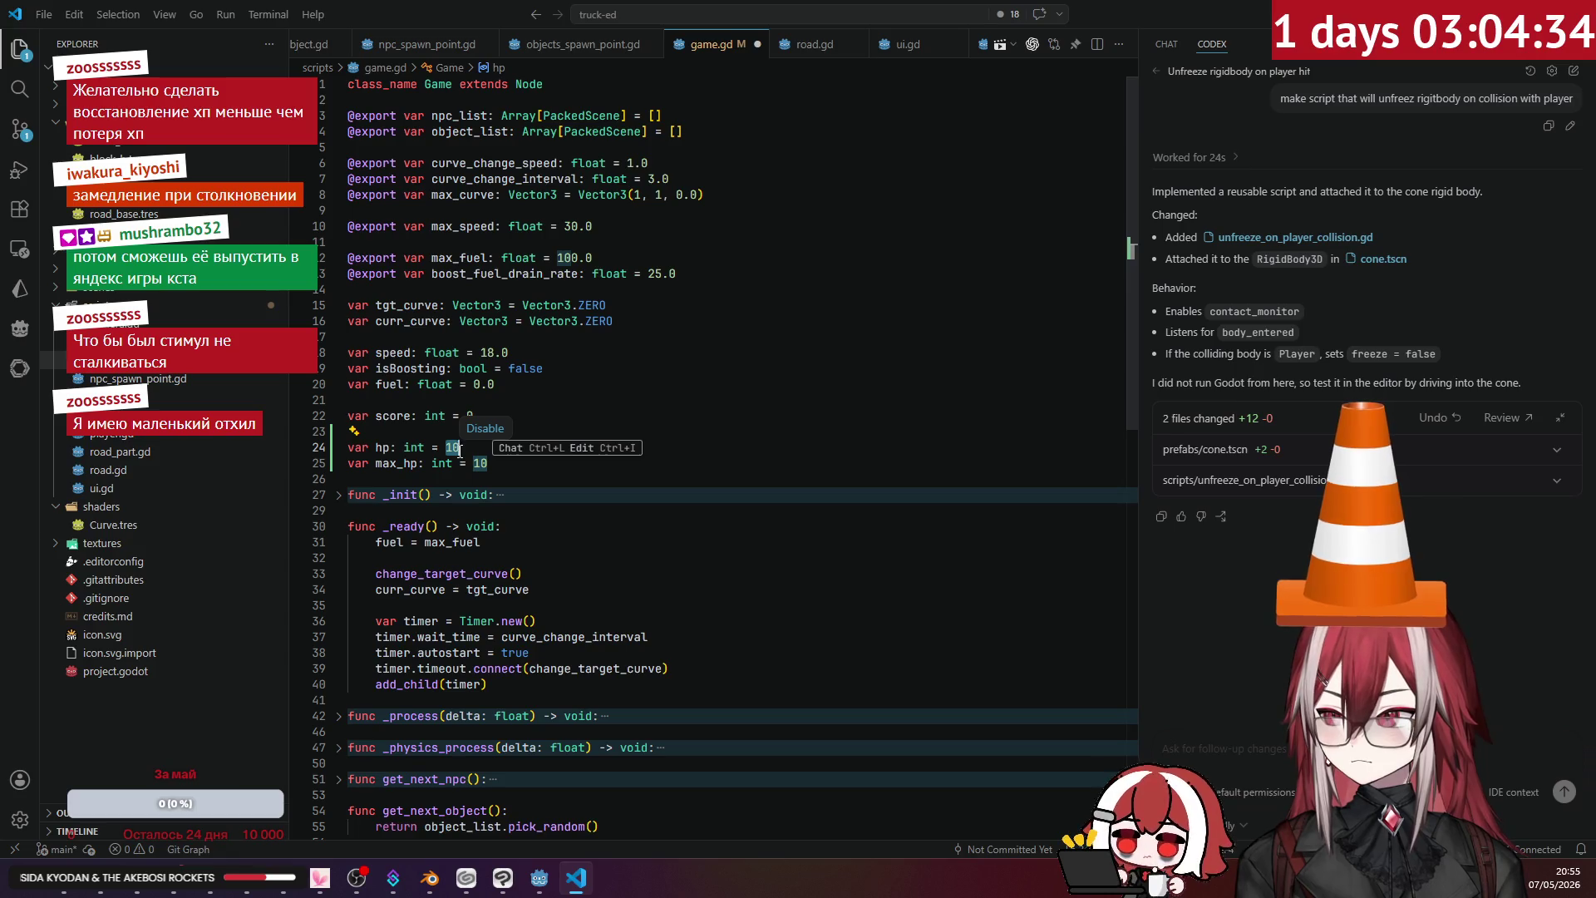
left_click(339, 527)
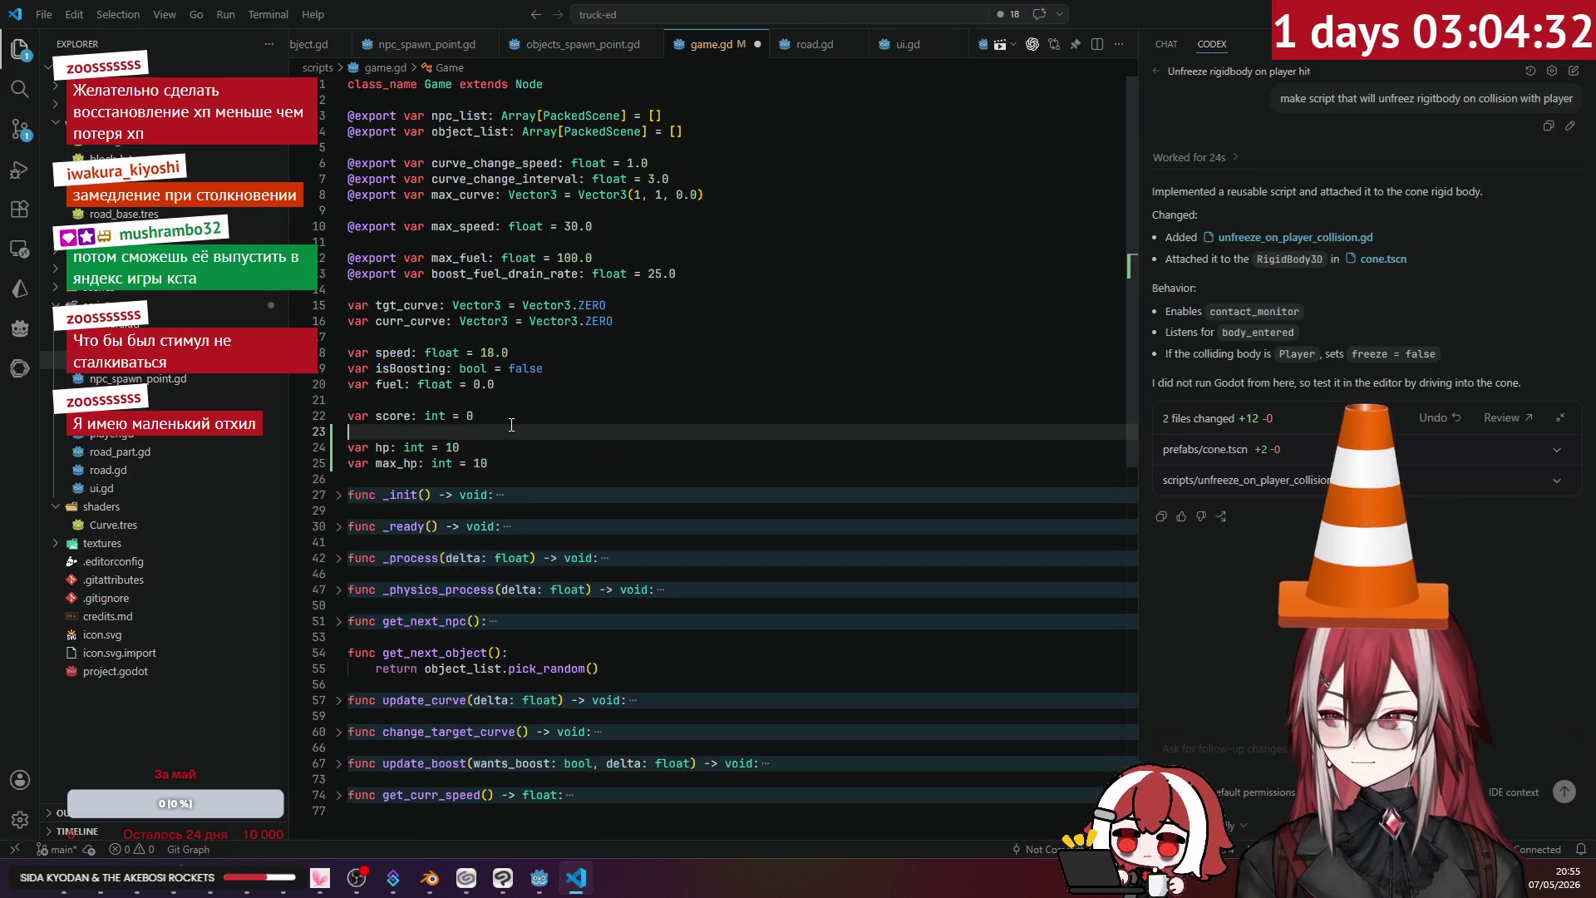
left_click(547, 420)
scroll(546, 422, "down", 4)
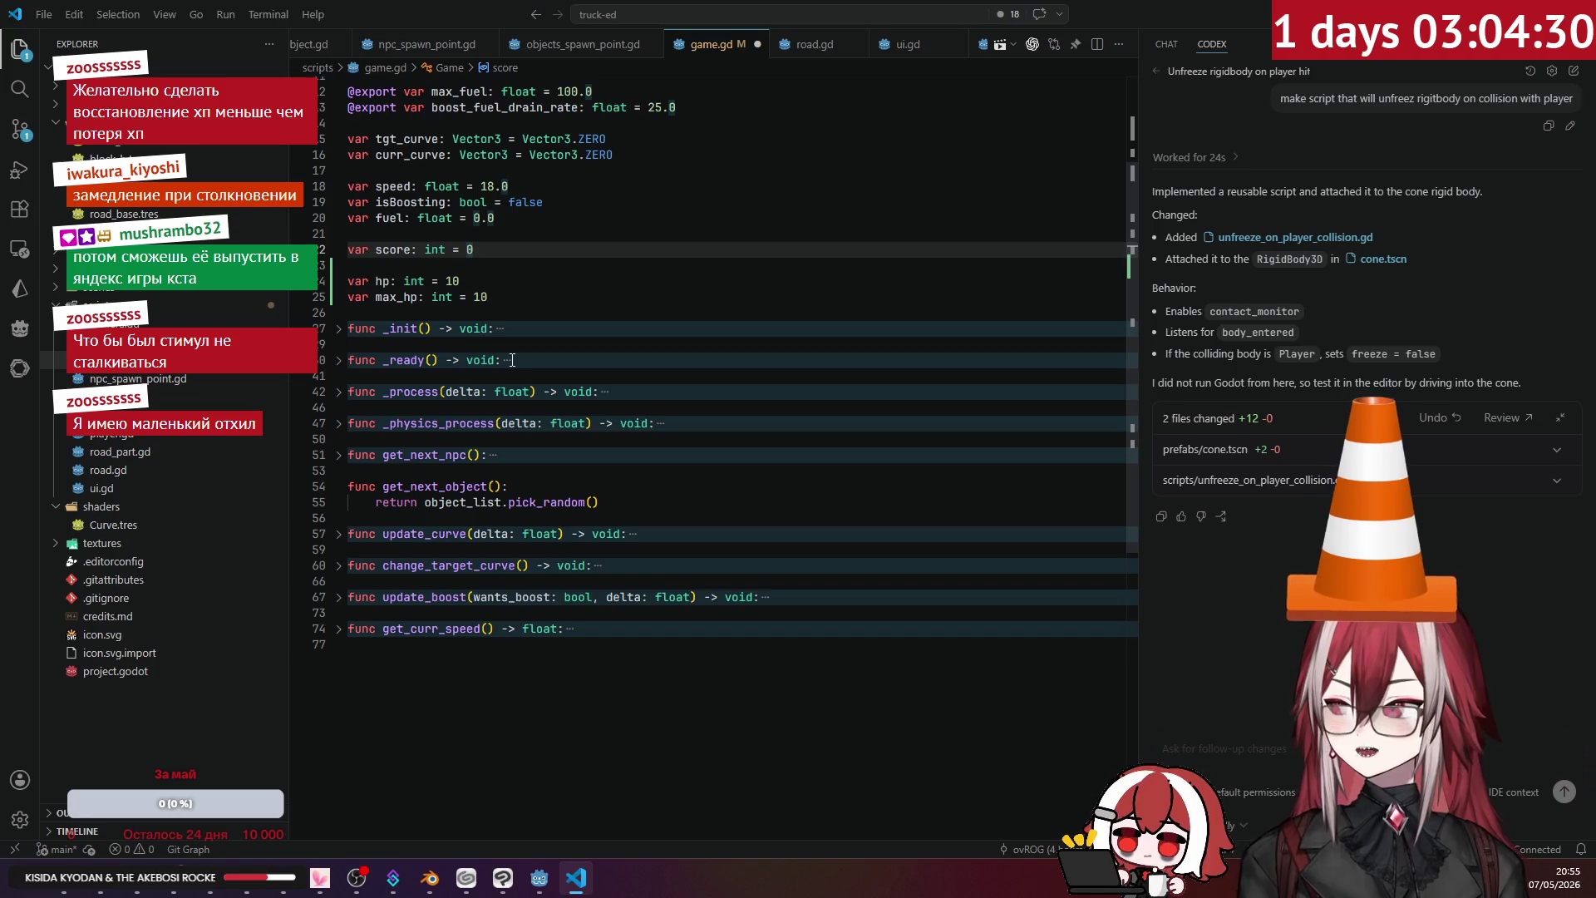
- At the end of game.gd, accept the suggested change_hp(amount) function clamping hp between 0 and max_hp
left_click(533, 324)
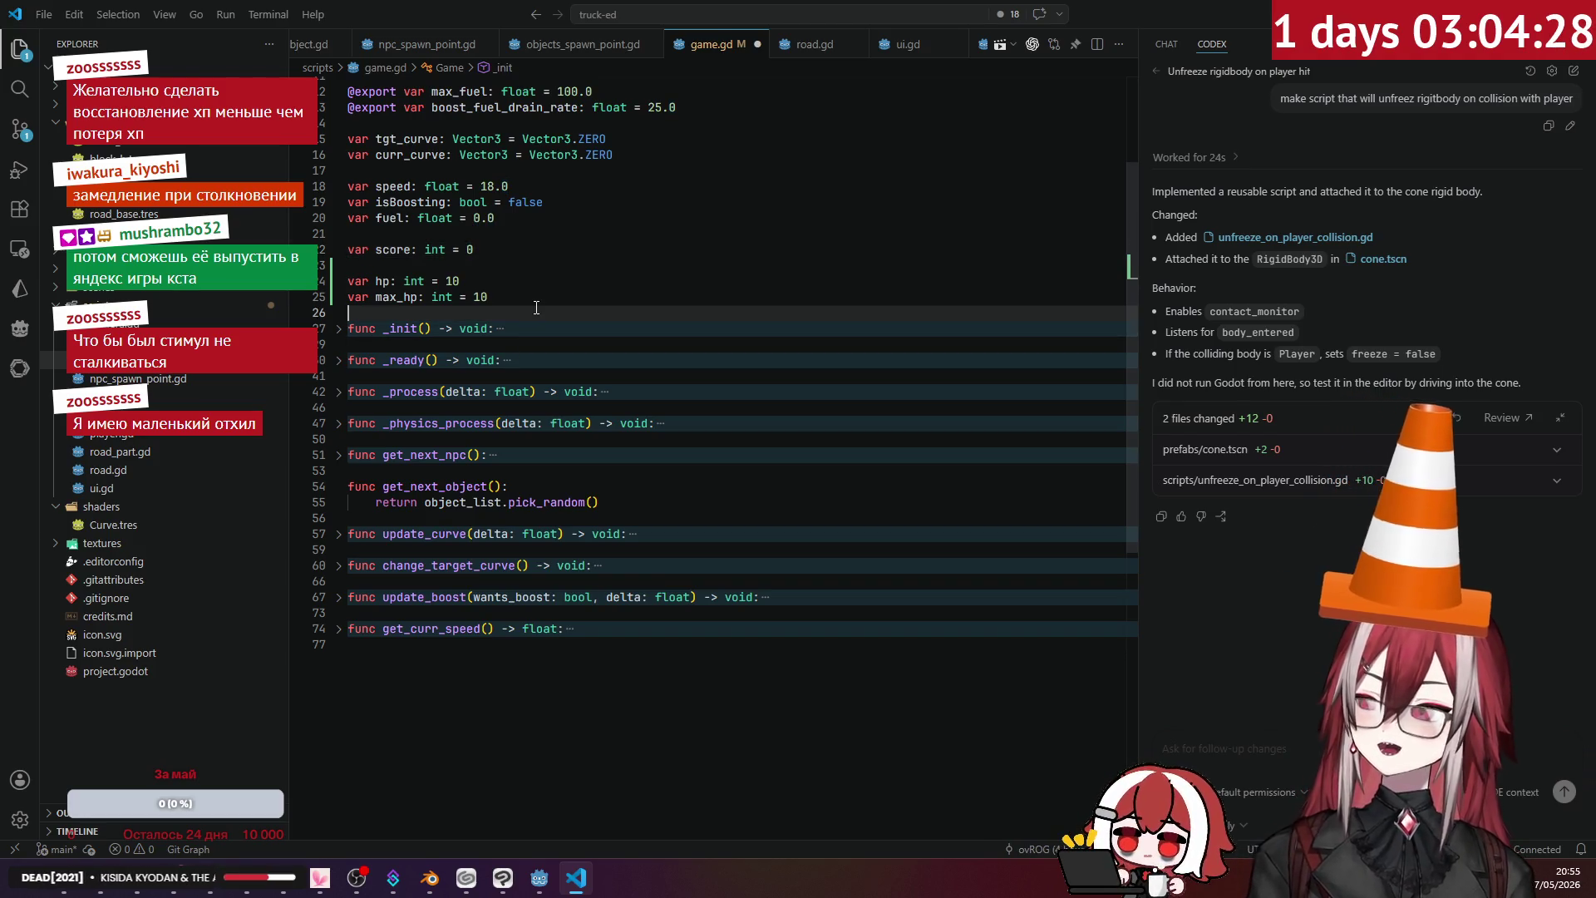
left_click(434, 659)
key("Return")
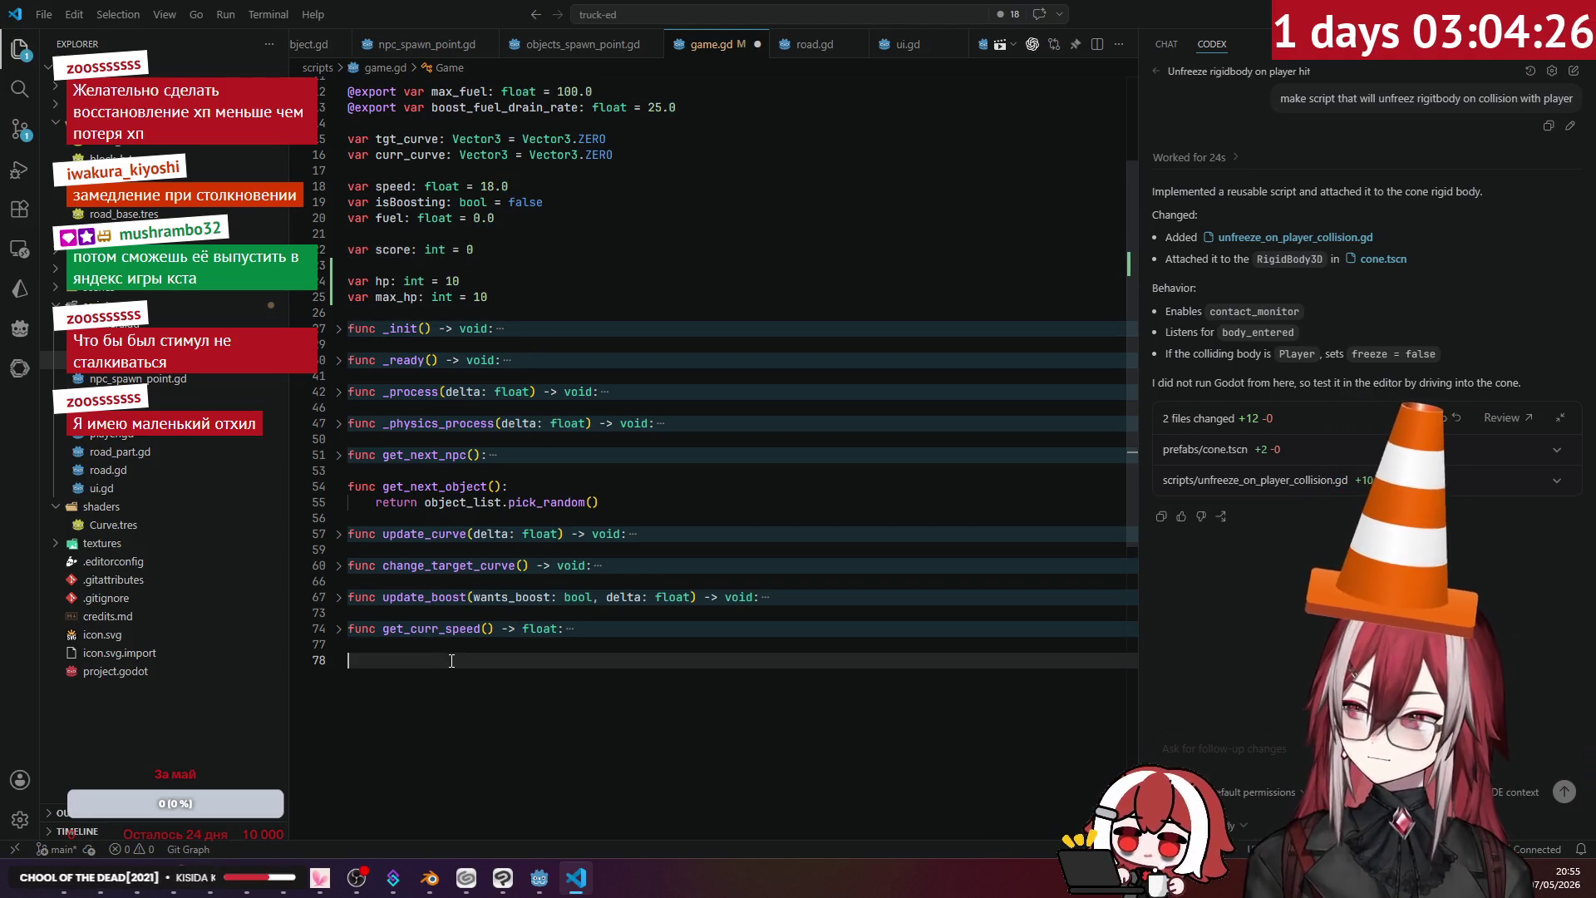
type("func")
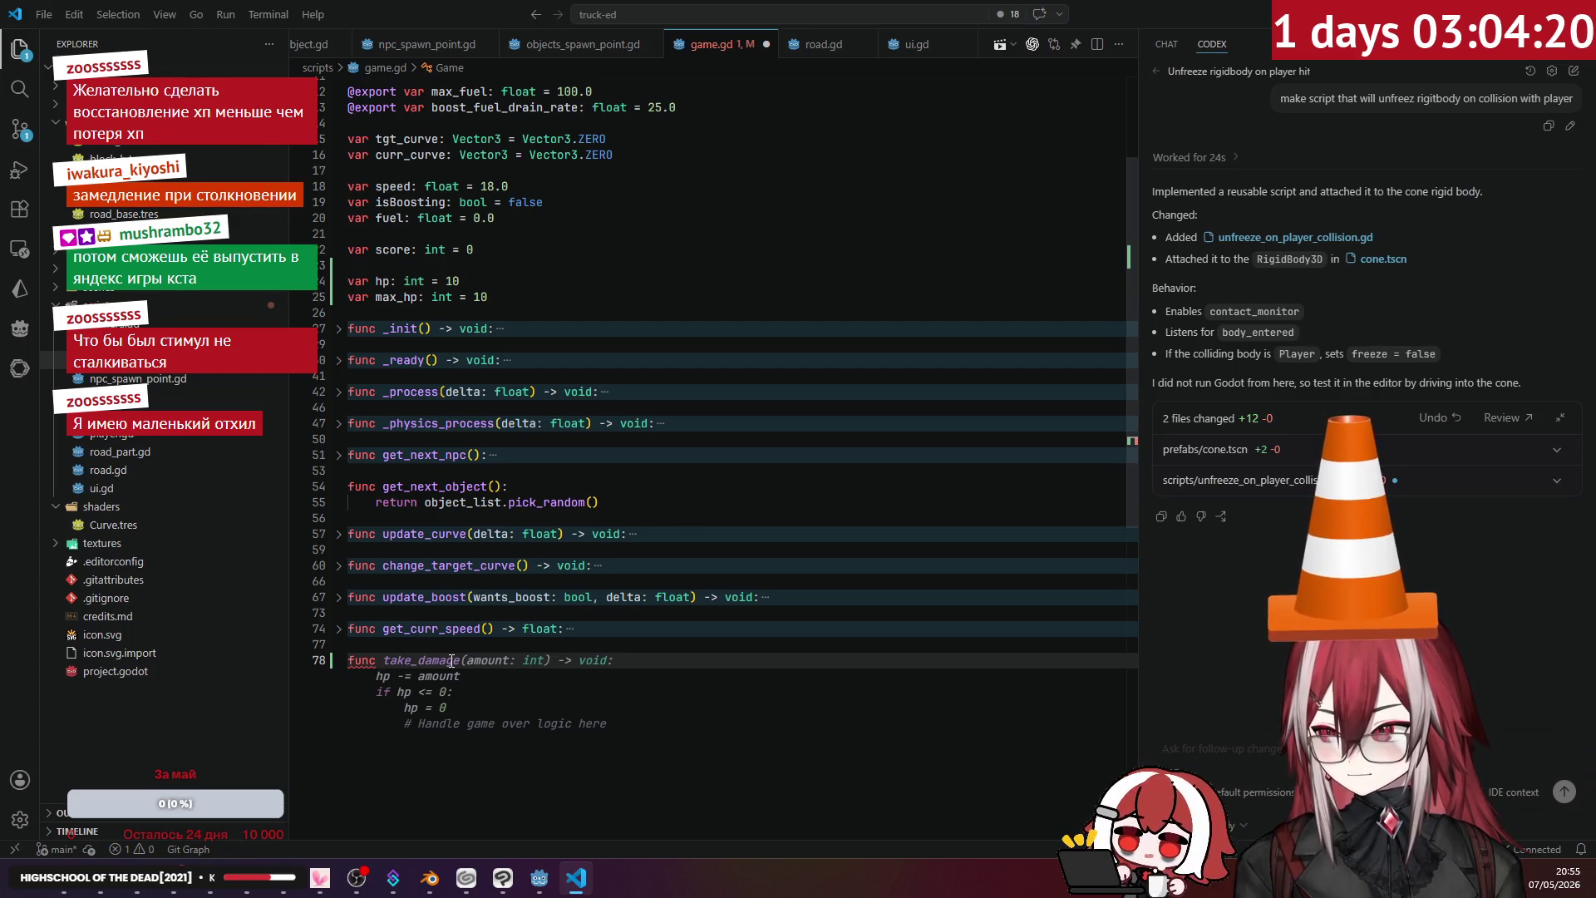
type("up")
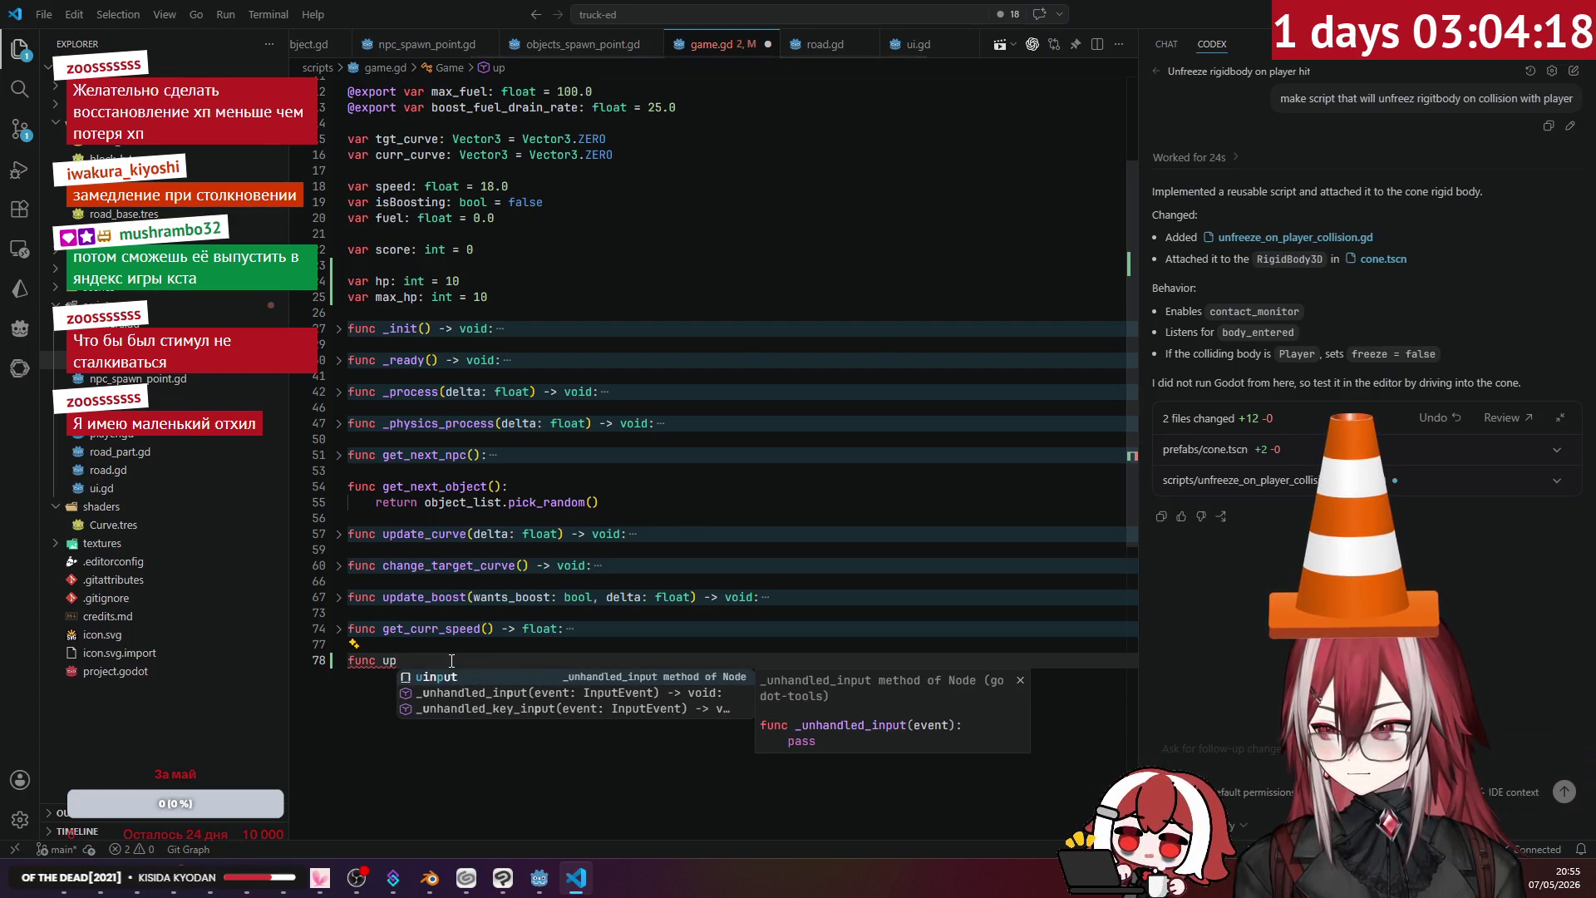
type("d")
key("BackSpace")
key("BackSpace")
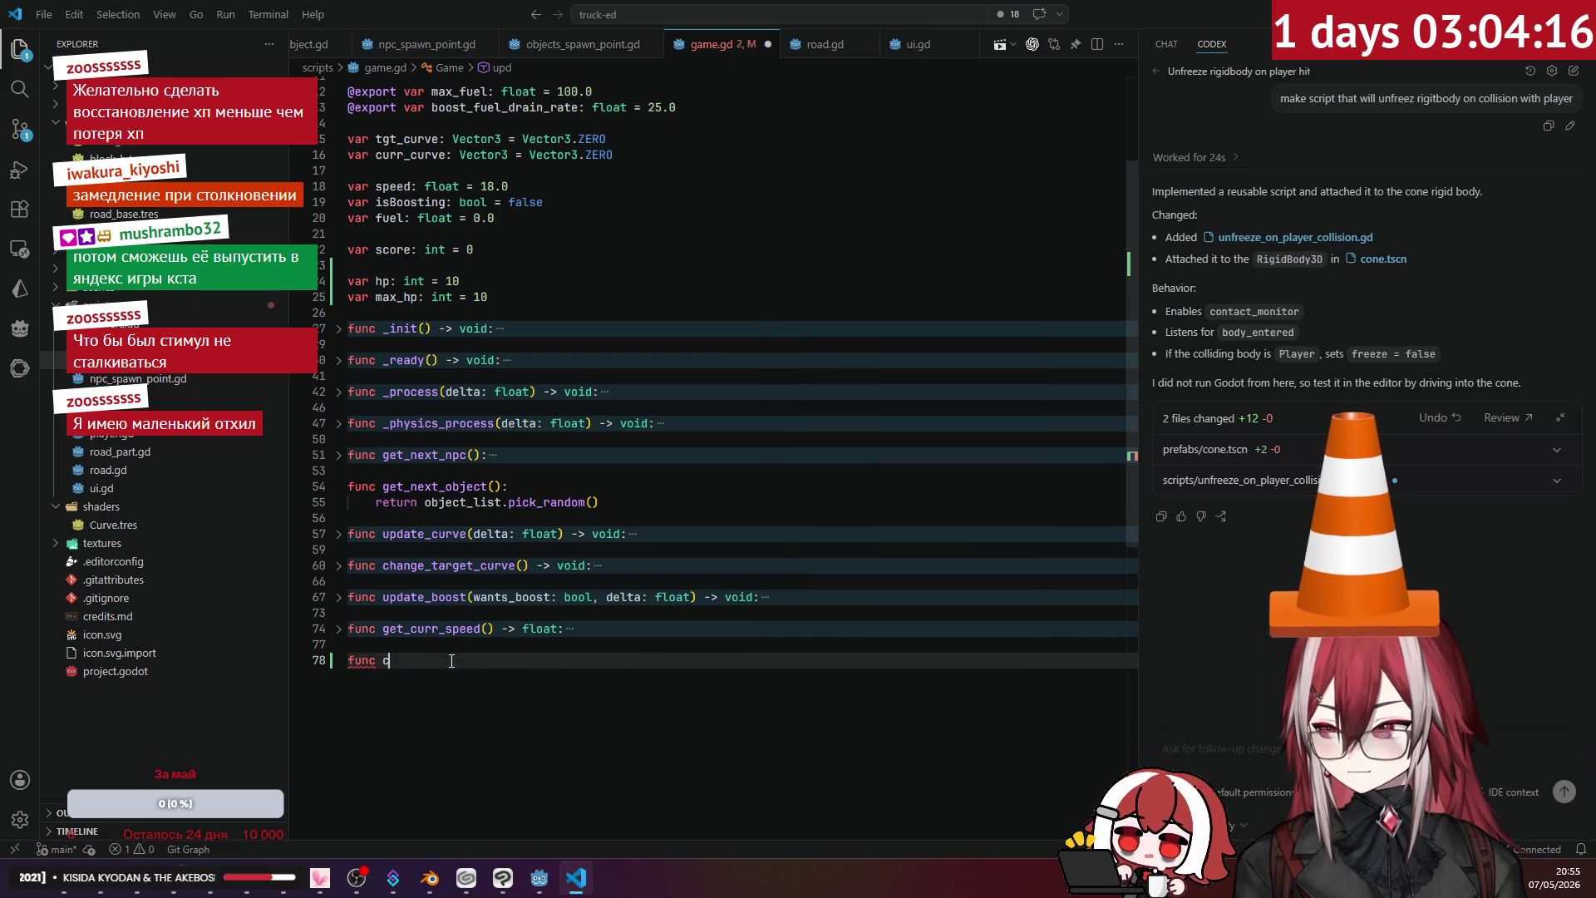
type("e_")
key("Tab")
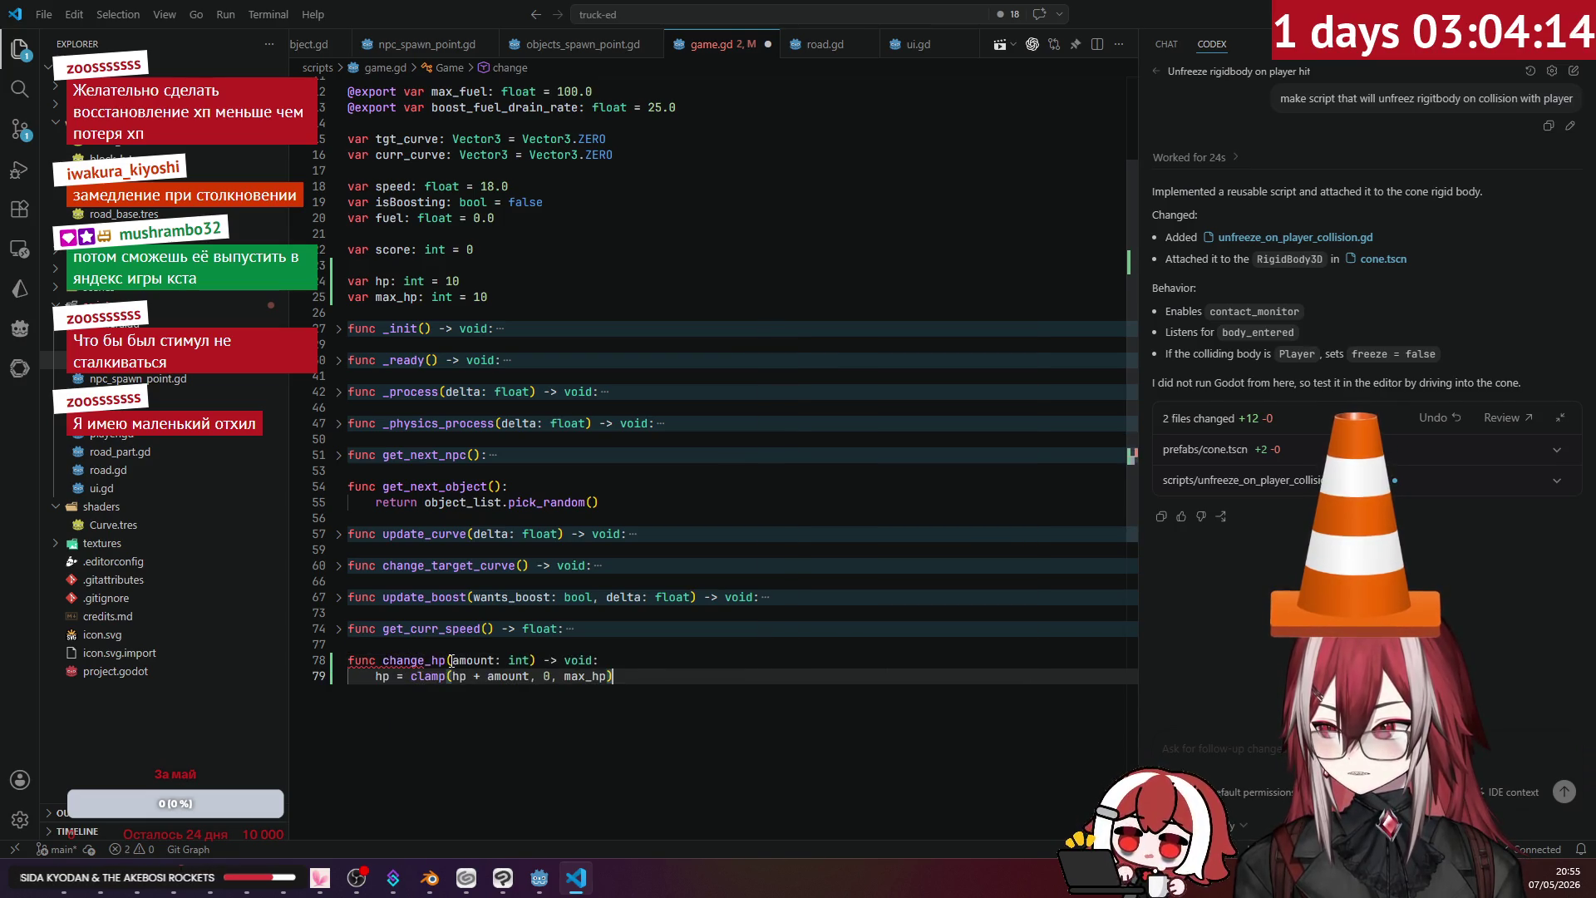
- Review how amount is used in the clamp call and save game.gd
left_click(450, 660)
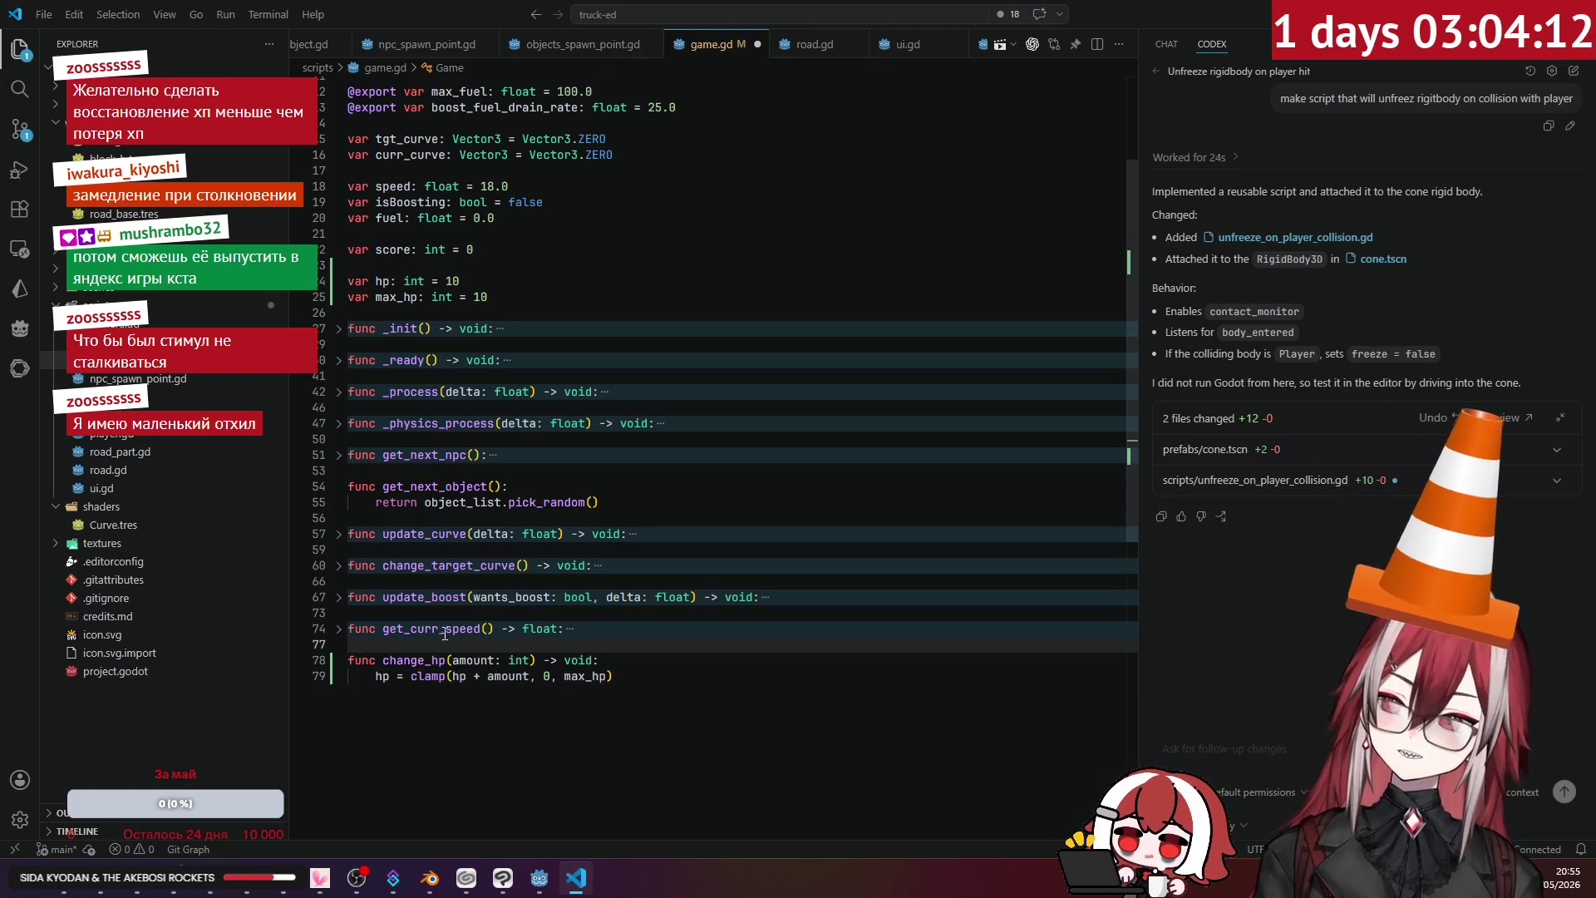
left_click(484, 628)
left_click(456, 676)
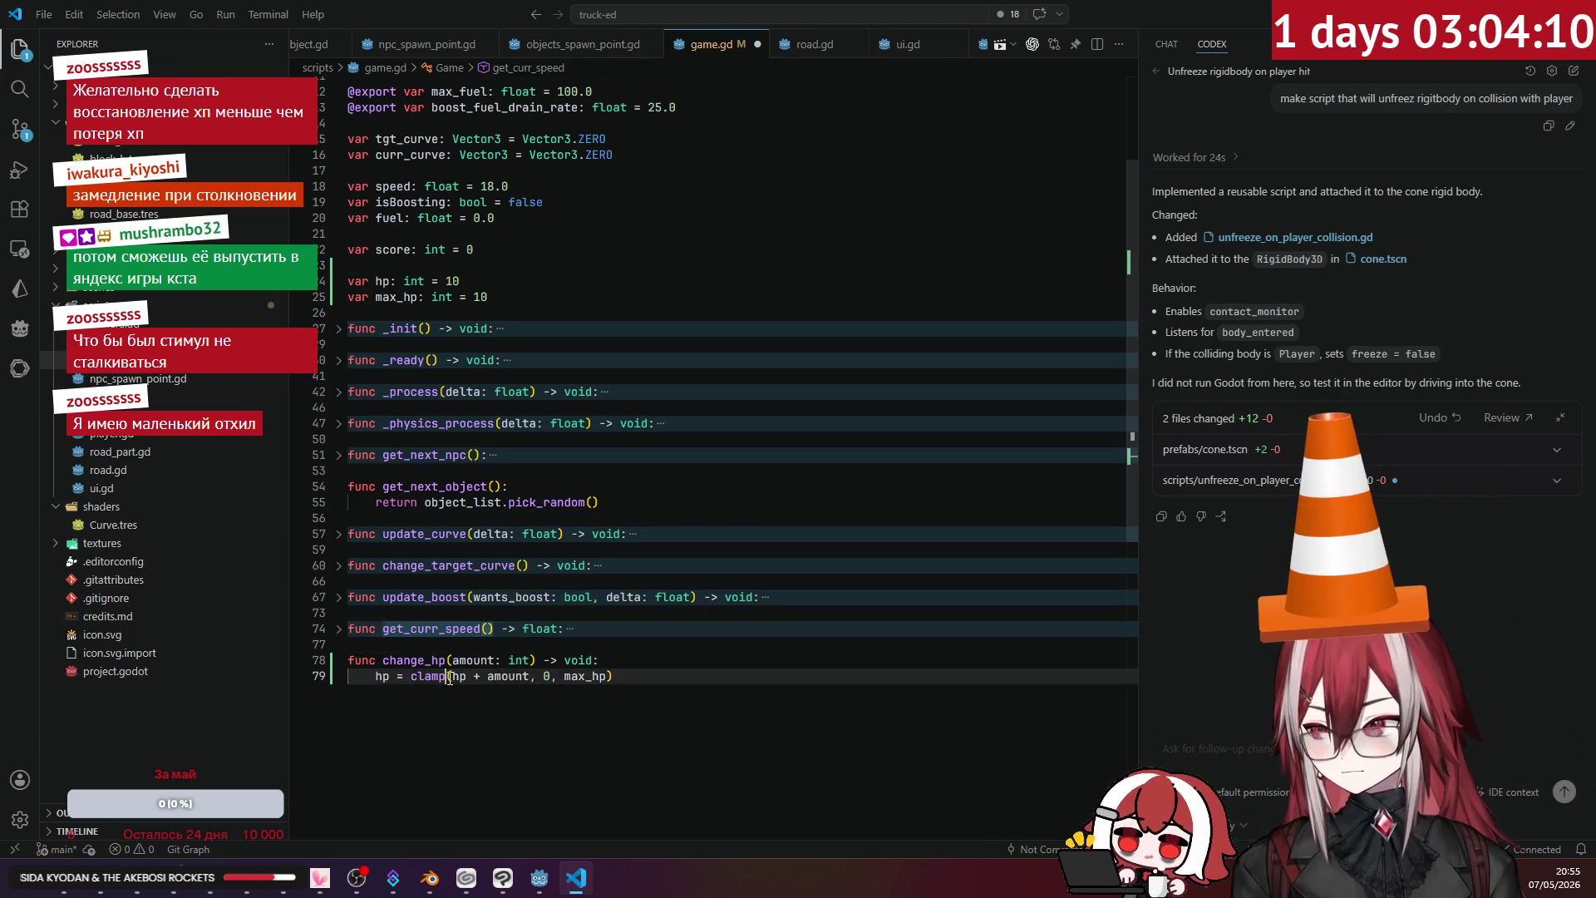
left_click(507, 676)
left_click(544, 676)
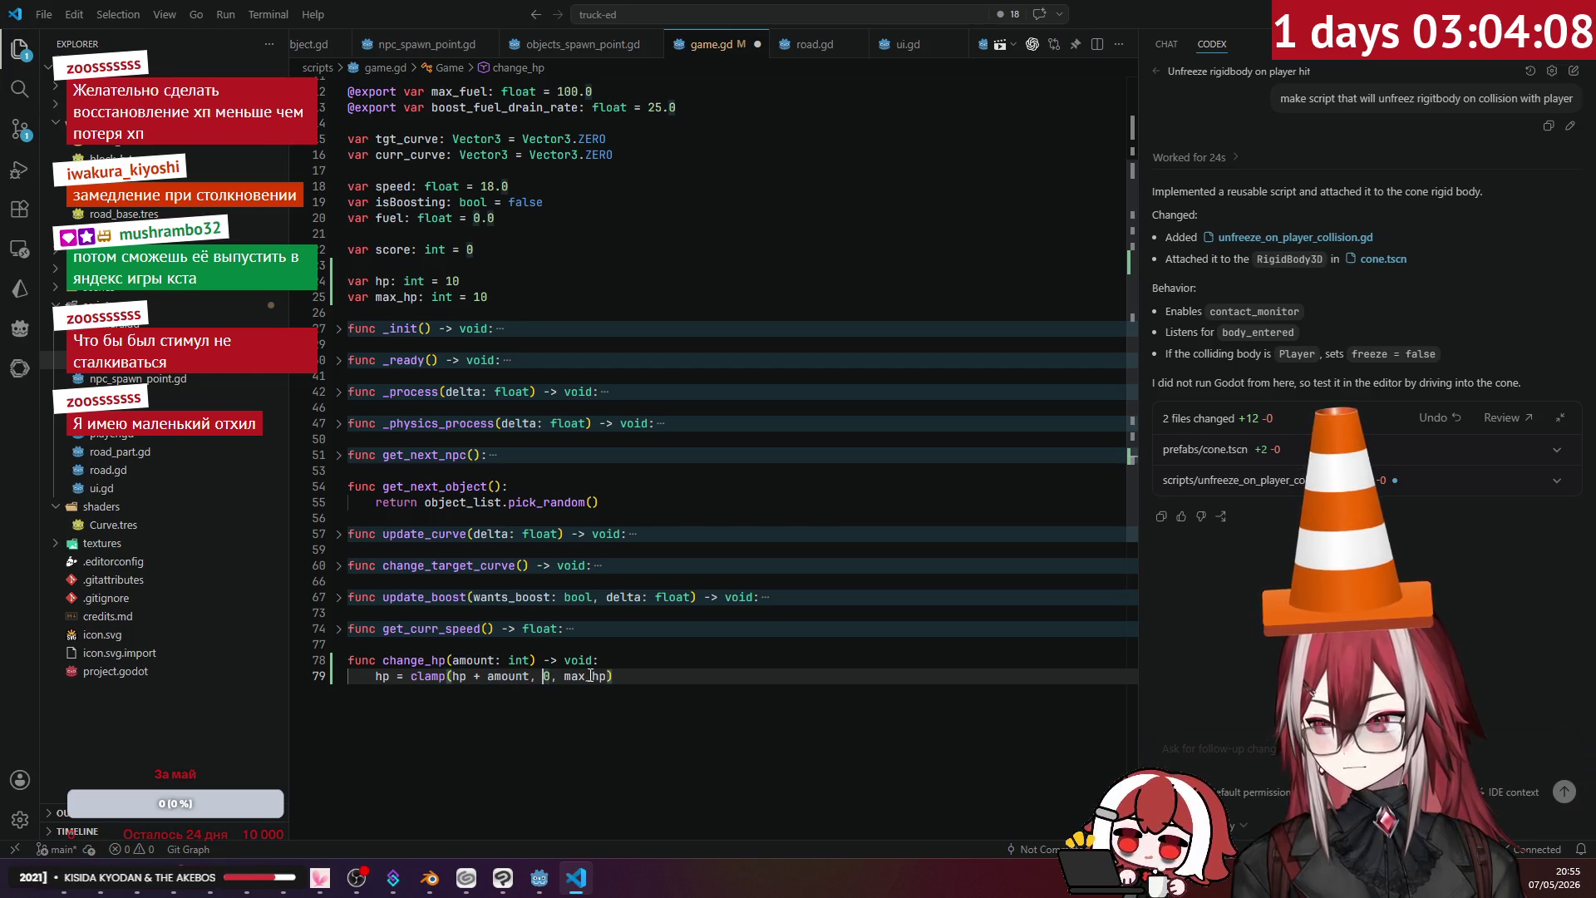
left_click(489, 676)
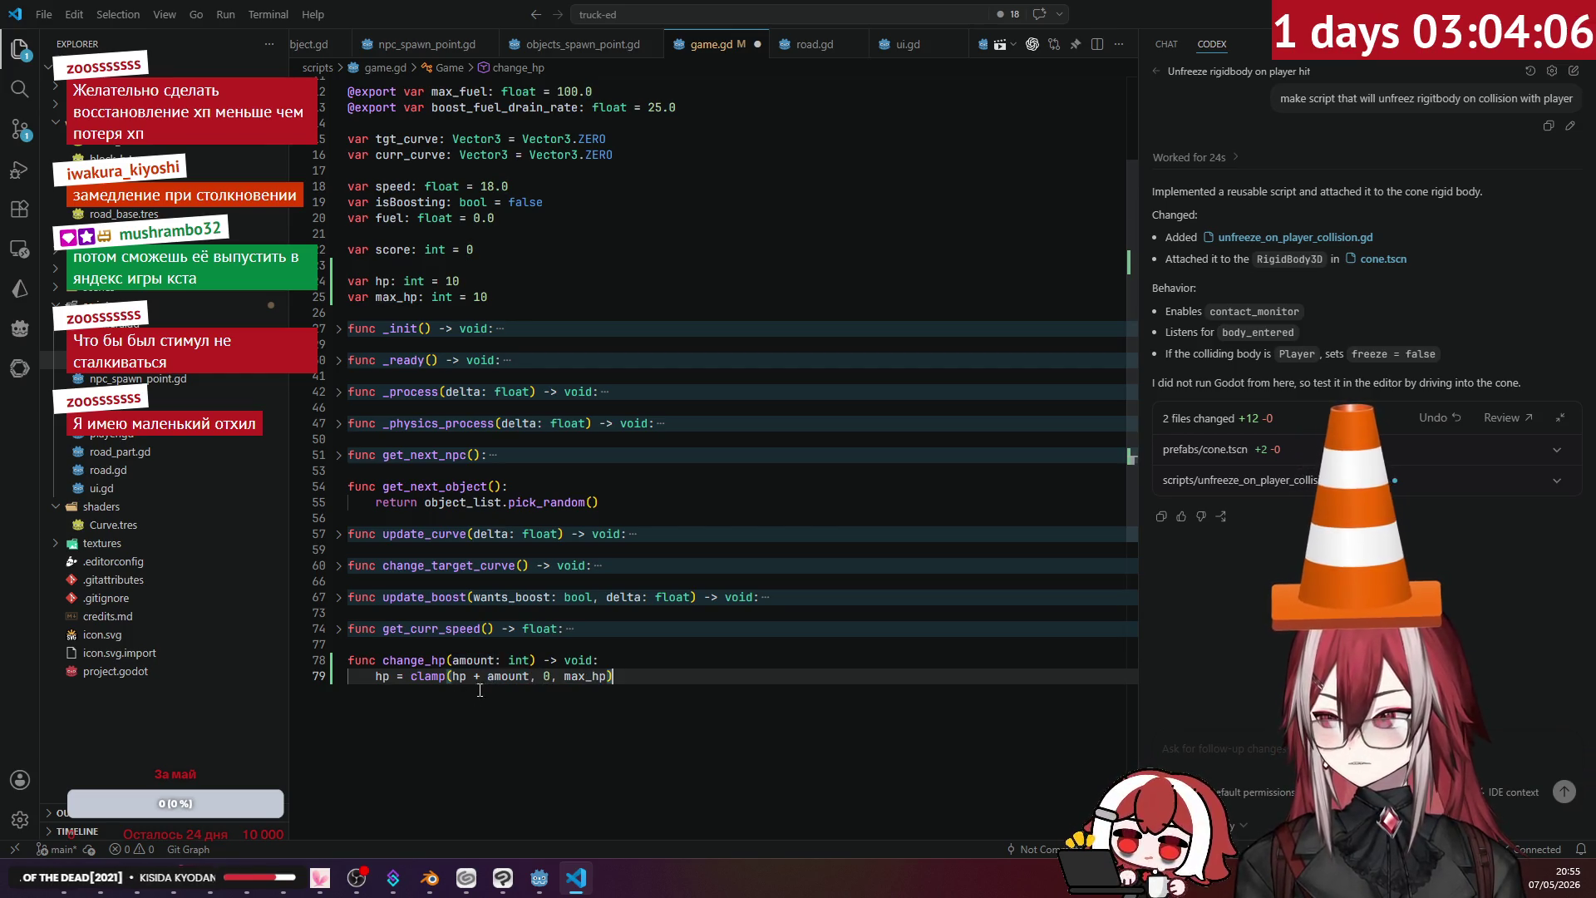
left_click(540, 662)
left_click(574, 652)
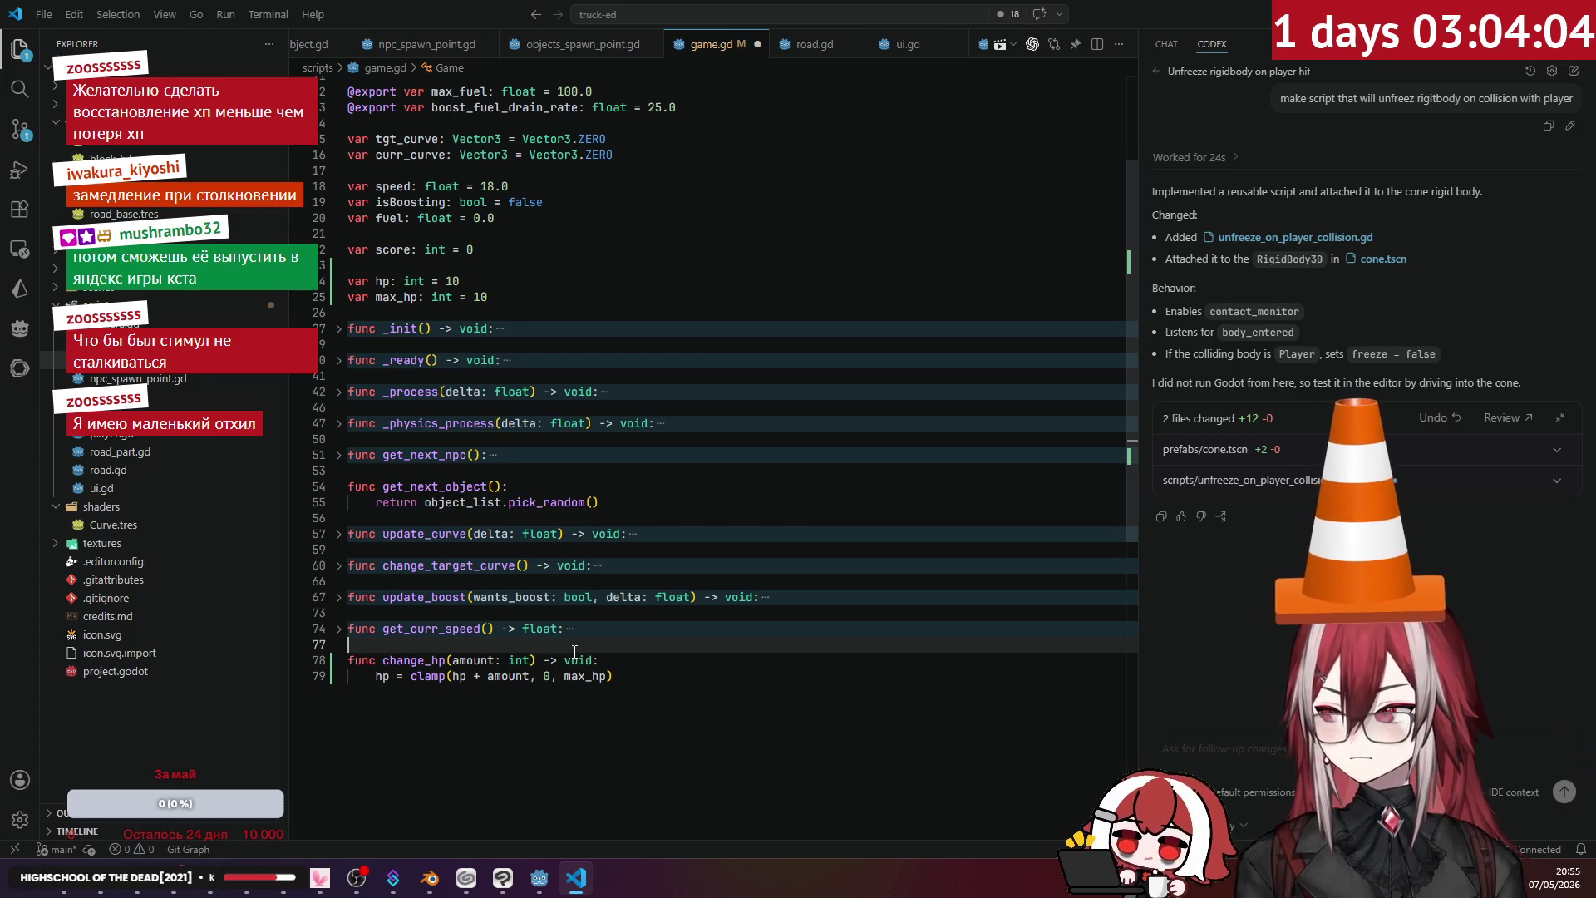
key("ctrl+s")
scroll(636, 638, "up", 3)
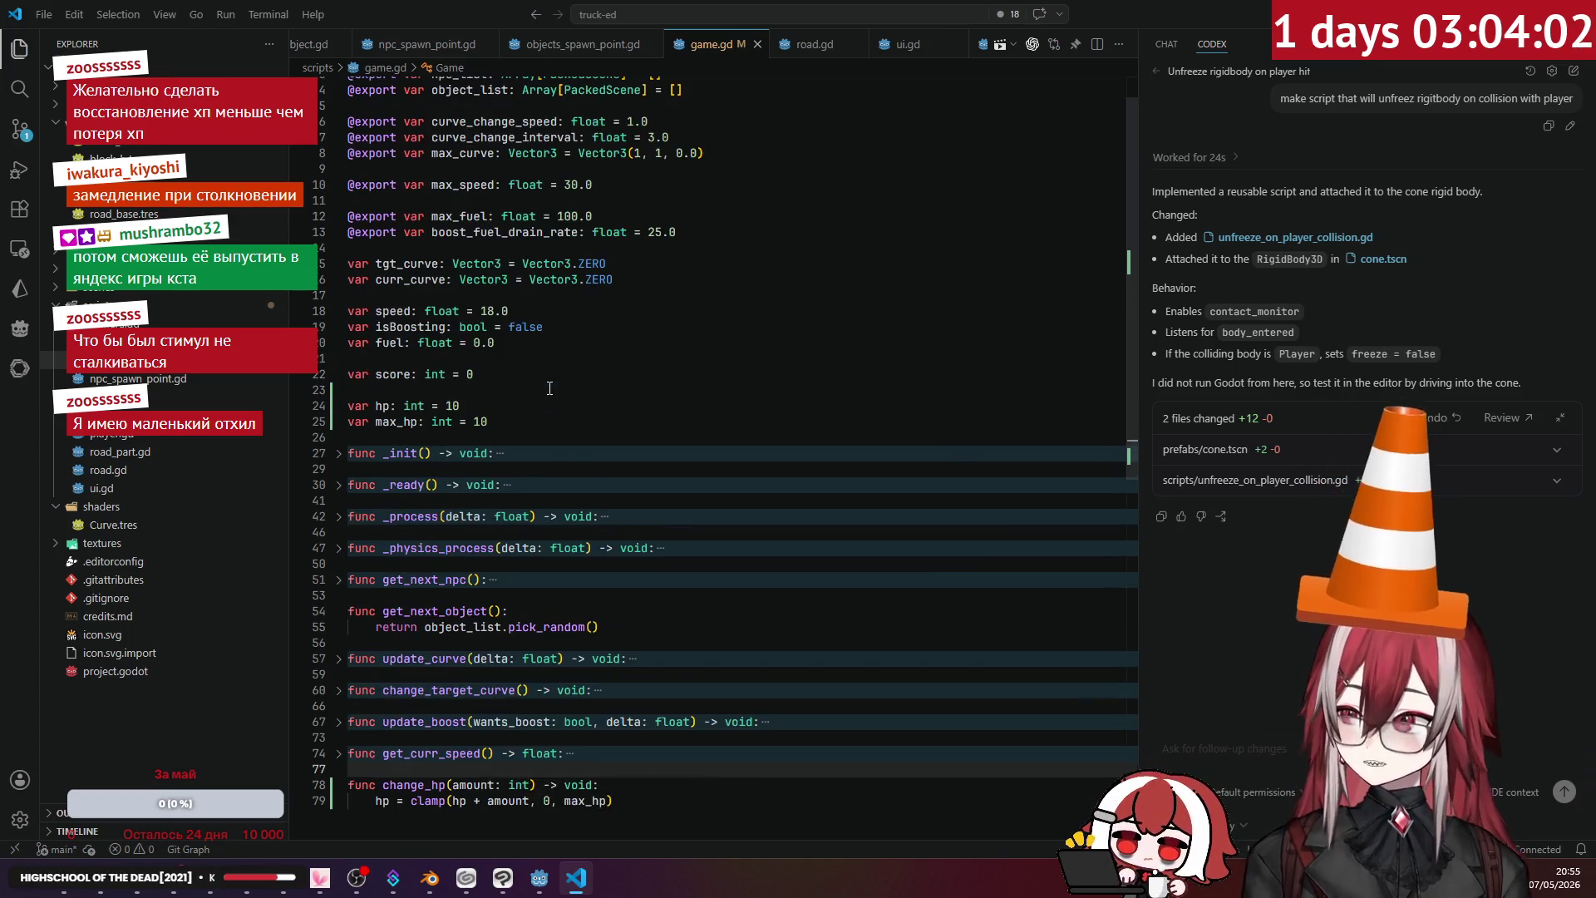
left_click(565, 46)
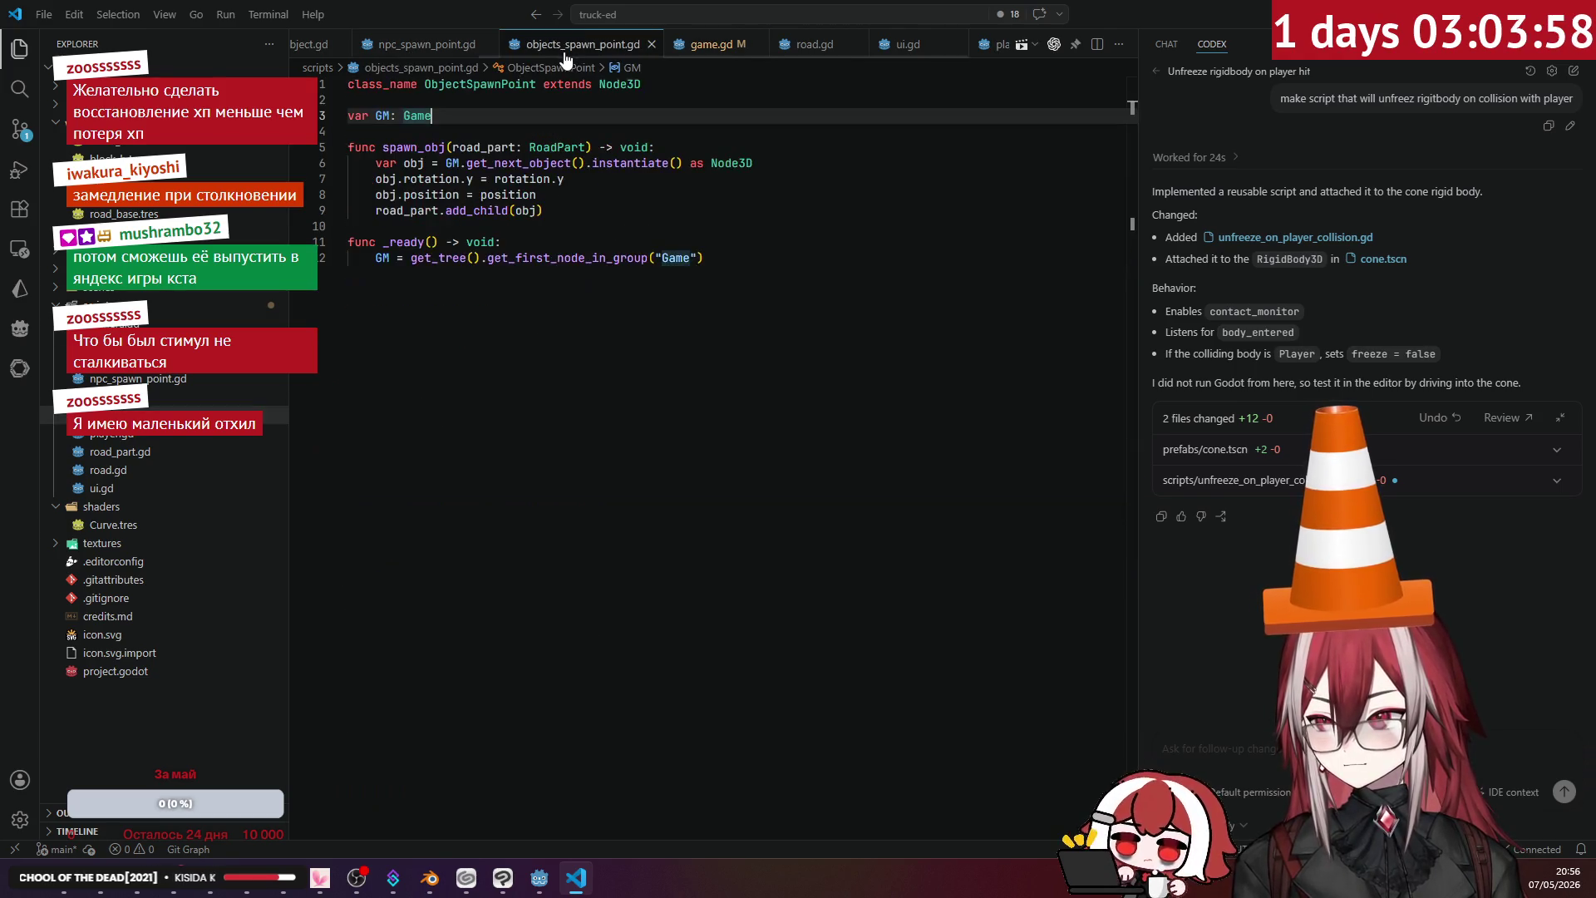
- Return to VS Code from the music player and open debris_object.gd
left_click(713, 46)
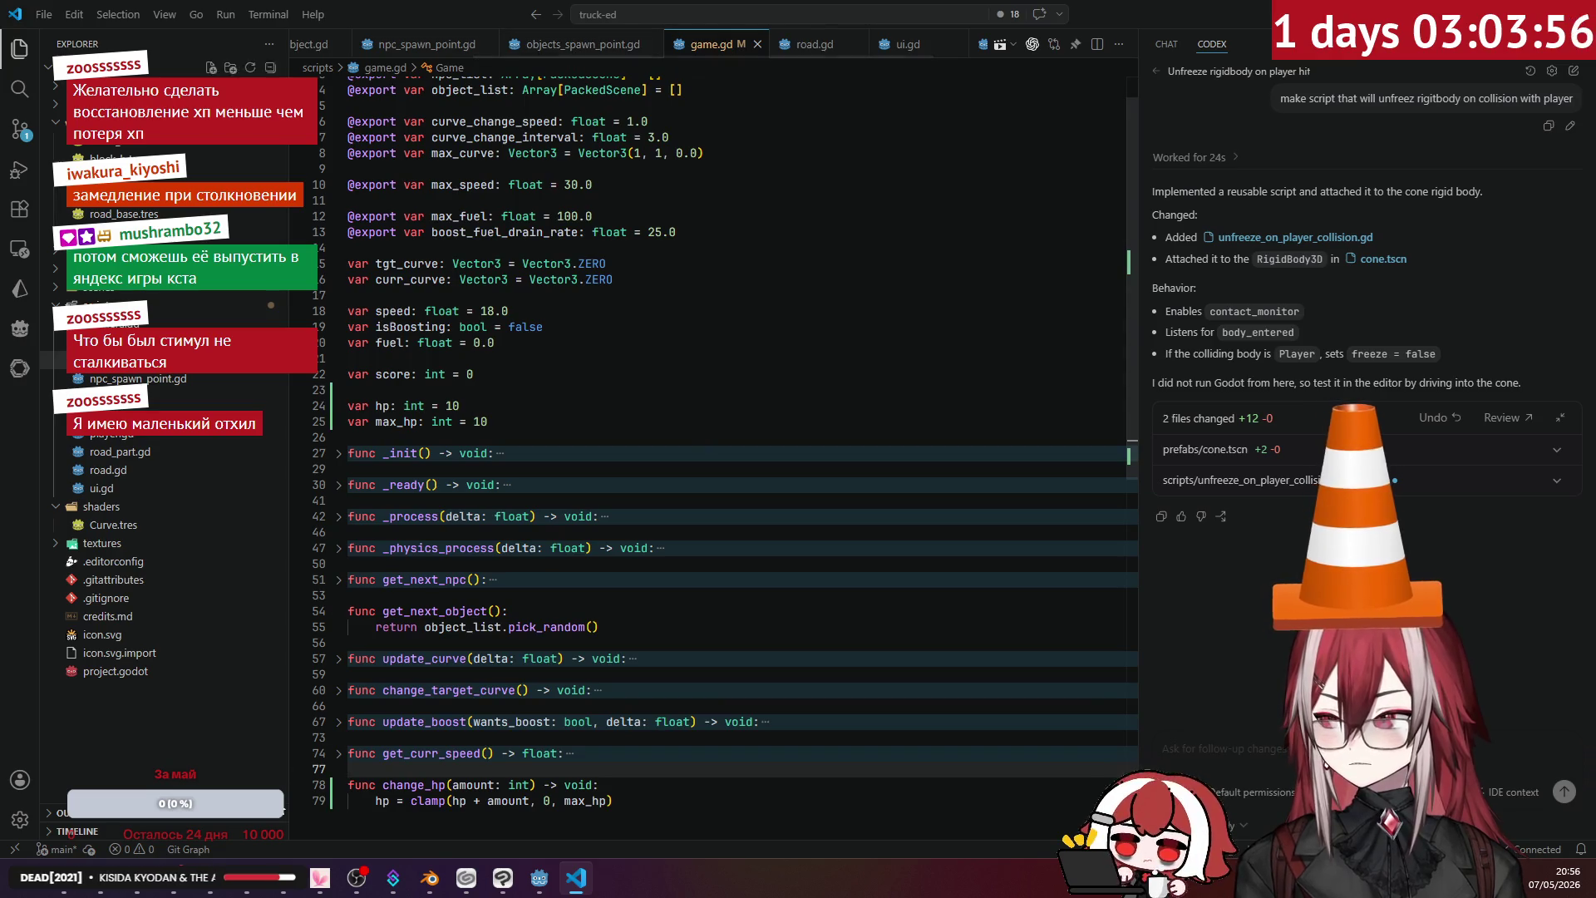
left_click(158, 877)
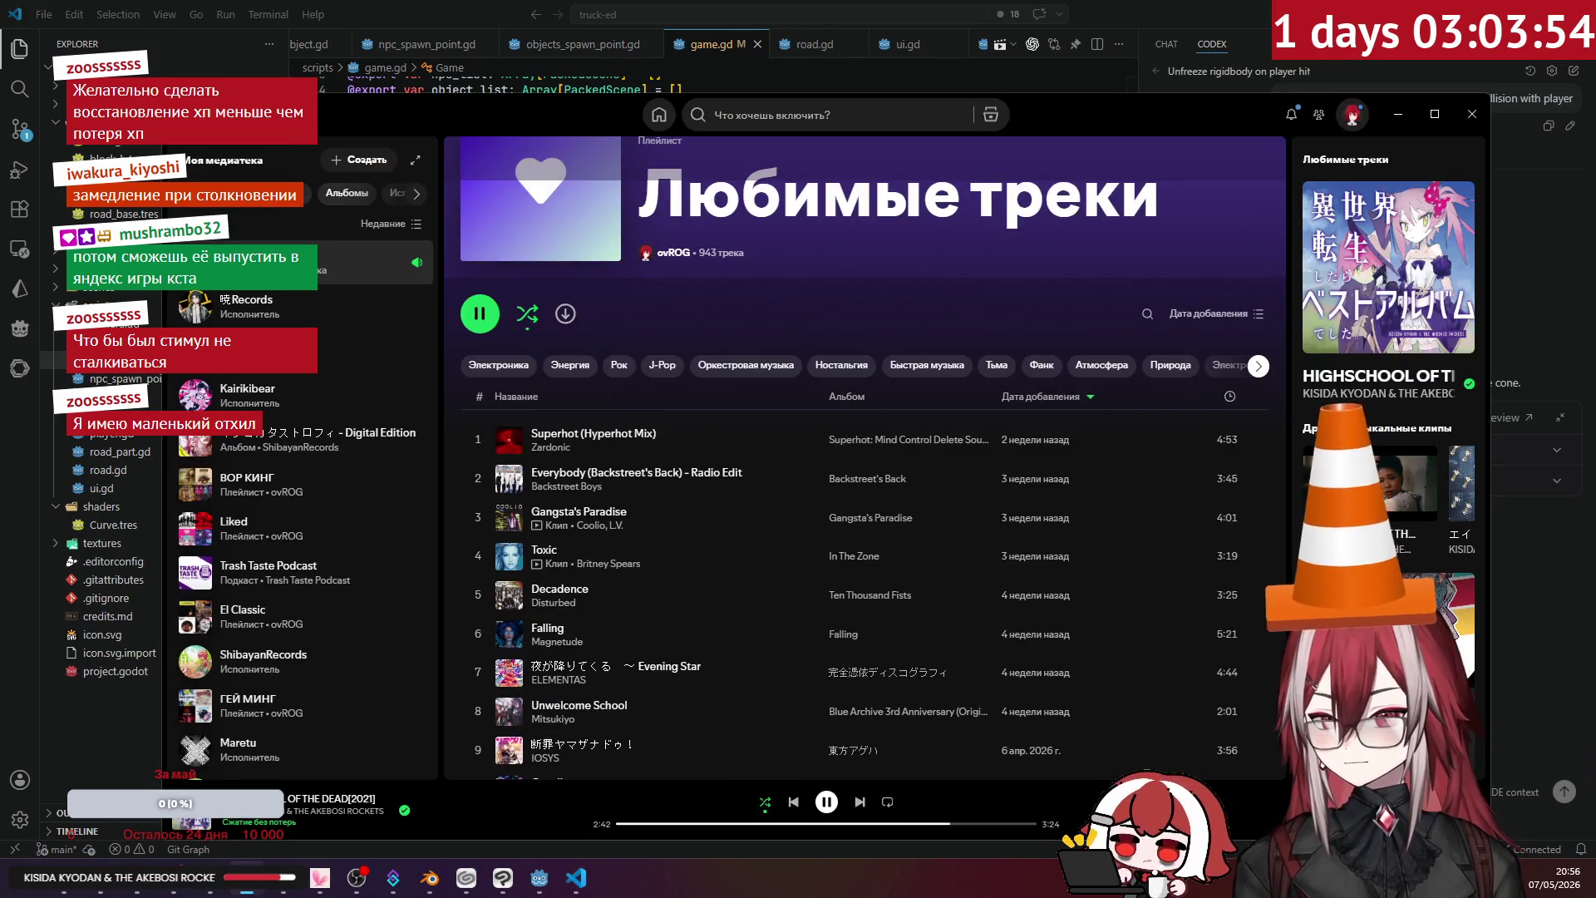
left_click(1263, 7)
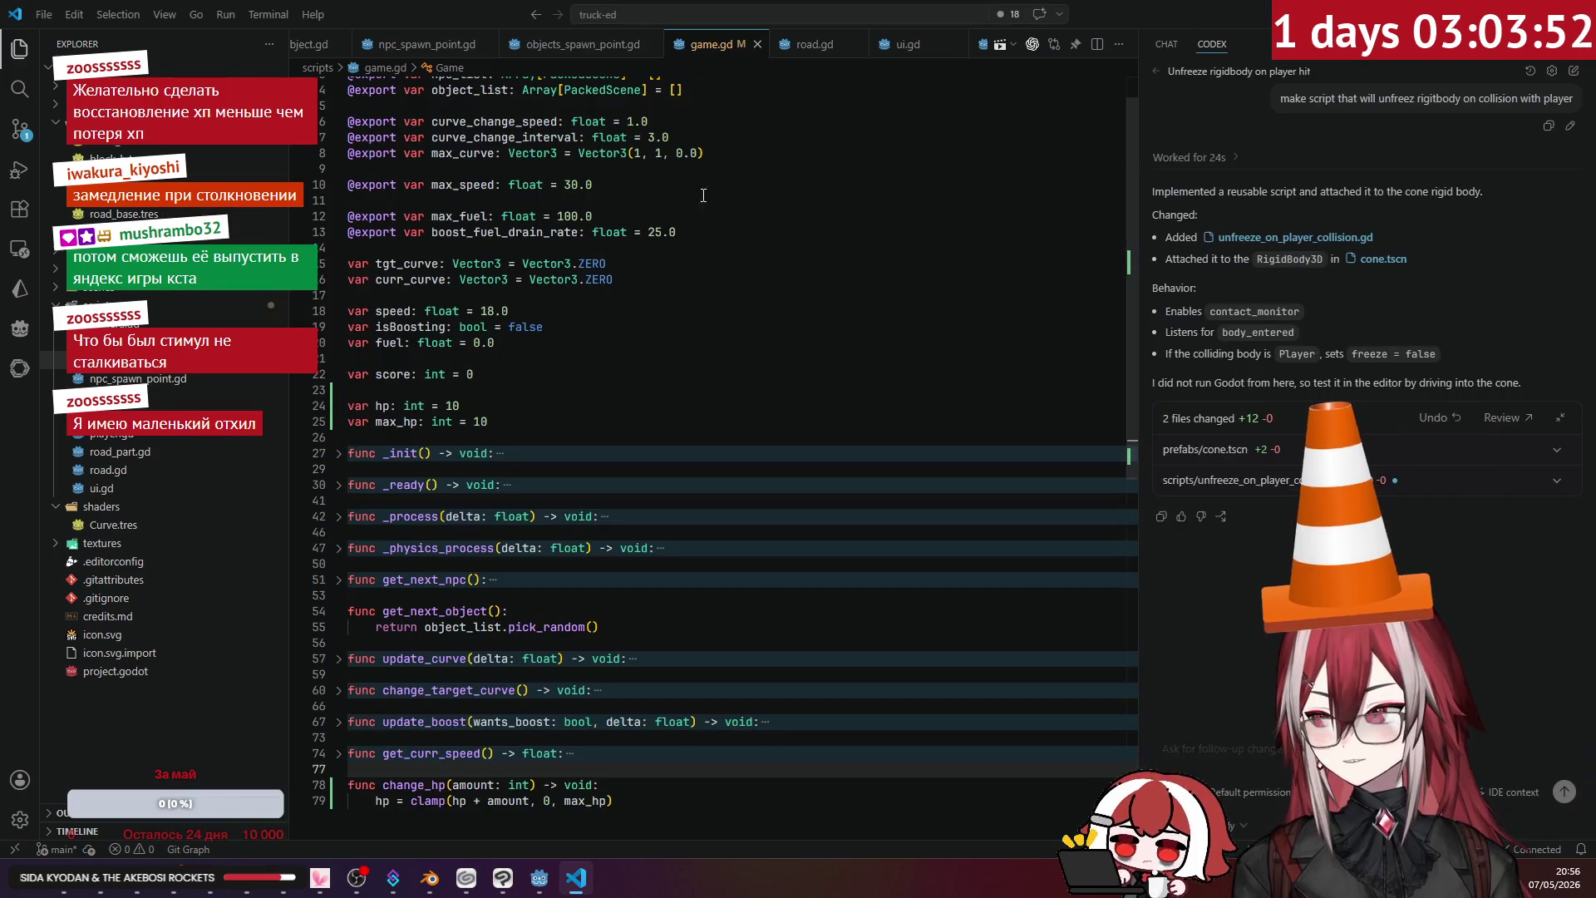
left_click(523, 49)
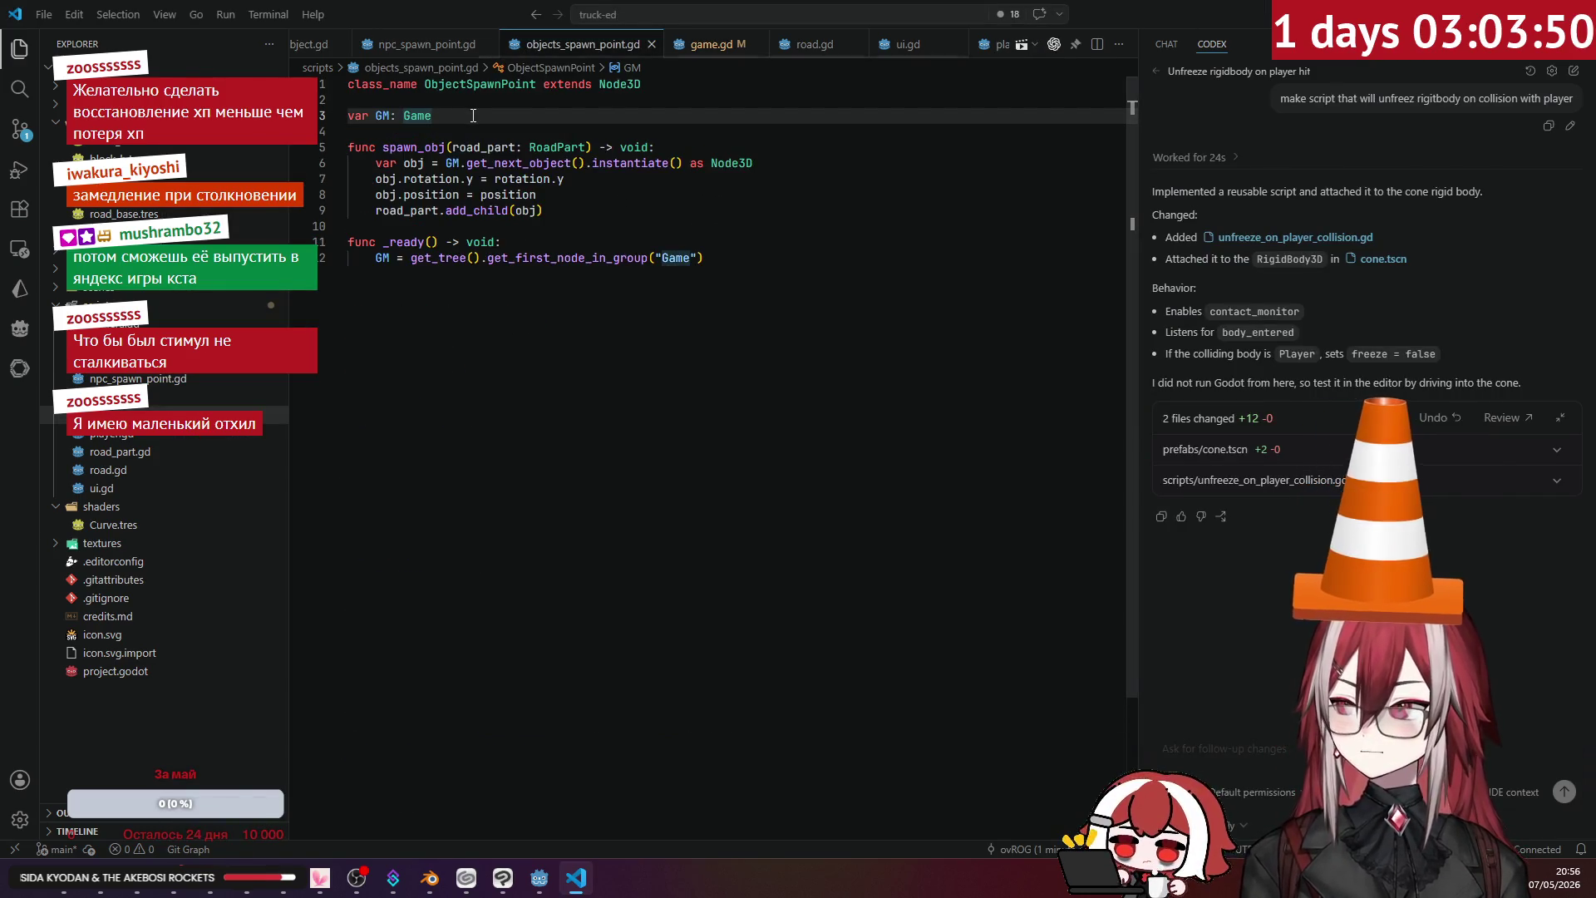
mouse_move(478, 155)
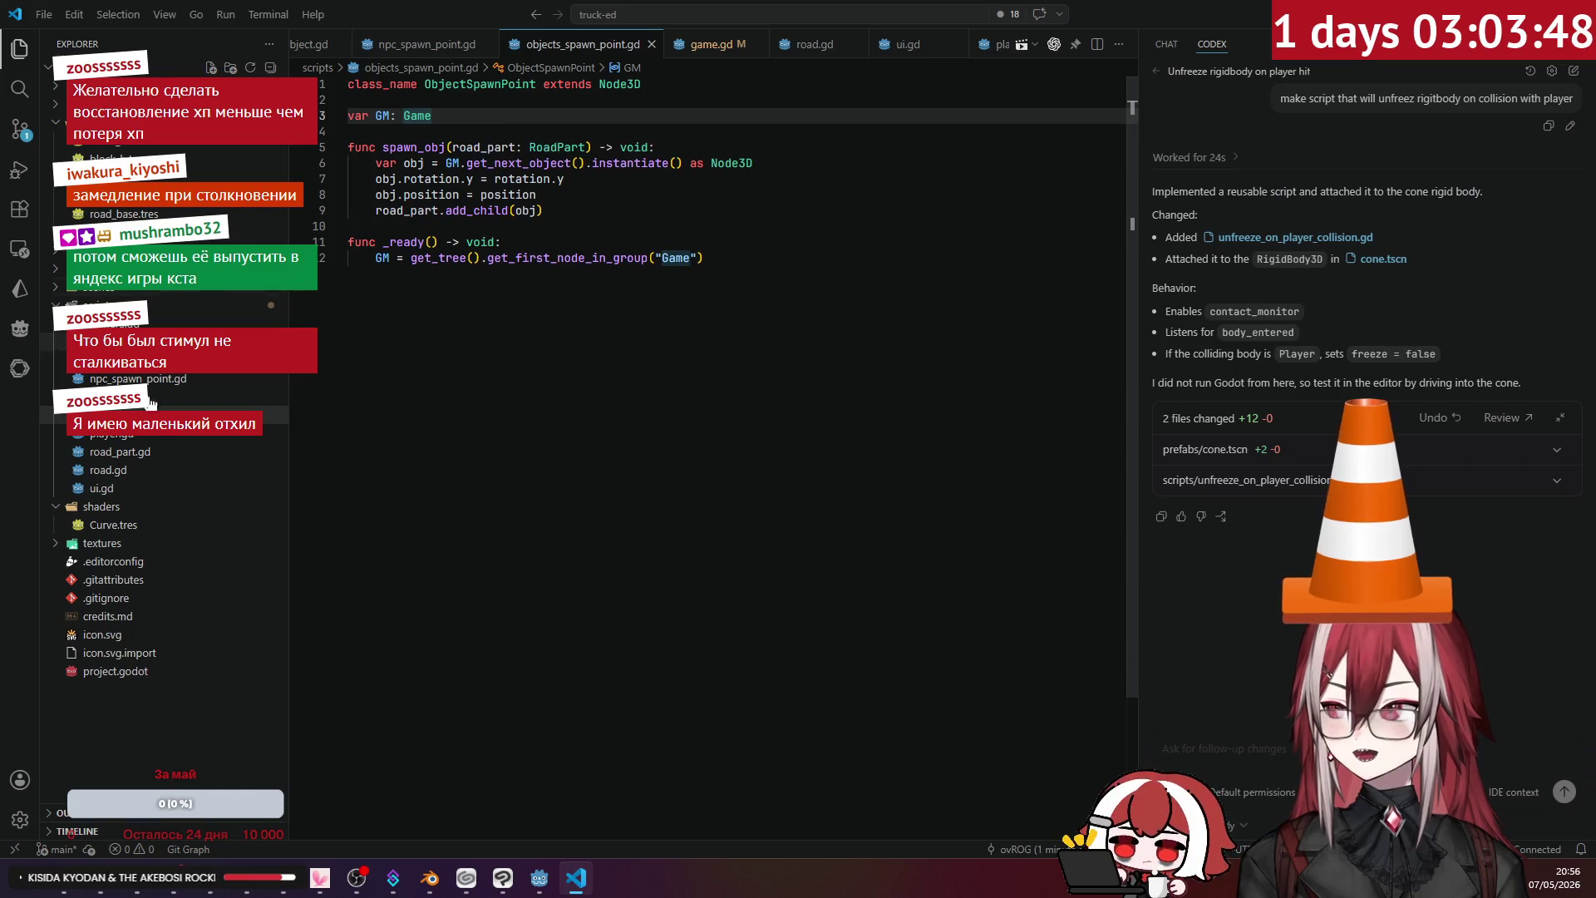
left_click(207, 341)
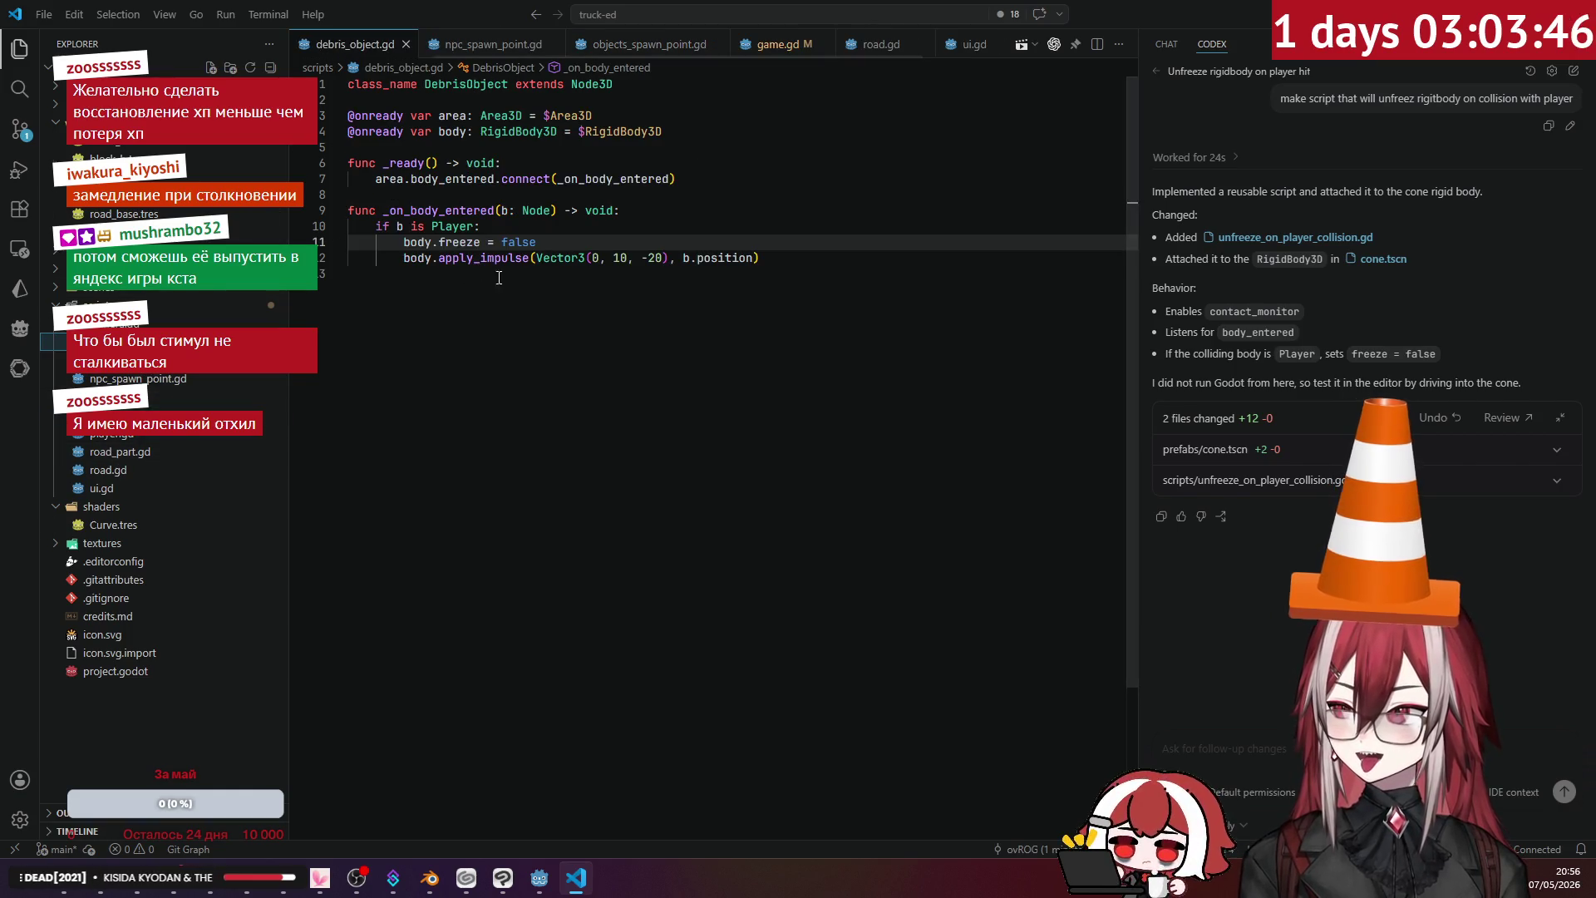
- Declare var GM: Game and insert the Game node lookup into _ready for the Player-hit handler
left_click(818, 261)
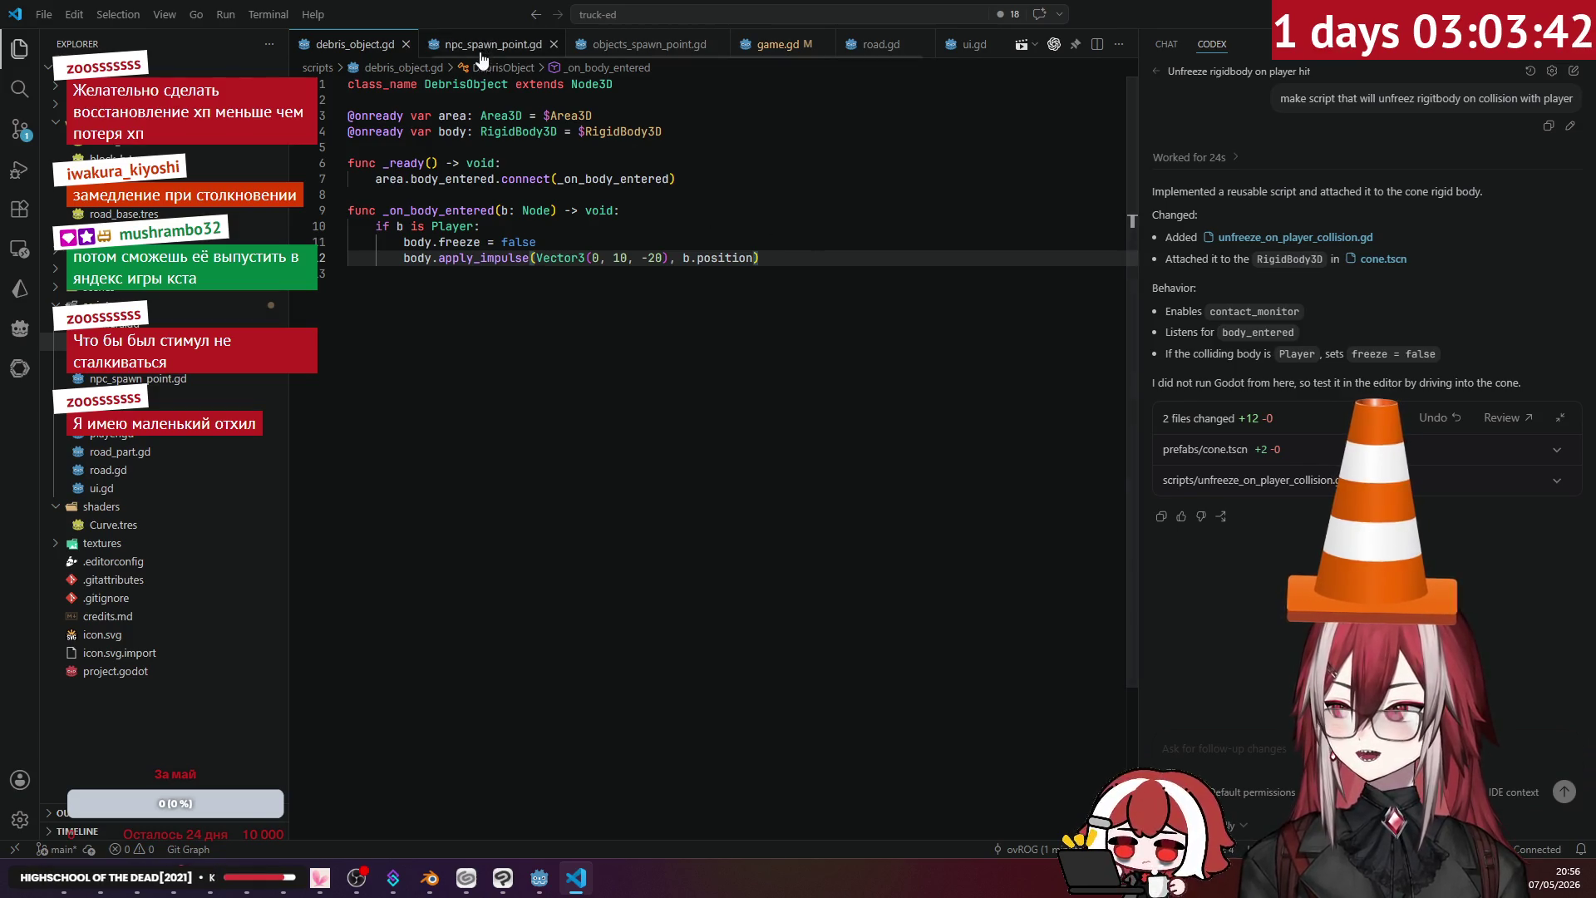
left_click(679, 133)
key("Return")
key("Return")
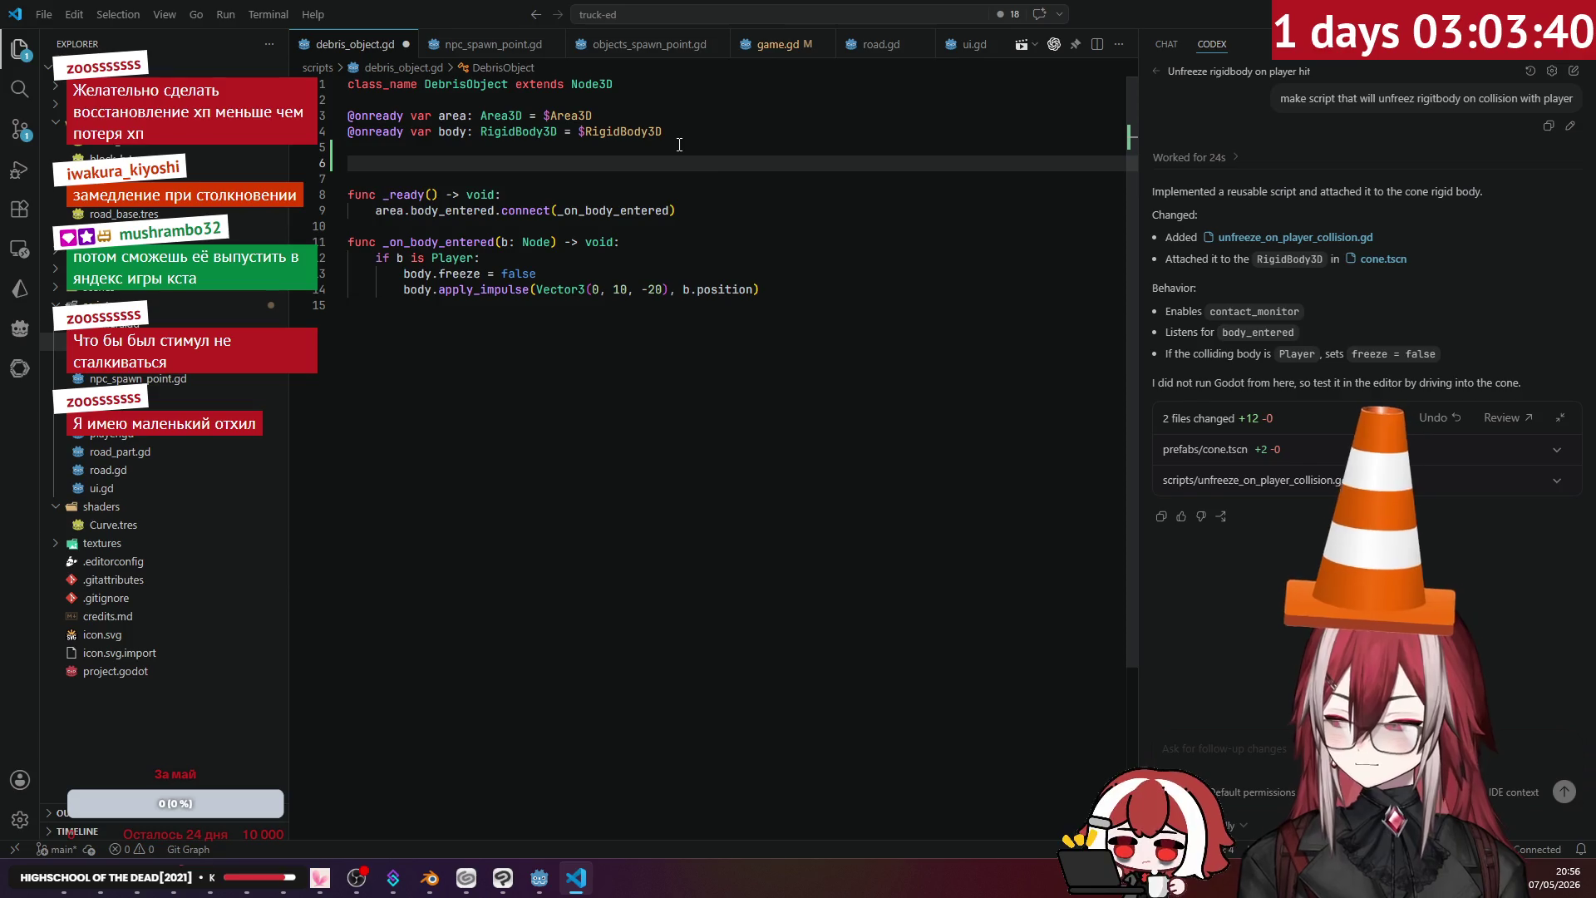
type("var GM: Game")
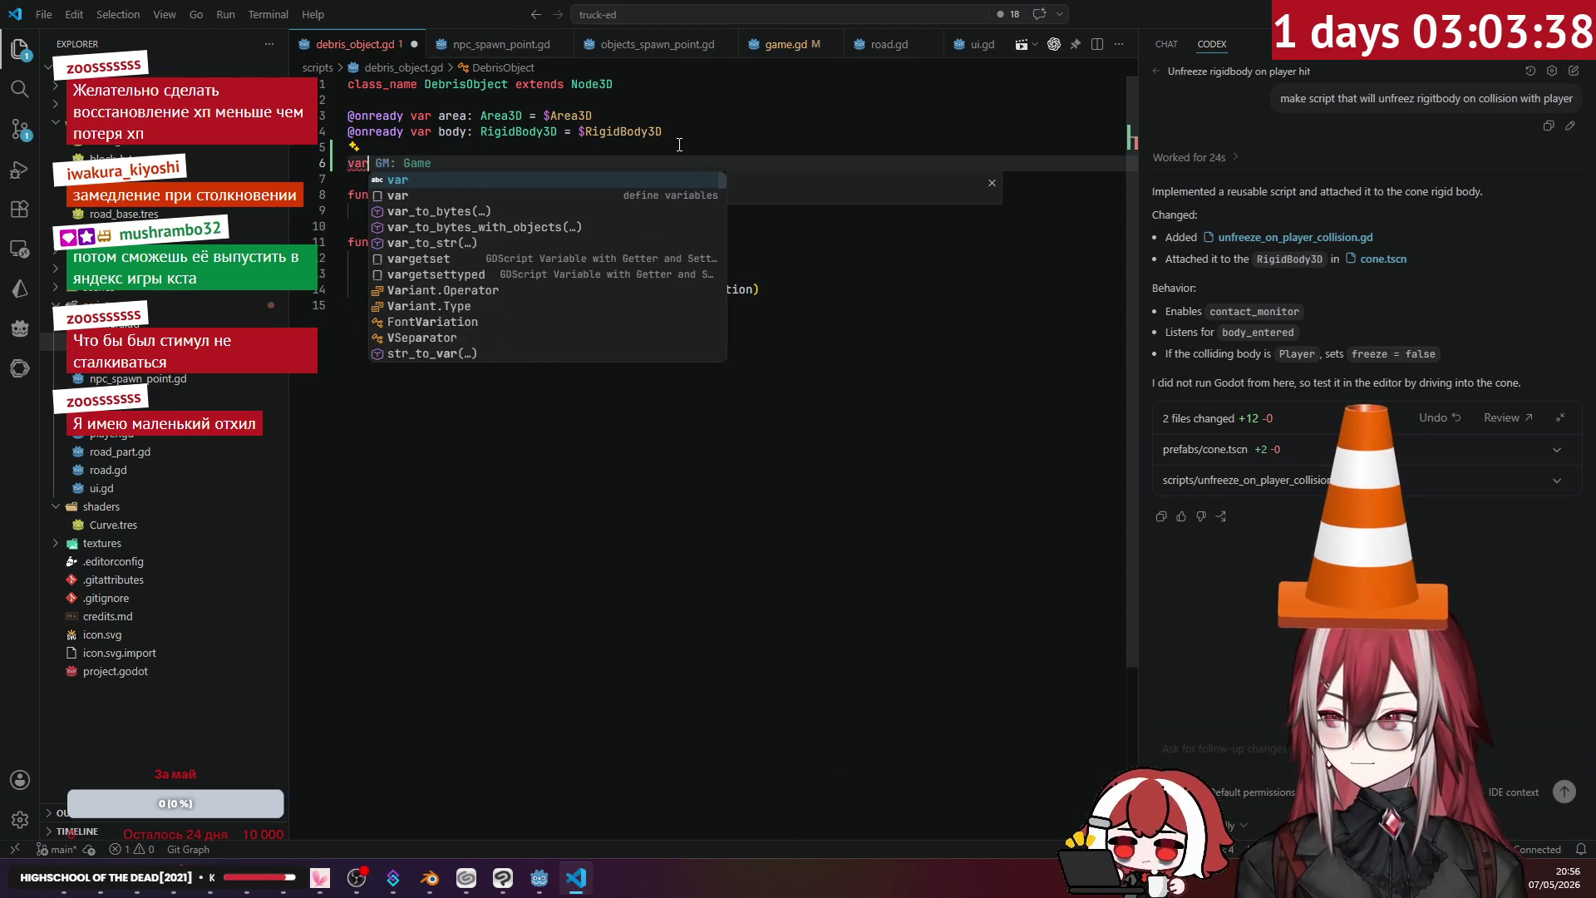
left_click(717, 193)
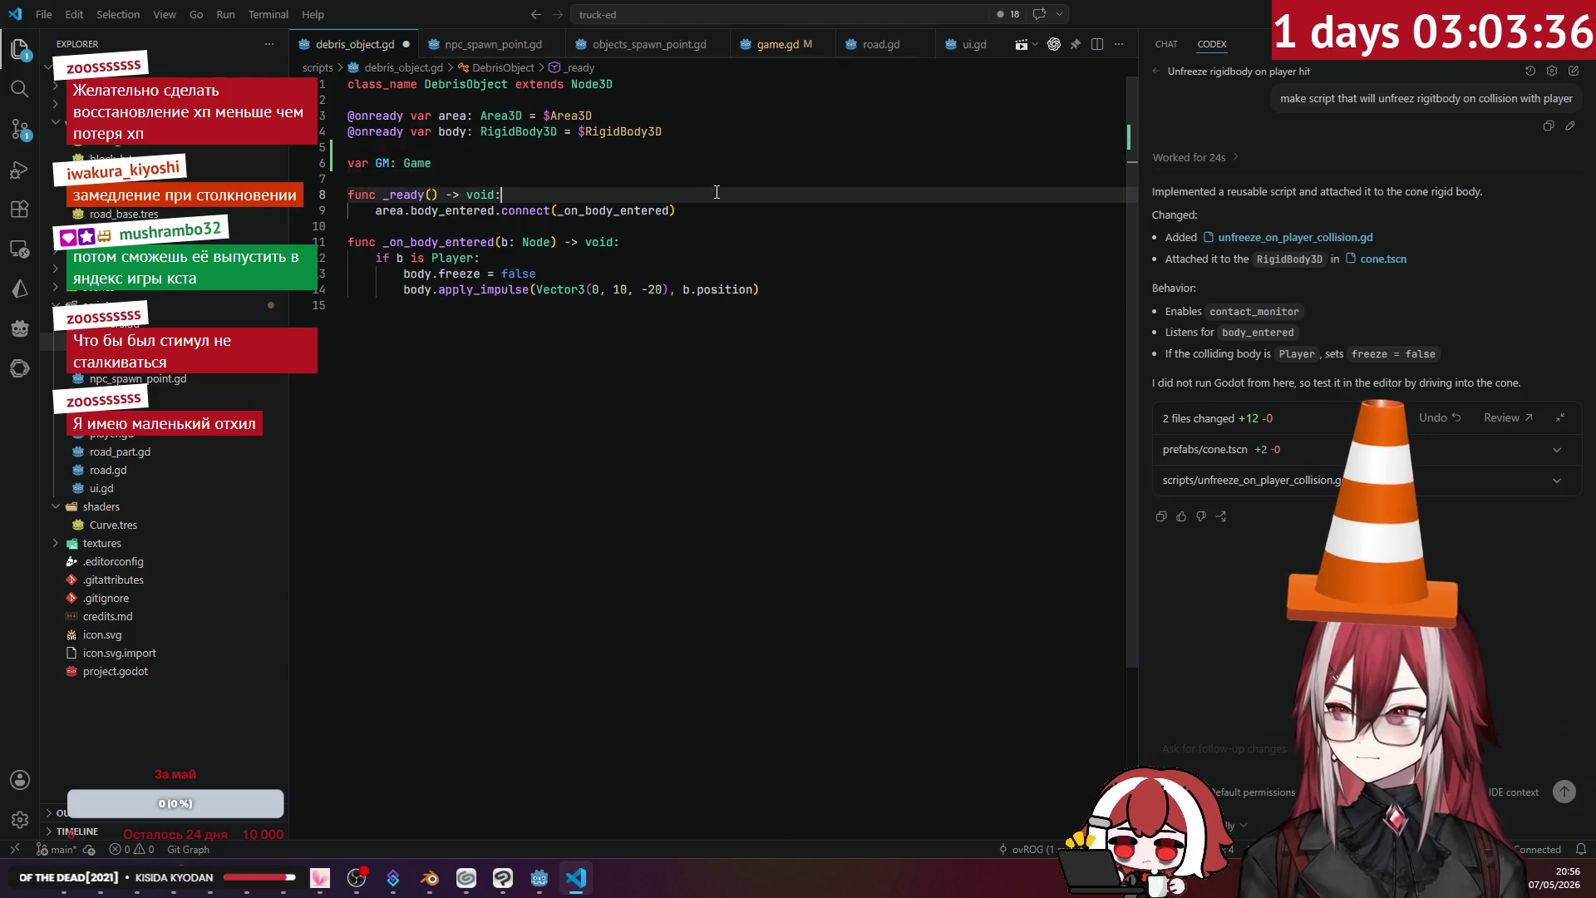
key("Return")
key("Tab")
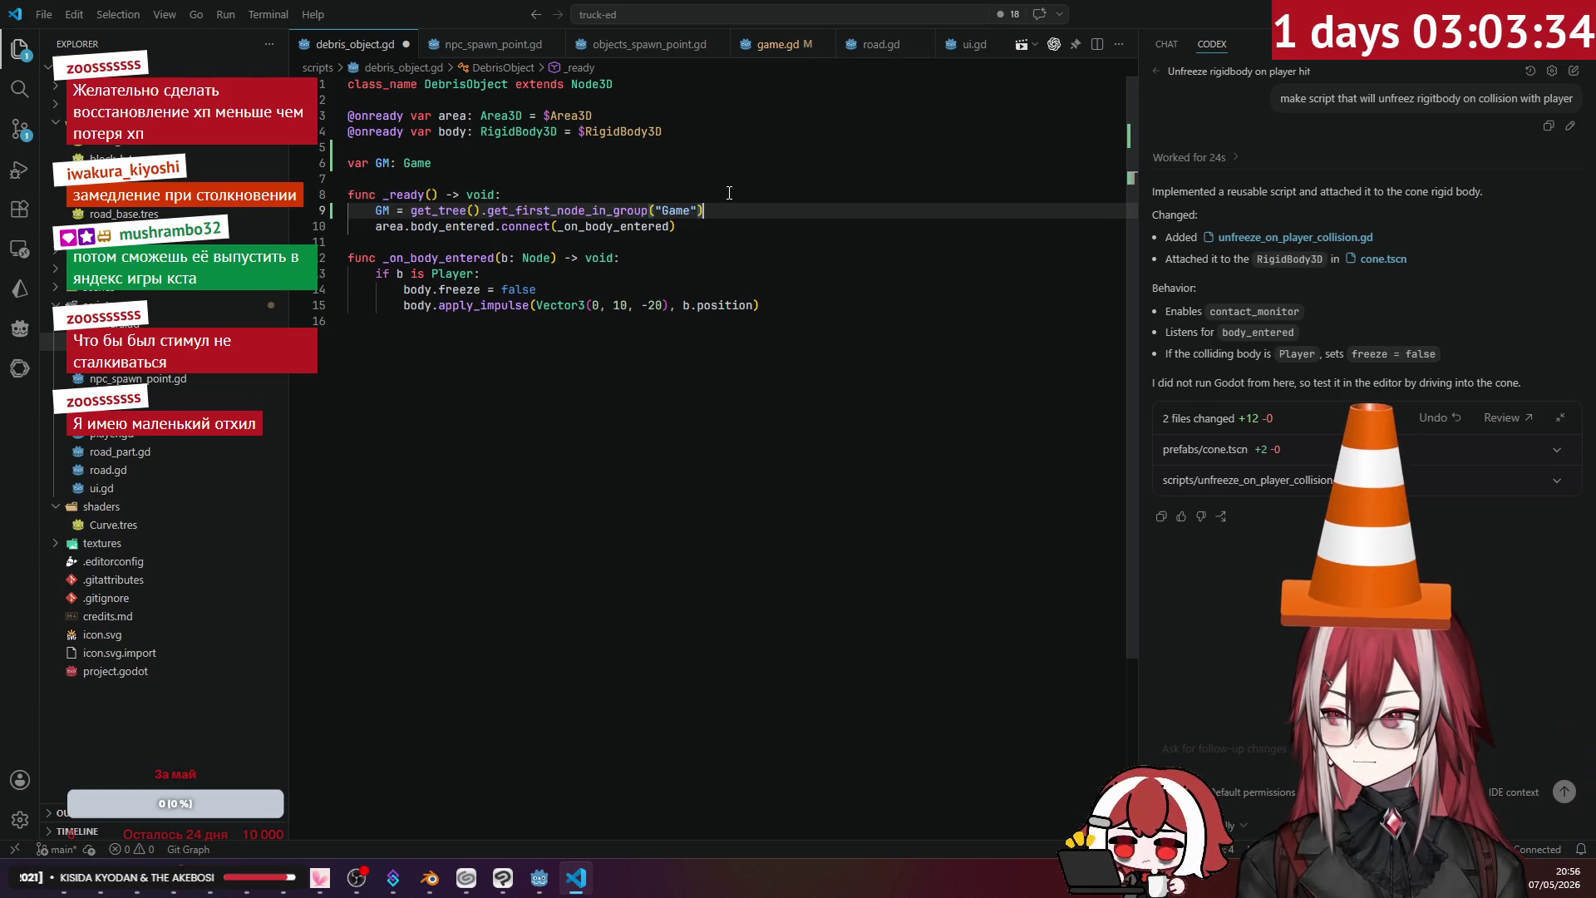
double_click(525, 288)
left_click(543, 321)
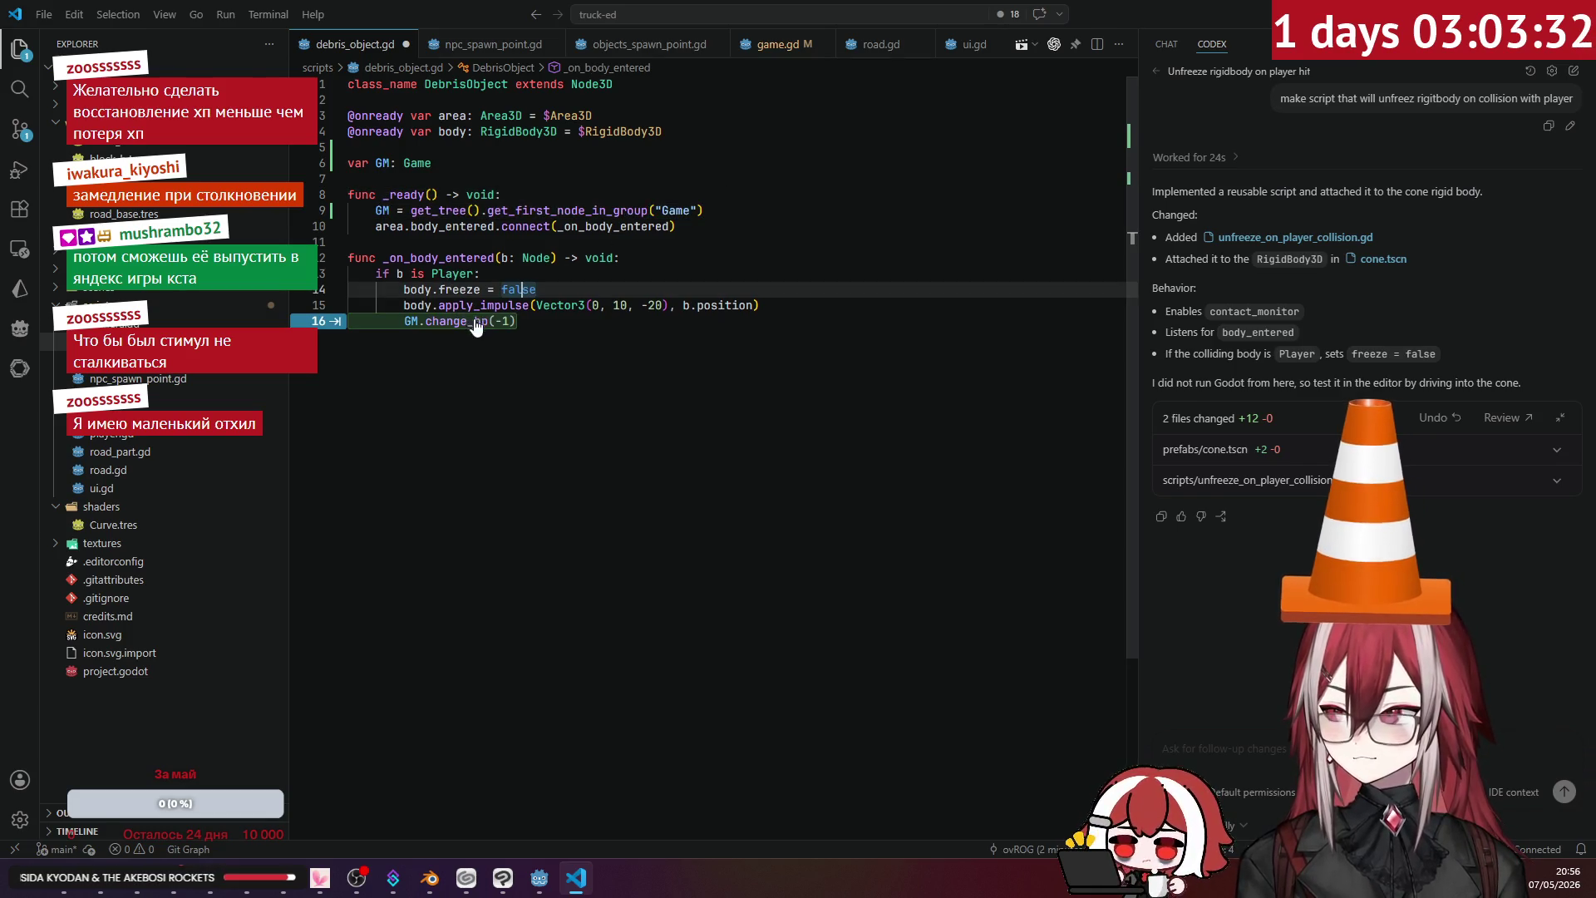
type("GM.change_hp(-1)")
left_click(606, 269)
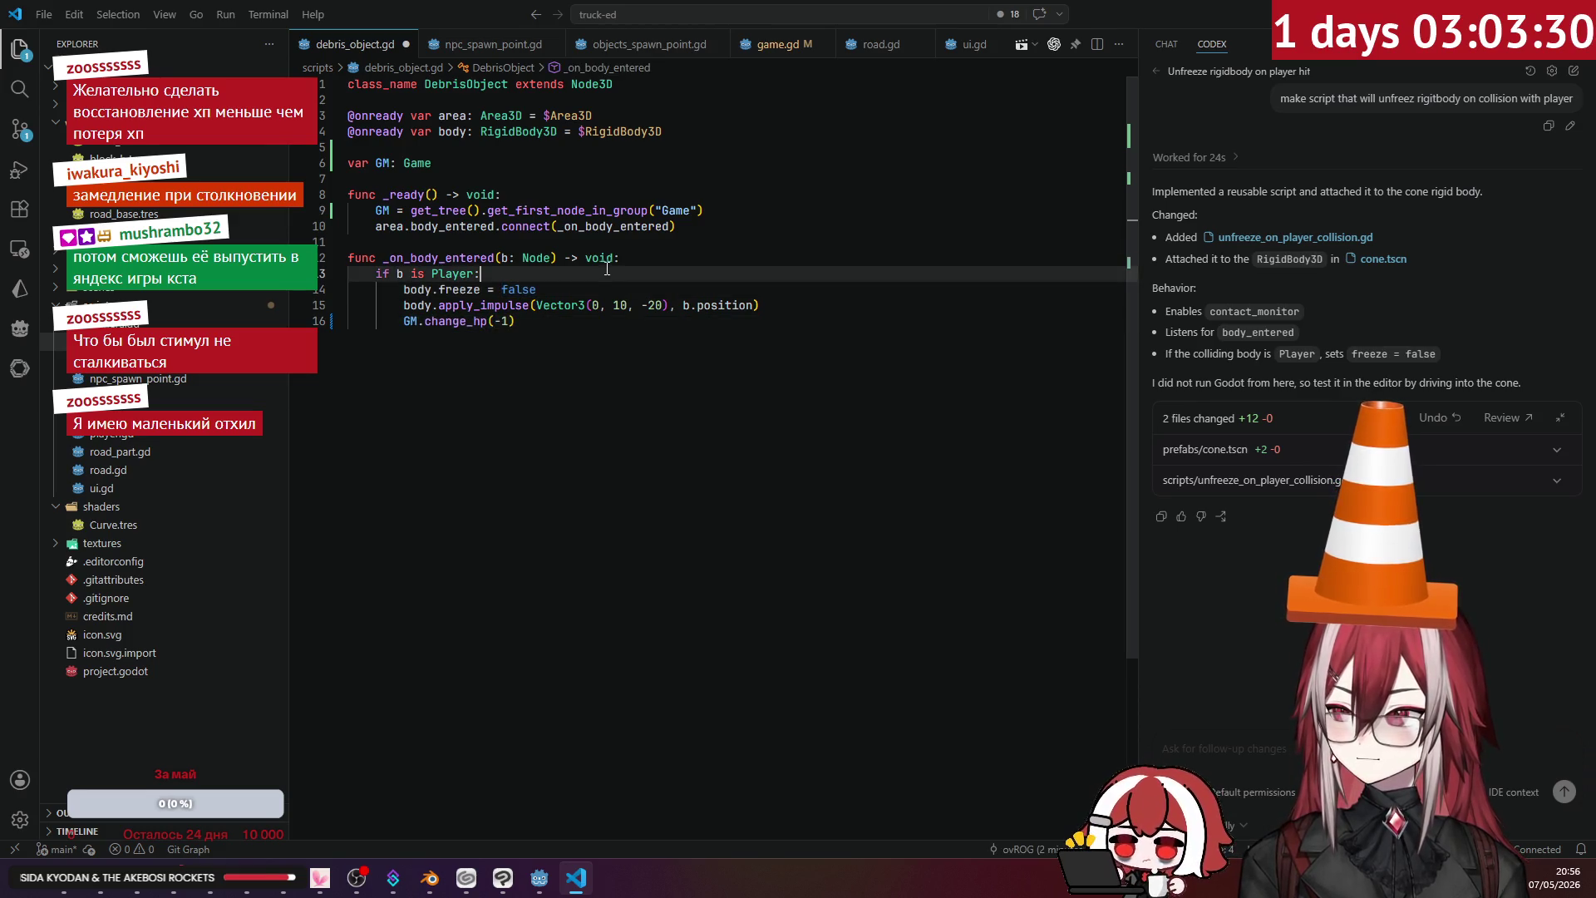
left_click(667, 252)
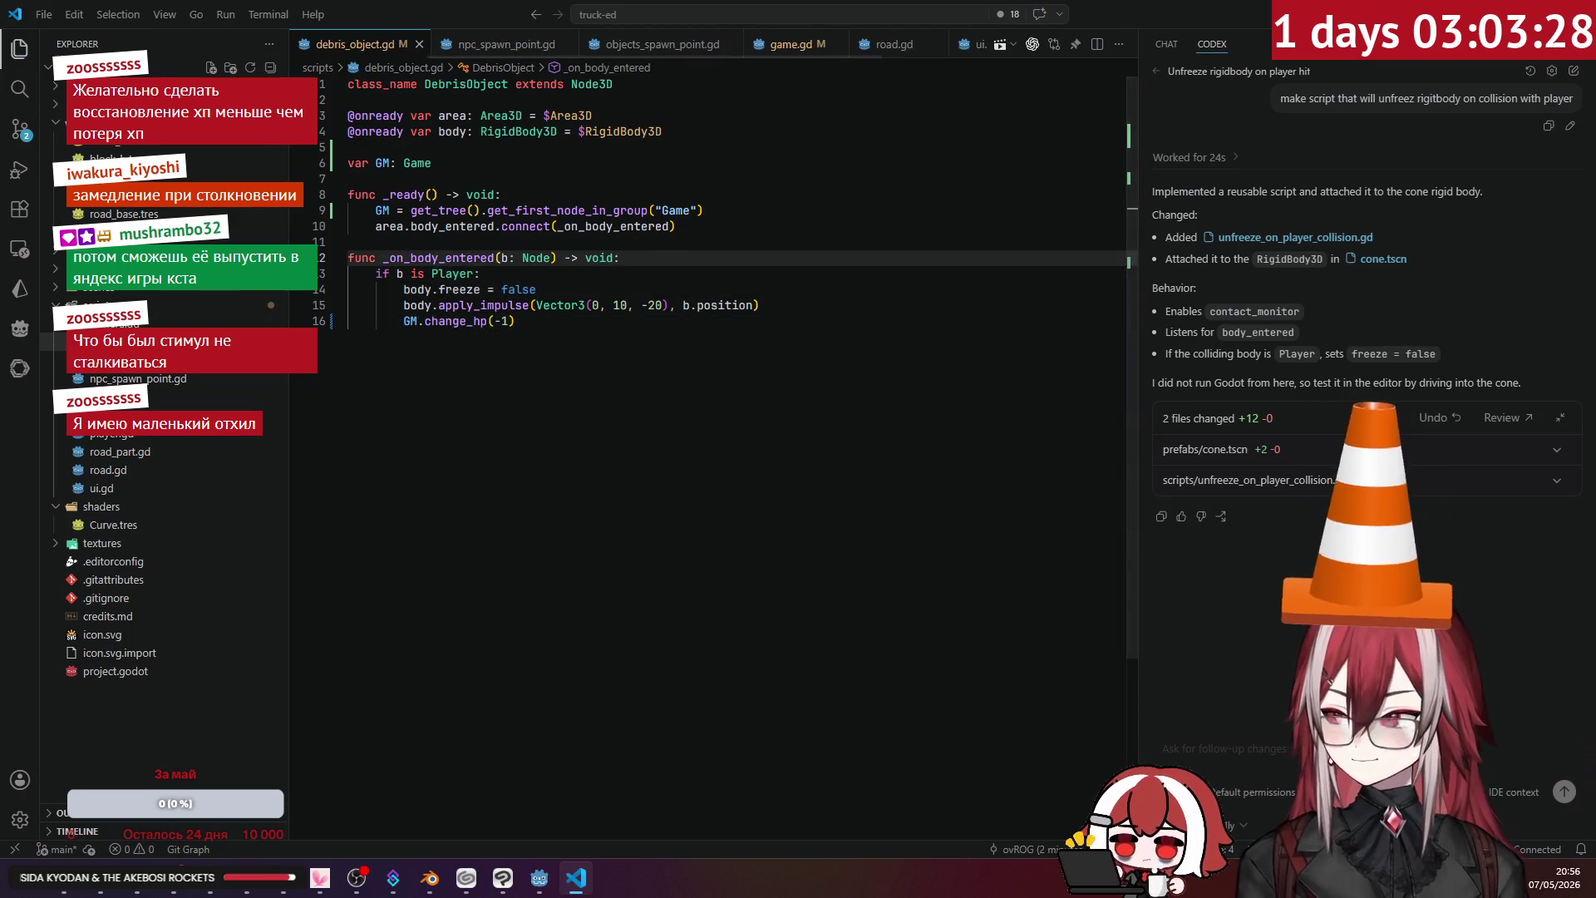
left_click(138, 379)
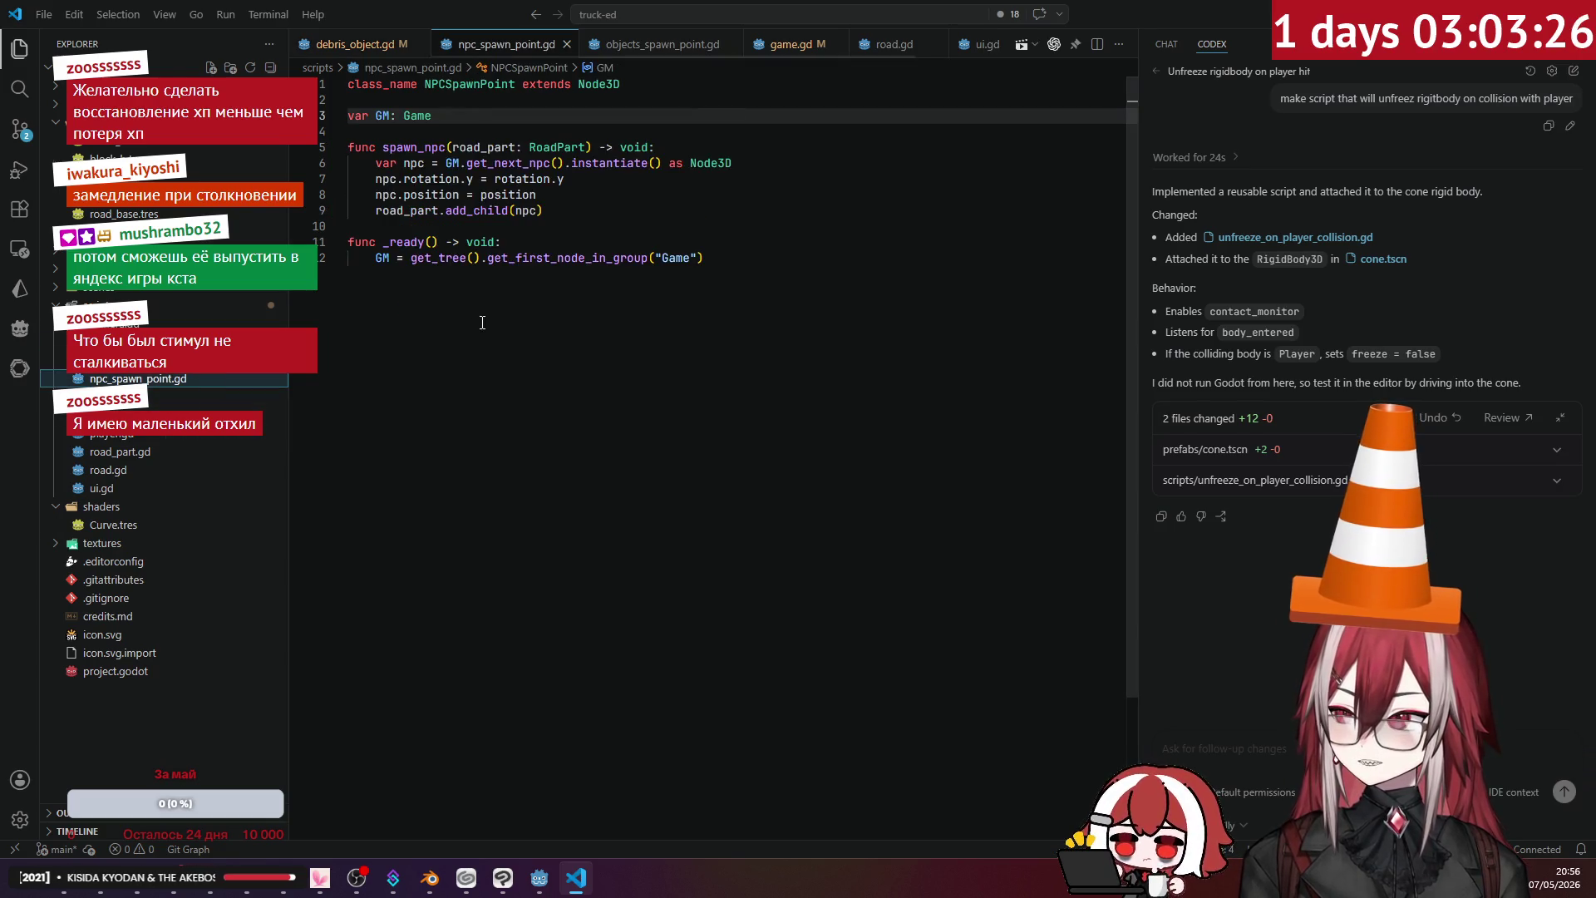
- Touch up the end of _ready in npc_spawn_point.gd, leaving it unchanged
left_click(712, 256)
key("Return")
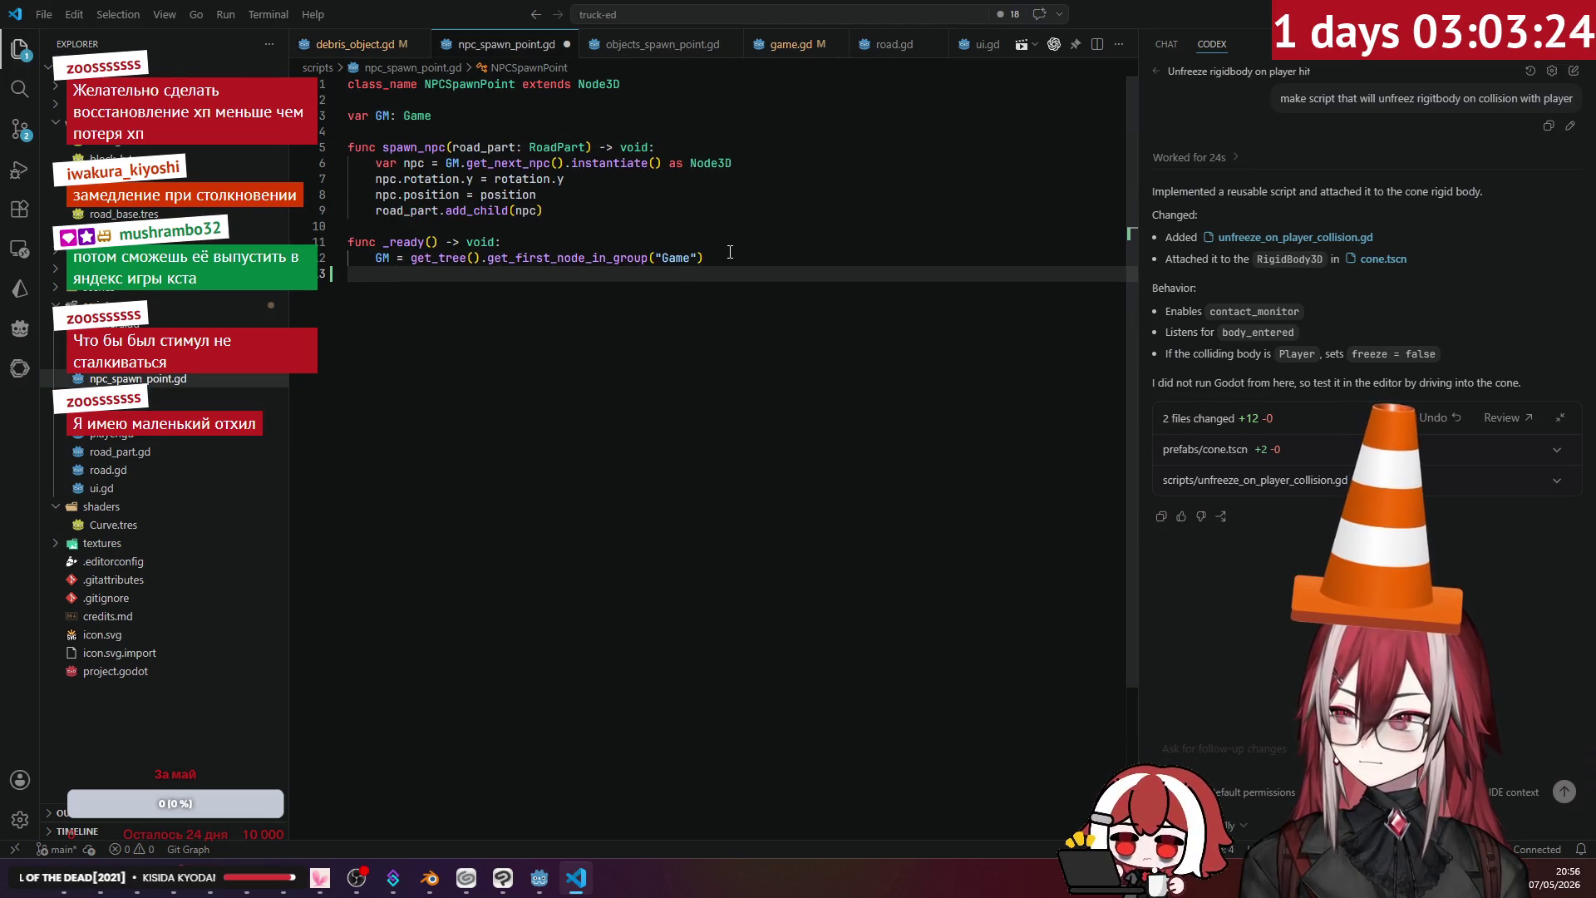
key("BackSpace")
key("BackSpace")
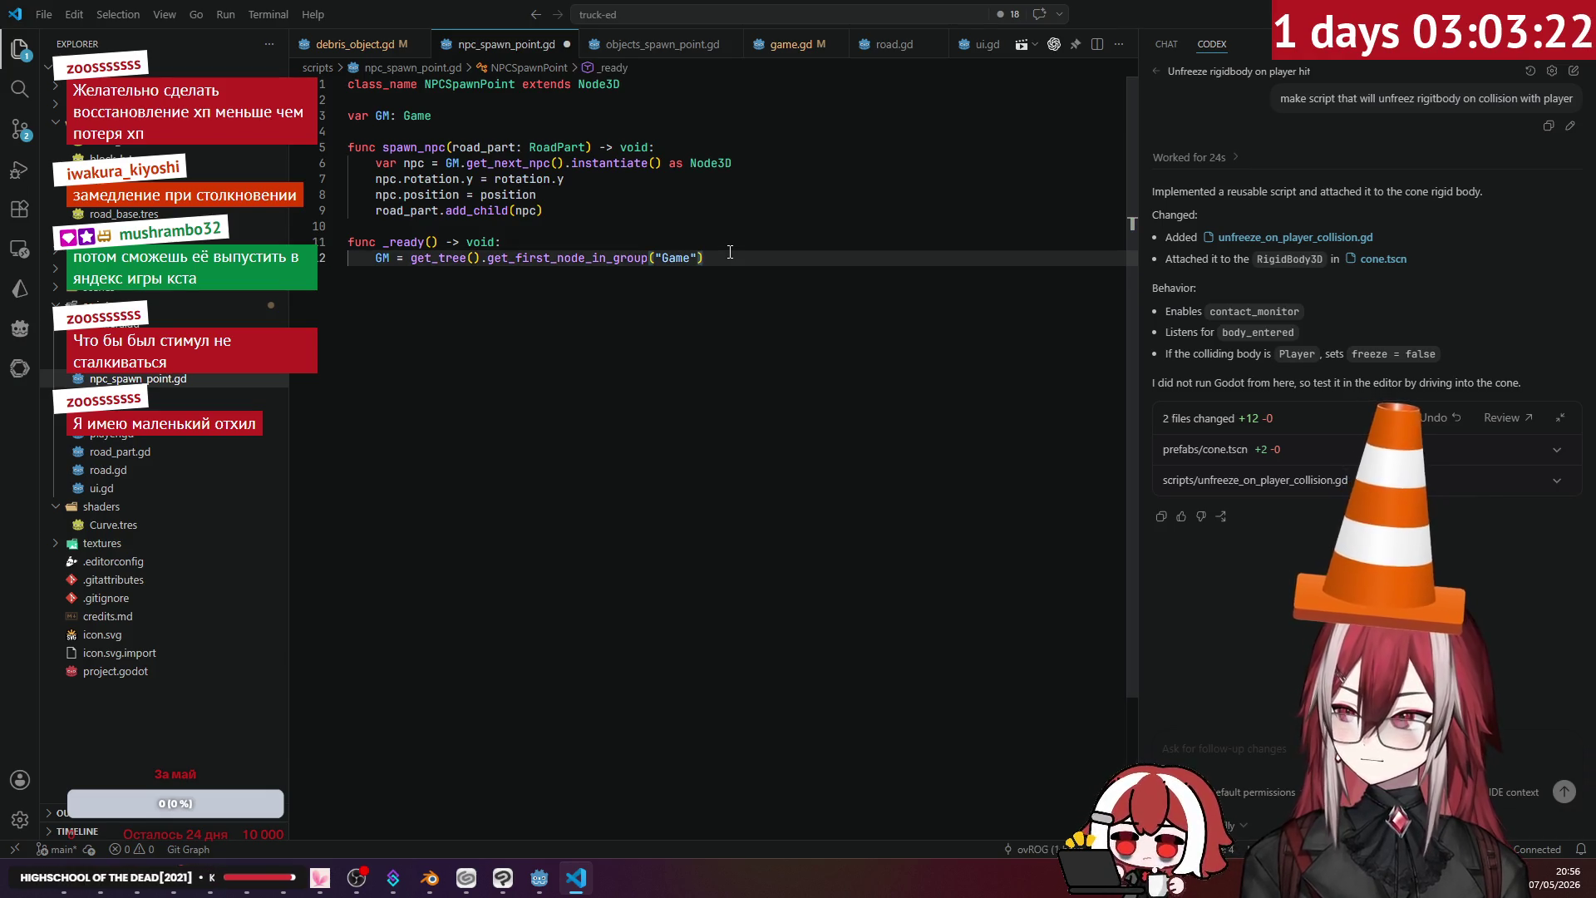
- In npc.gd's dead() function, add GM.change_hp(1) after the score increment and save
left_click(208, 395)
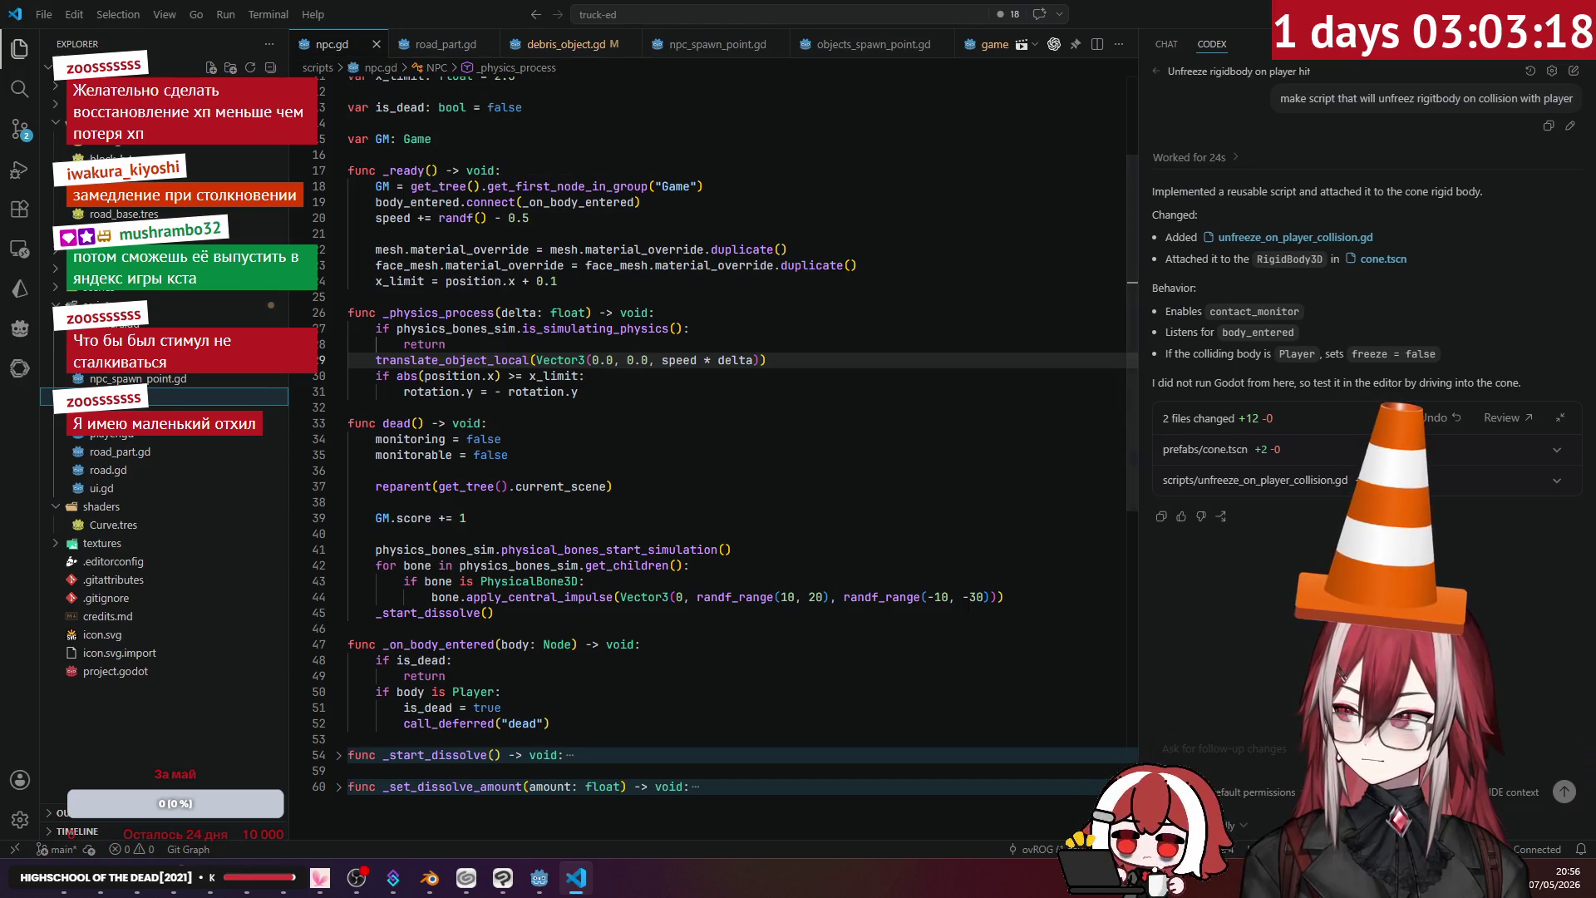
left_click(485, 439)
scroll(410, 372, "down", 2)
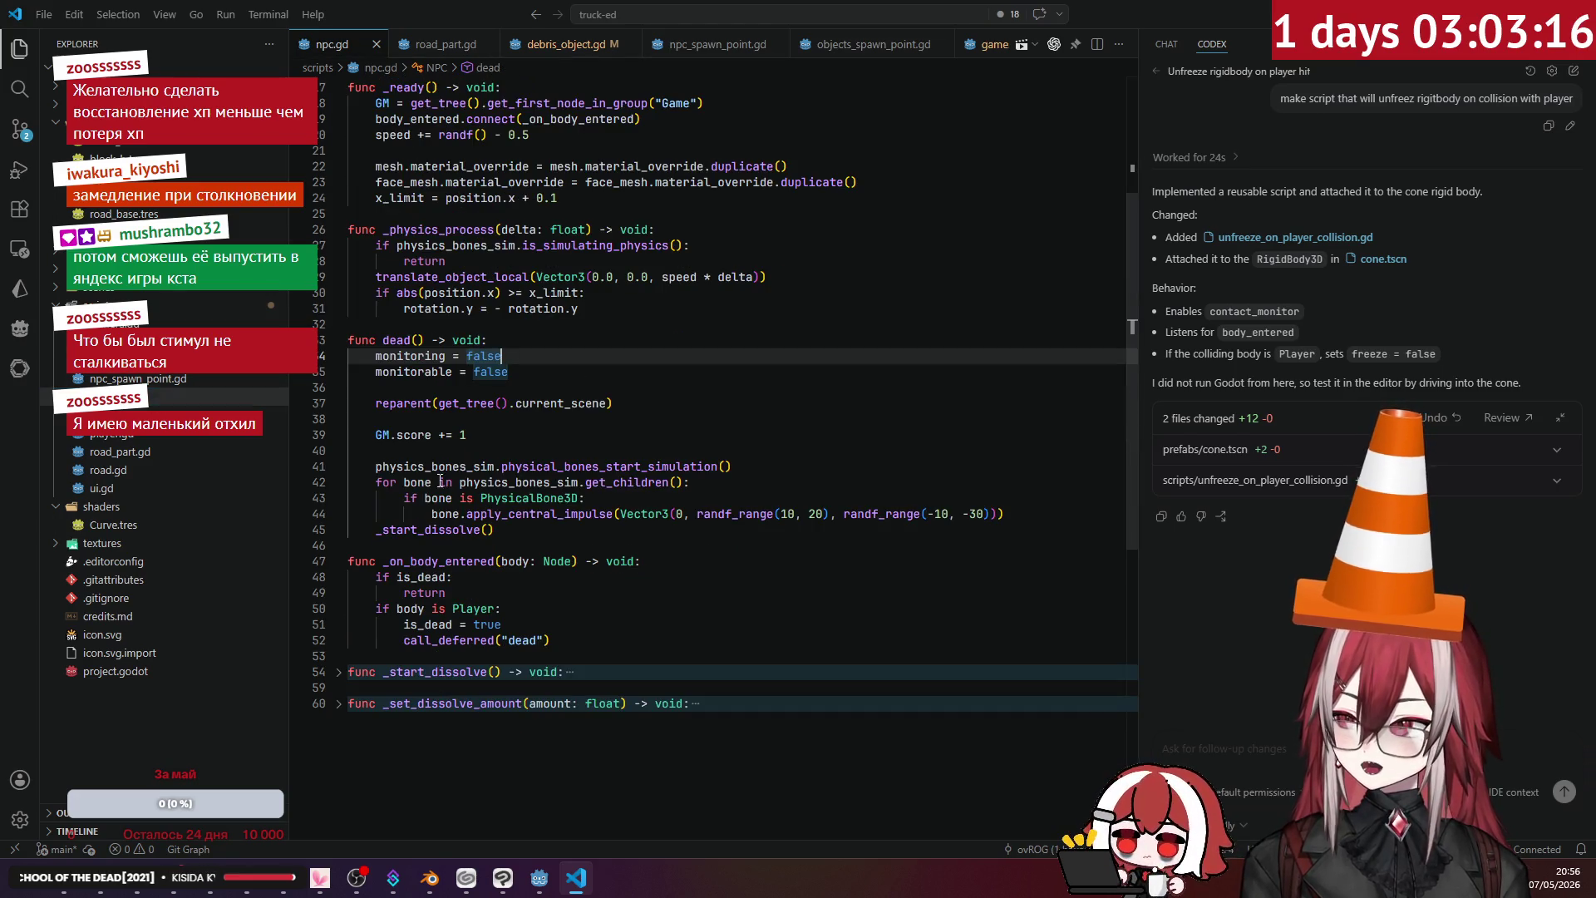
left_click(399, 340)
left_click(466, 403)
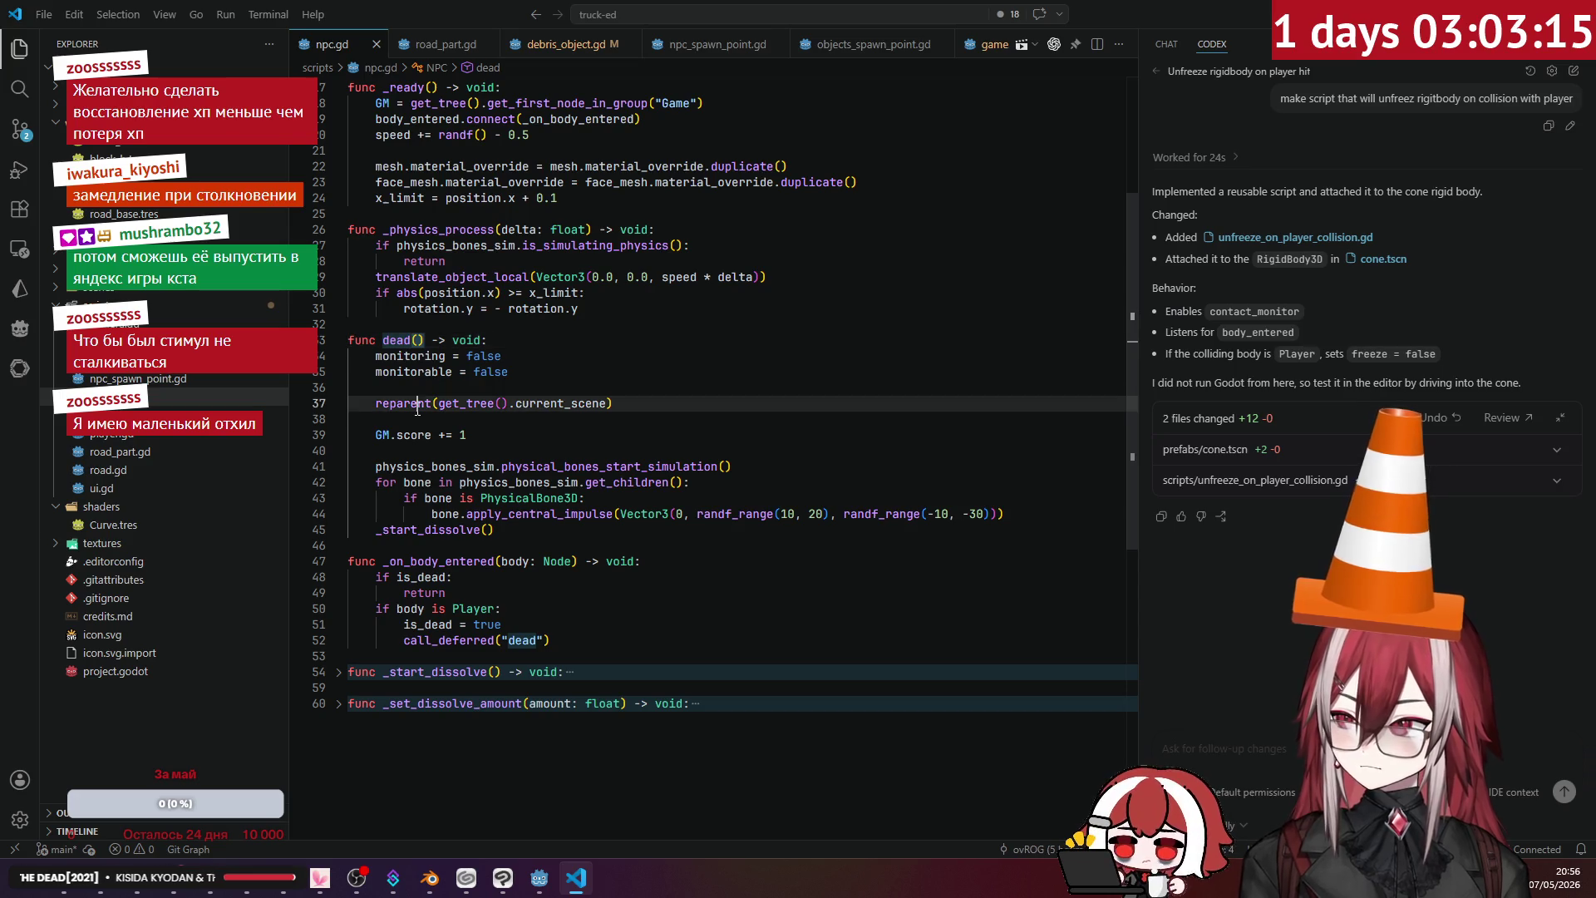
left_click(510, 435)
key("Return")
type("g")
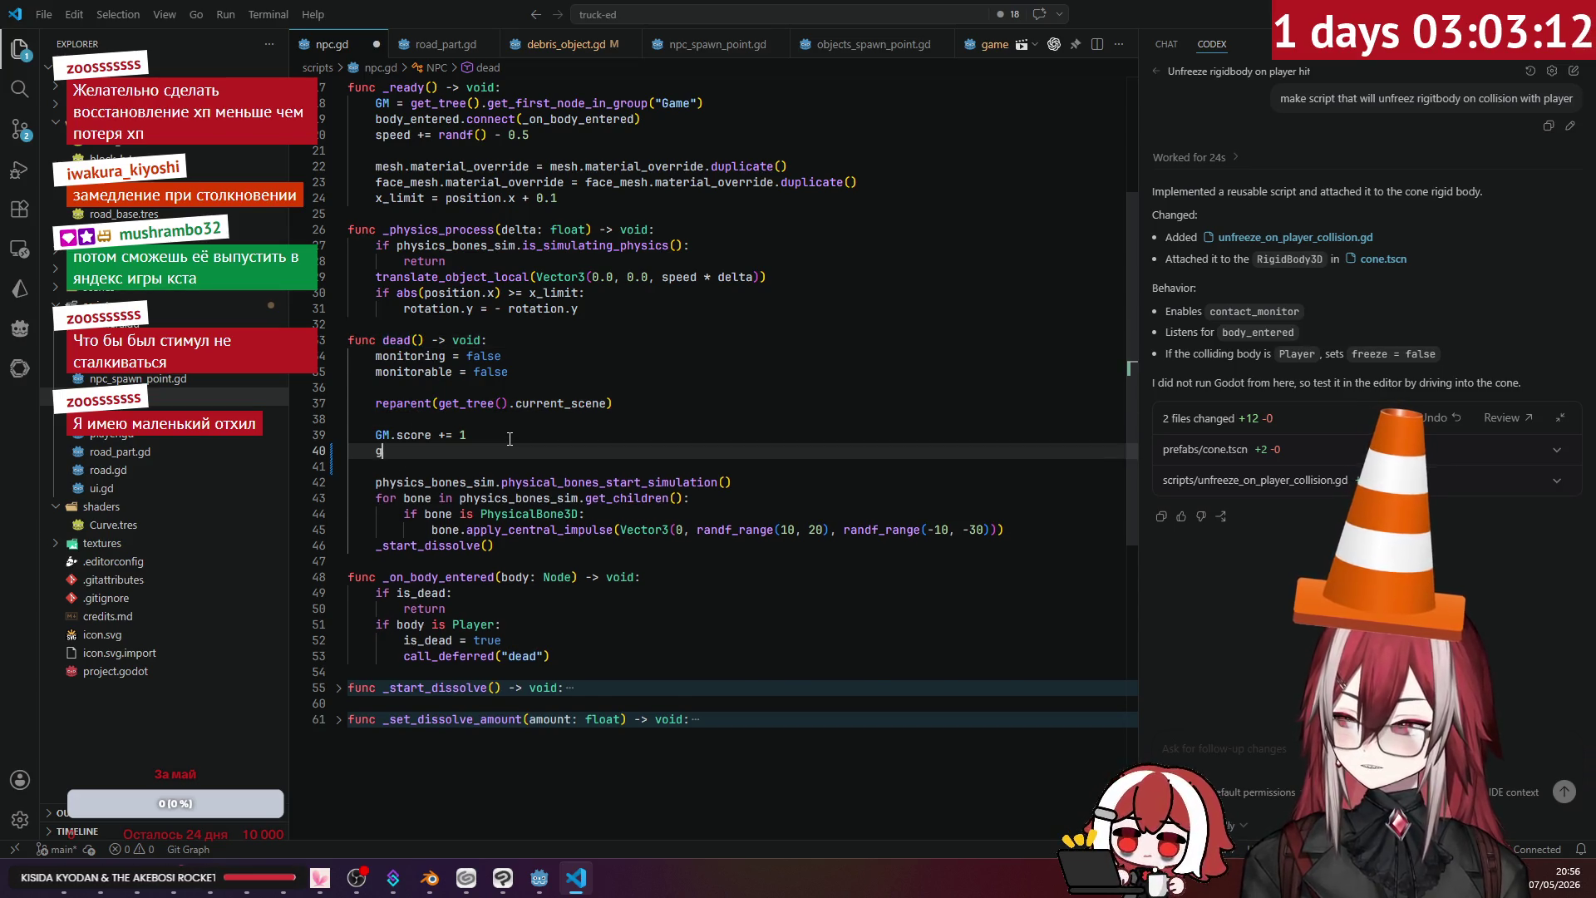
key("BackSpace")
type("G")
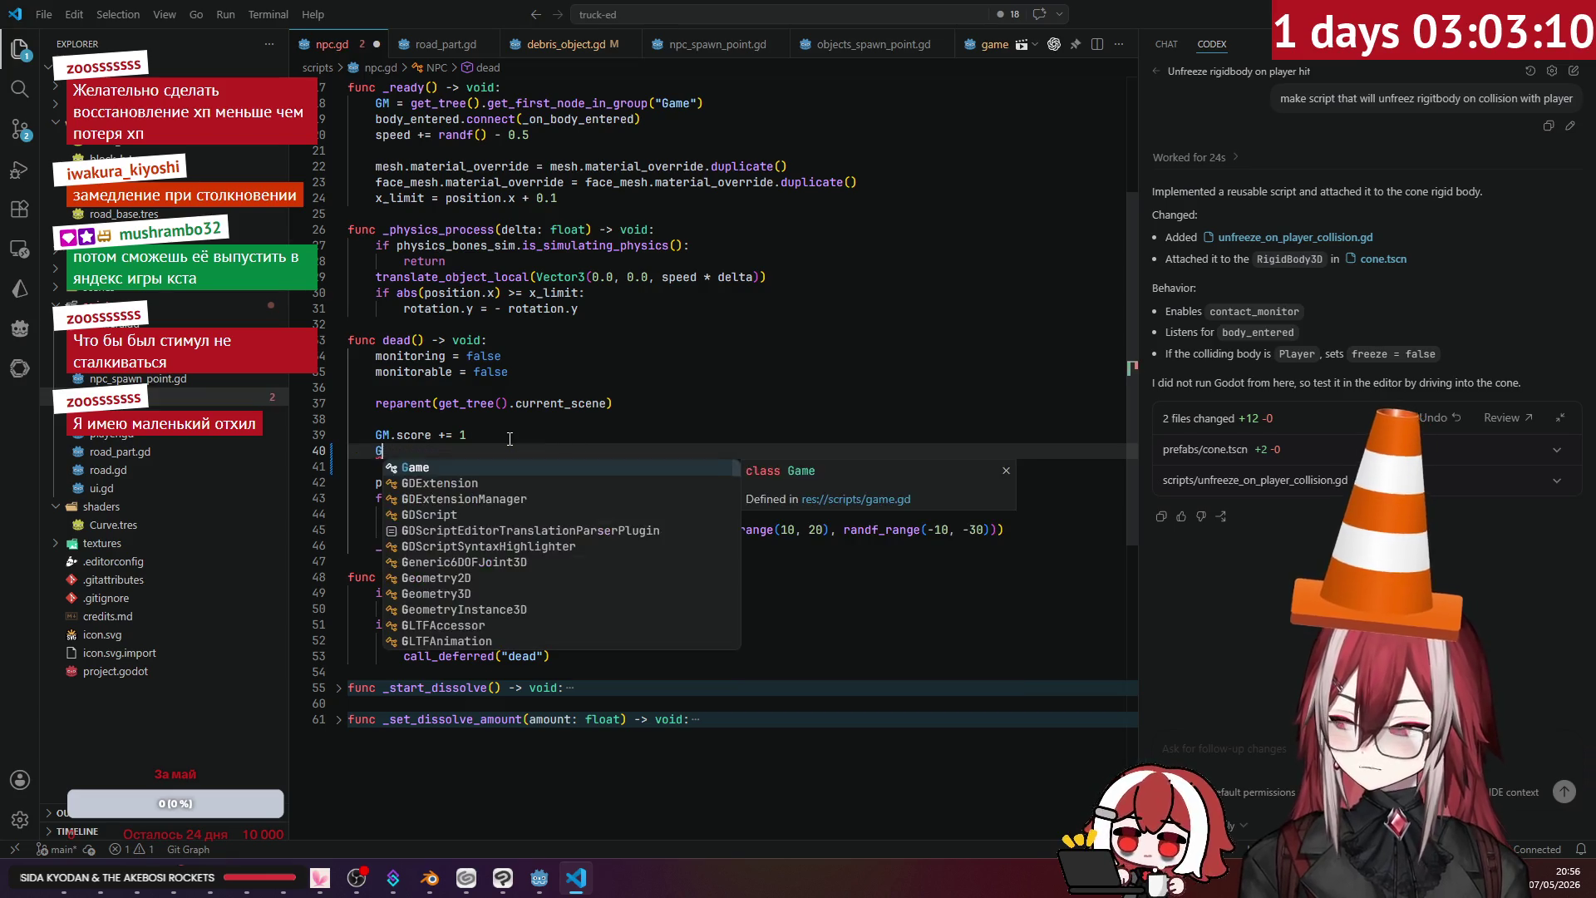
type("M.")
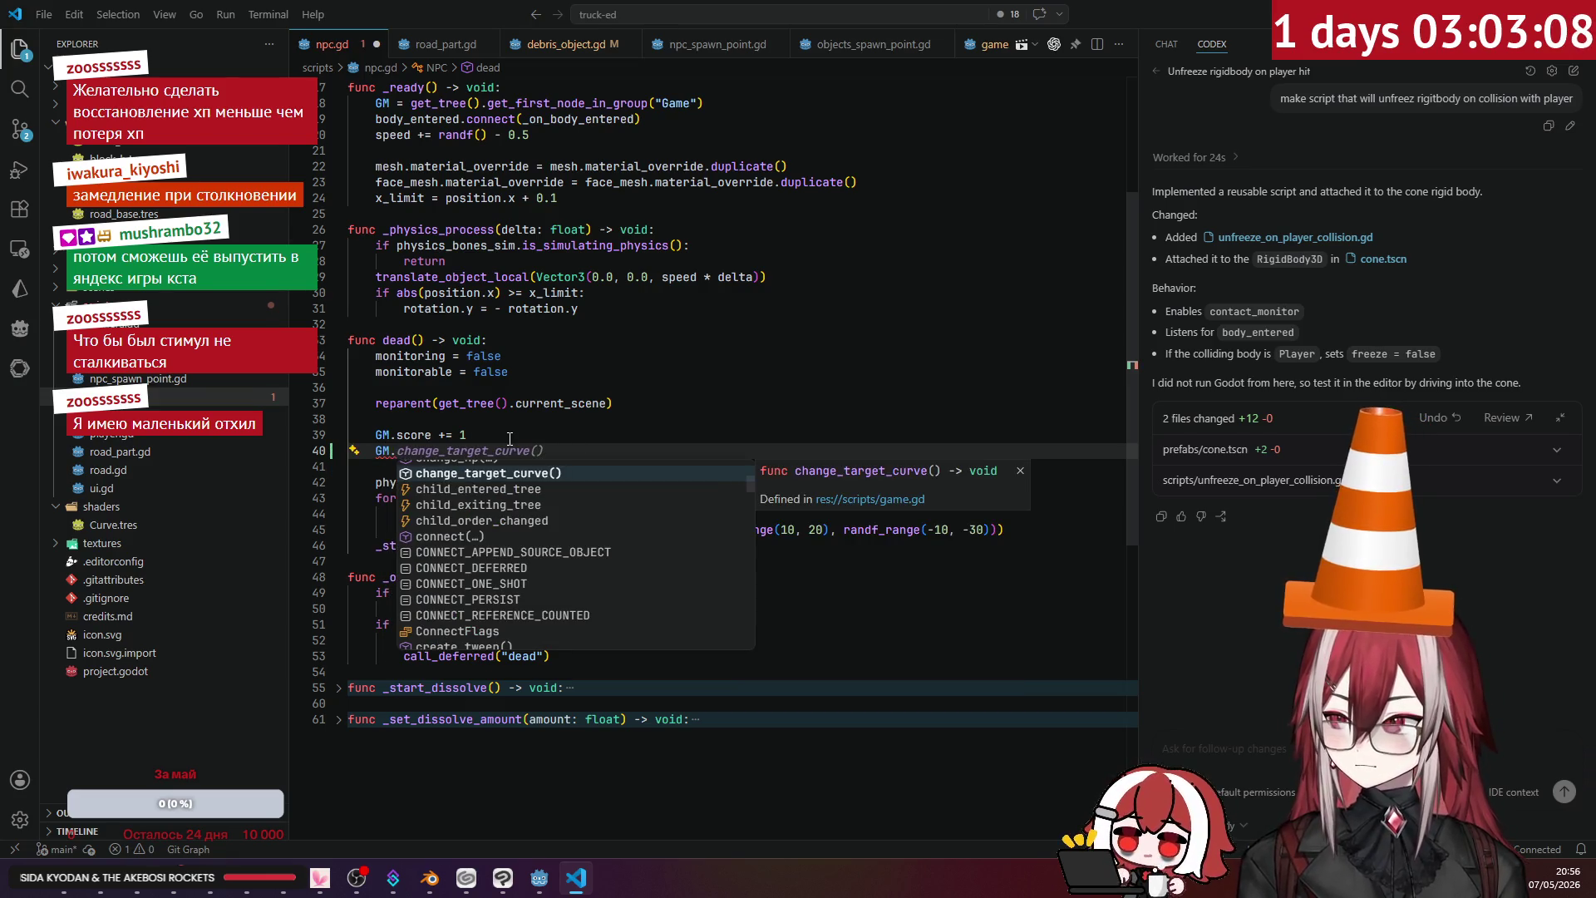
type("ch")
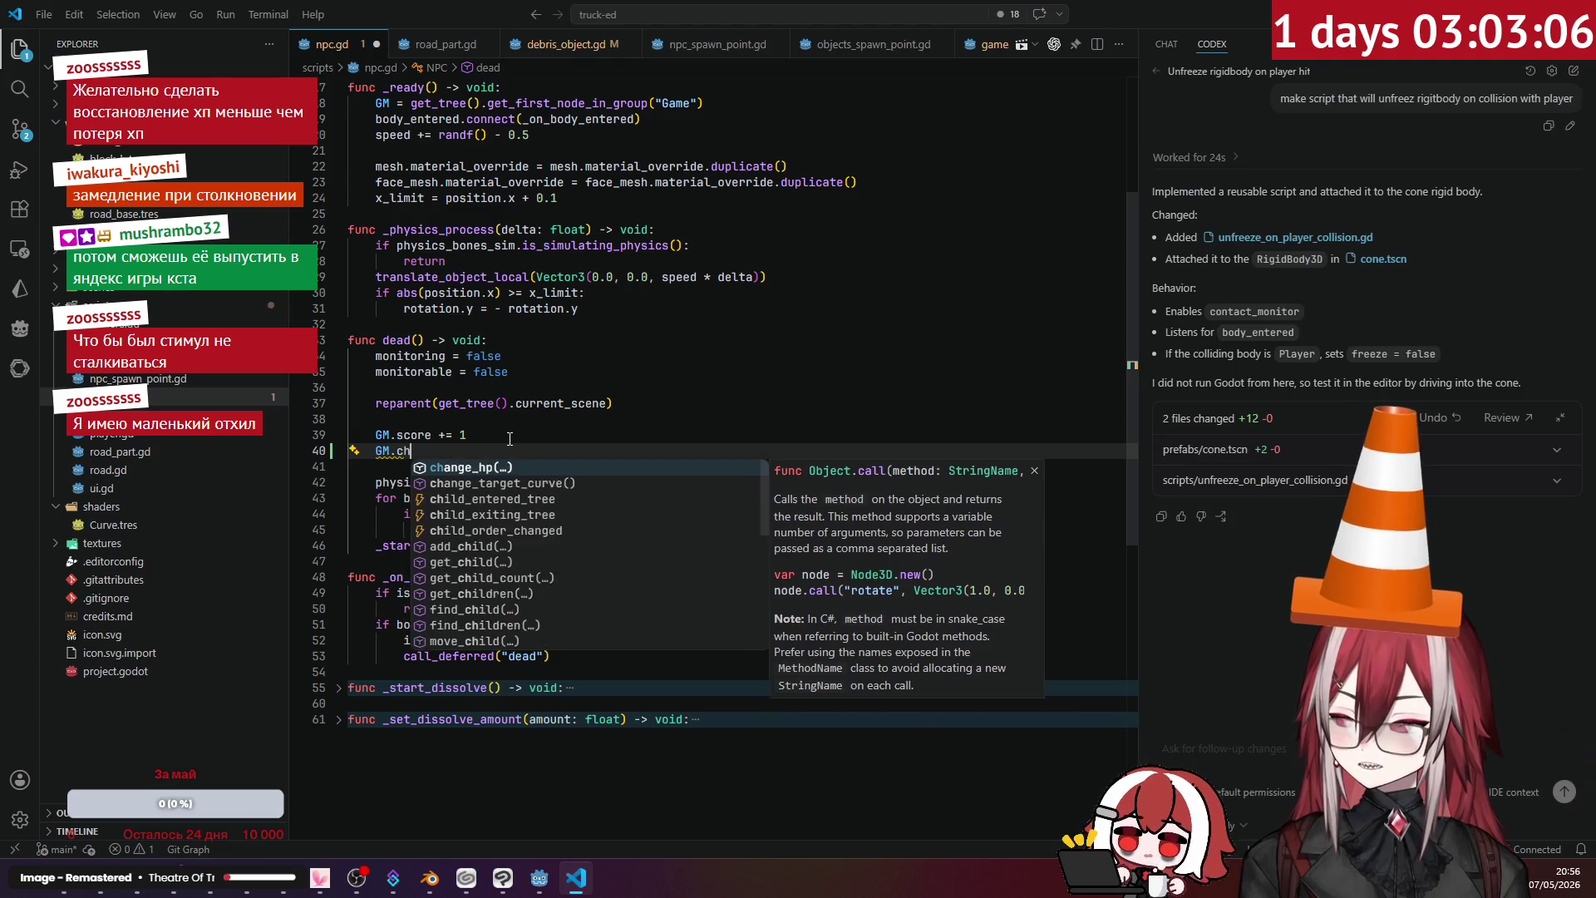
type("ange_hp(+1)")
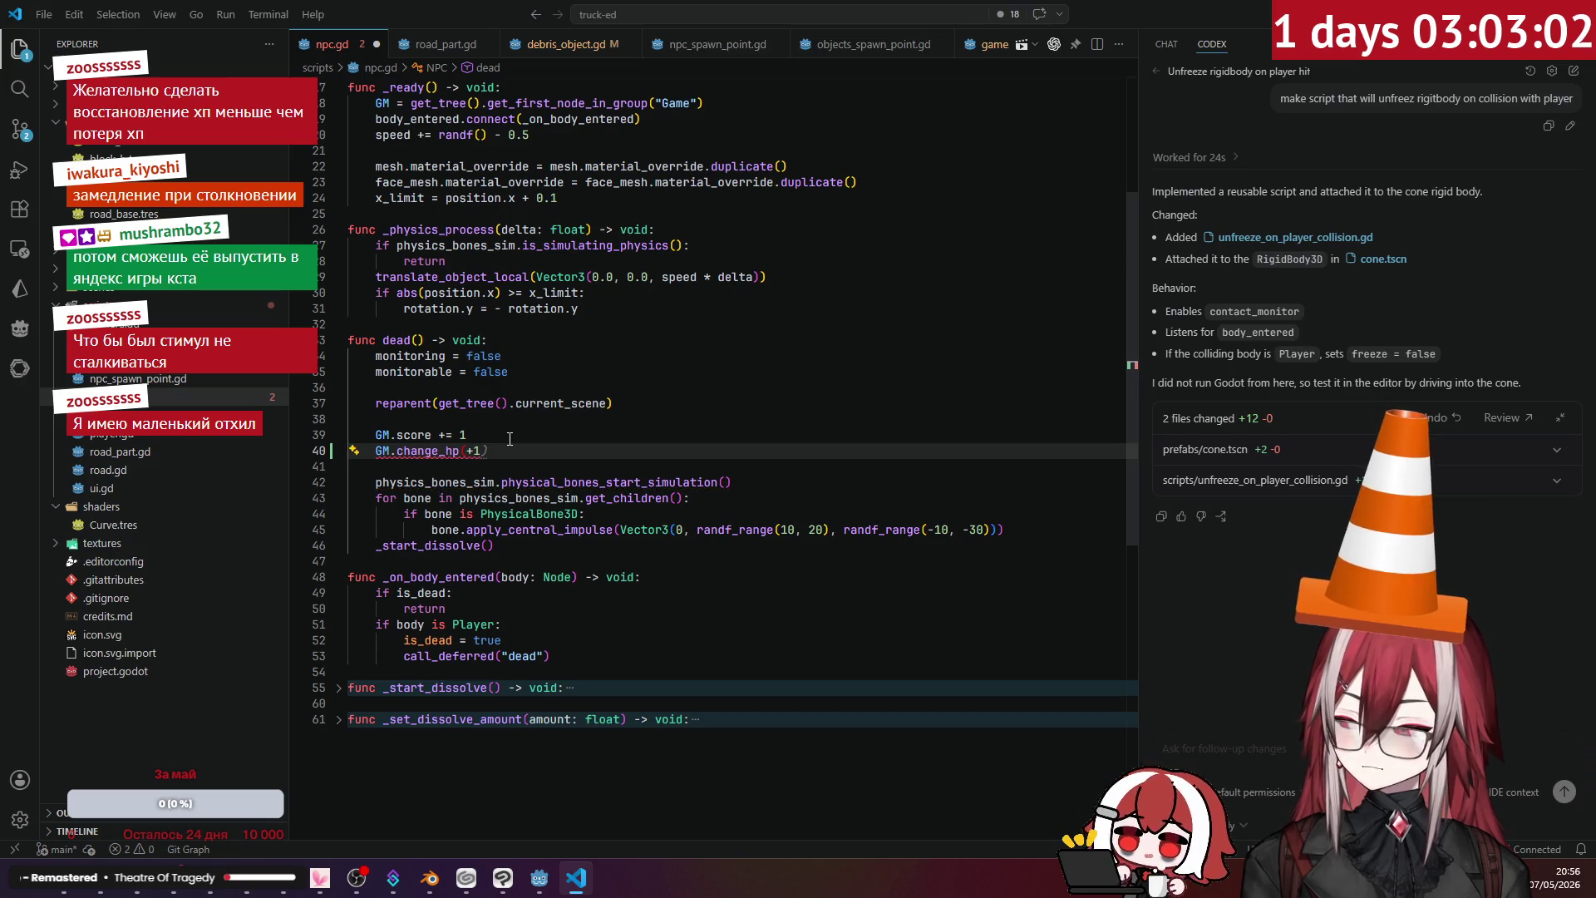
key("Left")
key("Left")
key("BackSpace")
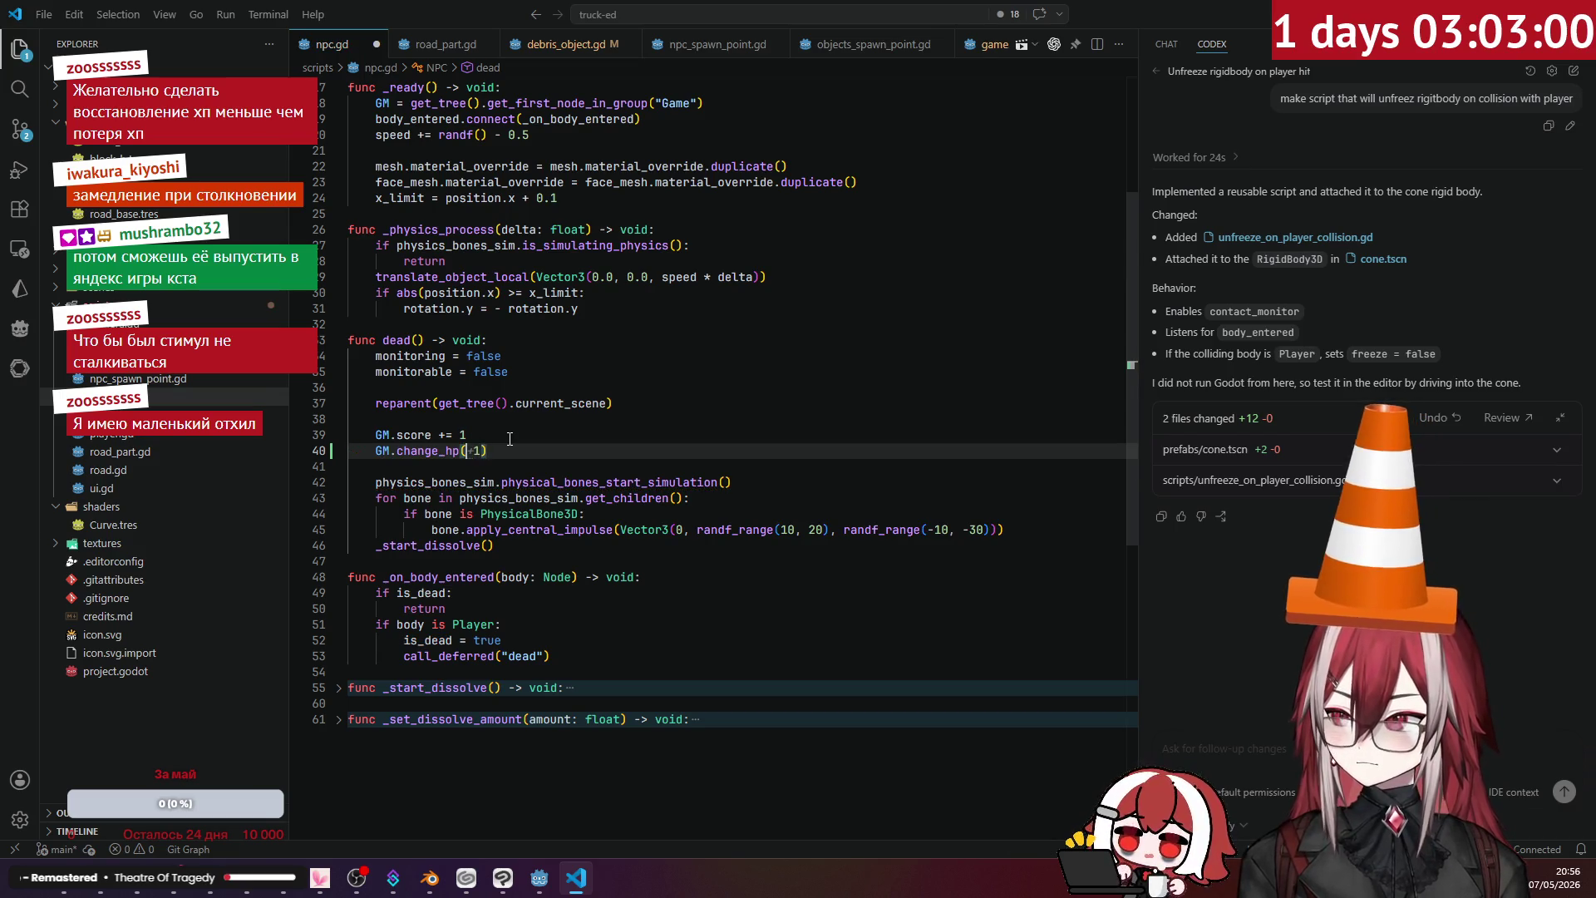
key("Up")
key("Up")
left_click(579, 439)
key("ctrl+s")
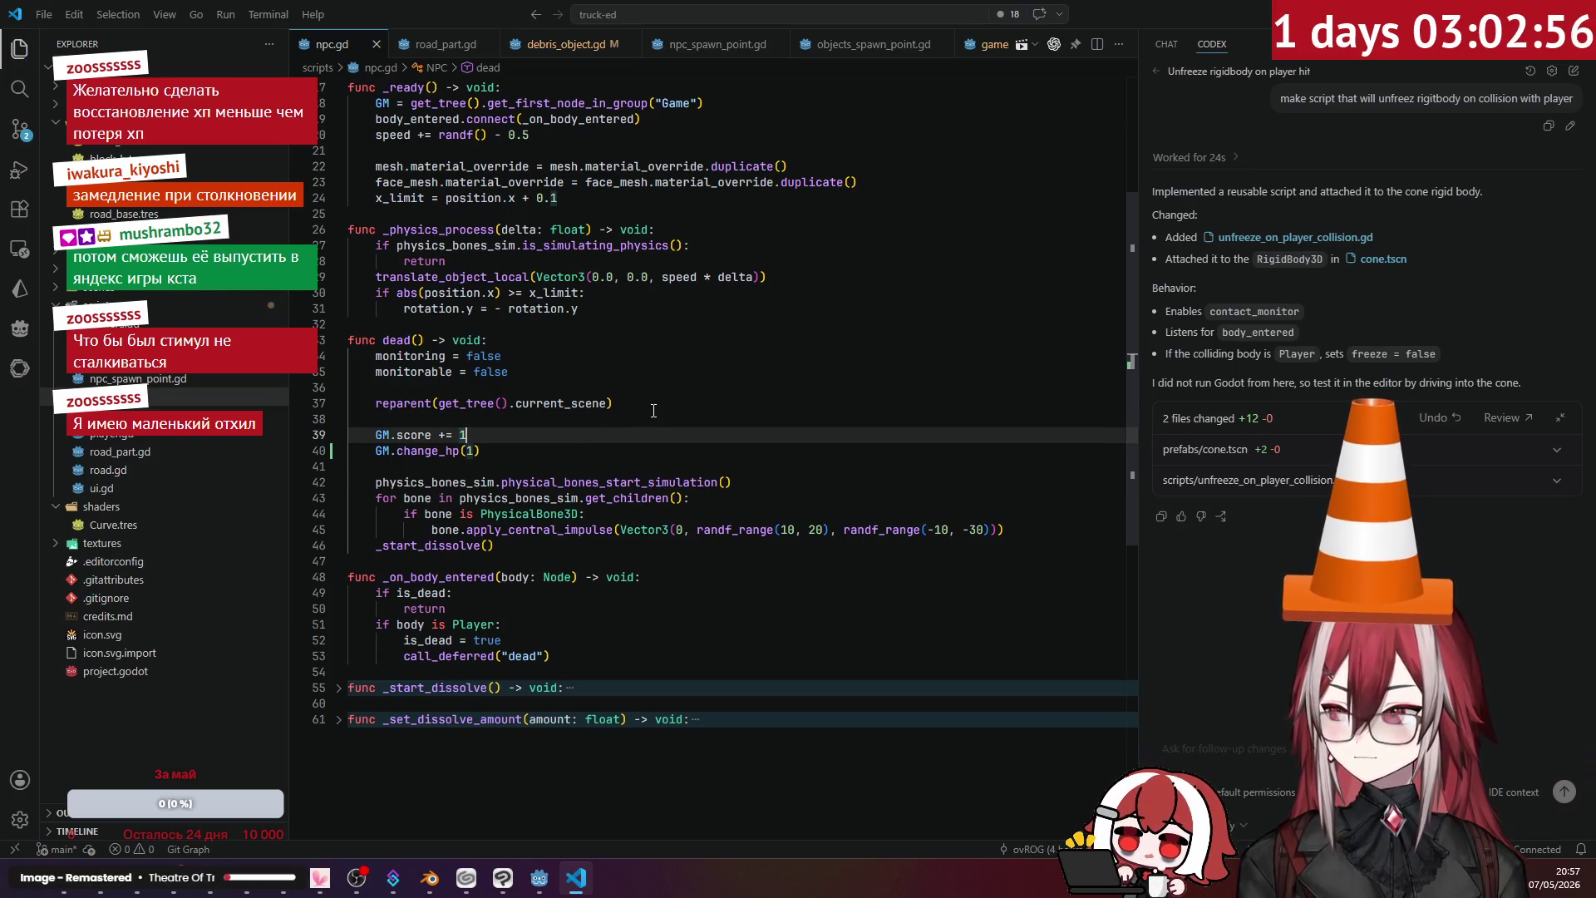
- Hide the music player and bring the Godot editor to the front
key("alt+Tab")
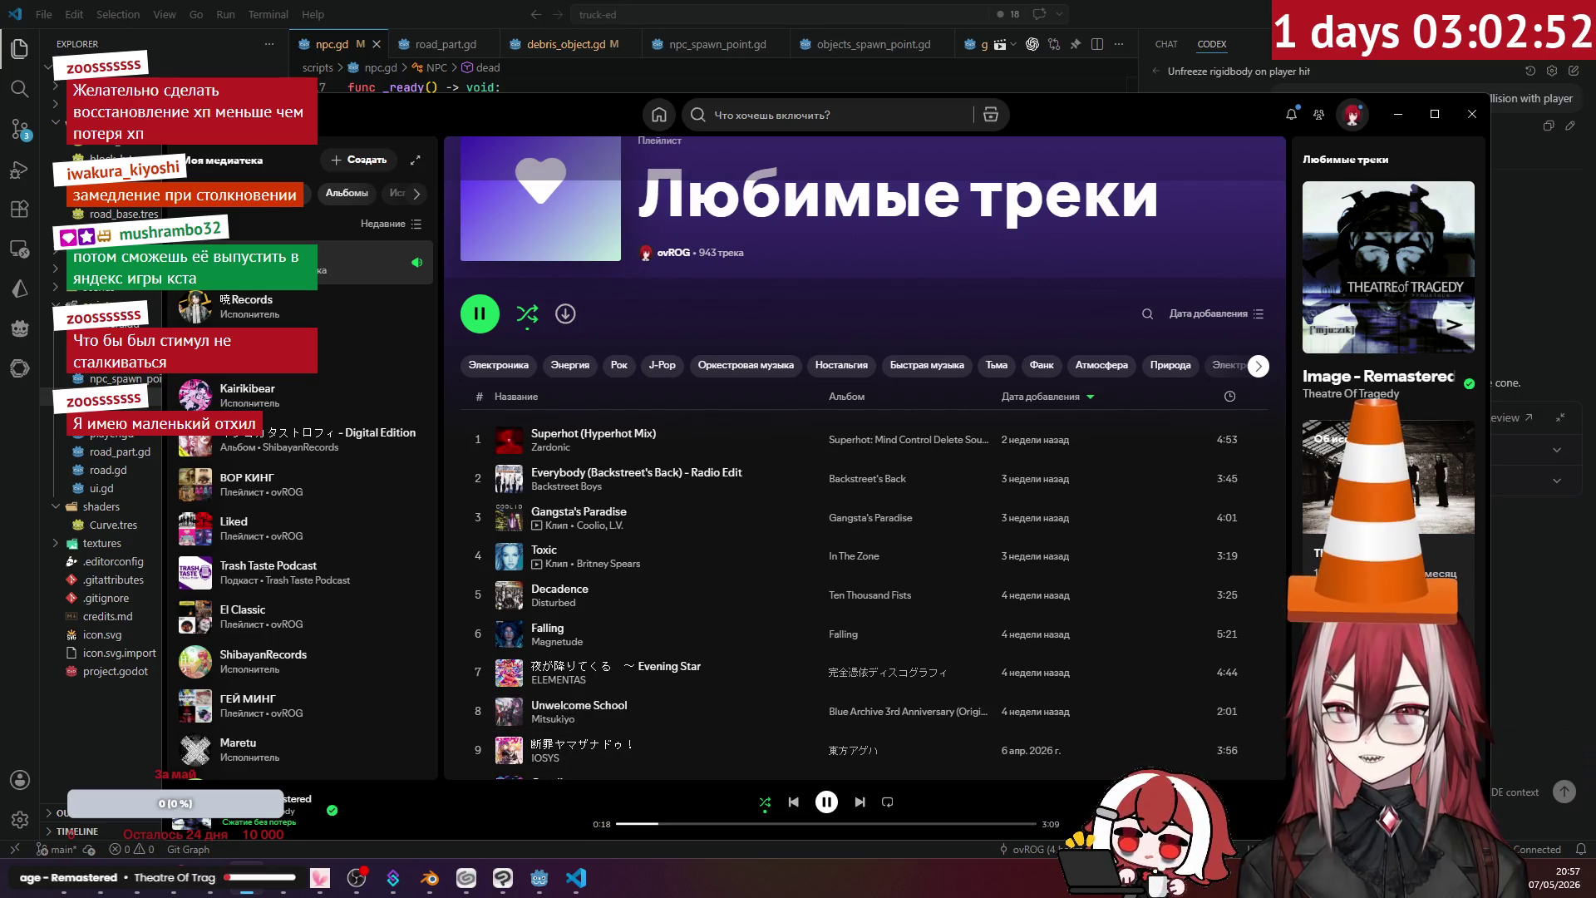
left_click(1398, 114)
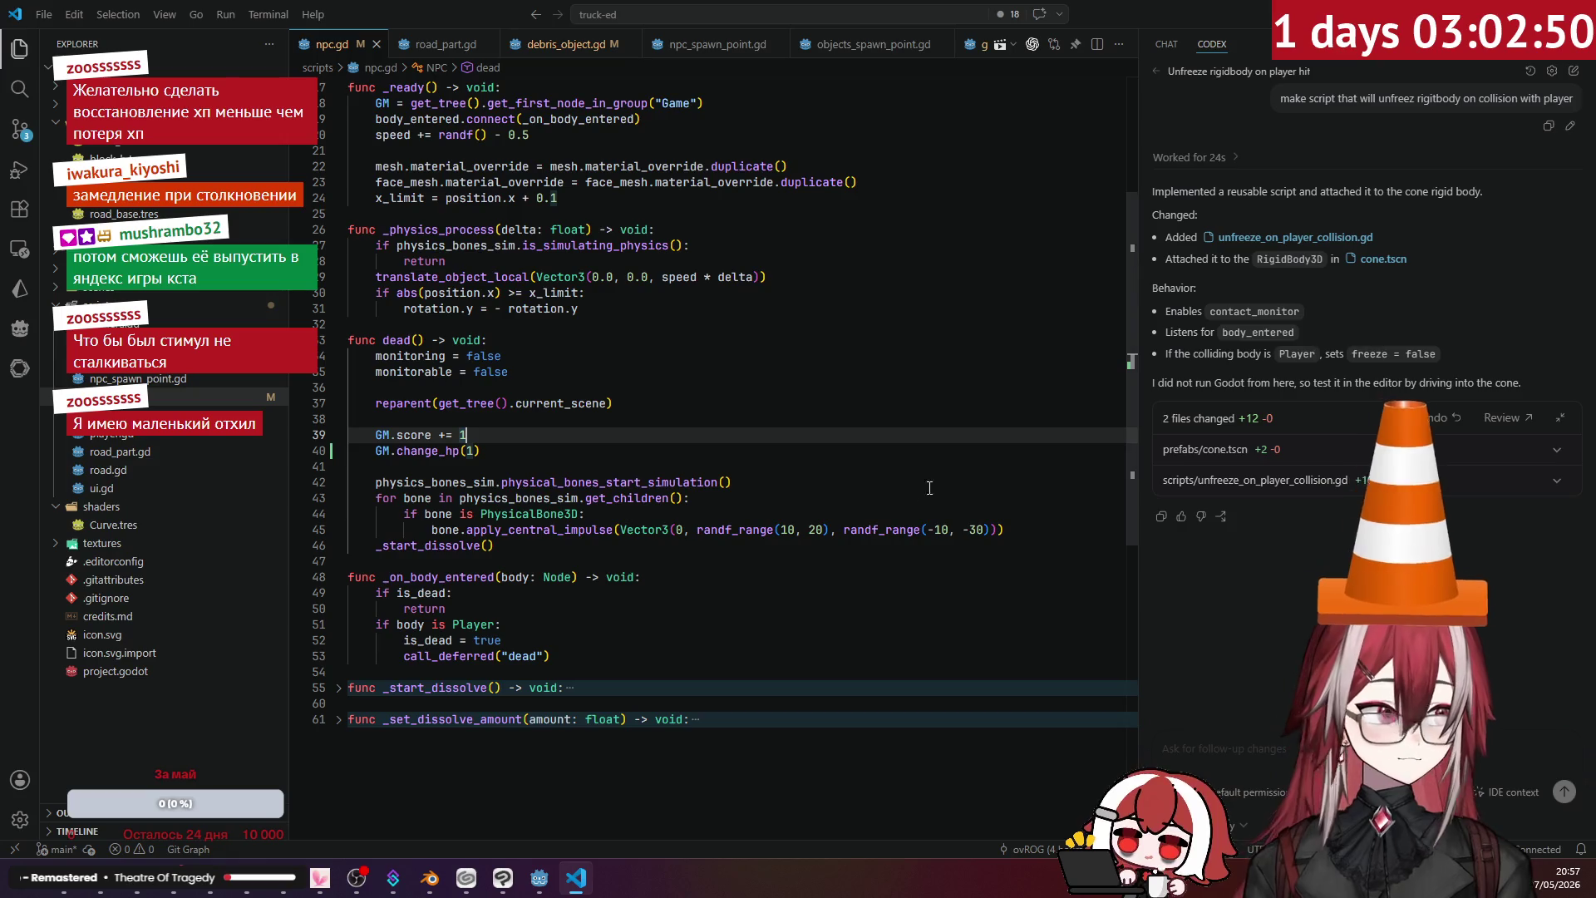
left_click(540, 878)
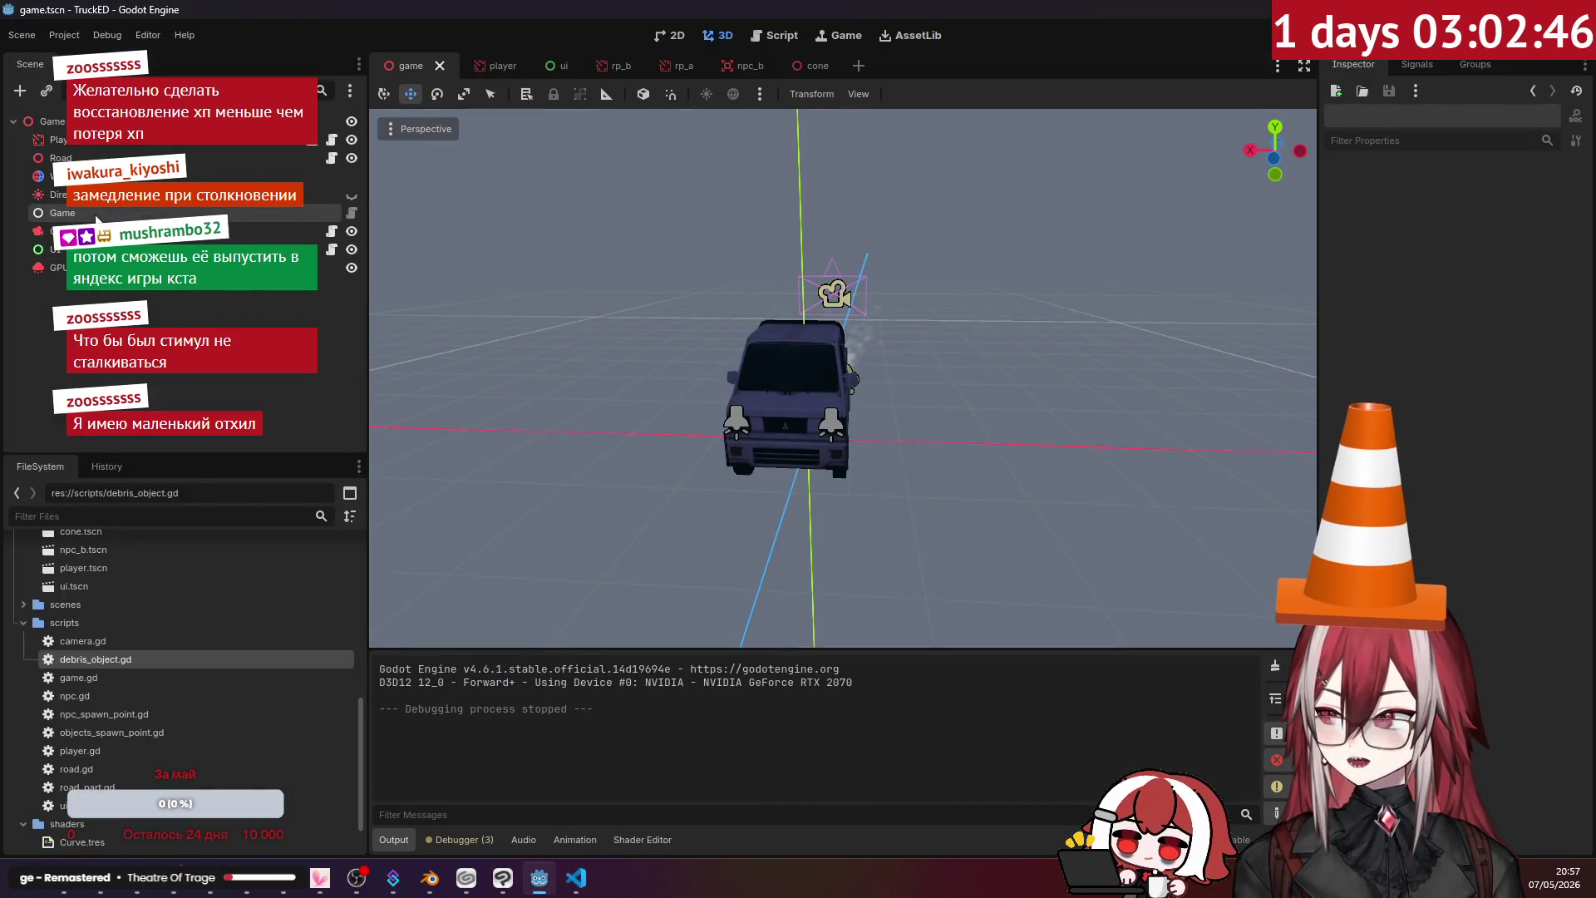
- Open ui.tscn and duplicate FuelBar into a new node named HpBar
left_click(540, 66)
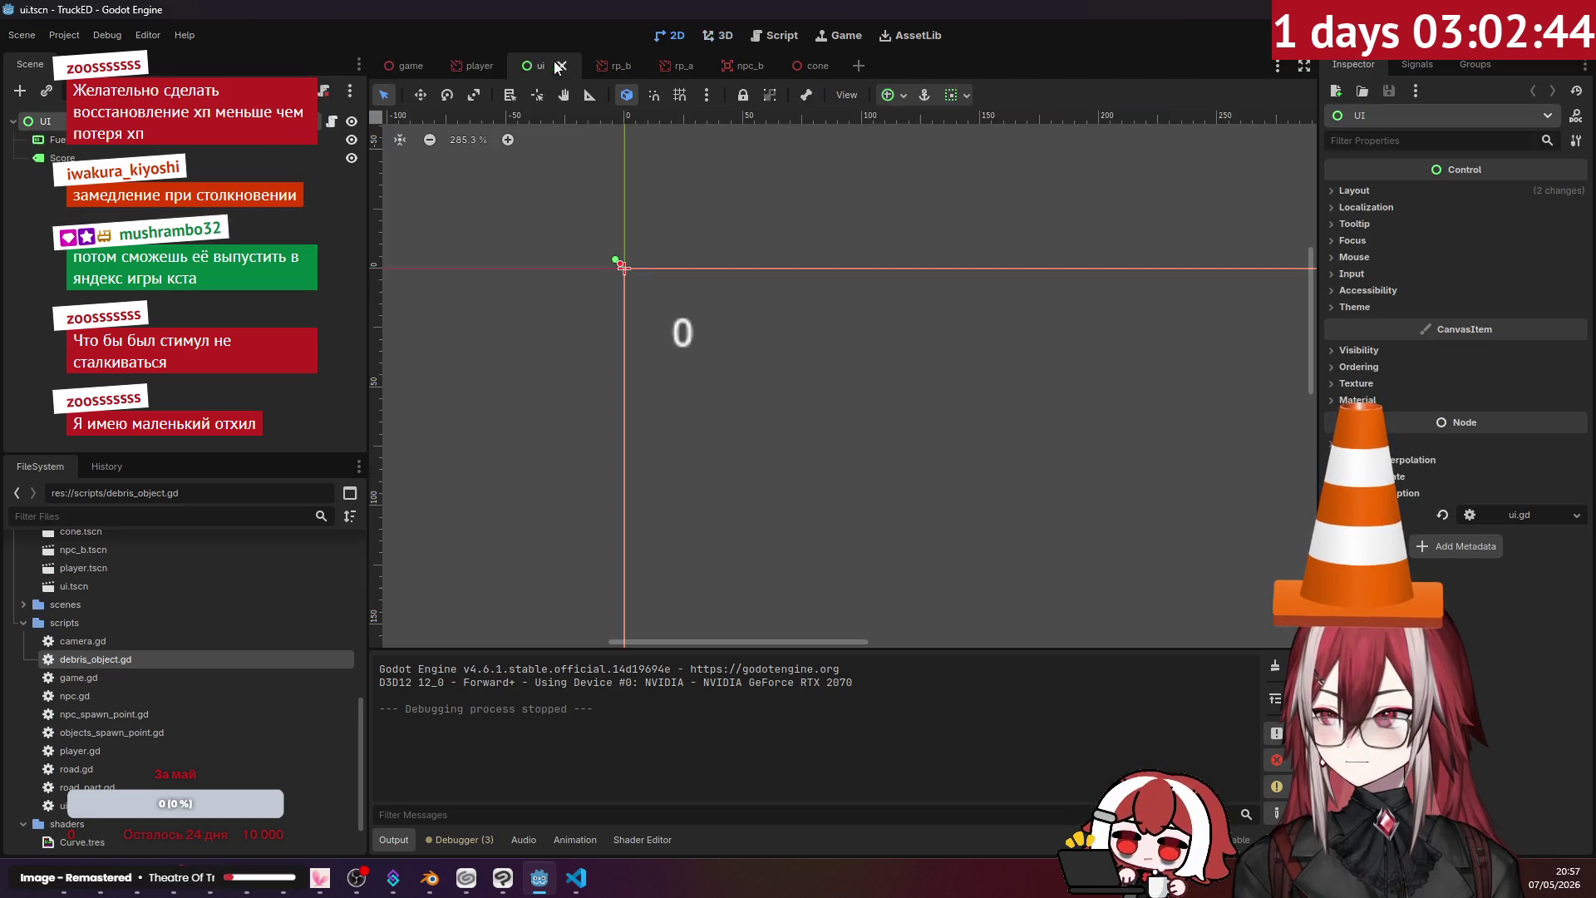
scroll(662, 265, "down", 5)
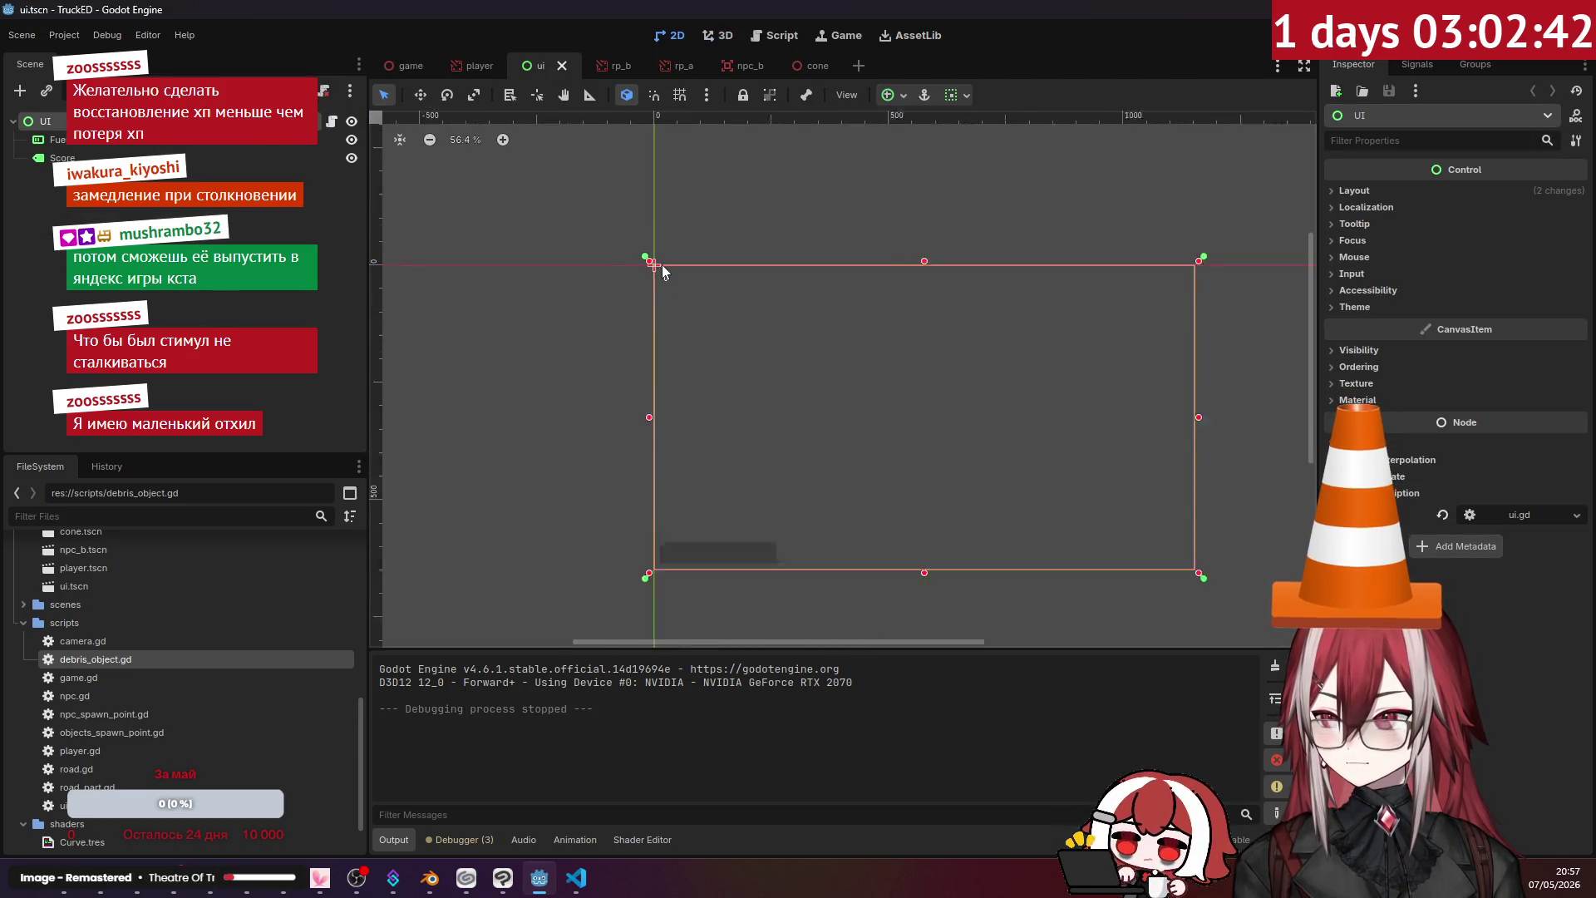
scroll(703, 367, "down", 1)
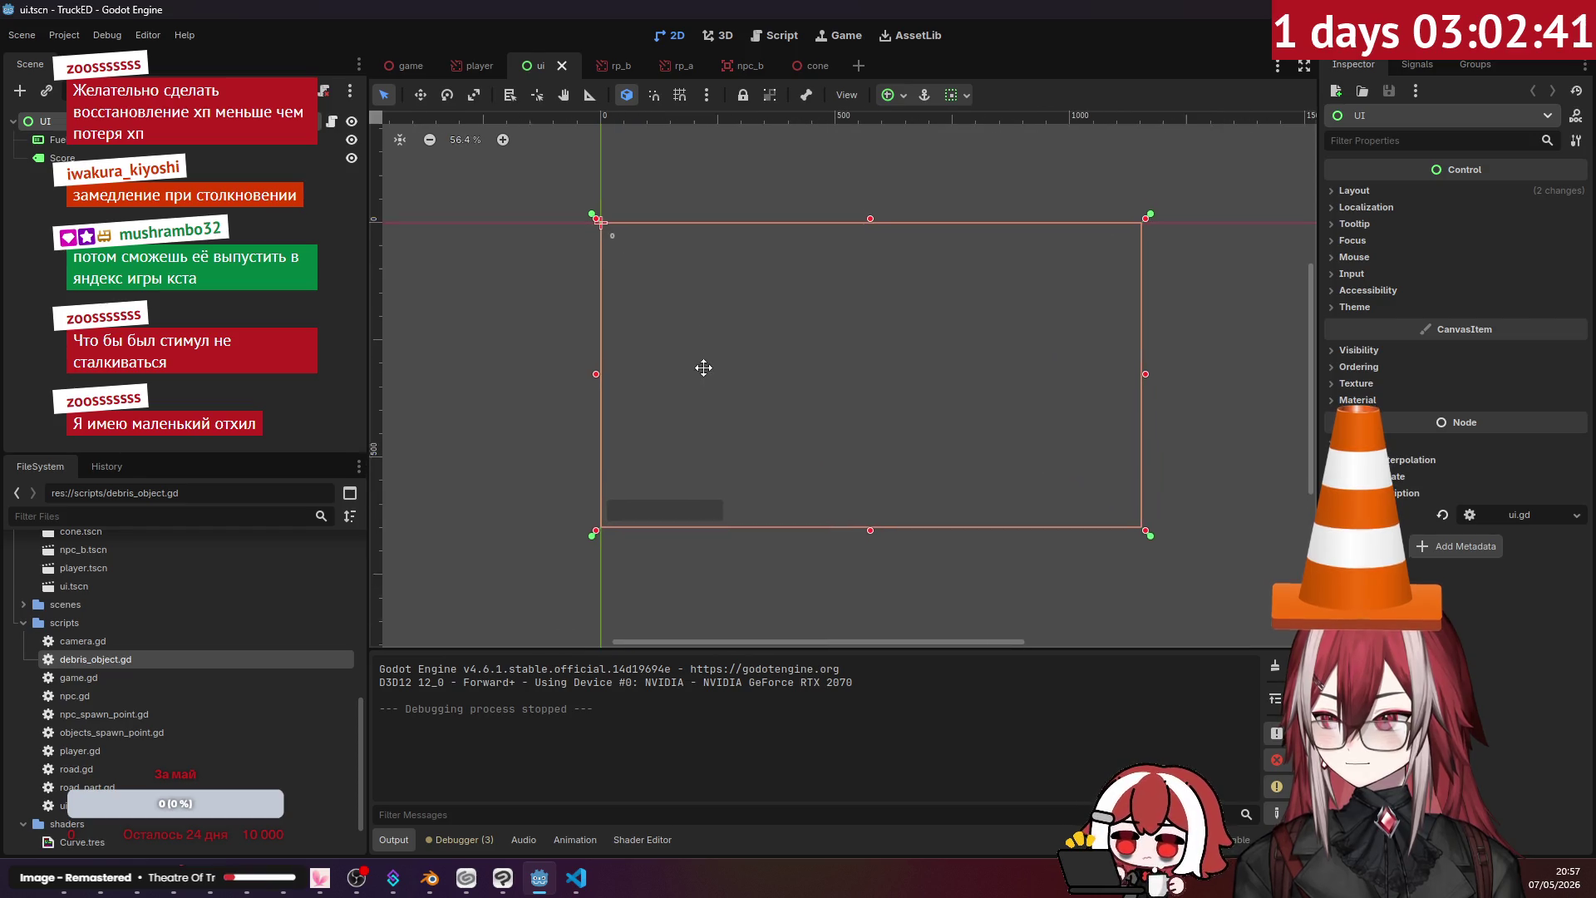
left_click(108, 139)
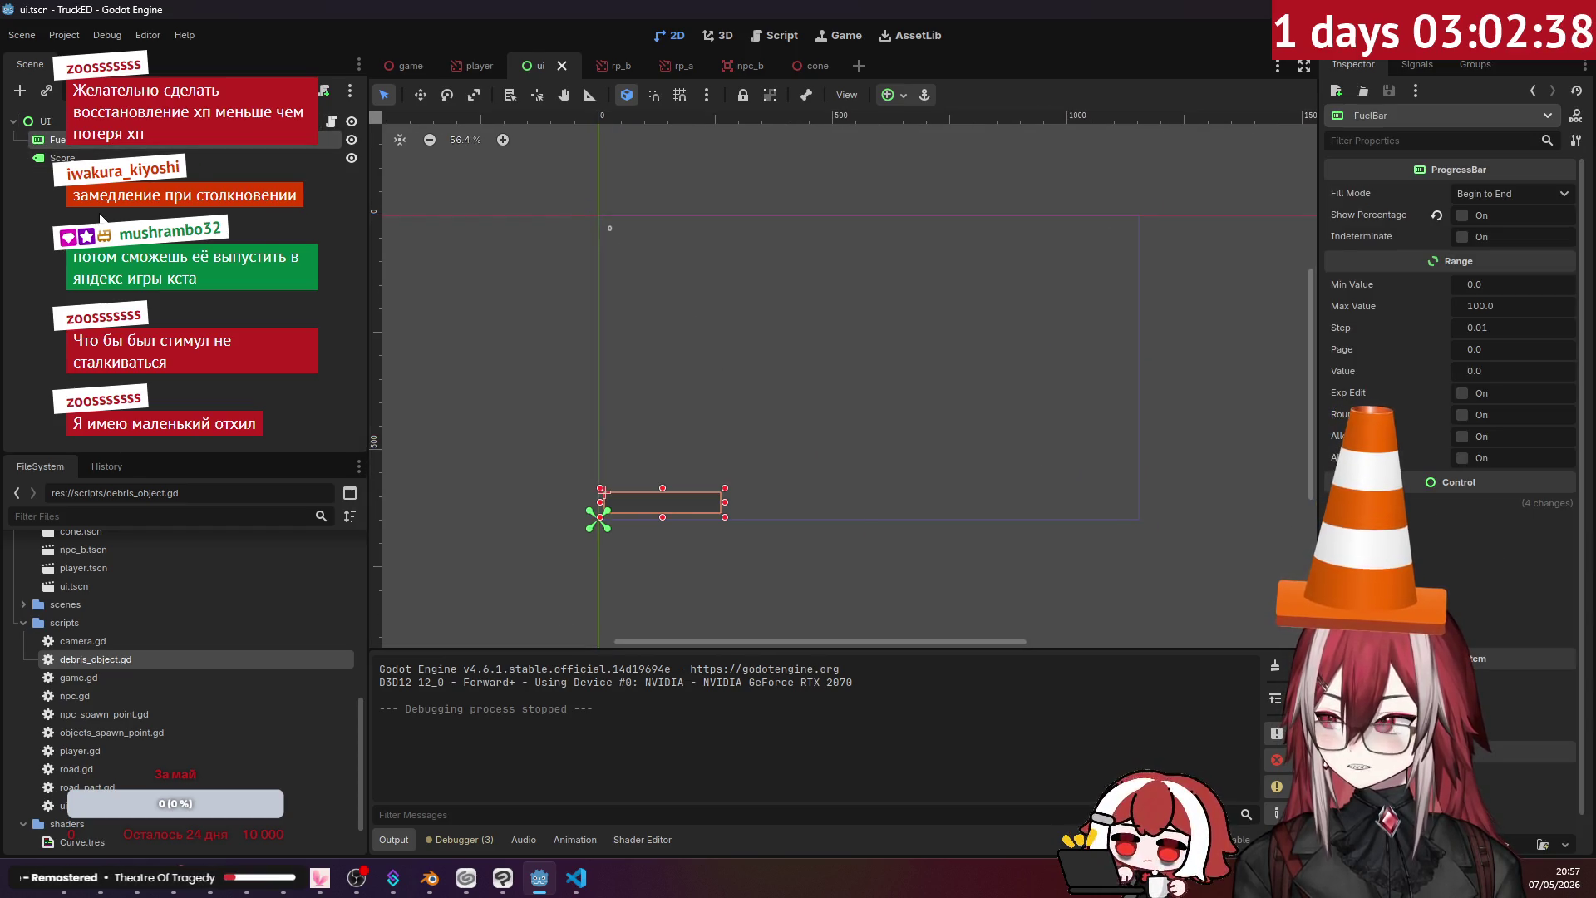
key("ctrl+d")
double_click(75, 158)
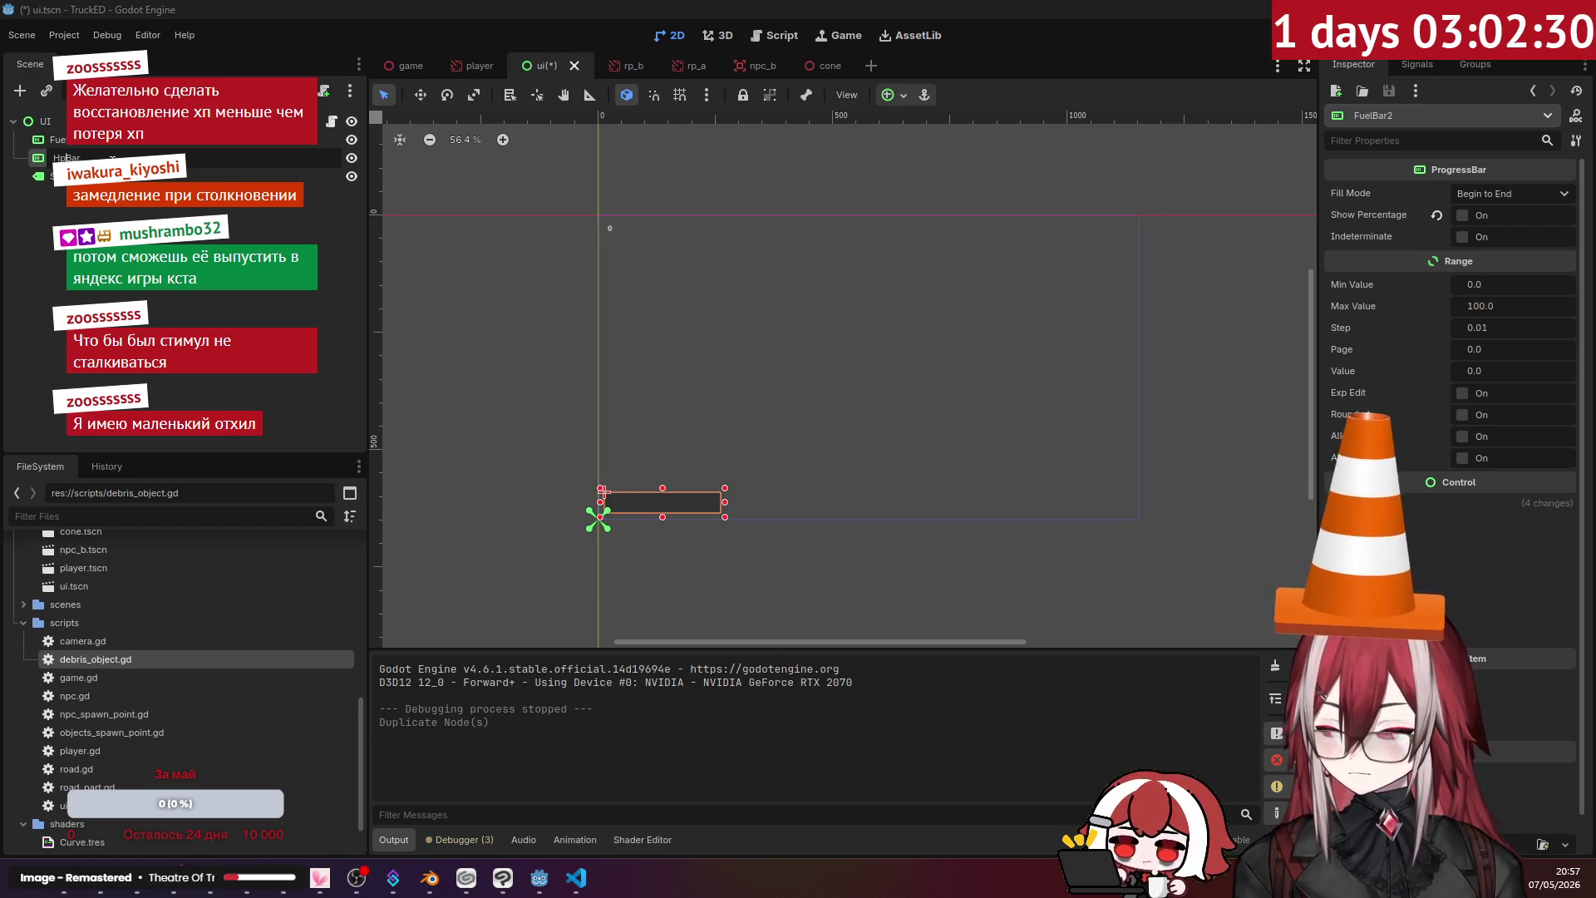
key("Return")
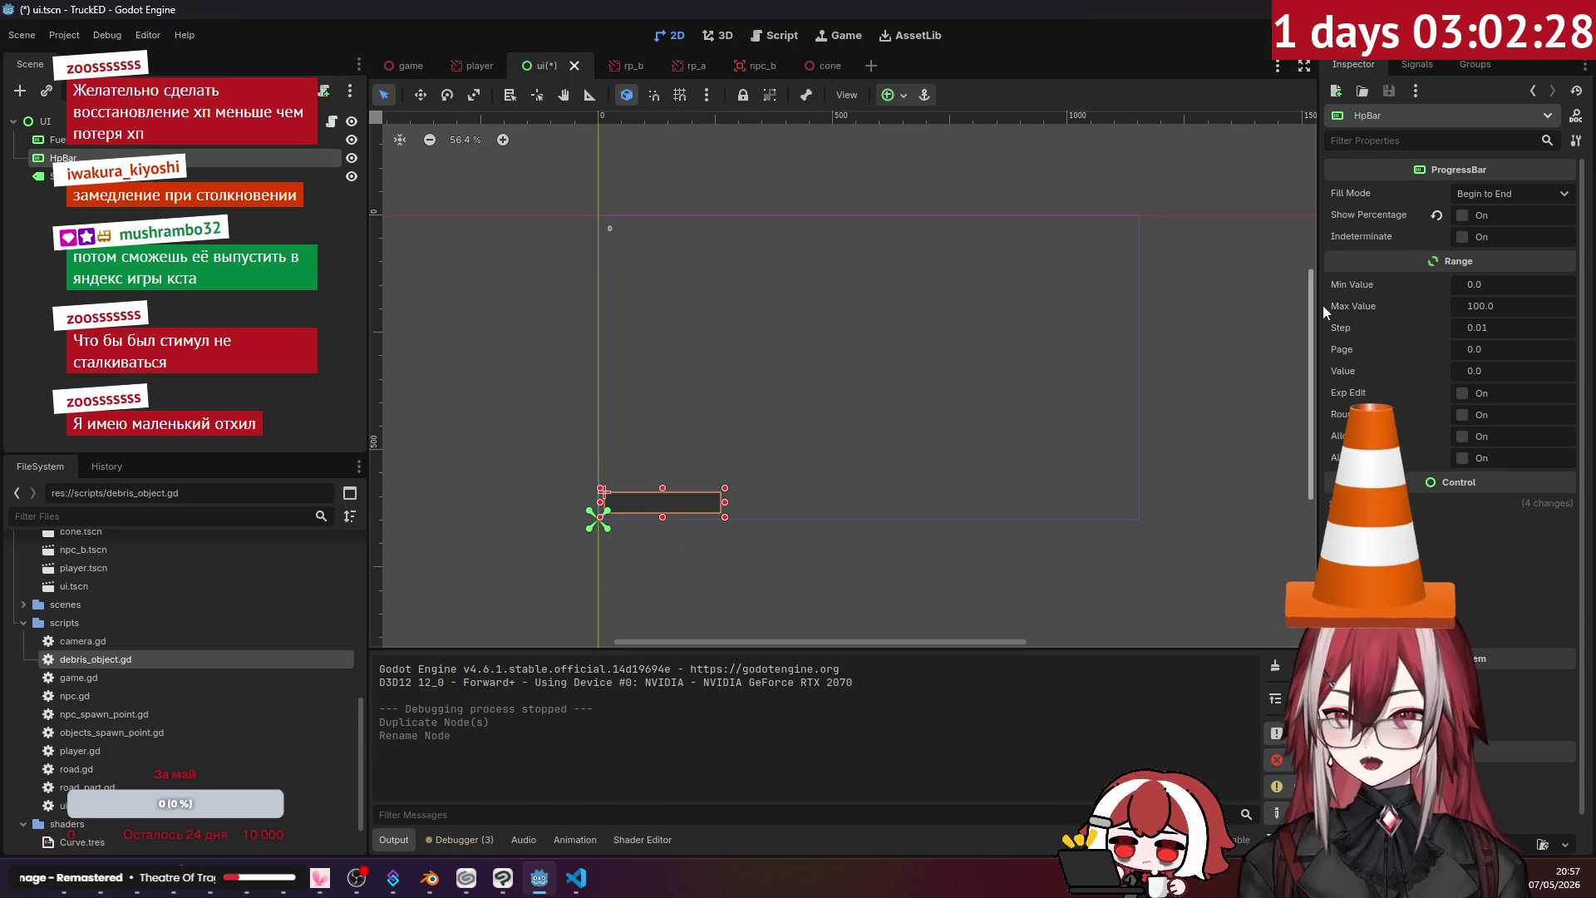
- Anchor HpBar to Center Top and drag its bottom edge up to a slim 248×22 bar
left_click(1371, 503)
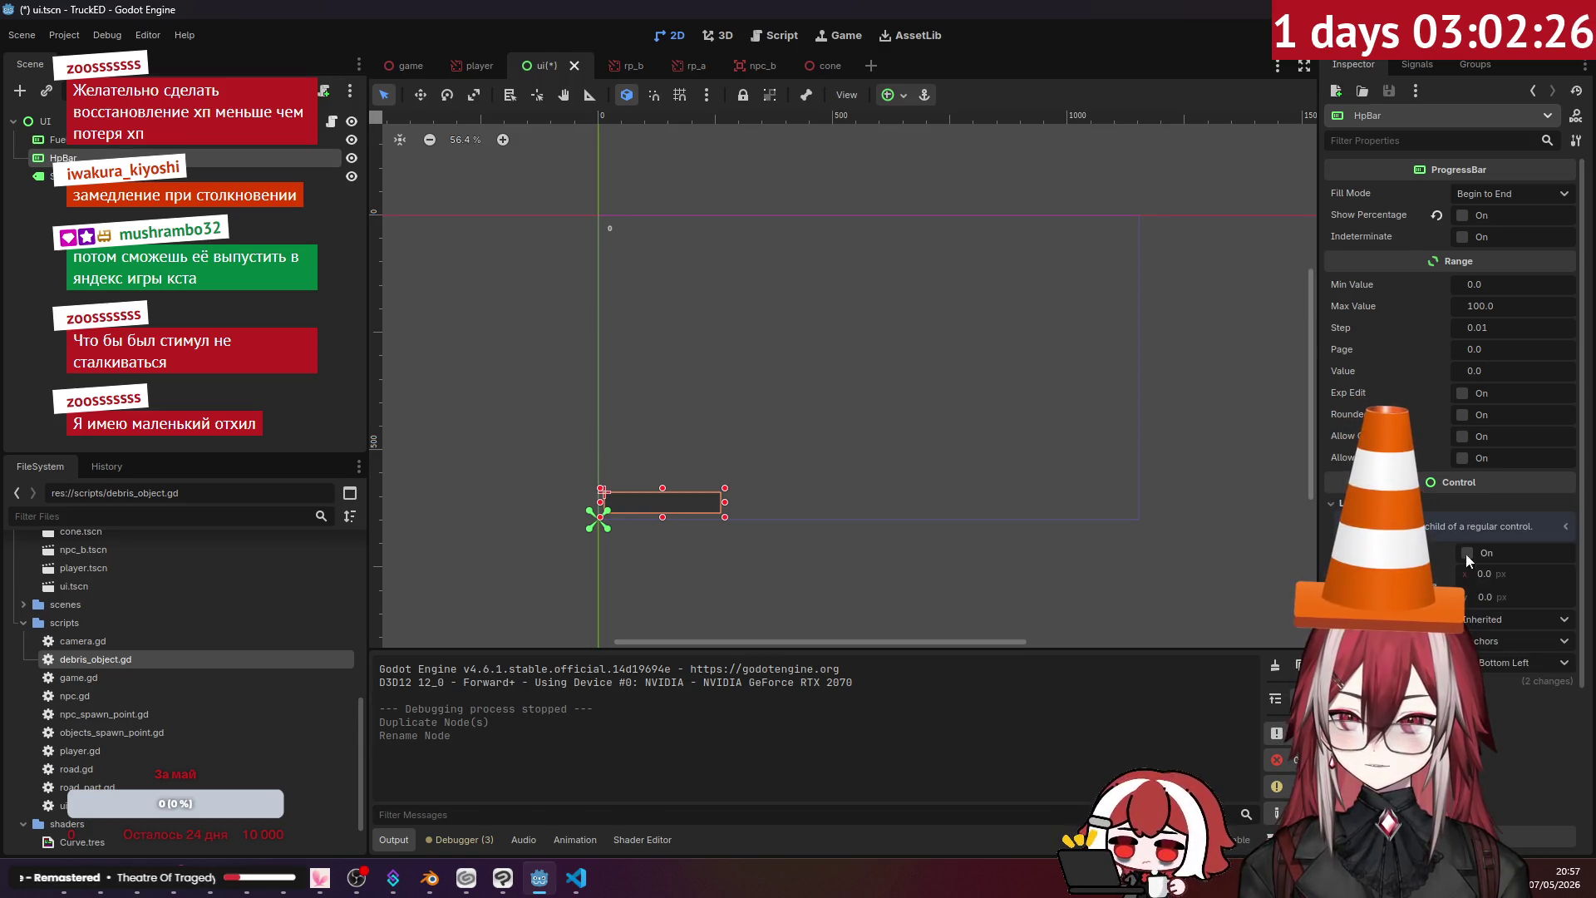
left_click(1514, 665)
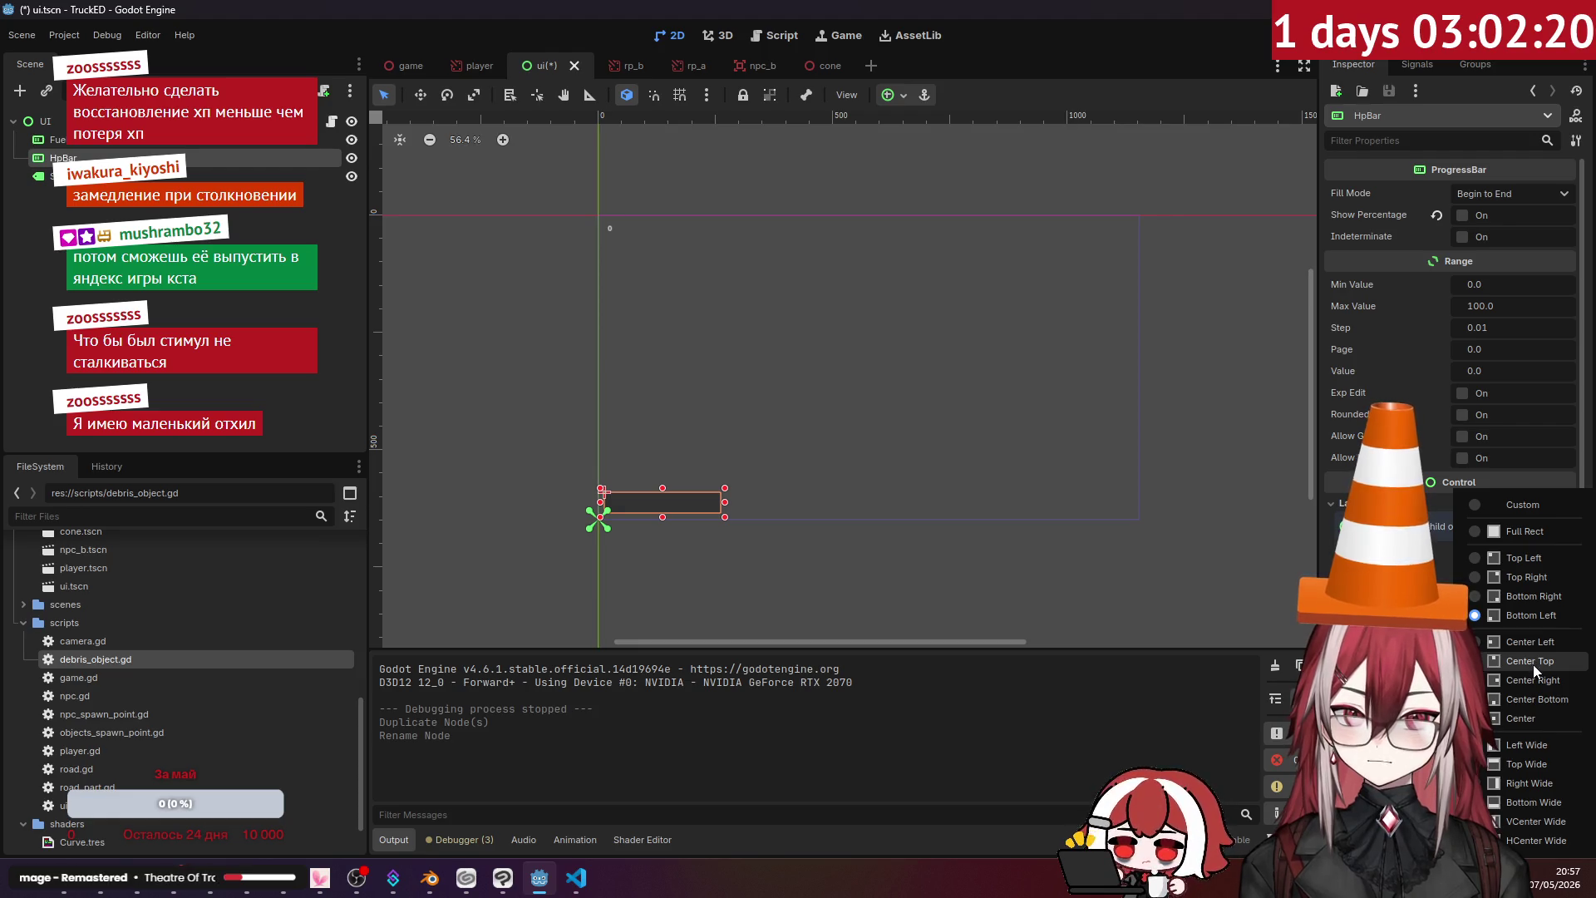
left_click(1534, 670)
scroll(895, 171, "up", 5)
scroll(841, 262, "up", 1)
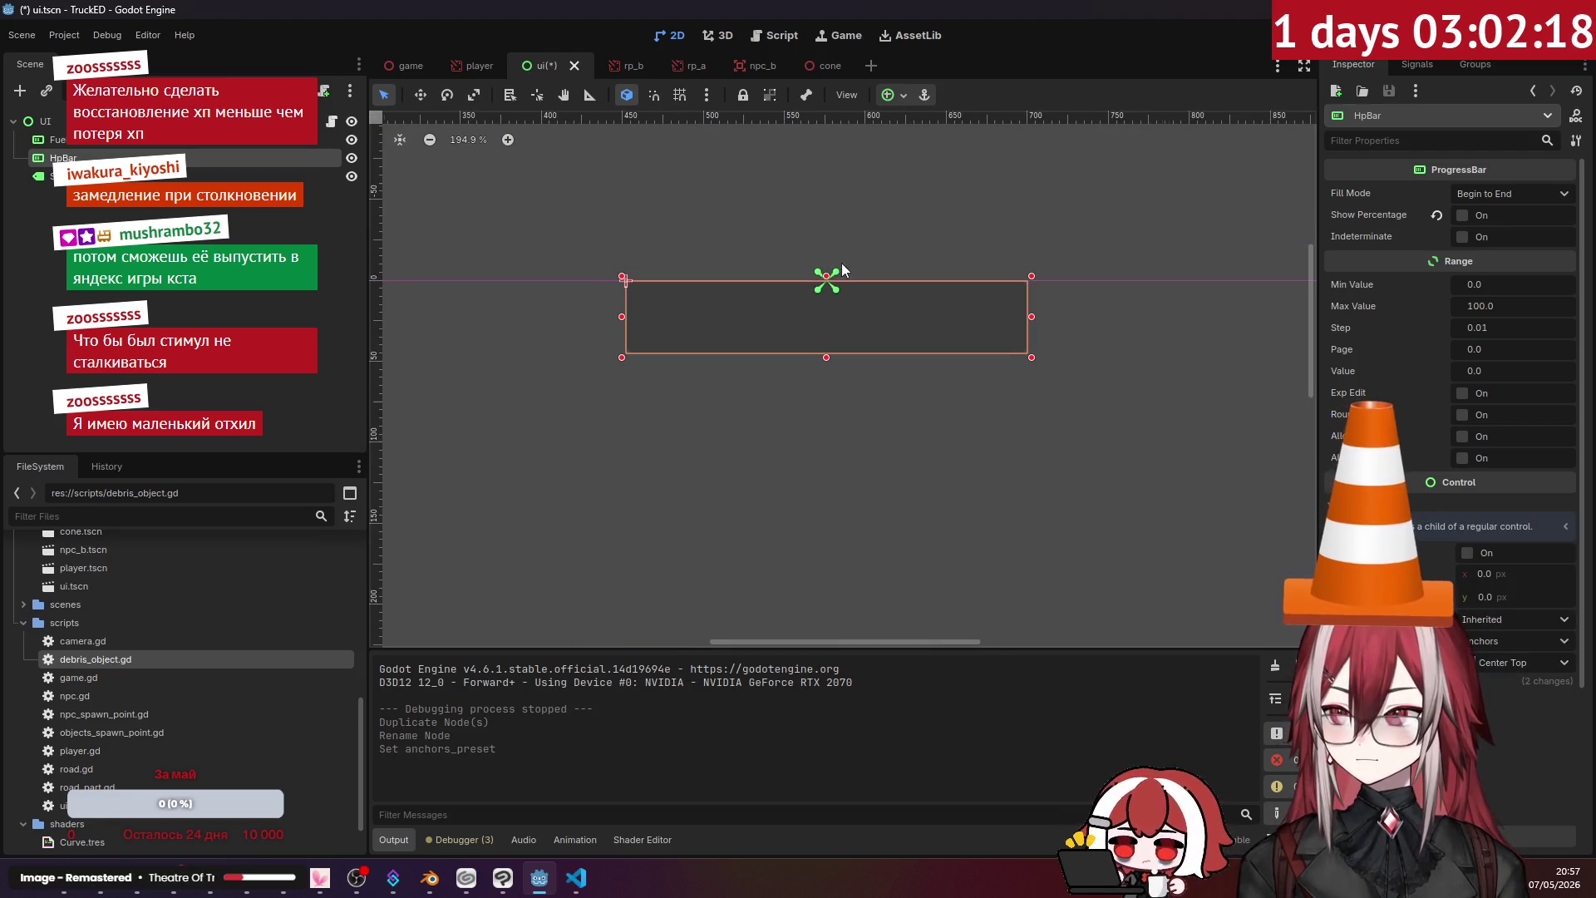
mouse_move(828, 360)
left_mouse_down()
mouse_move(841, 313)
mouse_move(839, 328)
left_mouse_up()
left_click(793, 250)
scroll(793, 249, "down", 12)
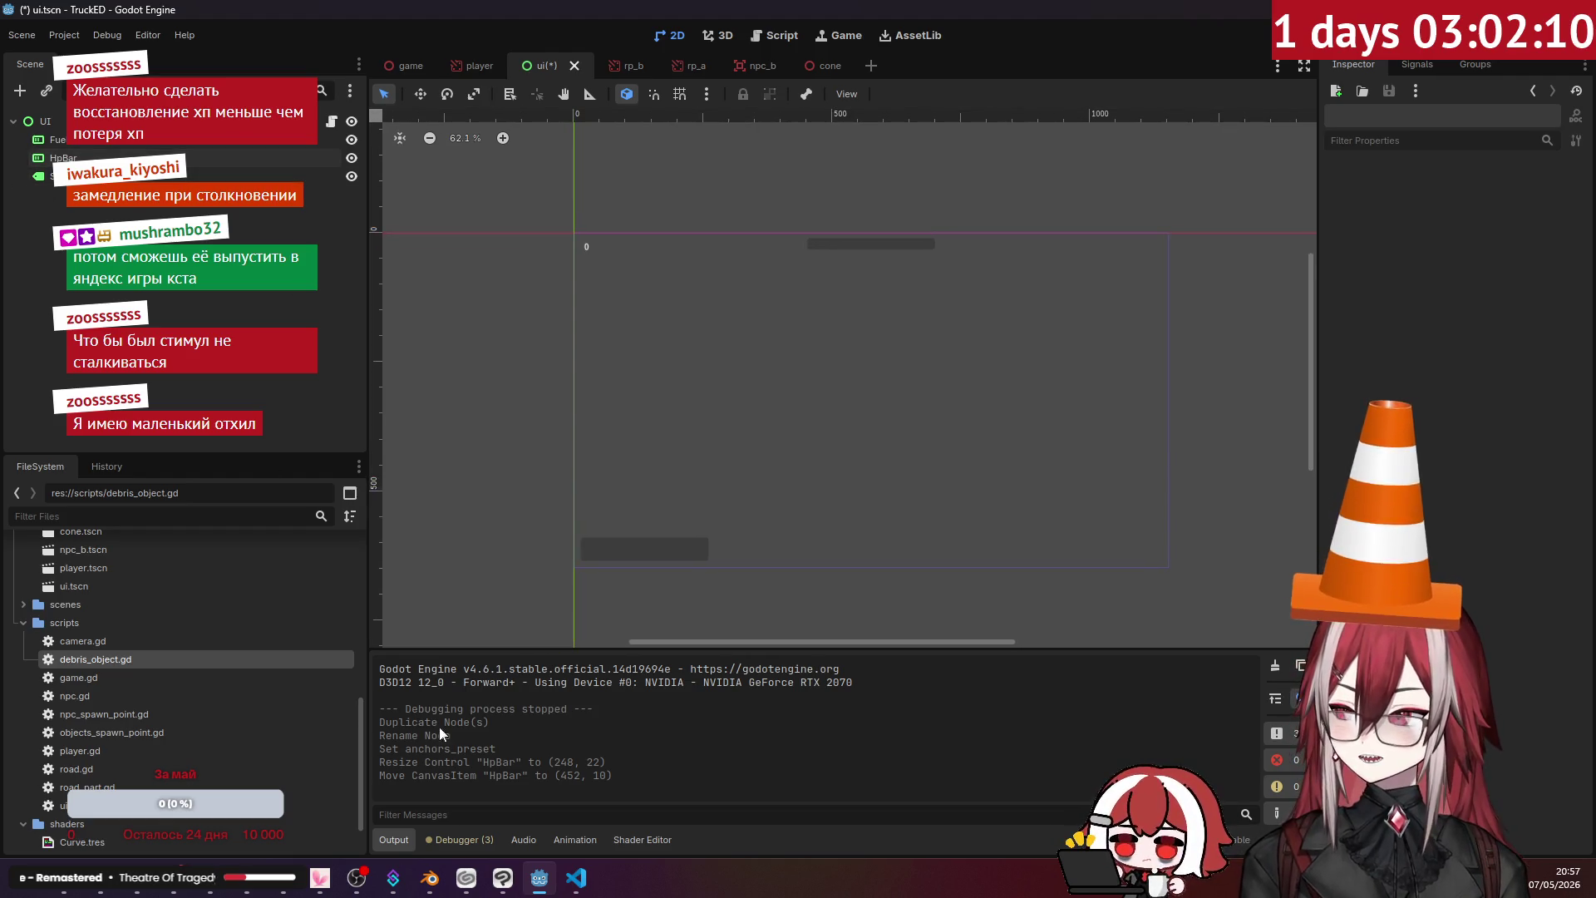
left_click(576, 877)
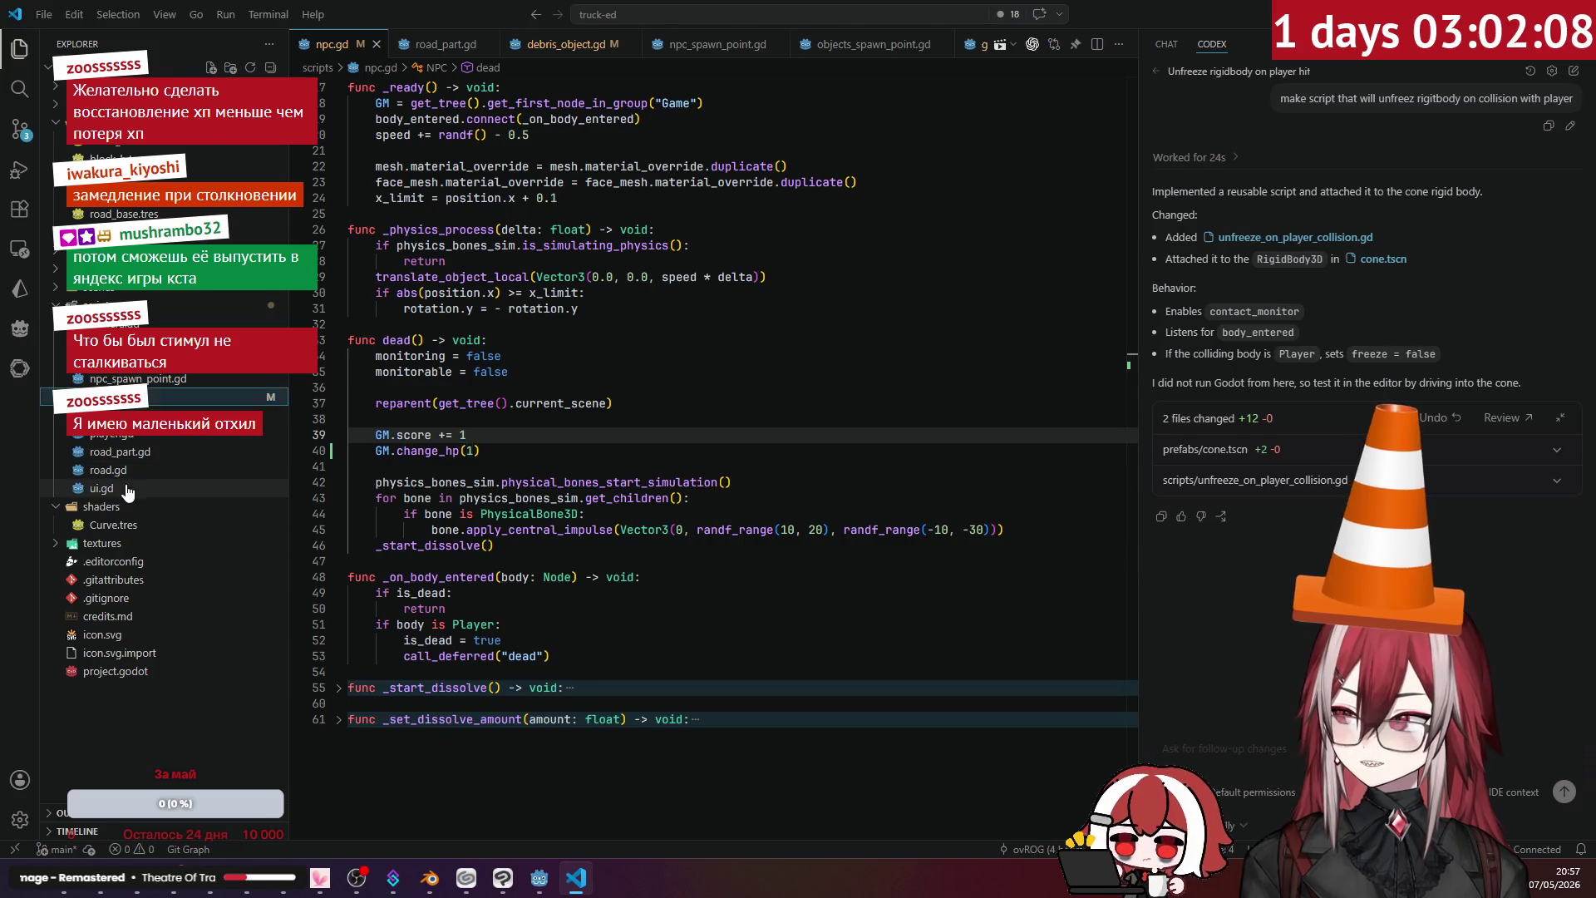
left_click(128, 490)
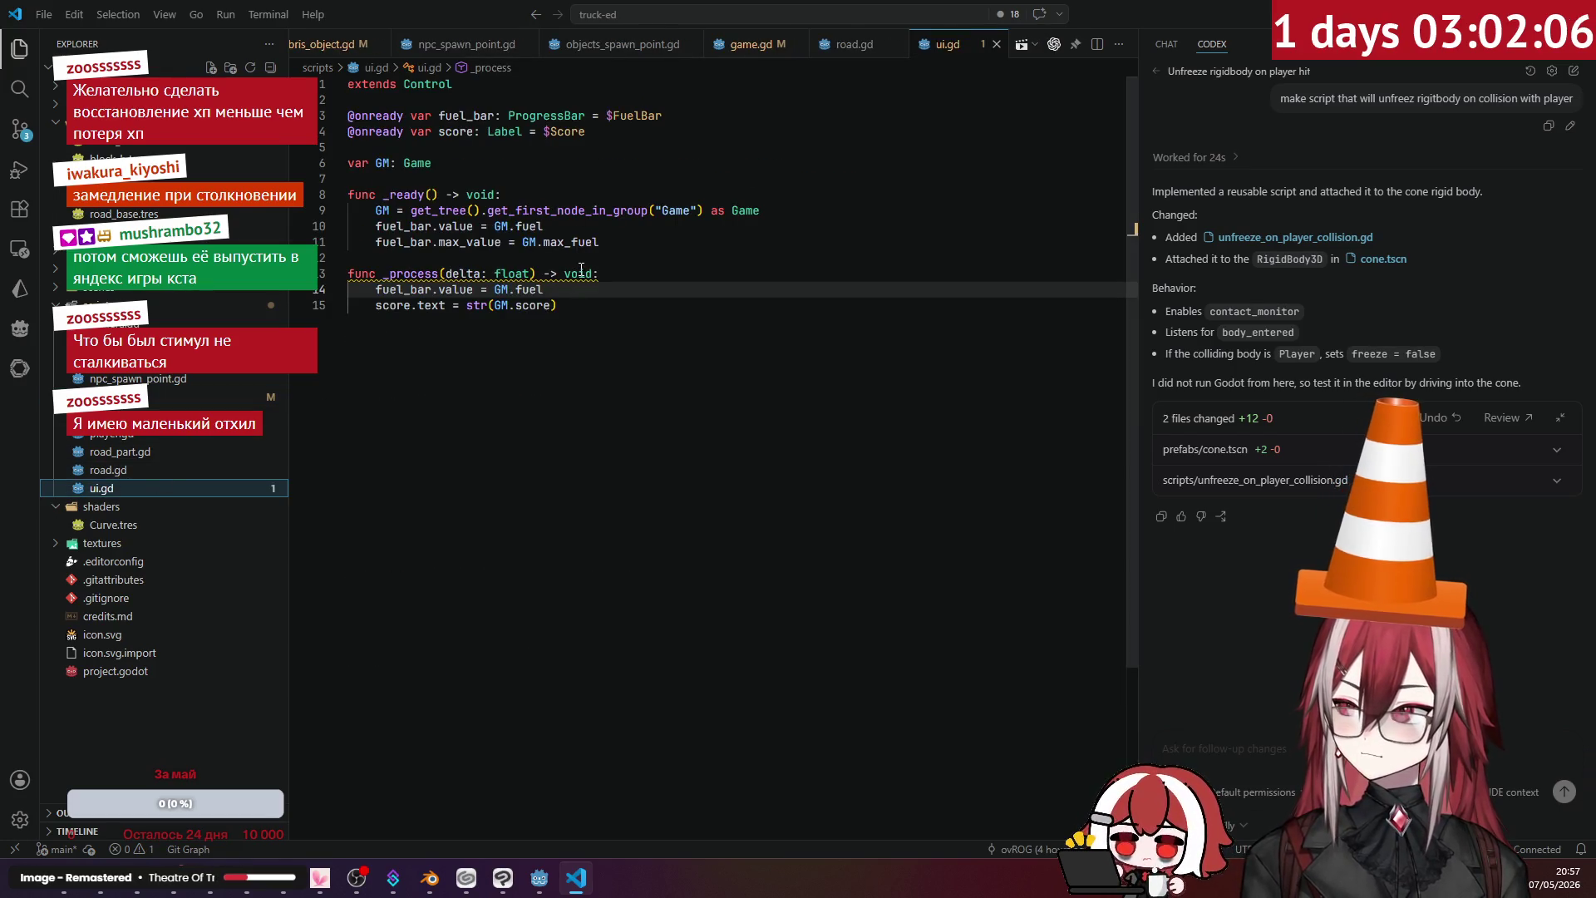
left_click(616, 242)
key("Return")
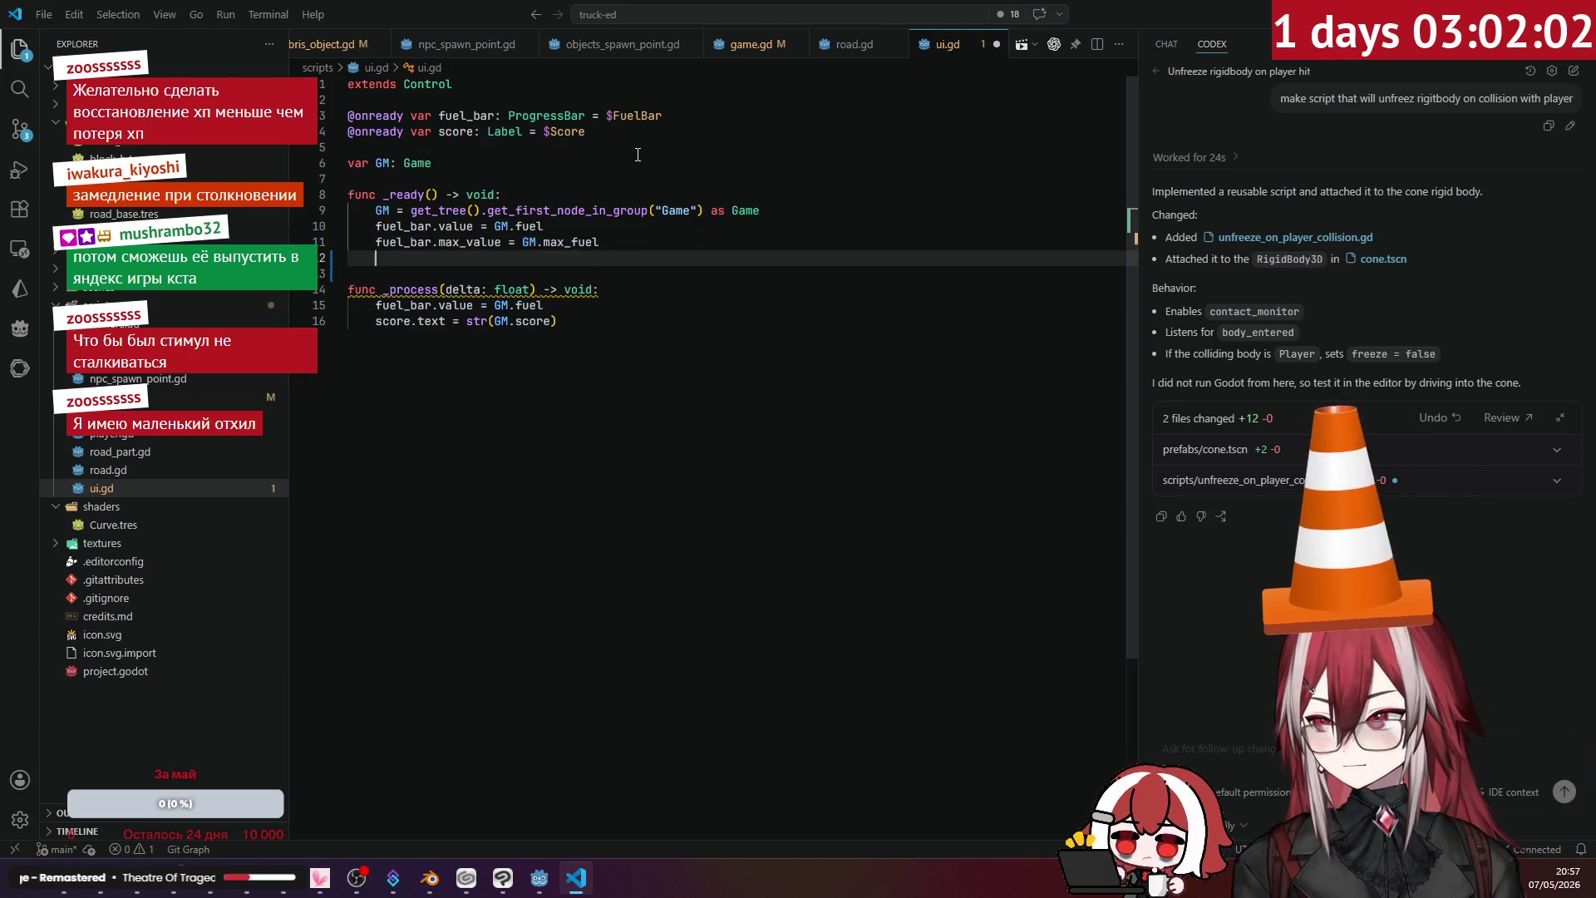
left_click(680, 122)
key("Return")
type("@onre")
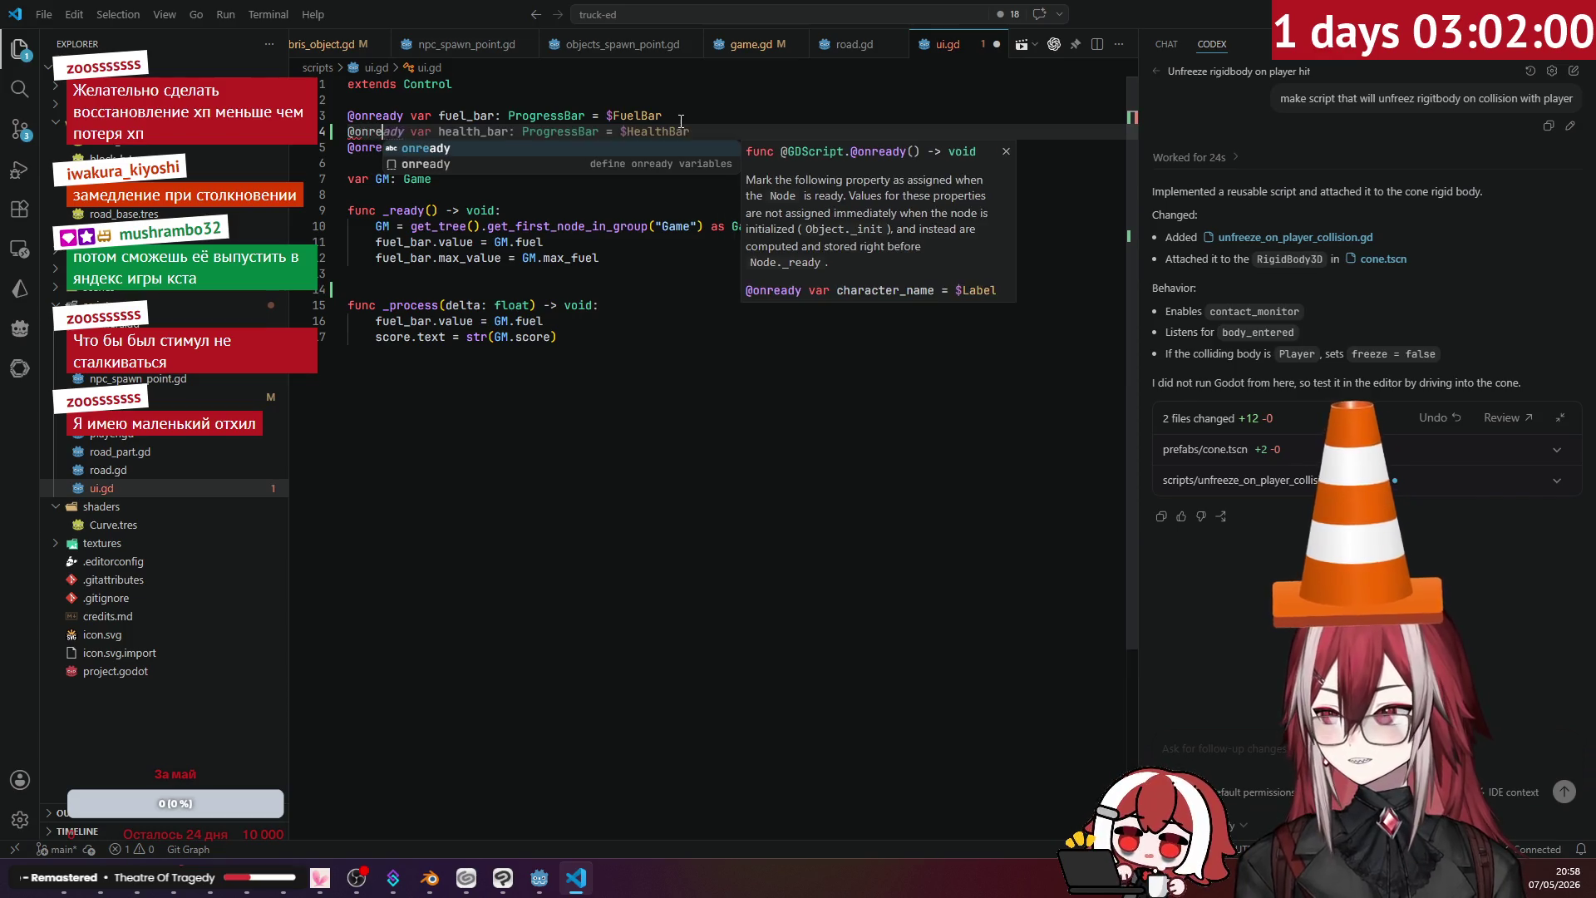
key("Tab")
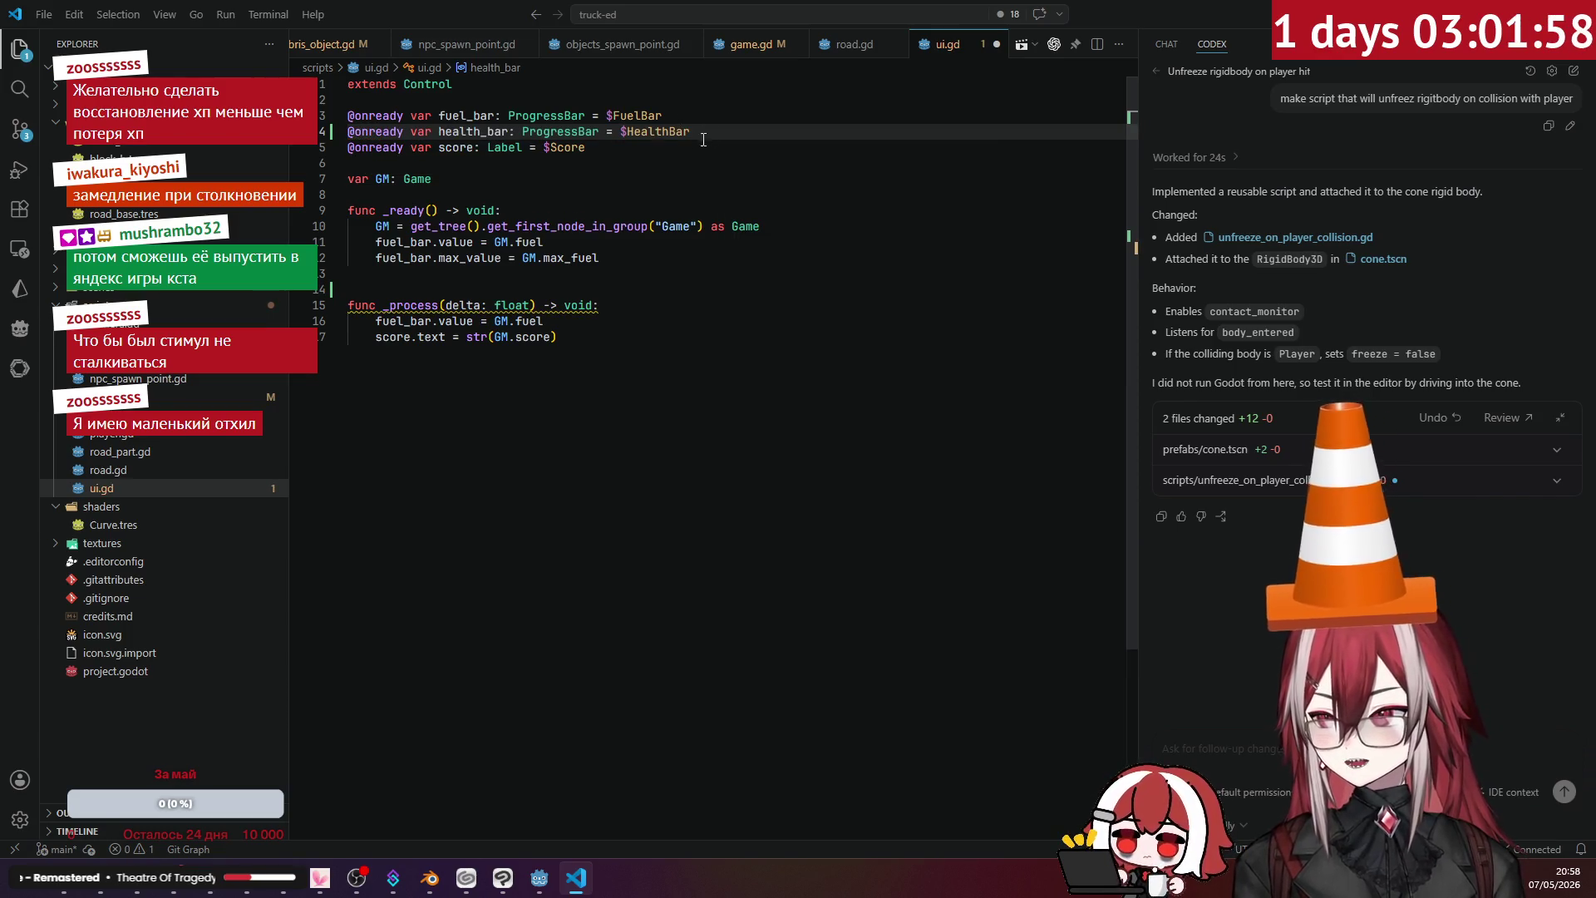
- Point the new declaration at $HpBar and rename its variable to hp_bar
key("BackSpace")
key("BackSpace")
key("BackSpace")
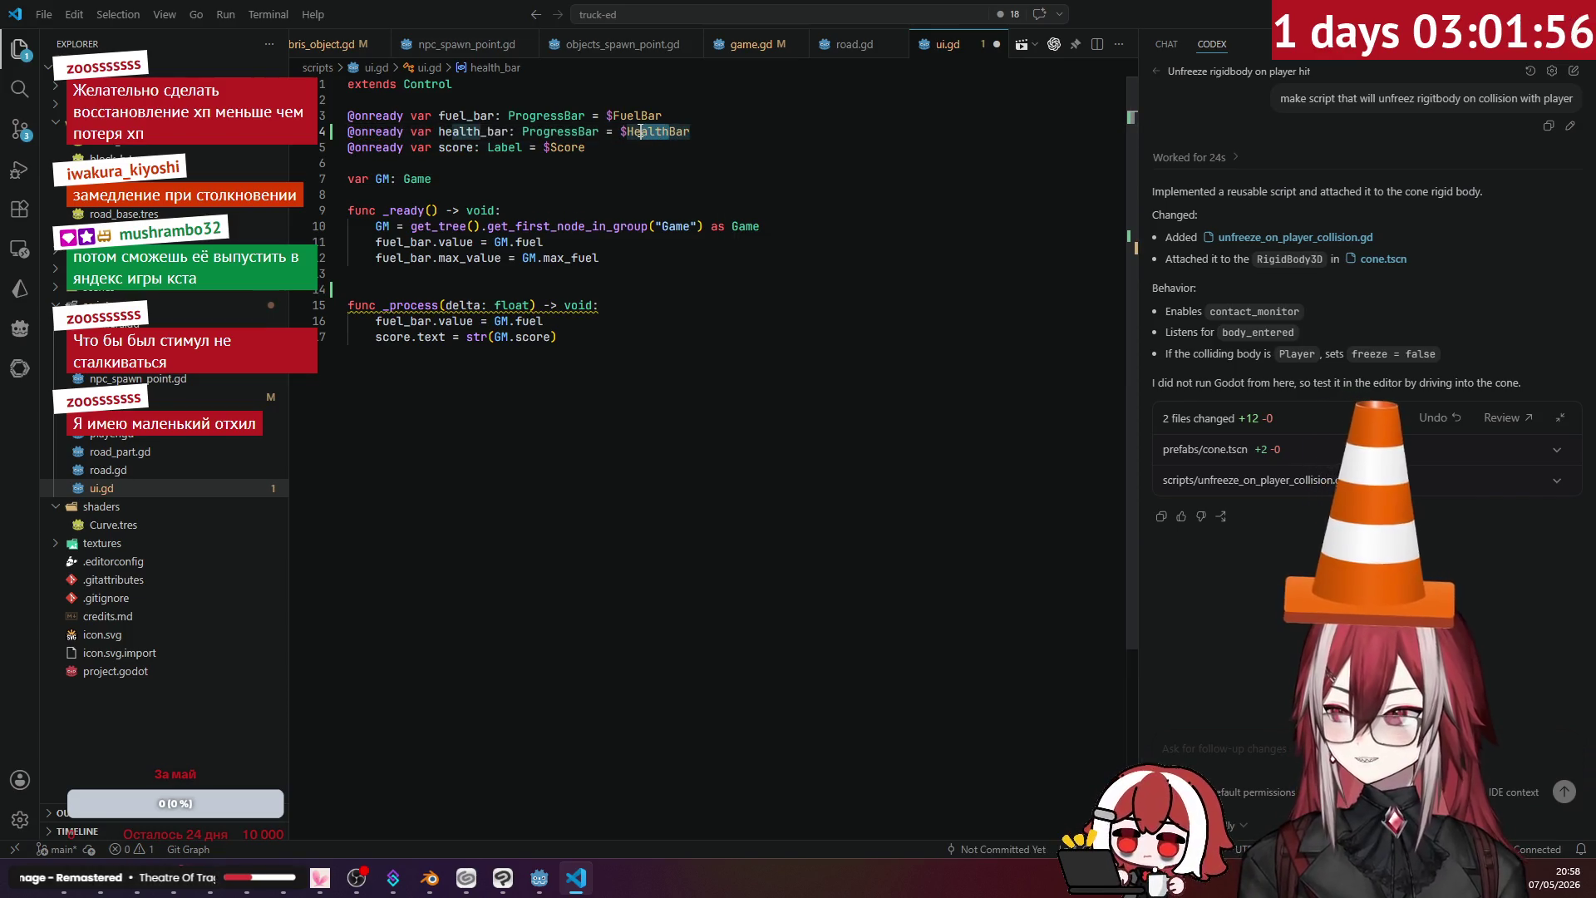
type("p")
left_click(643, 178)
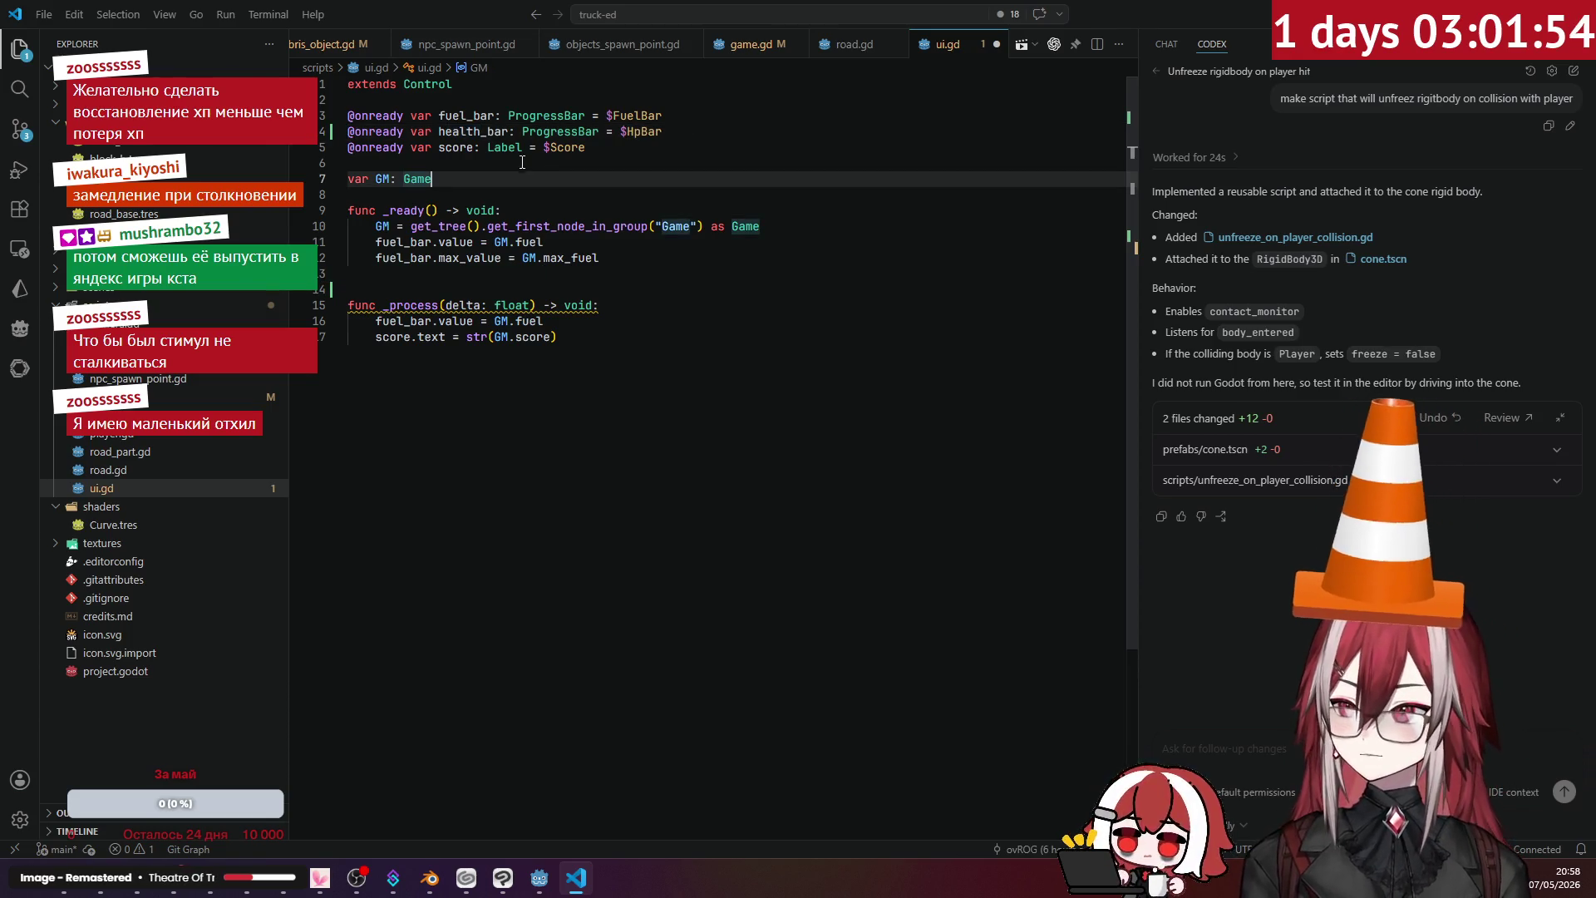
left_click(483, 131)
key("ctrl+BackSpace")
type("hp")
left_click(477, 178)
double_click(481, 132)
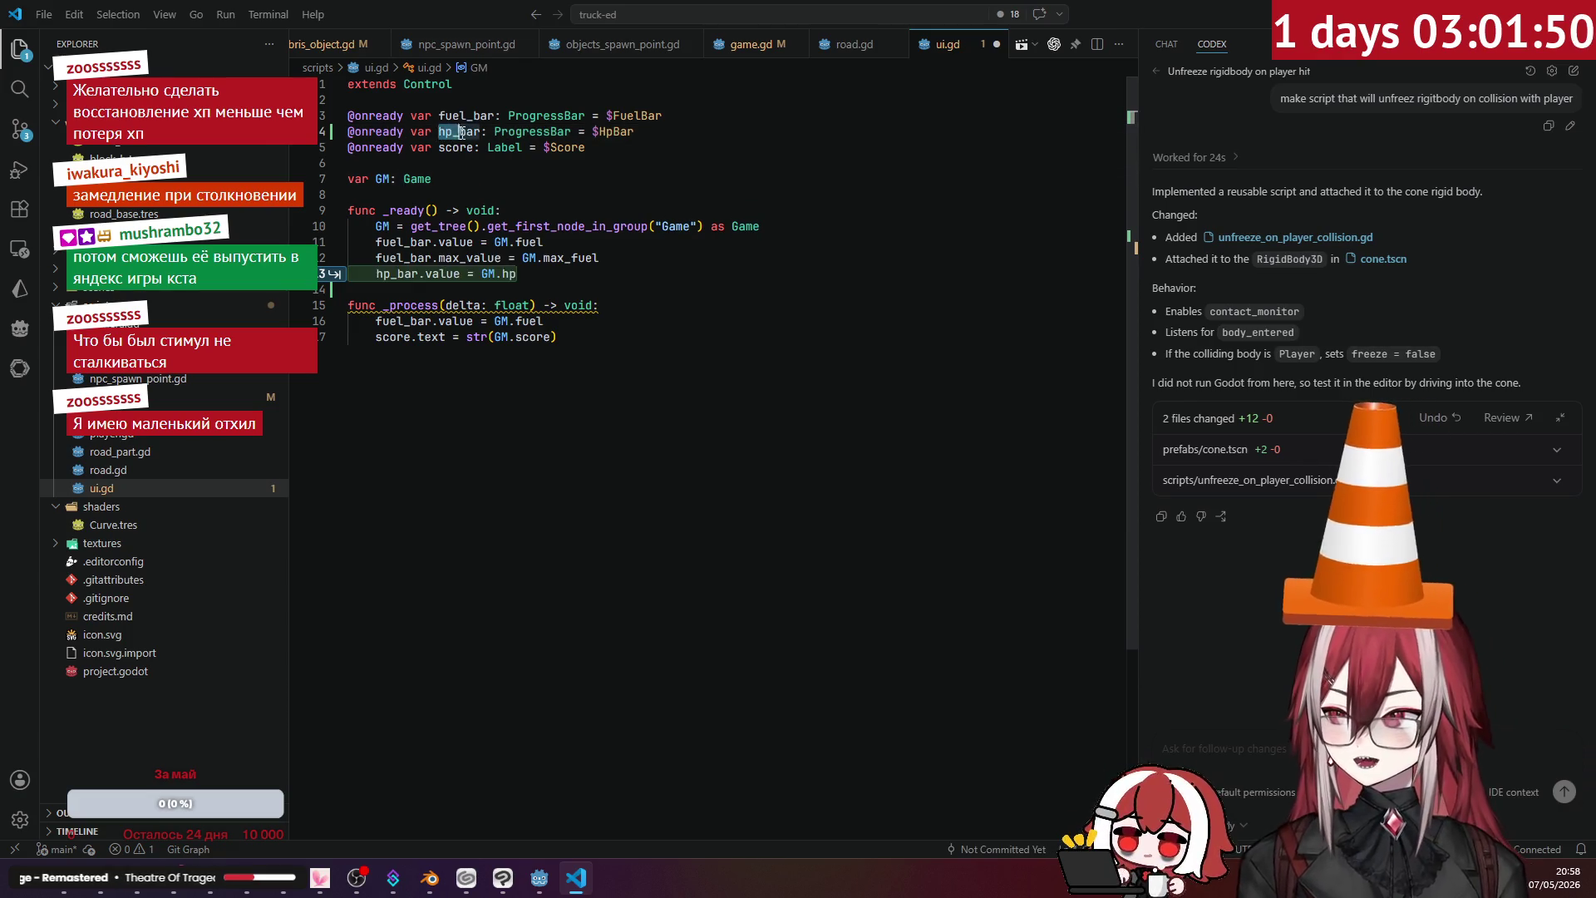
- Set hp_bar value and max_value from GM.hp and GM.max_hp in _ready, and update it in _process
left_click(523, 274)
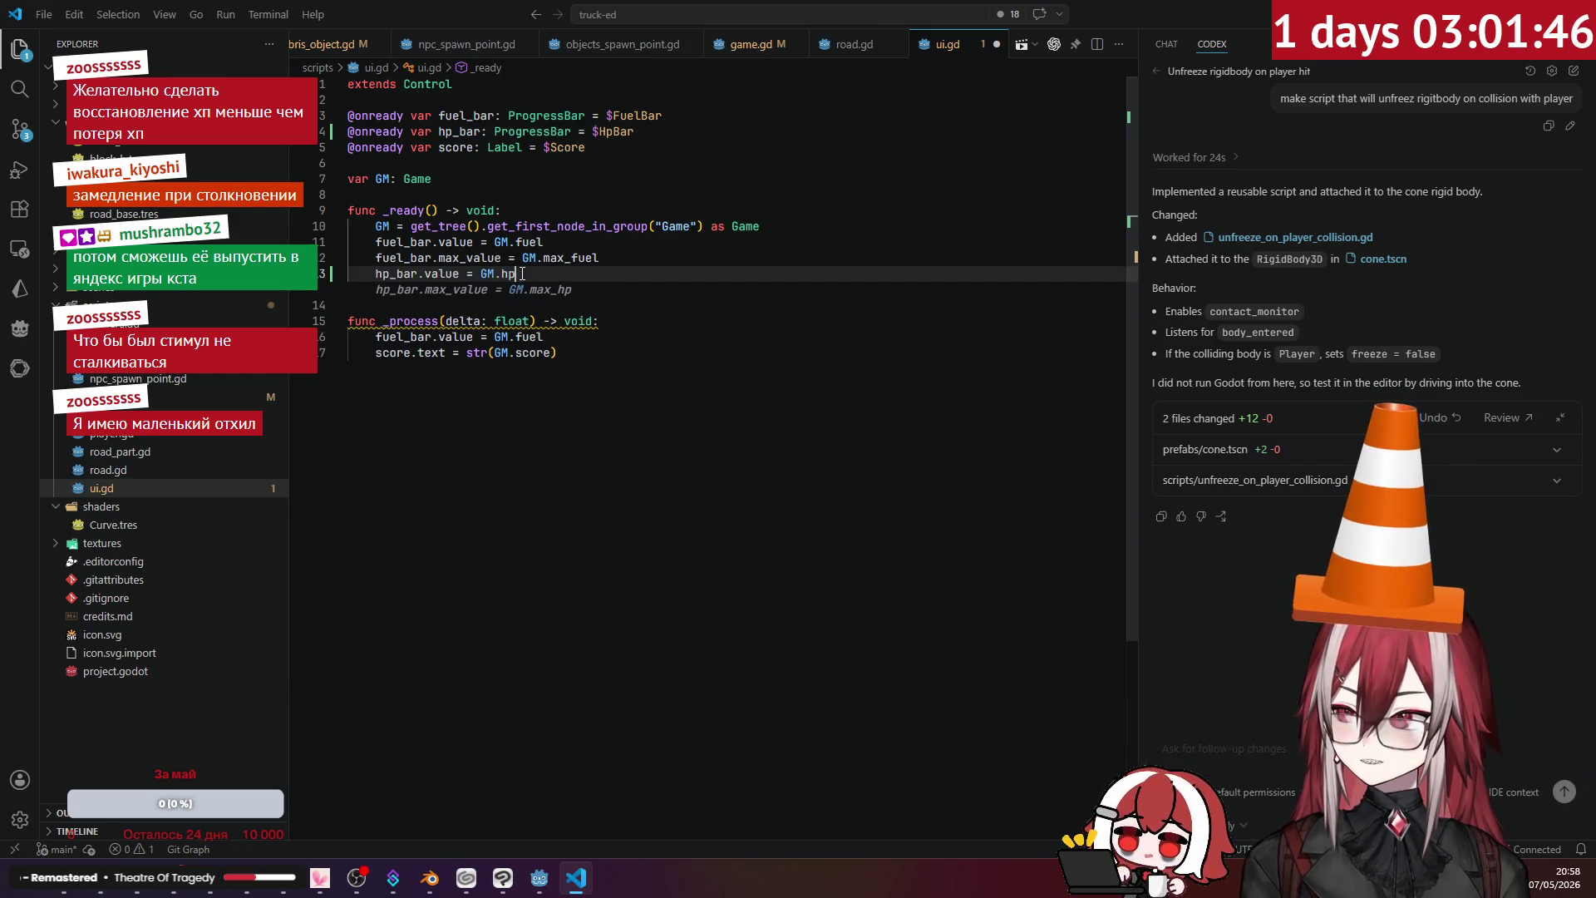
key("Tab")
left_click(615, 257)
key("Return")
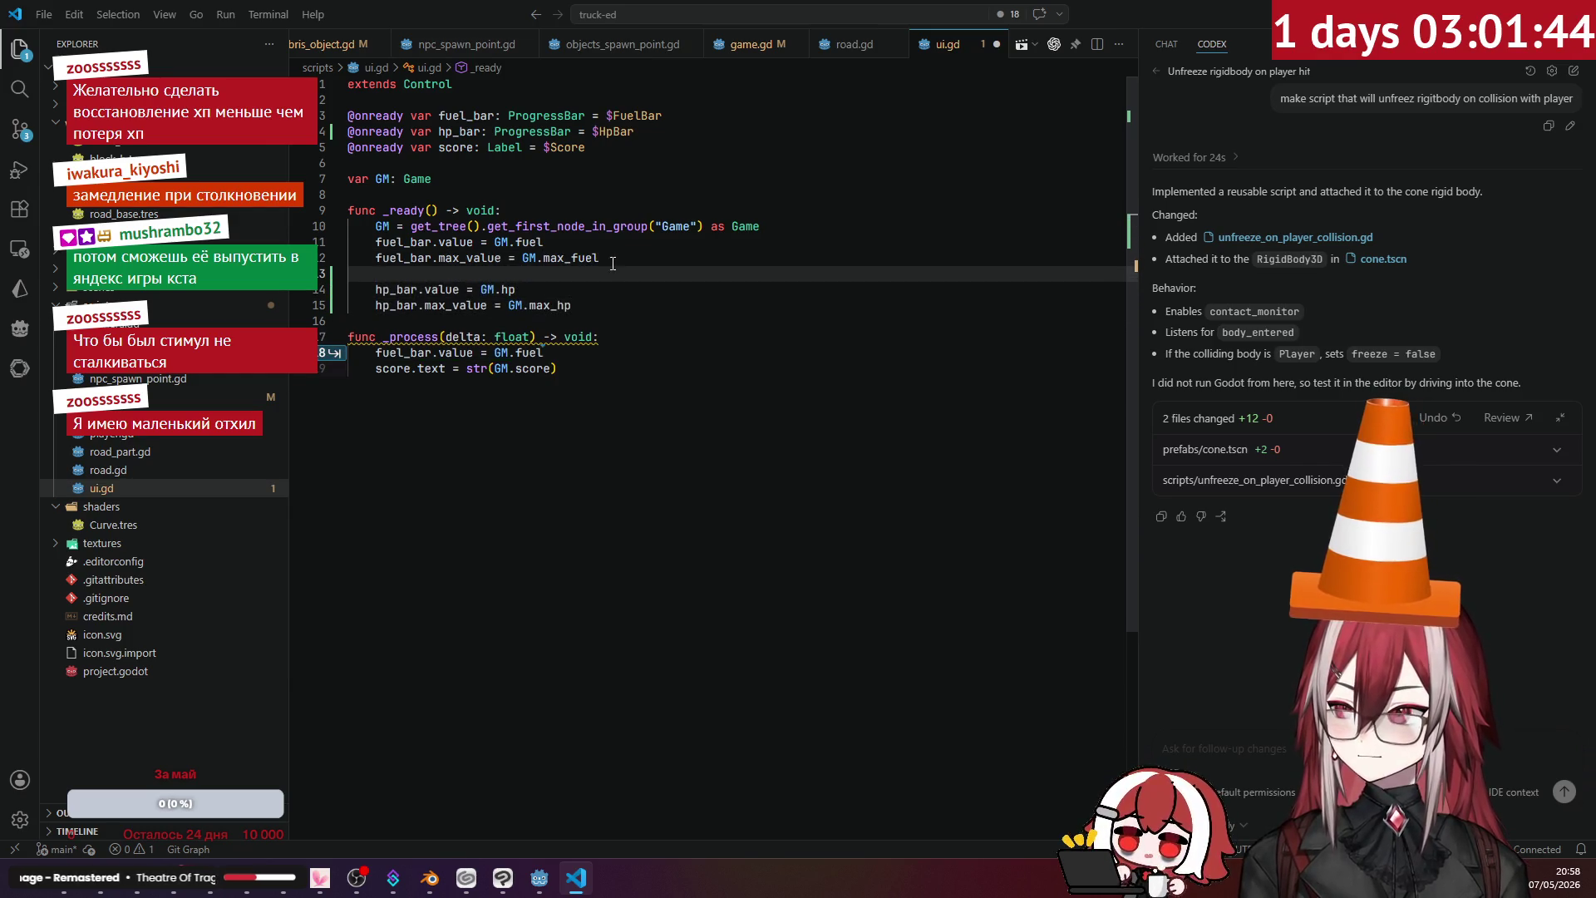
left_click(607, 347)
key("Return")
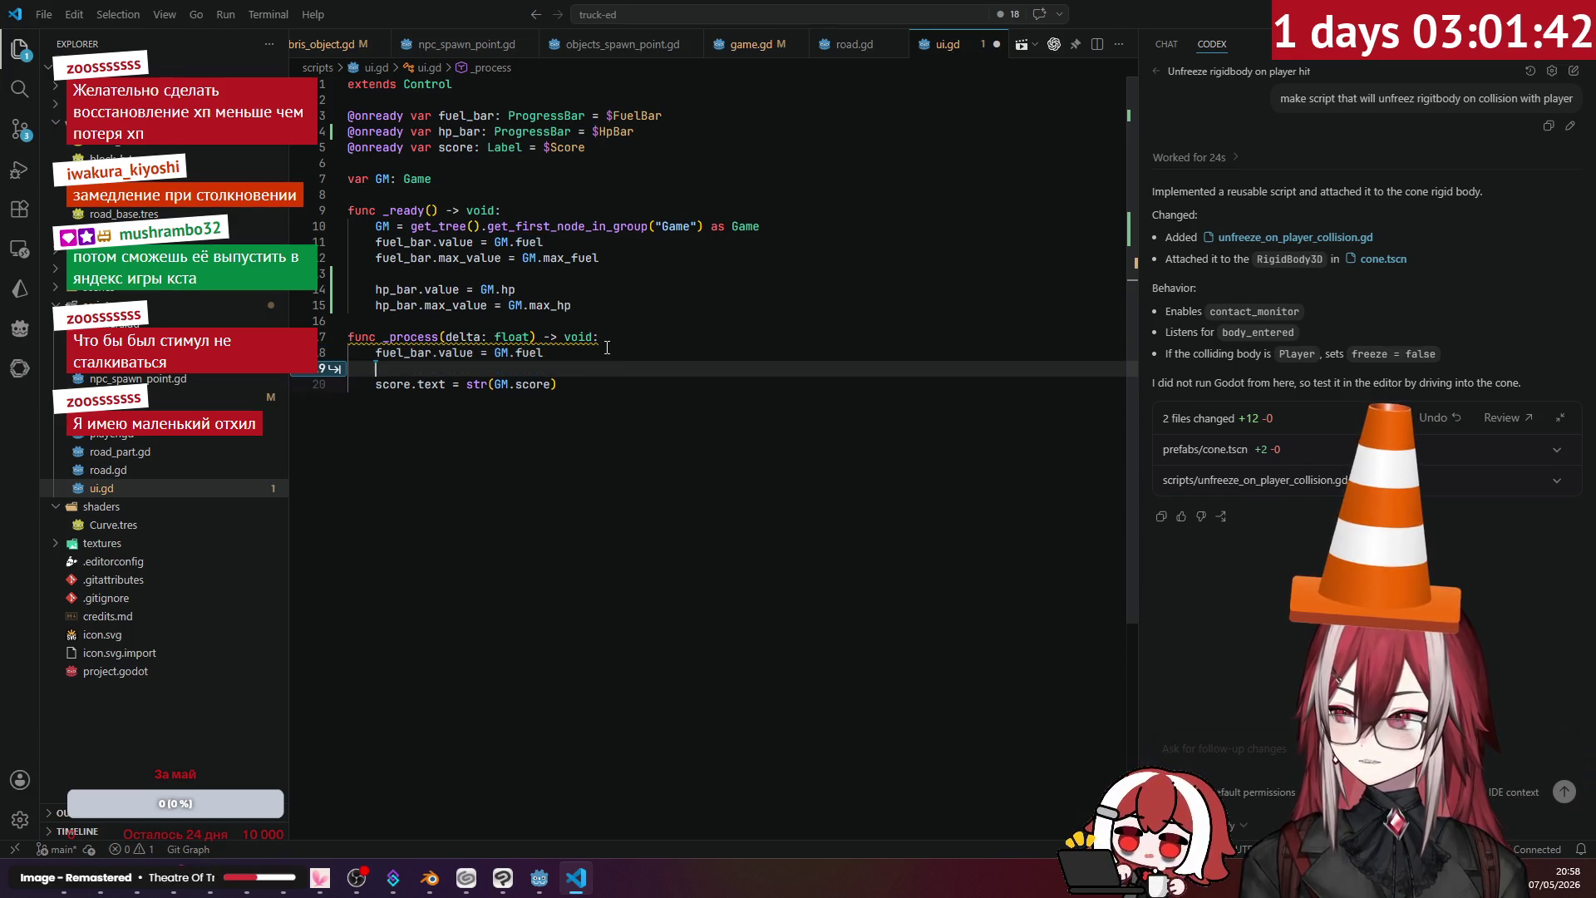
type("hp_bar.value = GM.hp")
left_click(628, 306)
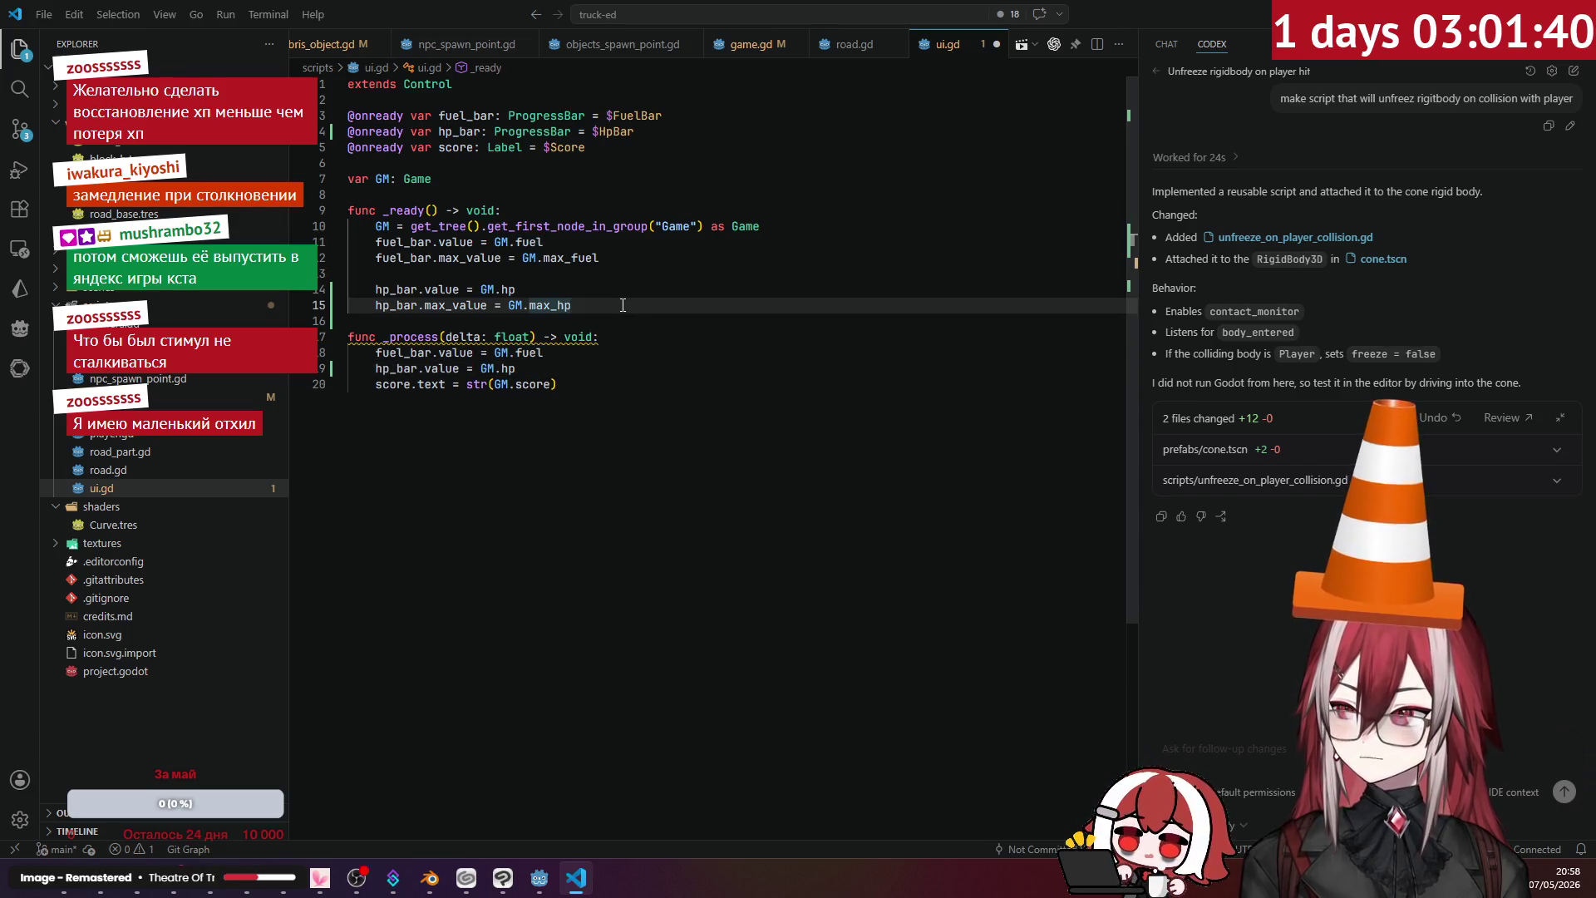
scroll(341, 58, "up", 3)
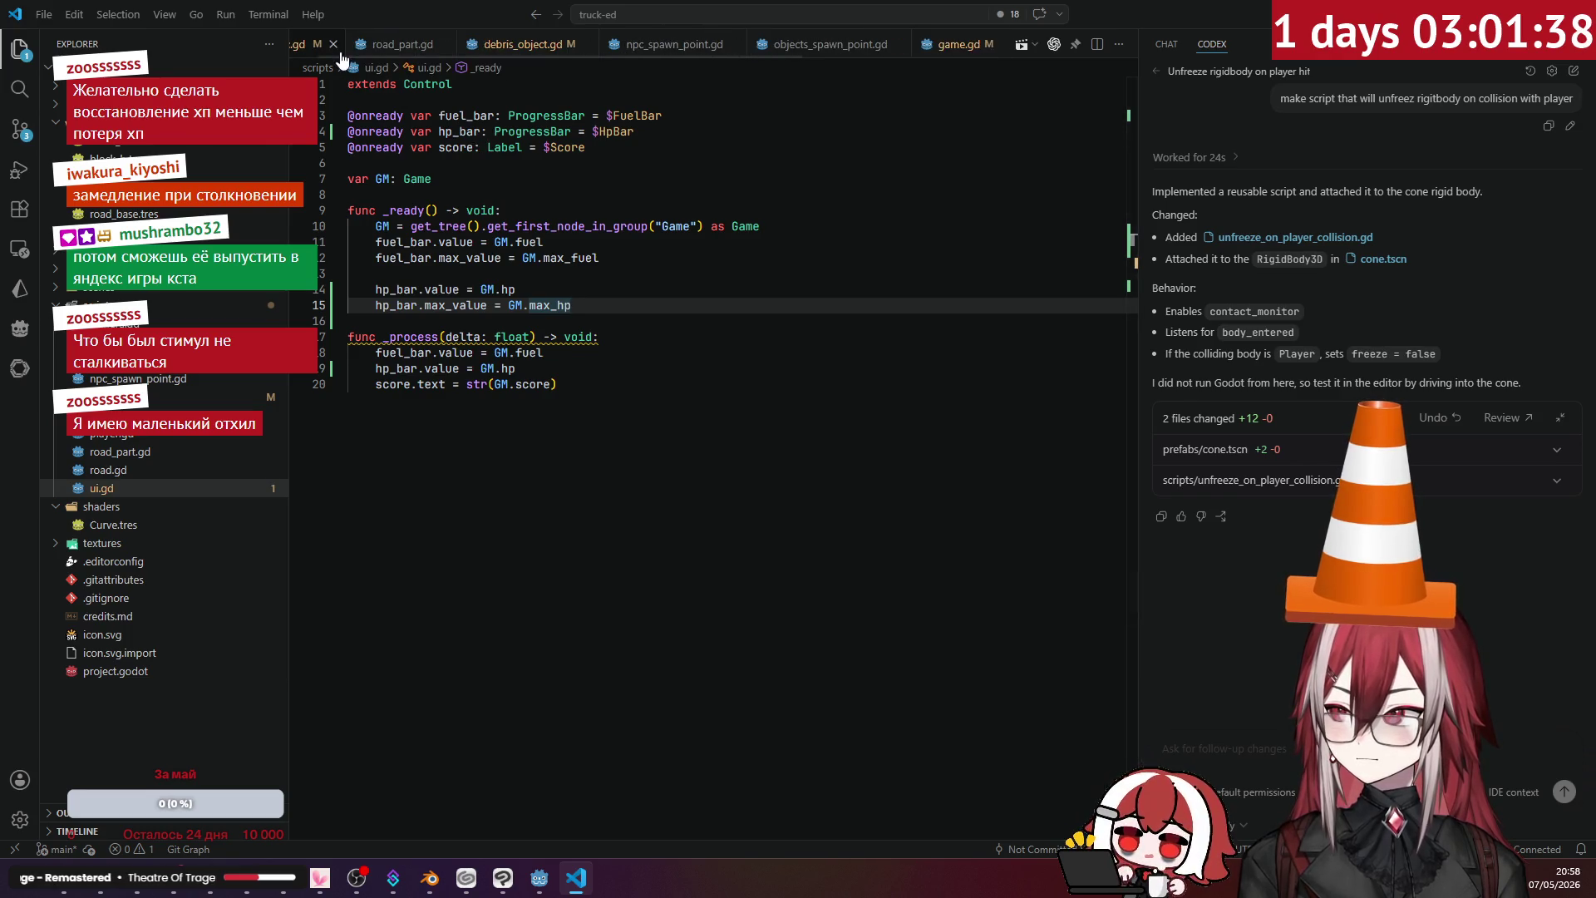
- Review npc.gd and the Game class in game.gd, then save ui.gd
left_click(317, 50)
scroll(476, 311, "up", 5)
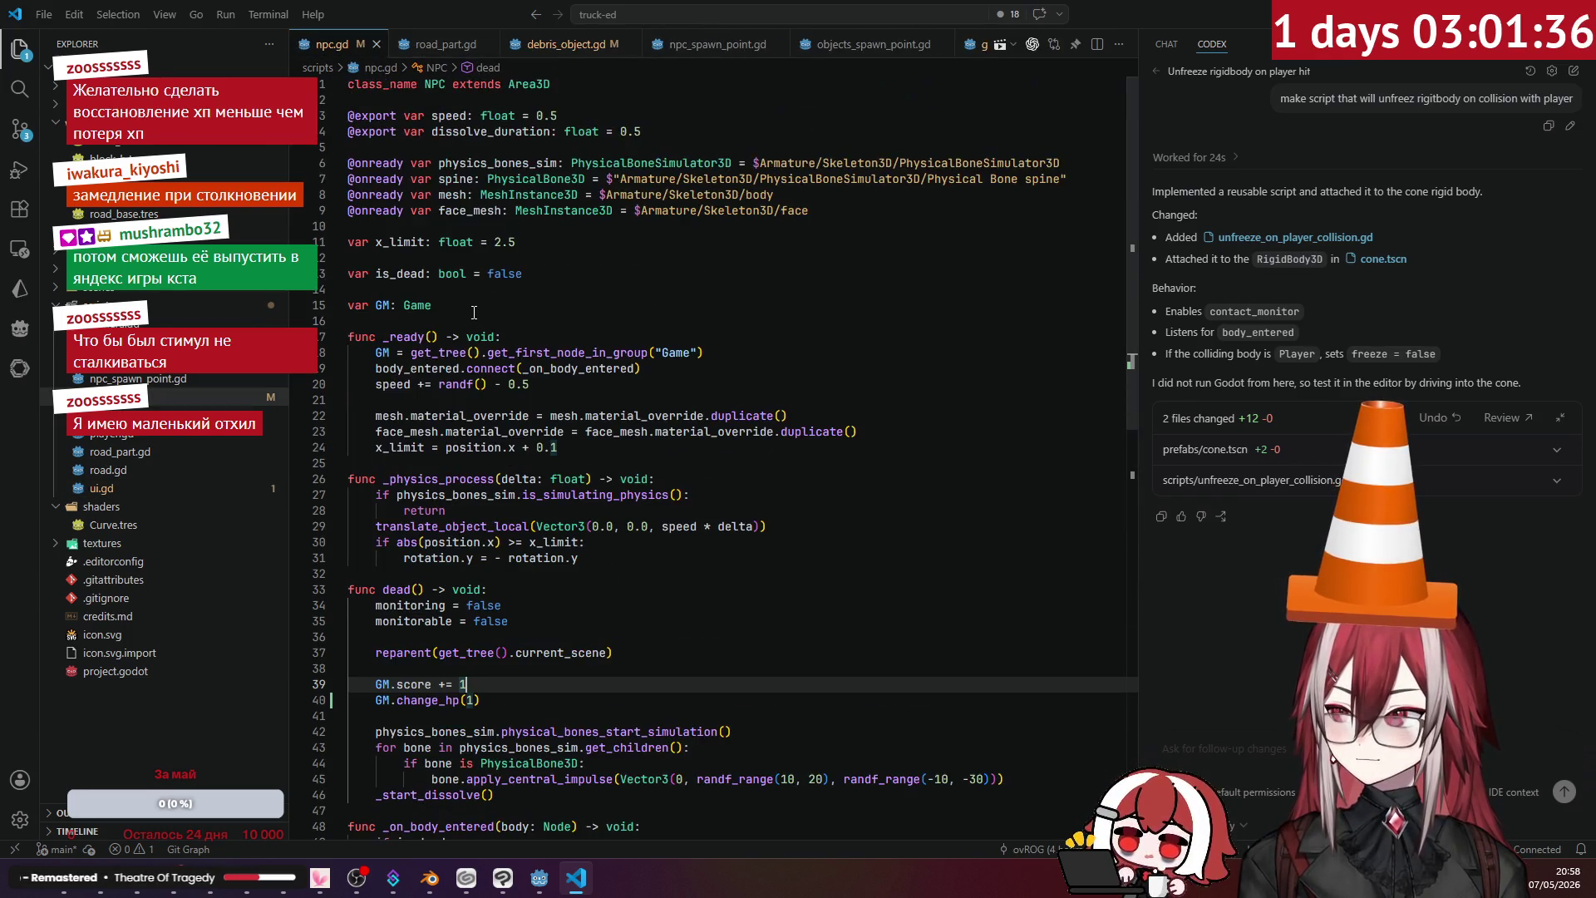
left_click(416, 305, "ctrl")
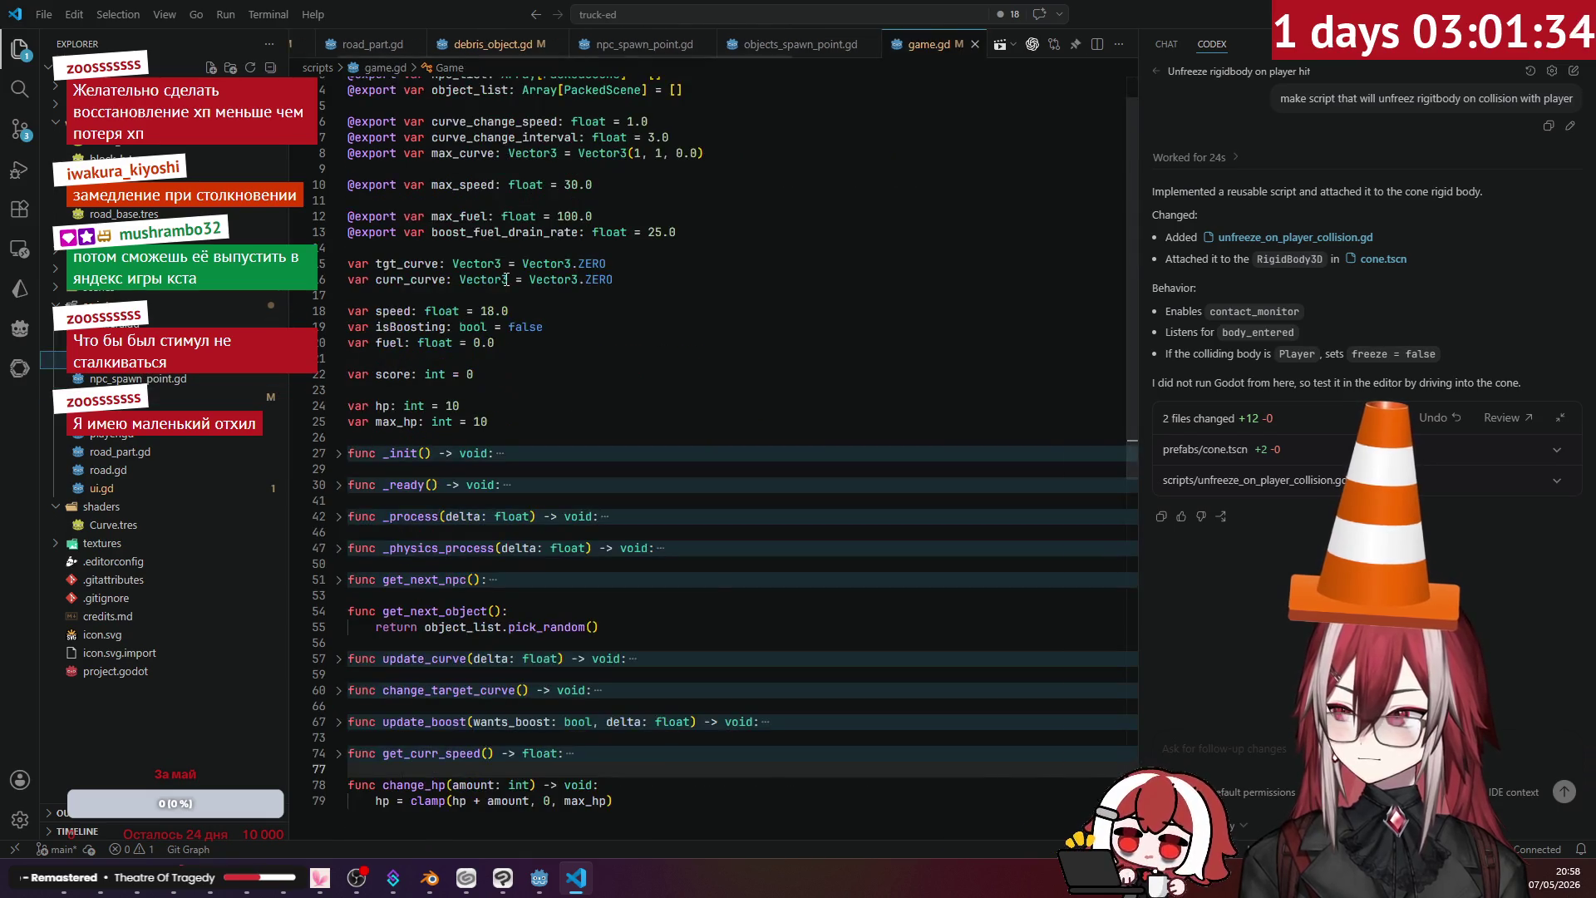
left_click(101, 488)
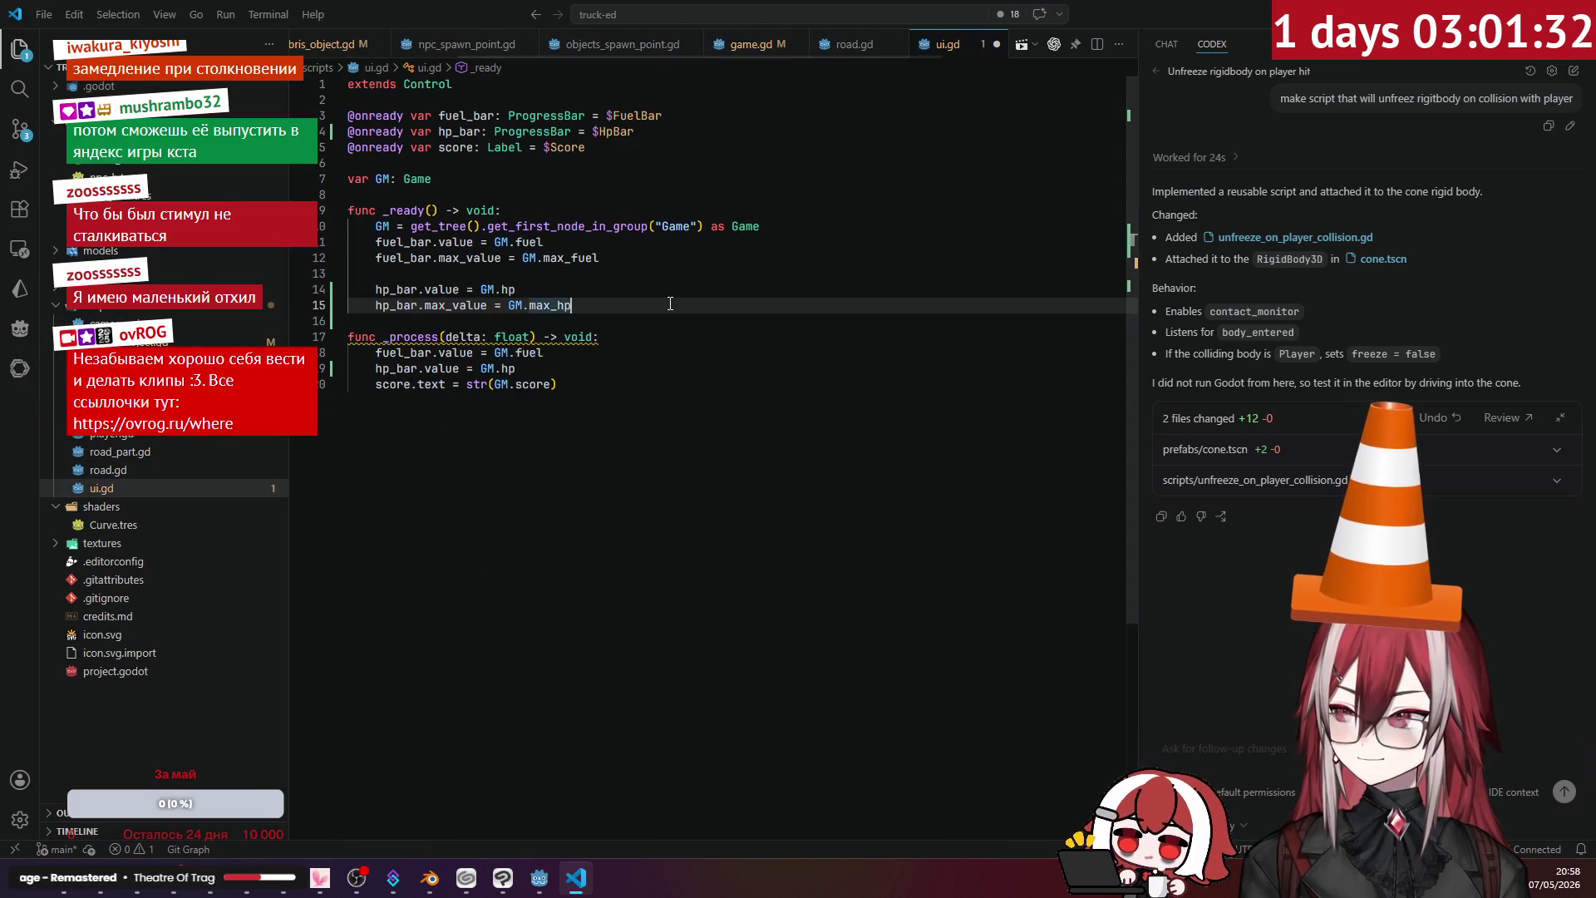
key("ctrl+s")
left_click(628, 273)
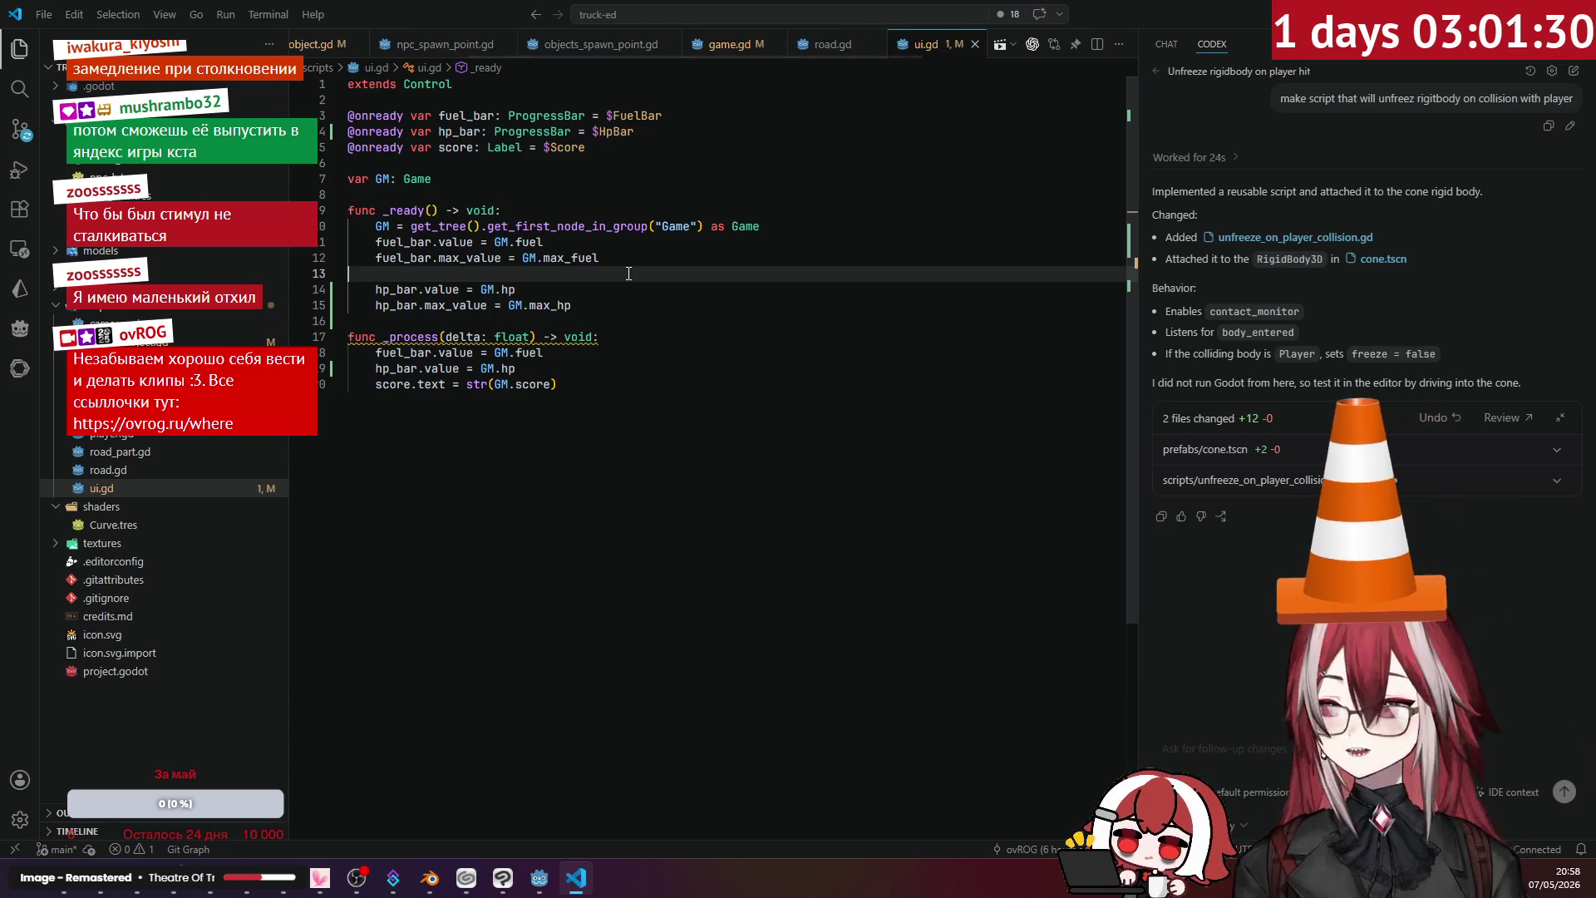